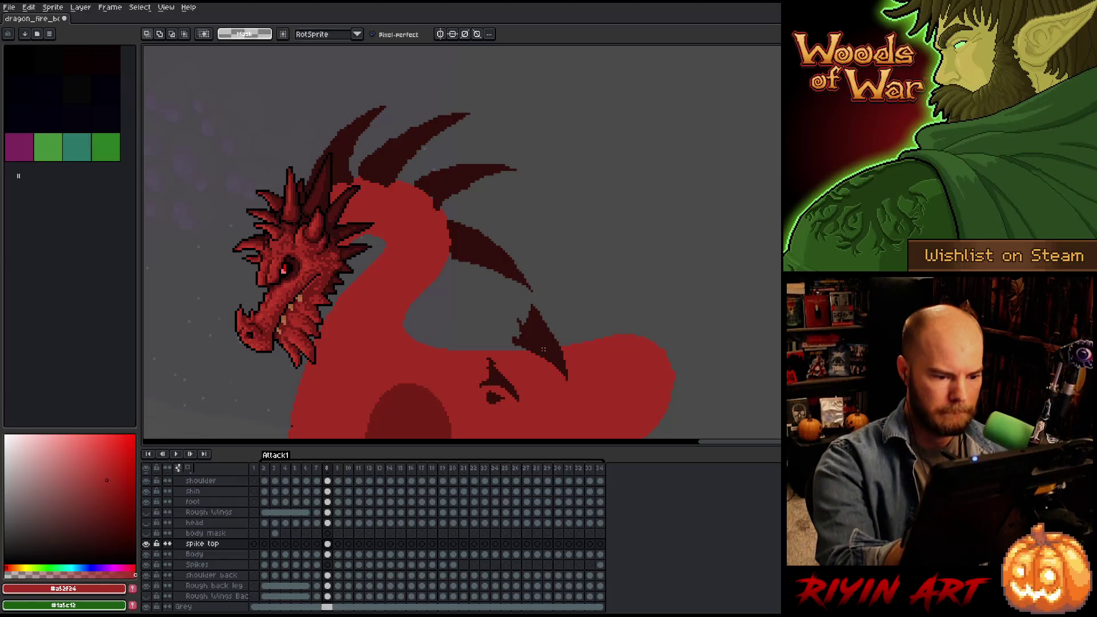
Lasso a spike on frame 9 of the Spikes layer to copy it.
{"action": "mouse_move", "coordinate": [517, 367]}
{"action": "left_mouse_down"}
{"action": "mouse_move", "coordinate": [531, 296]}
{"action": "mouse_move", "coordinate": [574, 393]}
{"action": "mouse_move", "coordinate": [501, 322]}
{"action": "left_mouse_up"}
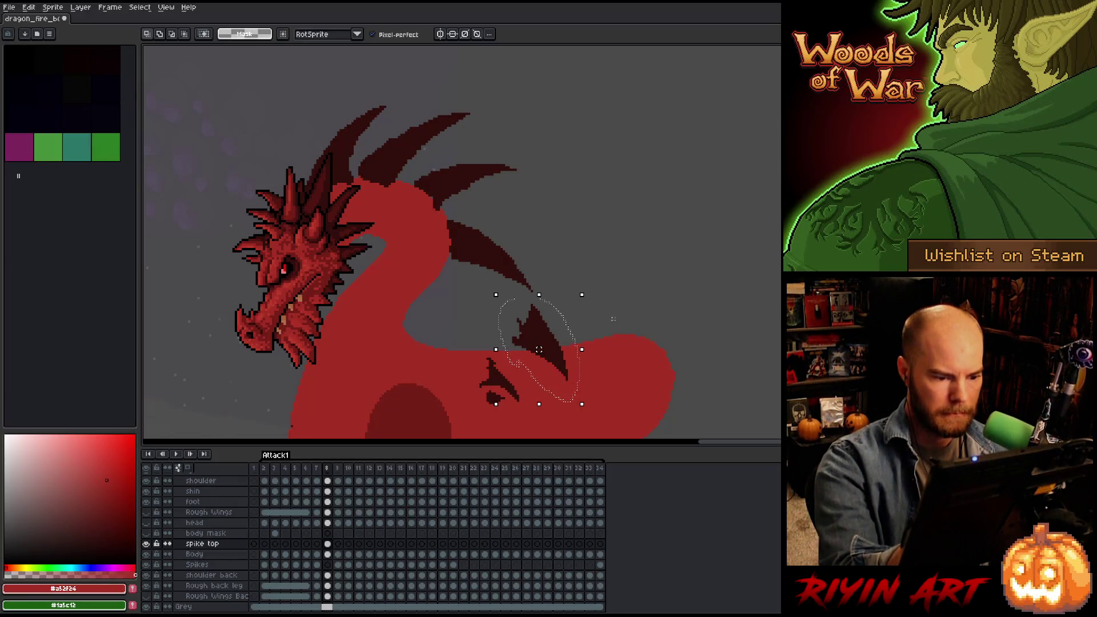
{"action": "left_click", "coordinate": [306, 564]}
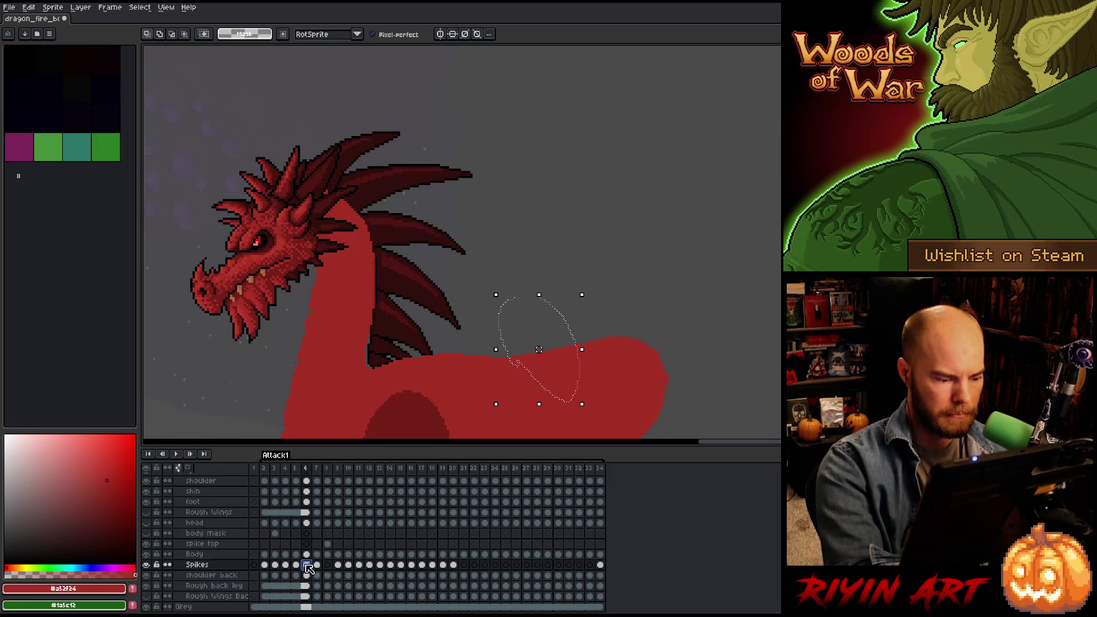
{"action": "left_click", "coordinate": [338, 564]}
{"action": "left_click", "coordinate": [589, 253]}
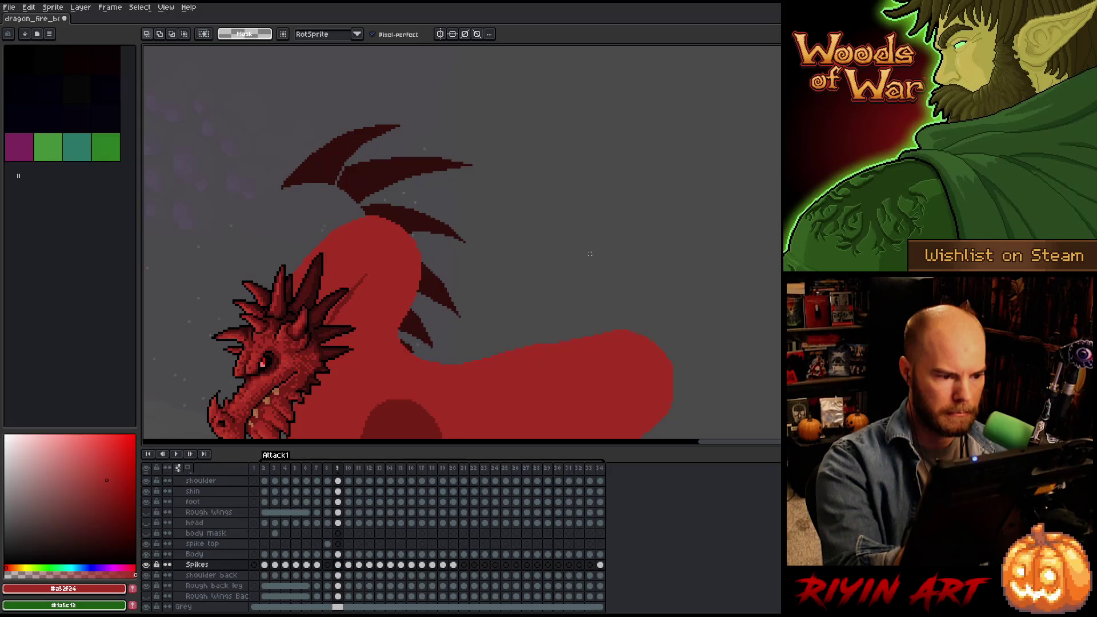
{"action": "mouse_move", "coordinate": [425, 304]}
{"action": "left_mouse_down"}
{"action": "mouse_move", "coordinate": [457, 258]}
{"action": "mouse_move", "coordinate": [480, 333]}
{"action": "left_mouse_up"}
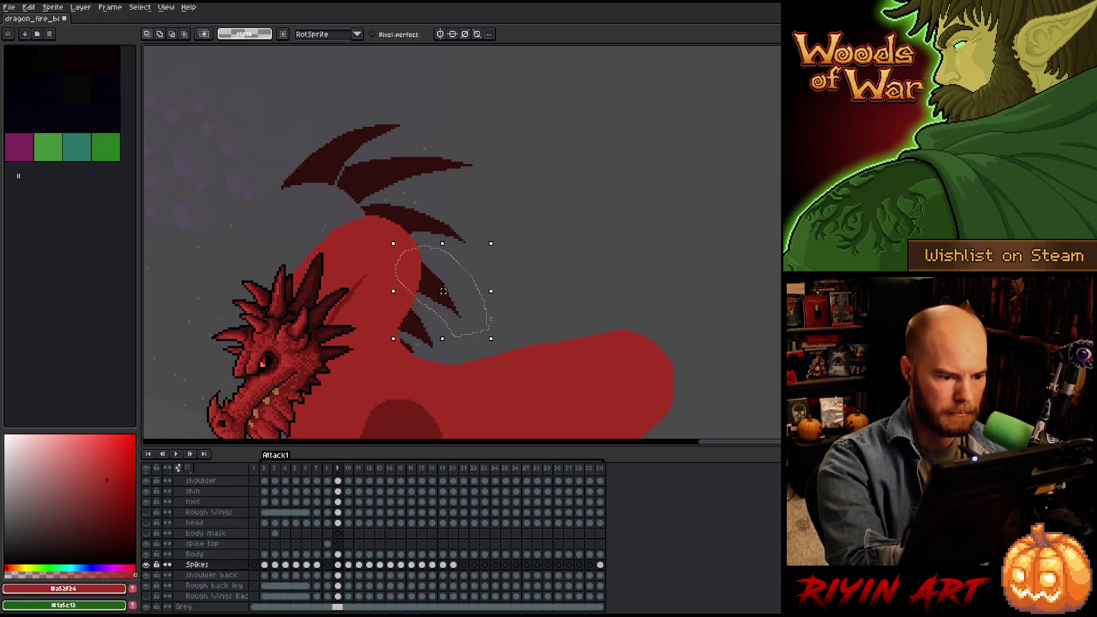
Paste the spike into frame 8 of spike top, then move and rotate it onto the neck base.
{"action": "left_click", "coordinate": [327, 543]}
{"action": "key", "text": "ctrl+v"}
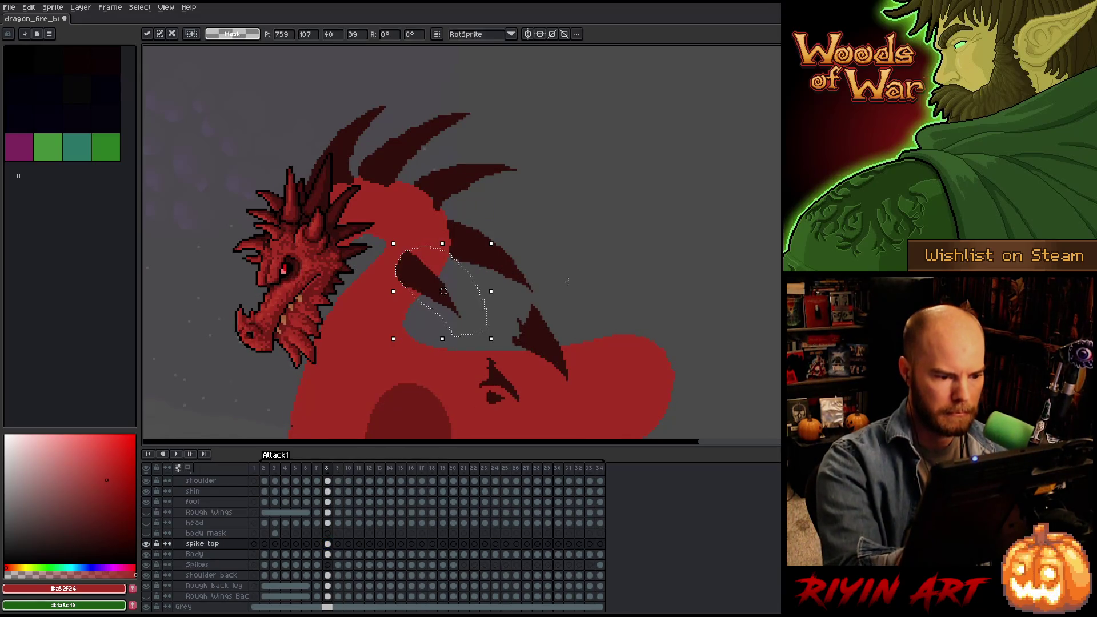
{"action": "left_click_drag", "start_coordinate": [424, 285], "coordinate": [424, 324]}
{"action": "left_click_drag", "start_coordinate": [496, 277], "coordinate": [502, 301]}
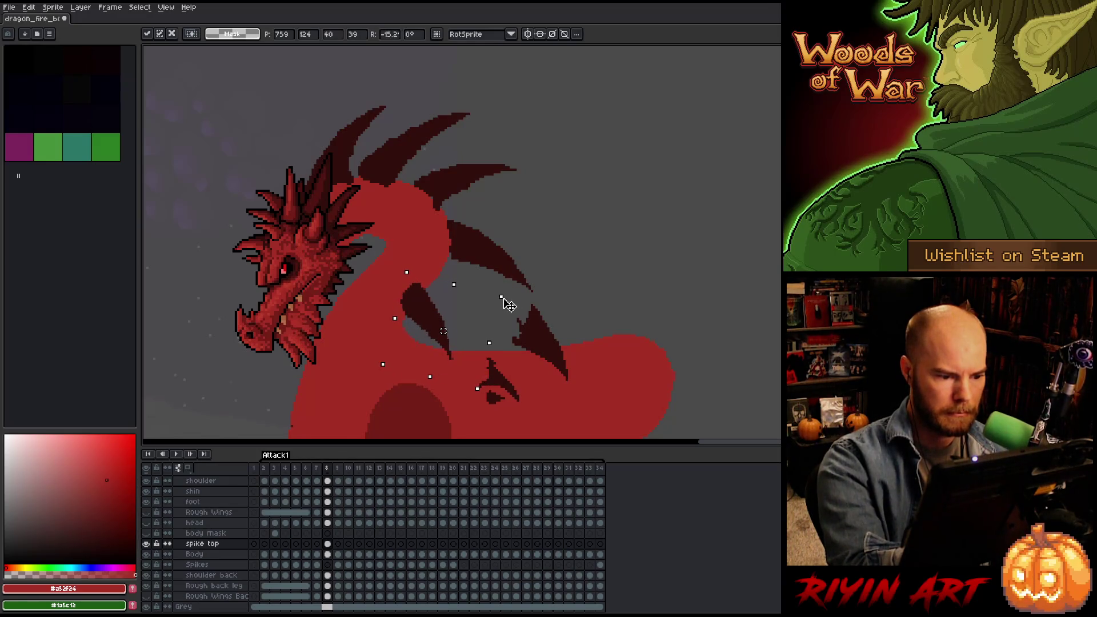
{"action": "left_click_drag", "start_coordinate": [429, 318], "coordinate": [454, 305]}
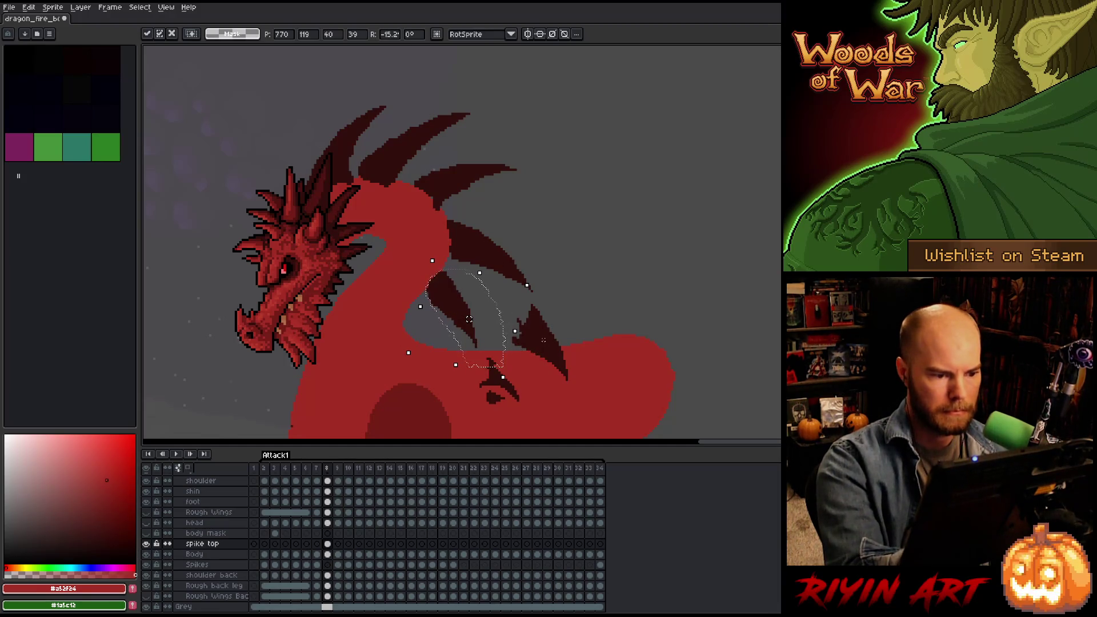
{"action": "left_click_drag", "start_coordinate": [451, 293], "coordinate": [451, 291]}
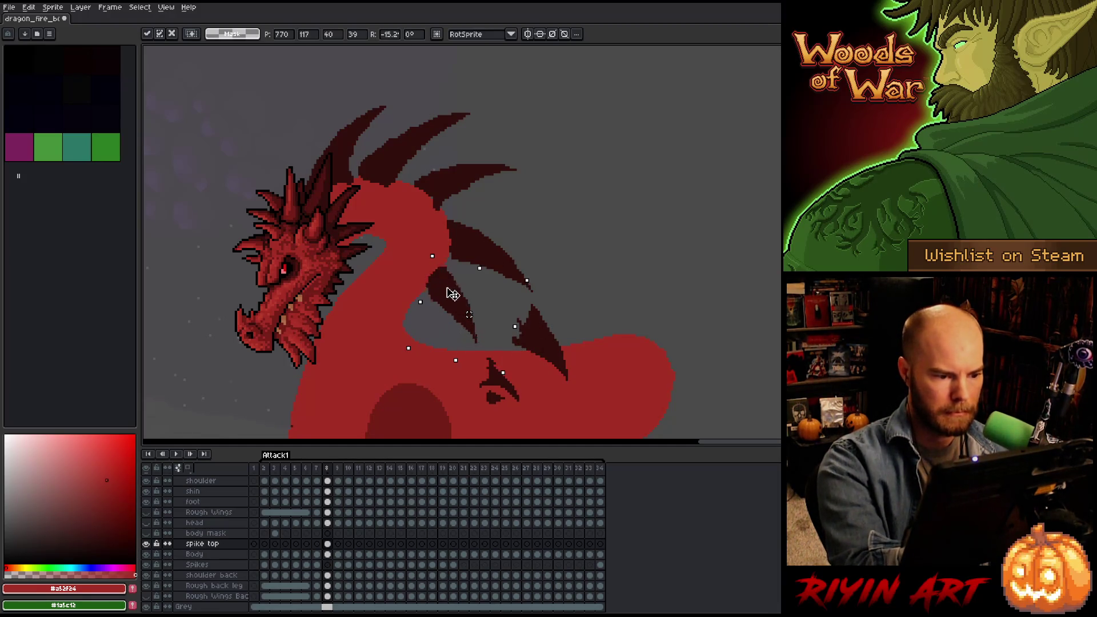
Select and delete the stray back spike, deselect, and pick the dark spike colour.
{"action": "mouse_move", "coordinate": [534, 299]}
{"action": "left_mouse_down"}
{"action": "mouse_move", "coordinate": [593, 362]}
{"action": "mouse_move", "coordinate": [505, 342]}
{"action": "mouse_move", "coordinate": [528, 302]}
{"action": "left_mouse_up"}
{"action": "key", "text": "Delete"}
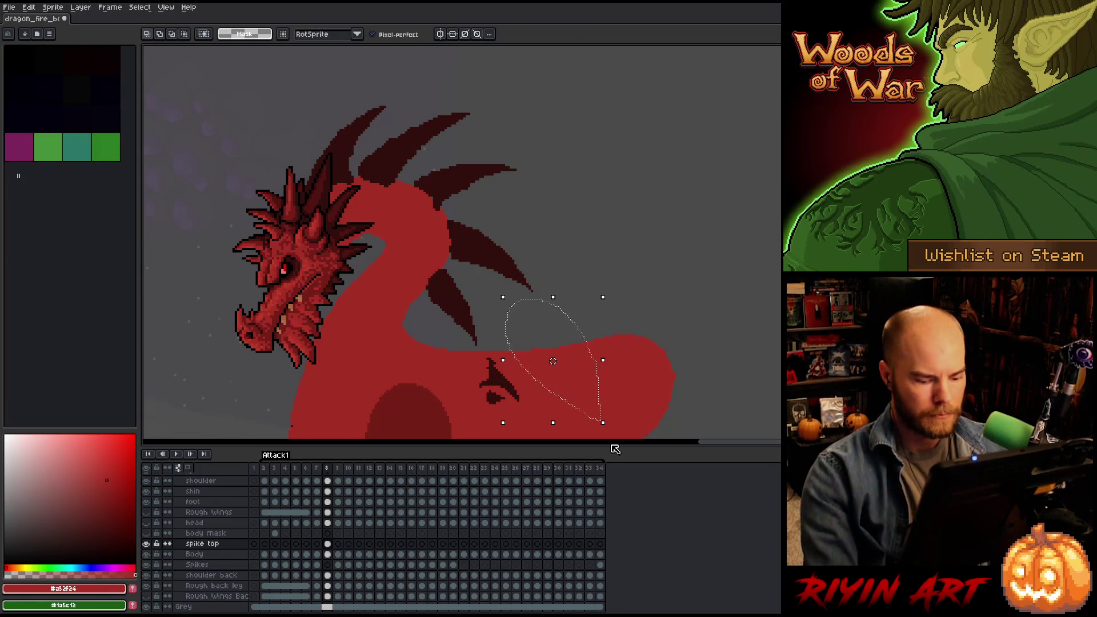
{"action": "key", "text": "Right"}
{"action": "key", "text": "Left"}
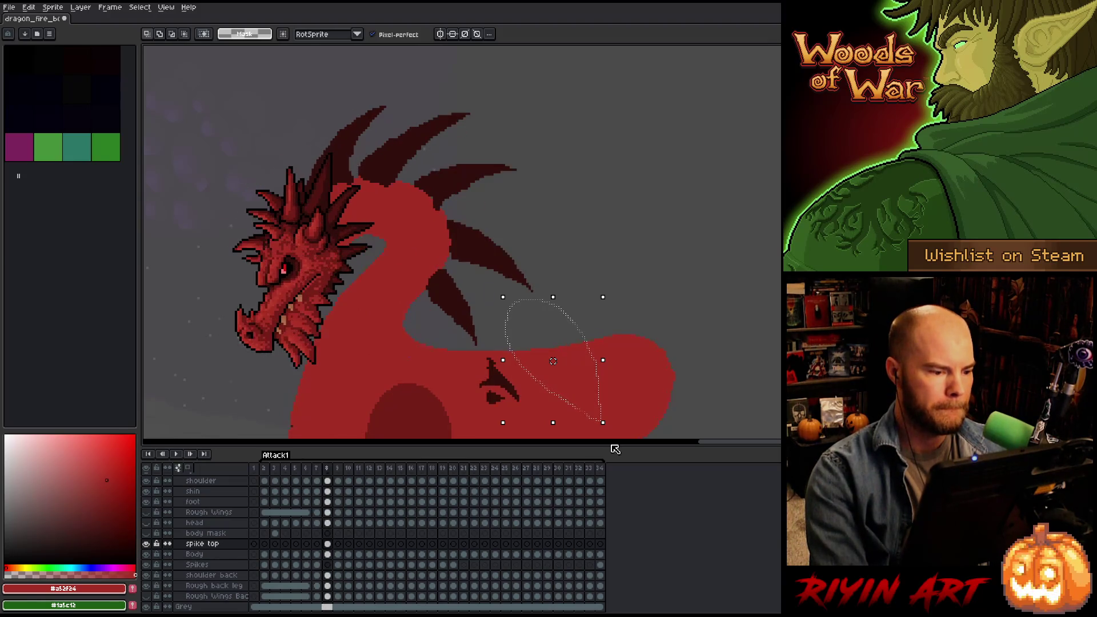
{"action": "key", "text": "Right"}
{"action": "key", "text": "Left"}
{"action": "key", "text": "ctrl+d"}
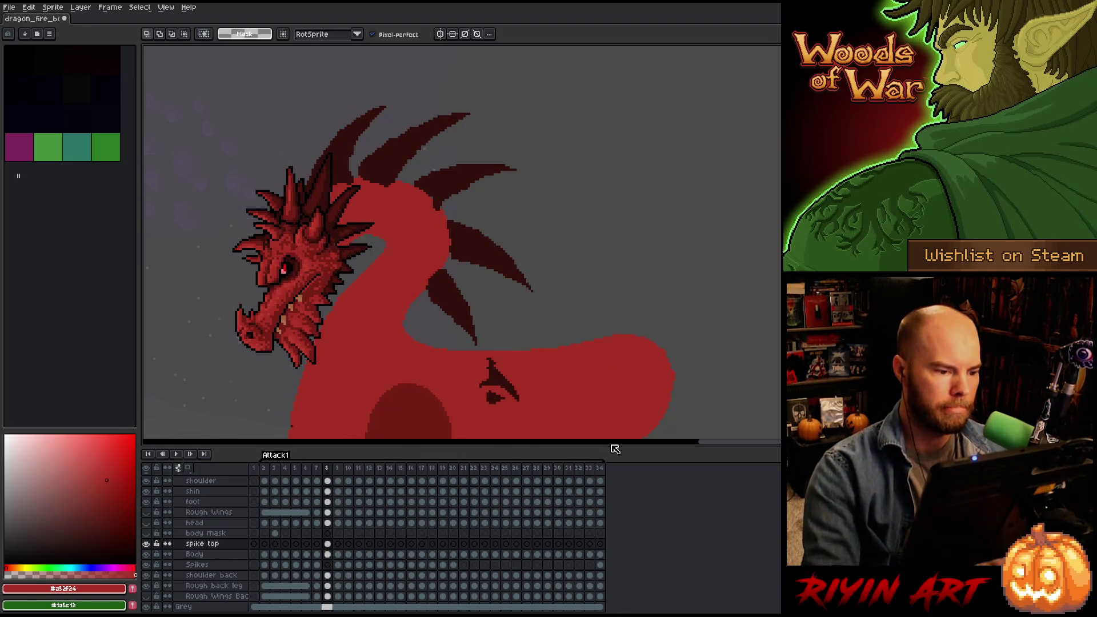
{"action": "key", "text": "b"}
{"action": "left_click", "coordinate": [434, 293], "text": "alt"}
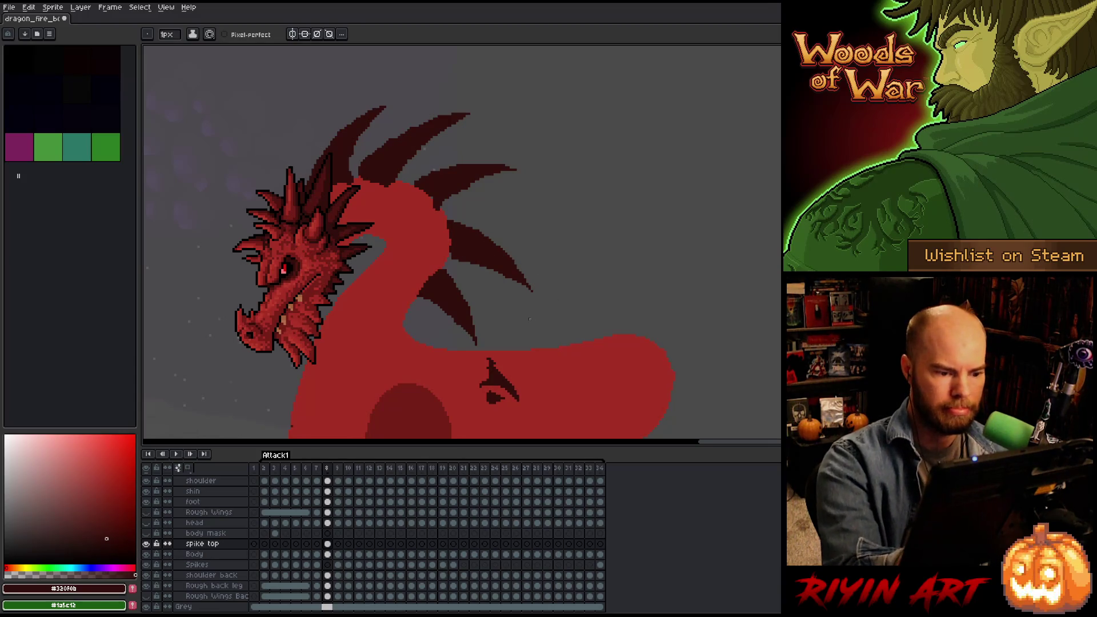
Lasso the small dark spike, rotate it up to the neck, and shift the neck spikes up-right.
{"action": "key", "text": "e"}
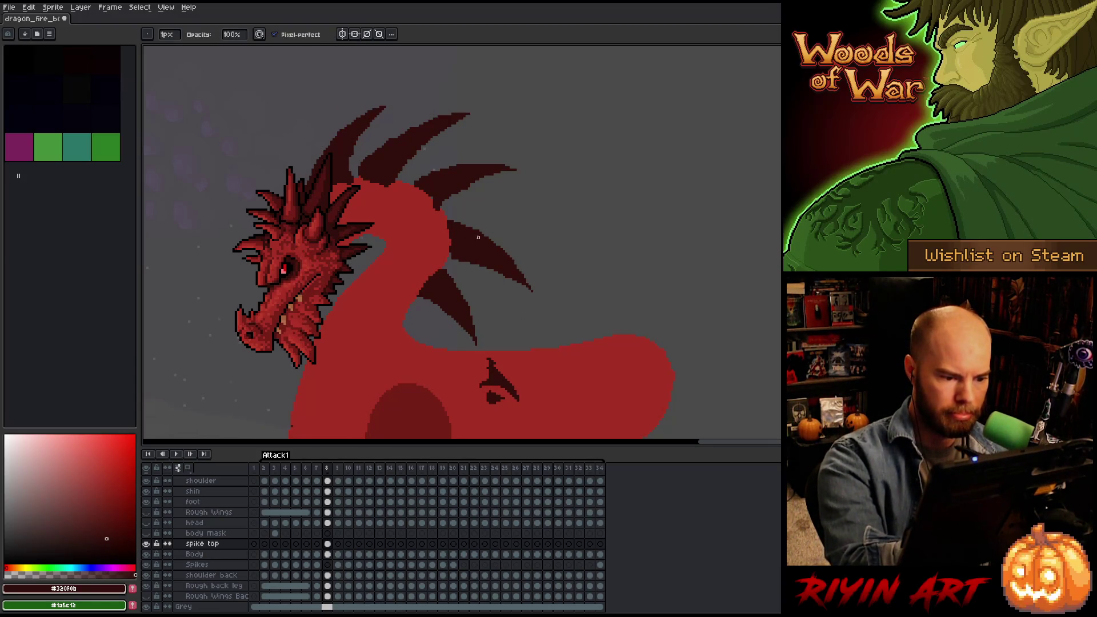
{"action": "key", "text": "m"}
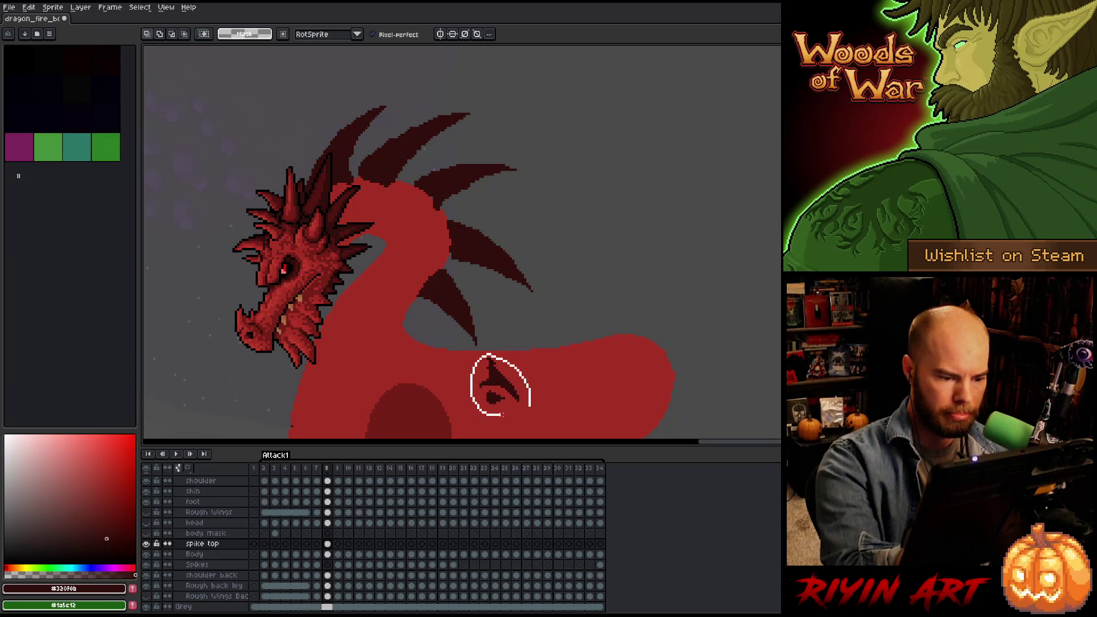
{"action": "left_click_drag", "start_coordinate": [530, 405], "coordinate": [504, 415]}
{"action": "mouse_move", "coordinate": [496, 350]}
{"action": "left_mouse_down"}
{"action": "mouse_move", "coordinate": [526, 394]}
{"action": "mouse_move", "coordinate": [403, 354]}
{"action": "left_mouse_up"}
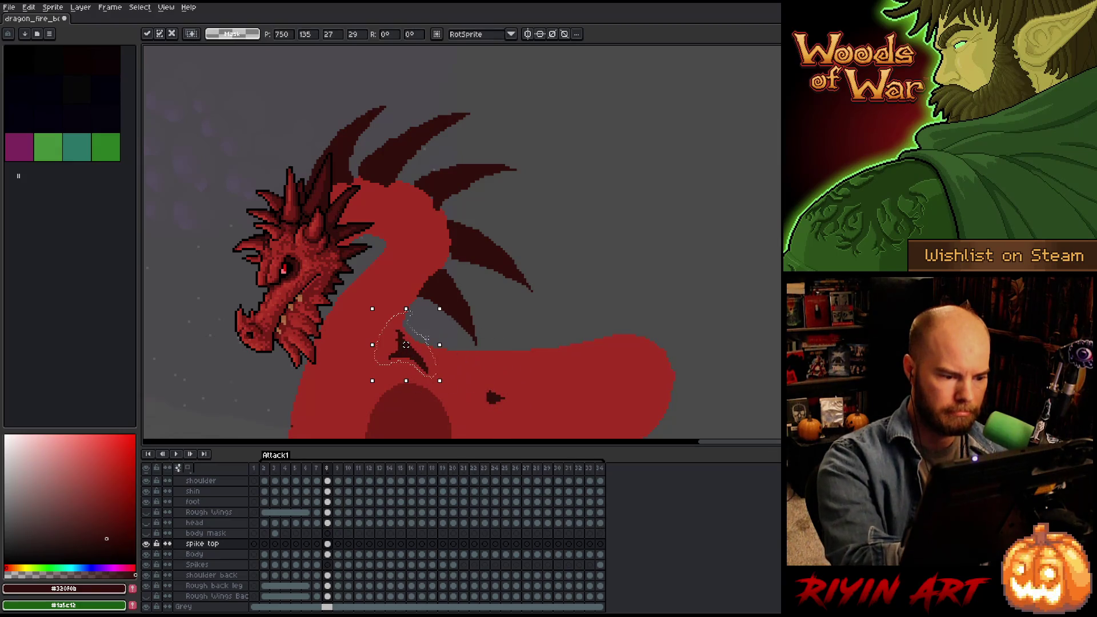
{"action": "left_click_drag", "start_coordinate": [437, 298], "coordinate": [456, 322]}
{"action": "left_click_drag", "start_coordinate": [405, 345], "coordinate": [419, 313]}
{"action": "mouse_move", "coordinate": [520, 359]}
{"action": "left_mouse_down"}
{"action": "mouse_move", "coordinate": [442, 260]}
{"action": "mouse_move", "coordinate": [455, 351]}
{"action": "left_mouse_up"}
{"action": "left_click_drag", "start_coordinate": [469, 314], "coordinate": [470, 306]}
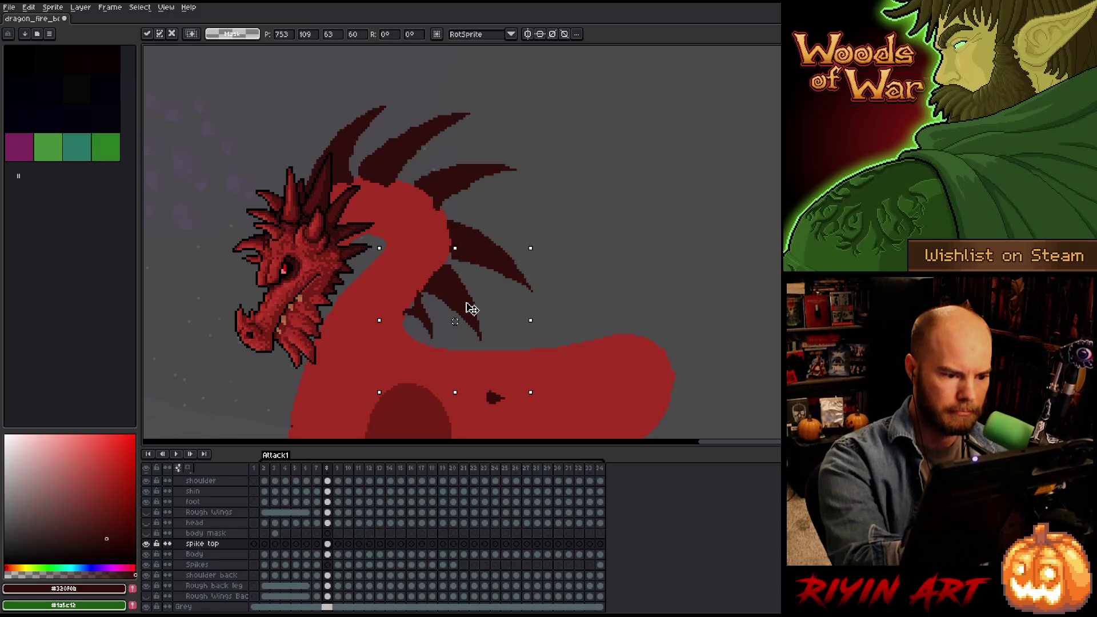
{"action": "key", "text": "Return"}
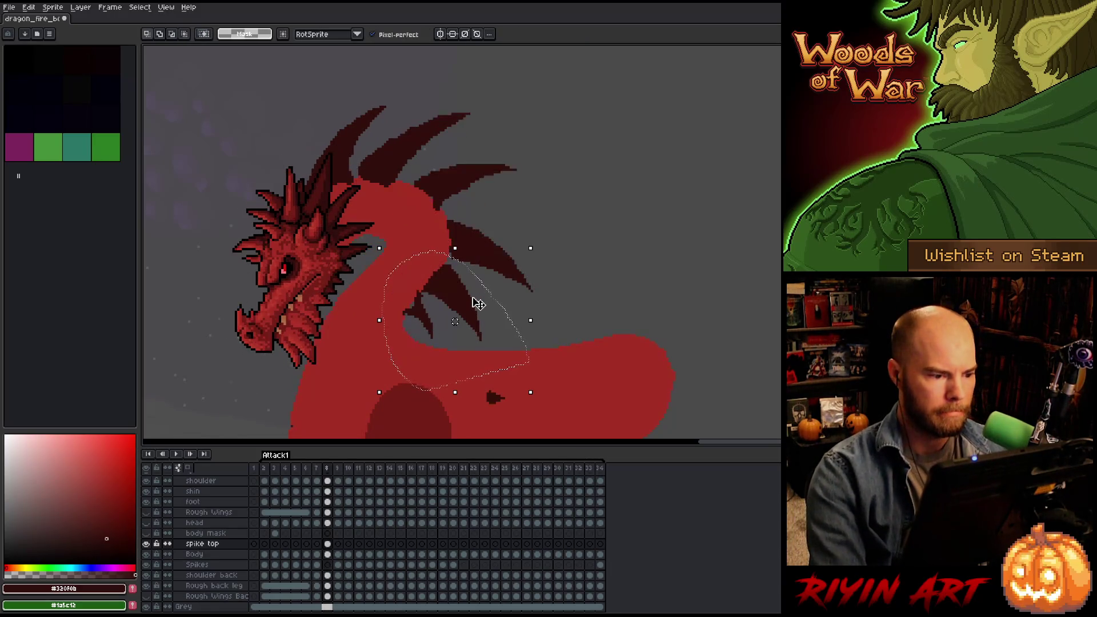
Flip between frames 7 and 8 to check the spike motion.
{"action": "key", "text": "comma"}
{"action": "key", "text": "period"}
{"action": "key", "text": "comma"}
{"action": "key", "text": "comma"}
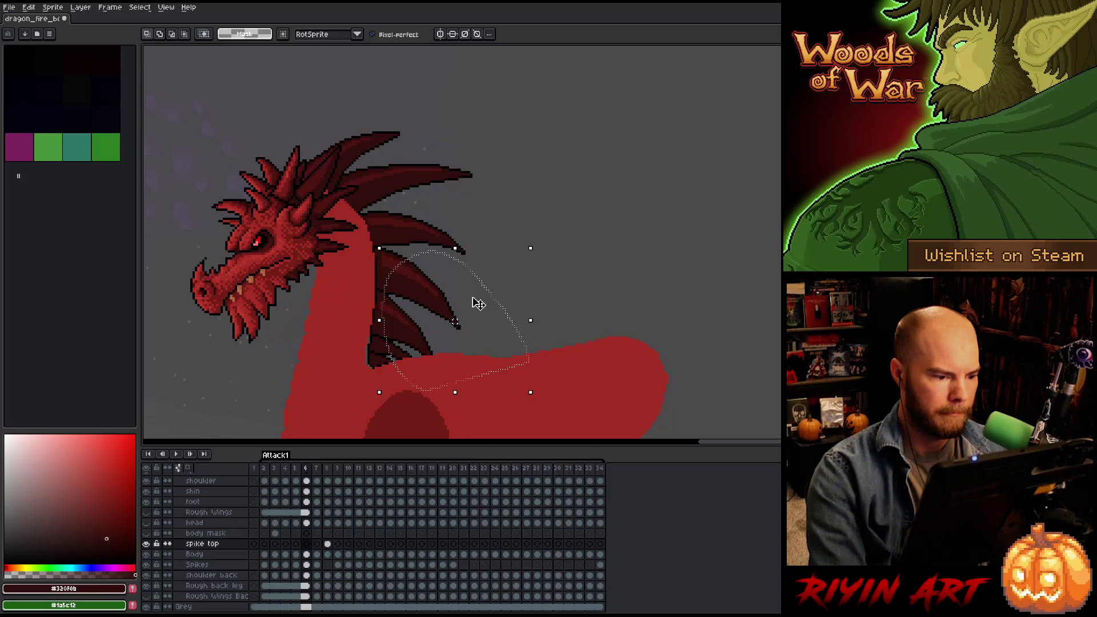
{"action": "key", "text": "period"}
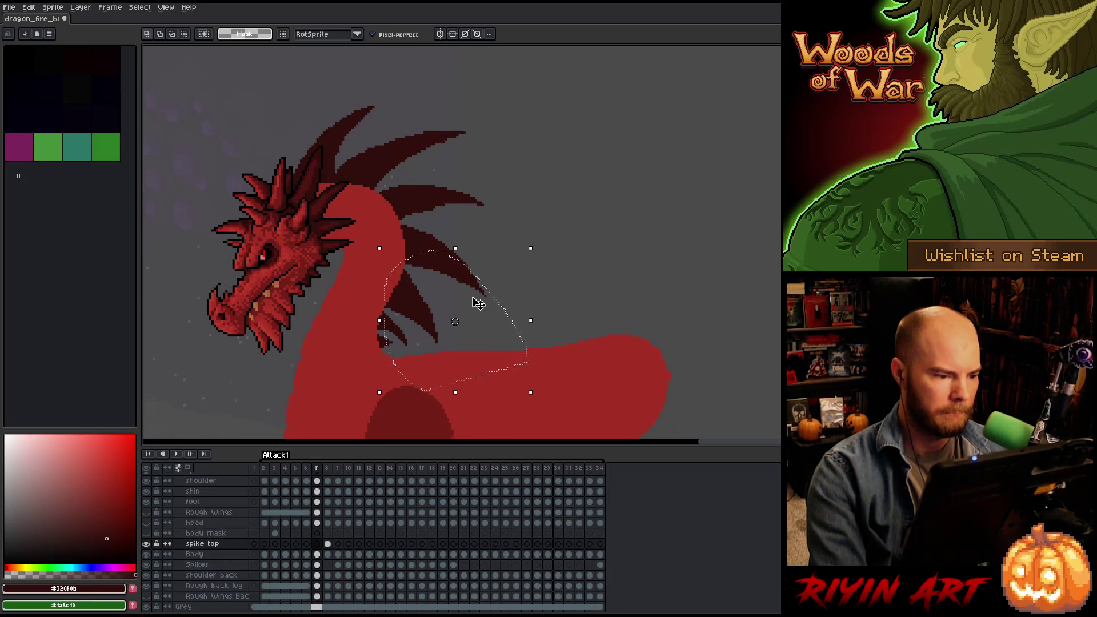
{"action": "key", "text": "period"}
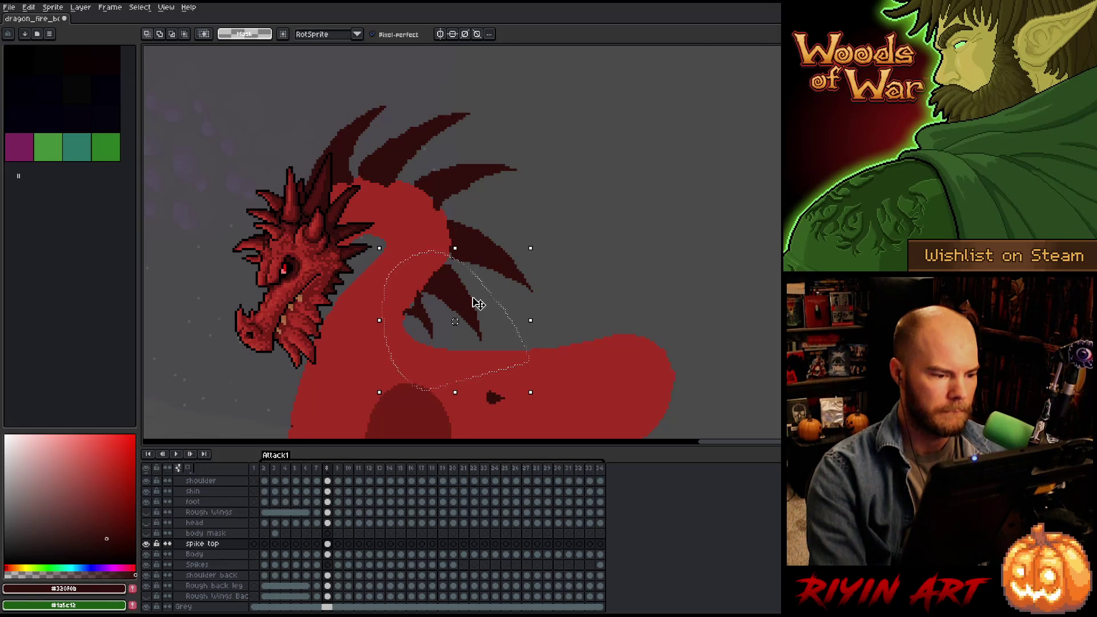
{"action": "key", "text": "comma"}
{"action": "key", "text": "period"}
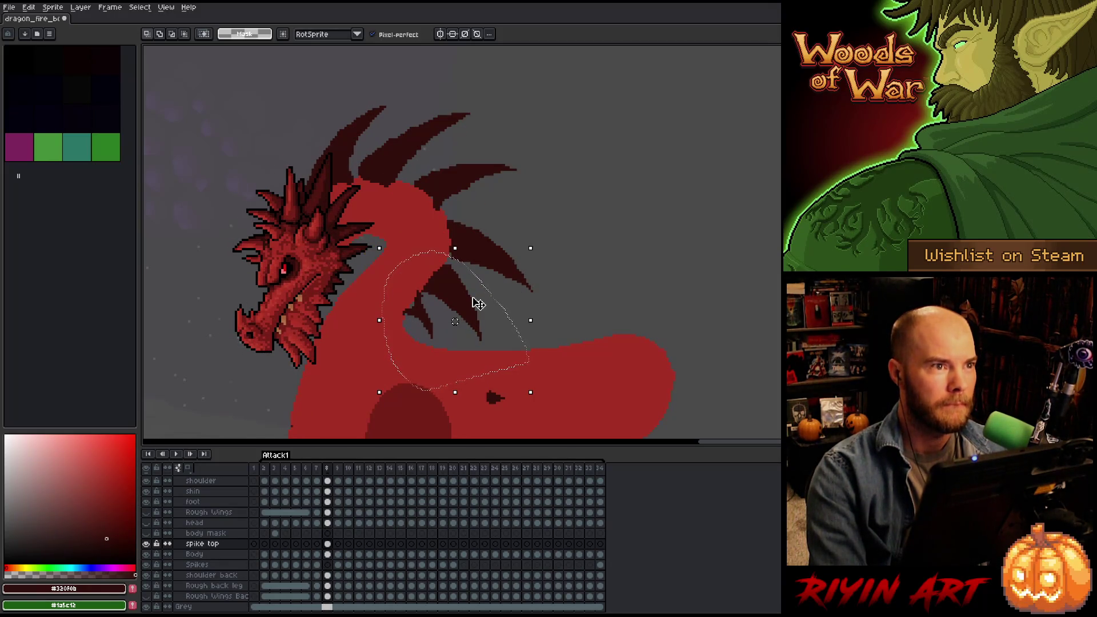
Select and move the small dark mark on the back, then deselect.
{"action": "mouse_move", "coordinate": [517, 424]}
{"action": "left_mouse_down"}
{"action": "mouse_move", "coordinate": [534, 400]}
{"action": "mouse_move", "coordinate": [516, 423]}
{"action": "mouse_move", "coordinate": [452, 392]}
{"action": "mouse_move", "coordinate": [411, 336]}
{"action": "left_mouse_up"}
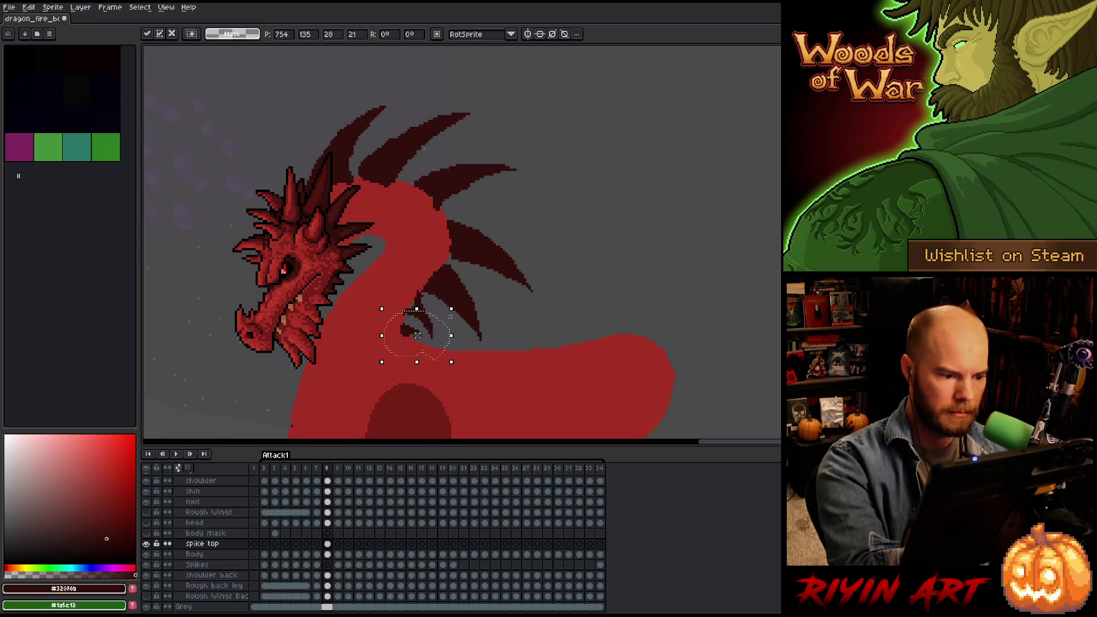
{"action": "left_click", "coordinate": [574, 323]}
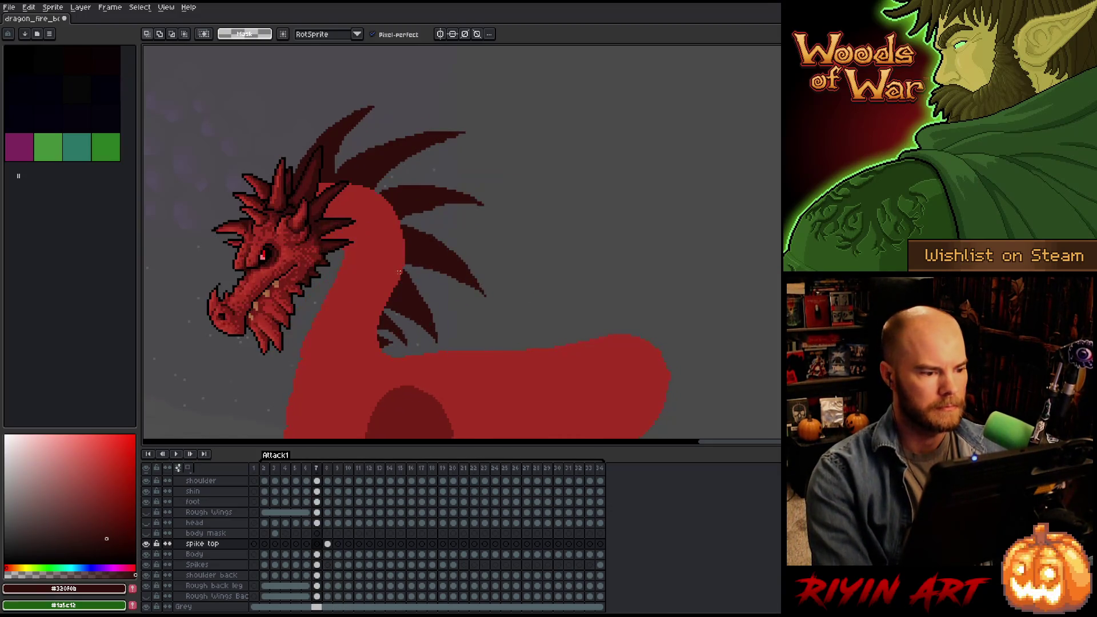
{"action": "key", "text": "space"}
Pan the reference dragon into view and select the spike top cel on frame 9.
{"action": "left_click_drag", "start_coordinate": [367, 341], "coordinate": [582, 311]}
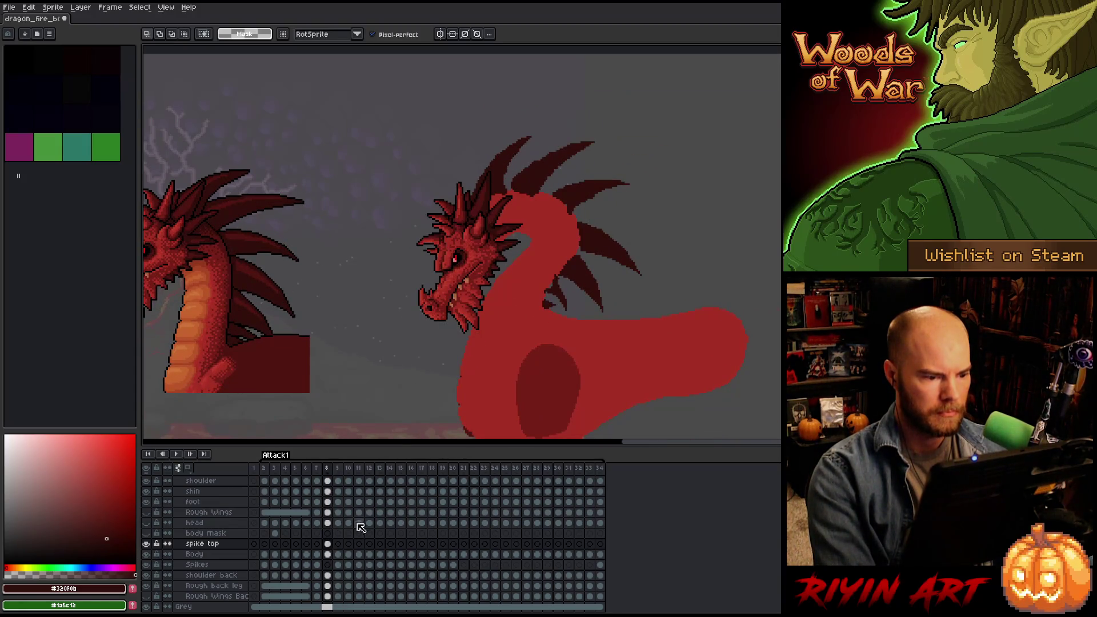
{"action": "left_click", "coordinate": [328, 543]}
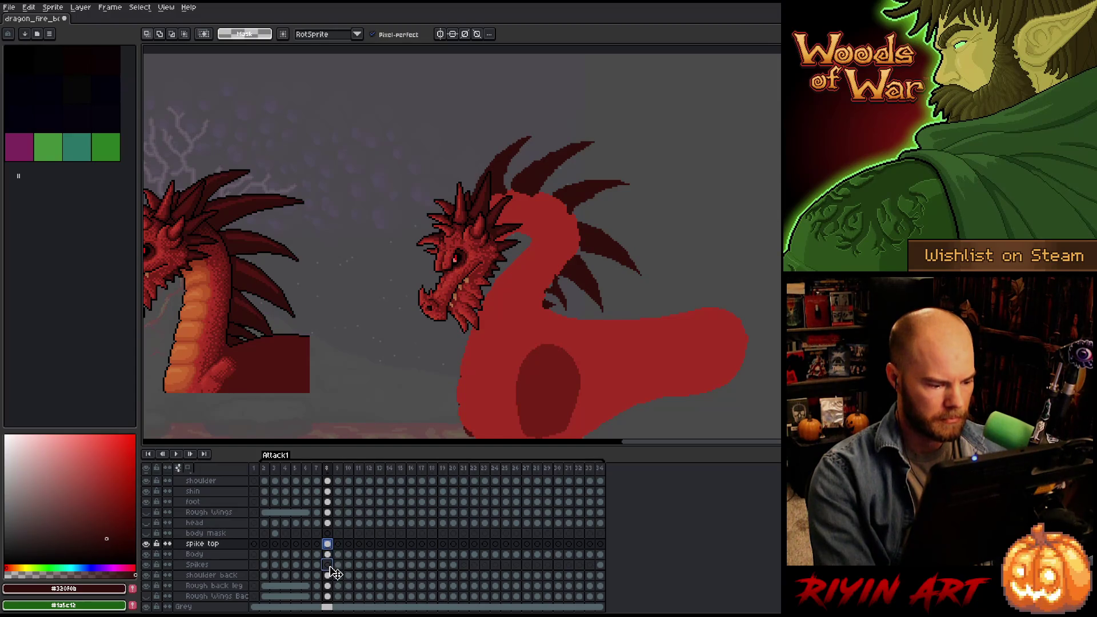
{"action": "left_click", "coordinate": [328, 565]}
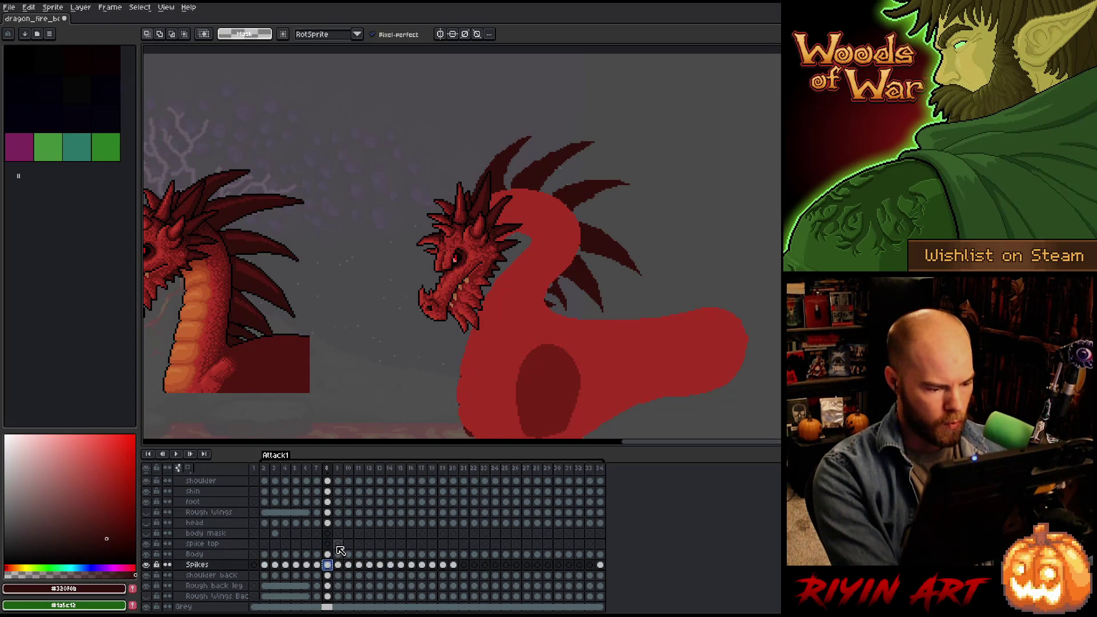
{"action": "left_click", "coordinate": [337, 544]}
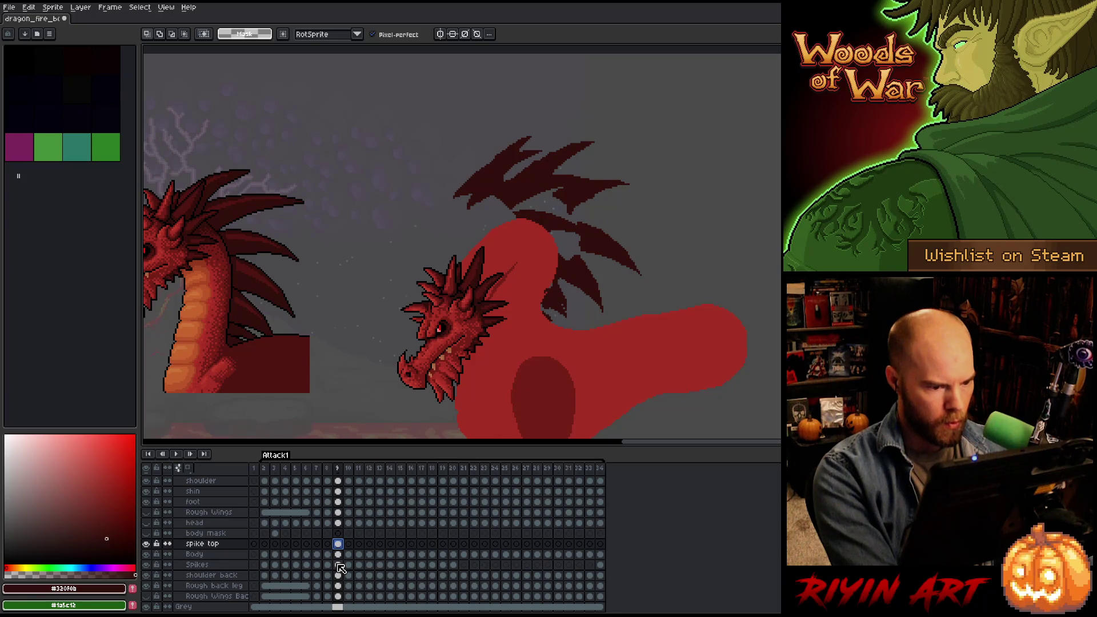
{"action": "left_click", "coordinate": [337, 565]}
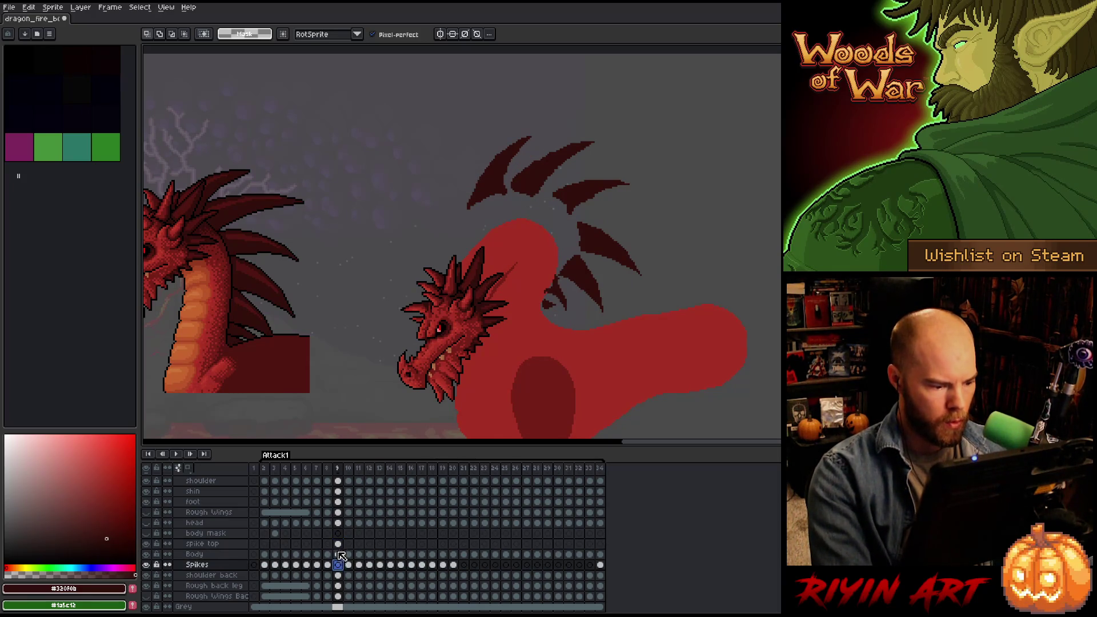
{"action": "left_click", "coordinate": [338, 544]}
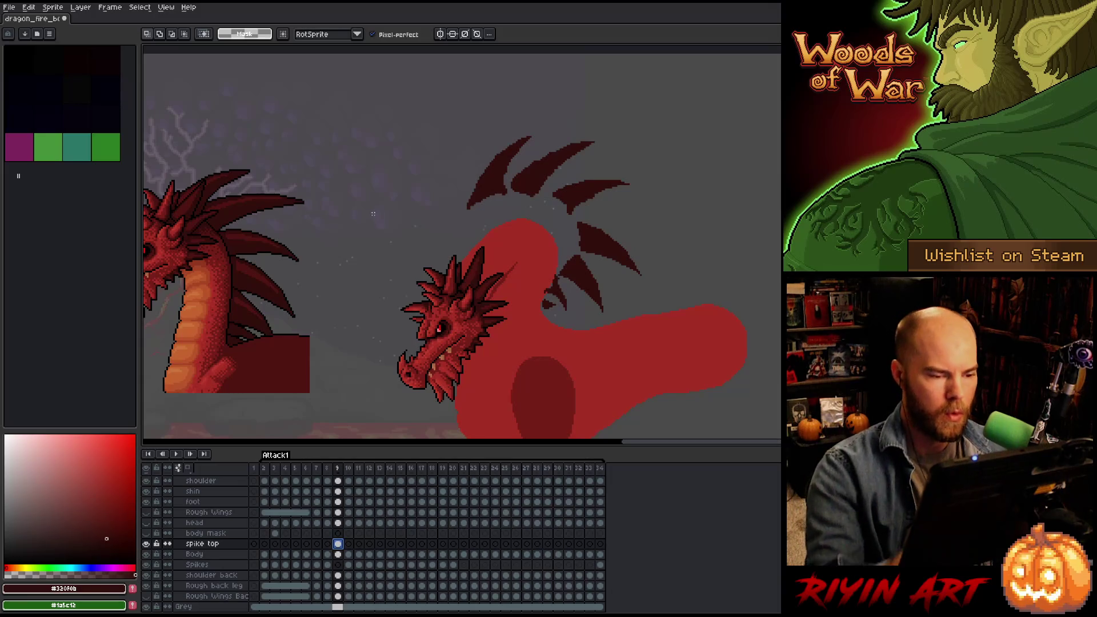
Lasso the upper left spikes on frame 9, rotate them and move them down to follow the neck.
{"action": "left_click_drag", "start_coordinate": [547, 114], "coordinate": [522, 158]}
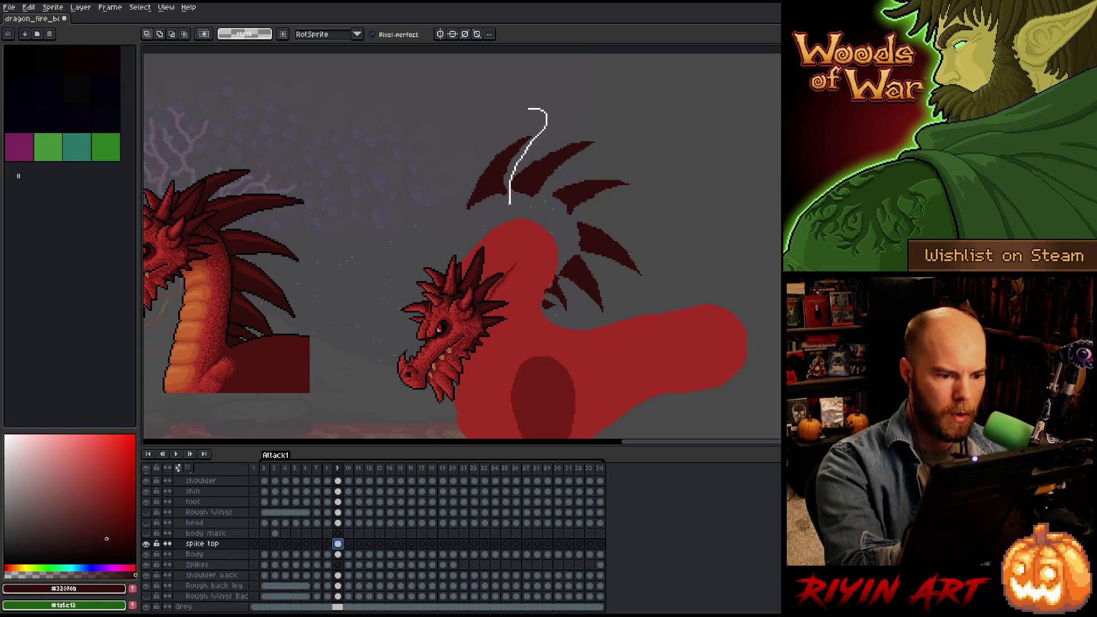
{"action": "mouse_move", "coordinate": [509, 203]}
{"action": "left_mouse_down"}
{"action": "mouse_move", "coordinate": [533, 140]}
{"action": "mouse_move", "coordinate": [485, 221]}
{"action": "mouse_move", "coordinate": [478, 266]}
{"action": "mouse_move", "coordinate": [418, 224]}
{"action": "left_mouse_up"}
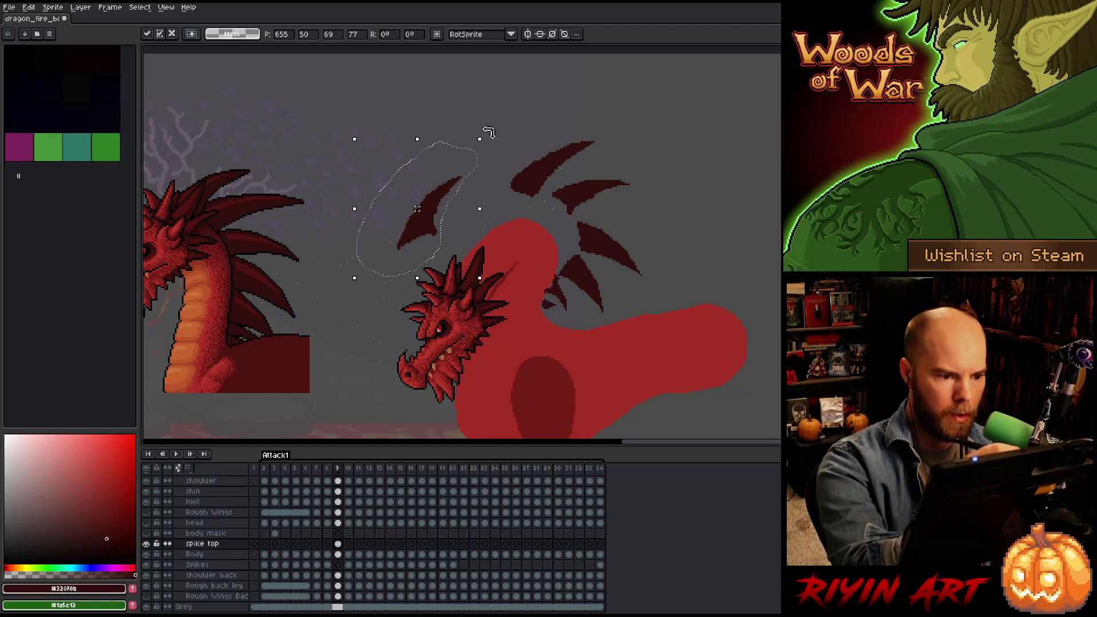
{"action": "left_click_drag", "start_coordinate": [485, 135], "coordinate": [462, 120]}
{"action": "mouse_move", "coordinate": [429, 238]}
{"action": "left_mouse_down"}
{"action": "mouse_move", "coordinate": [472, 276]}
{"action": "mouse_move", "coordinate": [467, 266]}
{"action": "left_mouse_up"}
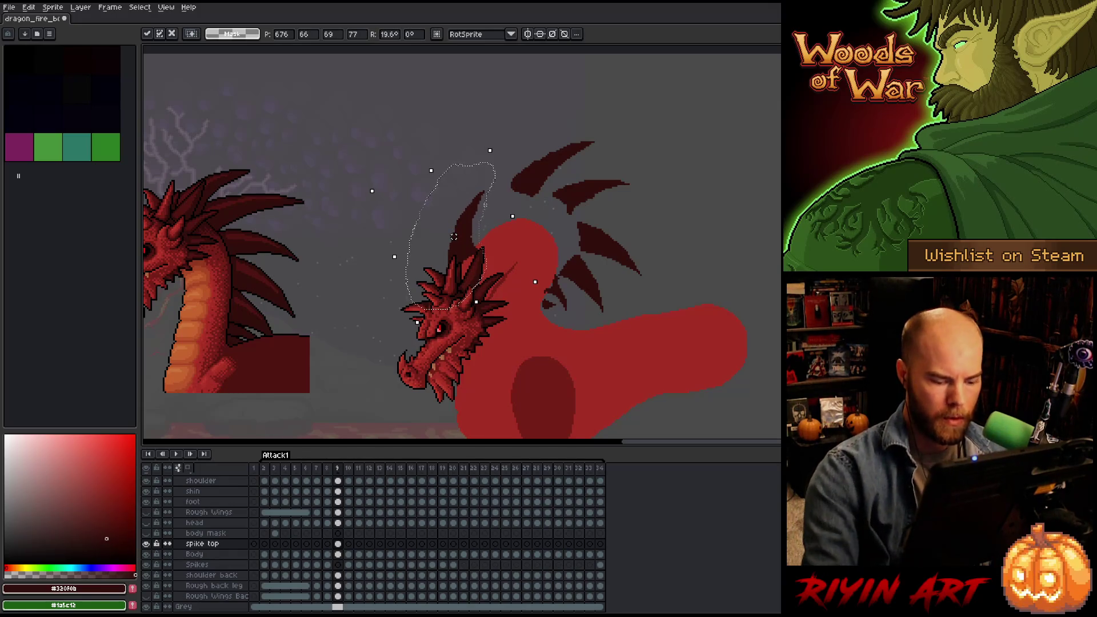
{"action": "key", "text": "Return"}
Compare with frame 8, then rotate another spike and move it down-left onto the neck.
{"action": "key", "text": "Left"}
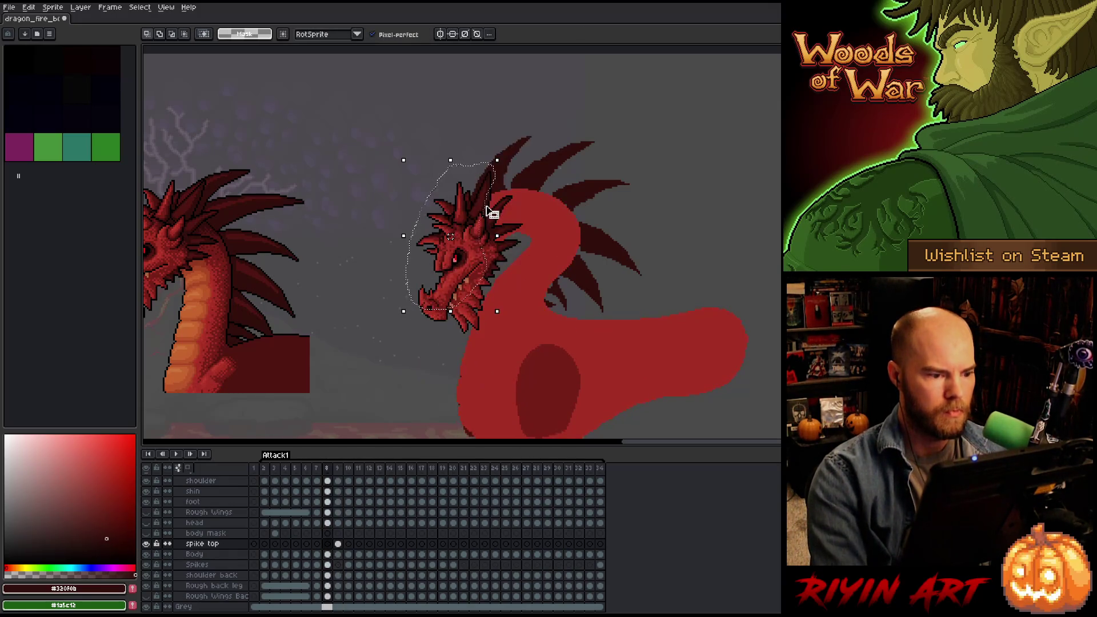
{"action": "key", "text": "Right"}
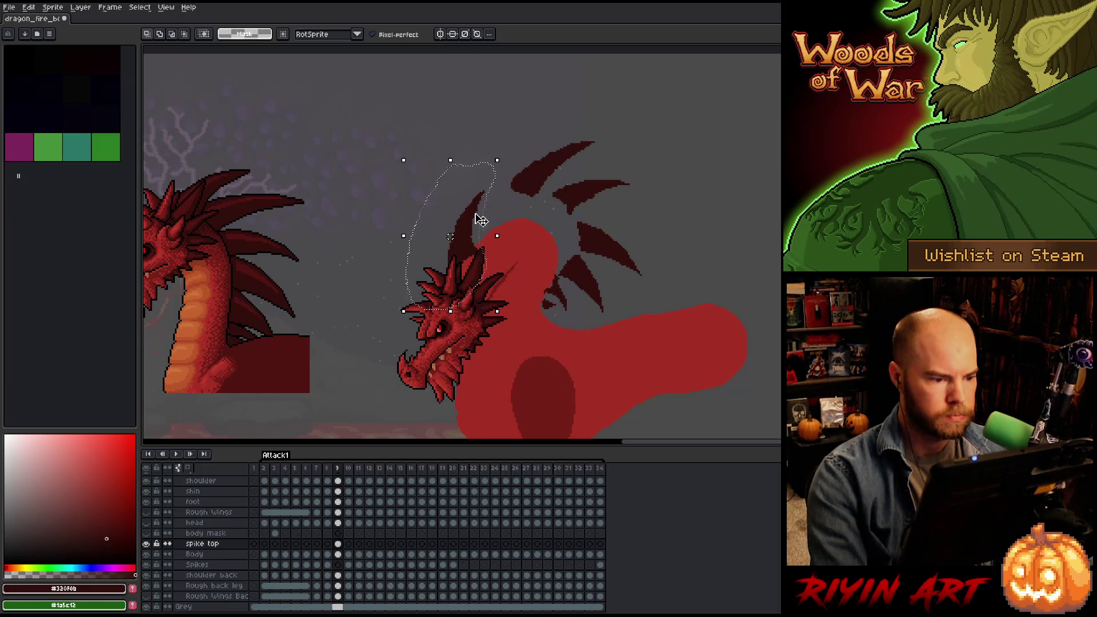
{"action": "key", "text": "Left"}
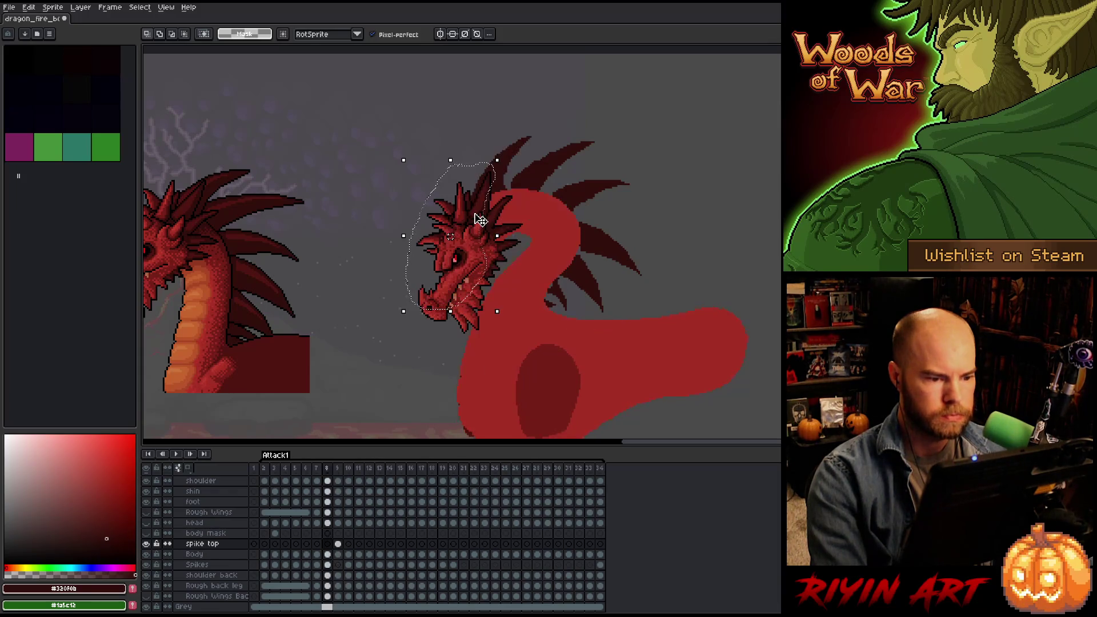
{"action": "key", "text": "Right"}
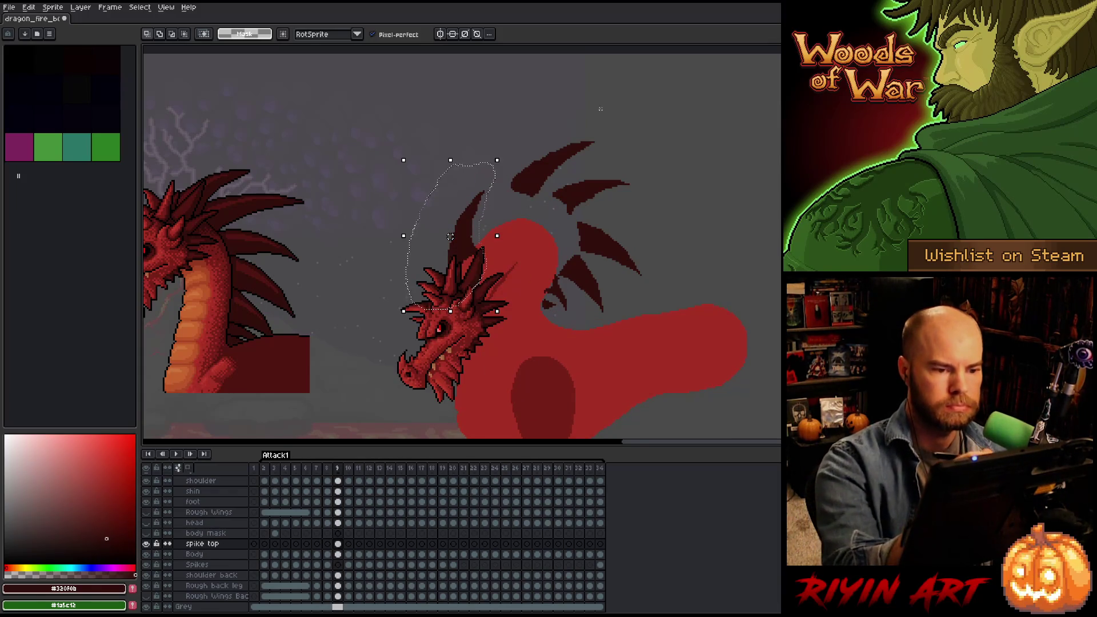
{"action": "mouse_move", "coordinate": [614, 123]}
{"action": "left_mouse_down"}
{"action": "mouse_move", "coordinate": [641, 105]}
{"action": "mouse_move", "coordinate": [617, 86]}
{"action": "left_mouse_up"}
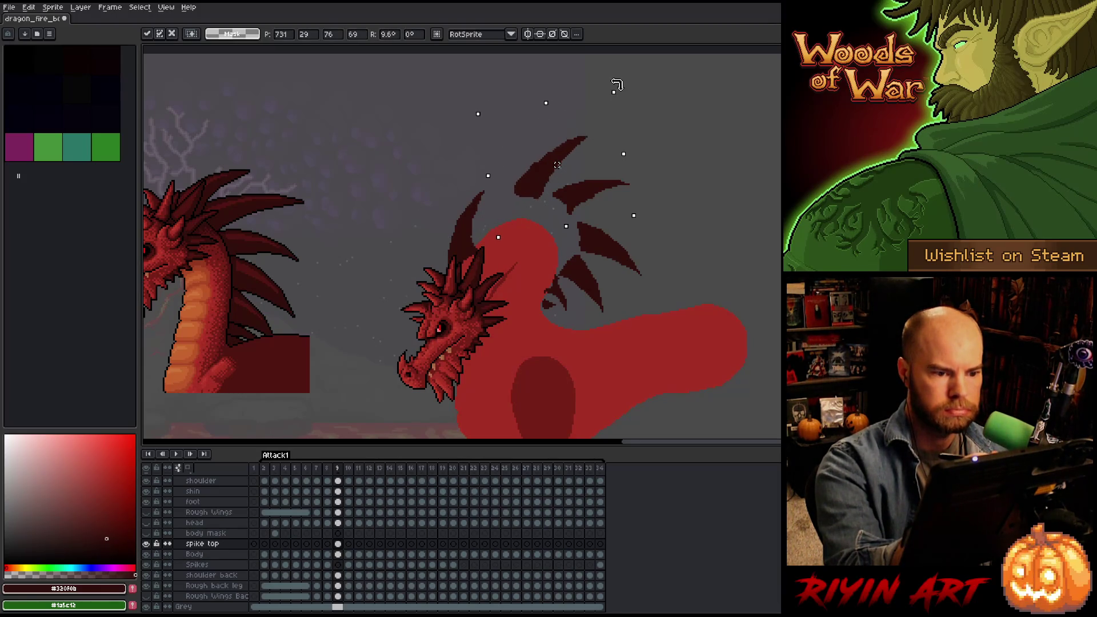
{"action": "left_click_drag", "start_coordinate": [535, 194], "coordinate": [502, 238]}
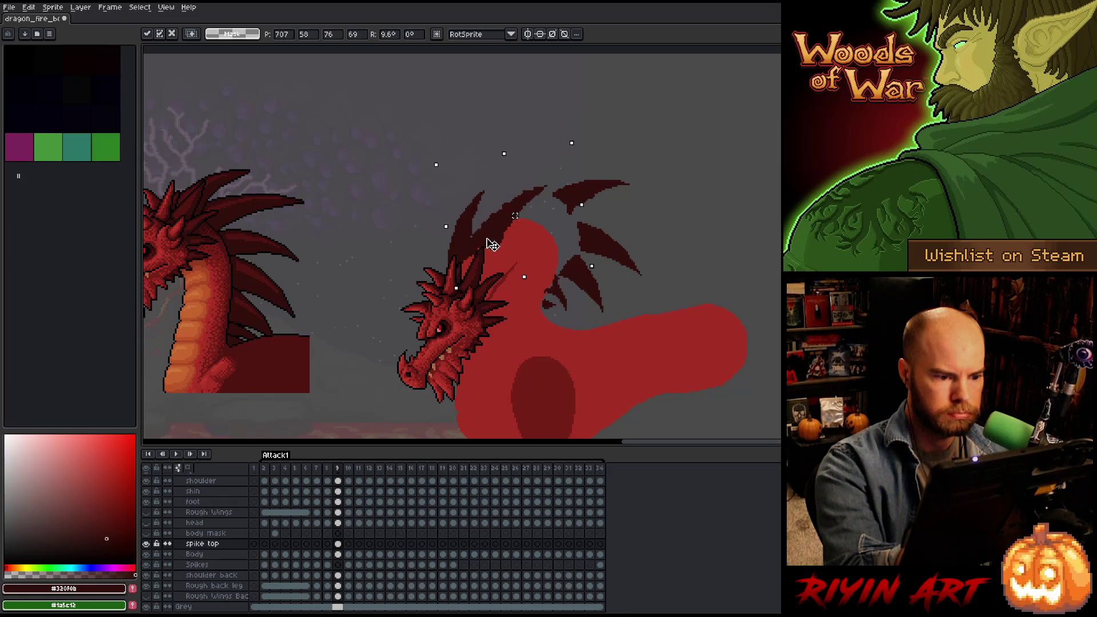
{"action": "key", "text": "Return"}
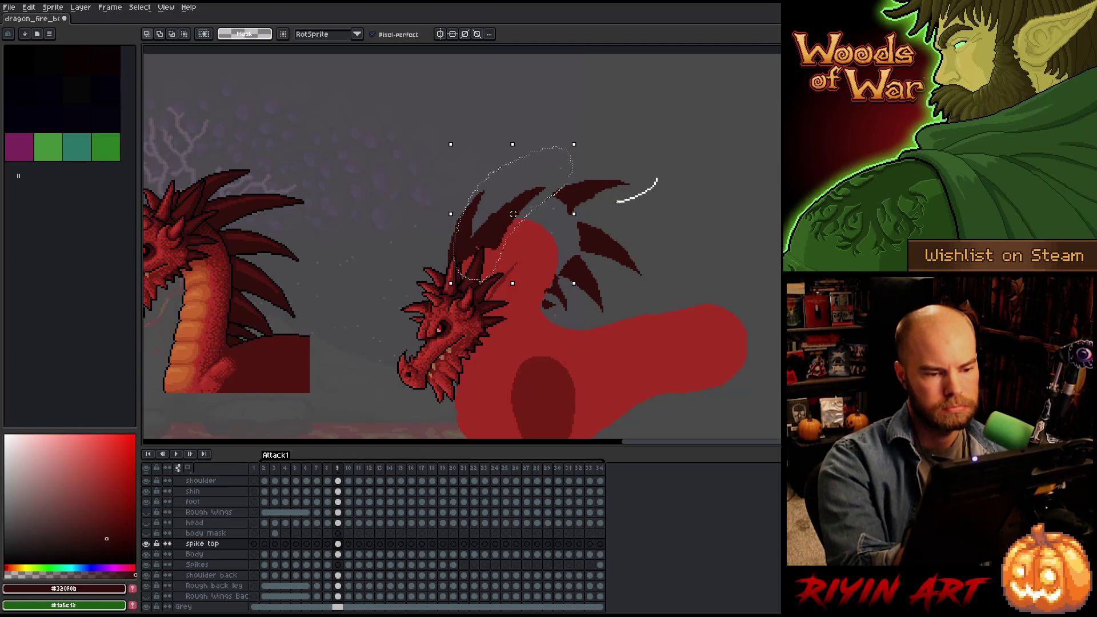
Move the upper spike down-left and nudge it right, then outline the spikes above the back.
{"action": "mouse_move", "coordinate": [678, 154]}
{"action": "left_mouse_down"}
{"action": "mouse_move", "coordinate": [665, 188]}
{"action": "mouse_move", "coordinate": [558, 221]}
{"action": "mouse_move", "coordinate": [674, 160]}
{"action": "left_mouse_up"}
{"action": "left_click_drag", "start_coordinate": [597, 195], "coordinate": [557, 214]}
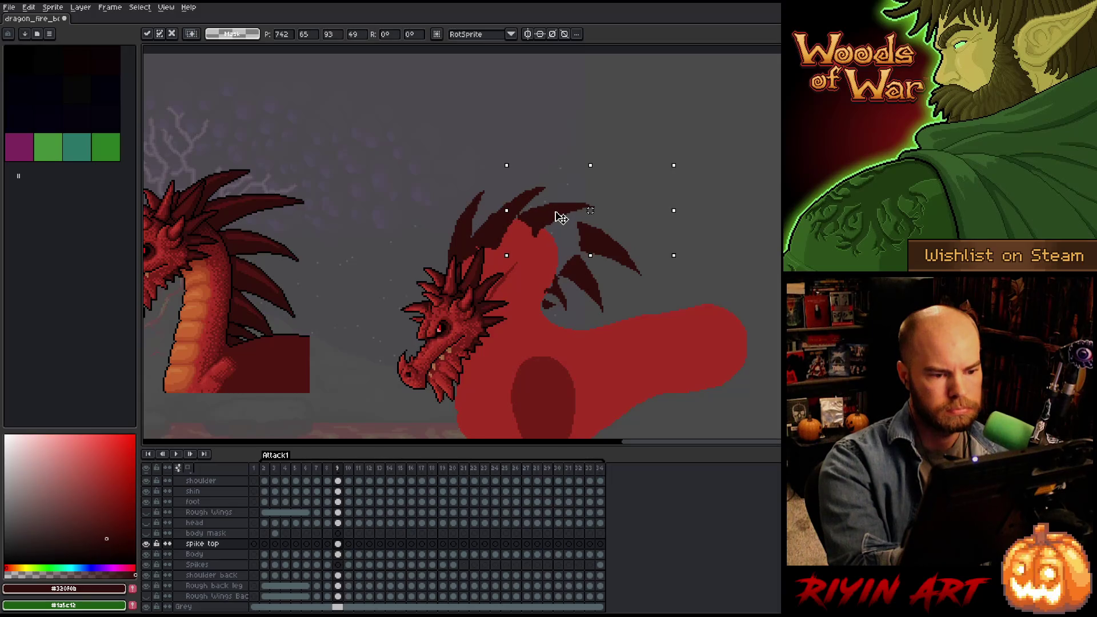
{"action": "left_click_drag", "start_coordinate": [560, 217], "coordinate": [562, 217]}
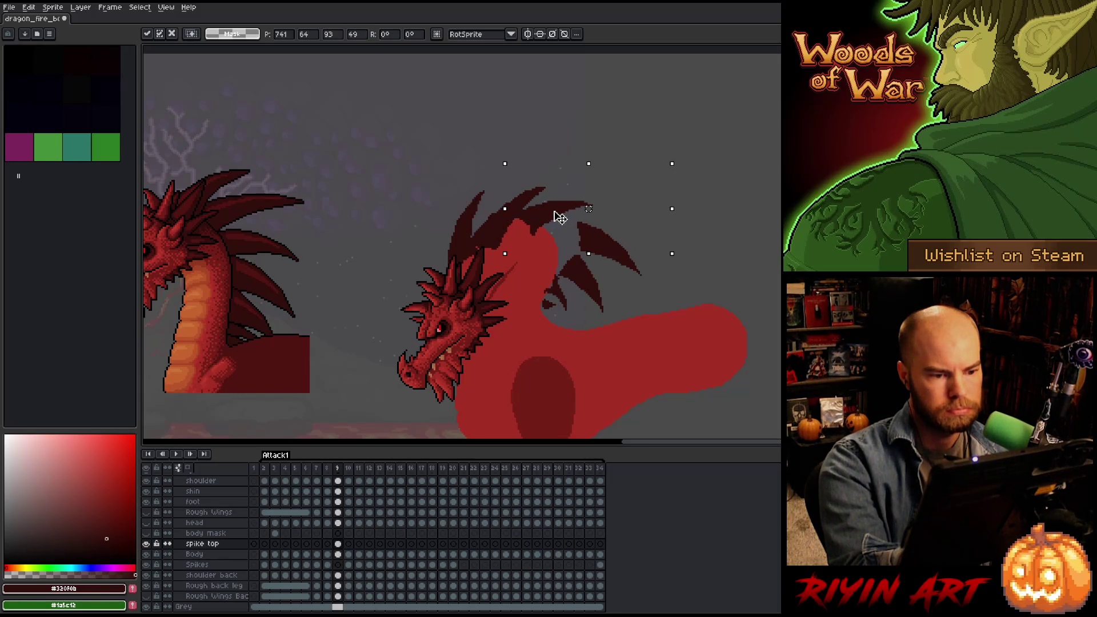
{"action": "left_click", "coordinate": [681, 222]}
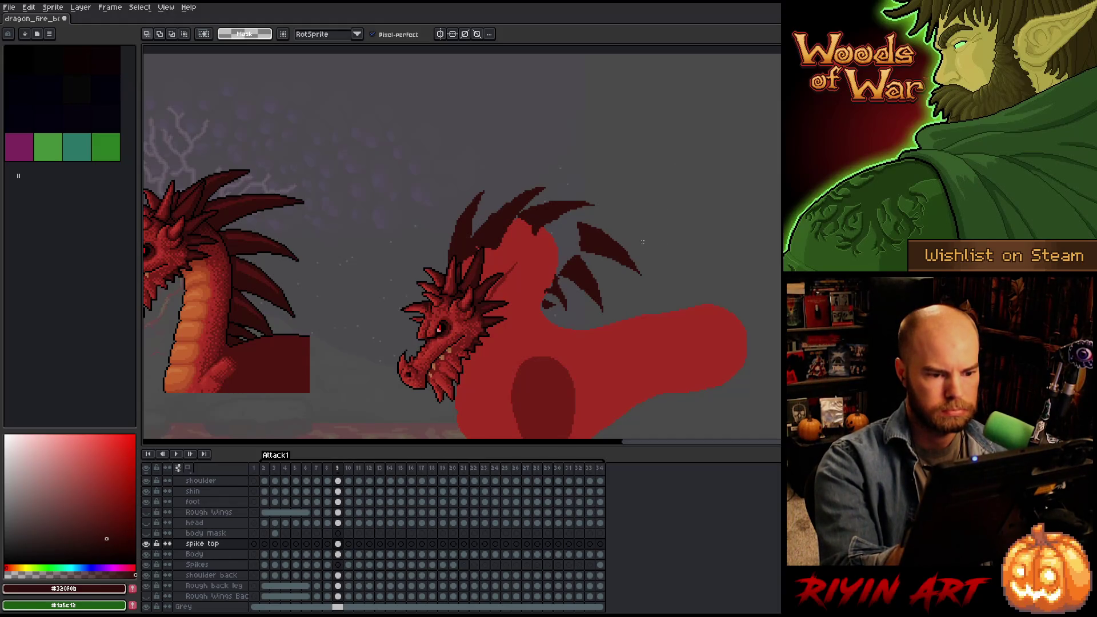
{"action": "mouse_move", "coordinate": [562, 345]}
{"action": "left_mouse_down"}
{"action": "mouse_move", "coordinate": [547, 248]}
{"action": "mouse_move", "coordinate": [688, 281]}
{"action": "mouse_move", "coordinate": [608, 245]}
{"action": "mouse_move", "coordinate": [767, 250]}
{"action": "mouse_move", "coordinate": [614, 255]}
{"action": "left_mouse_up"}
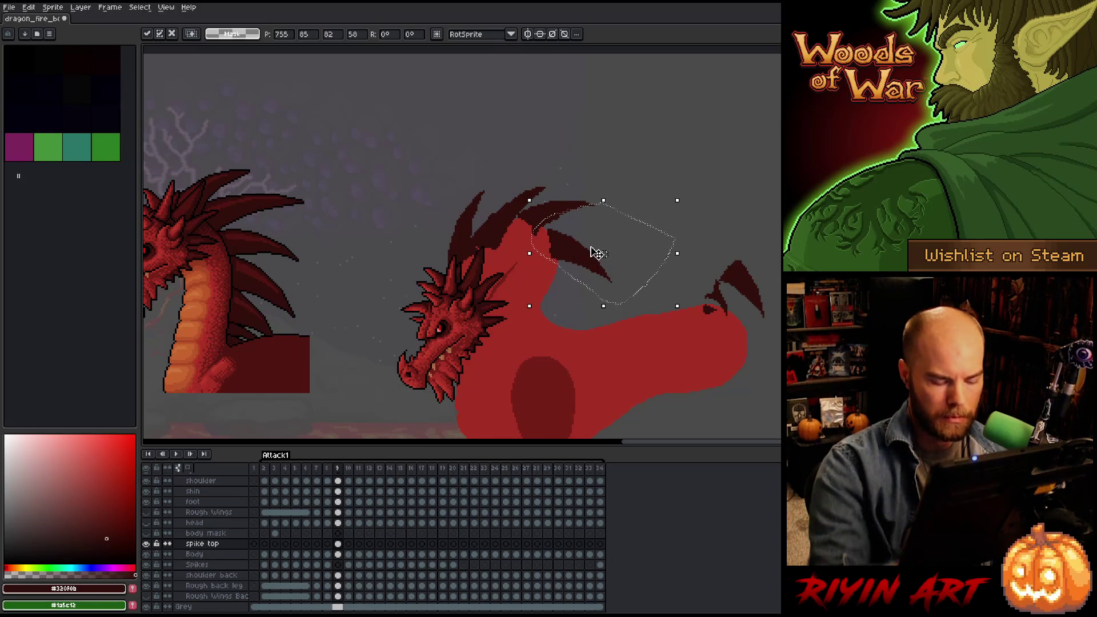
Flip between frames 8 and 9 to compare the spike poses.
{"action": "key", "text": "Left"}
{"action": "key", "text": "Right"}
{"action": "key", "text": "Left"}
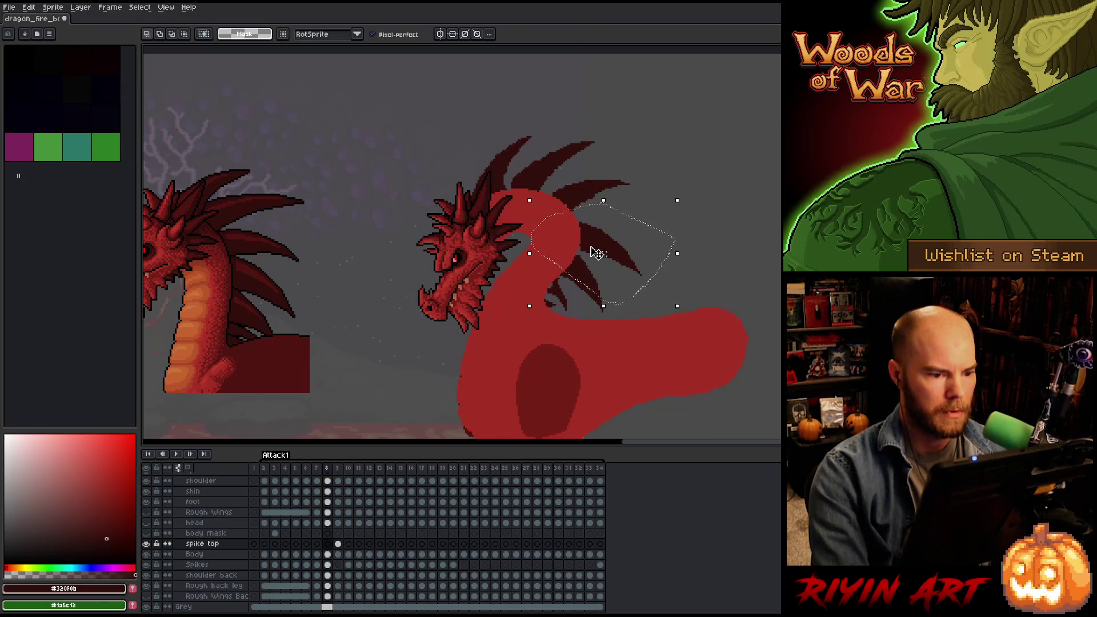
{"action": "key", "text": "Right"}
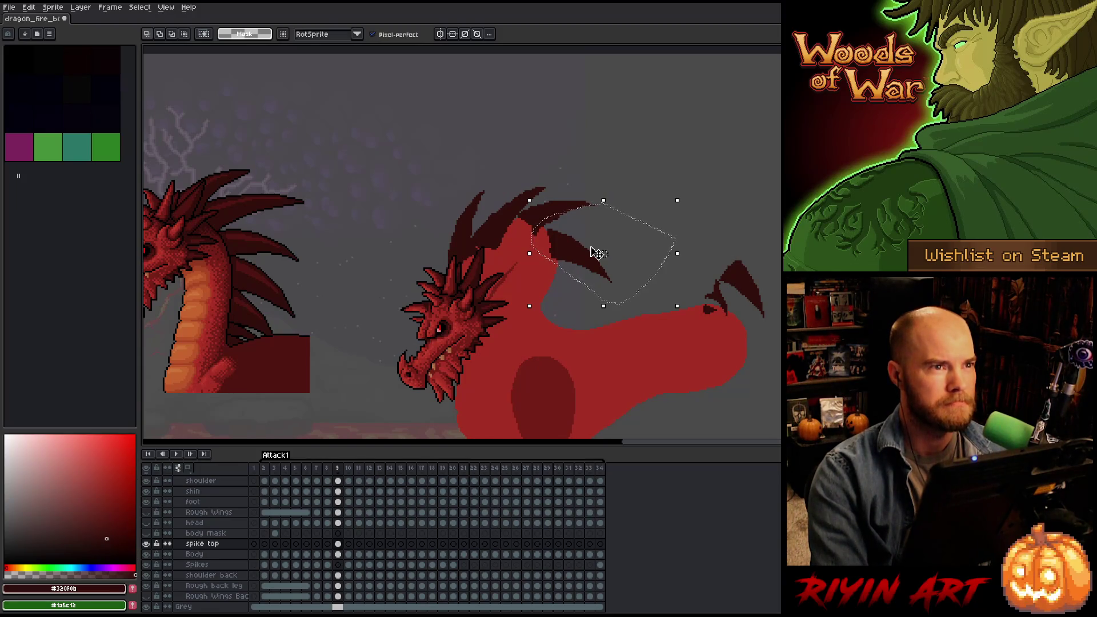
{"action": "key", "text": "Left"}
{"action": "key", "text": "Right"}
{"action": "key", "text": "Left"}
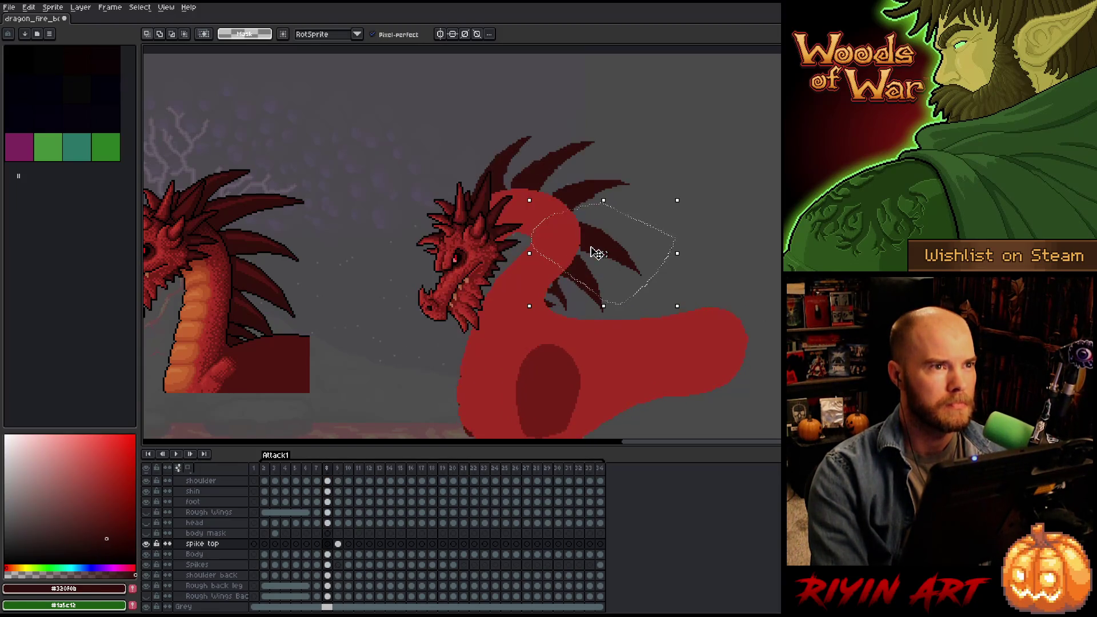
{"action": "key", "text": "Right"}
{"action": "key", "text": "Left"}
{"action": "key", "text": "Right"}
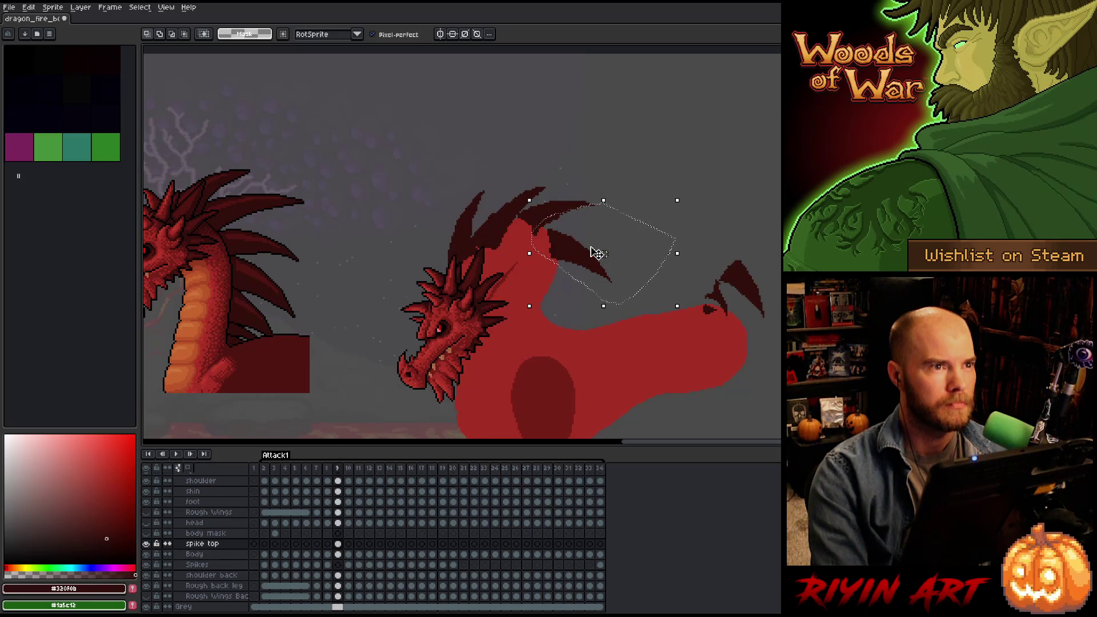
{"action": "key", "text": "Left"}
{"action": "key", "text": "Right"}
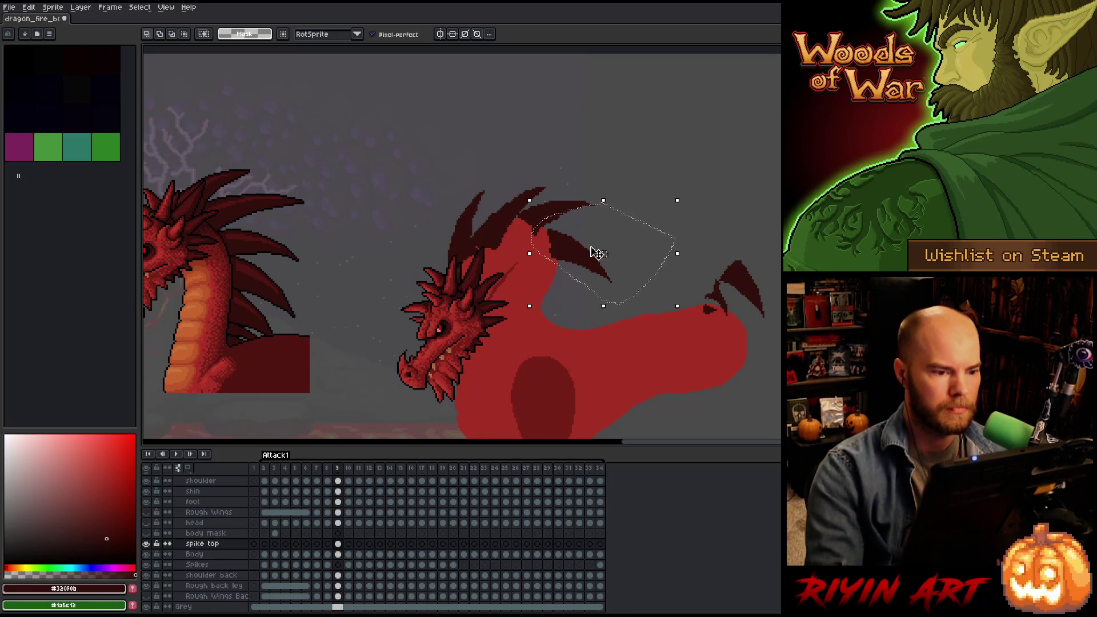
Lasso the upper neck spike, rotate it about 7.8°, and nudge it up-left into place.
{"action": "mouse_move", "coordinate": [557, 142]}
{"action": "left_mouse_down"}
{"action": "mouse_move", "coordinate": [567, 166]}
{"action": "mouse_move", "coordinate": [540, 200]}
{"action": "left_mouse_up"}
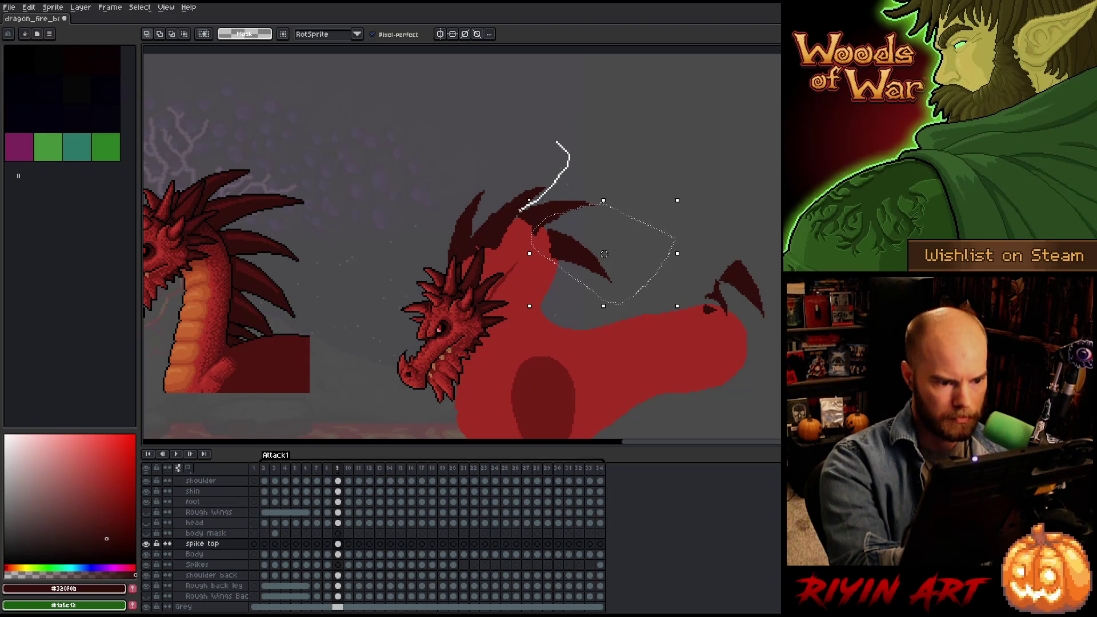
{"action": "mouse_move", "coordinate": [495, 255]}
{"action": "left_mouse_down"}
{"action": "mouse_move", "coordinate": [477, 251]}
{"action": "mouse_move", "coordinate": [549, 153]}
{"action": "mouse_move", "coordinate": [539, 179]}
{"action": "left_mouse_up"}
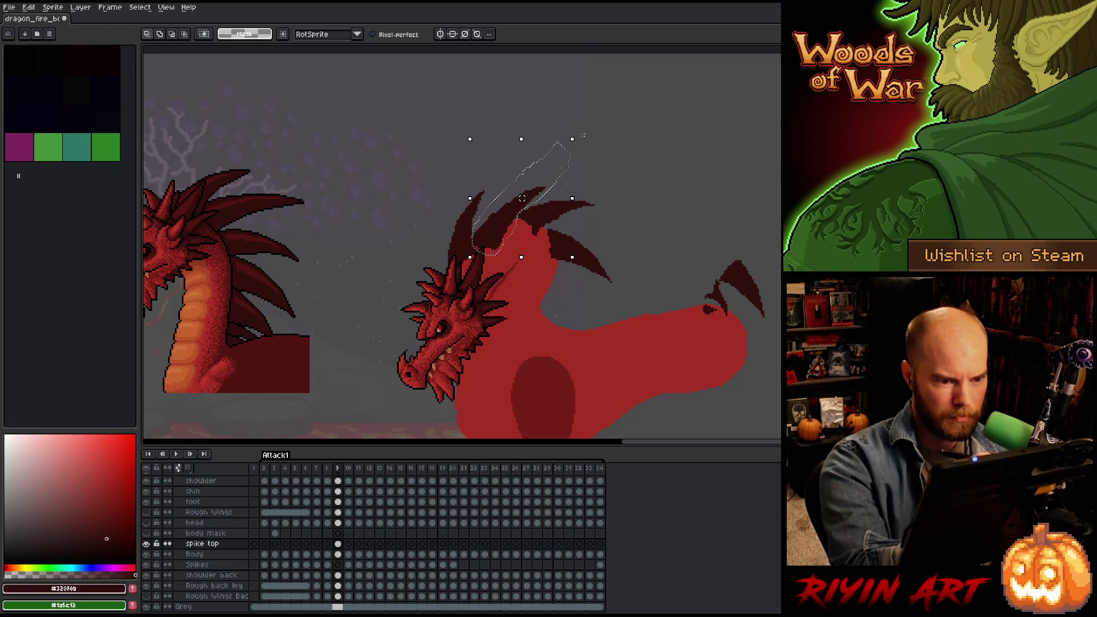
{"action": "left_click_drag", "start_coordinate": [583, 136], "coordinate": [569, 134]}
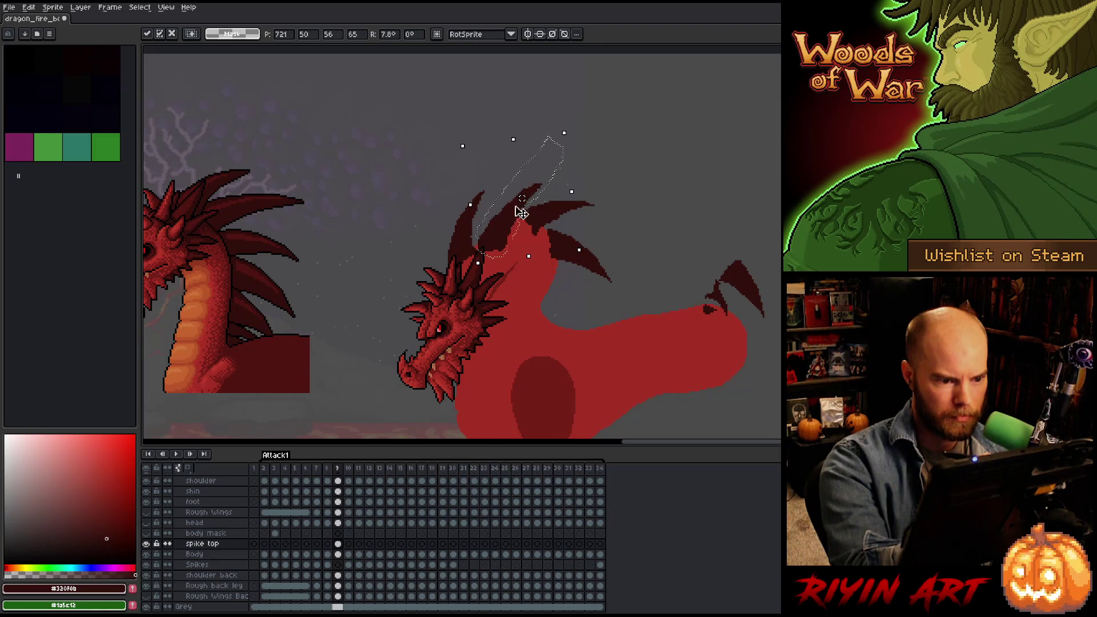
{"action": "left_click_drag", "start_coordinate": [521, 212], "coordinate": [514, 209]}
{"action": "key", "text": "Right"}
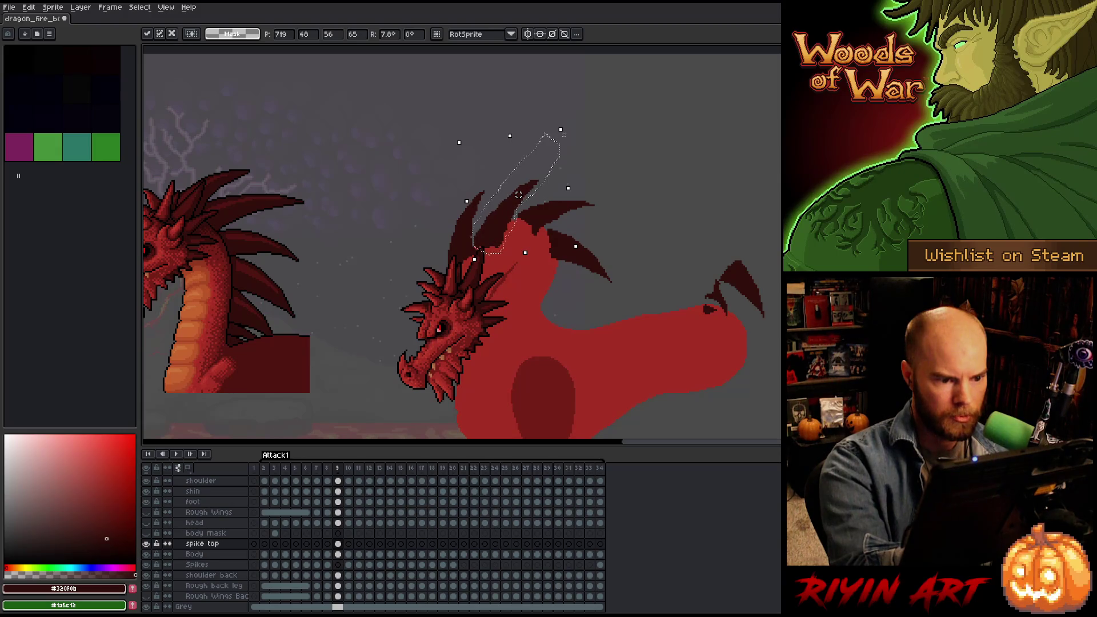
{"action": "left_click", "coordinate": [607, 199]}
Flip frames 8 and 9 to check the new spike placement.
{"action": "key", "text": "comma"}
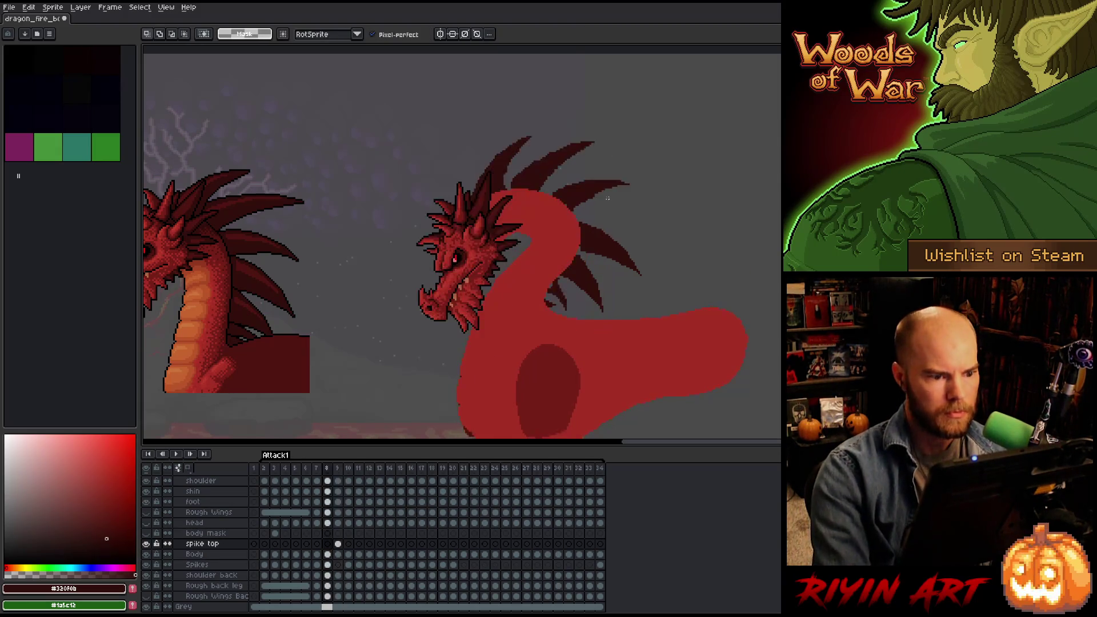
{"action": "key", "text": "period"}
{"action": "key", "text": "comma"}
{"action": "key", "text": "Left"}
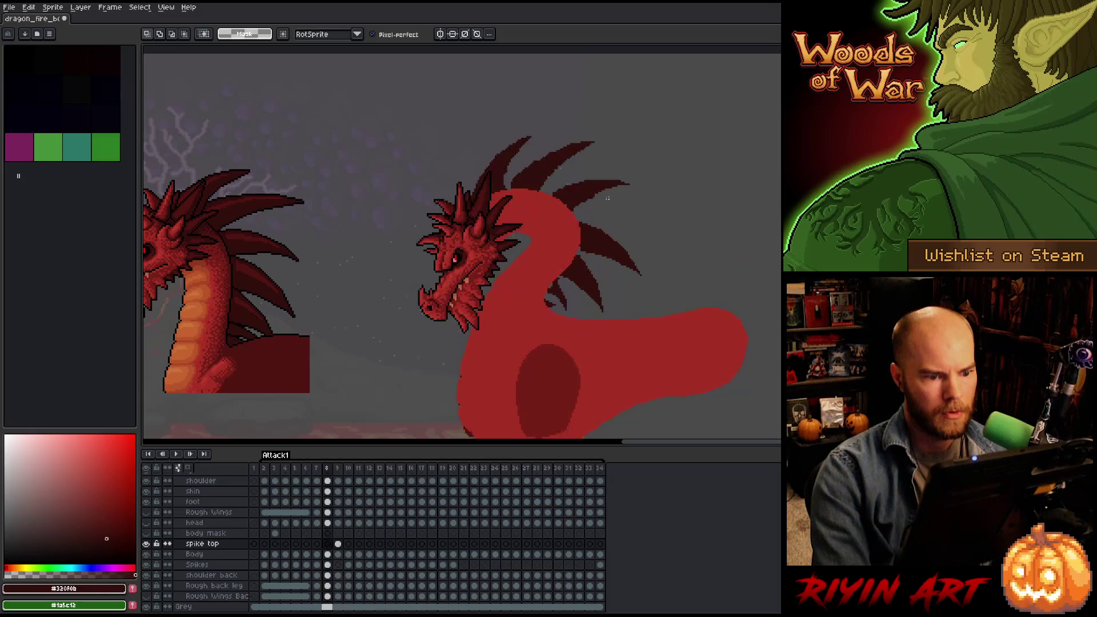
{"action": "key", "text": "Right"}
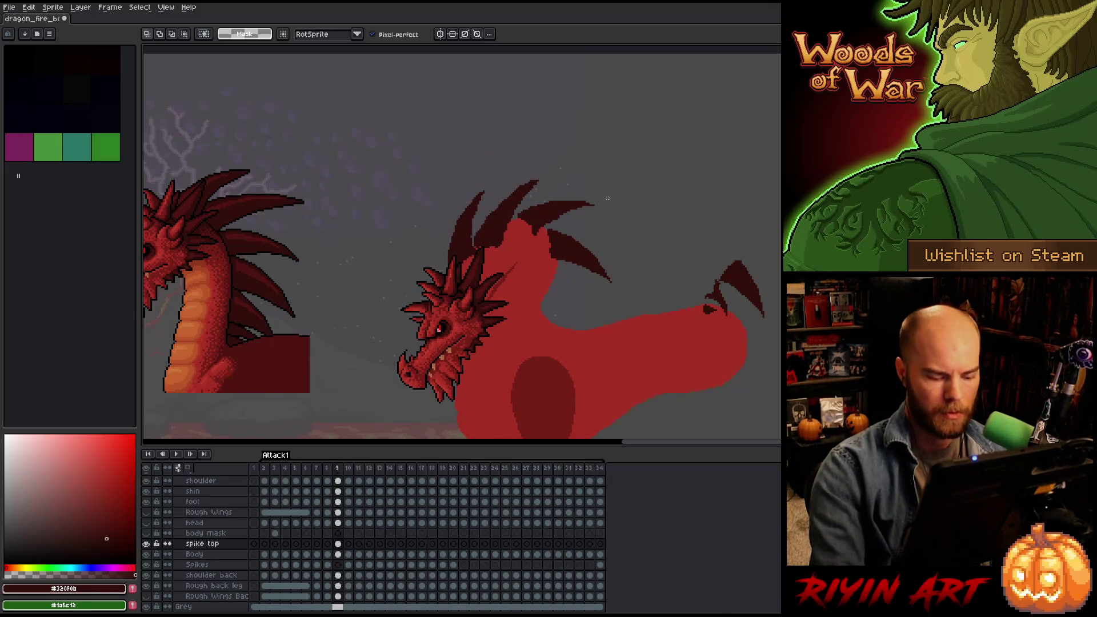
{"action": "key", "text": "Left"}
{"action": "key", "text": "Right"}
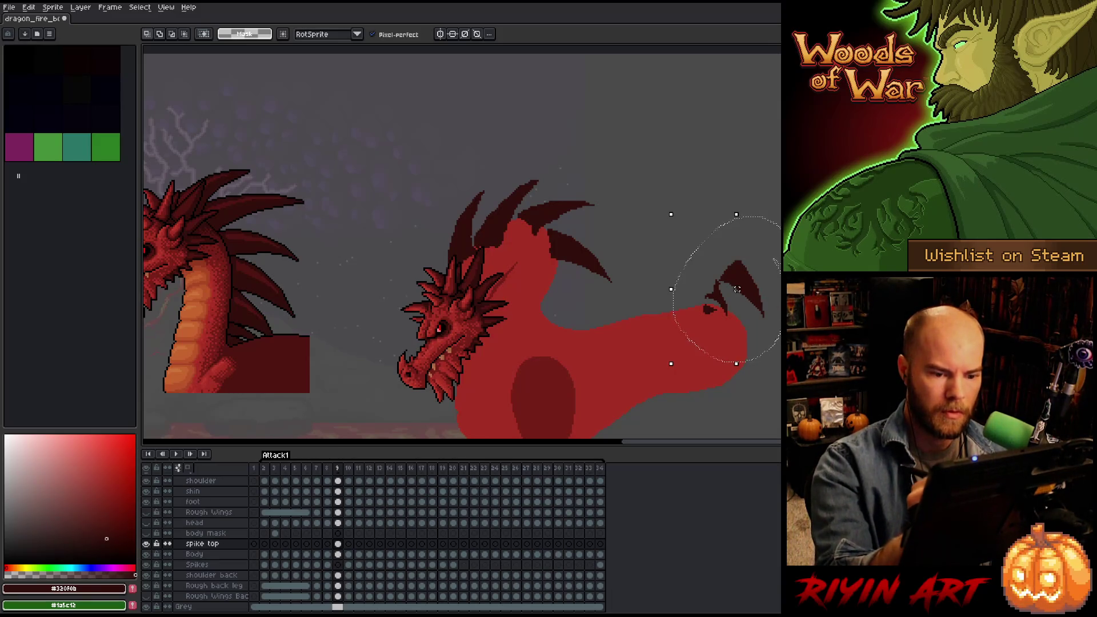
Move the tail-end spike left, comparing frames 8 and 9 before dropping it.
{"action": "mouse_move", "coordinate": [779, 333]}
{"action": "left_mouse_down"}
{"action": "mouse_move", "coordinate": [718, 279]}
{"action": "mouse_move", "coordinate": [571, 308]}
{"action": "mouse_move", "coordinate": [574, 293]}
{"action": "left_mouse_up"}
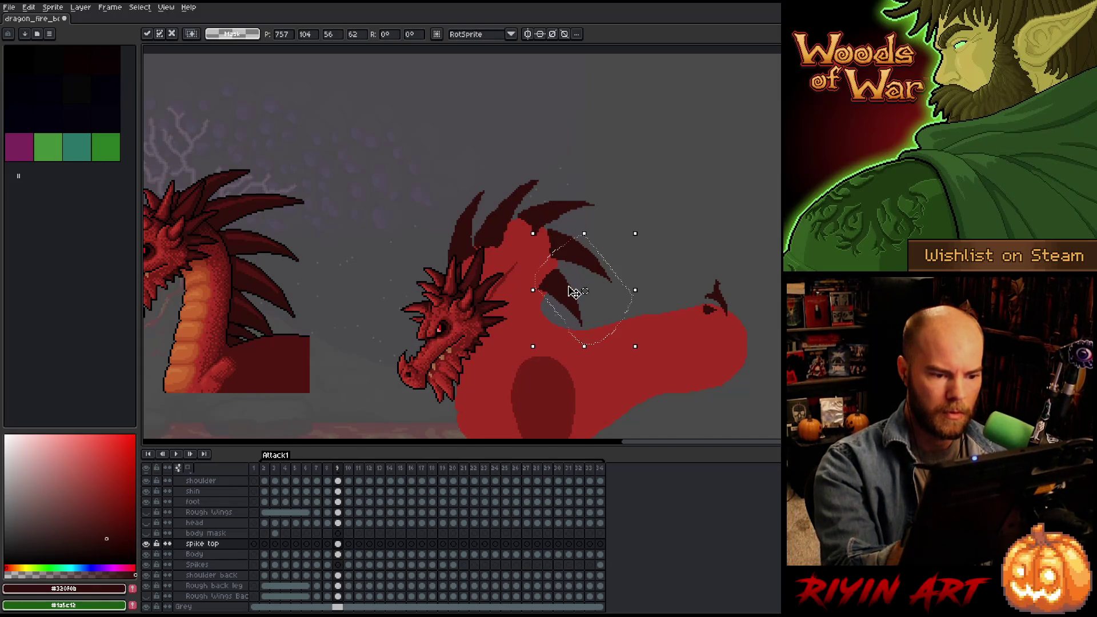
{"action": "key", "text": "comma"}
{"action": "key", "text": "period"}
{"action": "key", "text": "comma"}
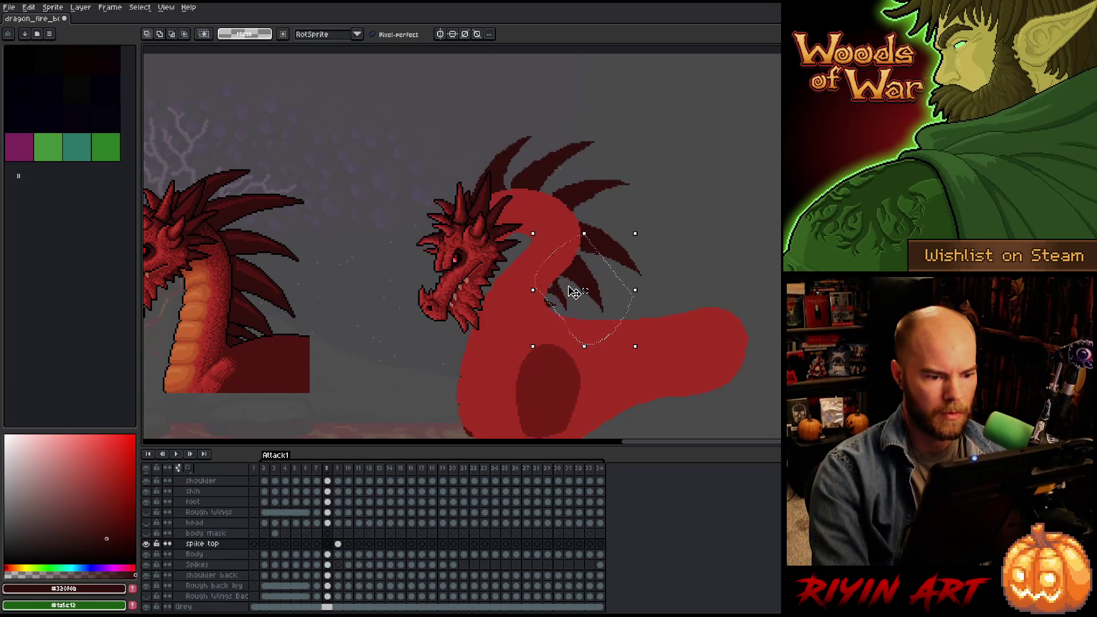
{"action": "key", "text": "period"}
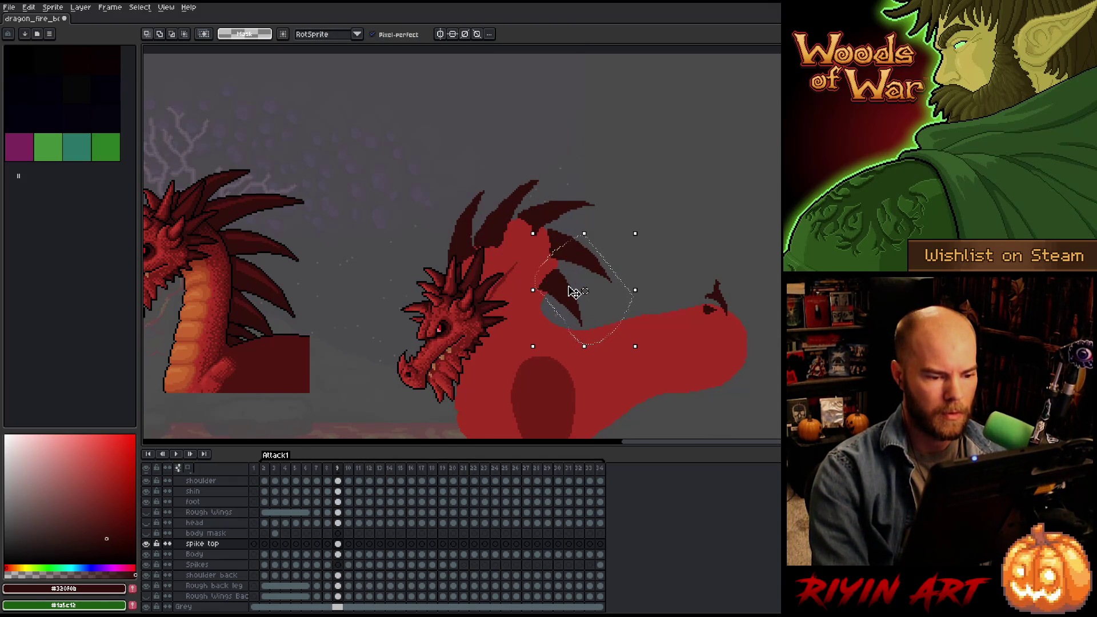
{"action": "key", "text": "comma"}
{"action": "key", "text": "period"}
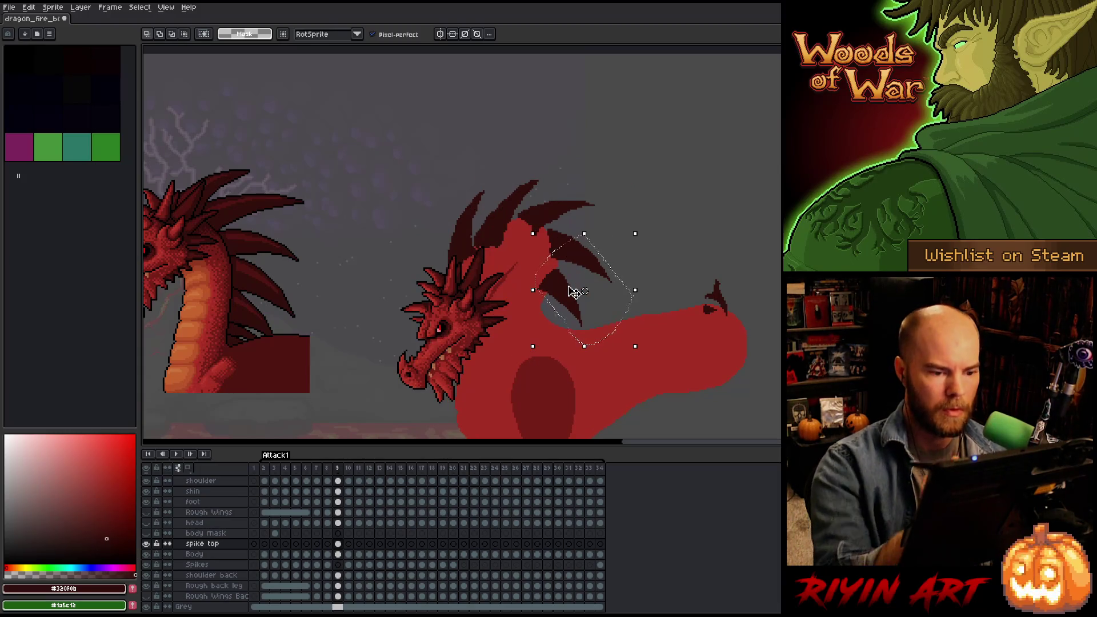
{"action": "left_click", "coordinate": [648, 194]}
{"action": "key", "text": "comma"}
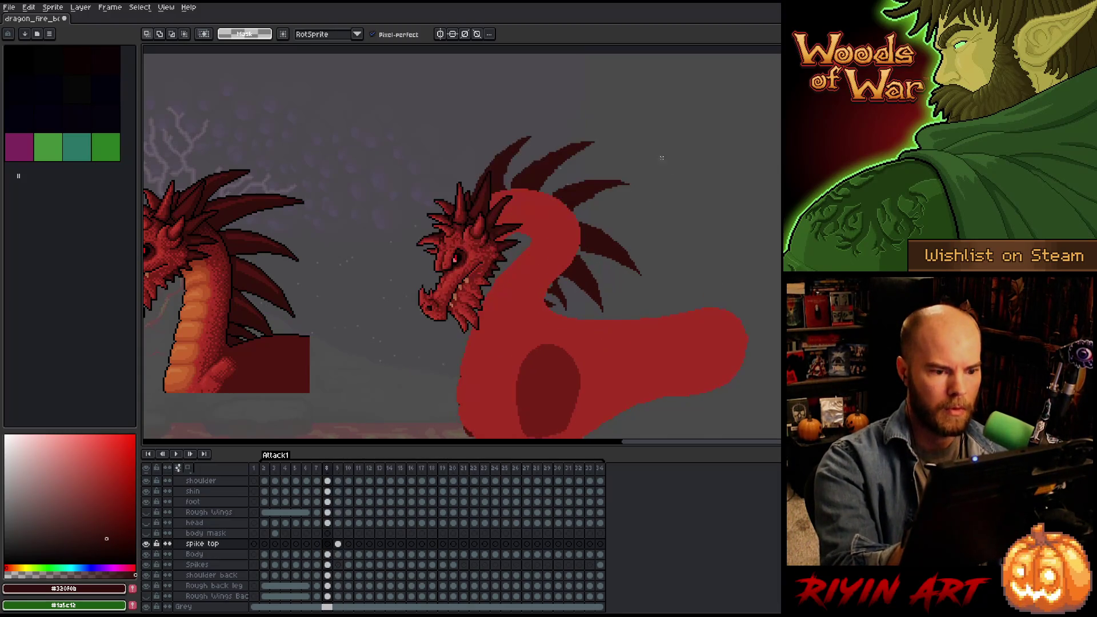
{"action": "key", "text": "period"}
{"action": "key", "text": "comma"}
{"action": "key", "text": "period"}
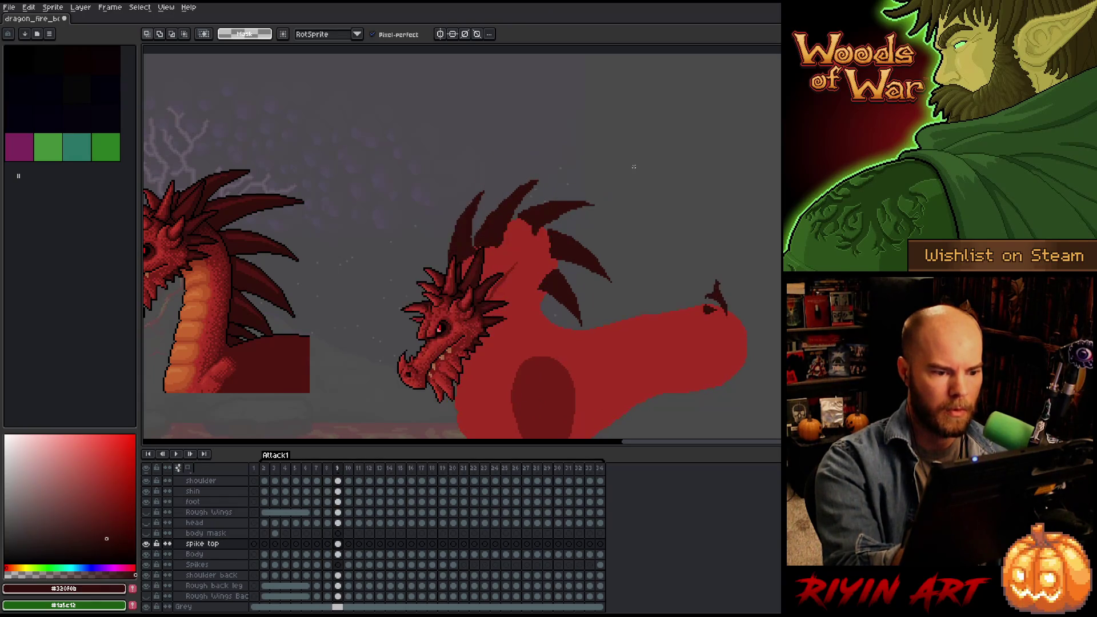
Reposition a spike on the dragon's back and compare with frame 8.
{"action": "mouse_move", "coordinate": [637, 245]}
{"action": "left_mouse_down"}
{"action": "mouse_move", "coordinate": [614, 288]}
{"action": "mouse_move", "coordinate": [539, 234]}
{"action": "mouse_move", "coordinate": [634, 228]}
{"action": "mouse_move", "coordinate": [640, 204]}
{"action": "left_mouse_up"}
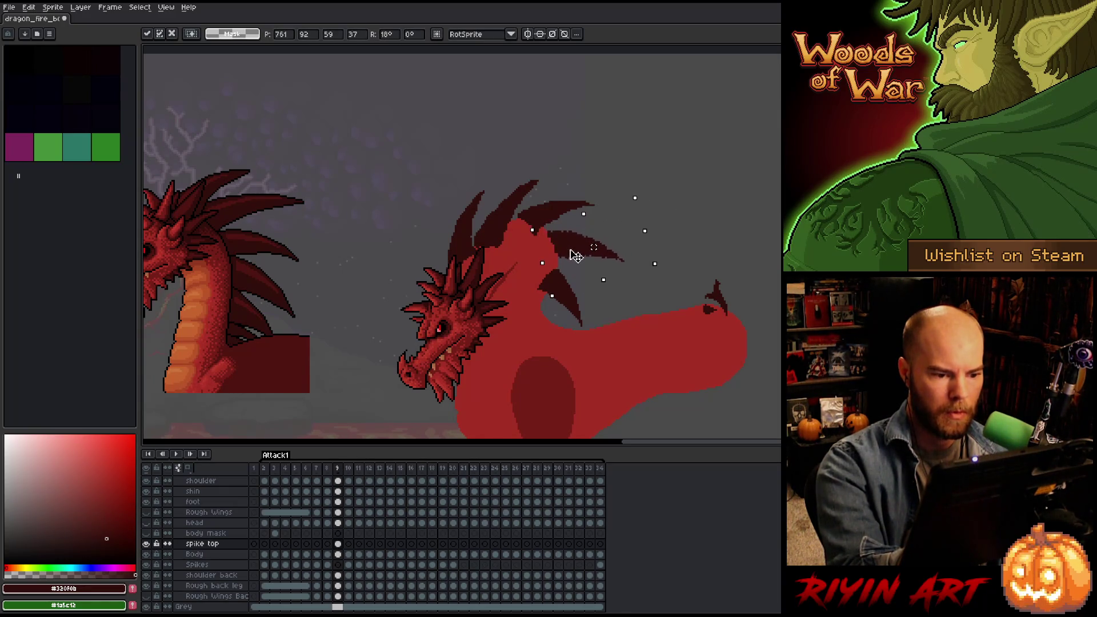
{"action": "left_click", "coordinate": [630, 317]}
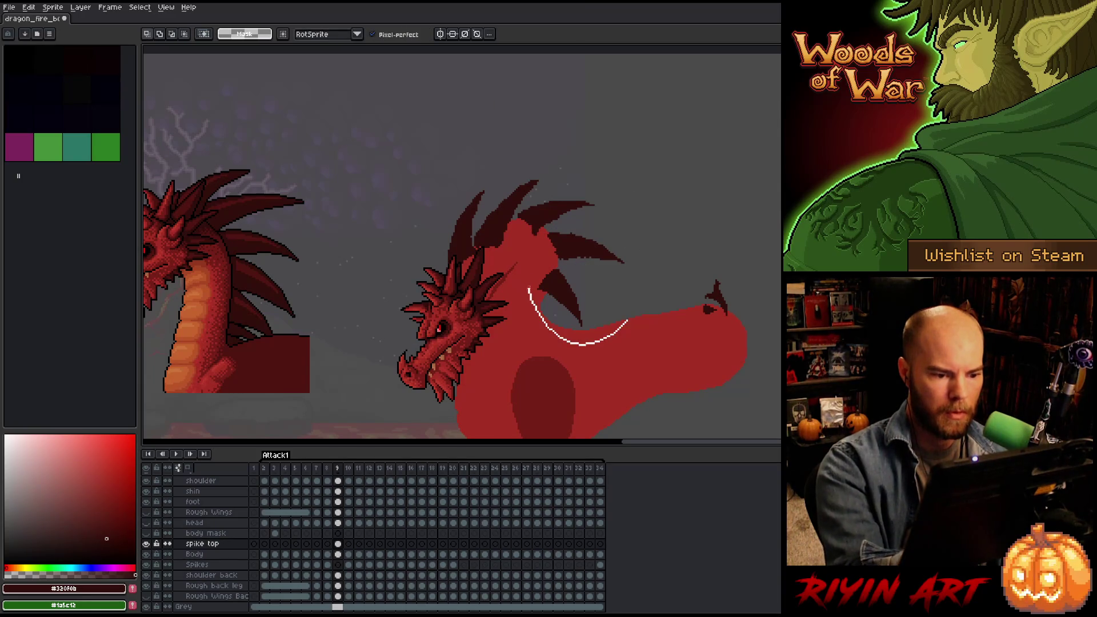
{"action": "mouse_move", "coordinate": [607, 285]}
{"action": "left_mouse_down"}
{"action": "mouse_move", "coordinate": [627, 347]}
{"action": "mouse_move", "coordinate": [643, 358]}
{"action": "mouse_move", "coordinate": [652, 345]}
{"action": "left_mouse_up"}
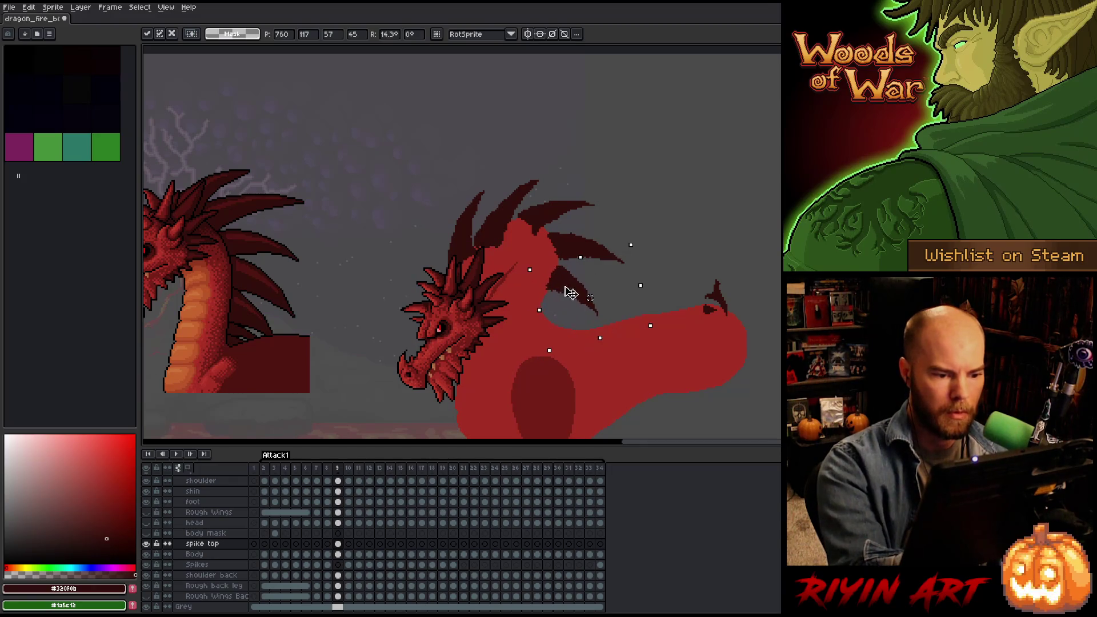
{"action": "key", "text": "comma"}
{"action": "key", "text": "period"}
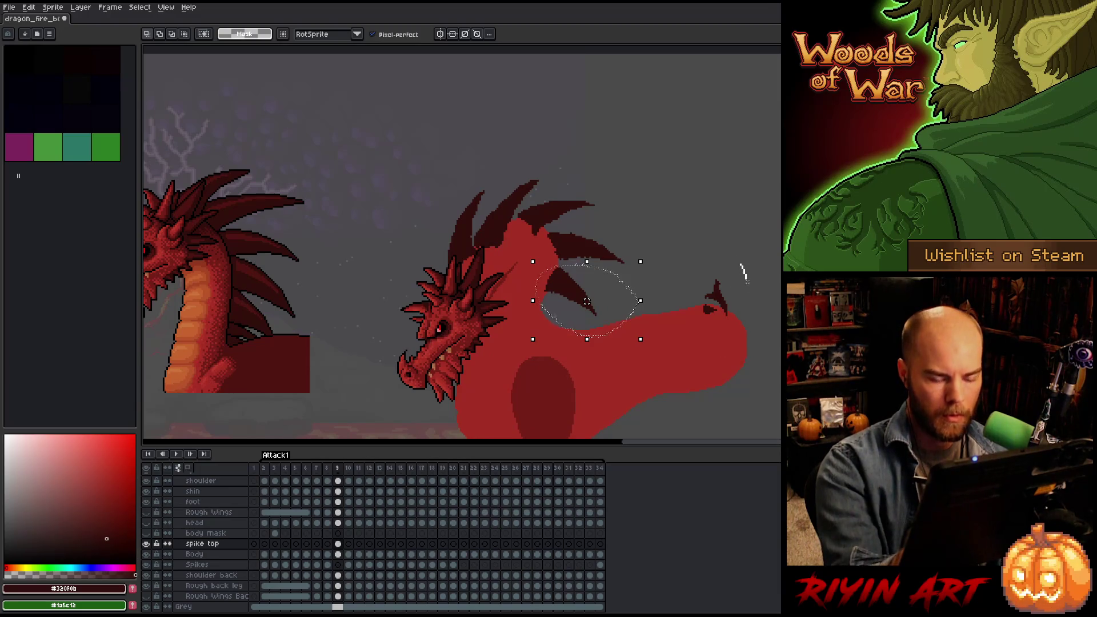
Move the snout-tip spike onto the neck, tilted about 37°, and deselect.
{"action": "mouse_move", "coordinate": [742, 273]}
{"action": "left_mouse_down"}
{"action": "mouse_move", "coordinate": [759, 302]}
{"action": "mouse_move", "coordinate": [717, 297]}
{"action": "mouse_move", "coordinate": [571, 324]}
{"action": "mouse_move", "coordinate": [549, 306]}
{"action": "left_mouse_up"}
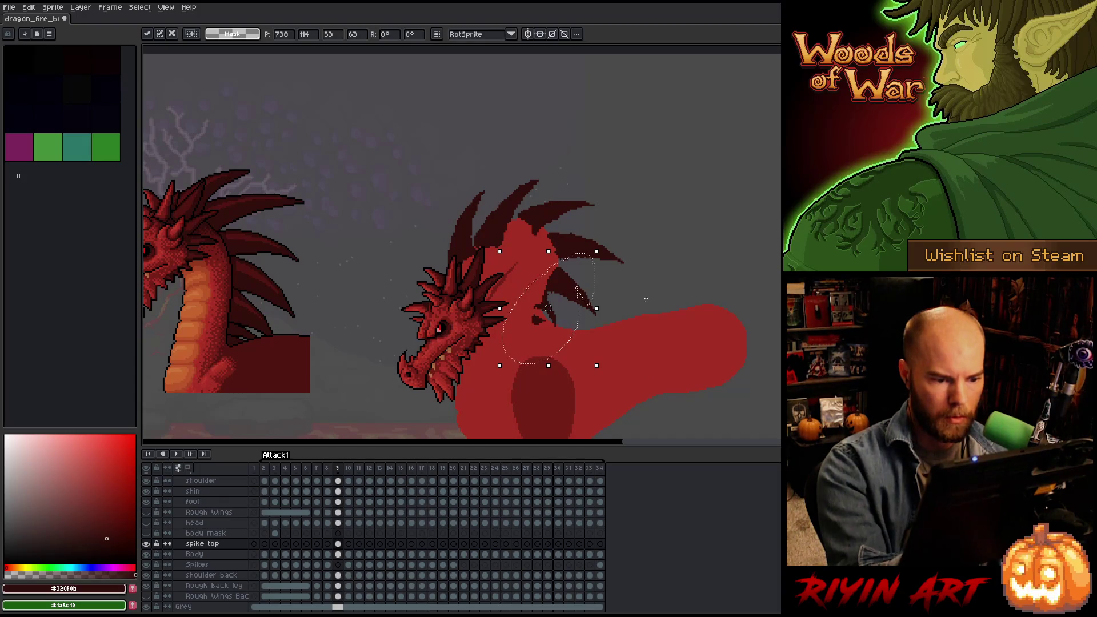
{"action": "key", "text": "Escape"}
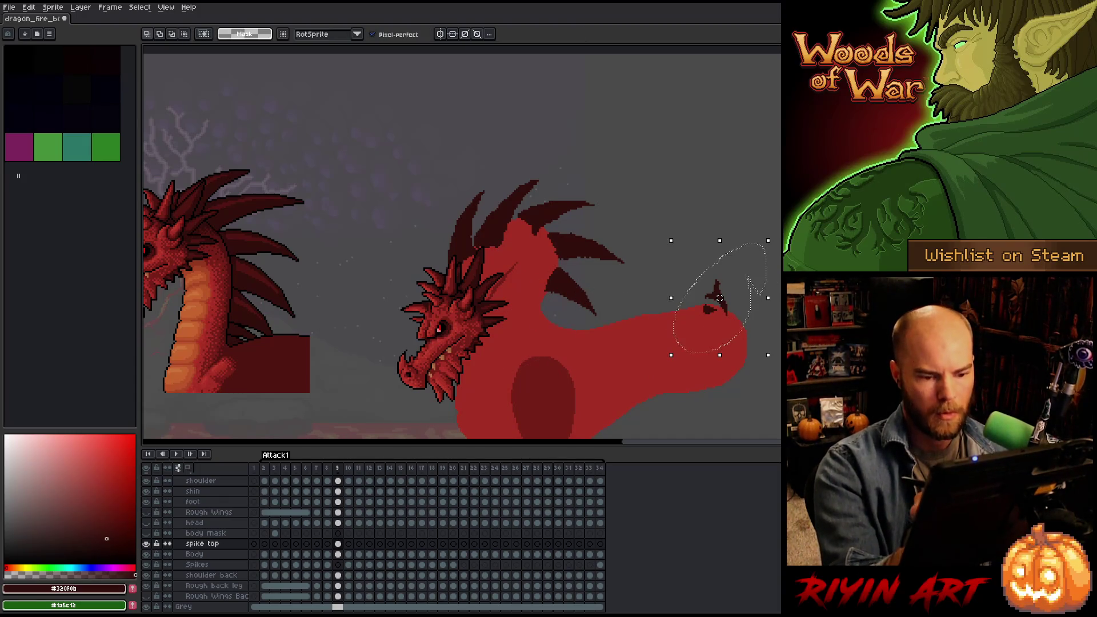
{"action": "left_click_drag", "start_coordinate": [744, 287], "coordinate": [755, 259]}
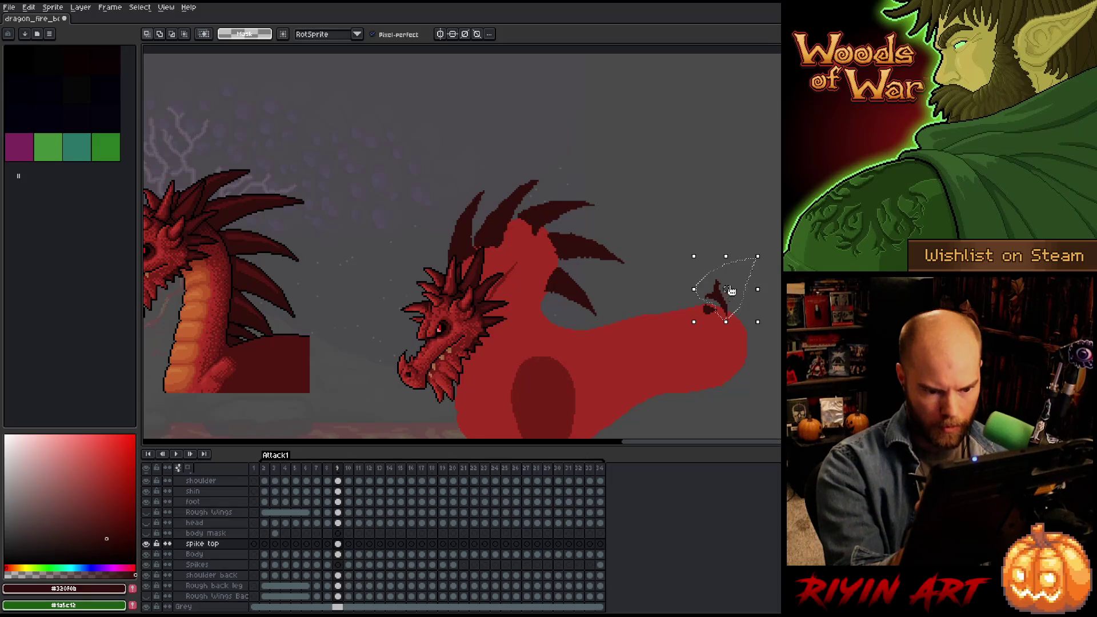
{"action": "left_click_drag", "start_coordinate": [721, 299], "coordinate": [556, 347]}
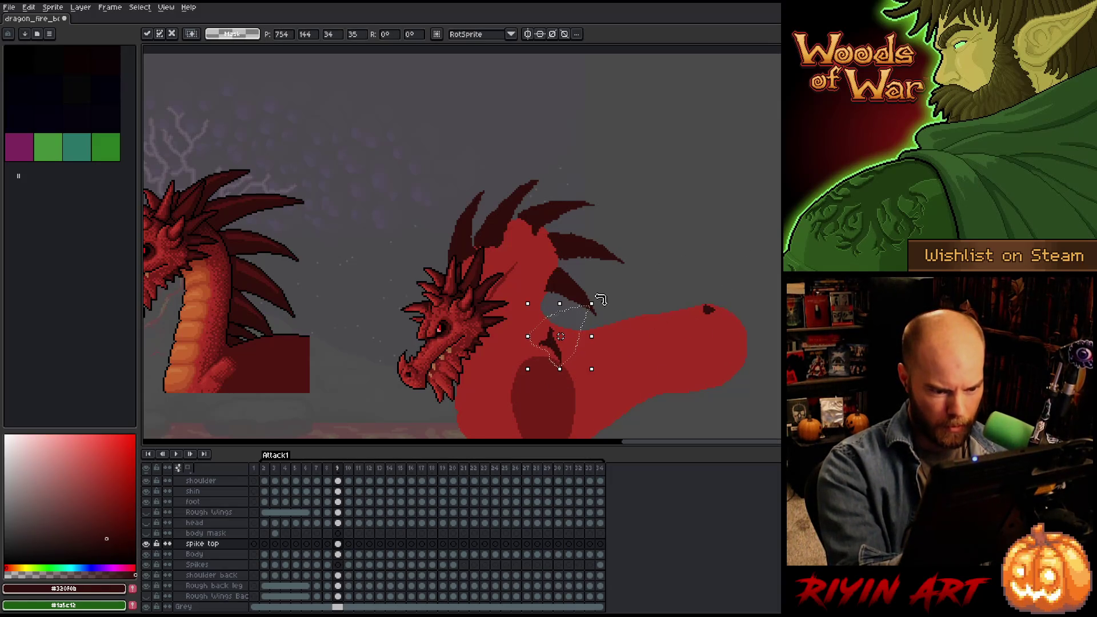
{"action": "mouse_move", "coordinate": [599, 299]}
{"action": "left_mouse_down"}
{"action": "mouse_move", "coordinate": [560, 276]}
{"action": "mouse_move", "coordinate": [571, 297]}
{"action": "left_mouse_up"}
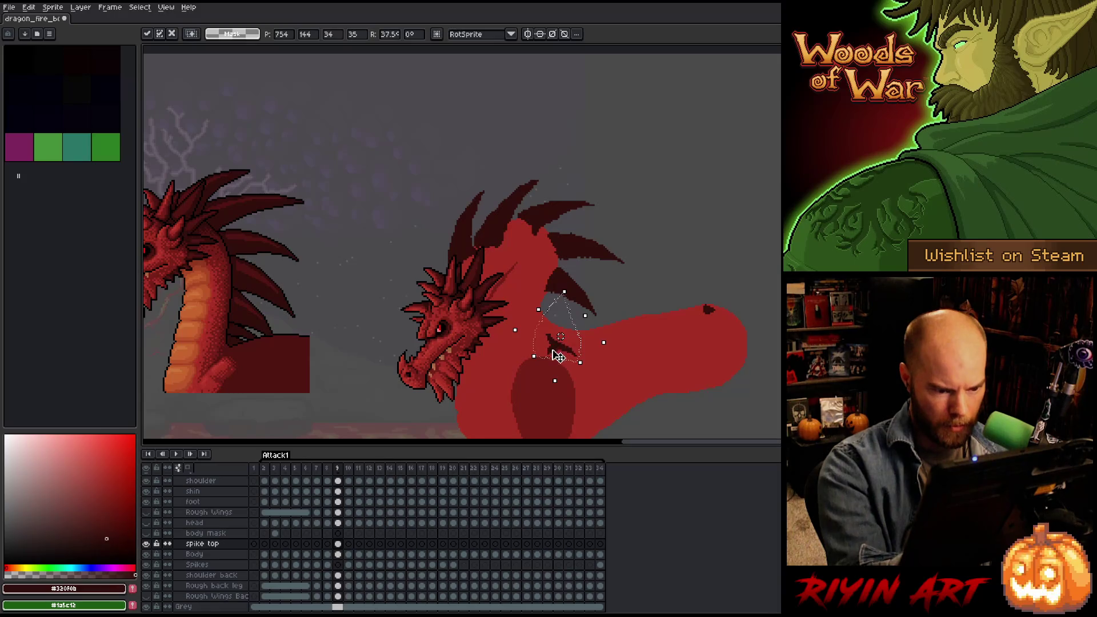
{"action": "left_click_drag", "start_coordinate": [558, 356], "coordinate": [548, 314]}
{"action": "key", "text": "Return"}
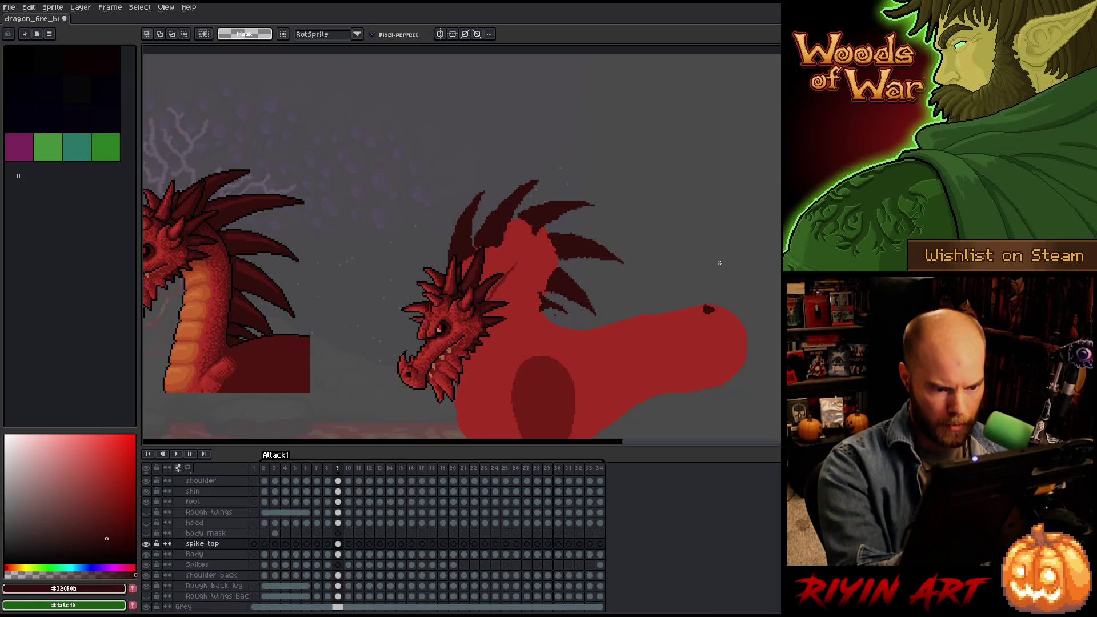
{"action": "mouse_move", "coordinate": [713, 338]}
{"action": "left_mouse_down"}
{"action": "mouse_move", "coordinate": [663, 311]}
{"action": "mouse_move", "coordinate": [711, 337]}
{"action": "mouse_move", "coordinate": [551, 318]}
{"action": "left_mouse_up"}
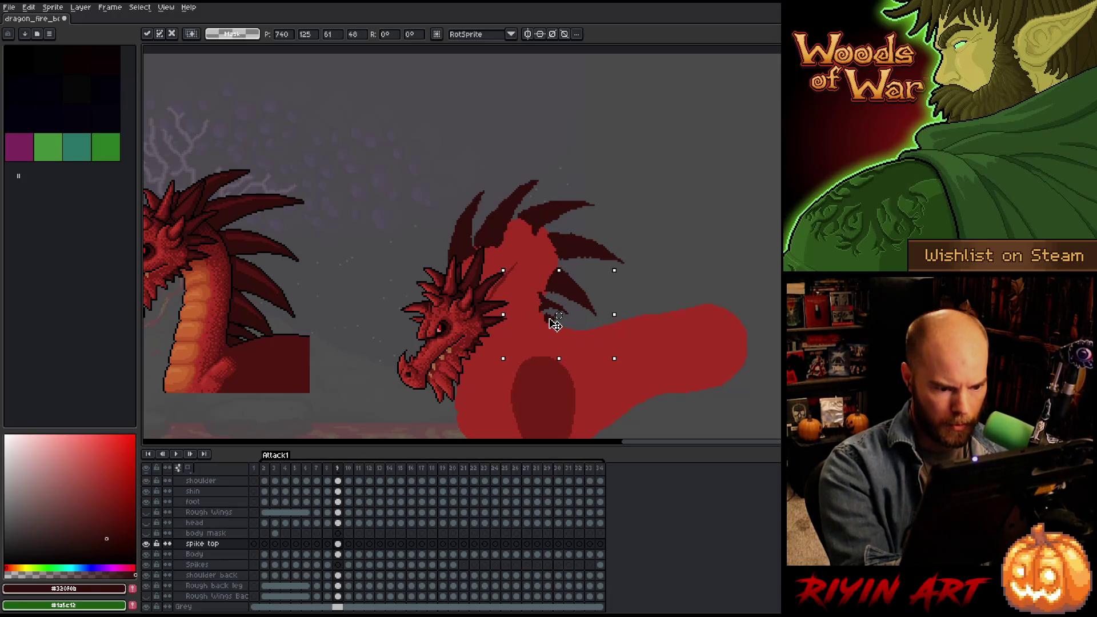
{"action": "key", "text": "ctrl+d"}
Switch to the pencil and flip between frames 8 and 9 to compare poses.
{"action": "key", "text": "b"}
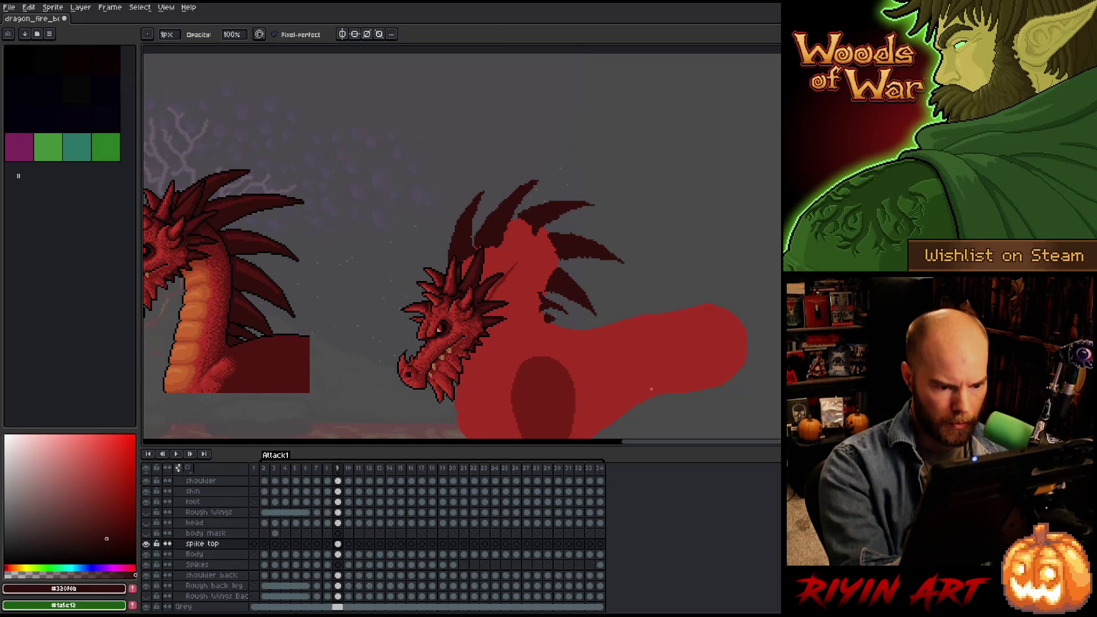
{"action": "key", "text": "Left"}
{"action": "key", "text": "Right"}
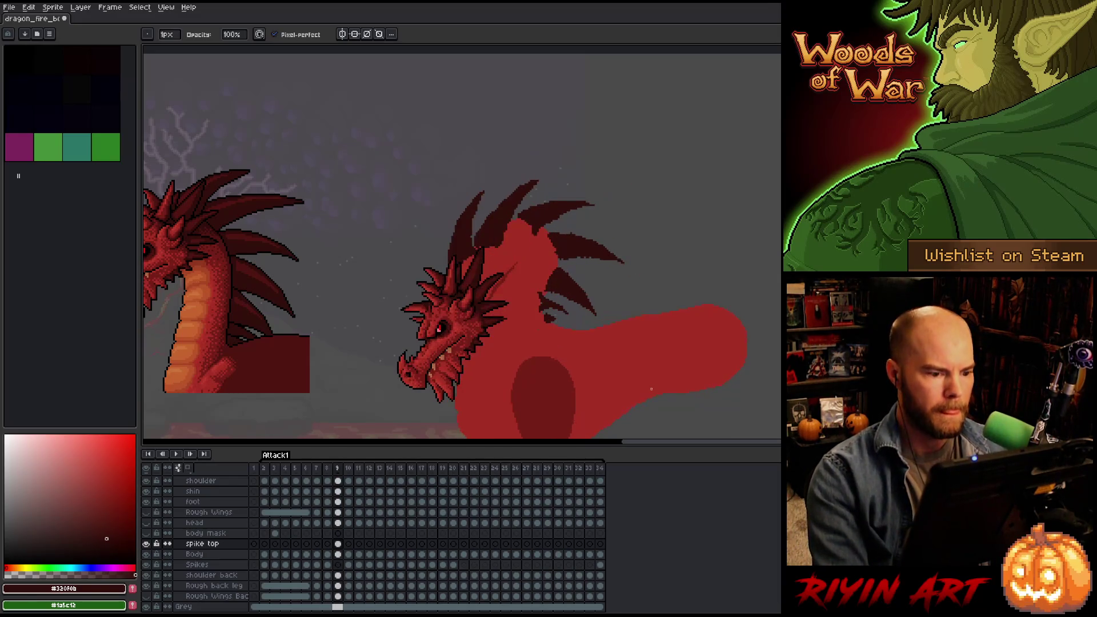
{"action": "key", "text": "Left"}
{"action": "key", "text": "Right"}
{"action": "key", "text": "Left"}
{"action": "key", "text": "Right"}
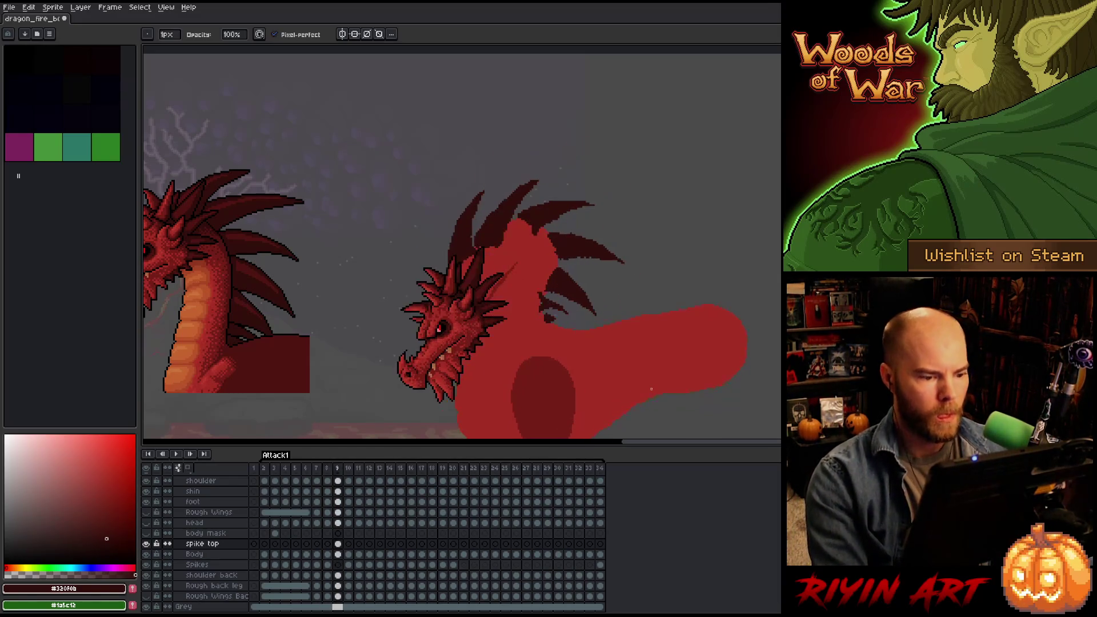
{"action": "key", "text": "Left"}
{"action": "key", "text": "Right"}
{"action": "key", "text": "Left"}
{"action": "key", "text": "Right"}
{"action": "key", "text": "Left"}
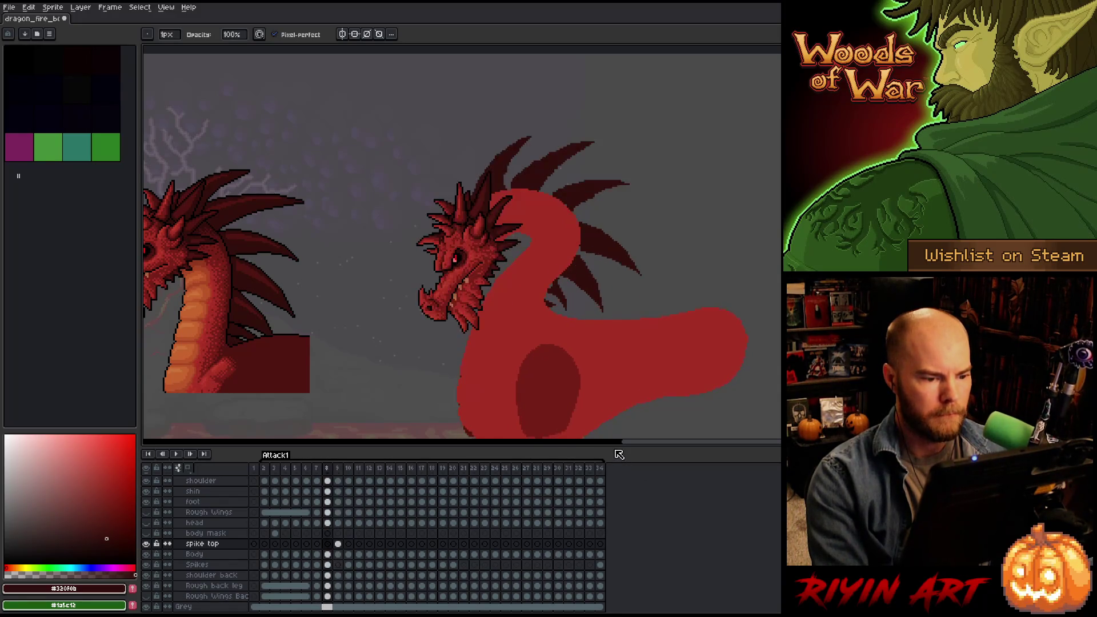
{"action": "key", "text": "Right"}
{"action": "key", "text": "Left"}
{"action": "key", "text": "Right"}
{"action": "key", "text": "Left"}
{"action": "key", "text": "Right"}
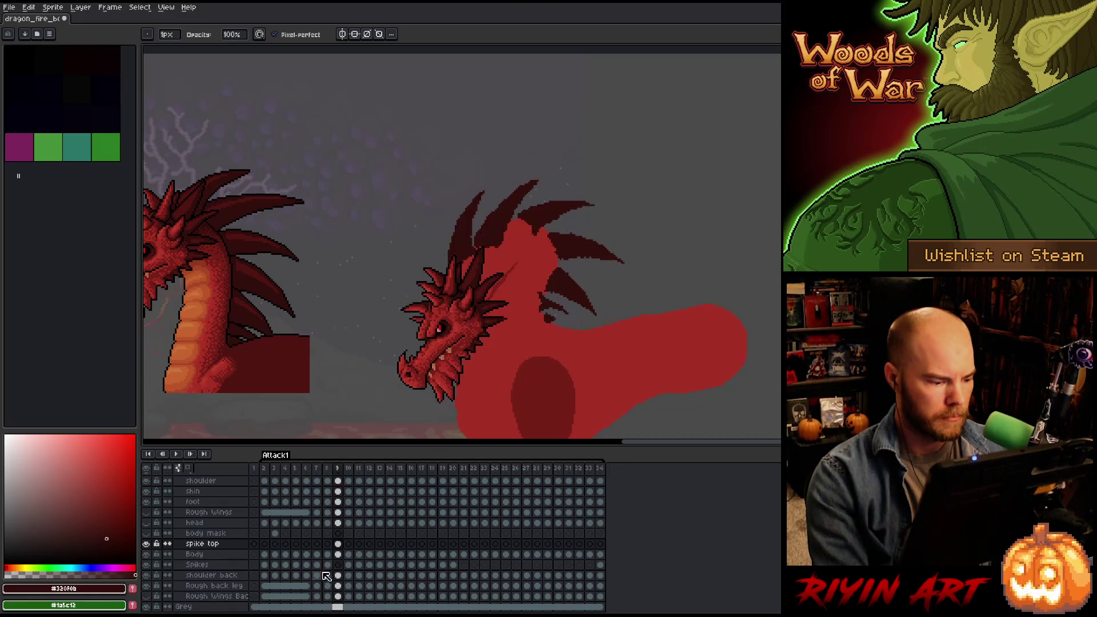
Move frame 9's cel from spike top into the Spikes layer and check nearby frames.
{"action": "left_click_drag", "start_coordinate": [341, 549], "coordinate": [342, 565]}
{"action": "key", "text": "Left"}
{"action": "key", "text": "Left"}
{"action": "key", "text": "Left"}
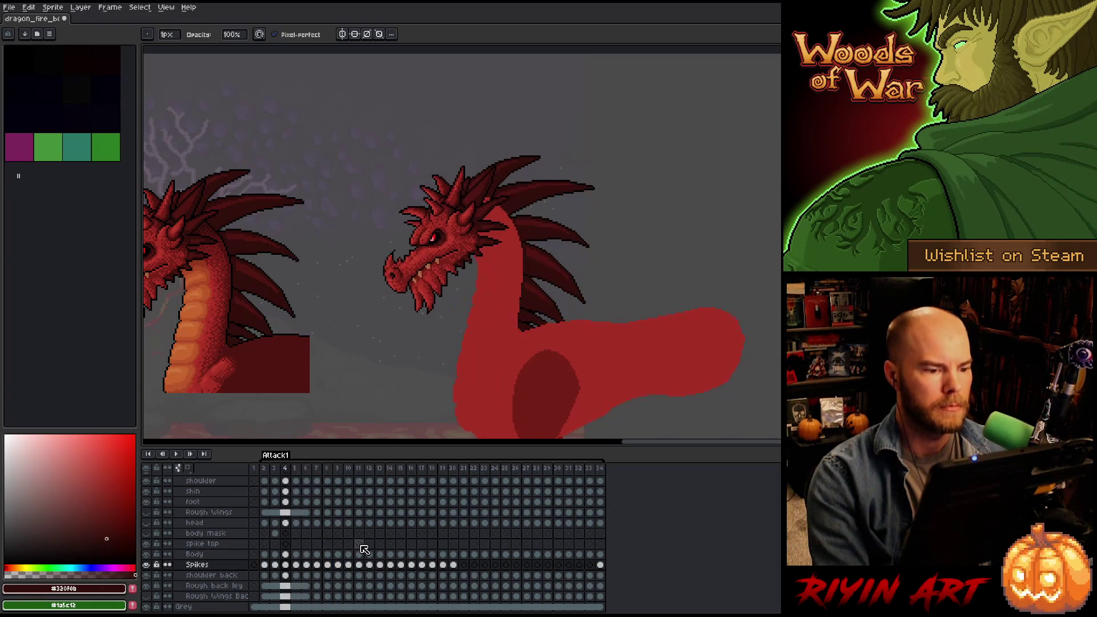
{"action": "key", "text": "Right"}
{"action": "key", "text": "Right"}
{"action": "key", "text": "Right"}
{"action": "key", "text": "Left"}
{"action": "key", "text": "Right"}
{"action": "key", "text": "Left"}
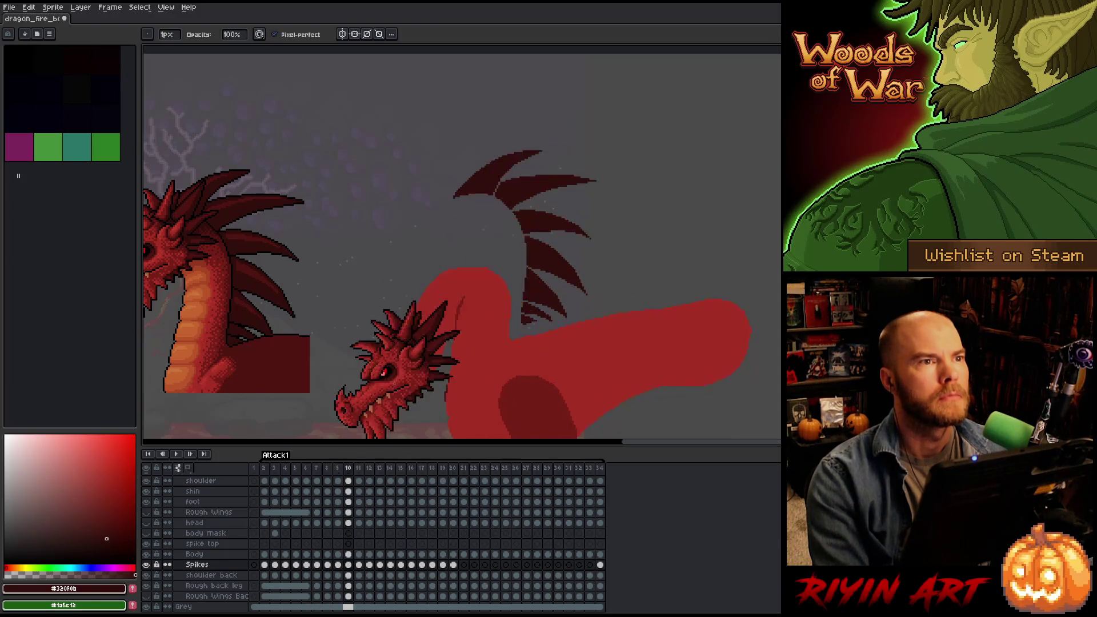
{"action": "key", "text": "Right"}
{"action": "key", "text": "Left"}
{"action": "key", "text": "Left"}
{"action": "key", "text": "Right"}
{"action": "scroll", "coordinate": [416, 237], "scroll_direction": "down", "scroll_amount": 1}
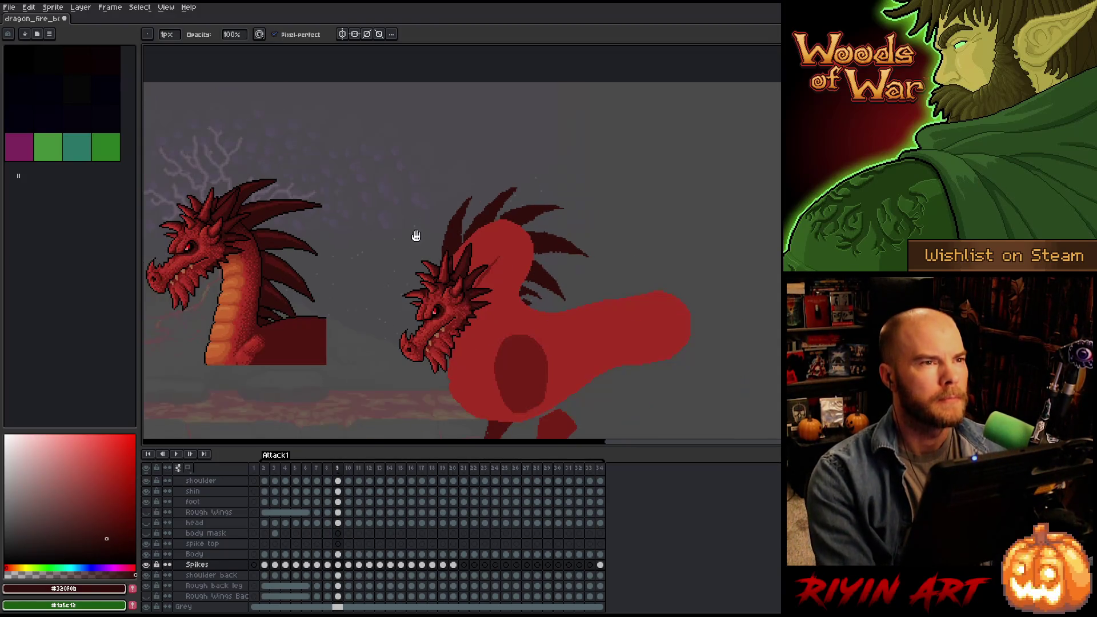
{"action": "left_click_drag", "start_coordinate": [416, 237], "coordinate": [520, 187]}
{"action": "key", "text": "Right"}
{"action": "key", "text": "Left"}
{"action": "key", "text": "Left"}
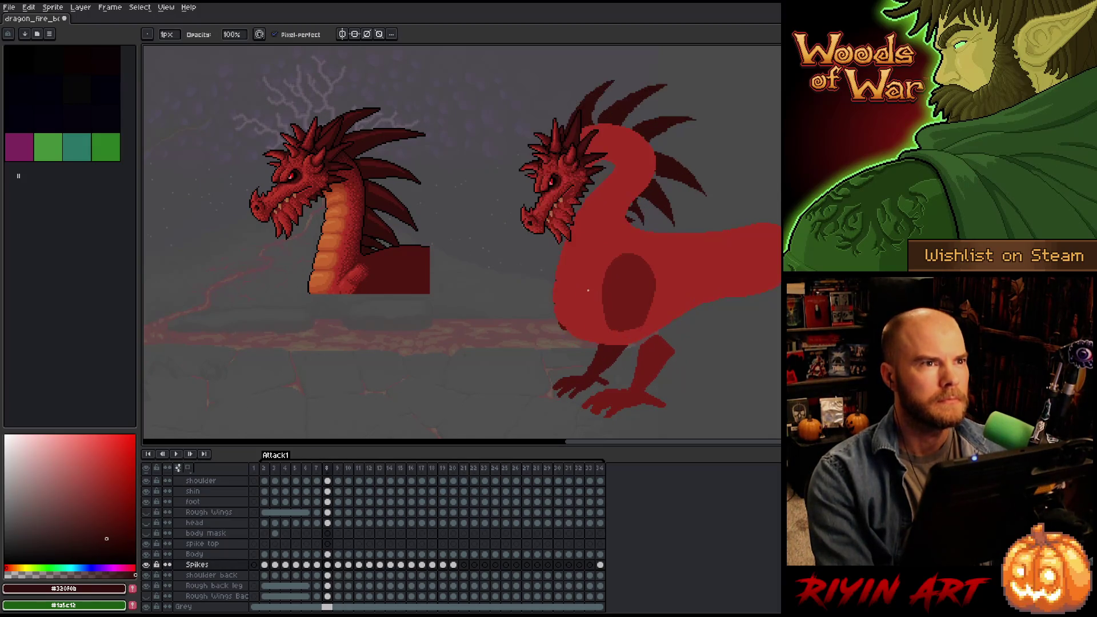
{"action": "key", "text": "Right"}
{"action": "key", "text": "Left"}
{"action": "key", "text": "Left"}
{"action": "key", "text": "Left"}
{"action": "key", "text": "Right"}
{"action": "key", "text": "Right"}
{"action": "key", "text": "Right"}
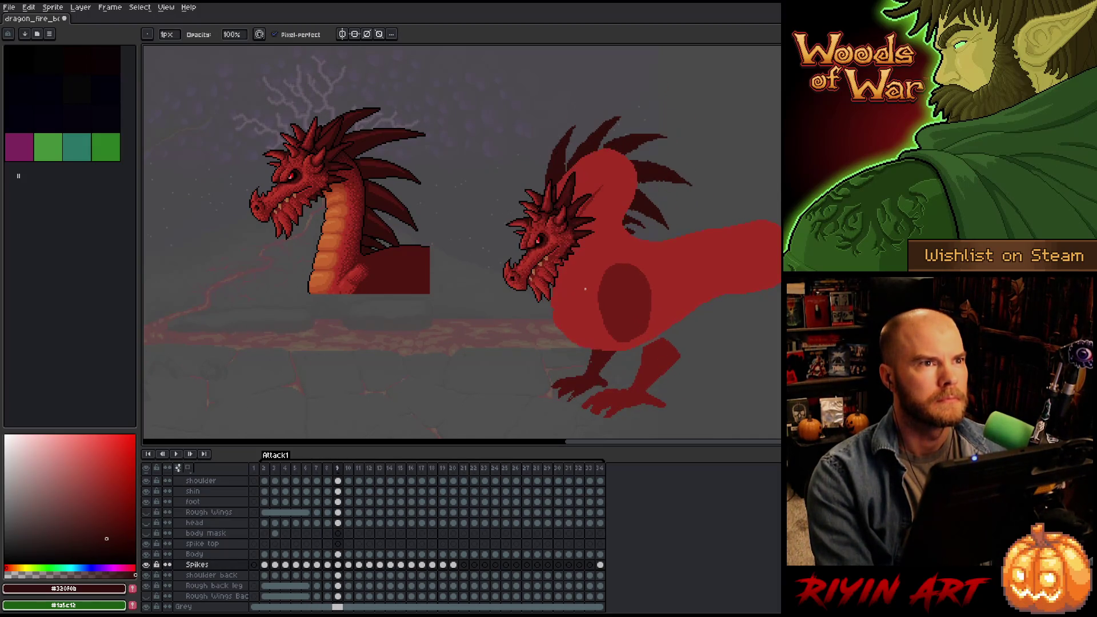
{"action": "key", "text": "Left"}
{"action": "key", "text": "Left"}
{"action": "key", "text": "Right"}
{"action": "key", "text": "Right"}
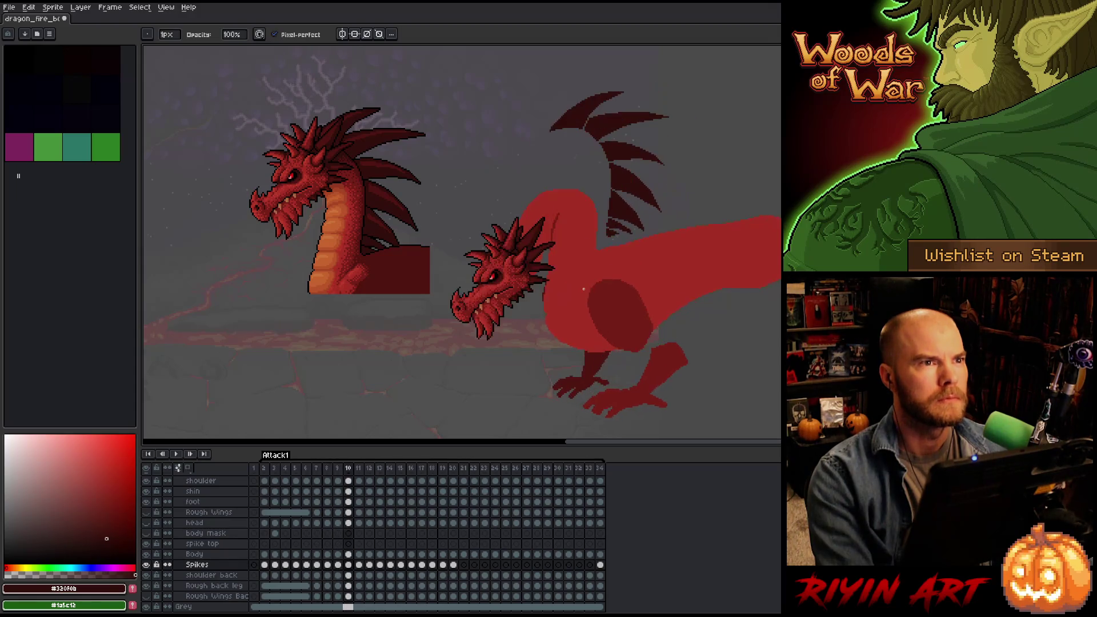
{"action": "key", "text": "Right"}
{"action": "key", "text": "Left"}
{"action": "key", "text": "Left"}
{"action": "key", "text": "Left"}
{"action": "key", "text": "Return"}
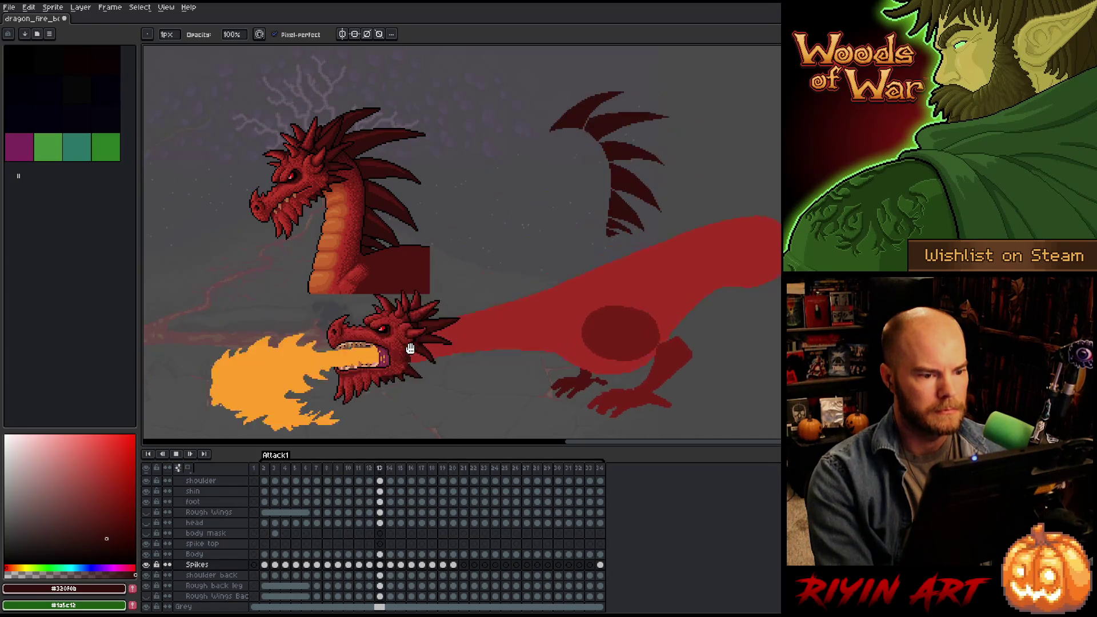
{"action": "key", "text": "Return"}
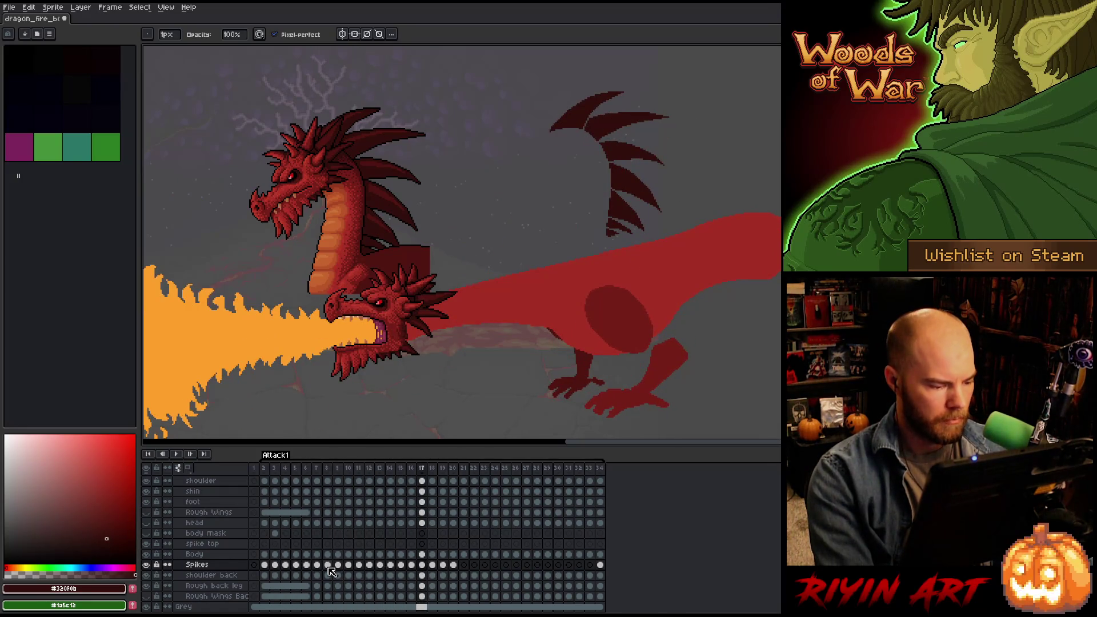
{"action": "left_click", "coordinate": [338, 564]}
{"action": "key", "text": "Left"}
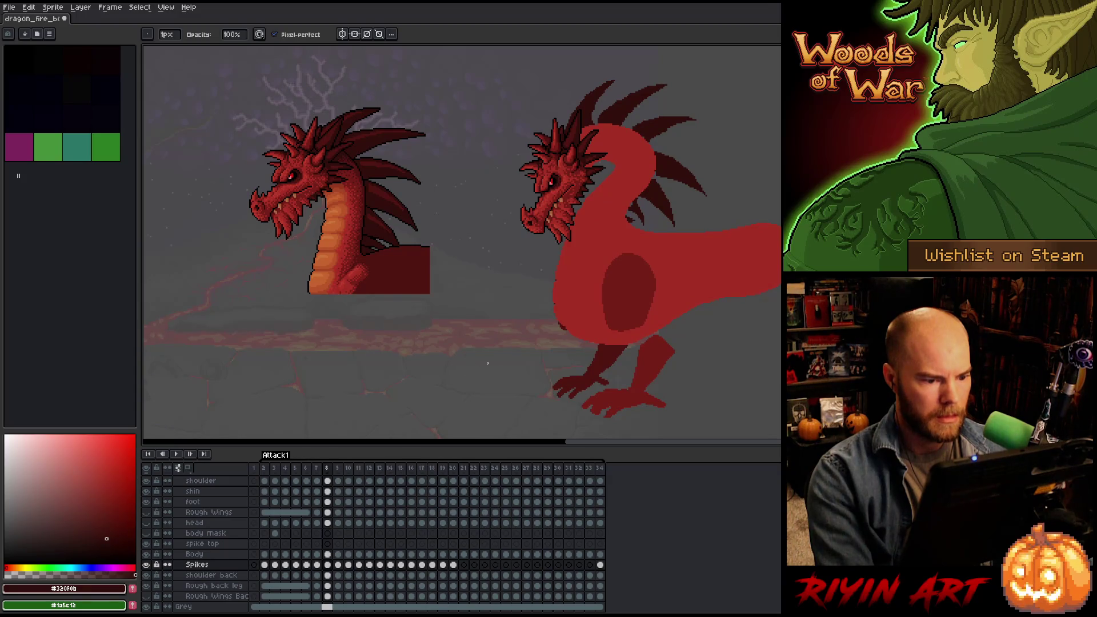
{"action": "left_click_drag", "start_coordinate": [487, 363], "coordinate": [443, 398]}
{"action": "key", "text": "Right"}
{"action": "key", "text": "Right"}
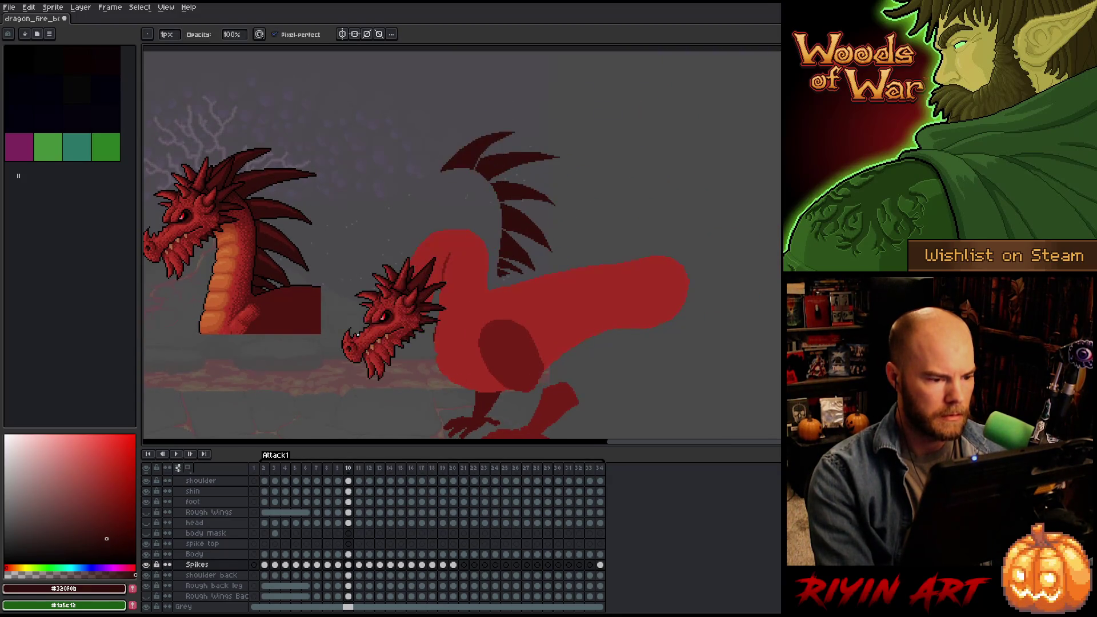
{"action": "key", "text": "Left"}
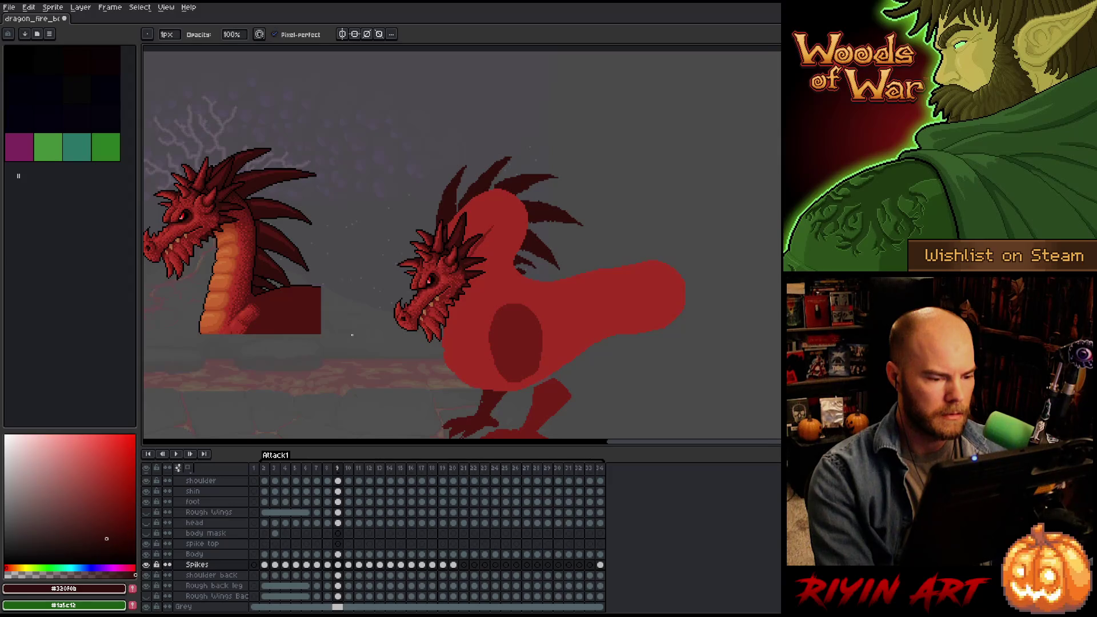
{"action": "key", "text": "Right"}
{"action": "key", "text": "Left"}
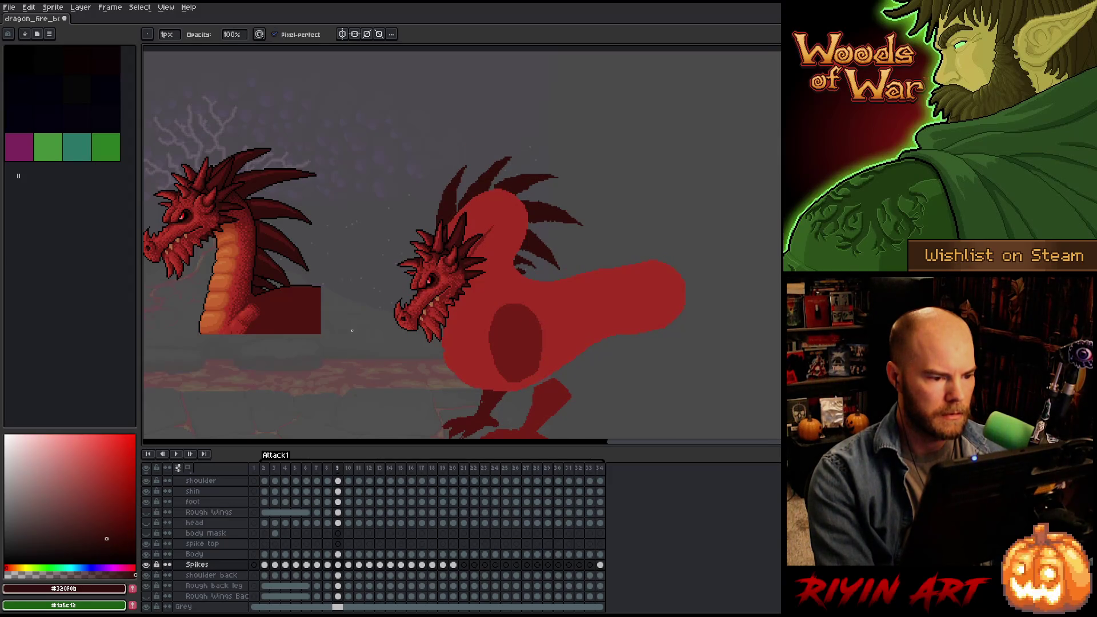
{"action": "left_click", "coordinate": [340, 565]}
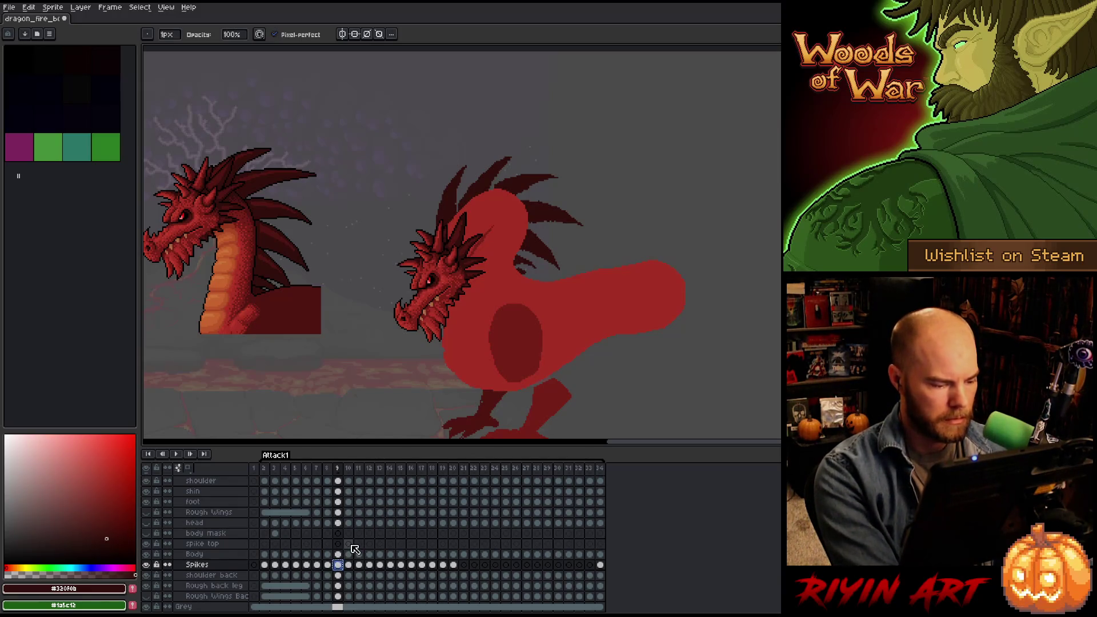
{"action": "left_click", "coordinate": [349, 544]}
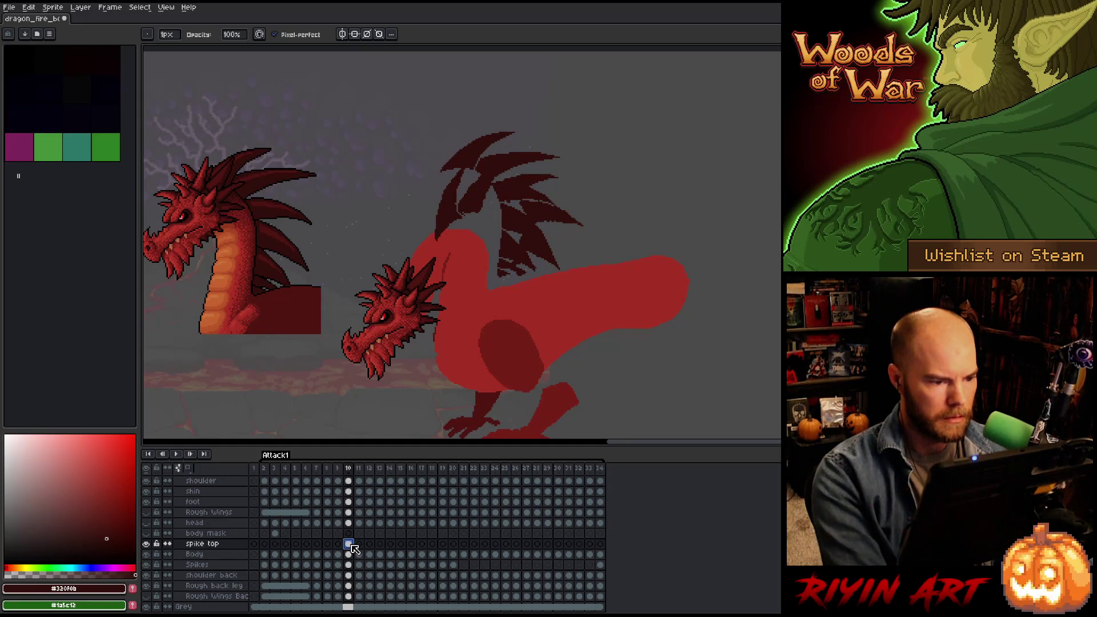
Shift frame 10's top spikes up-right, then cut the back spikes out of the Spikes cel.
{"action": "key", "text": "v"}
{"action": "left_click_drag", "start_coordinate": [452, 225], "coordinate": [640, 172]}
{"action": "left_click", "coordinate": [348, 565]}
{"action": "key", "text": "m"}
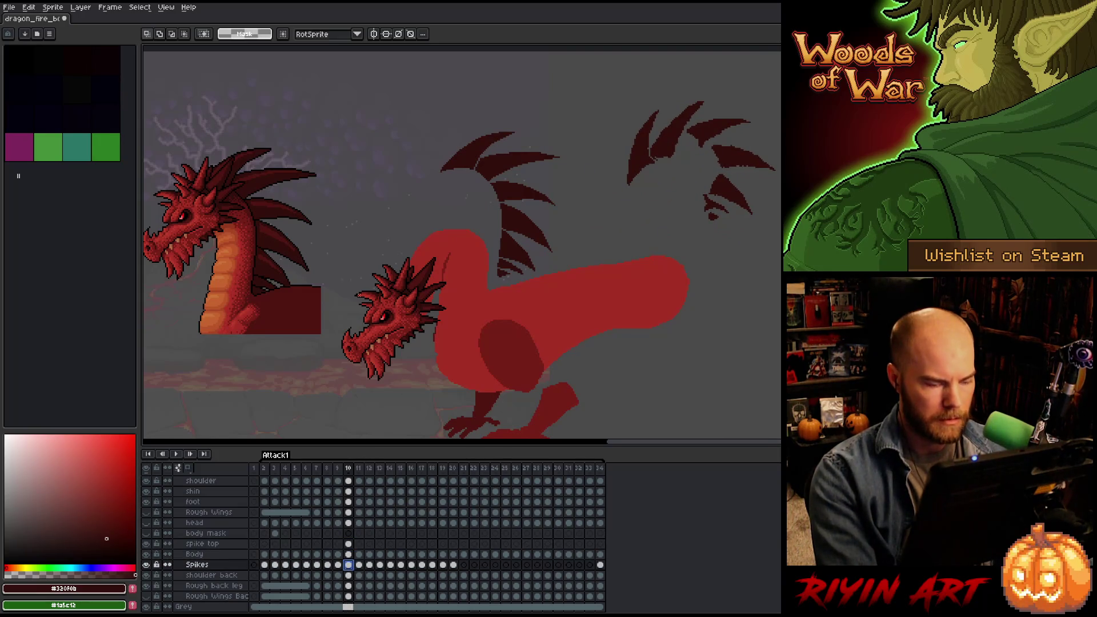
{"action": "mouse_move", "coordinate": [361, 102]}
{"action": "left_mouse_down"}
{"action": "mouse_move", "coordinate": [551, 330]}
{"action": "mouse_move", "coordinate": [588, 320]}
{"action": "left_mouse_up"}
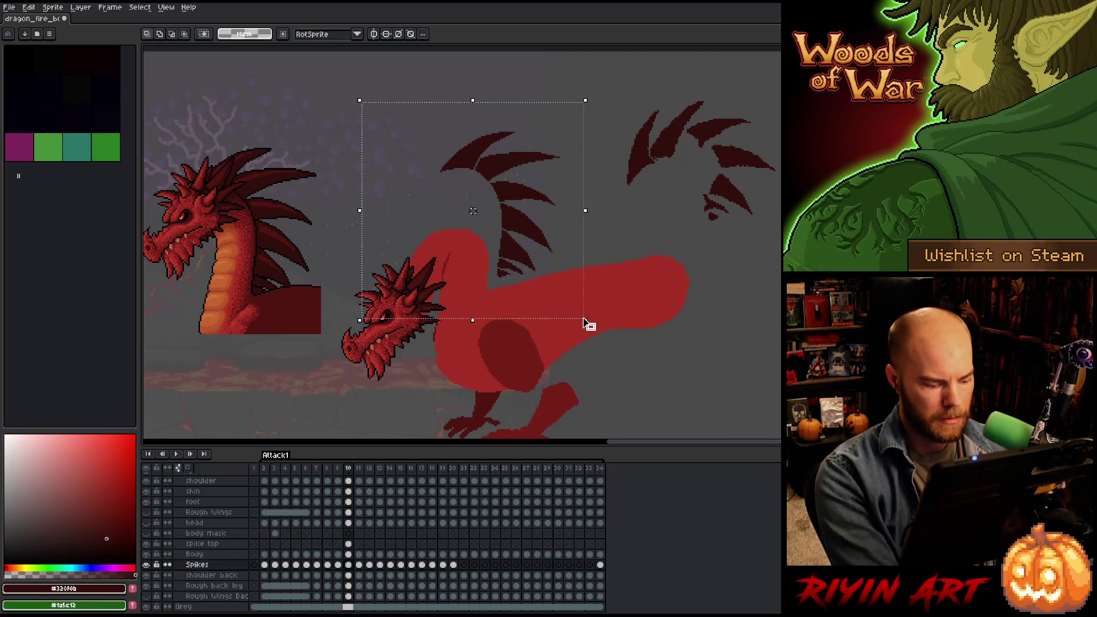
{"action": "key", "text": "Delete"}
Paste the cut back spikes into the spike top layer's frame 10, nudged slightly left and down.
{"action": "left_click", "coordinate": [348, 543]}
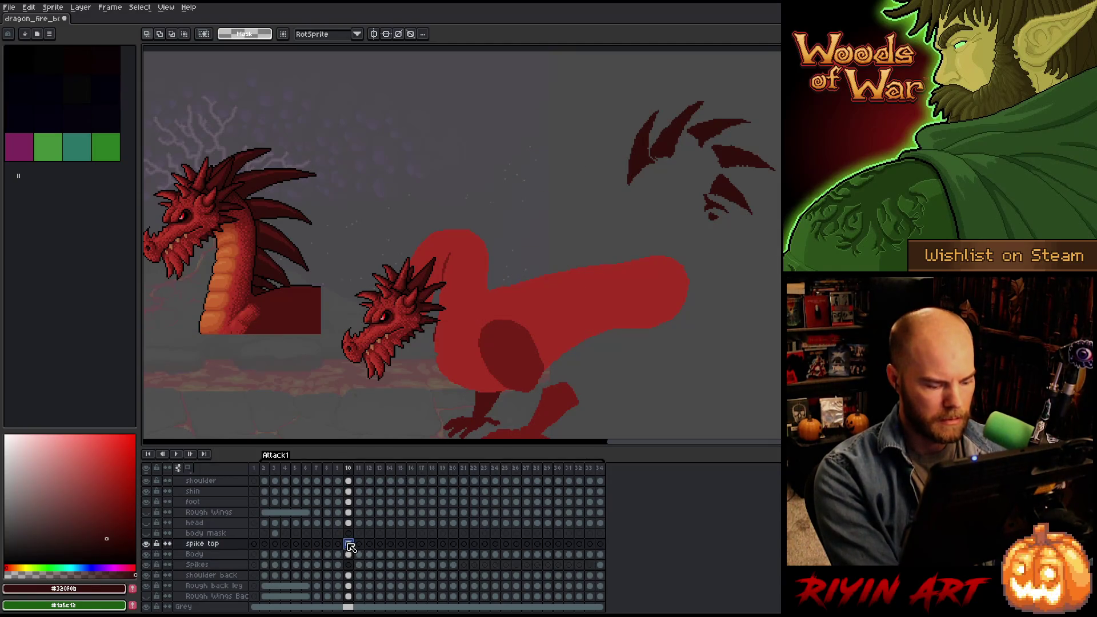
{"action": "key", "text": "ctrl+v"}
{"action": "left_click_drag", "start_coordinate": [512, 200], "coordinate": [503, 213]}
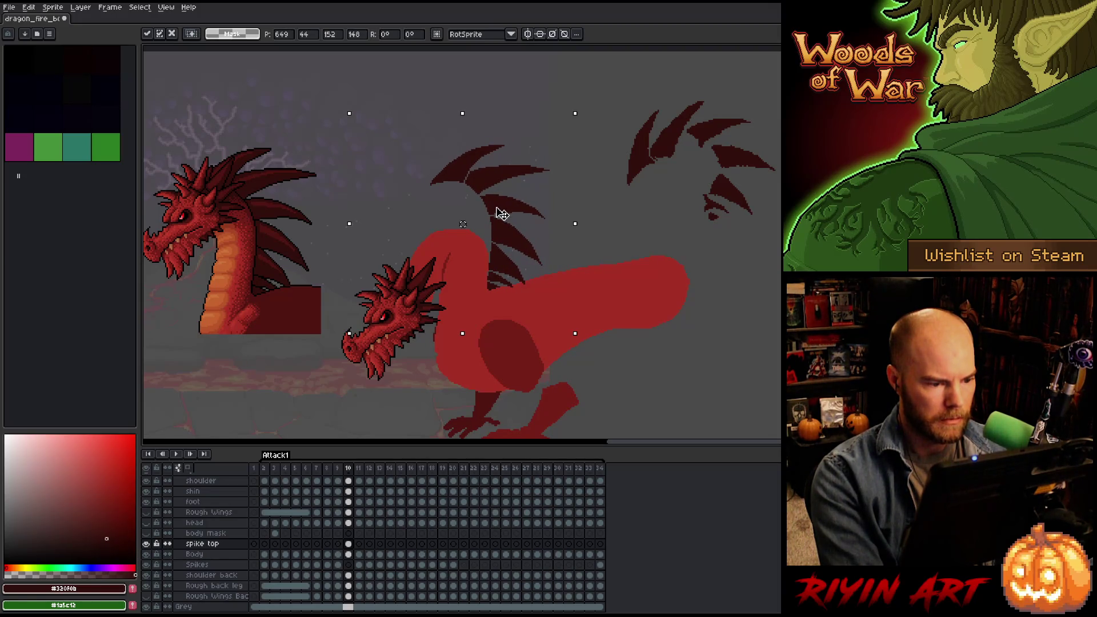
{"action": "key", "text": "ctrl+d"}
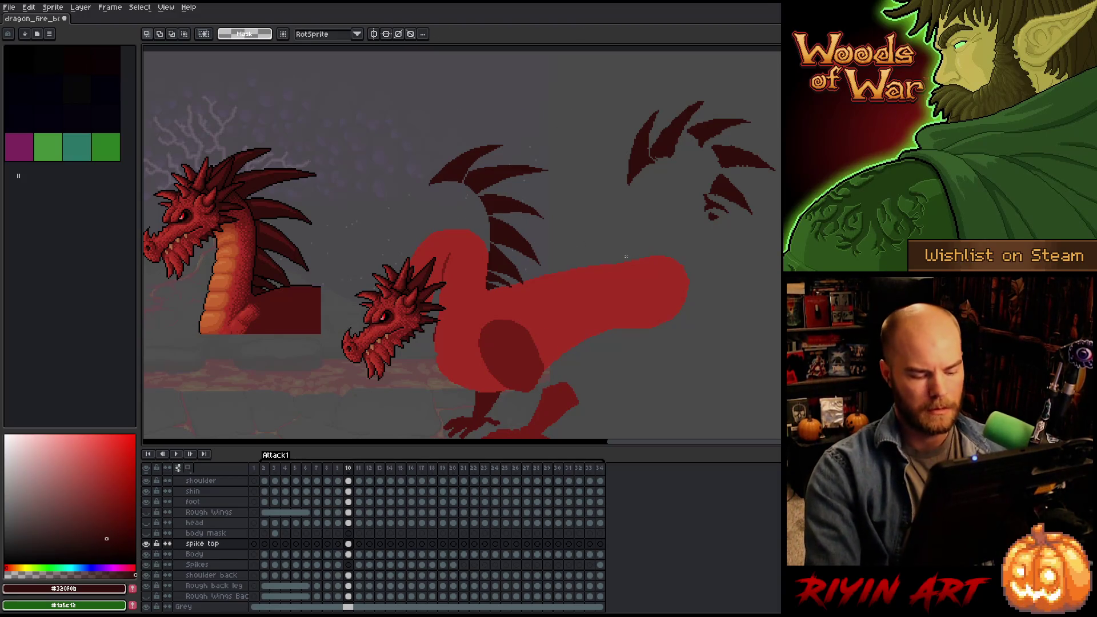
{"action": "key", "text": "ctrl+shift+d"}
{"action": "key", "text": "ctrl+d"}
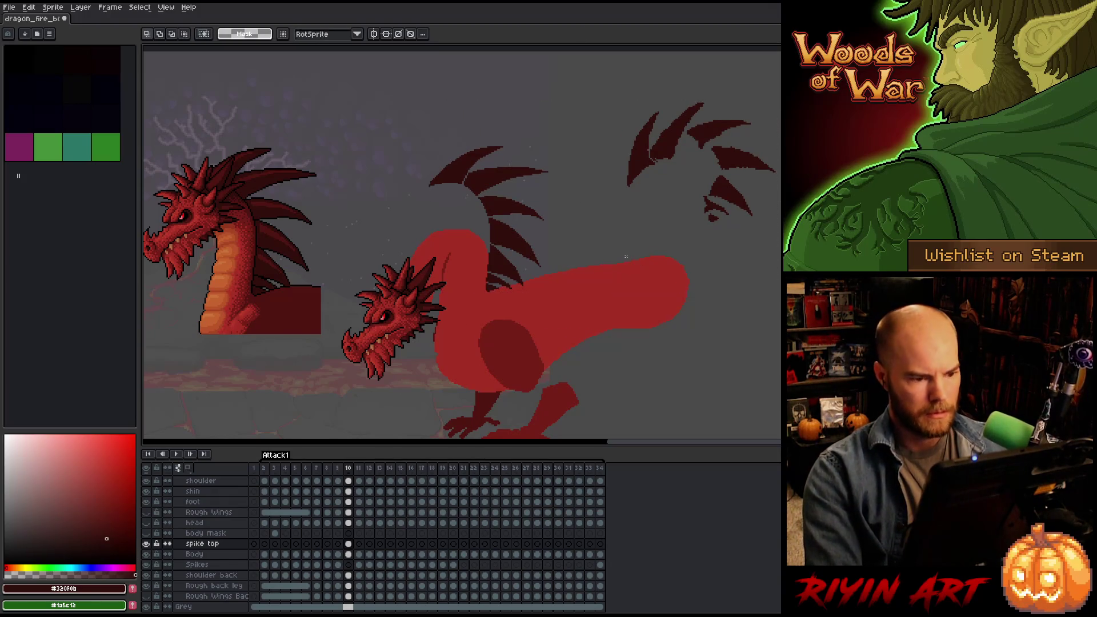
Magic-wand select the four back spikes and drag the cluster down onto the dragon's rear.
{"action": "key", "text": "b"}
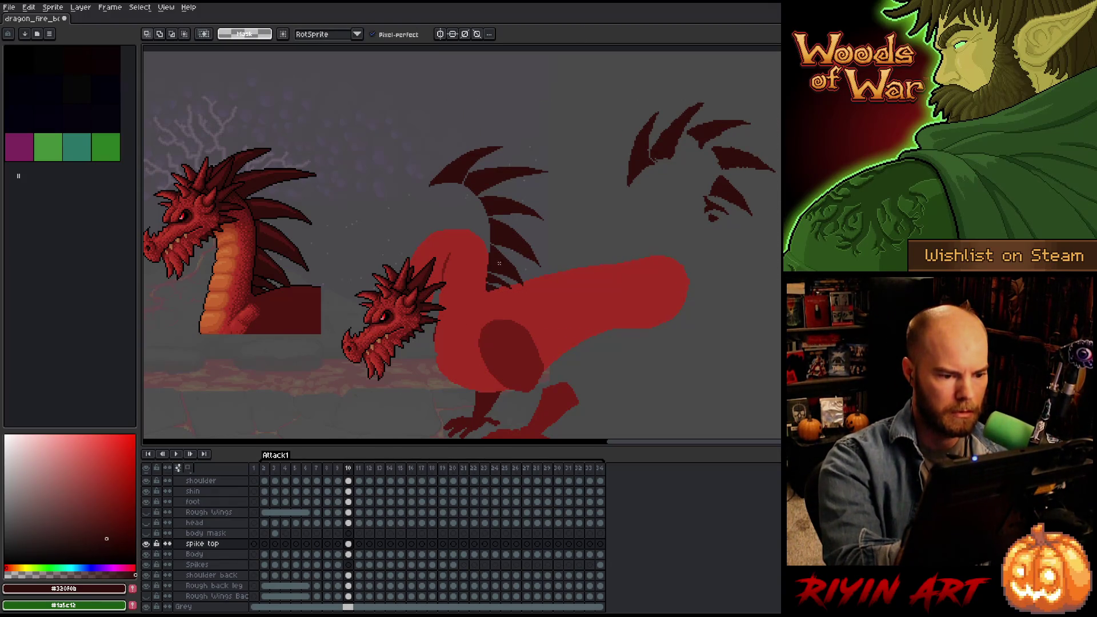
{"action": "key", "text": "w"}
{"action": "left_click", "coordinate": [499, 263]}
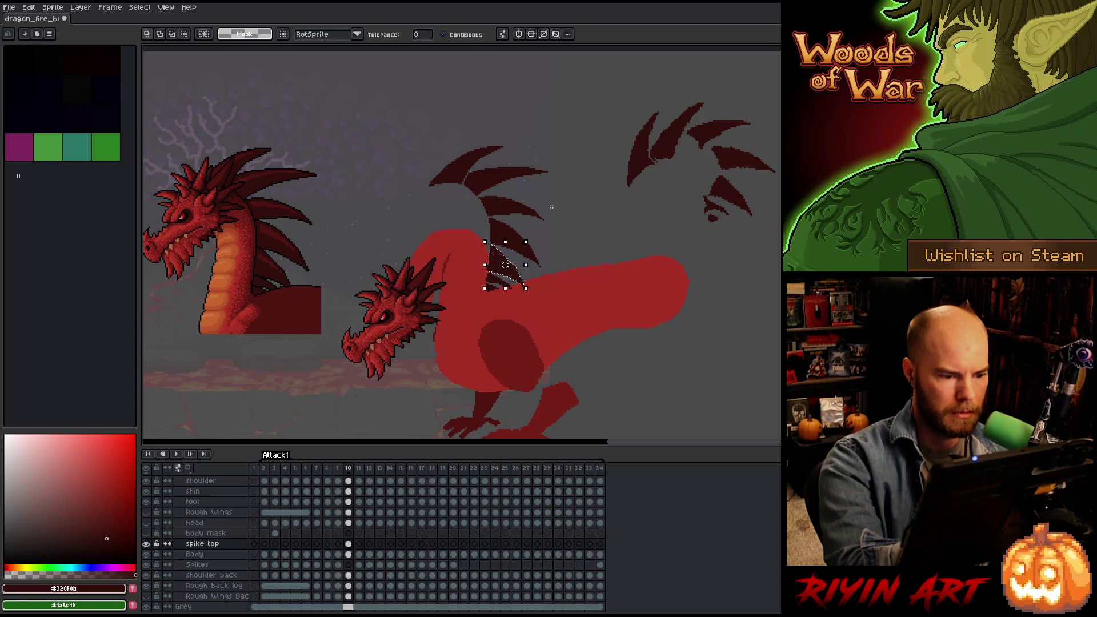
{"action": "key", "text": "b"}
{"action": "key", "text": "ctrl+d"}
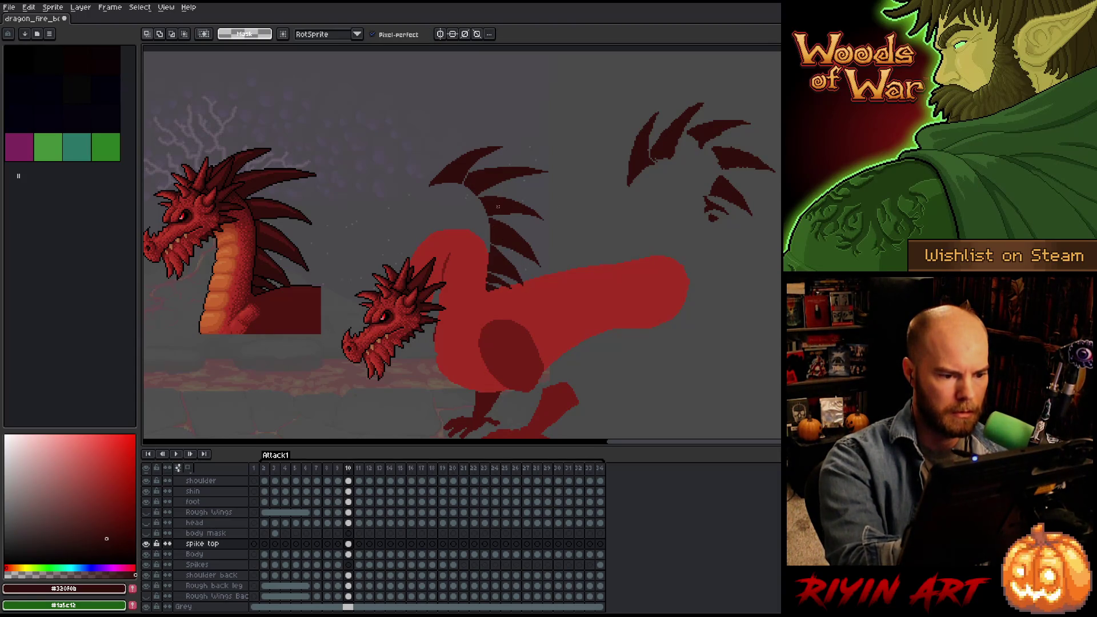
{"action": "key", "text": "w"}
{"action": "left_click", "coordinate": [503, 224]}
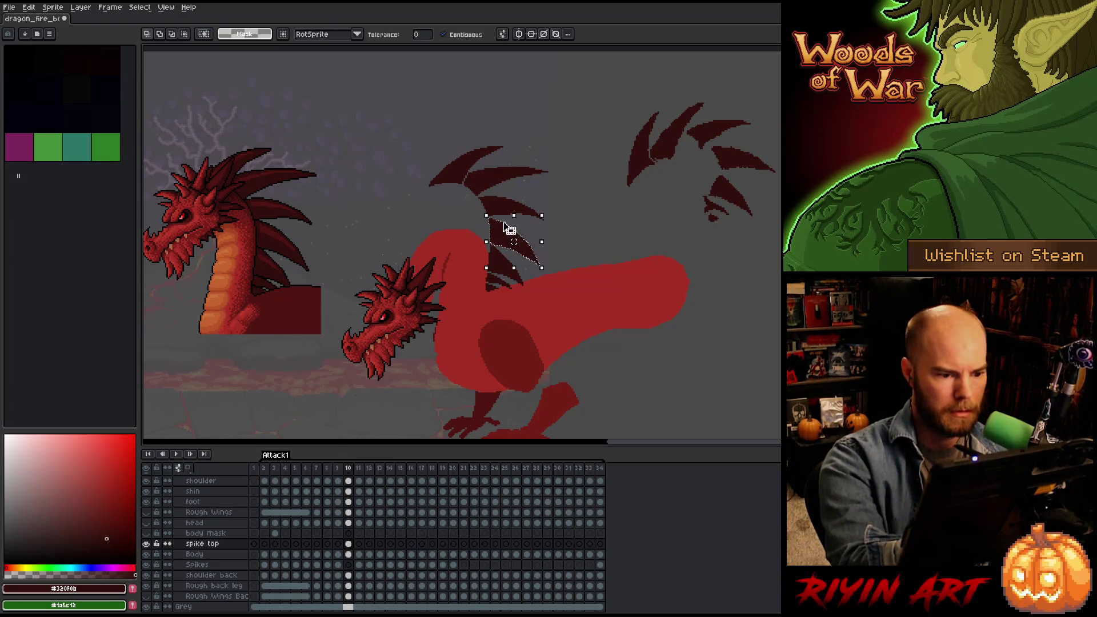
{"action": "left_click", "coordinate": [502, 203], "text": "shift"}
{"action": "left_click", "coordinate": [483, 180], "text": "shift"}
{"action": "left_click", "coordinate": [485, 150], "text": "shift"}
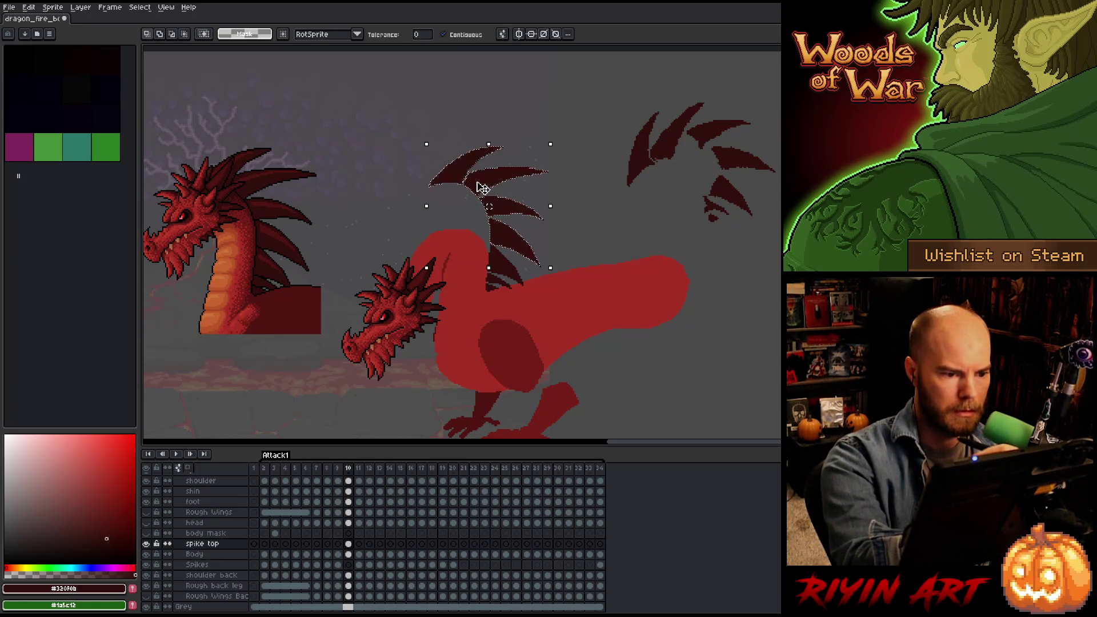
{"action": "mouse_move", "coordinate": [482, 189]}
{"action": "left_mouse_down"}
{"action": "mouse_move", "coordinate": [377, 182]}
{"action": "mouse_move", "coordinate": [345, 125]}
{"action": "mouse_move", "coordinate": [337, 133]}
{"action": "mouse_move", "coordinate": [429, 182]}
{"action": "mouse_move", "coordinate": [884, 167]}
{"action": "mouse_move", "coordinate": [710, 208]}
{"action": "mouse_move", "coordinate": [656, 350]}
{"action": "mouse_move", "coordinate": [639, 351]}
{"action": "left_mouse_up"}
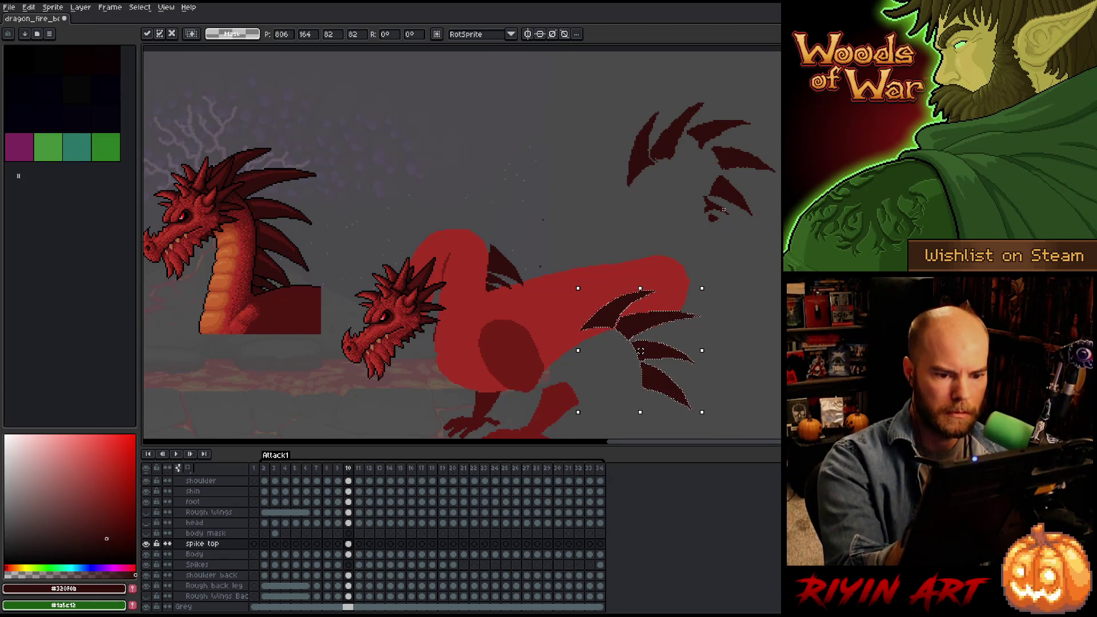
Commit the moved spike cluster and tilt the lone spike behind the head.
{"action": "key", "text": "Return"}
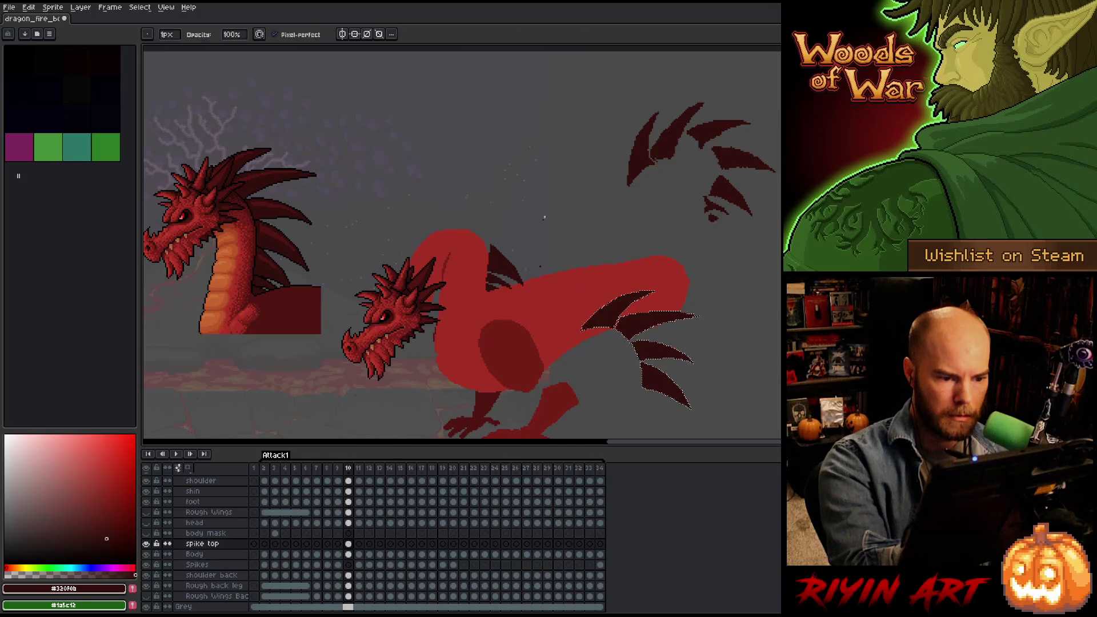
{"action": "key", "text": "b"}
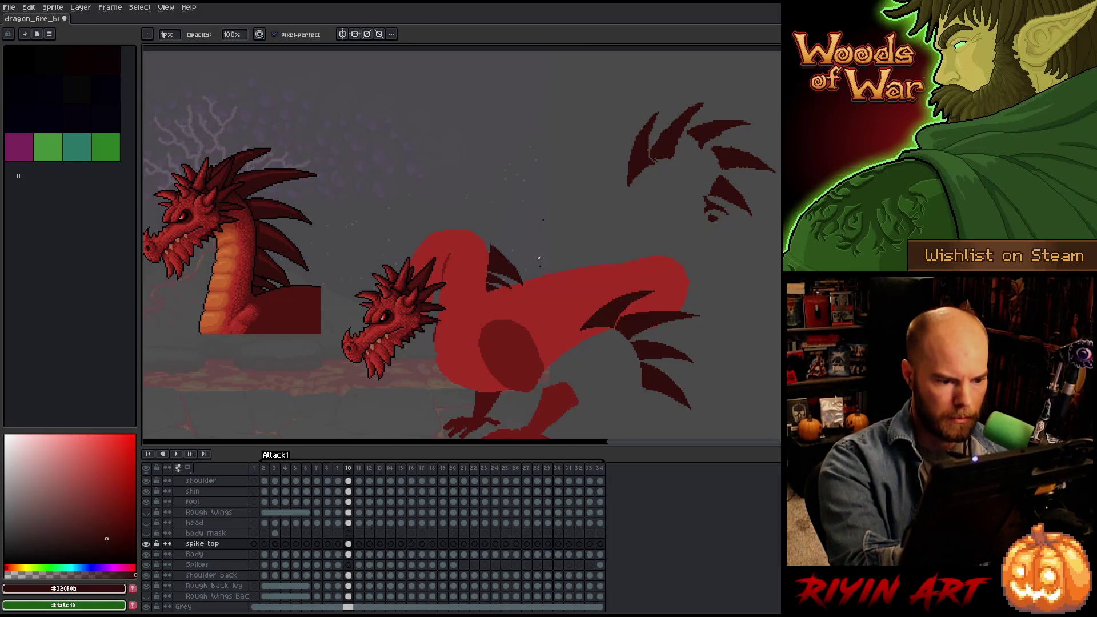
{"action": "key", "text": "m"}
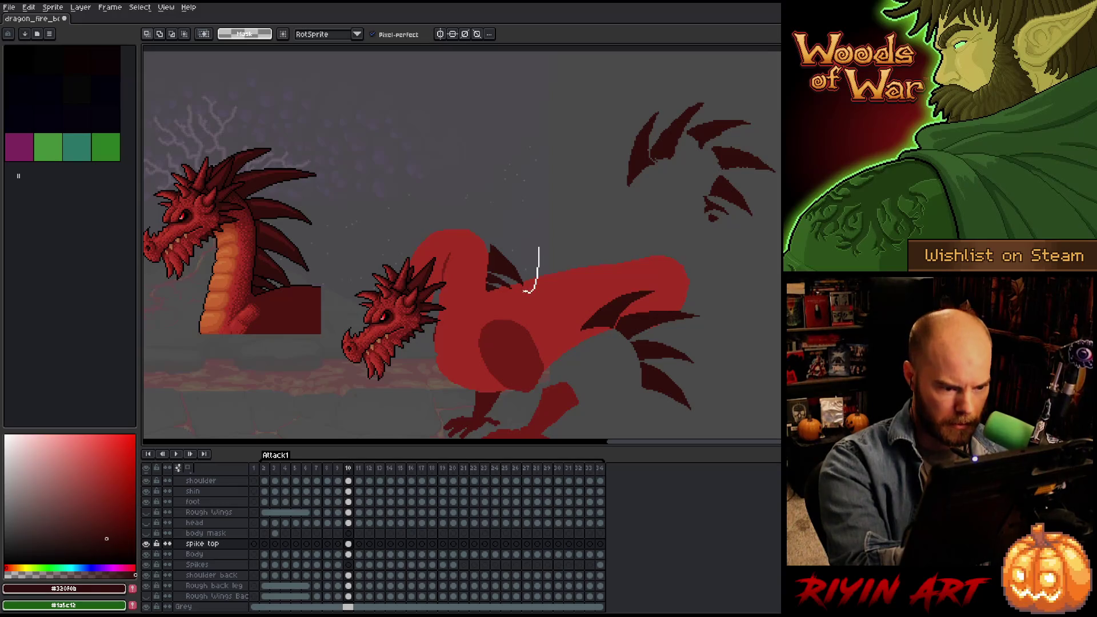
{"action": "mouse_move", "coordinate": [525, 287]}
{"action": "left_mouse_down"}
{"action": "mouse_move", "coordinate": [484, 241]}
{"action": "mouse_move", "coordinate": [535, 234]}
{"action": "mouse_move", "coordinate": [499, 265]}
{"action": "left_mouse_up"}
{"action": "key", "text": "w"}
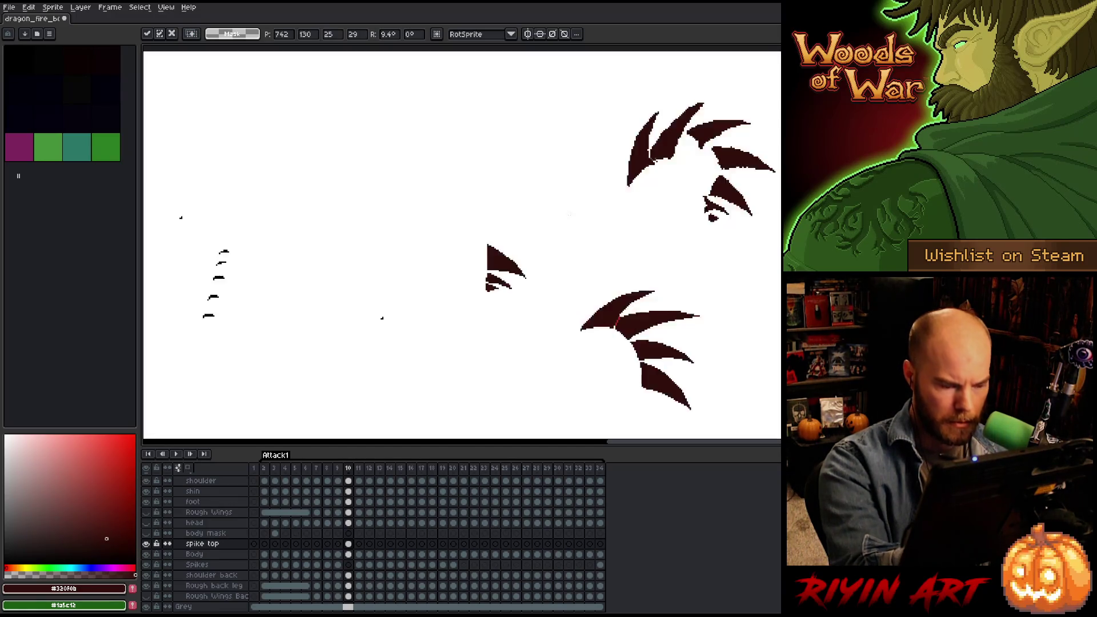
Erase the small stray spike at the upper right.
{"action": "left_click", "coordinate": [678, 159]}
{"action": "key", "text": "ctrl+d"}
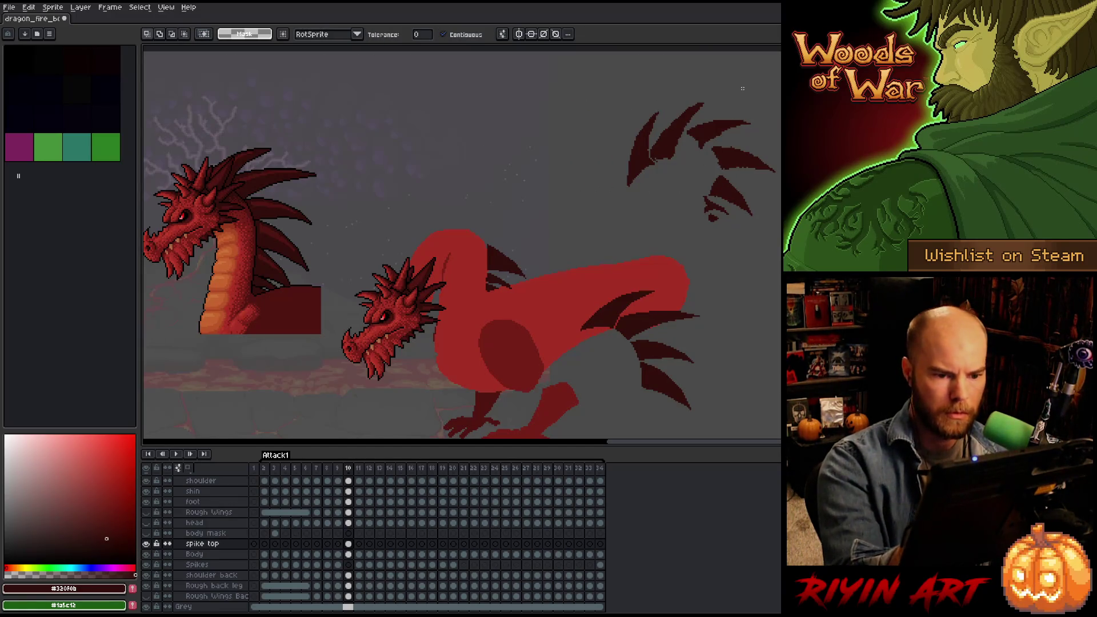
{"action": "key", "text": "b"}
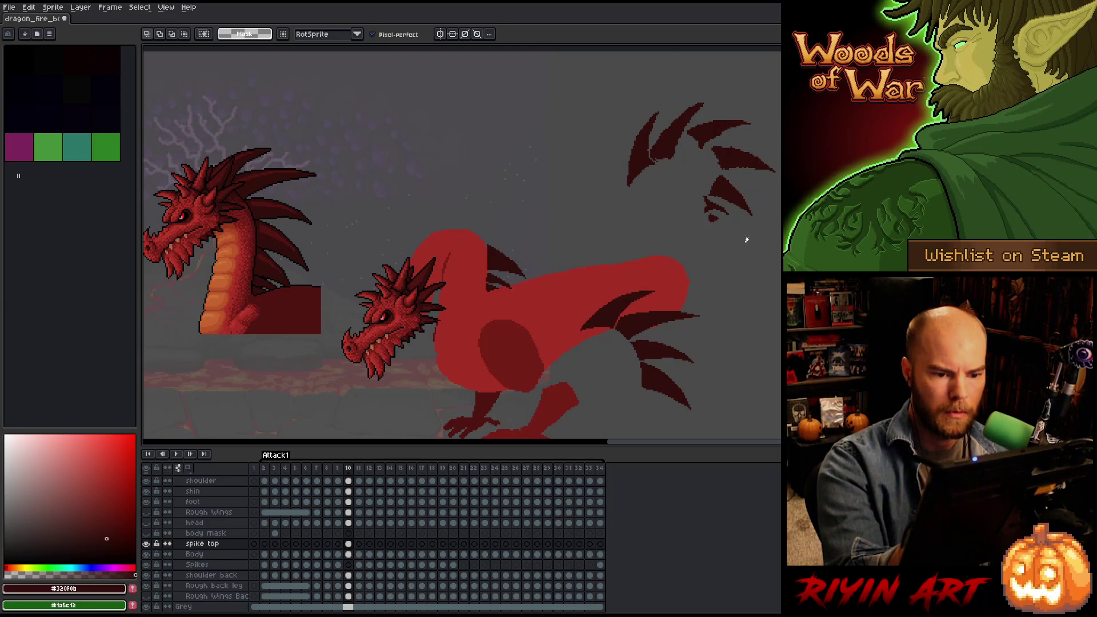
{"action": "mouse_move", "coordinate": [746, 239]}
{"action": "left_mouse_down"}
{"action": "mouse_move", "coordinate": [722, 172]}
{"action": "mouse_move", "coordinate": [734, 262]}
{"action": "left_mouse_up"}
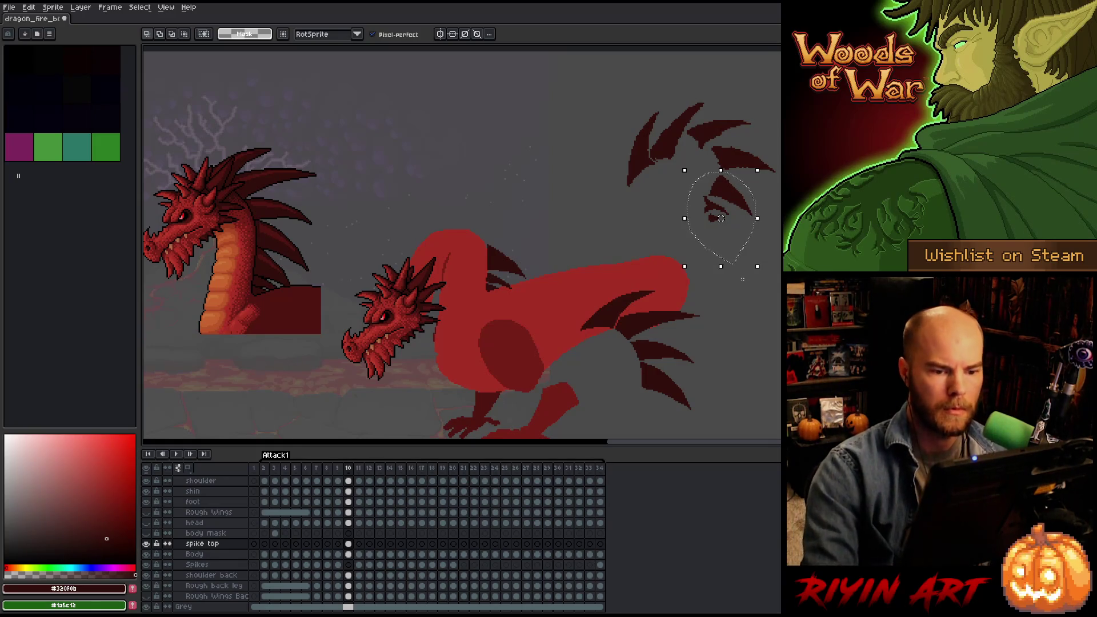
{"action": "key", "text": "Delete"}
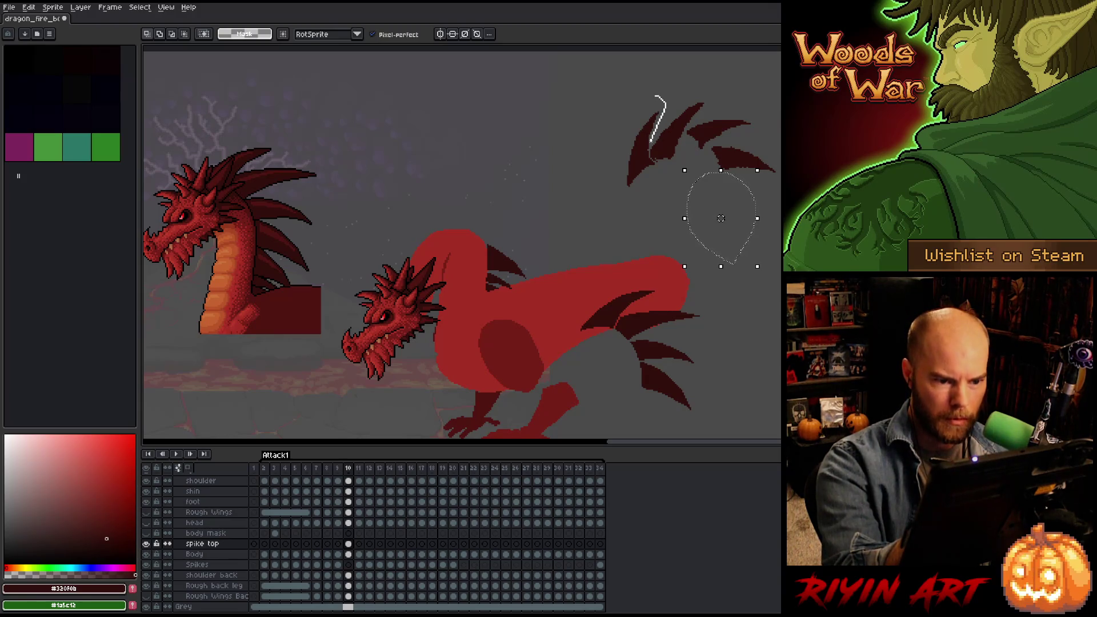
Outline the tail-tip spike and select the top spike of the tail cluster.
{"action": "left_click_drag", "start_coordinate": [657, 181], "coordinate": [657, 169]}
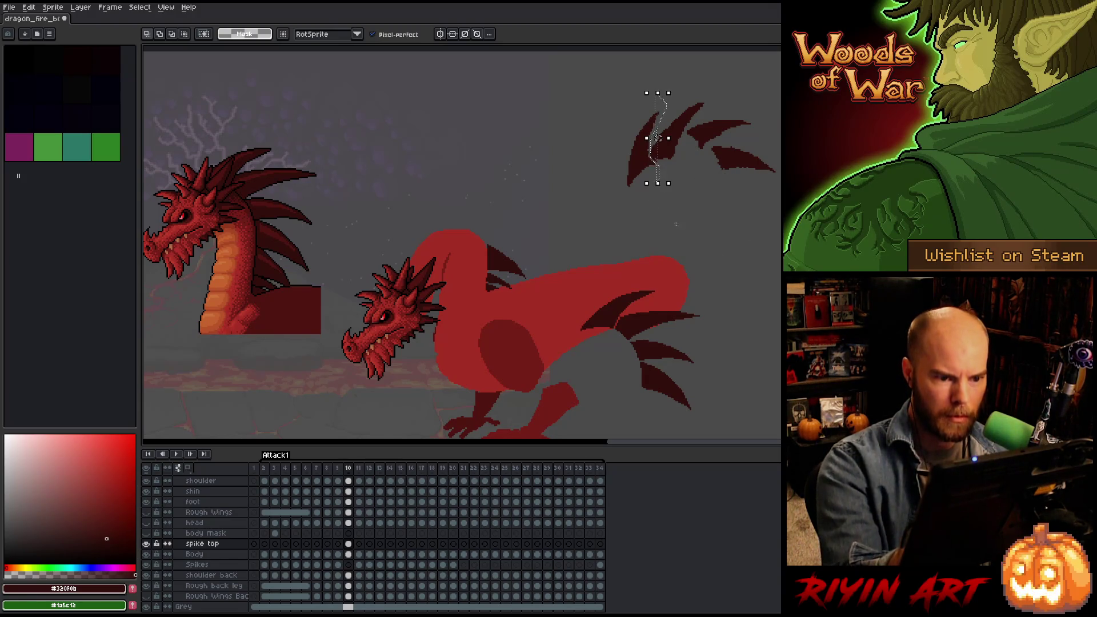
{"action": "left_click_drag", "start_coordinate": [635, 259], "coordinate": [656, 294]}
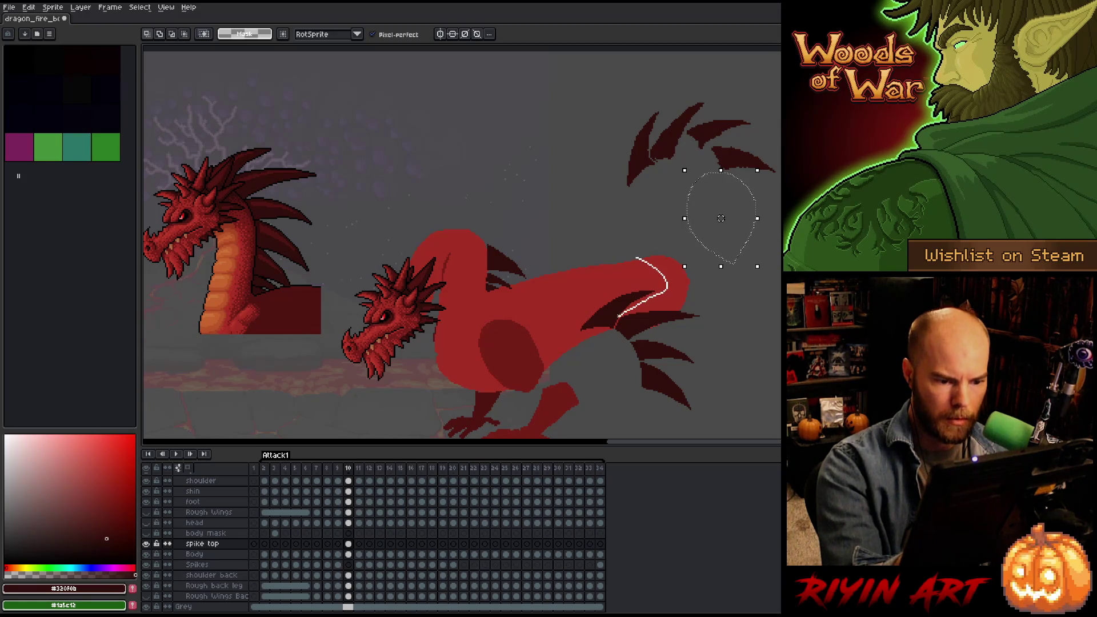
{"action": "left_click_drag", "start_coordinate": [615, 335], "coordinate": [611, 332]}
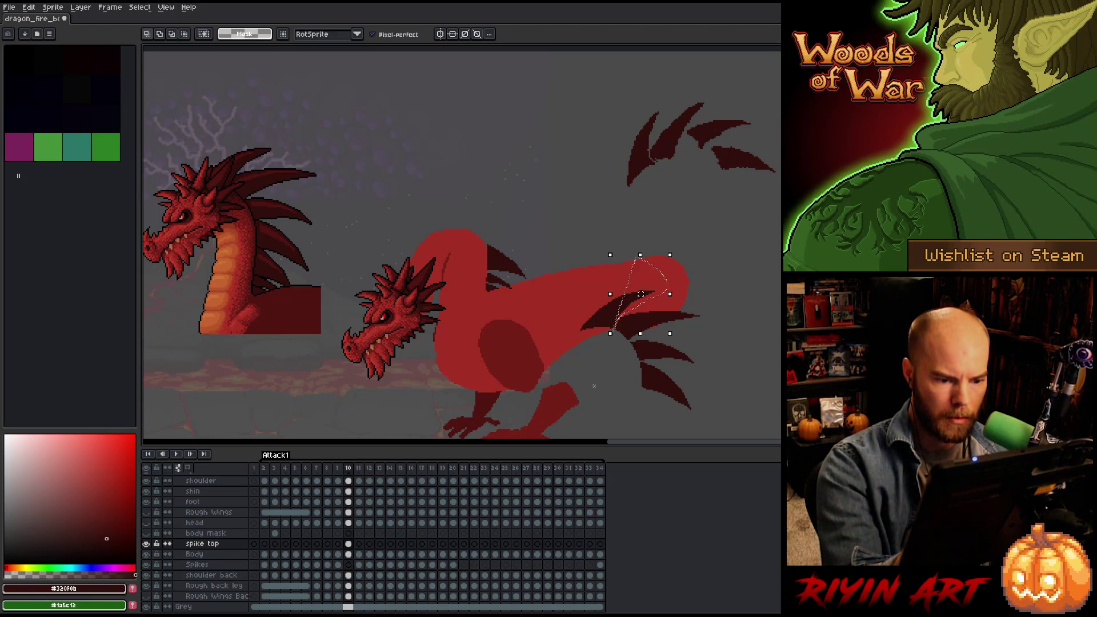
{"action": "key", "text": "w"}
{"action": "left_click", "coordinate": [607, 323]}
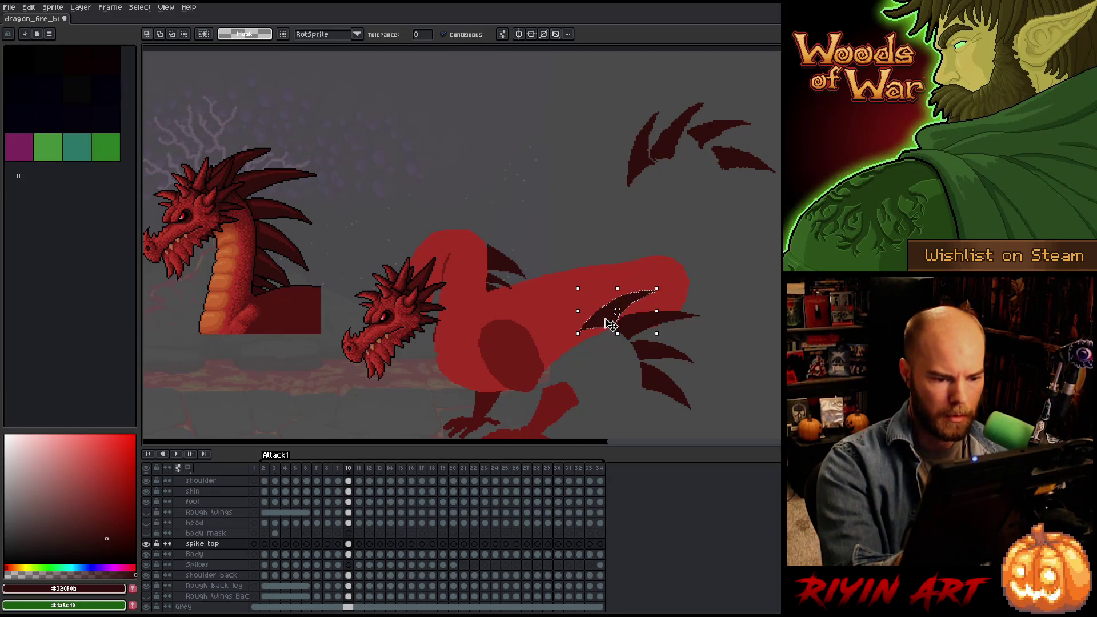
Move a spike onto the dragon's neck, tilted about 34°, commit it and play the animation.
{"action": "mouse_move", "coordinate": [610, 325]}
{"action": "left_mouse_down"}
{"action": "mouse_move", "coordinate": [416, 245]}
{"action": "mouse_move", "coordinate": [416, 269]}
{"action": "mouse_move", "coordinate": [418, 244]}
{"action": "left_mouse_up"}
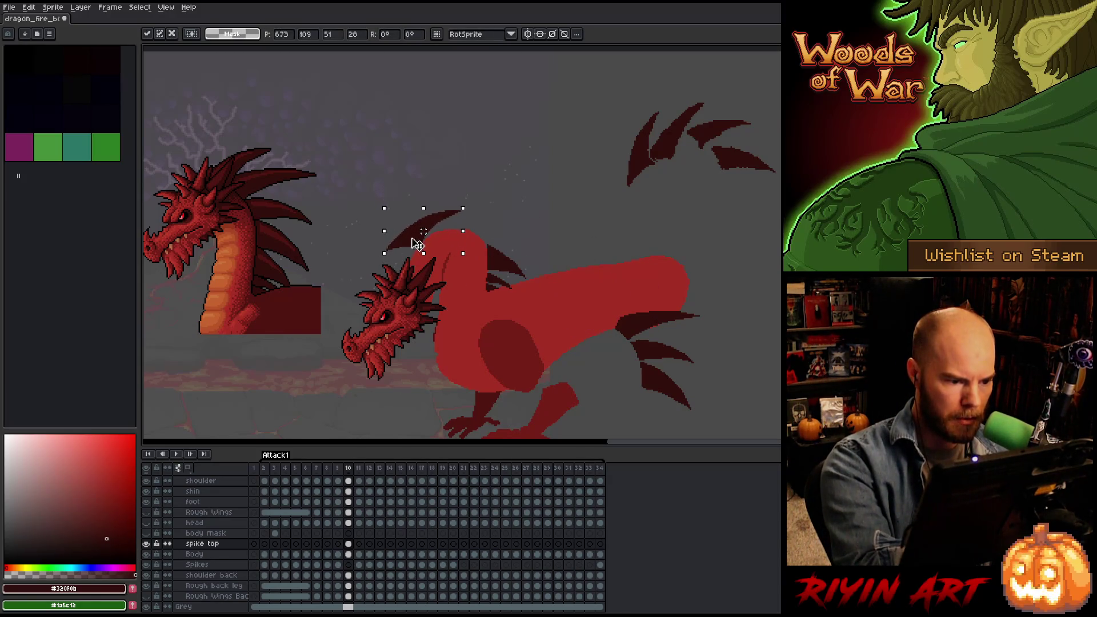
{"action": "left_click_drag", "start_coordinate": [469, 197], "coordinate": [456, 177]}
{"action": "left_click_drag", "start_coordinate": [422, 256], "coordinate": [411, 273]}
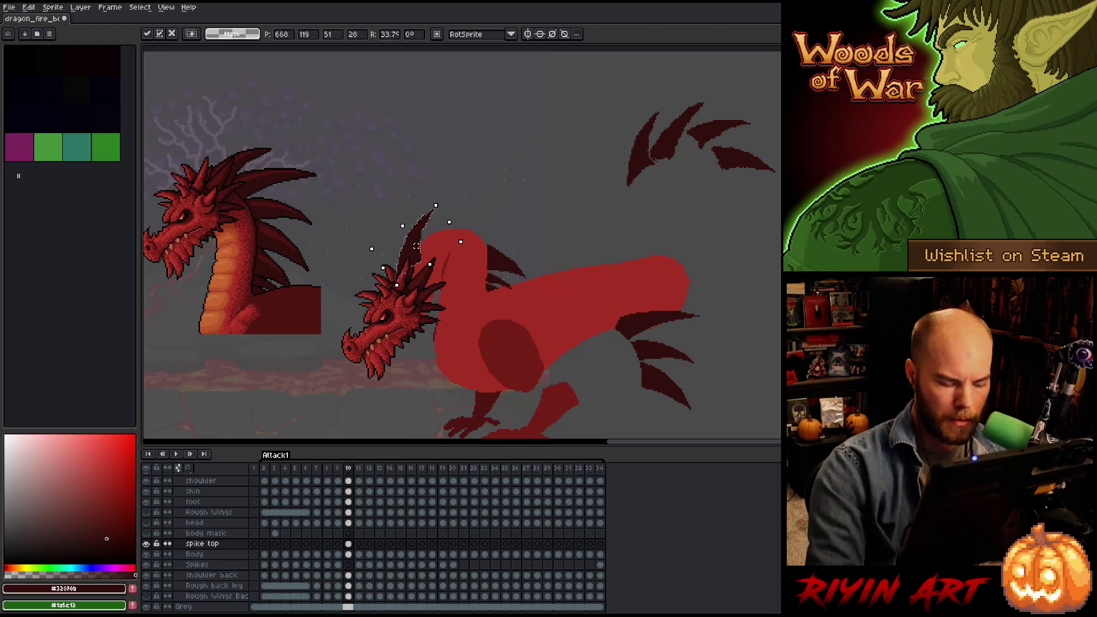
{"action": "key", "text": "Return"}
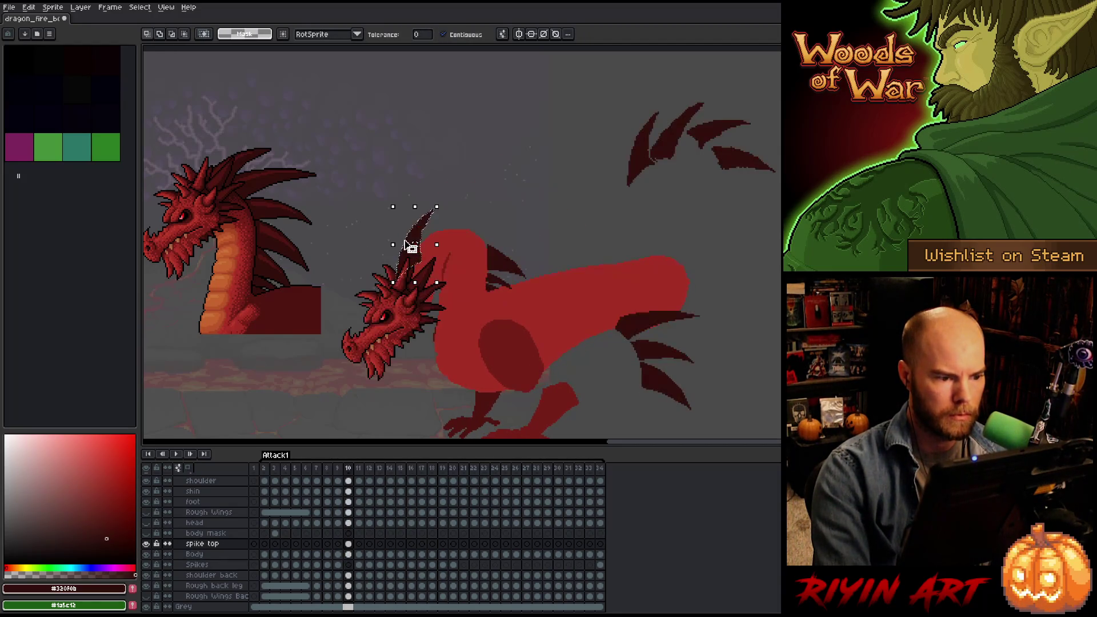
{"action": "key", "text": "Return"}
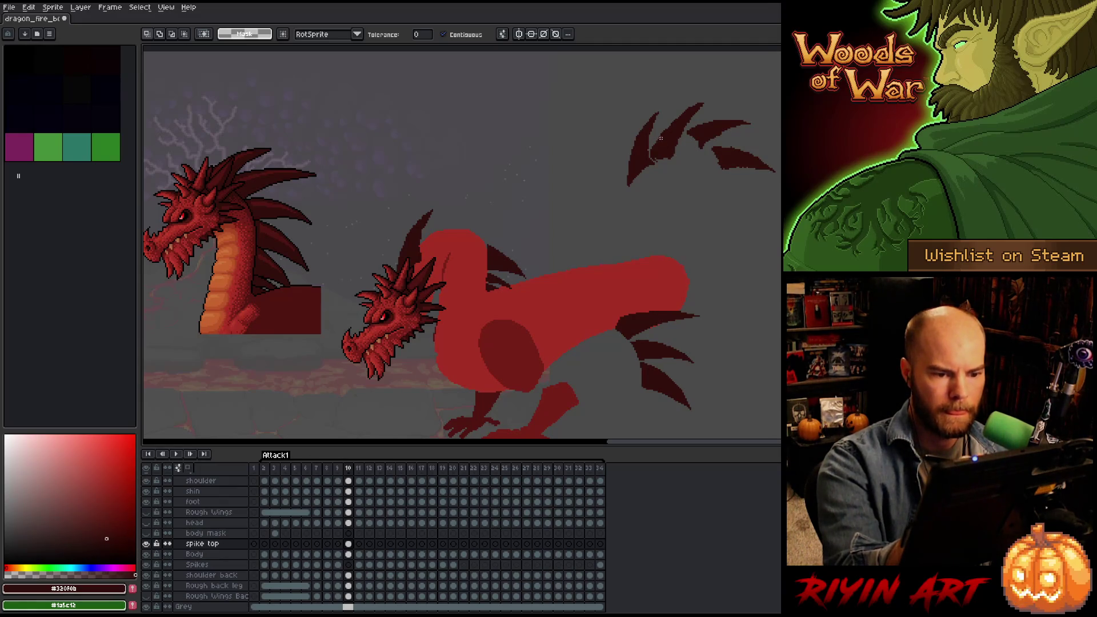
Move the leftmost spike of the upper-right cluster onto the dragon's neck.
{"action": "left_click", "coordinate": [639, 147]}
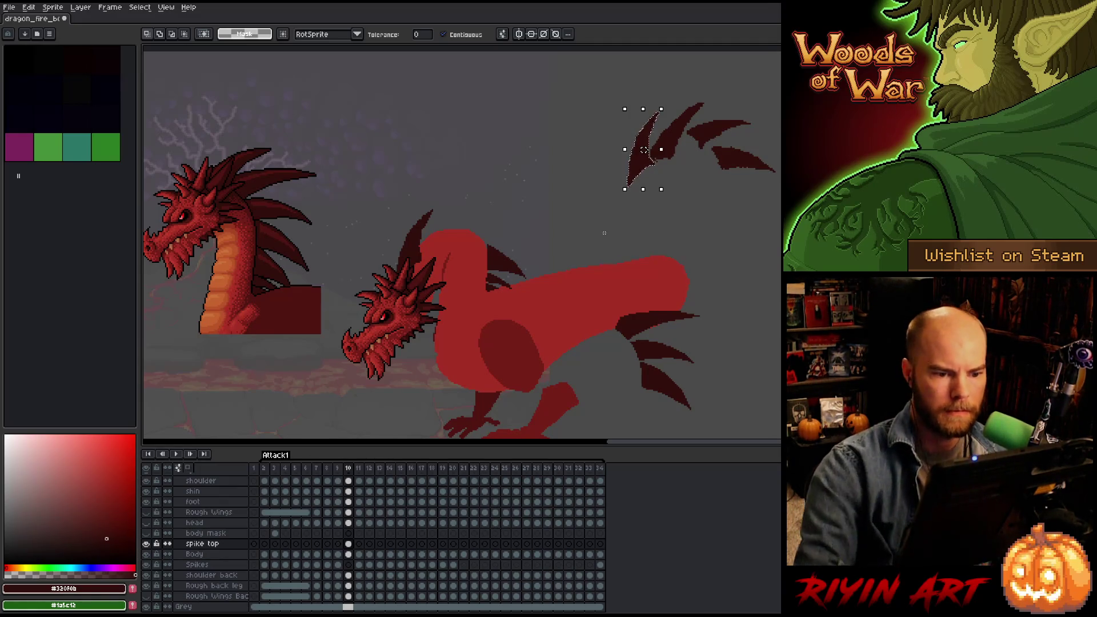
{"action": "key", "text": "ctrl+d"}
{"action": "key", "text": "b"}
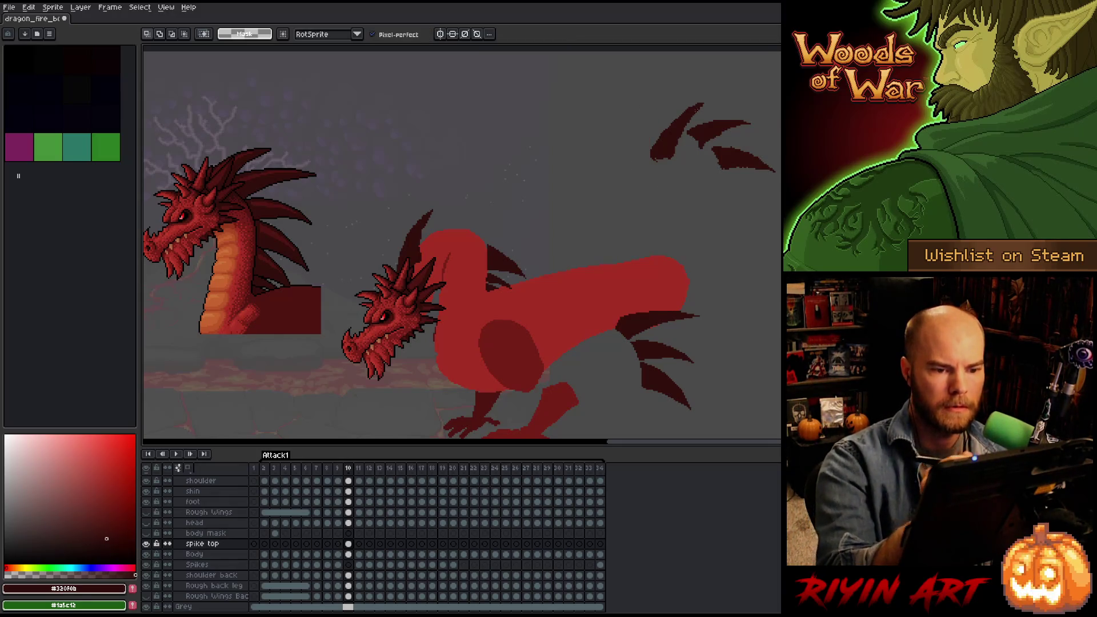
{"action": "mouse_move", "coordinate": [683, 142]}
{"action": "left_mouse_down"}
{"action": "mouse_move", "coordinate": [628, 181]}
{"action": "mouse_move", "coordinate": [682, 143]}
{"action": "mouse_move", "coordinate": [446, 237]}
{"action": "mouse_move", "coordinate": [451, 221]}
{"action": "left_mouse_up"}
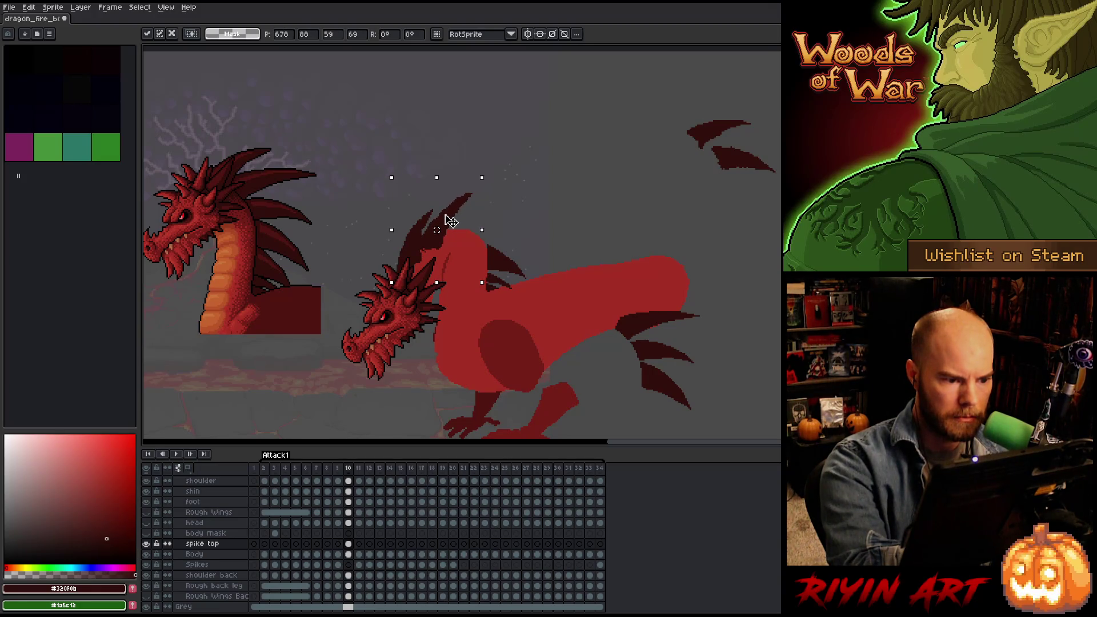
Lasso the upper-right spikes, compare frames 9 and 10, then select the tail spike.
{"action": "left_click_drag", "start_coordinate": [760, 102], "coordinate": [725, 135]}
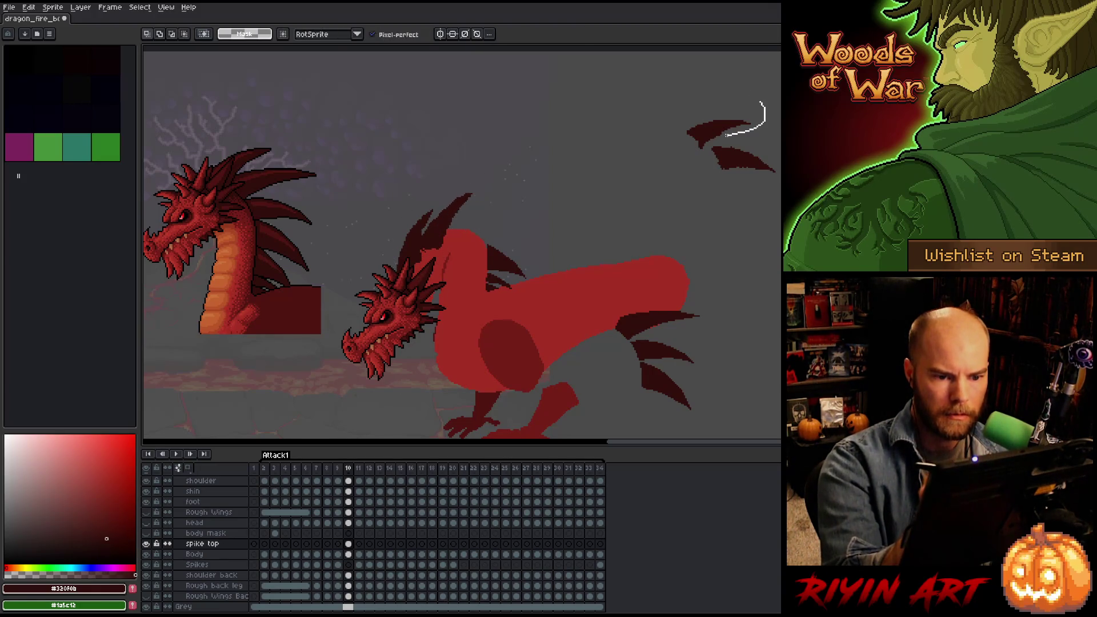
{"action": "mouse_move", "coordinate": [681, 166]}
{"action": "left_mouse_down"}
{"action": "mouse_move", "coordinate": [663, 108]}
{"action": "mouse_move", "coordinate": [754, 86]}
{"action": "mouse_move", "coordinate": [772, 110]}
{"action": "left_mouse_up"}
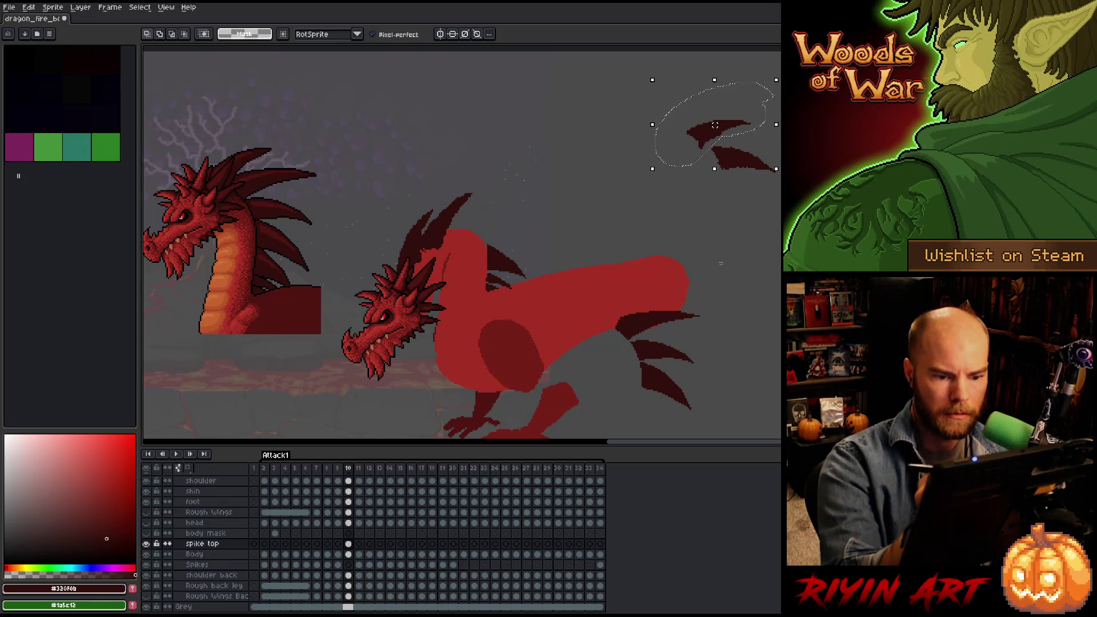
{"action": "mouse_move", "coordinate": [728, 298]}
{"action": "left_mouse_down"}
{"action": "mouse_move", "coordinate": [684, 329]}
{"action": "mouse_move", "coordinate": [634, 342]}
{"action": "mouse_move", "coordinate": [693, 262]}
{"action": "mouse_move", "coordinate": [714, 286]}
{"action": "left_mouse_up"}
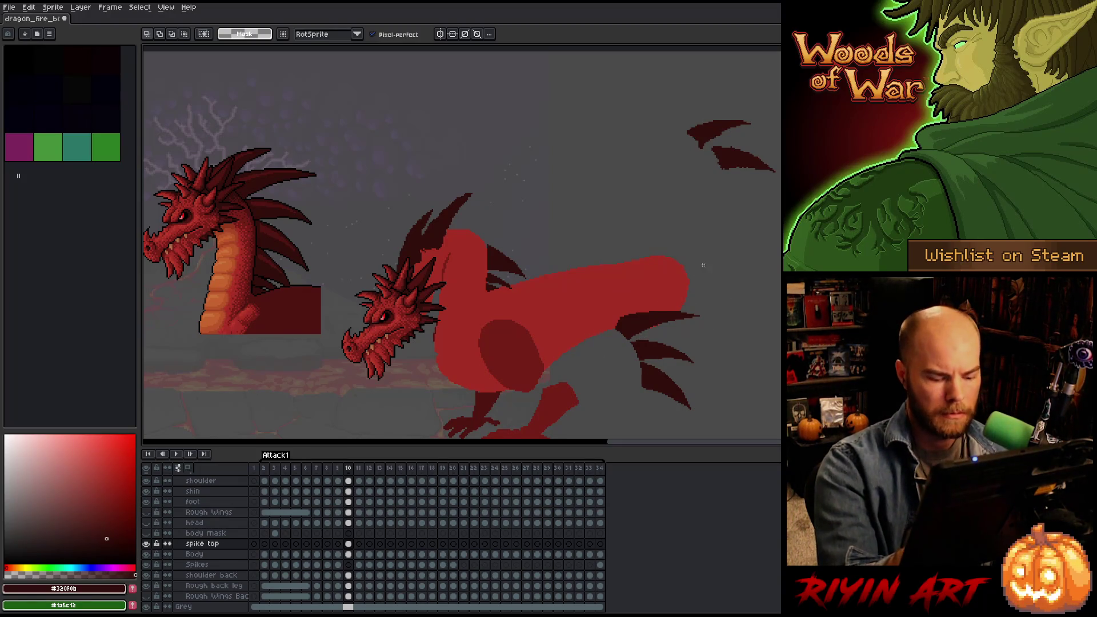
{"action": "key", "text": "Left"}
{"action": "key", "text": "Right"}
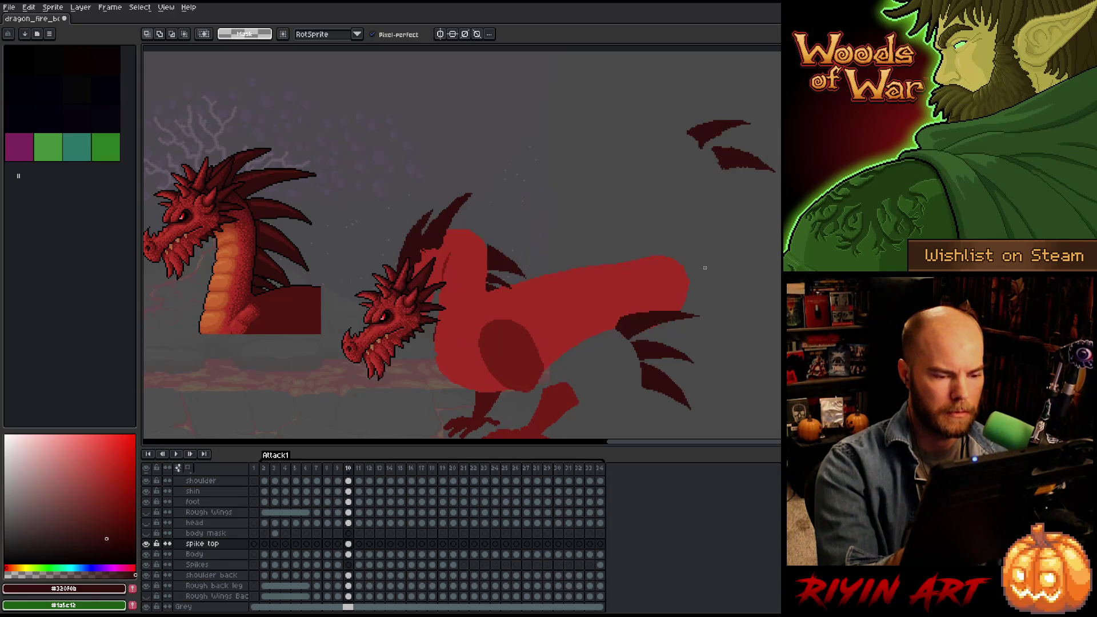
{"action": "key", "text": "Left"}
{"action": "key", "text": "Right"}
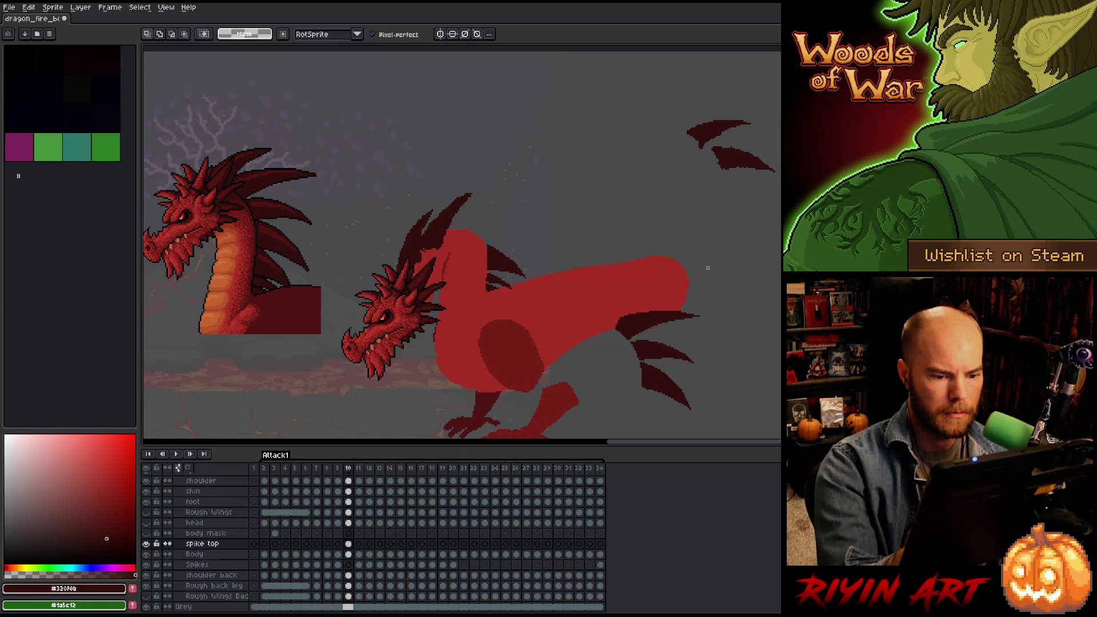
{"action": "key", "text": "Left"}
{"action": "key", "text": "Right"}
{"action": "left_click_drag", "start_coordinate": [631, 341], "coordinate": [589, 346]}
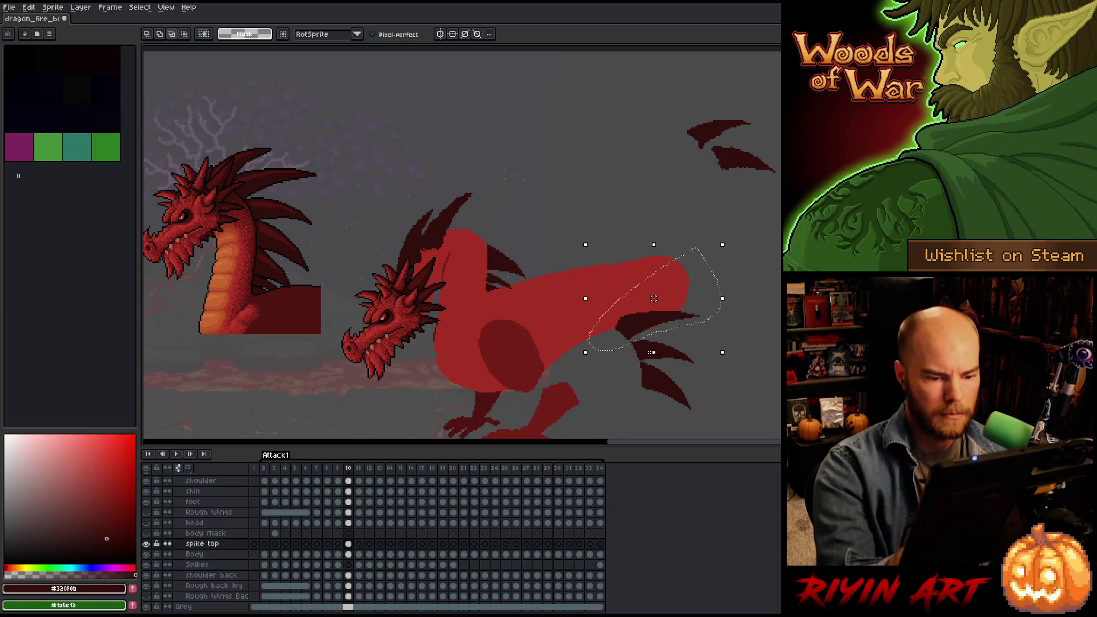
Delete one tail spike and move the lower tail spike onto the back, rotated about 34°.
{"action": "key", "text": "Delete"}
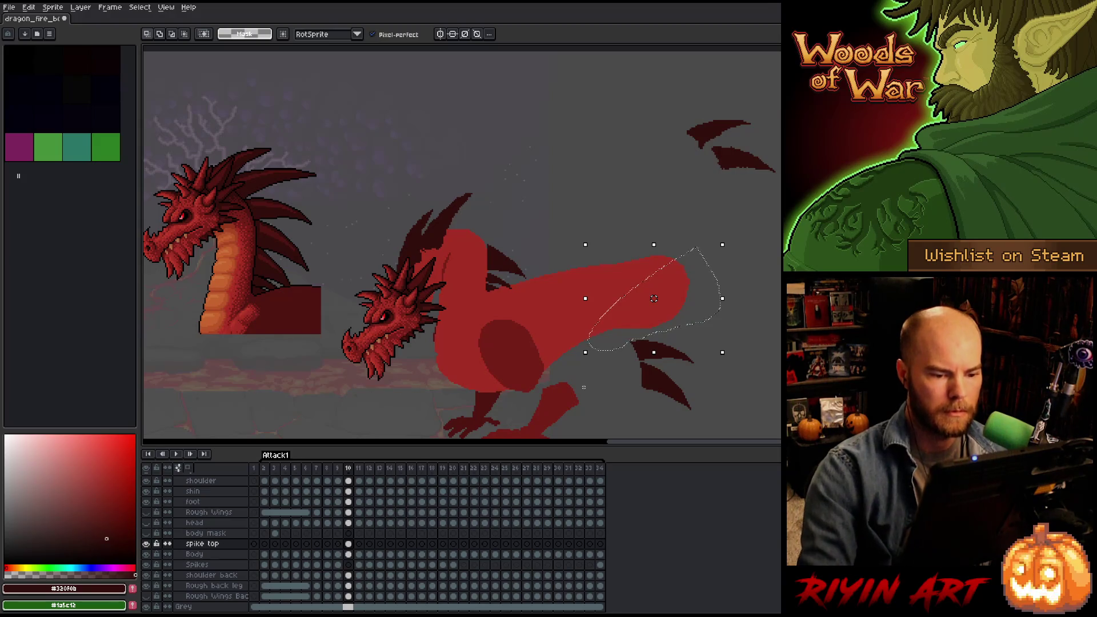
{"action": "key", "text": "ctrl+d"}
{"action": "key", "text": "w"}
{"action": "left_click", "coordinate": [656, 350]}
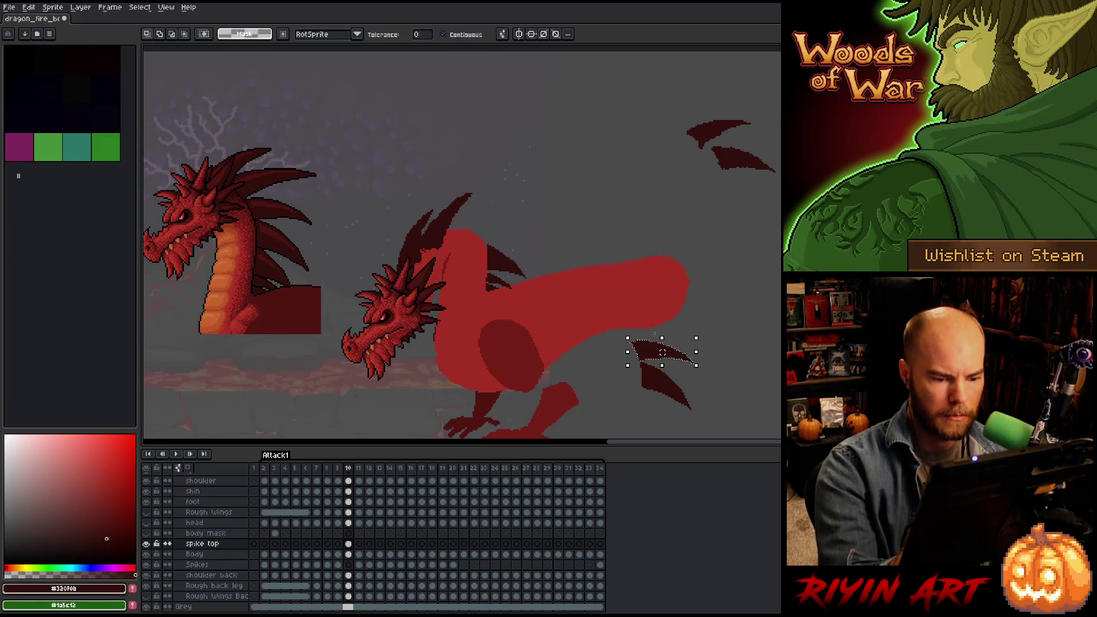
{"action": "mouse_move", "coordinate": [653, 357]}
{"action": "left_mouse_down"}
{"action": "mouse_move", "coordinate": [540, 221]}
{"action": "mouse_move", "coordinate": [502, 225]}
{"action": "left_mouse_up"}
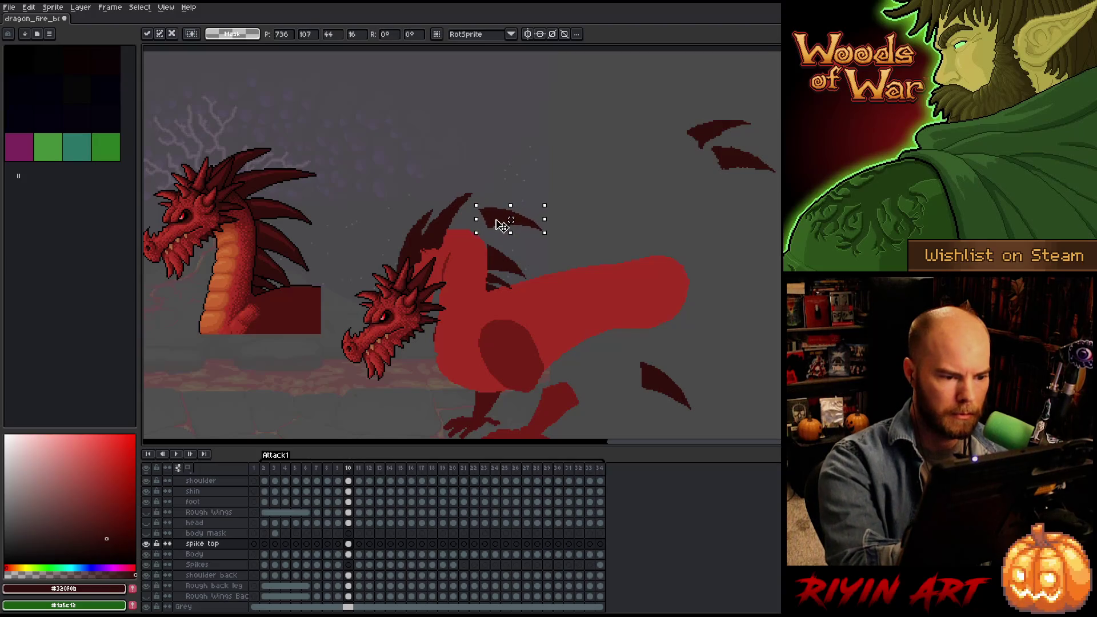
{"action": "left_click_drag", "start_coordinate": [553, 200], "coordinate": [543, 179]}
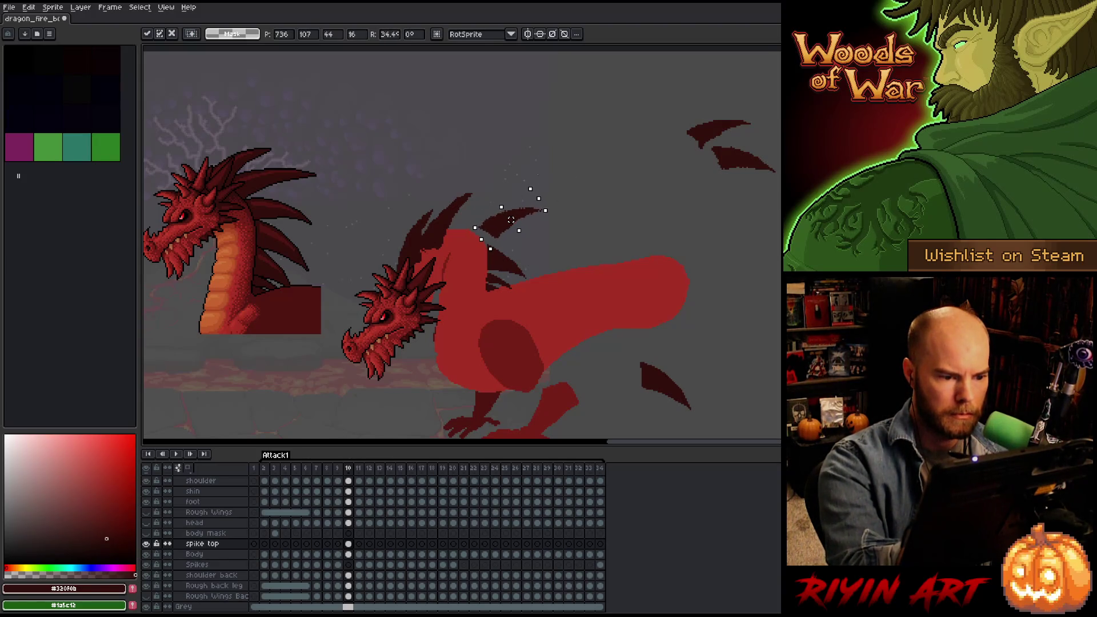
{"action": "left_click_drag", "start_coordinate": [504, 233], "coordinate": [465, 232]}
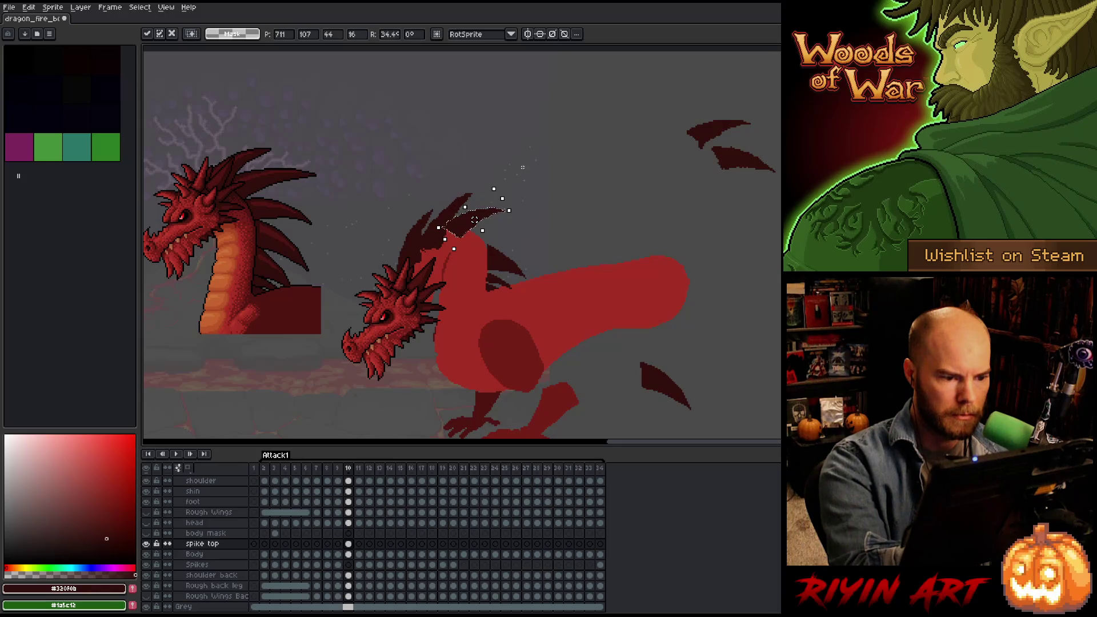
{"action": "key", "text": "Right"}
{"action": "key", "text": "Right"}
{"action": "key", "text": "Right"}
{"action": "key", "text": "Up"}
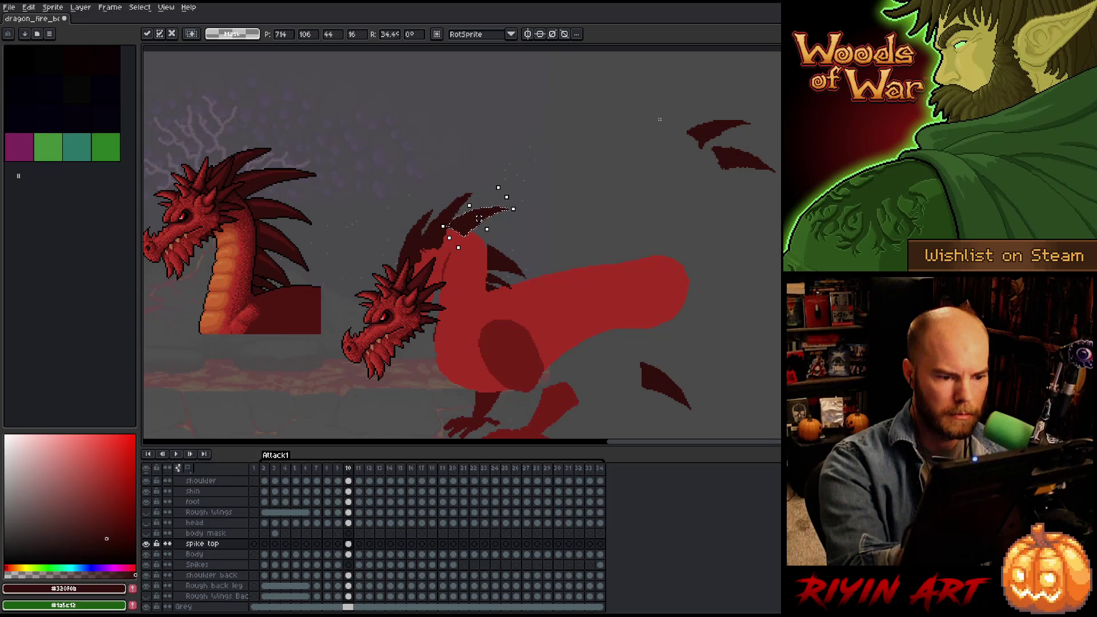
{"action": "key", "text": "ctrl+d"}
Move the lower-right spike onto the back, rotated about 26° and slid left.
{"action": "key", "text": "b"}
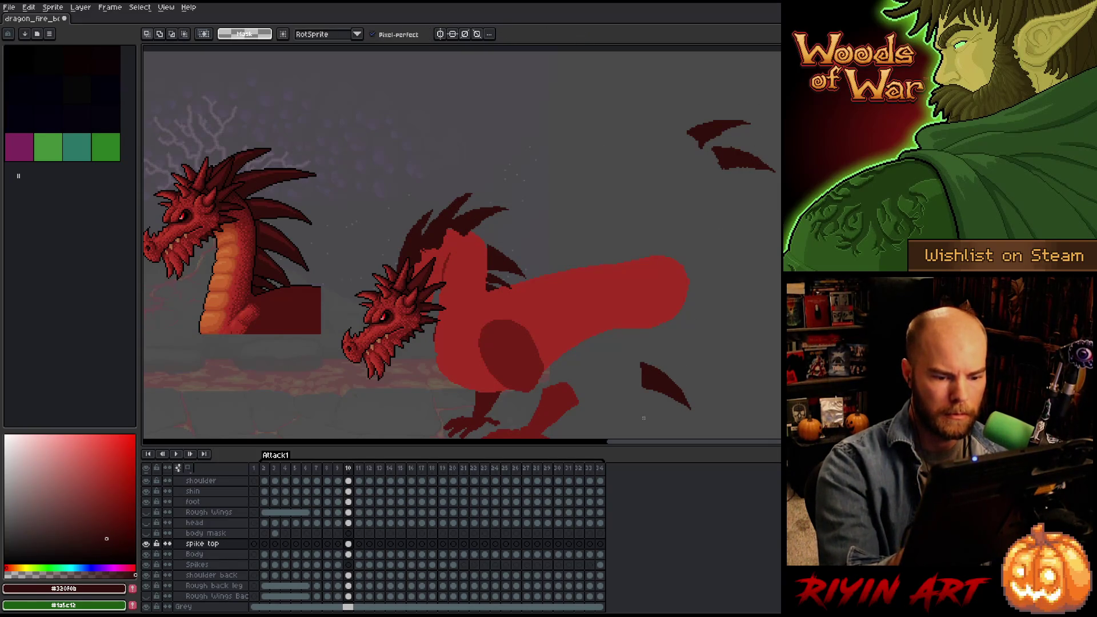
{"action": "mouse_move", "coordinate": [659, 418]}
{"action": "left_mouse_down"}
{"action": "mouse_move", "coordinate": [614, 351]}
{"action": "mouse_move", "coordinate": [651, 422]}
{"action": "left_mouse_up"}
{"action": "left_click_drag", "start_coordinate": [668, 378], "coordinate": [588, 234]}
{"action": "mouse_move", "coordinate": [657, 178]}
{"action": "left_mouse_down"}
{"action": "mouse_move", "coordinate": [653, 166]}
{"action": "mouse_move", "coordinate": [624, 160]}
{"action": "left_mouse_up"}
{"action": "mouse_move", "coordinate": [580, 247]}
{"action": "left_mouse_down"}
{"action": "mouse_move", "coordinate": [491, 239]}
{"action": "mouse_move", "coordinate": [502, 227]}
{"action": "left_mouse_up"}
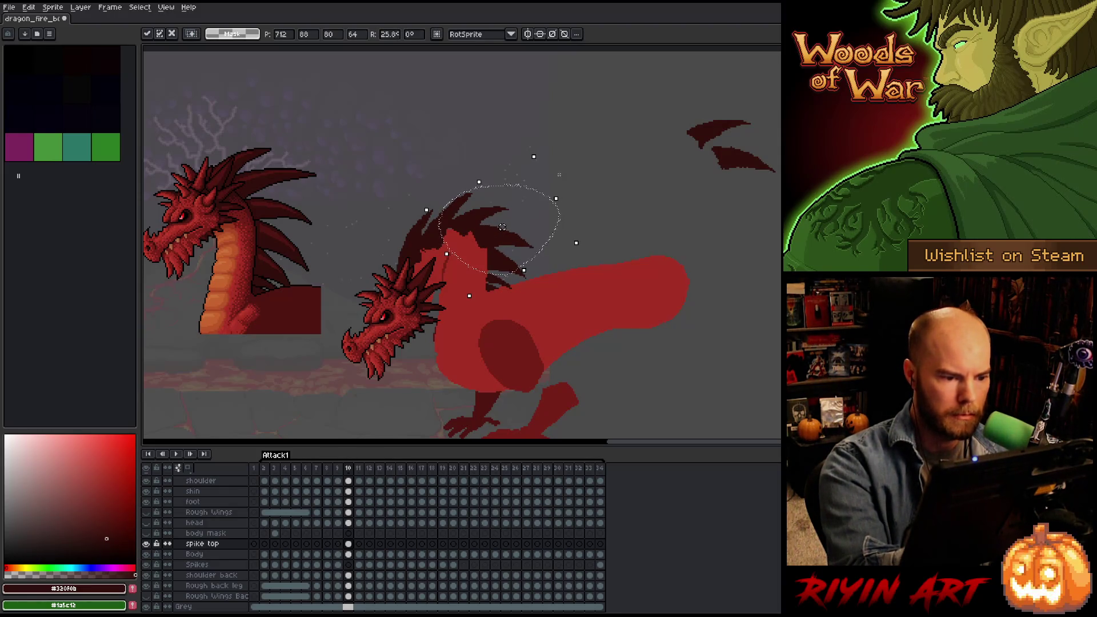
{"action": "key", "text": "ctrl+d"}
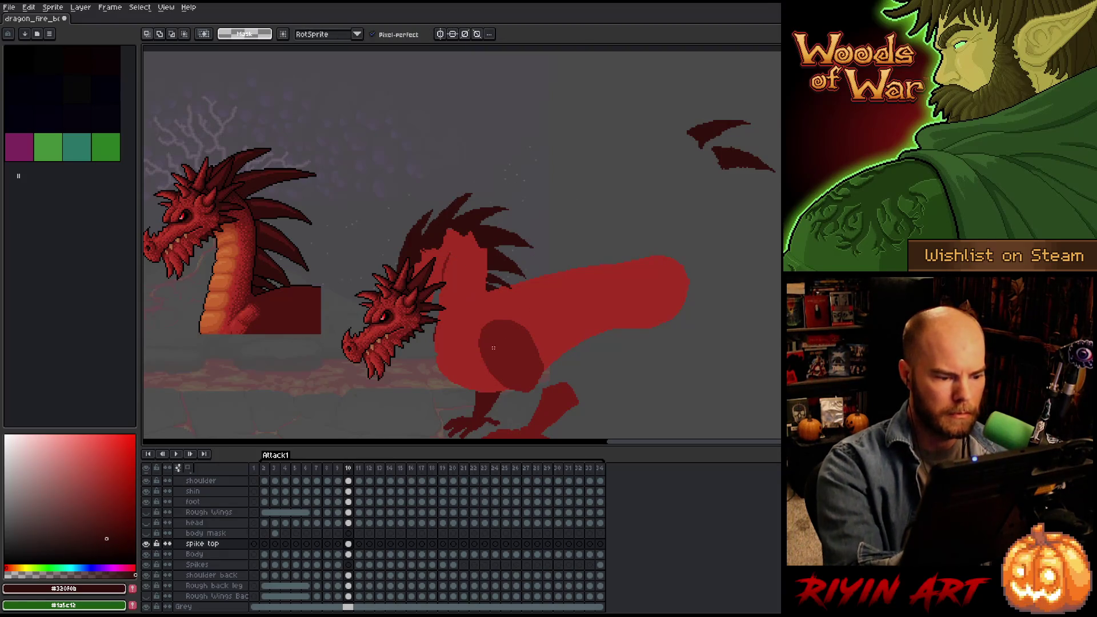
Activate the Spikes cel on frame 10 and play the animation to preview poses.
{"action": "left_click", "coordinate": [348, 543]}
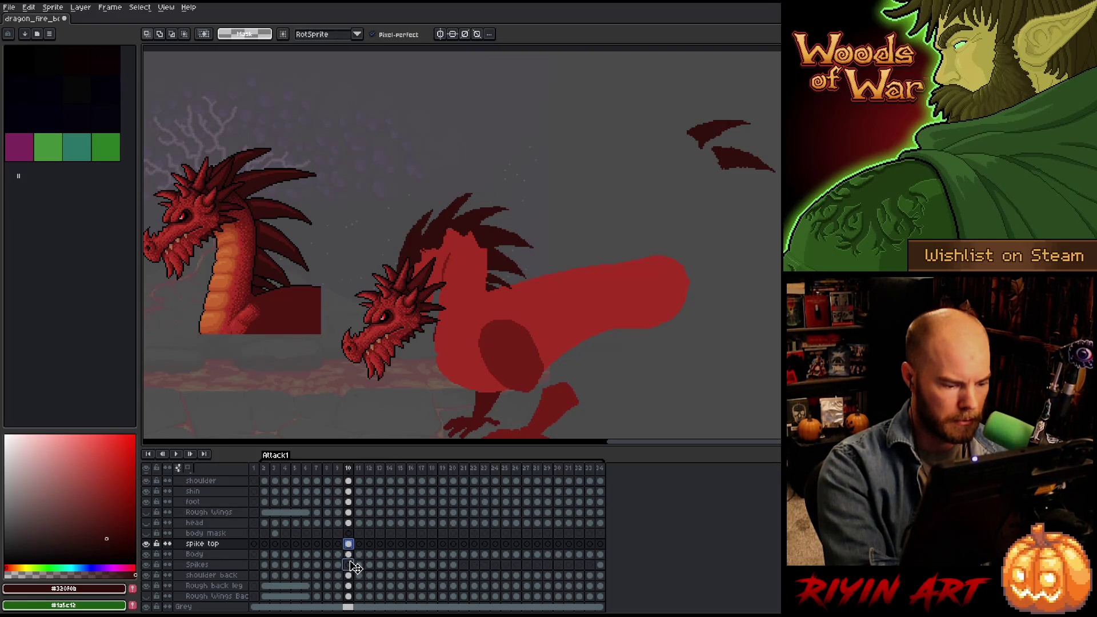
{"action": "left_click", "coordinate": [348, 564]}
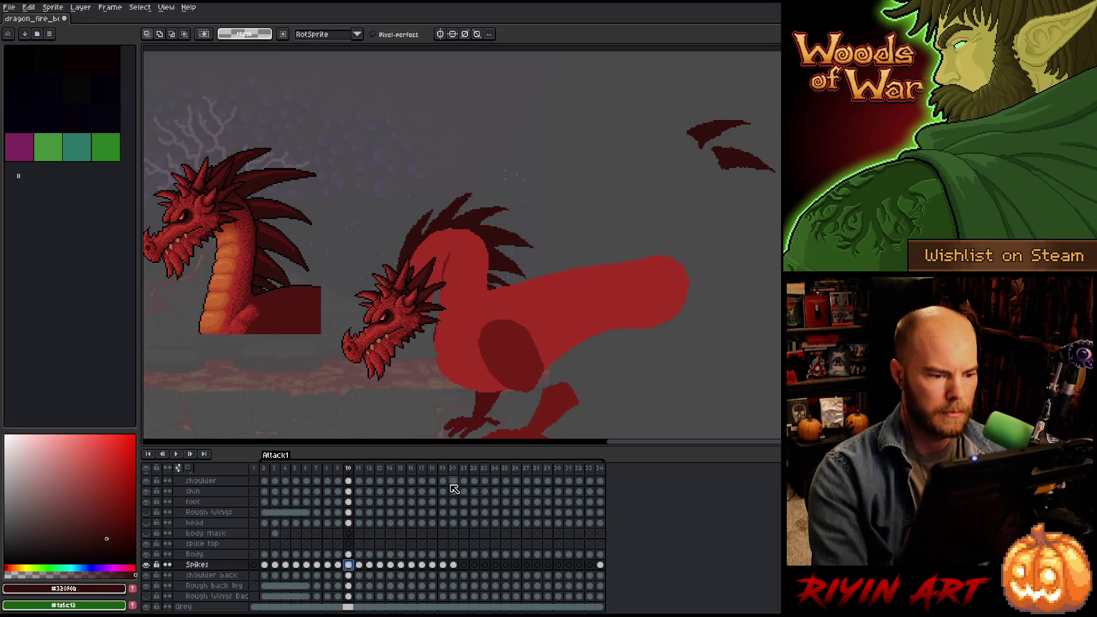
{"action": "key", "text": "Return"}
{"action": "key", "text": "Return"}
{"action": "key", "text": "Return"}
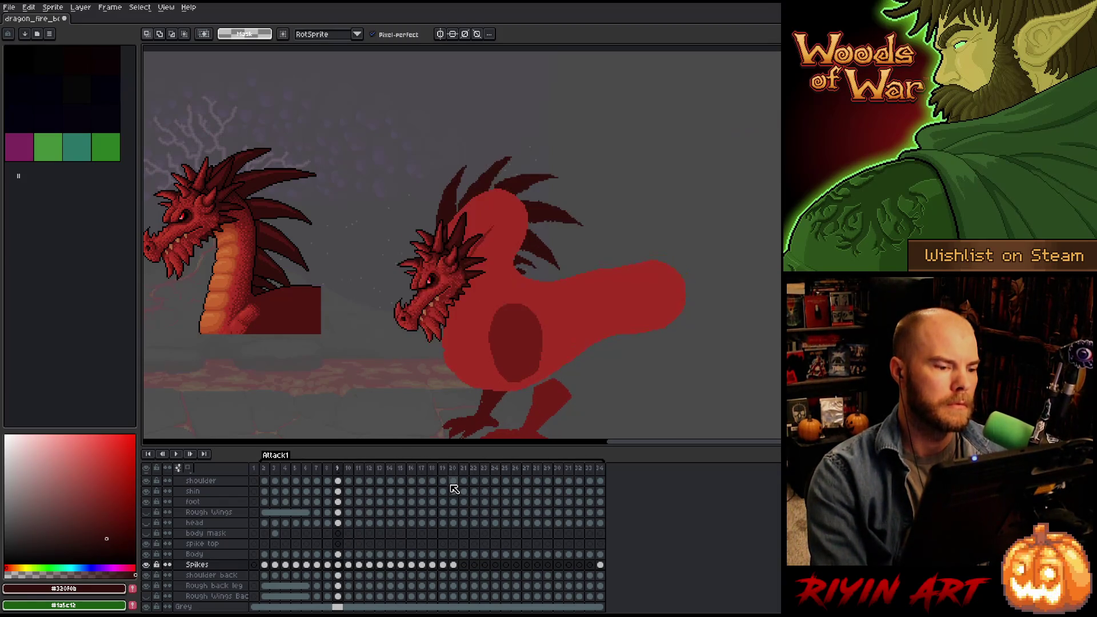
{"action": "key", "text": "Return"}
{"action": "key", "text": "Return"}
{"action": "key", "text": "Return"}
{"action": "key", "text": "Return"}
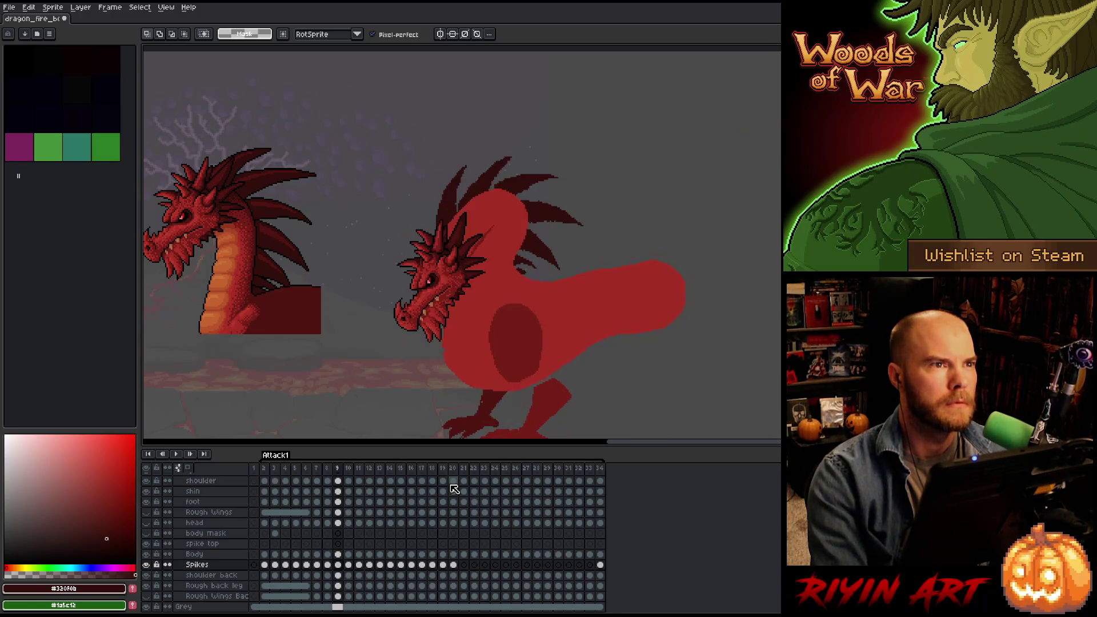
{"action": "key", "text": "Return"}
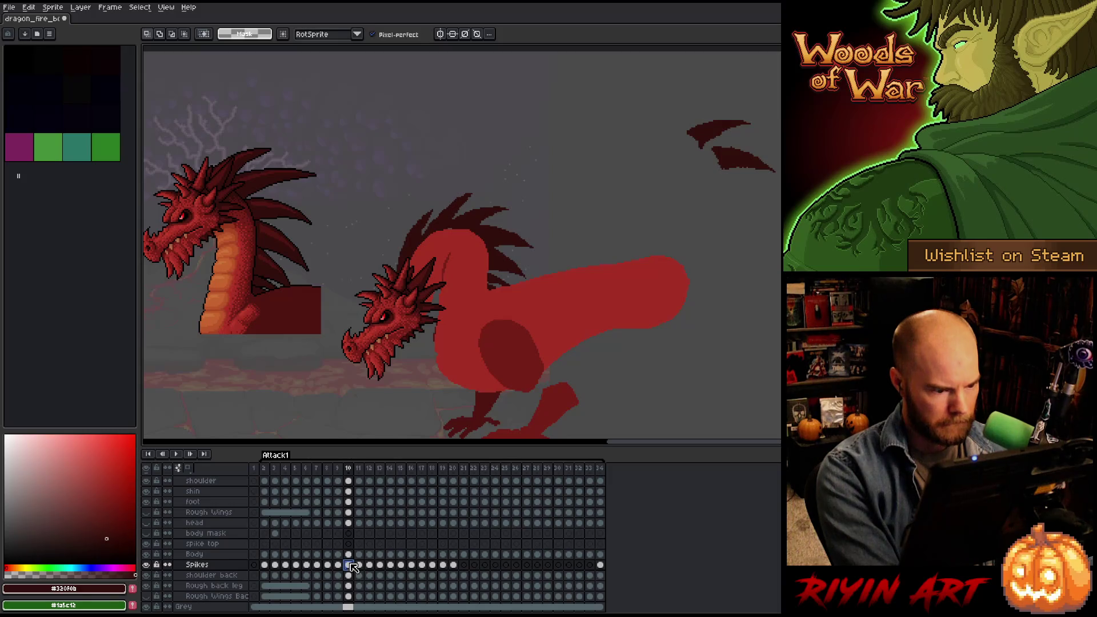
Shift frame 11's spike top spikes left along the dragon's neck.
{"action": "left_click", "coordinate": [359, 544]}
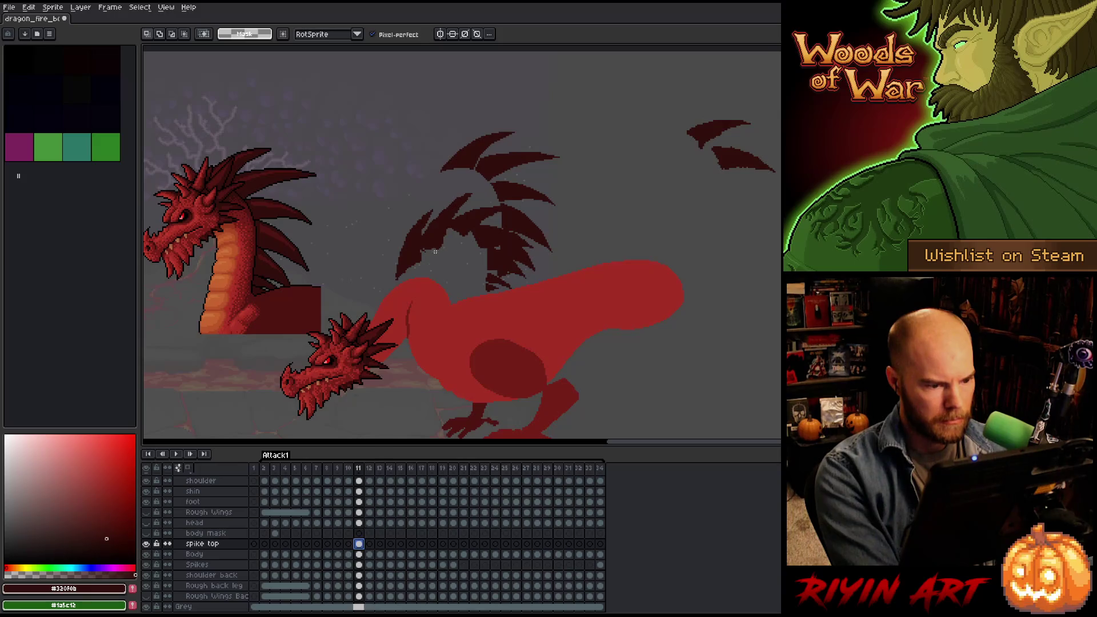
{"action": "key", "text": "v"}
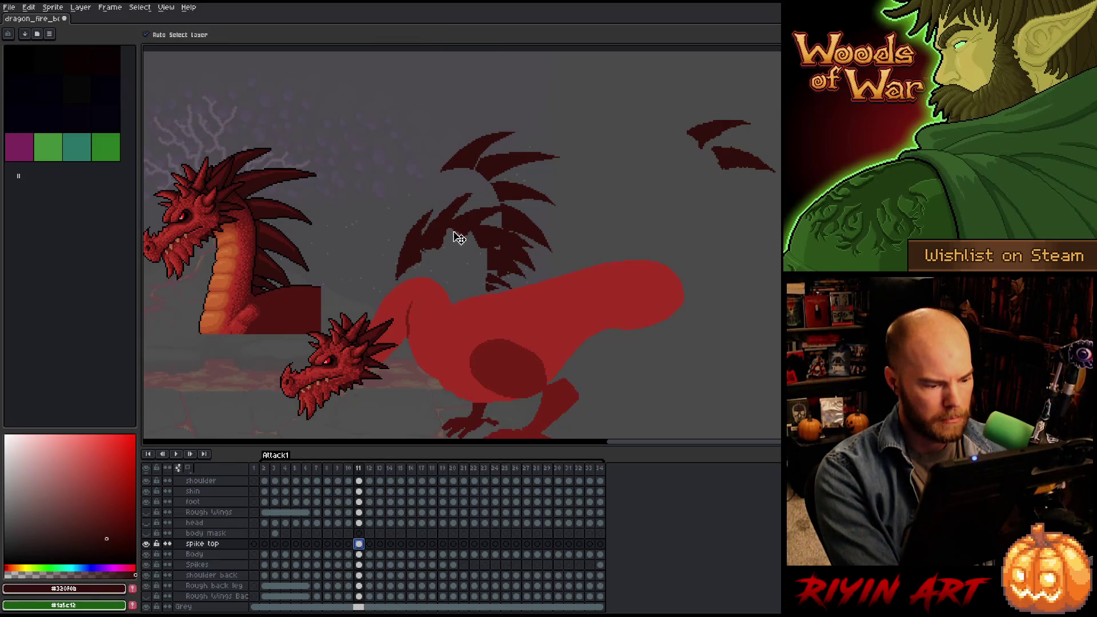
{"action": "mouse_move", "coordinate": [453, 232]}
{"action": "left_mouse_down"}
{"action": "mouse_move", "coordinate": [421, 237]}
{"action": "mouse_move", "coordinate": [376, 217]}
{"action": "left_mouse_up"}
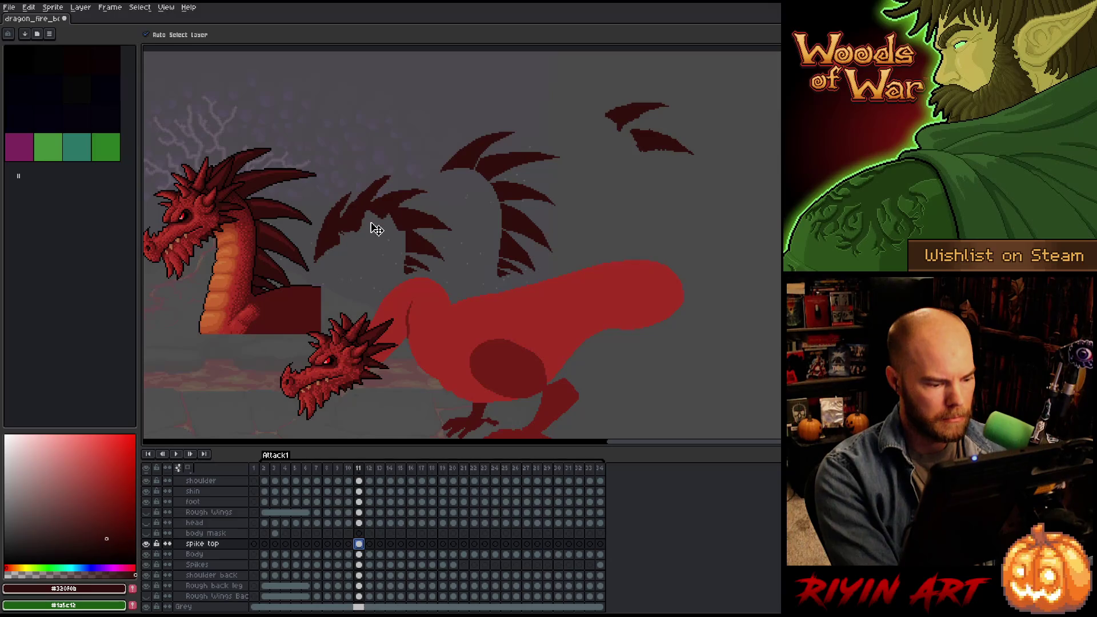
Clear the top-right spikes from the Spikes layer on frame 10, then compare frames 10 and 11.
{"action": "key", "text": "Left"}
{"action": "key", "text": "m"}
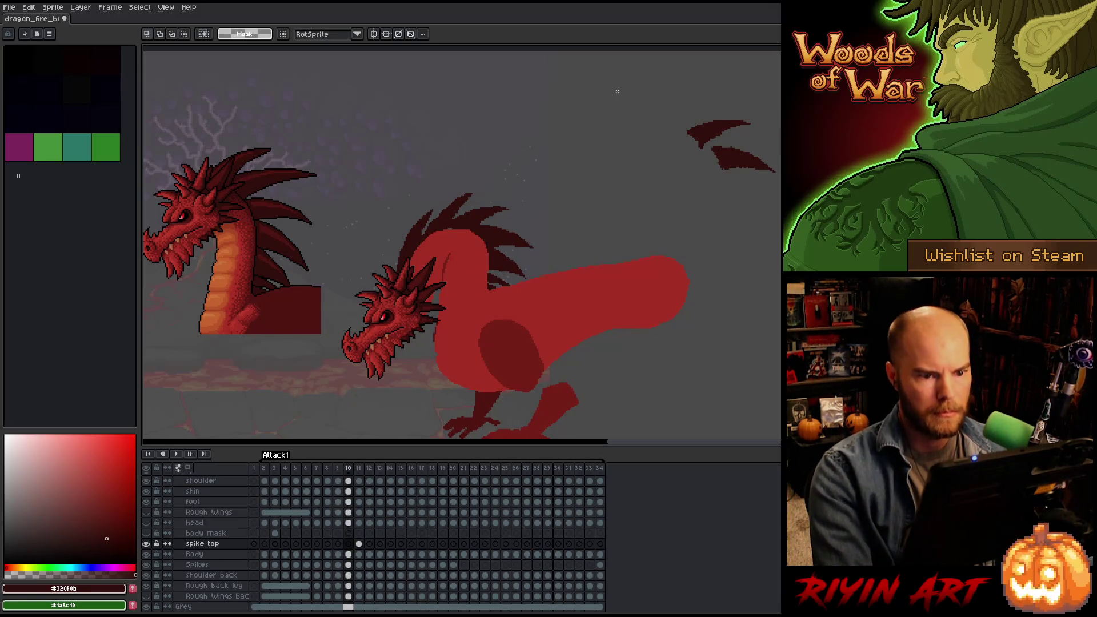
{"action": "mouse_move", "coordinate": [628, 70]}
{"action": "left_mouse_down"}
{"action": "mouse_move", "coordinate": [779, 188]}
{"action": "mouse_move", "coordinate": [780, 207]}
{"action": "left_mouse_up"}
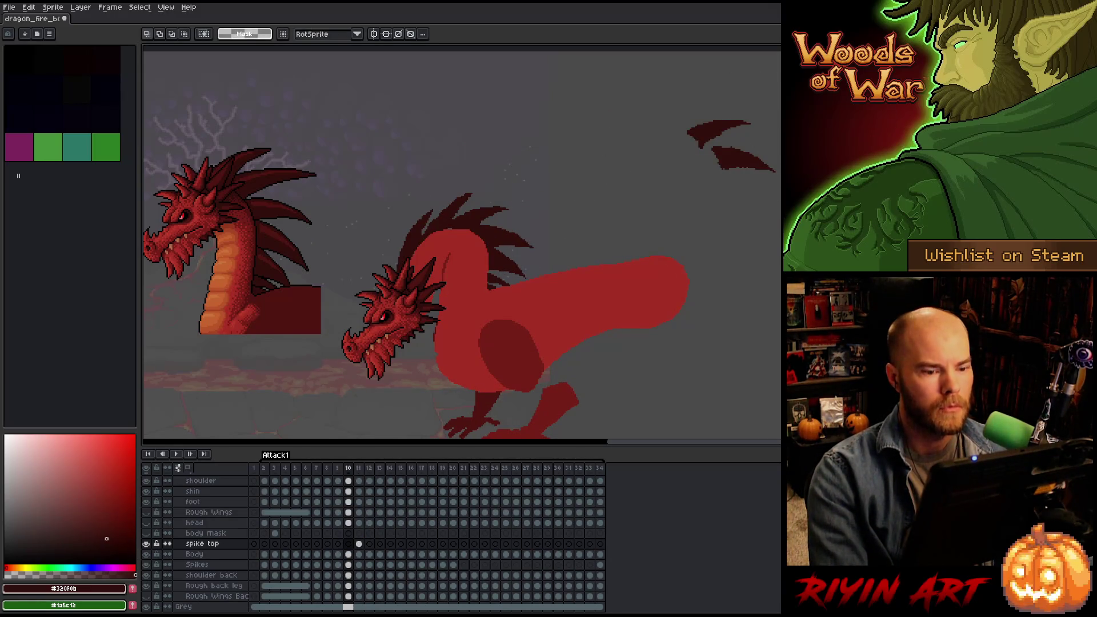
{"action": "left_click", "coordinate": [347, 564]}
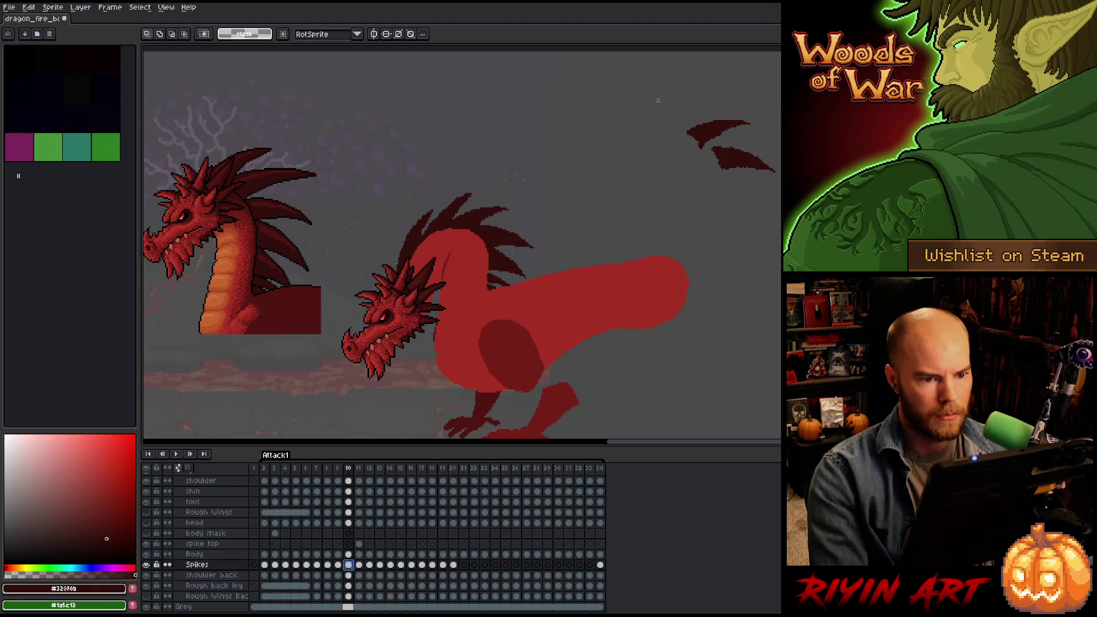
{"action": "left_click_drag", "start_coordinate": [655, 86], "coordinate": [781, 224]}
{"action": "key", "text": "Delete"}
{"action": "key", "text": "ctrl+d"}
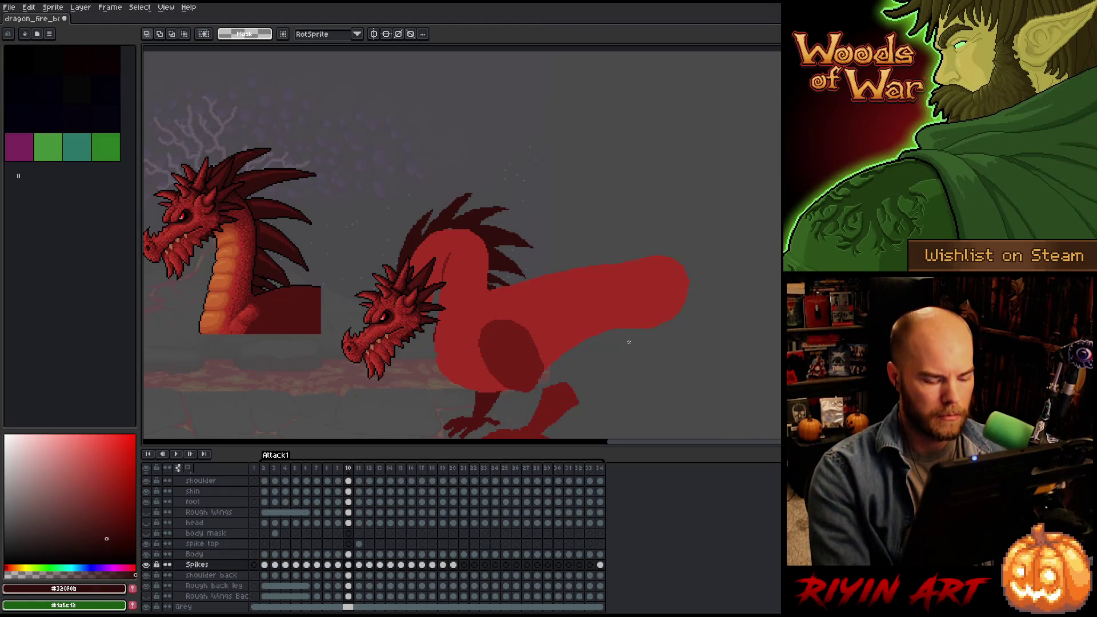
{"action": "key", "text": "Right"}
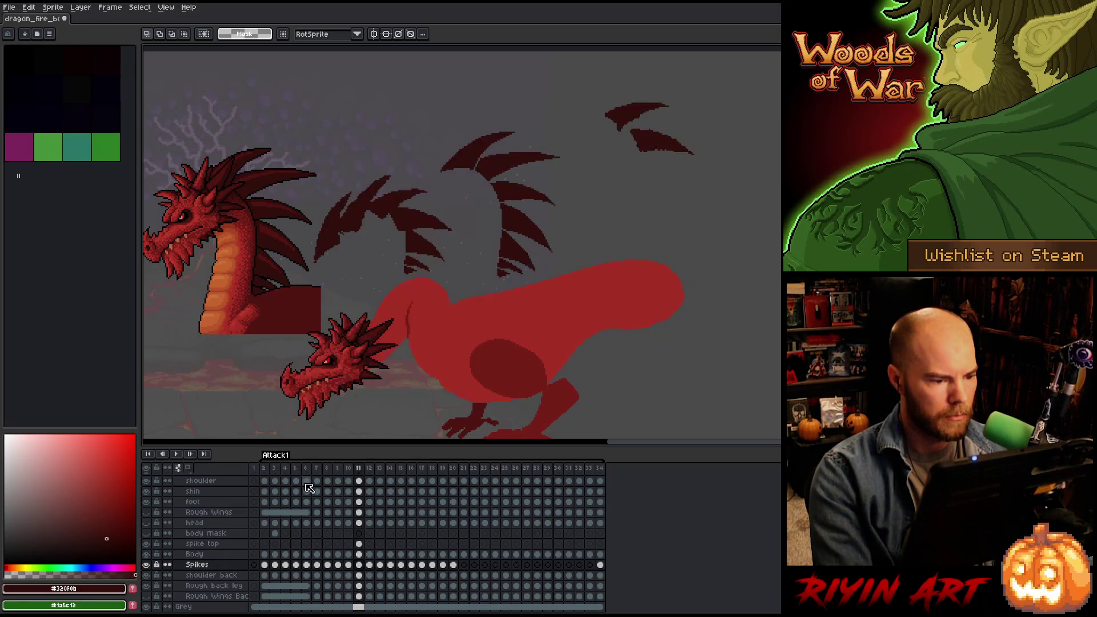
{"action": "key", "text": "Left"}
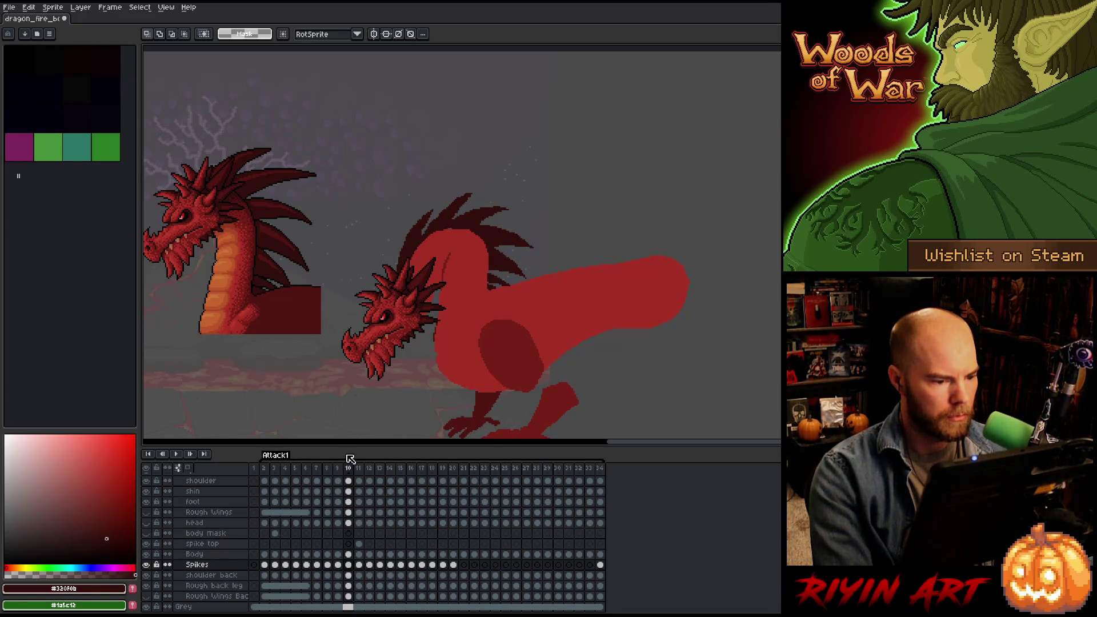
{"action": "key", "text": "Right"}
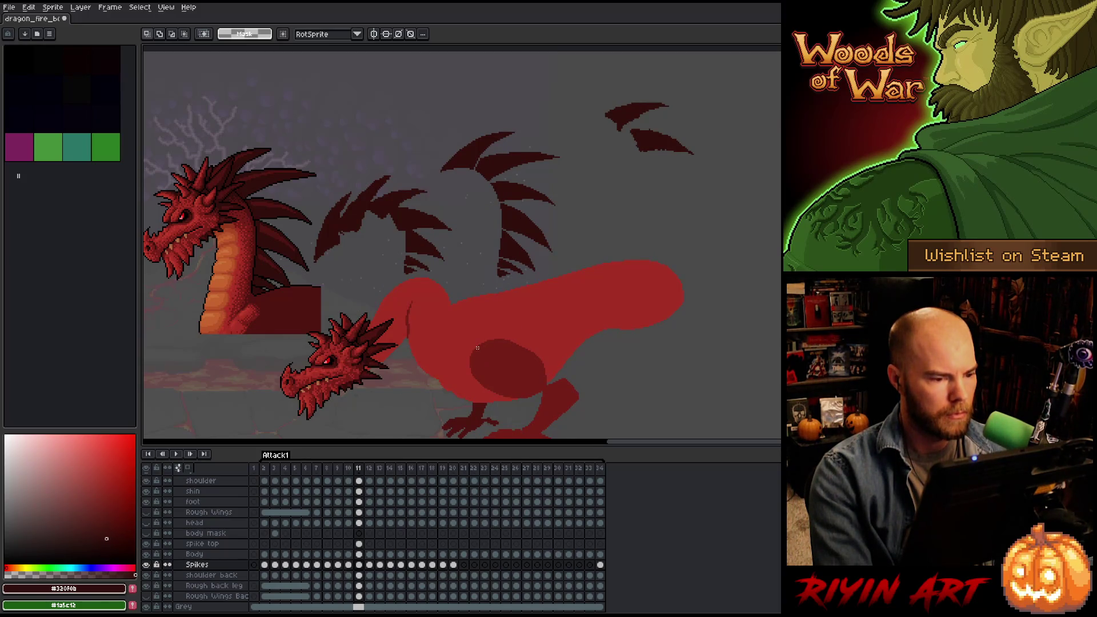
Draw a guide line along the neck and erase the lassoed old spikes from spike top frame 11.
{"action": "key", "text": "b"}
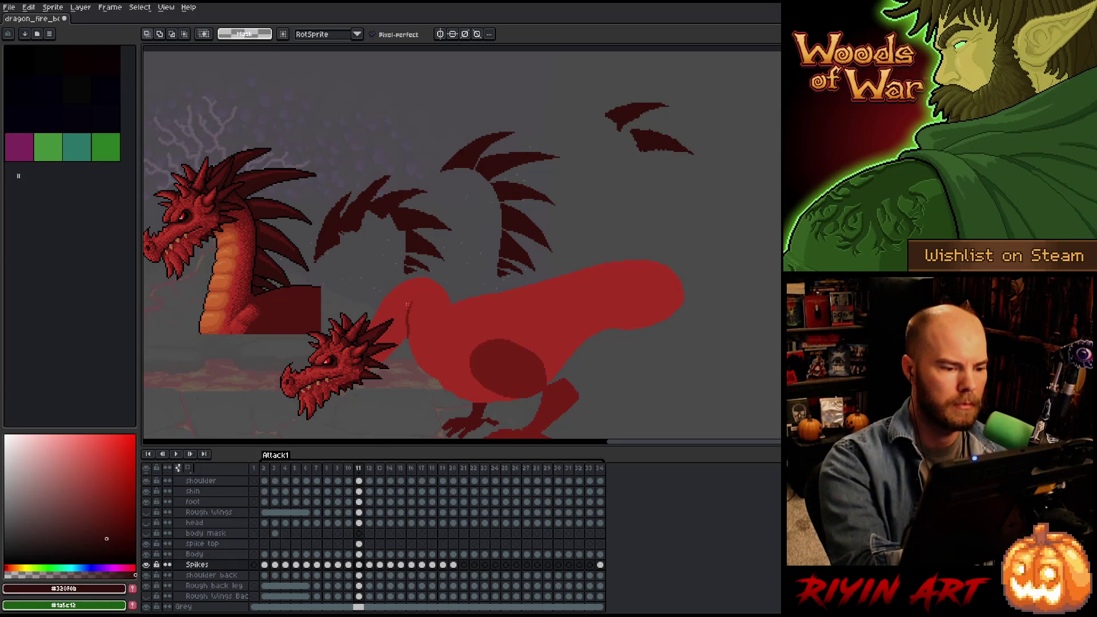
{"action": "mouse_move", "coordinate": [452, 216]}
{"action": "left_mouse_down"}
{"action": "mouse_move", "coordinate": [423, 307]}
{"action": "mouse_move", "coordinate": [350, 165]}
{"action": "mouse_move", "coordinate": [374, 364]}
{"action": "mouse_move", "coordinate": [706, 96]}
{"action": "mouse_move", "coordinate": [486, 339]}
{"action": "mouse_move", "coordinate": [417, 330]}
{"action": "left_mouse_up"}
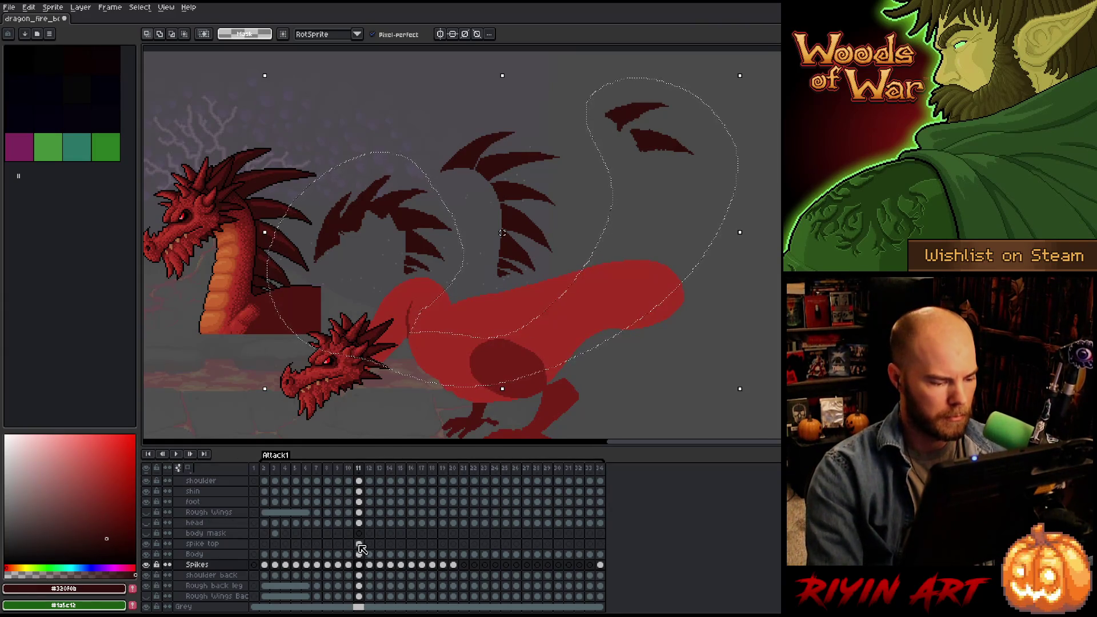
{"action": "left_click", "coordinate": [359, 544]}
{"action": "key", "text": "Delete"}
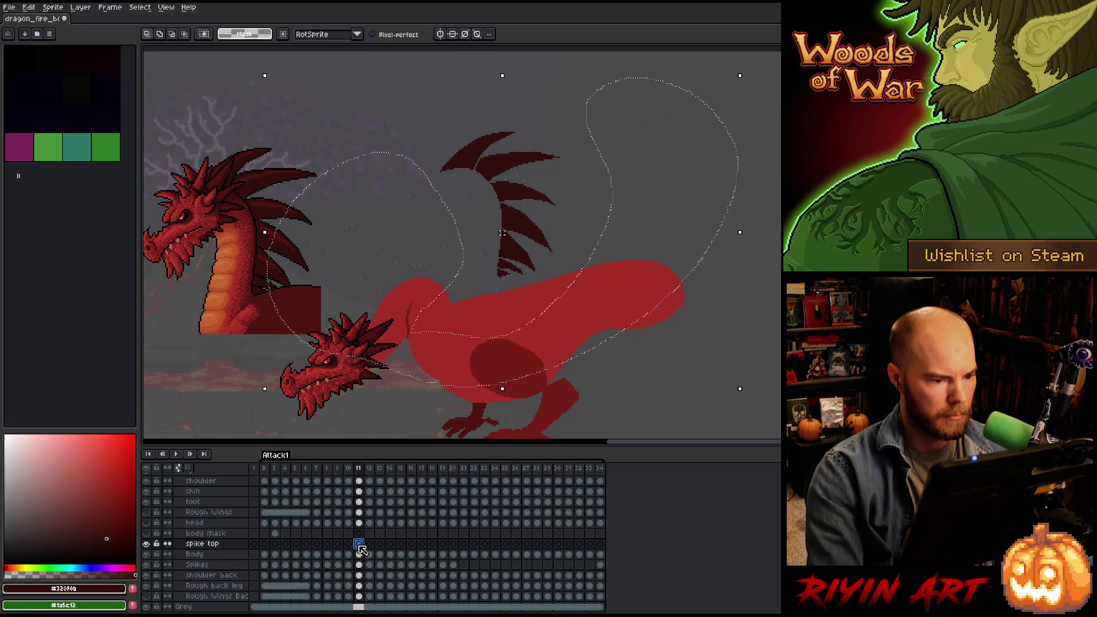
{"action": "key", "text": "ctrl+d"}
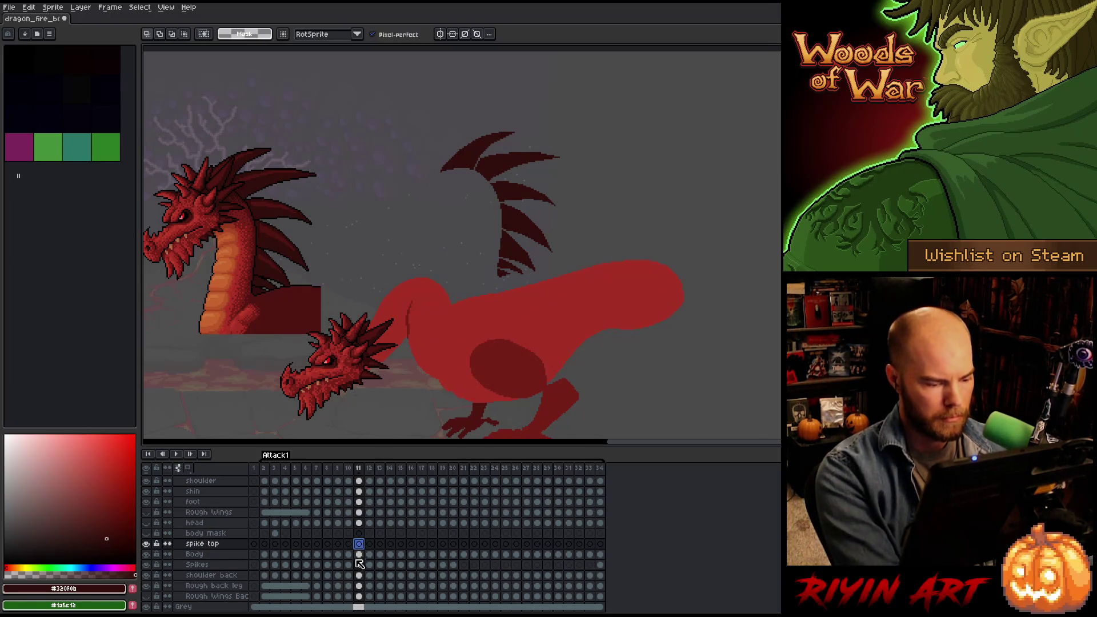
{"action": "left_click", "coordinate": [359, 565]}
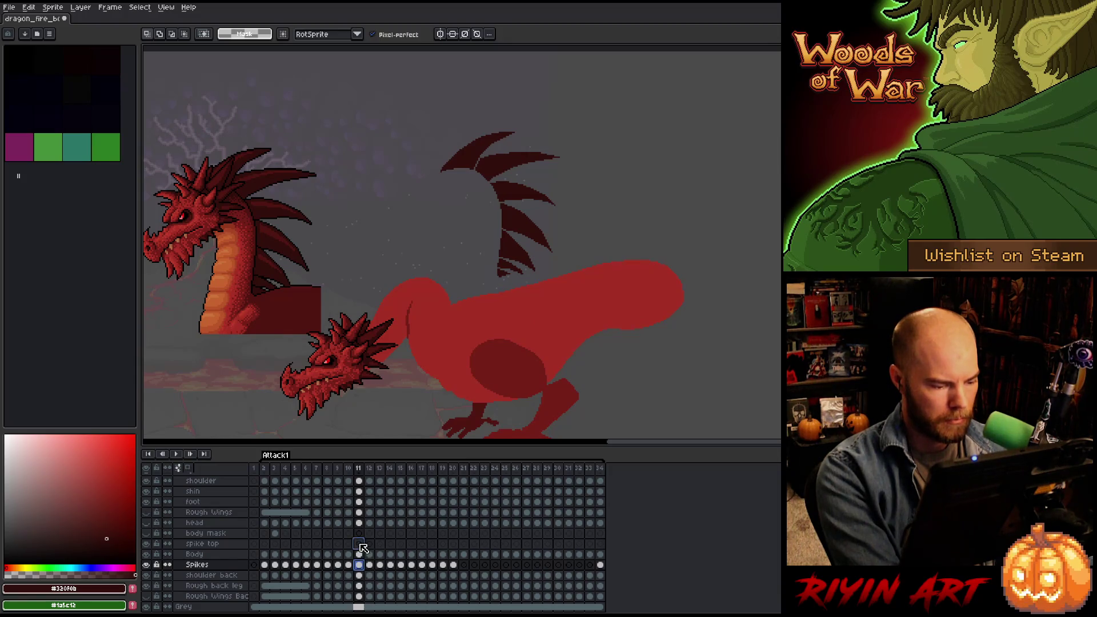
{"action": "left_click", "coordinate": [360, 543]}
Move the topmost spike onto the lowered neck, rotated about 36–40°, then step back to frame 10.
{"action": "left_click_drag", "start_coordinate": [473, 274], "coordinate": [573, 277]}
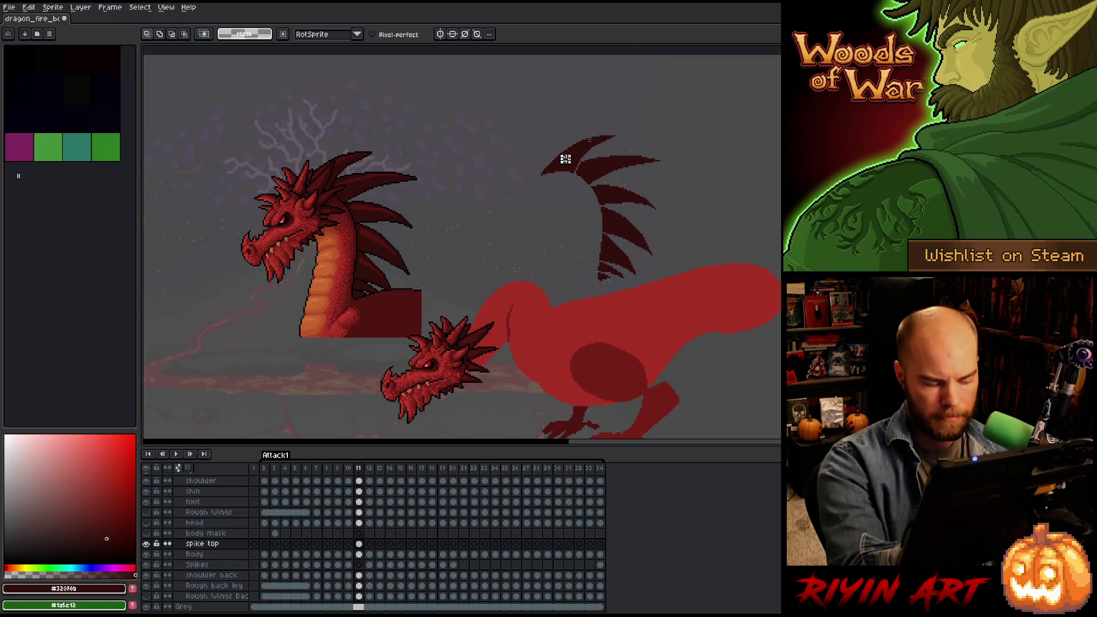
{"action": "left_click", "coordinate": [592, 140]}
{"action": "mouse_move", "coordinate": [572, 164]}
{"action": "left_mouse_down"}
{"action": "mouse_move", "coordinate": [485, 254]}
{"action": "mouse_move", "coordinate": [483, 324]}
{"action": "mouse_move", "coordinate": [477, 269]}
{"action": "left_mouse_up"}
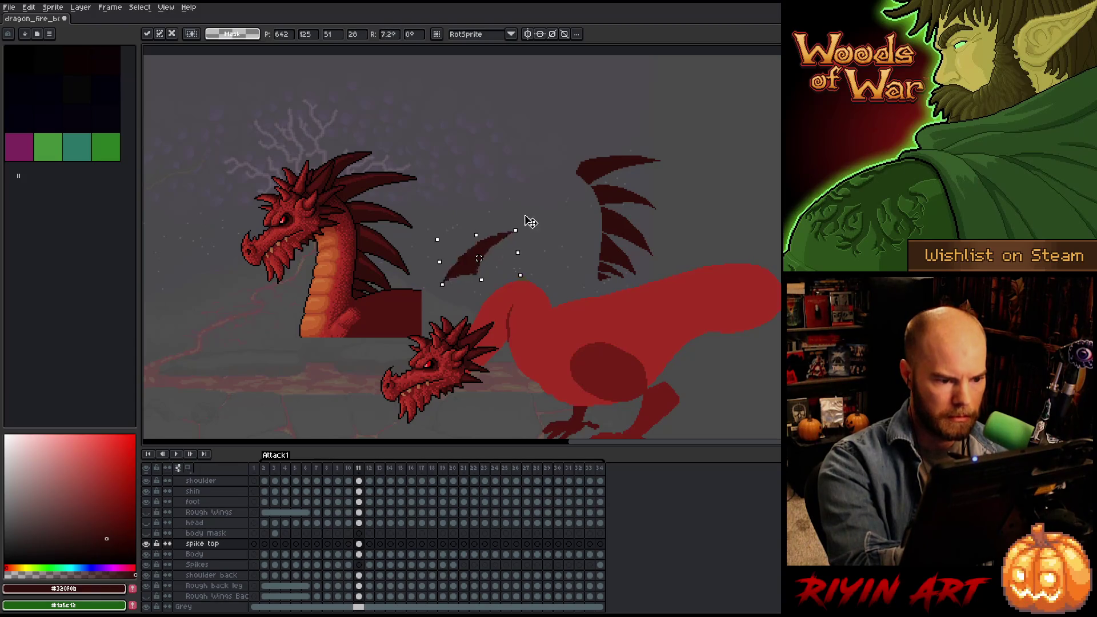
{"action": "left_click_drag", "start_coordinate": [526, 221], "coordinate": [503, 206]}
{"action": "left_click_drag", "start_coordinate": [481, 260], "coordinate": [480, 310]}
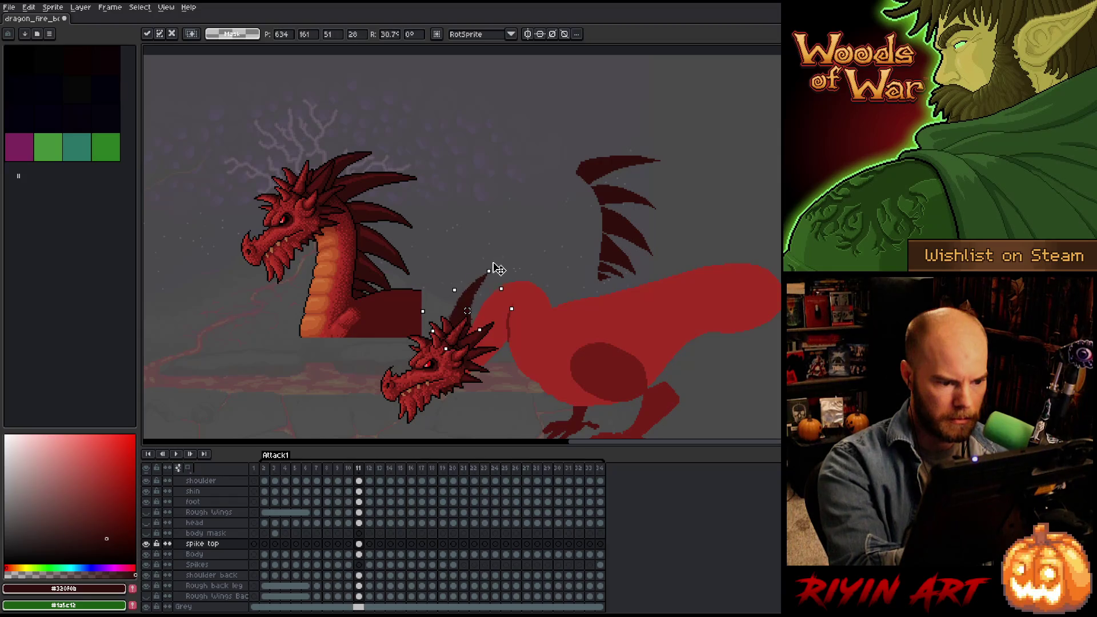
{"action": "left_click_drag", "start_coordinate": [505, 273], "coordinate": [502, 277]}
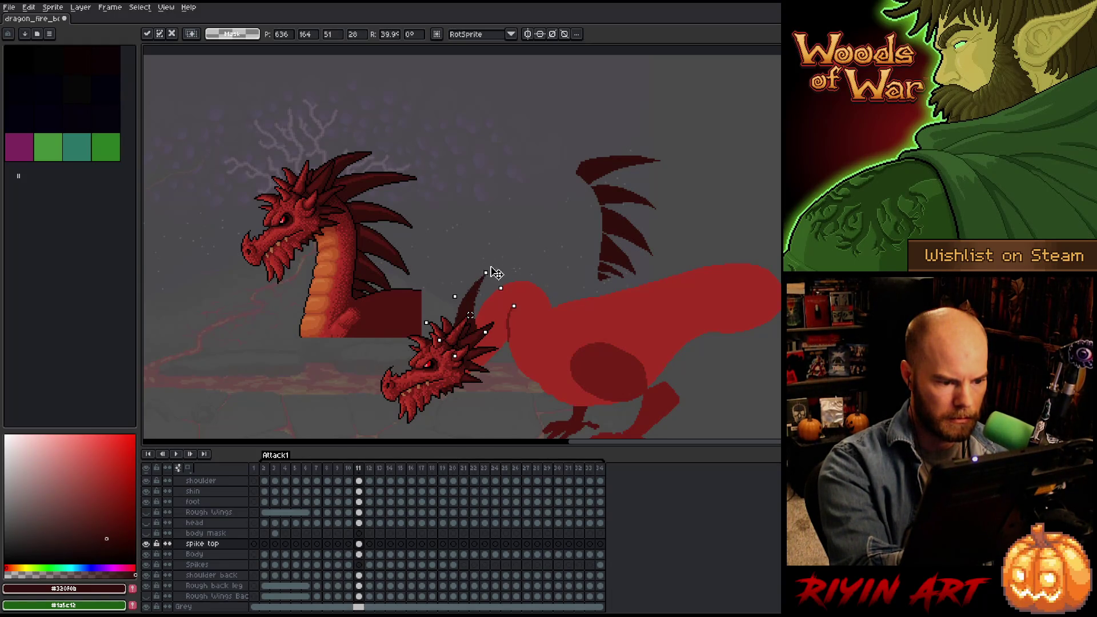
{"action": "key", "text": "w"}
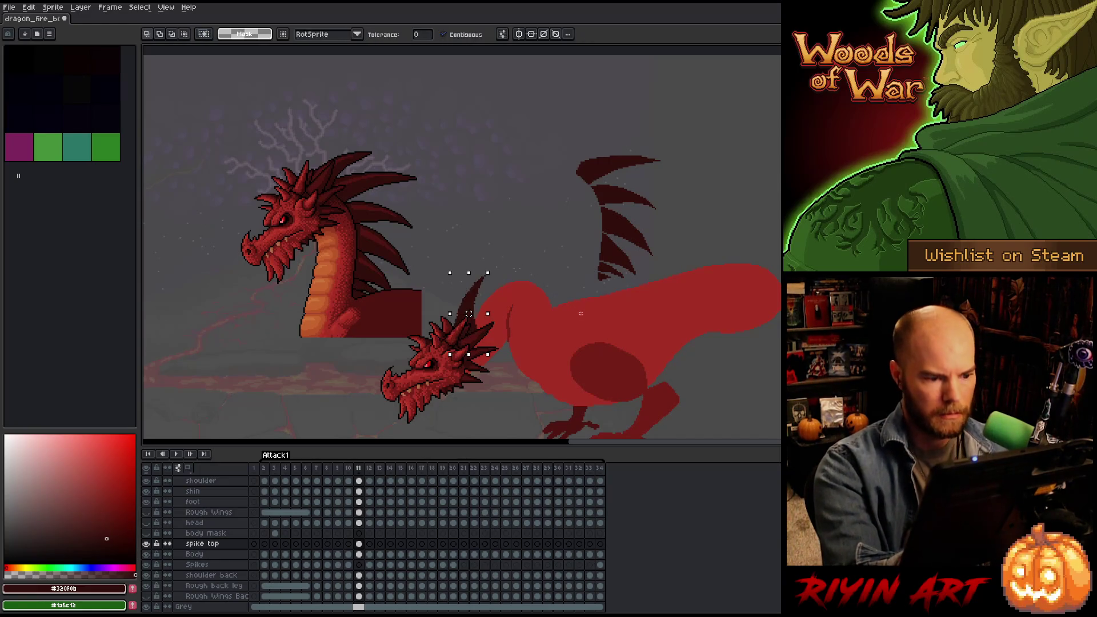
{"action": "key", "text": "comma"}
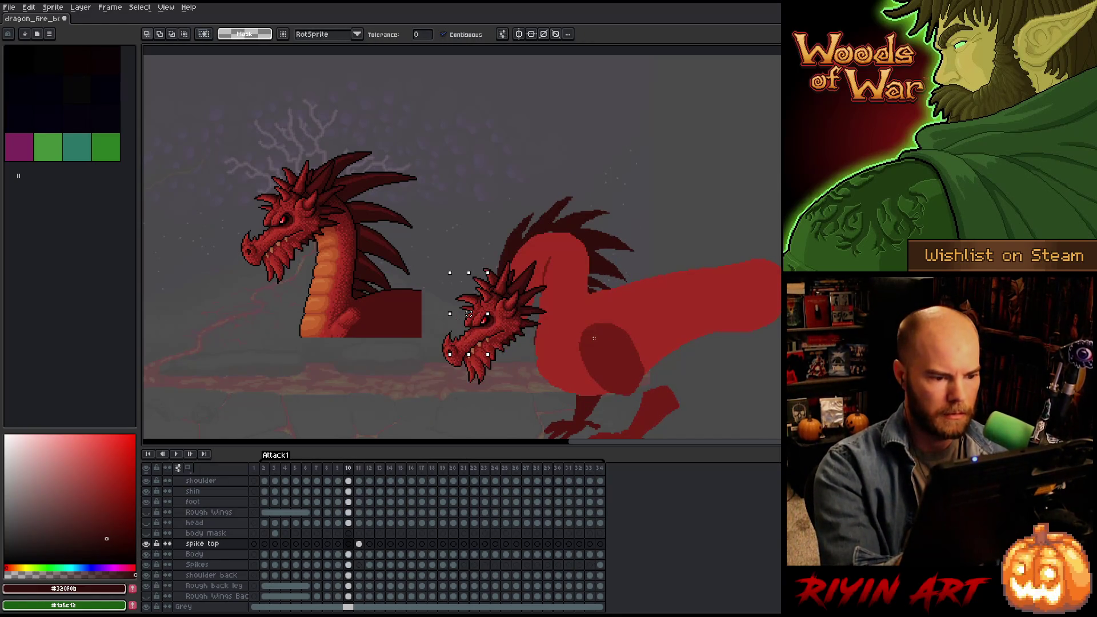
Move an upper spike piece down onto the dragon's back, rotated 47° counter-clockwise.
{"action": "key", "text": "period"}
{"action": "key", "text": "comma"}
{"action": "key", "text": "period"}
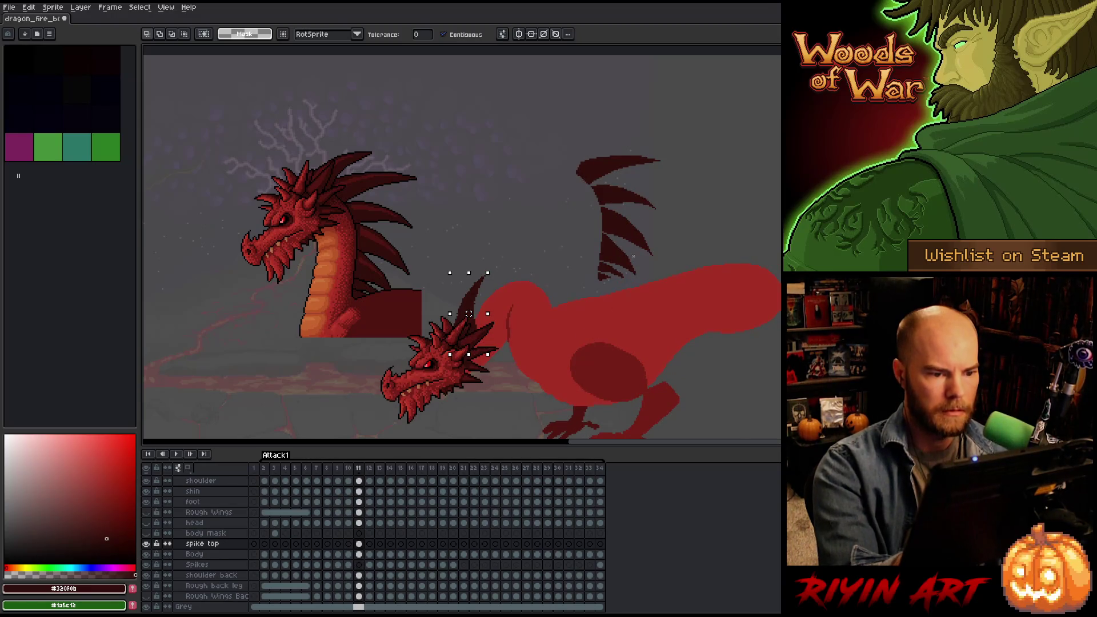
{"action": "key", "text": "b"}
{"action": "left_click_drag", "start_coordinate": [661, 126], "coordinate": [658, 167]}
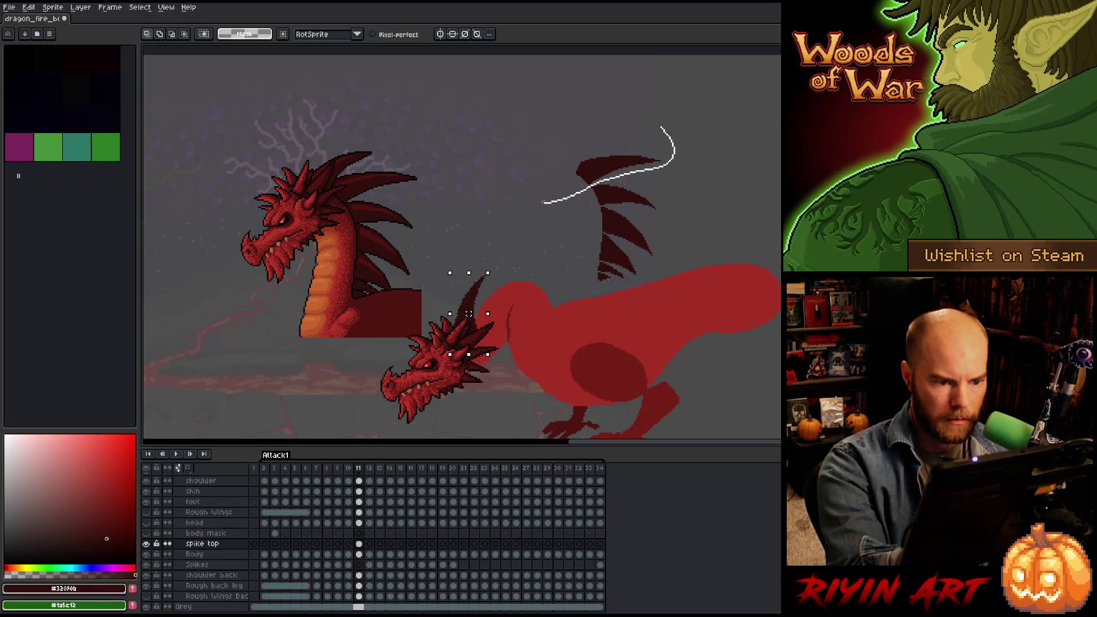
{"action": "mouse_move", "coordinate": [542, 202]}
{"action": "left_mouse_down"}
{"action": "mouse_move", "coordinate": [595, 166]}
{"action": "mouse_move", "coordinate": [526, 204]}
{"action": "mouse_move", "coordinate": [505, 267]}
{"action": "left_mouse_up"}
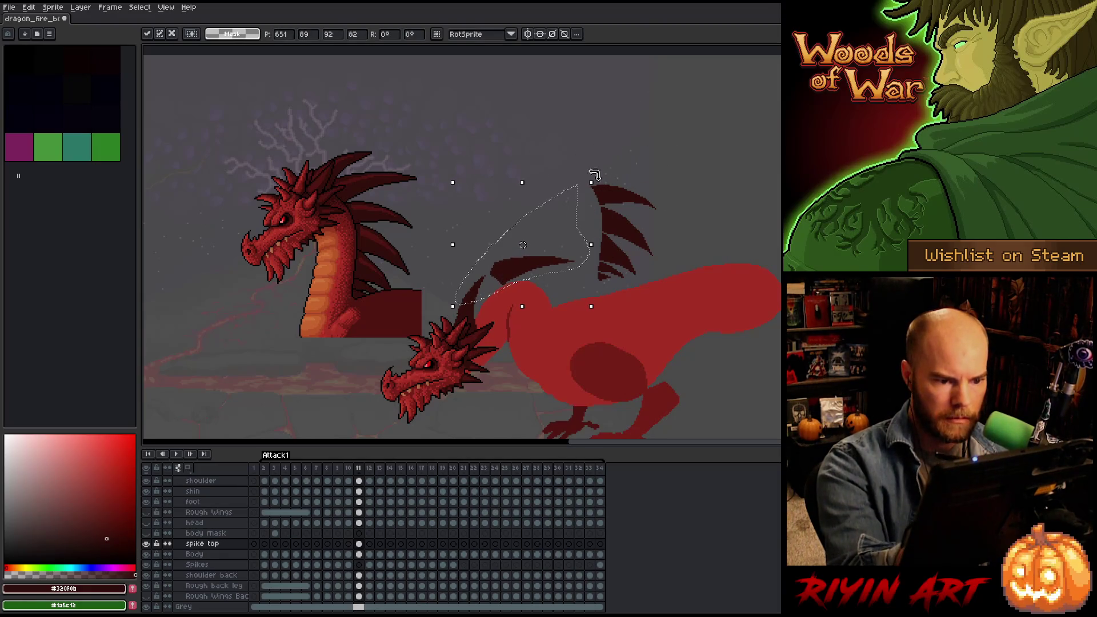
{"action": "mouse_move", "coordinate": [594, 175]}
{"action": "left_mouse_down"}
{"action": "mouse_move", "coordinate": [568, 156]}
{"action": "mouse_move", "coordinate": [528, 156]}
{"action": "left_mouse_up"}
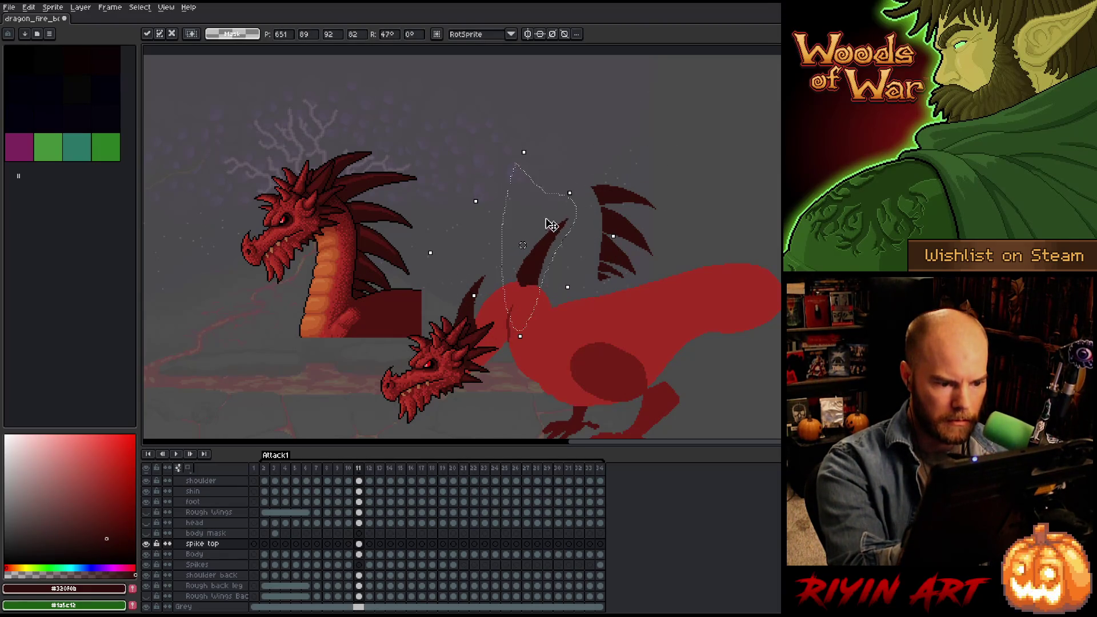
{"action": "left_click_drag", "start_coordinate": [550, 224], "coordinate": [491, 308]}
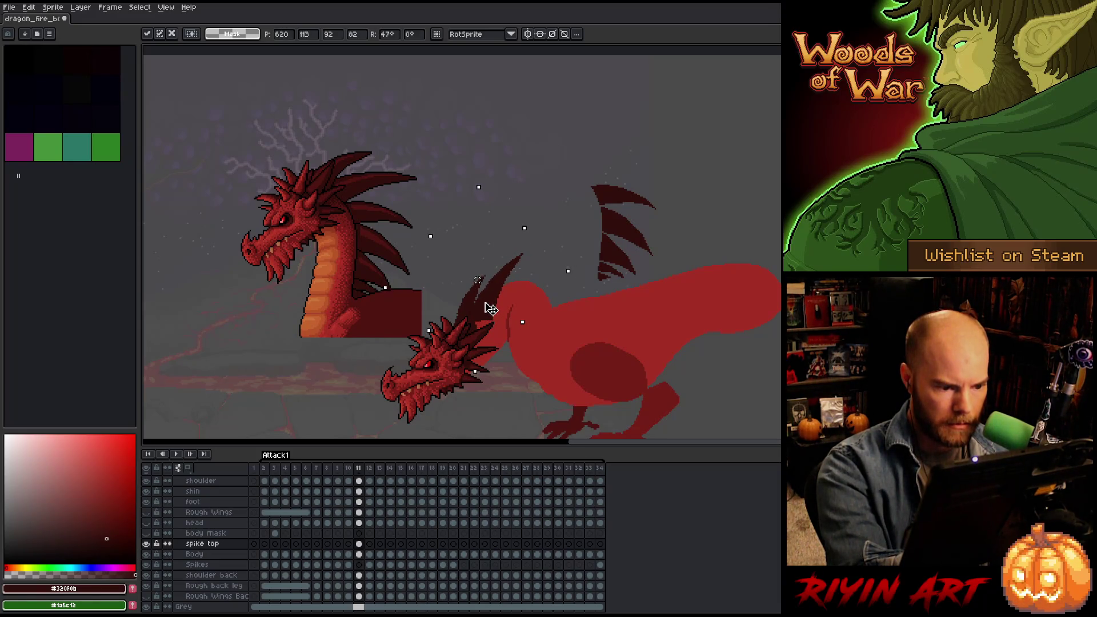
Set the next upper spike onto the back, rotated about 44°, and compare frames 10 and 11.
{"action": "left_click_drag", "start_coordinate": [662, 156], "coordinate": [658, 207]}
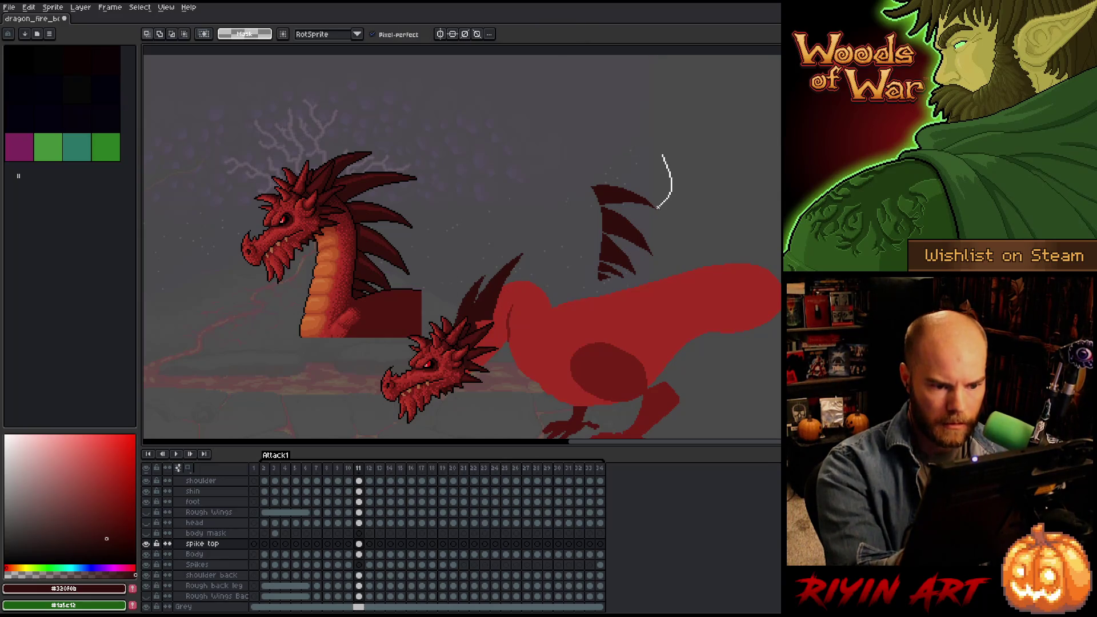
{"action": "left_click_drag", "start_coordinate": [588, 206], "coordinate": [589, 206]}
{"action": "mouse_move", "coordinate": [628, 172]}
{"action": "left_mouse_down"}
{"action": "mouse_move", "coordinate": [594, 183]}
{"action": "mouse_move", "coordinate": [549, 173]}
{"action": "left_mouse_up"}
{"action": "left_click_drag", "start_coordinate": [605, 121], "coordinate": [553, 97]}
{"action": "mouse_move", "coordinate": [562, 207]}
{"action": "left_mouse_down"}
{"action": "mouse_move", "coordinate": [522, 289]}
{"action": "mouse_move", "coordinate": [535, 276]}
{"action": "mouse_move", "coordinate": [529, 283]}
{"action": "left_mouse_up"}
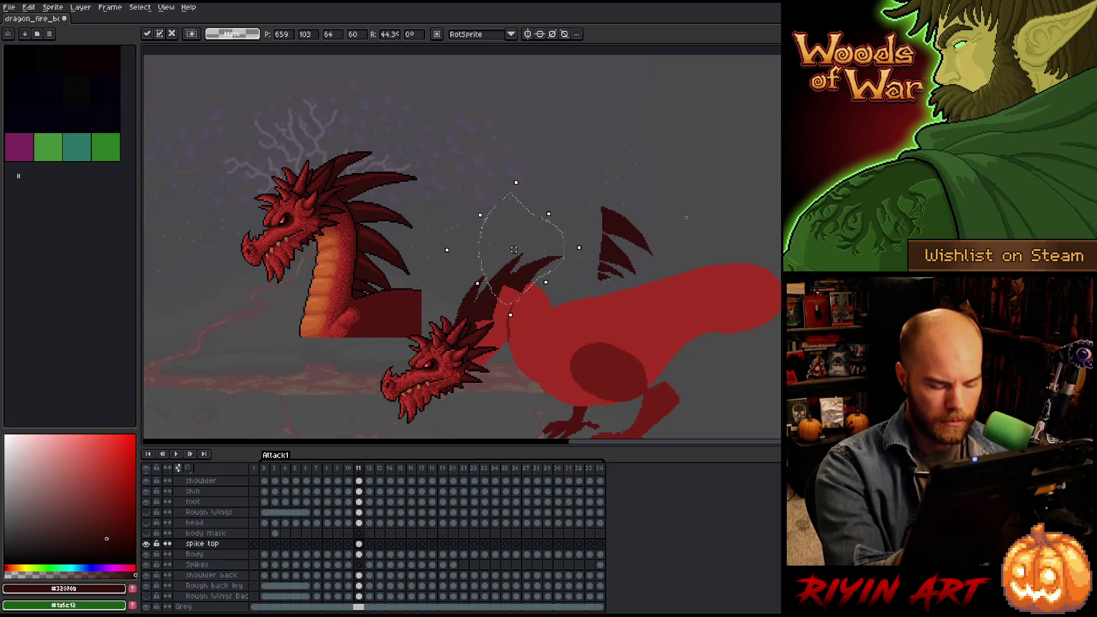
{"action": "key", "text": "comma"}
{"action": "key", "text": "period"}
{"action": "key", "text": "comma"}
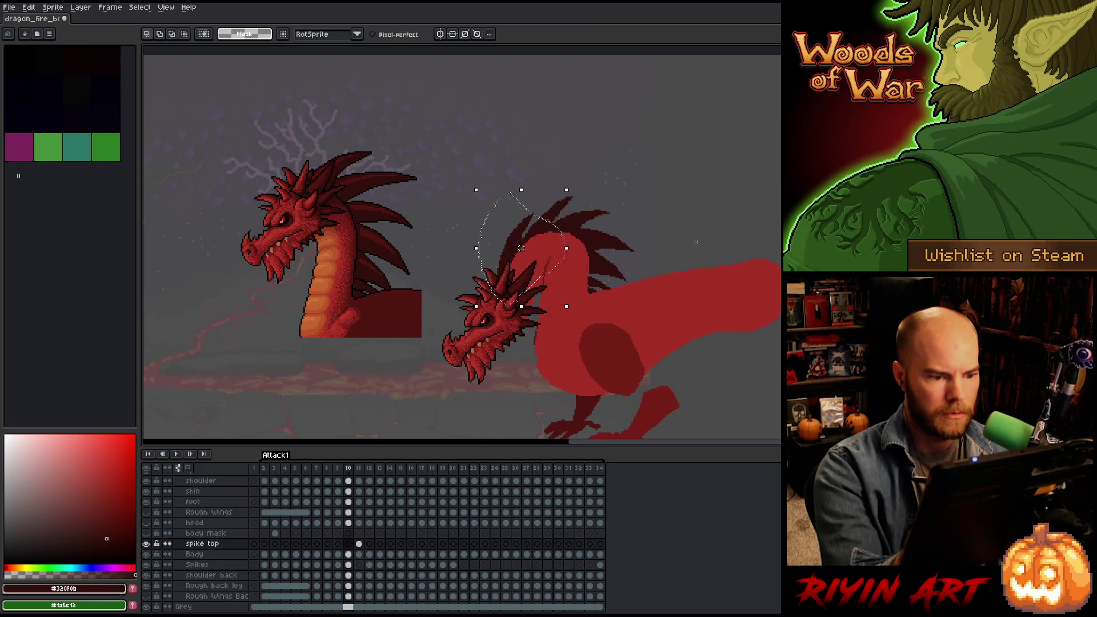
{"action": "key", "text": "period"}
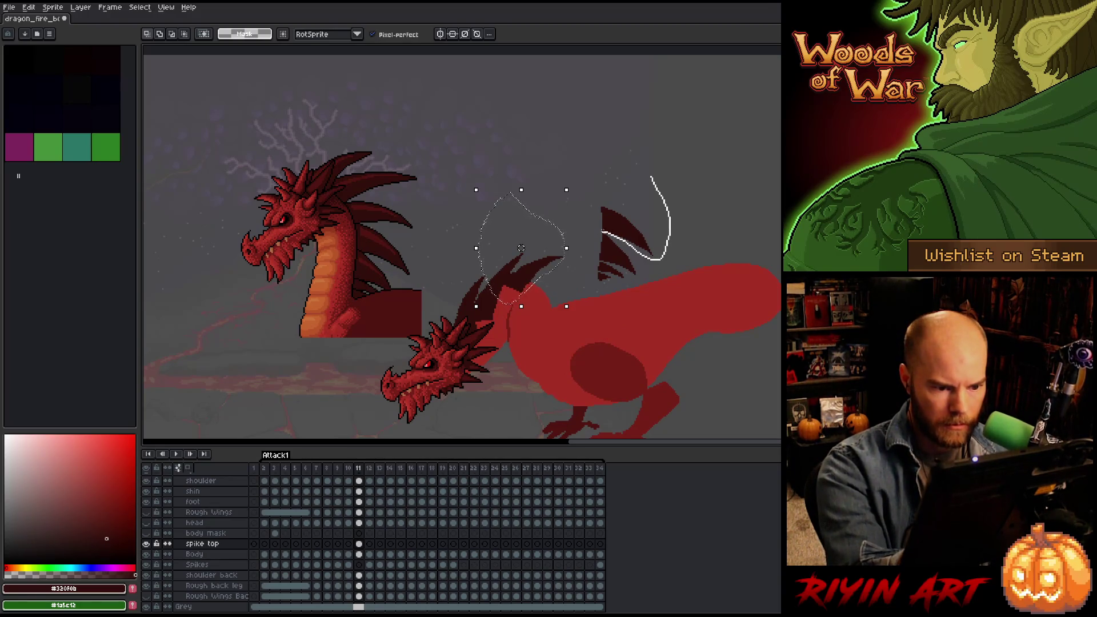
Place another spike on the back rotated about 23°, and tuck a small spike into the neck at 24°.
{"action": "left_click_drag", "start_coordinate": [602, 232], "coordinate": [614, 170]}
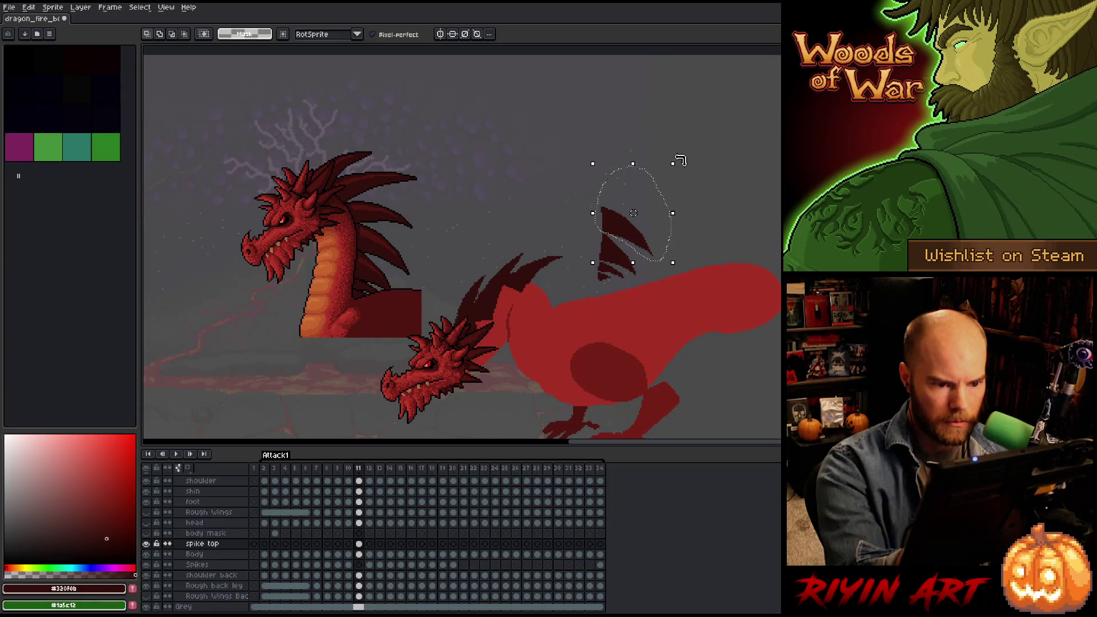
{"action": "mouse_move", "coordinate": [688, 166]}
{"action": "left_mouse_down"}
{"action": "mouse_move", "coordinate": [661, 152]}
{"action": "mouse_move", "coordinate": [651, 160]}
{"action": "left_mouse_up"}
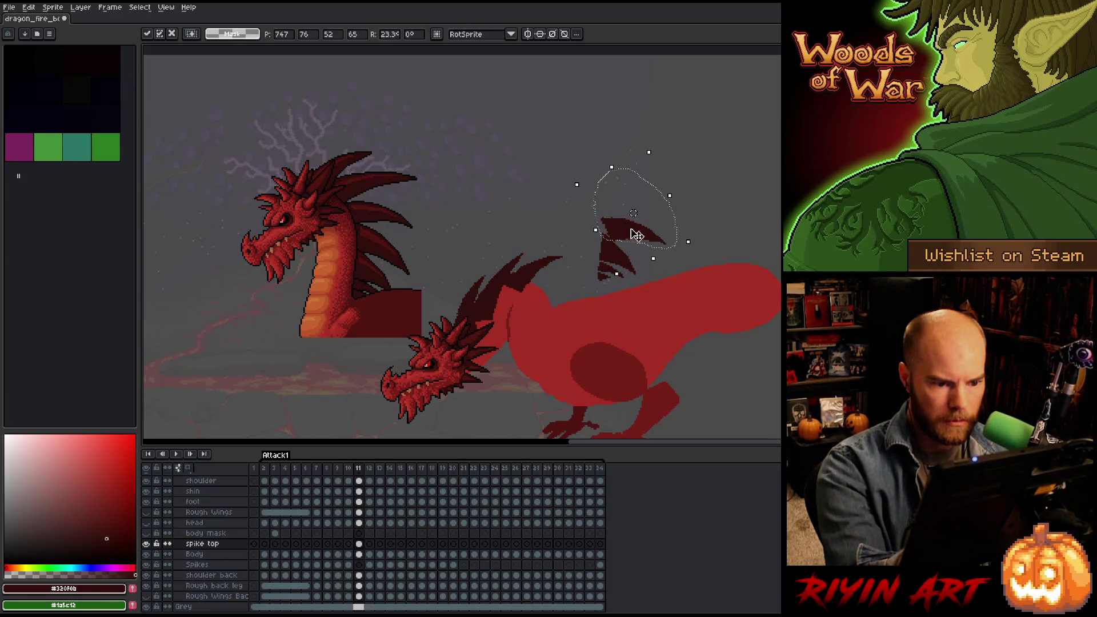
{"action": "left_click_drag", "start_coordinate": [633, 236], "coordinate": [560, 283]}
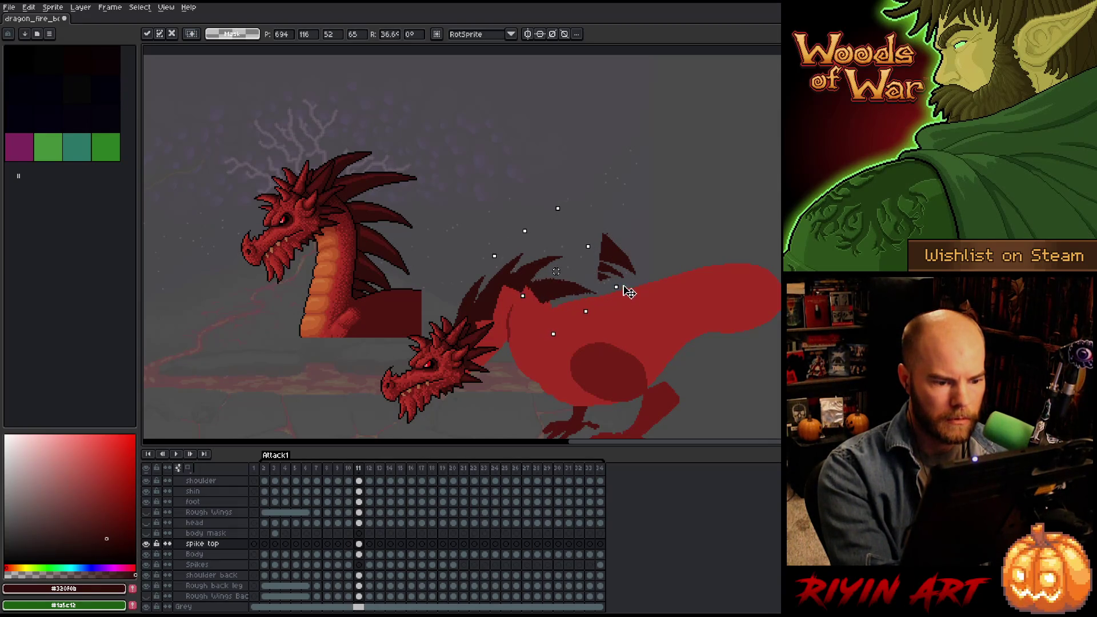
{"action": "left_click_drag", "start_coordinate": [551, 295], "coordinate": [549, 289]}
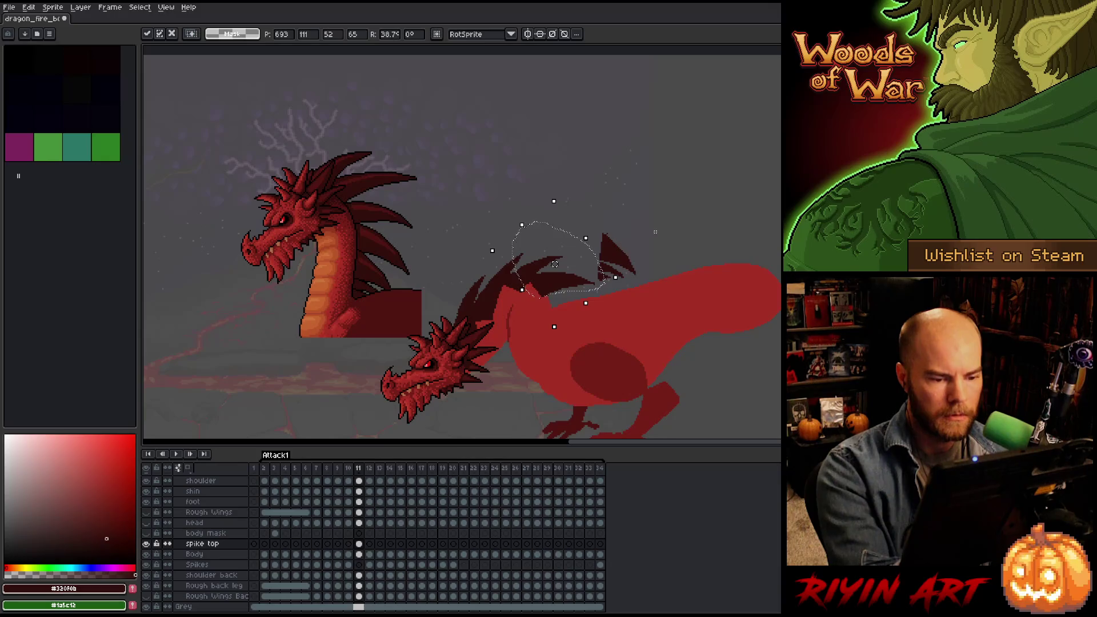
{"action": "key", "text": "b"}
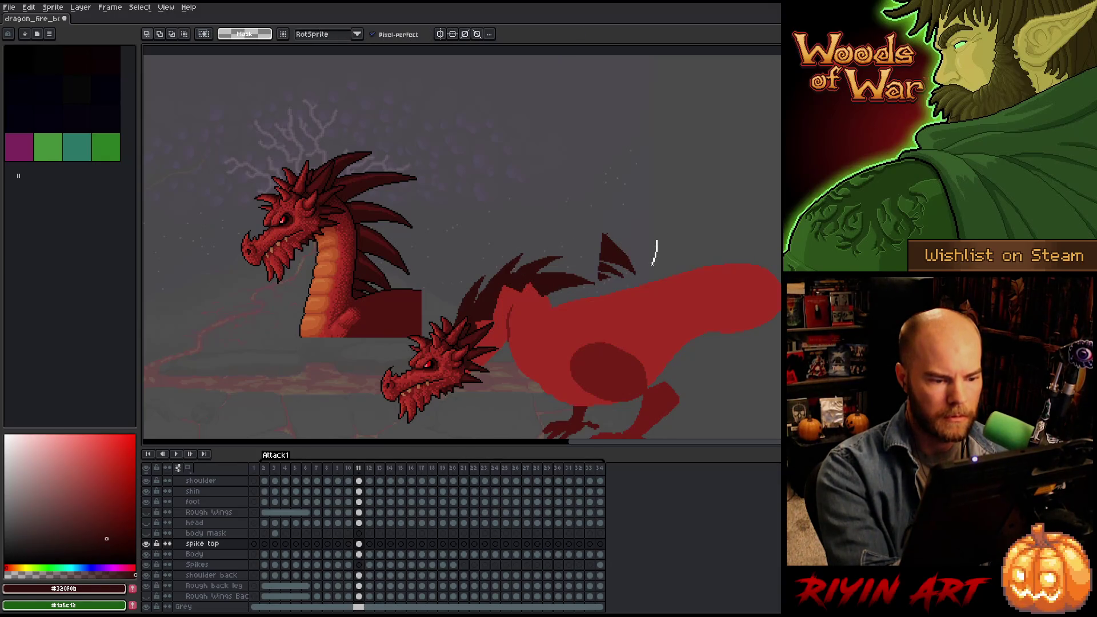
{"action": "mouse_move", "coordinate": [656, 241]}
{"action": "left_mouse_down"}
{"action": "mouse_move", "coordinate": [605, 228]}
{"action": "mouse_move", "coordinate": [577, 337]}
{"action": "left_mouse_up"}
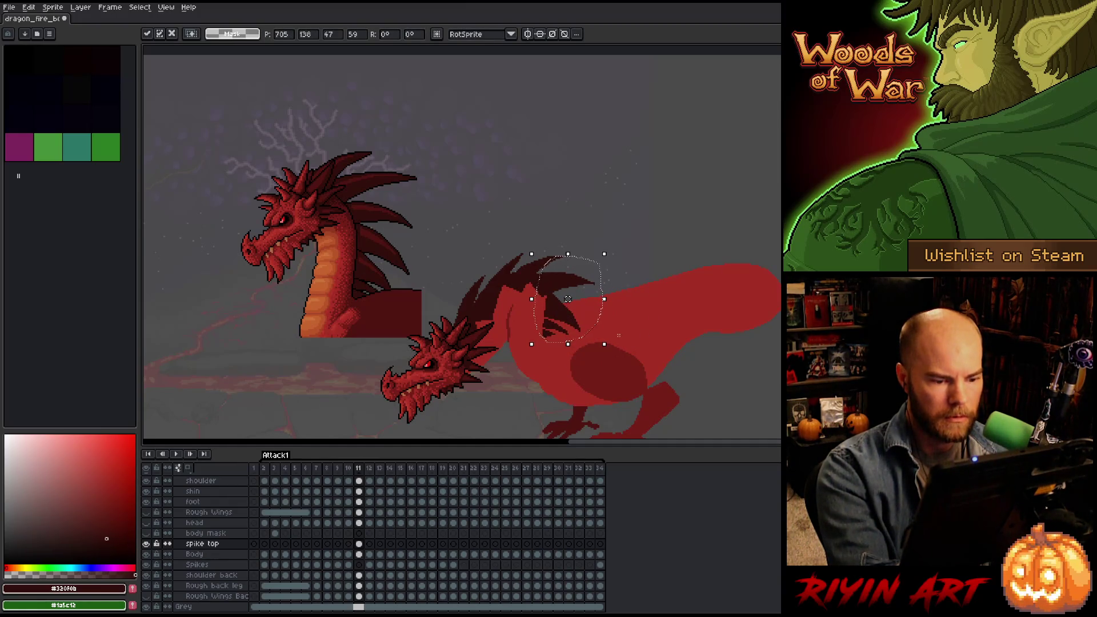
{"action": "mouse_move", "coordinate": [608, 354]}
{"action": "left_mouse_down"}
{"action": "mouse_move", "coordinate": [639, 319]}
{"action": "mouse_move", "coordinate": [632, 334]}
{"action": "mouse_move", "coordinate": [628, 325]}
{"action": "left_mouse_up"}
{"action": "key", "text": "Return"}
Flip through frames 10–12 and return to the Spikes layer at frame 11 to preview the motion.
{"action": "key", "text": "Right"}
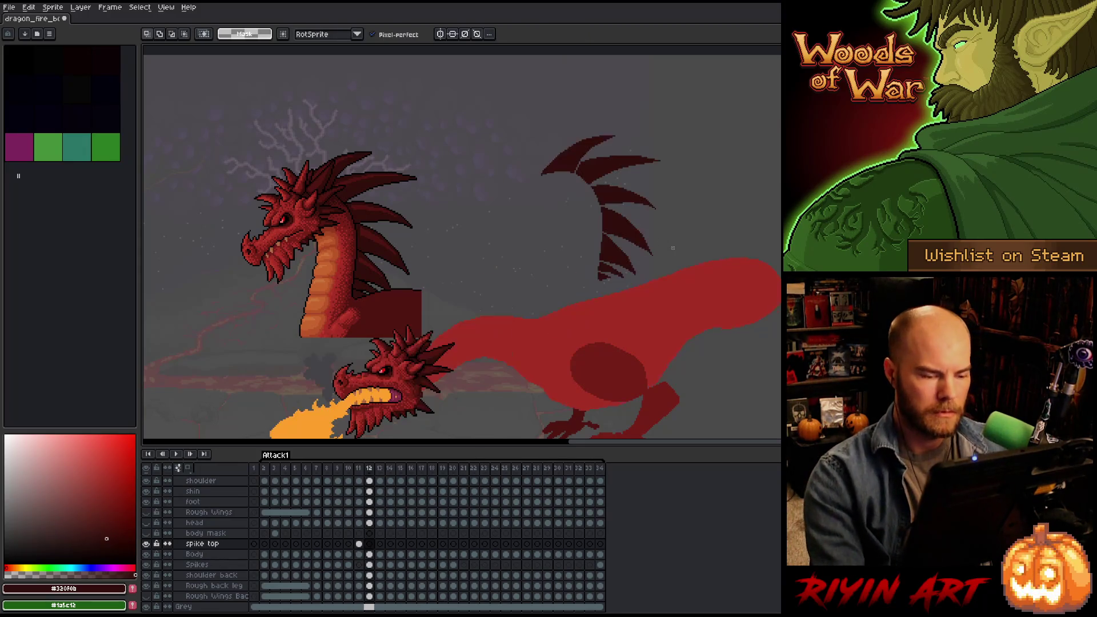
{"action": "key", "text": "Left"}
{"action": "key", "text": "Left"}
{"action": "key", "text": "Right"}
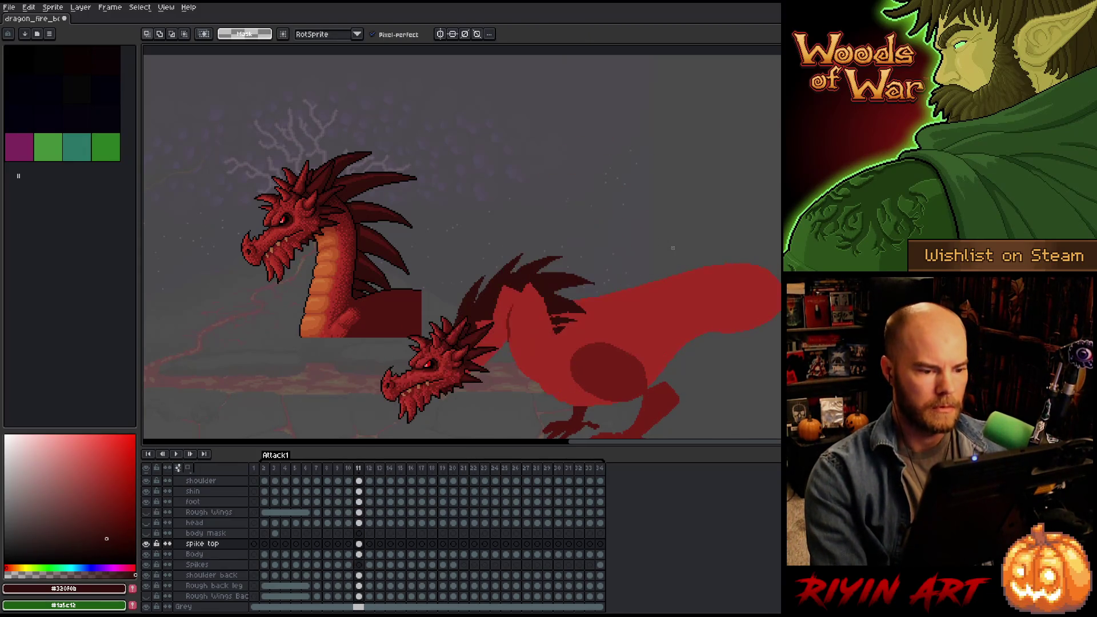
{"action": "key", "text": "Left"}
{"action": "left_click", "coordinate": [359, 544]}
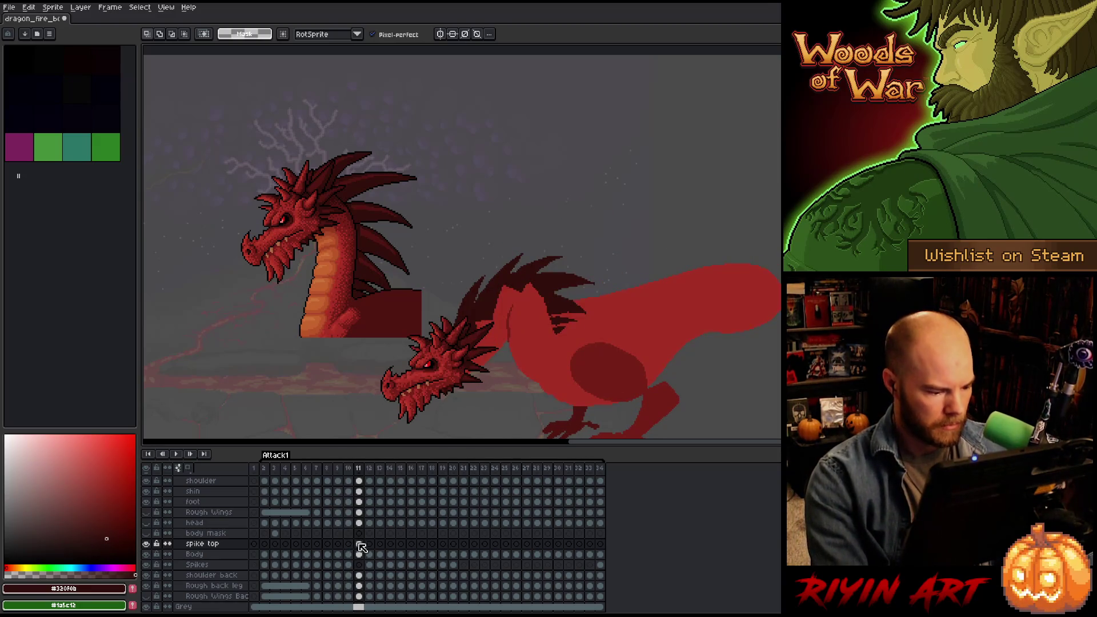
{"action": "left_click", "coordinate": [359, 565]}
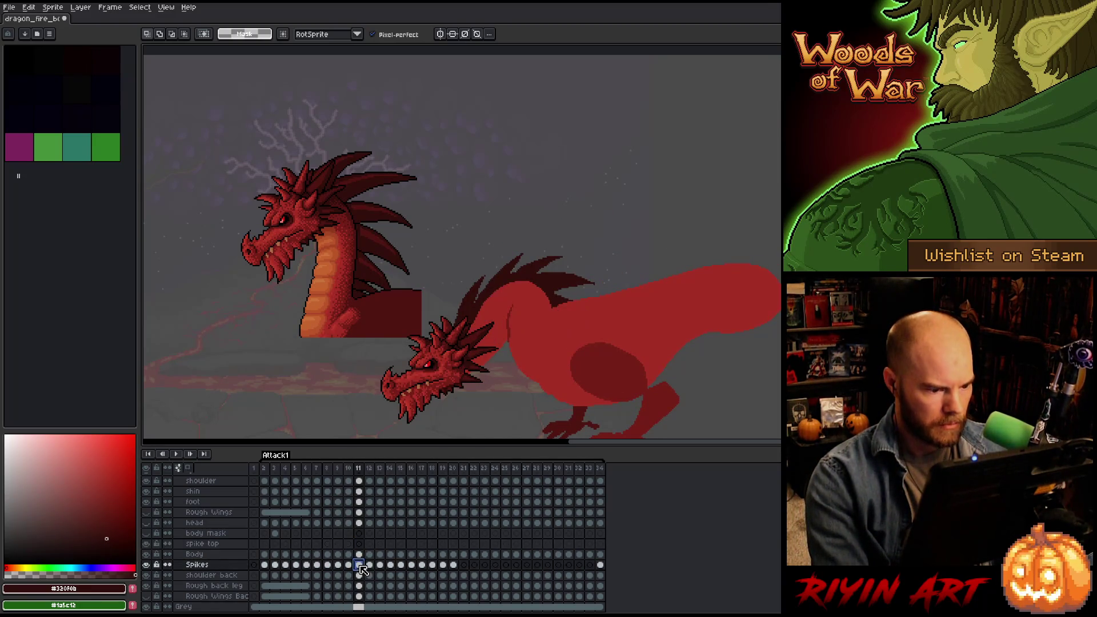
{"action": "key", "text": "Right"}
{"action": "key", "text": "Left"}
{"action": "key", "text": "Left"}
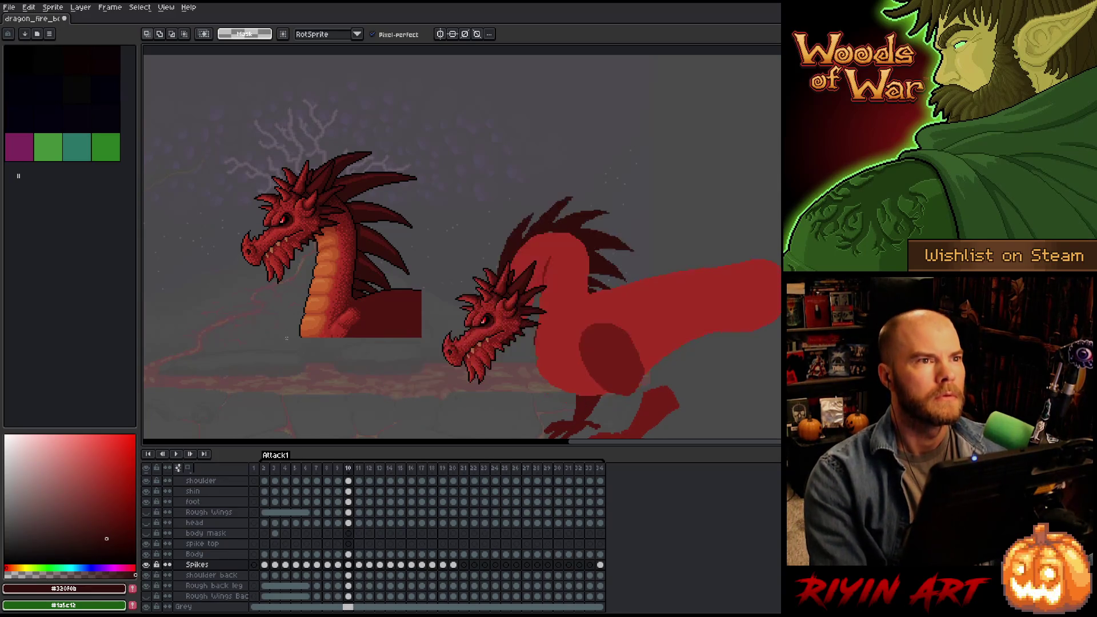
{"action": "key", "text": "Left"}
{"action": "key", "text": "Left"}
{"action": "key", "text": "Right"}
{"action": "key", "text": "Right"}
{"action": "key", "text": "Right"}
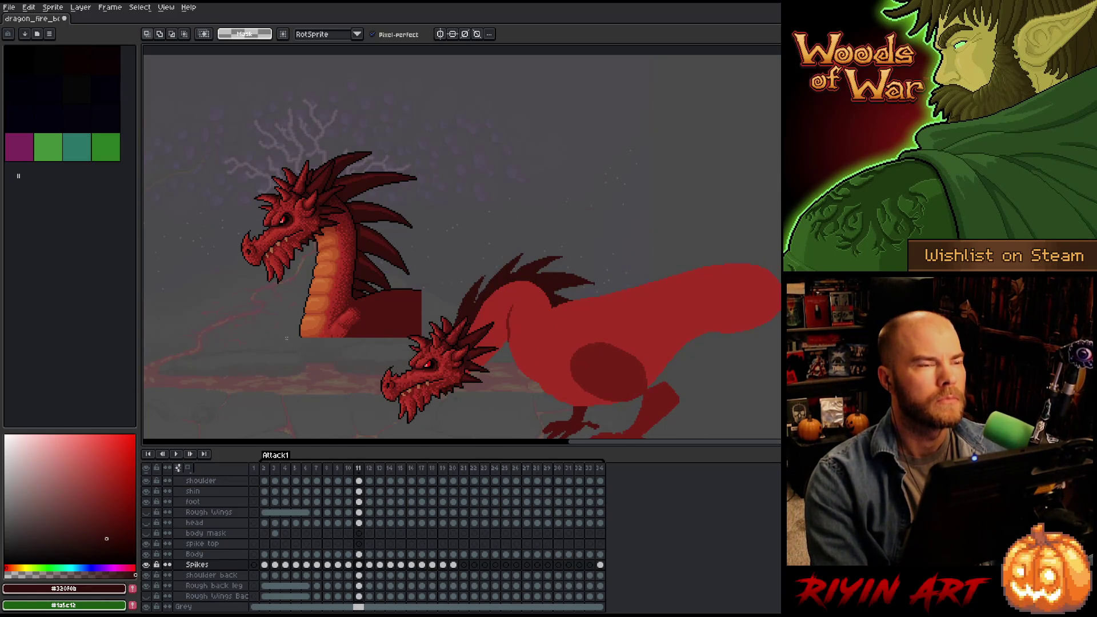
{"action": "key", "text": "Right"}
{"action": "key", "text": "Left"}
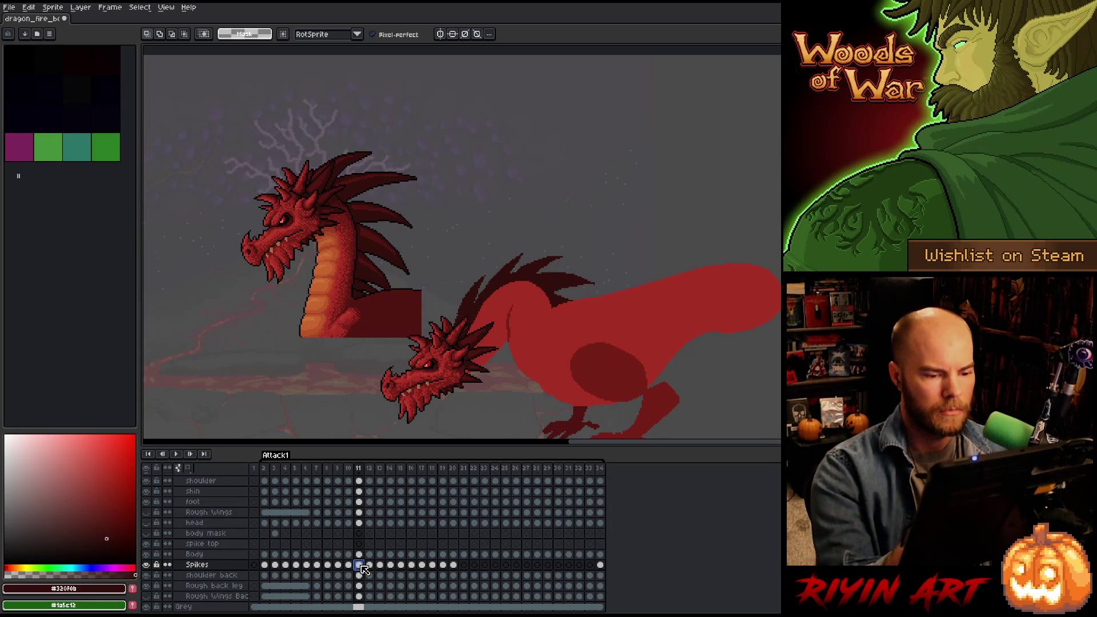
{"action": "mouse_move", "coordinate": [602, 378]}
{"action": "left_mouse_down"}
{"action": "mouse_move", "coordinate": [724, 296]}
{"action": "mouse_move", "coordinate": [569, 293]}
{"action": "mouse_move", "coordinate": [557, 380]}
{"action": "left_mouse_up"}
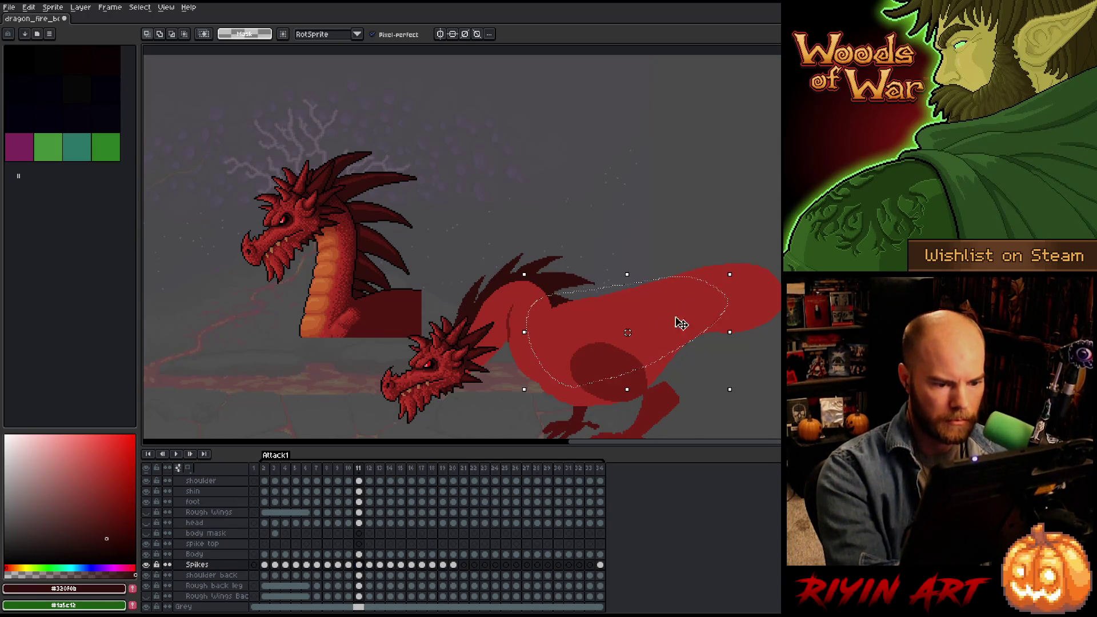
{"action": "left_click", "coordinate": [630, 341]}
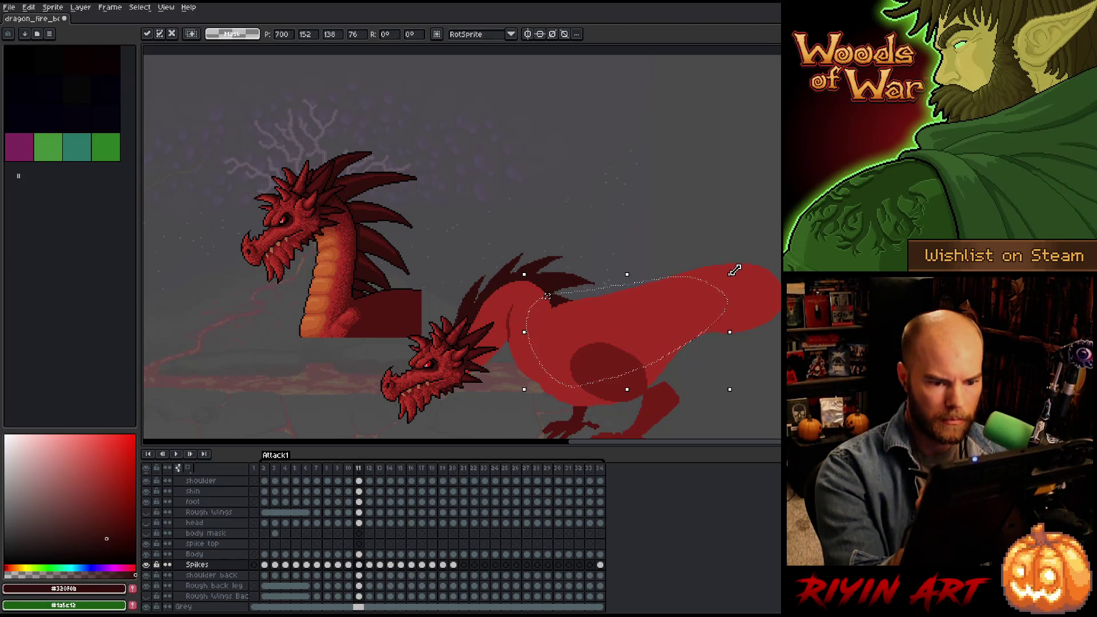
{"action": "mouse_move", "coordinate": [737, 268]}
{"action": "left_mouse_down"}
{"action": "mouse_move", "coordinate": [680, 203]}
{"action": "mouse_move", "coordinate": [692, 232]}
{"action": "left_mouse_up"}
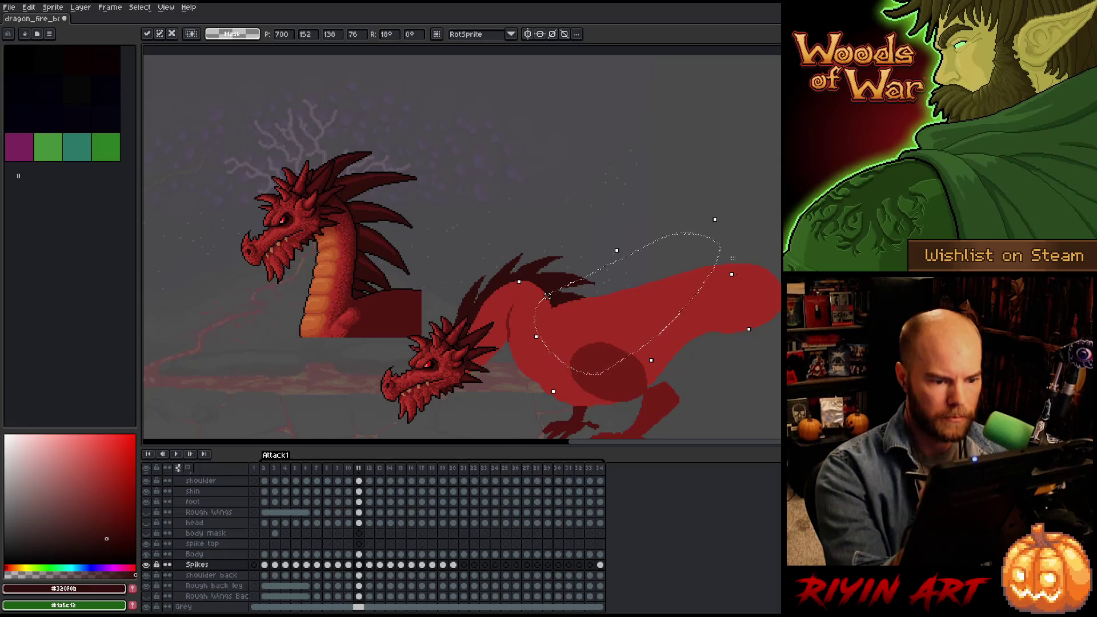
{"action": "key", "text": "Return"}
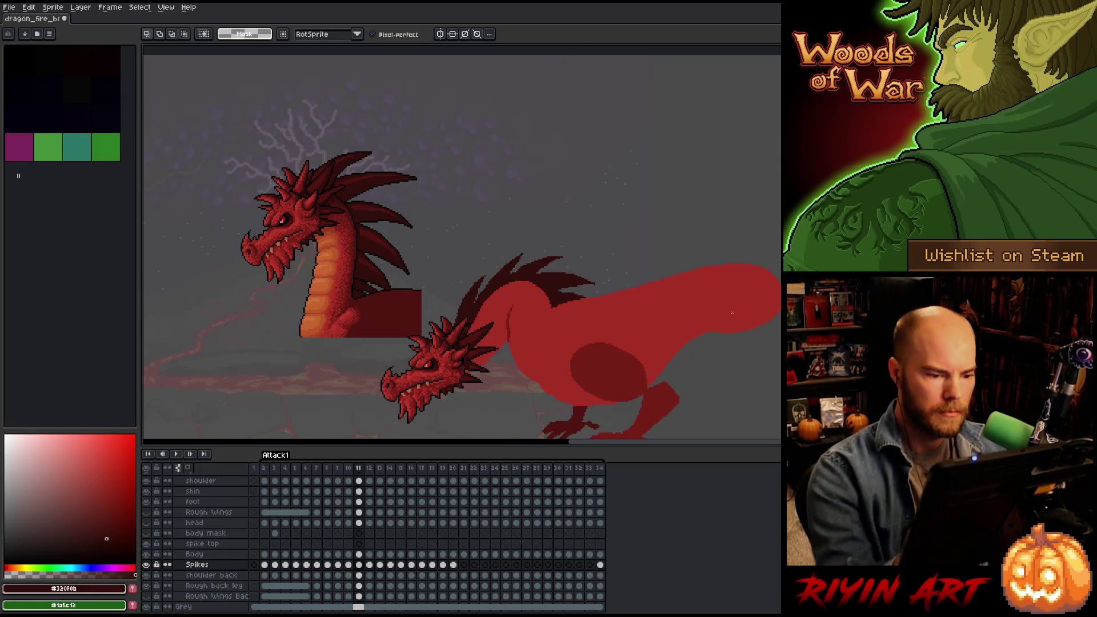
{"action": "key", "text": "b"}
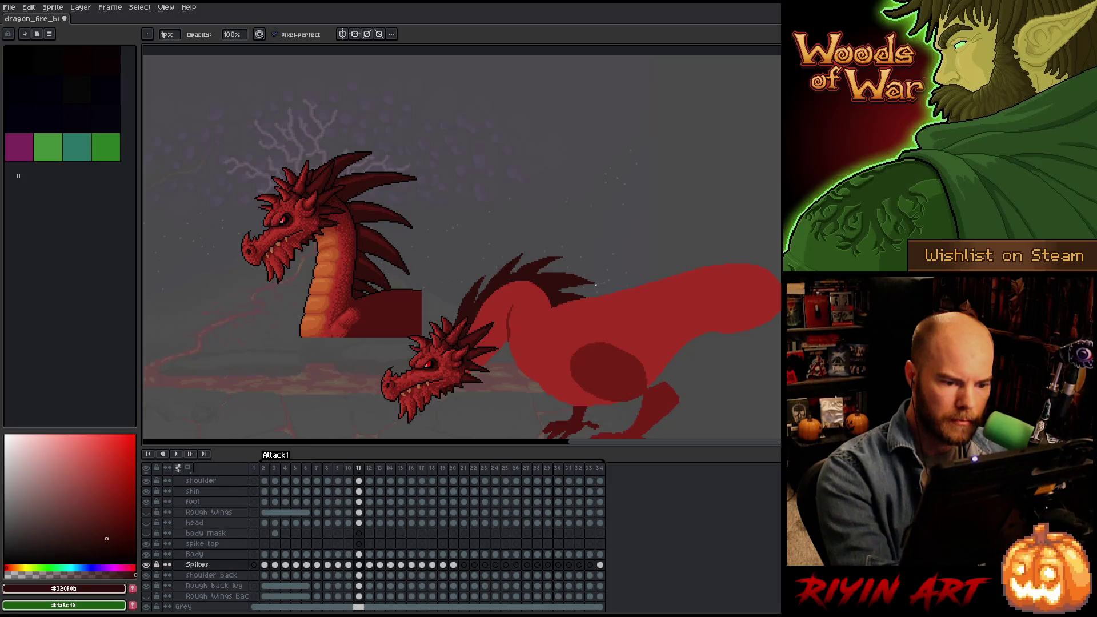
{"action": "key", "text": "e"}
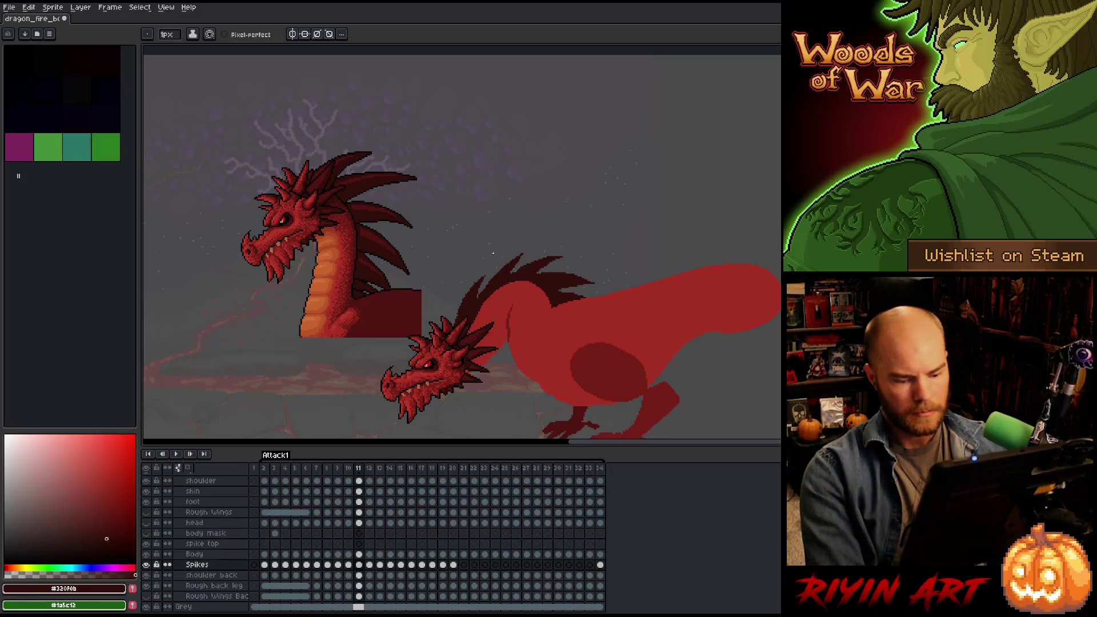
Flip back and forth between neighbouring frames to compare the upright and lowered head poses, stopping on frame 12.
{"action": "key", "text": "Left"}
{"action": "key", "text": "Right"}
{"action": "key", "text": "Right"}
{"action": "key", "text": "Left"}
{"action": "key", "text": "Left"}
{"action": "key", "text": "Left"}
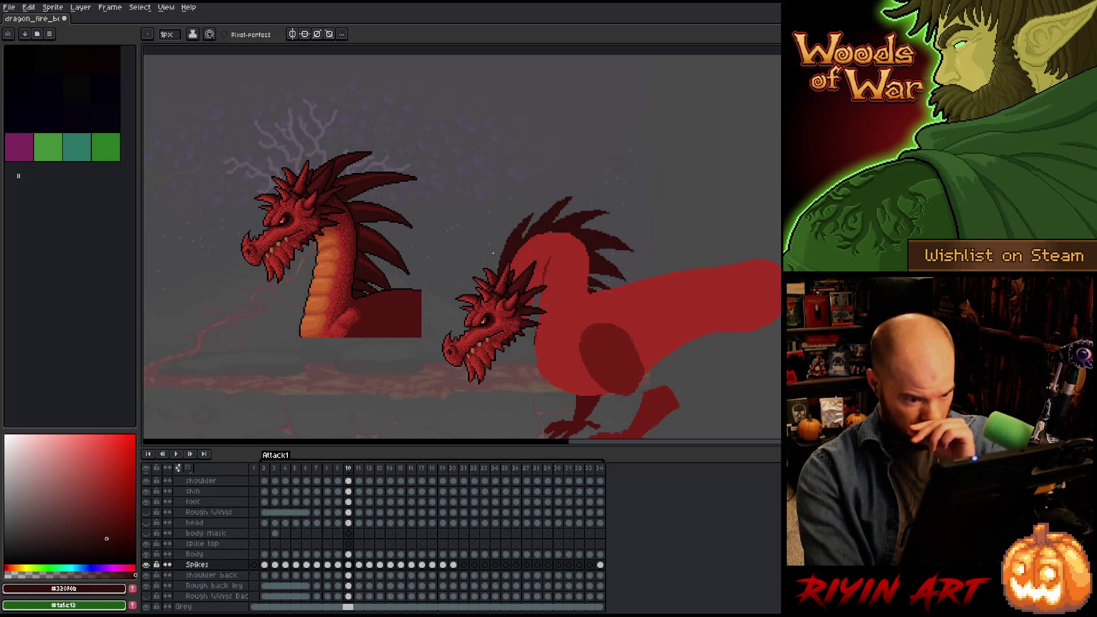
{"action": "key", "text": "Right"}
{"action": "key", "text": "Right"}
{"action": "key", "text": "Right"}
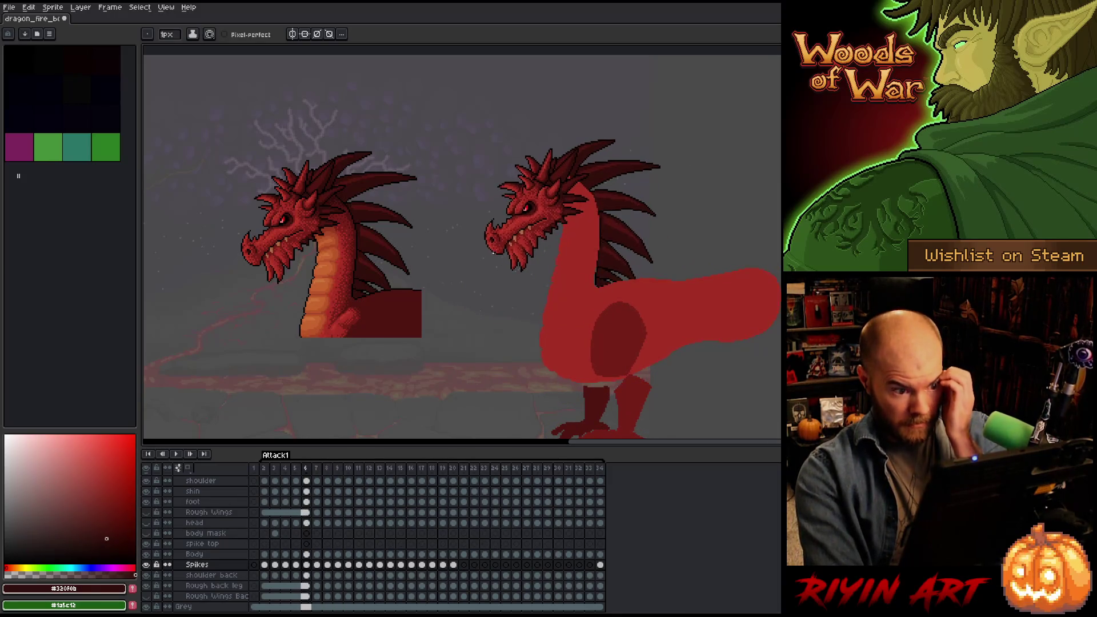
{"action": "key", "text": "Left"}
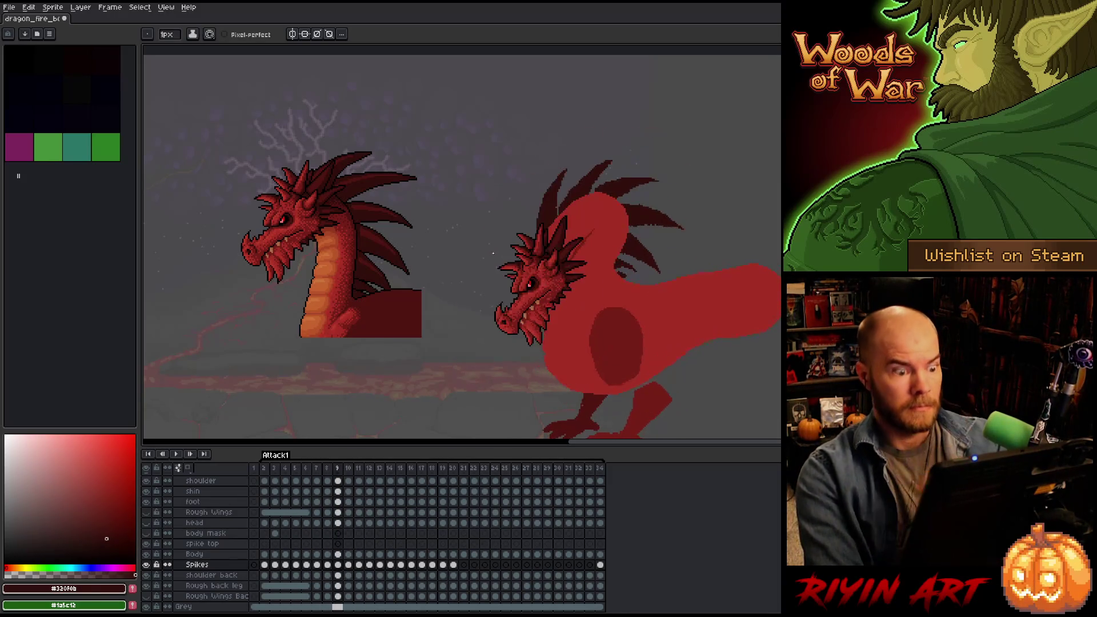
{"action": "key", "text": "Right"}
{"action": "key", "text": "Right"}
{"action": "key", "text": "Left"}
{"action": "key", "text": "Left"}
{"action": "key", "text": "Left"}
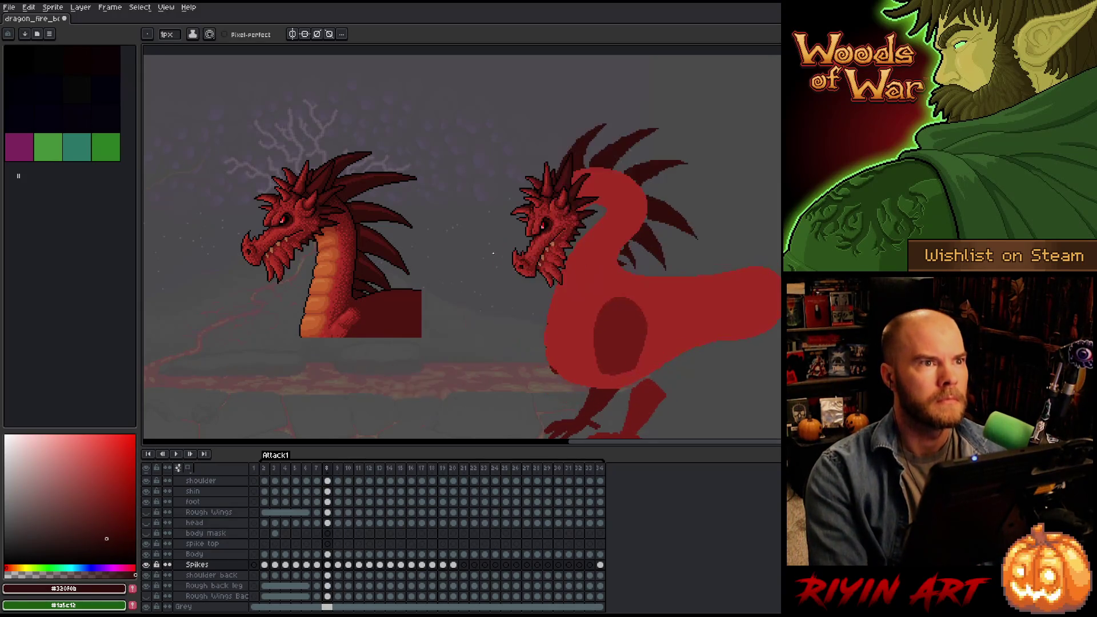
{"action": "key", "text": "Right"}
{"action": "key", "text": "Right"}
{"action": "key", "text": "Right"}
{"action": "key", "text": "Right"}
{"action": "key", "text": "Right"}
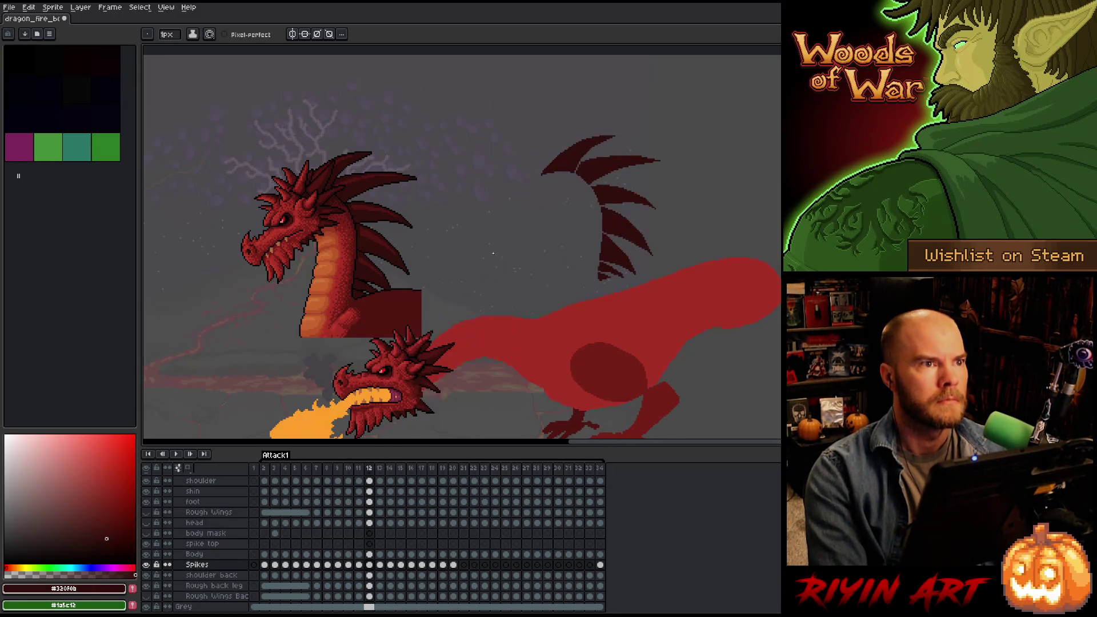
{"action": "key", "text": "Left"}
{"action": "key", "text": "Left"}
{"action": "key", "text": "Right"}
{"action": "key", "text": "Right"}
{"action": "key", "text": "Left"}
{"action": "key", "text": "Left"}
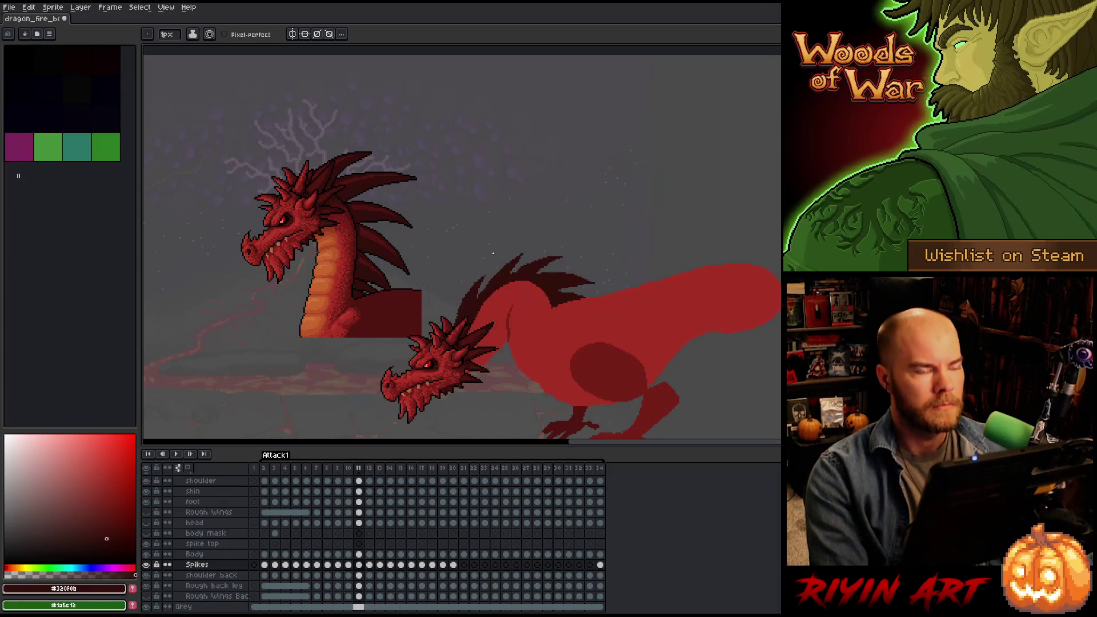
{"action": "key", "text": "Right"}
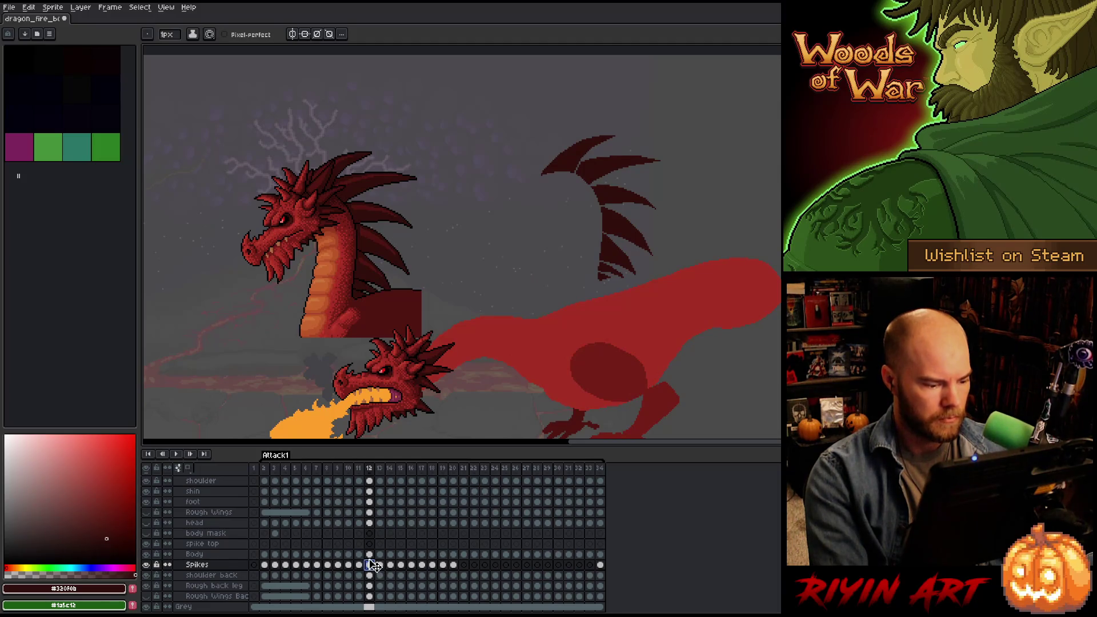
Select the spike top cel on frame 12 and pan the view to reframe the dragons.
{"action": "left_click", "coordinate": [369, 544]}
{"action": "mouse_move", "coordinate": [417, 396]}
{"action": "left_mouse_down"}
{"action": "mouse_move", "coordinate": [516, 317]}
{"action": "mouse_move", "coordinate": [495, 312]}
{"action": "left_mouse_up"}
{"action": "scroll", "coordinate": [495, 311], "scroll_direction": "right", "scroll_amount": 3}
{"action": "scroll", "coordinate": [536, 370], "scroll_direction": "up", "scroll_amount": 2}
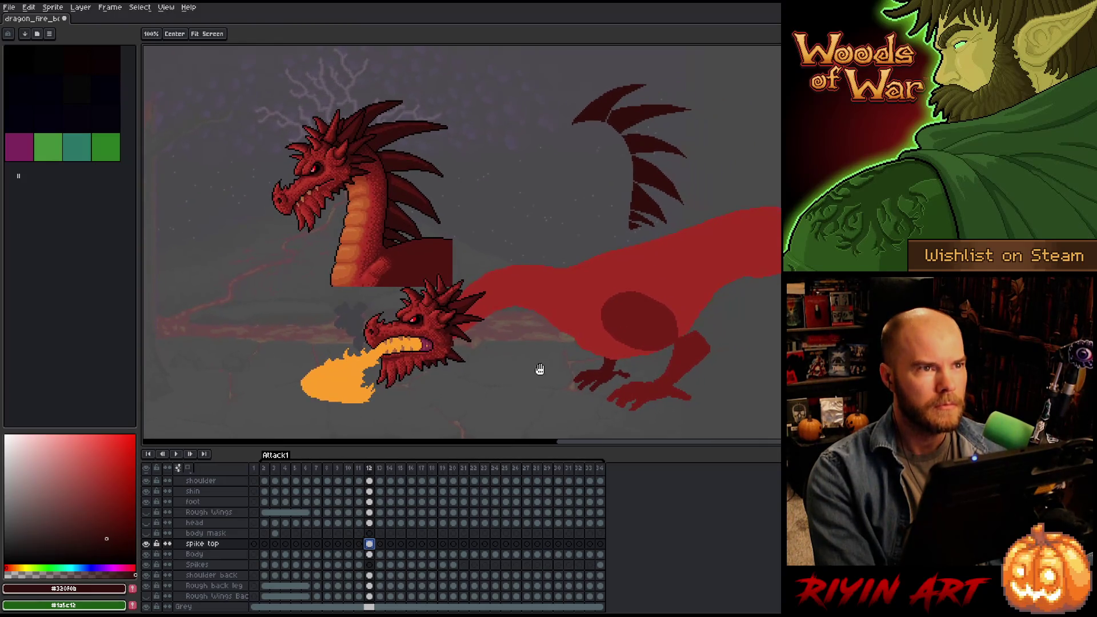
{"action": "key", "text": "Left"}
{"action": "key", "text": "Right"}
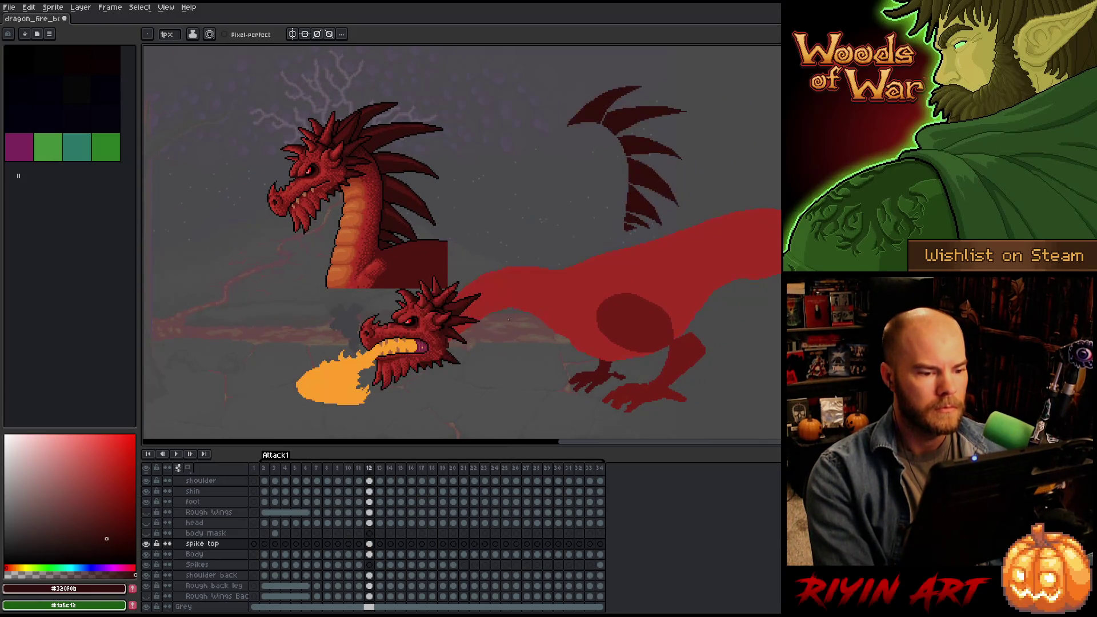
{"action": "key", "text": "m"}
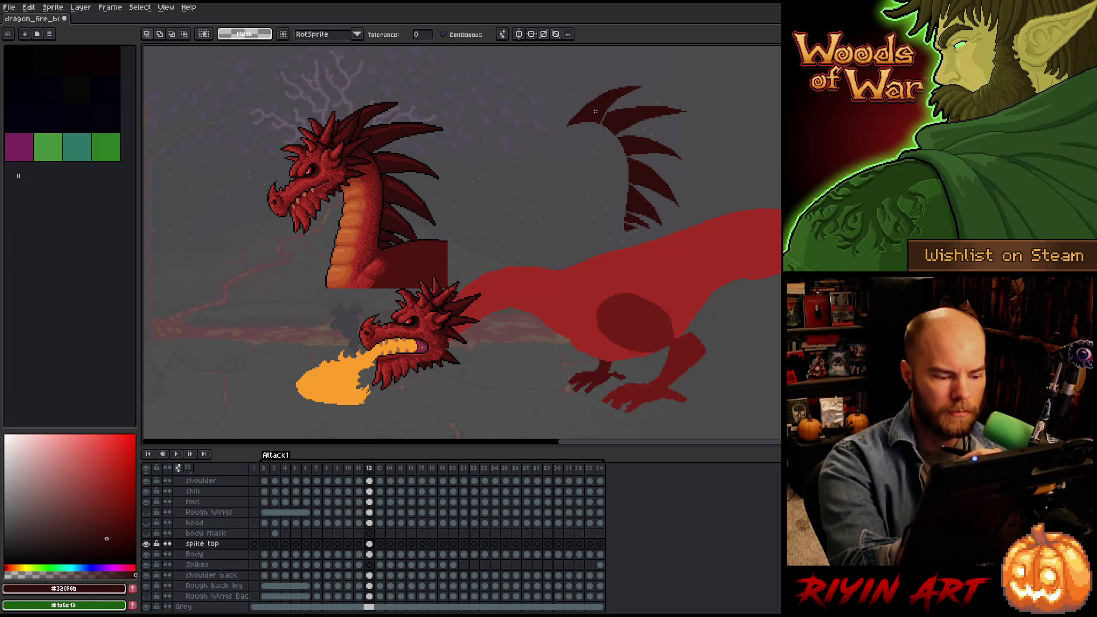
Save the sprite as a new version with a 2 added to its file name.
{"action": "key", "text": "ctrl+s"}
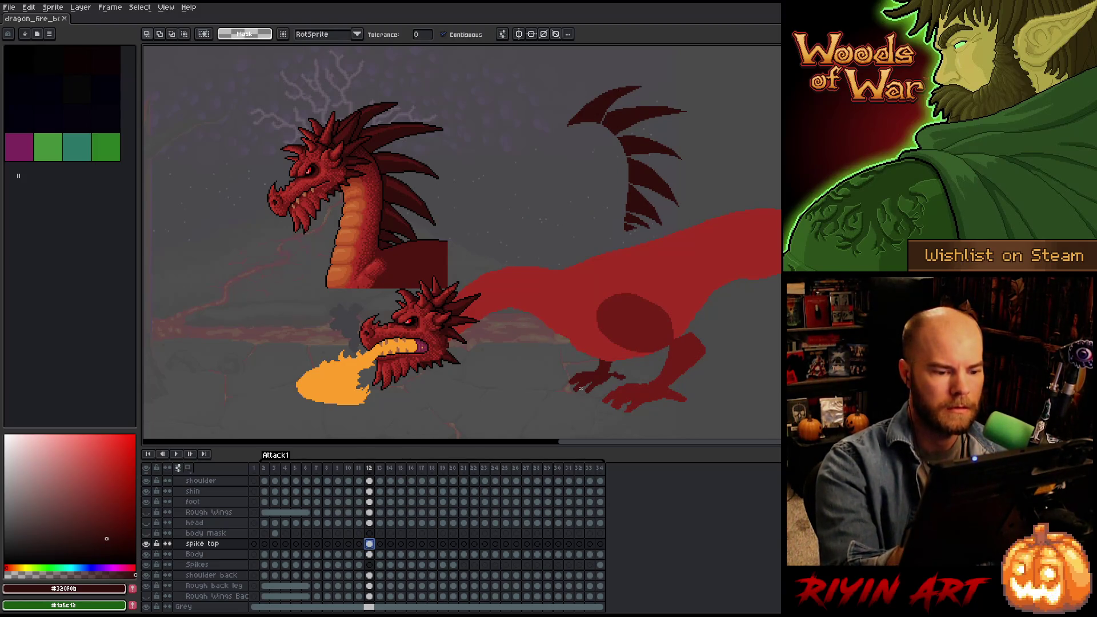
{"action": "left_click", "coordinate": [10, 8]}
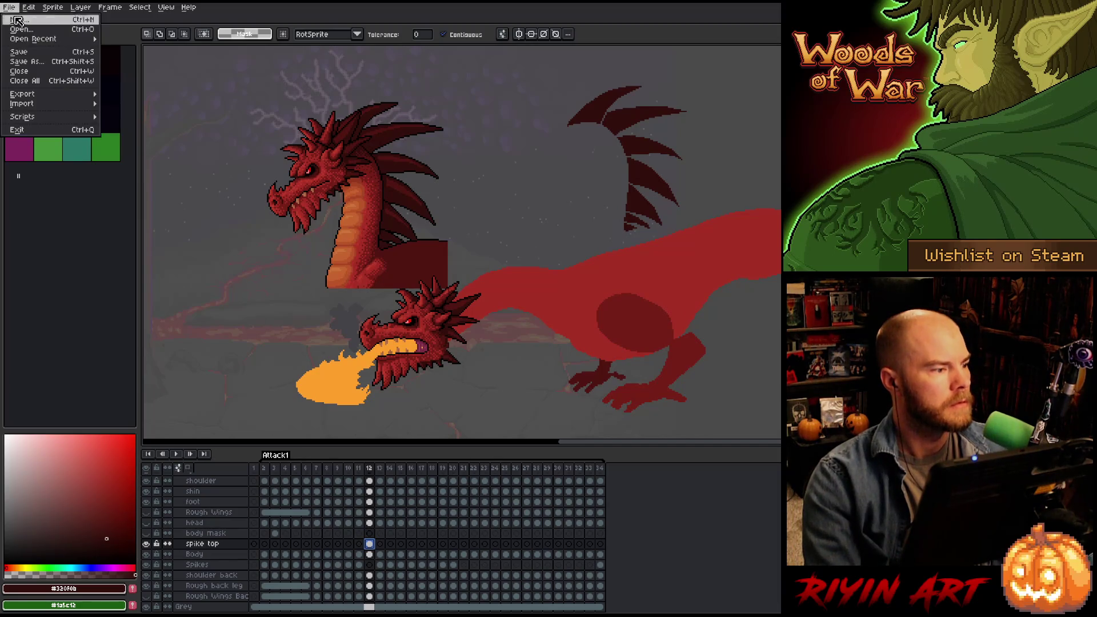
{"action": "left_click", "coordinate": [35, 54]}
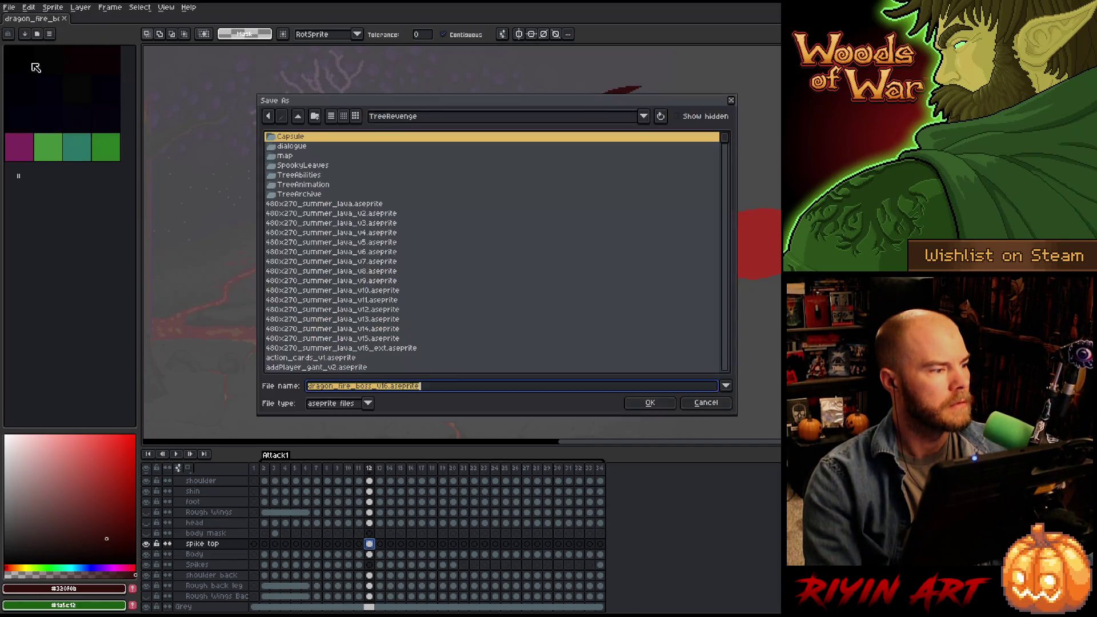
{"action": "left_click", "coordinate": [389, 386]}
{"action": "key", "text": "BackSpace"}
{"action": "type", "text": "2"}
{"action": "key", "text": "Return"}
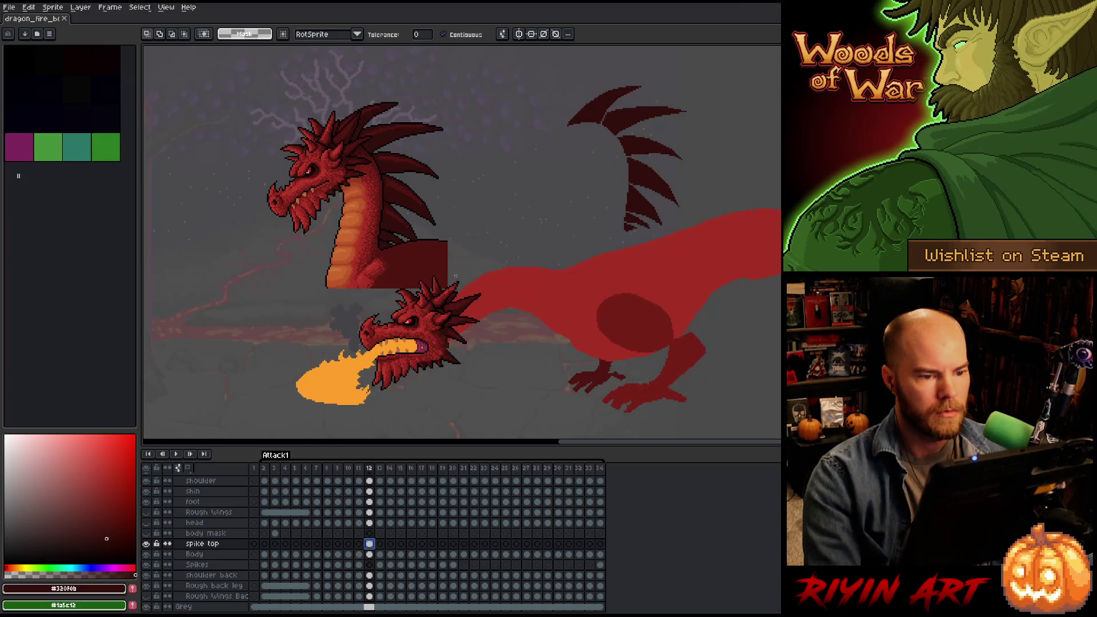
Move the top spike onto the lower head's neck on frame 12, rotate it, and compare with frame 11.
{"action": "mouse_move", "coordinate": [567, 86]}
{"action": "left_mouse_down"}
{"action": "mouse_move", "coordinate": [645, 128]}
{"action": "mouse_move", "coordinate": [469, 296]}
{"action": "mouse_move", "coordinate": [472, 257]}
{"action": "left_mouse_up"}
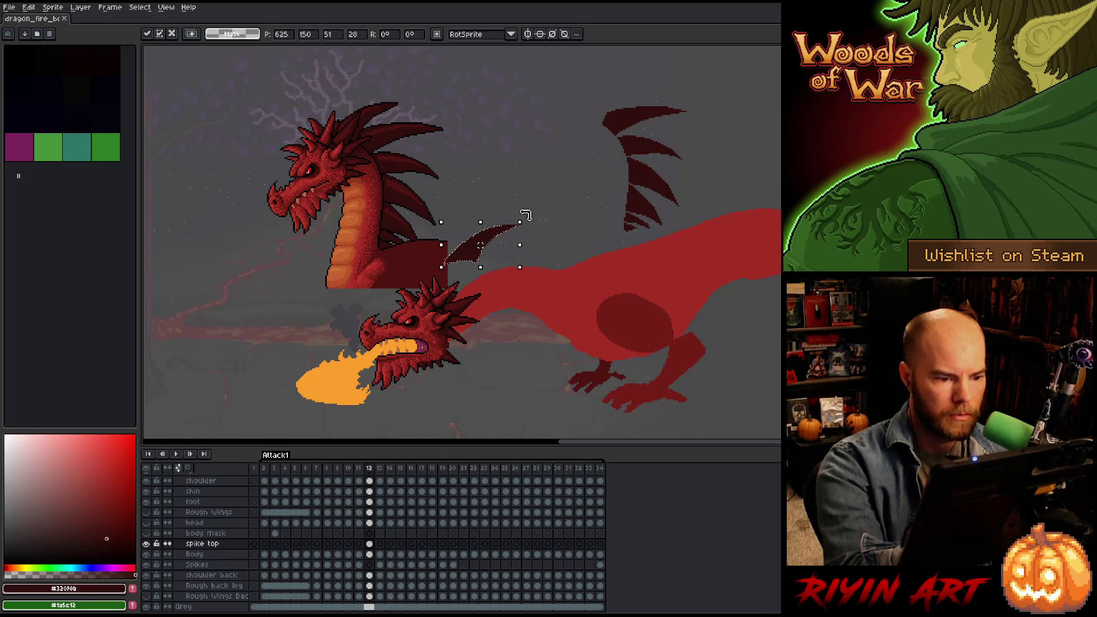
{"action": "mouse_move", "coordinate": [526, 215]}
{"action": "left_mouse_down"}
{"action": "mouse_move", "coordinate": [512, 186]}
{"action": "mouse_move", "coordinate": [504, 192]}
{"action": "left_mouse_up"}
{"action": "left_click_drag", "start_coordinate": [478, 267], "coordinate": [458, 297]}
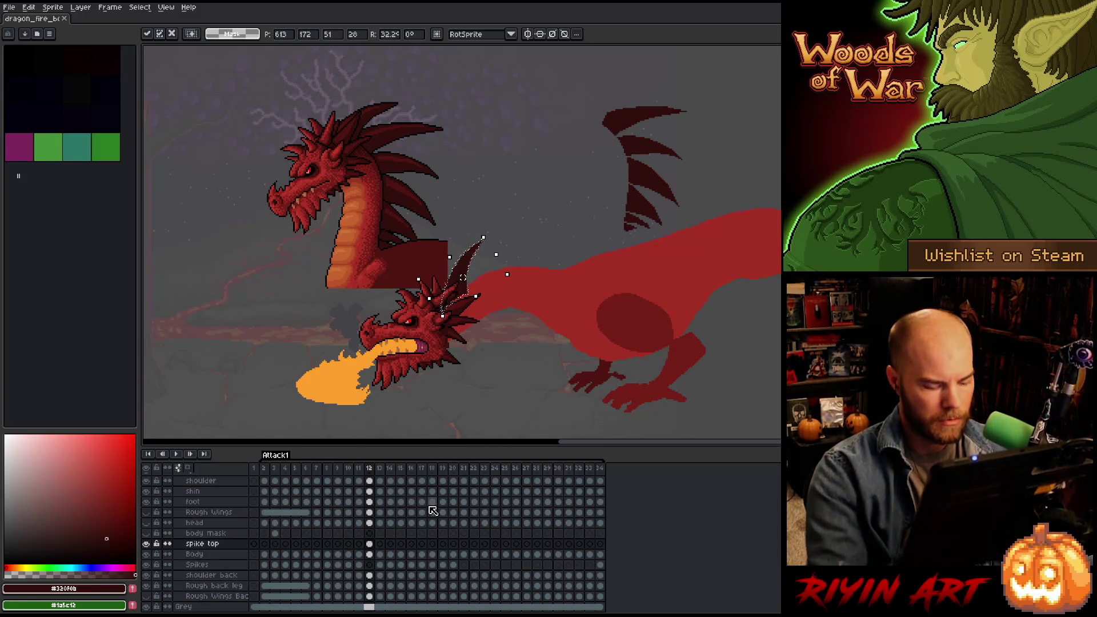
{"action": "key", "text": "Left"}
{"action": "key", "text": "Right"}
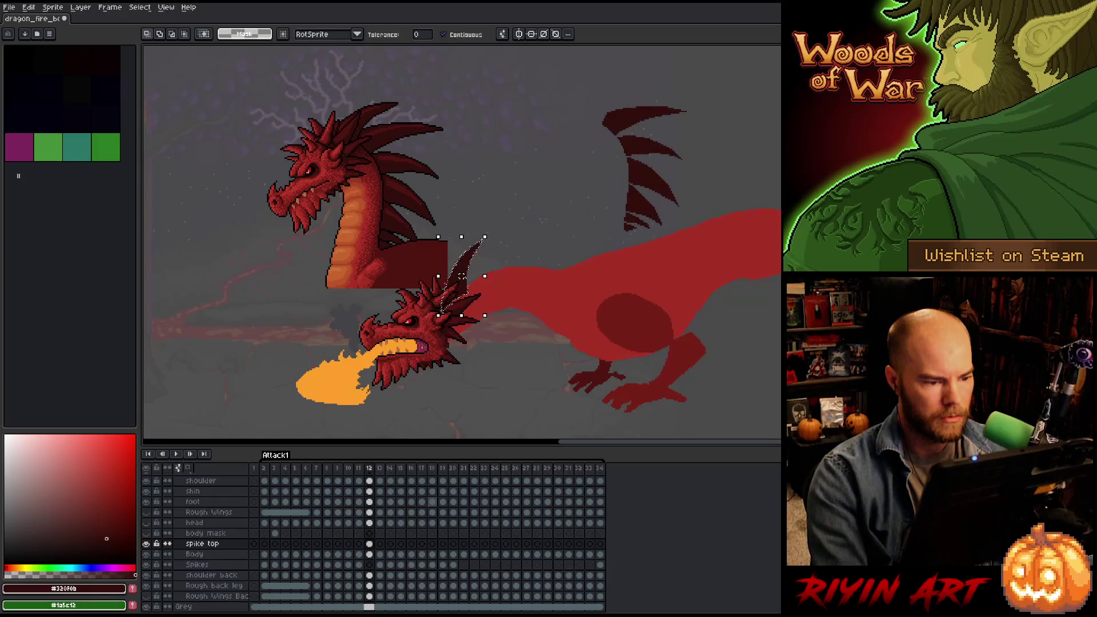
{"action": "key", "text": "Left"}
{"action": "key", "text": "Right"}
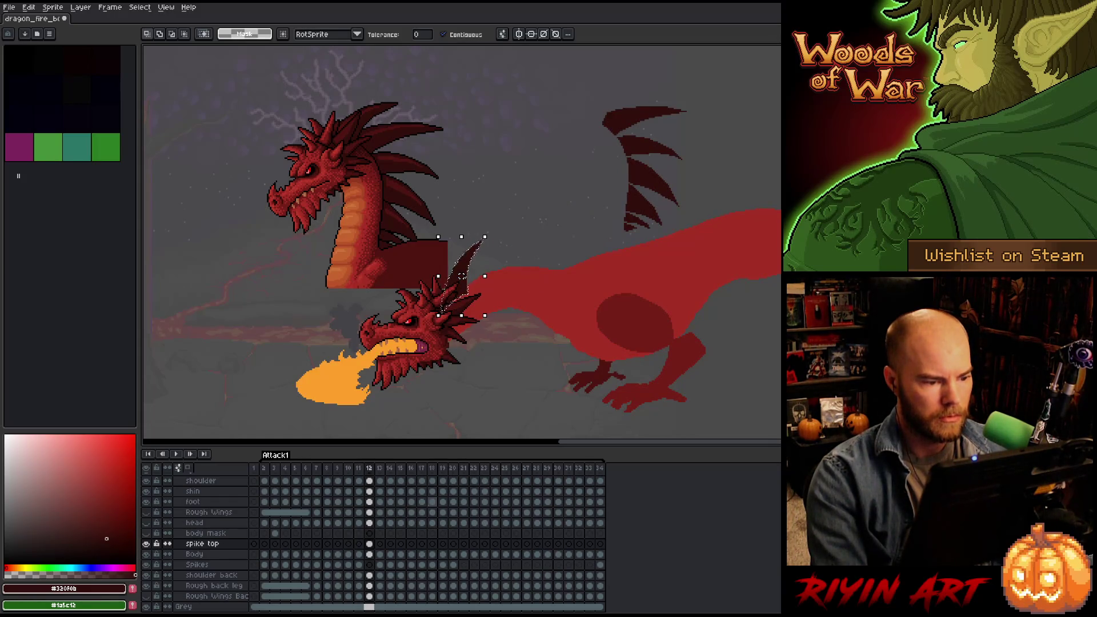
{"action": "key", "text": "Left"}
{"action": "key", "text": "Right"}
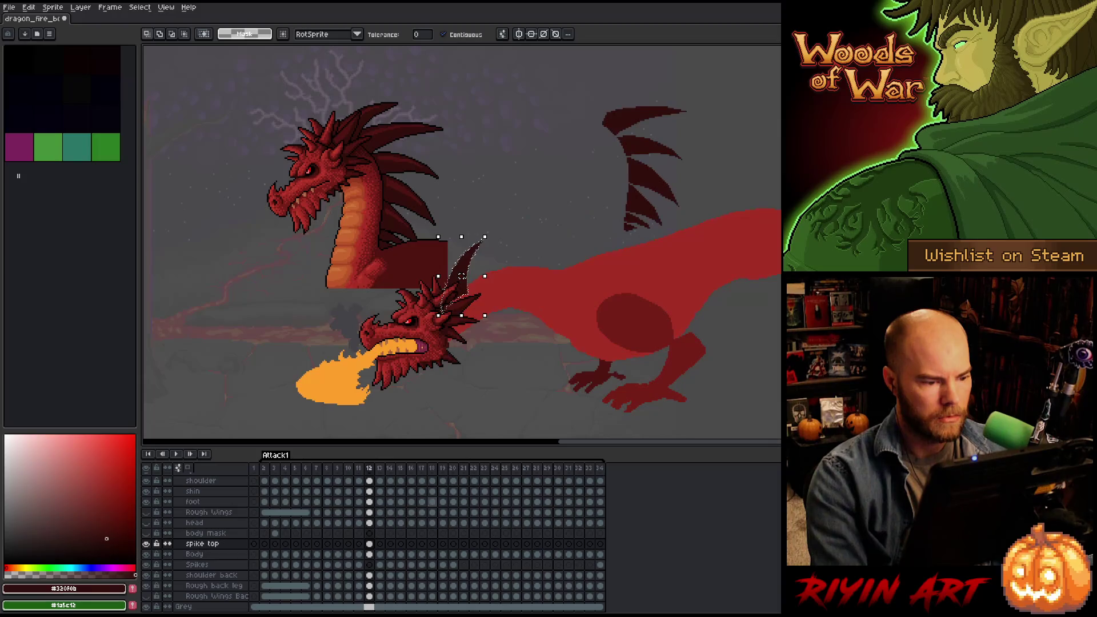
Nudge the spike about 2 px left and flick between frames 11 and 12 to check it.
{"action": "left_click_drag", "start_coordinate": [460, 276], "coordinate": [459, 275]}
{"action": "key", "text": "Left"}
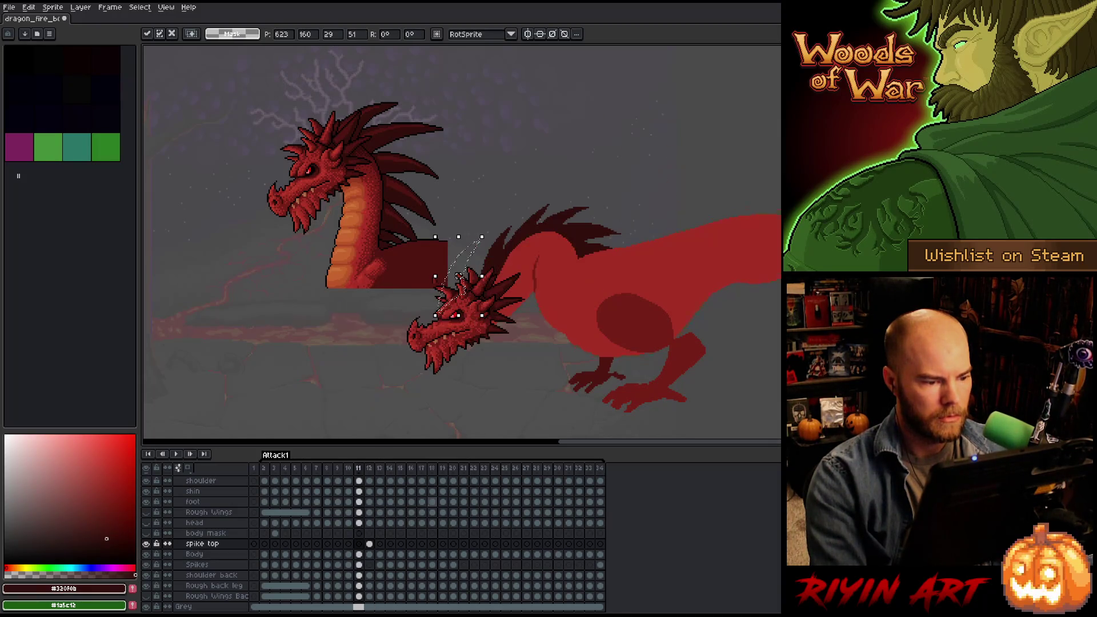
{"action": "key", "text": "Right"}
{"action": "key", "text": "Left"}
{"action": "key", "text": "Right"}
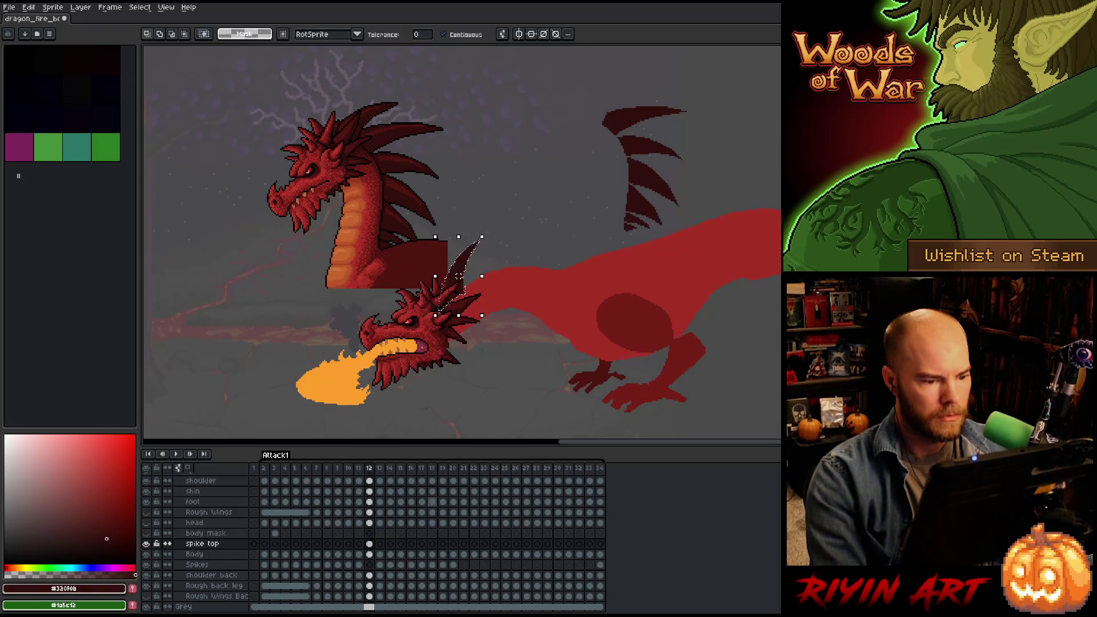
{"action": "key", "text": "Left"}
{"action": "key", "text": "Right"}
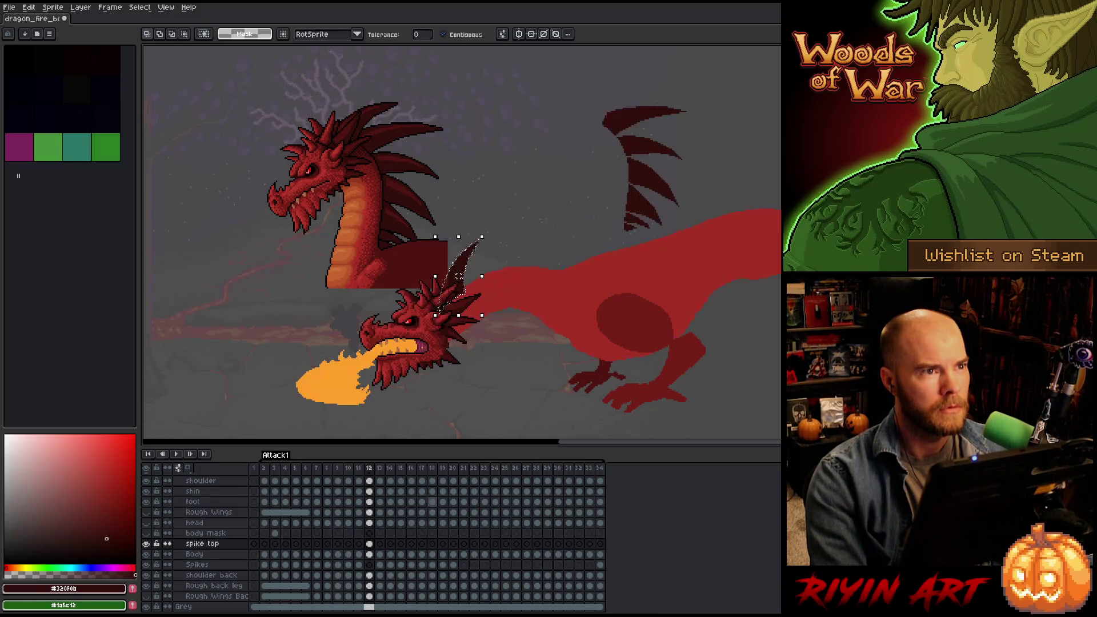
{"action": "key", "text": "Left"}
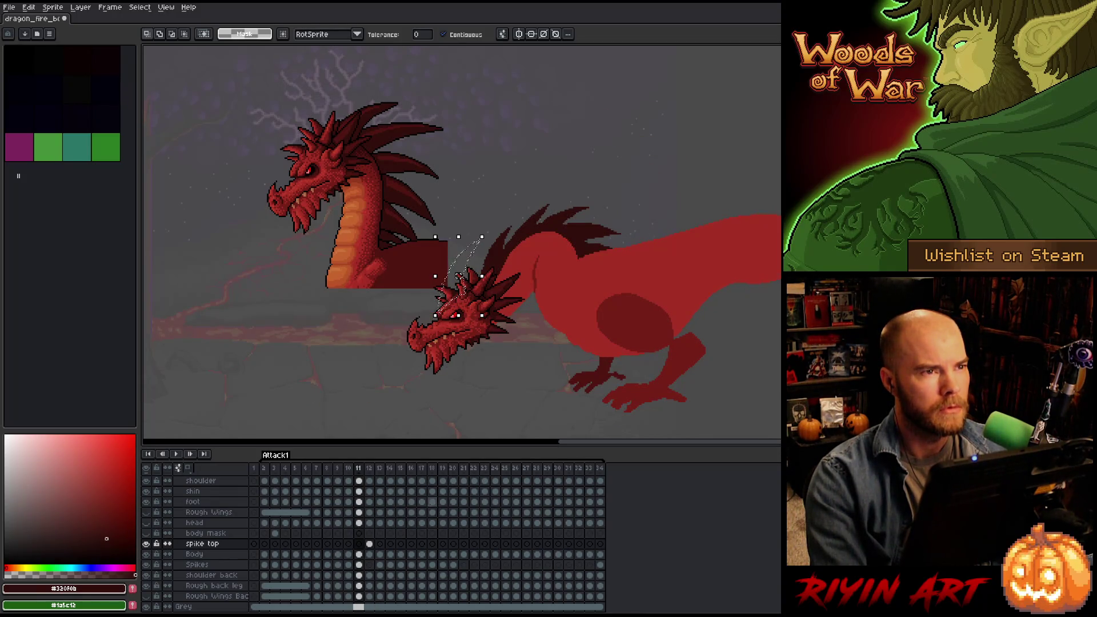
{"action": "key", "text": "Right"}
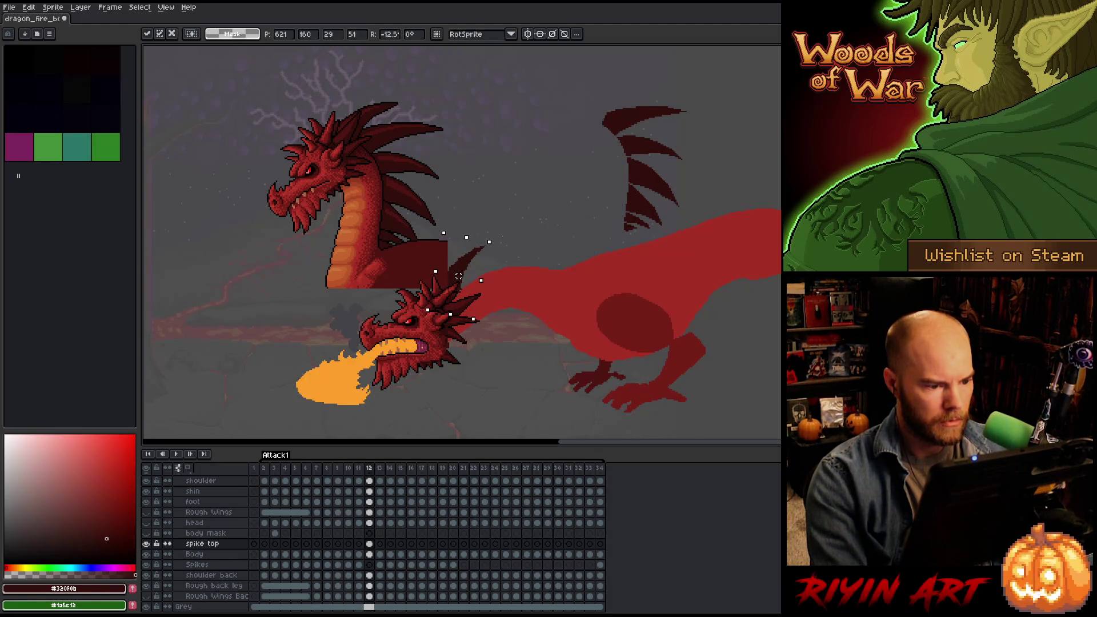
{"action": "key", "text": "Left"}
{"action": "key", "text": "Right"}
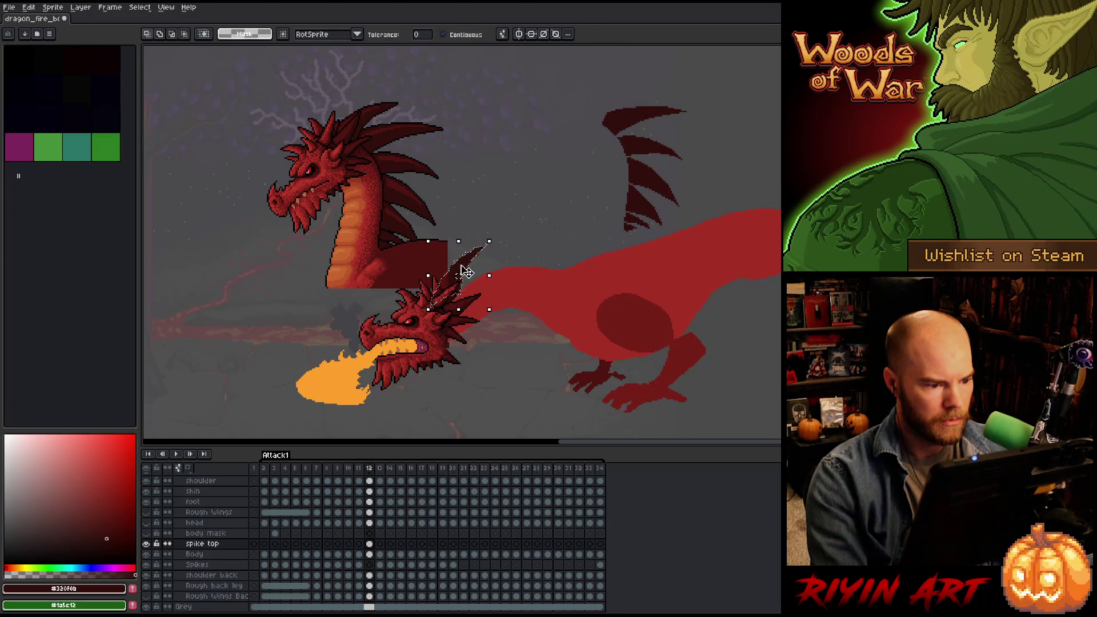
Nudge the spike slightly down onto the neck and apply its new position.
{"action": "left_click_drag", "start_coordinate": [466, 272], "coordinate": [466, 276]}
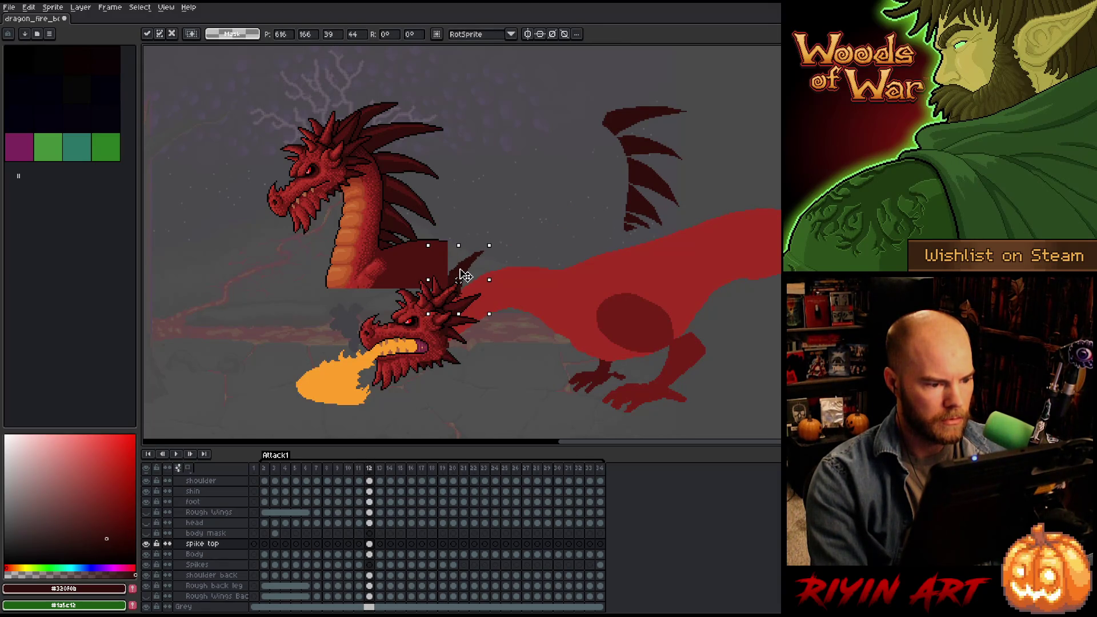
{"action": "key", "text": "Return"}
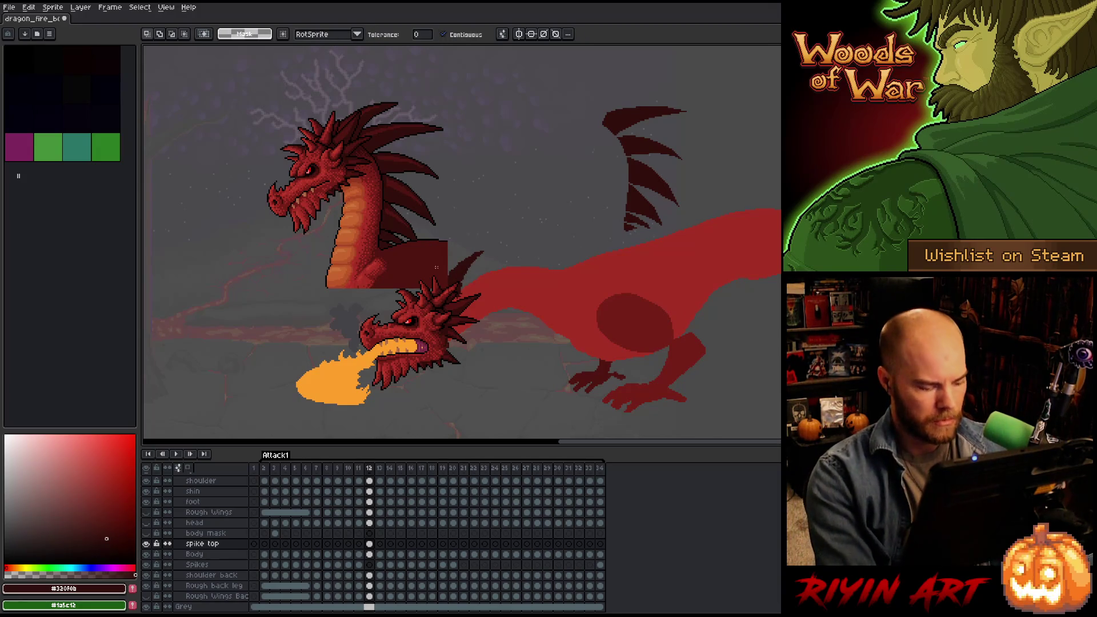
{"action": "left_click", "coordinate": [367, 225], "text": "ctrl"}
Move the reference dragon head layer up and to the left.
{"action": "scroll", "coordinate": [370, 224], "scroll_direction": "down", "scroll_amount": 3}
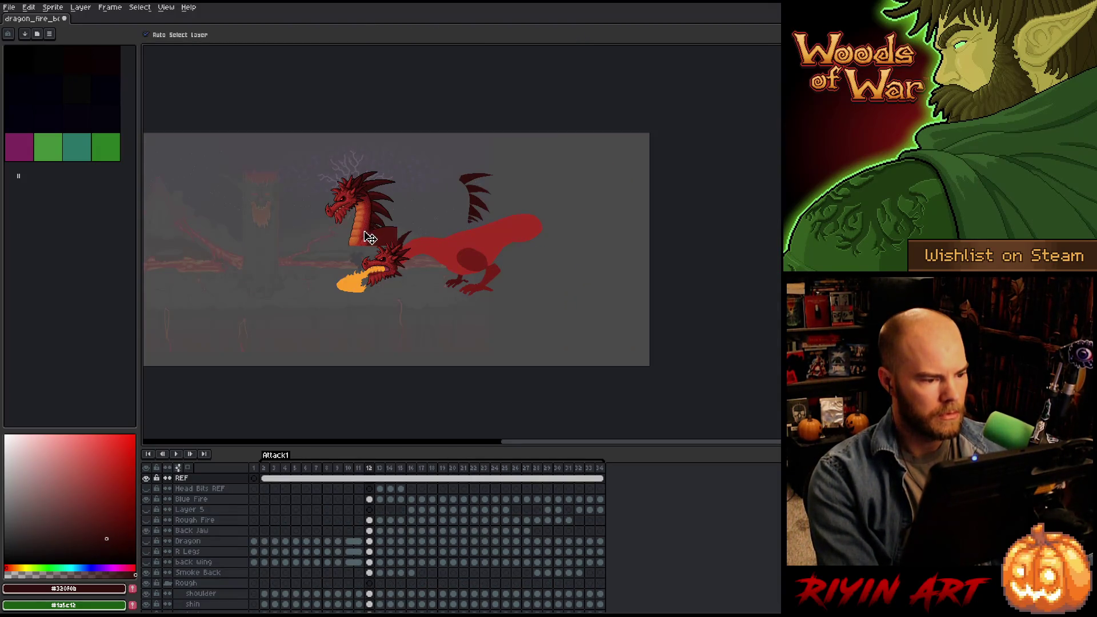
{"action": "left_click_drag", "start_coordinate": [370, 237], "coordinate": [347, 209]}
{"action": "scroll", "coordinate": [364, 209], "scroll_direction": "up", "scroll_amount": 2}
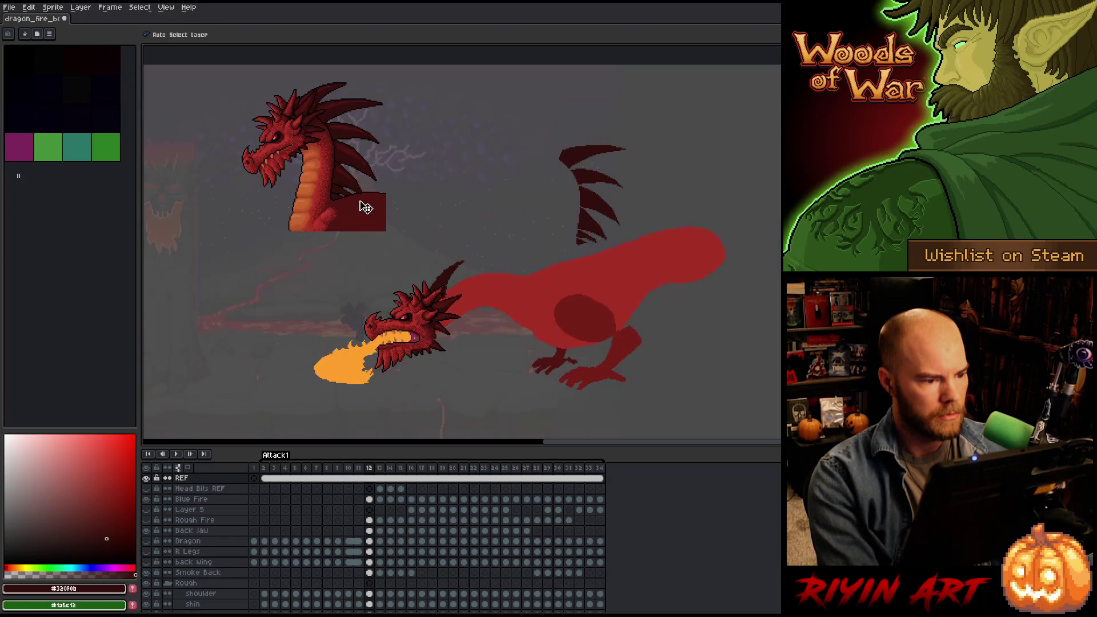
{"action": "left_click_drag", "start_coordinate": [409, 230], "coordinate": [411, 251]}
{"action": "key", "text": "v"}
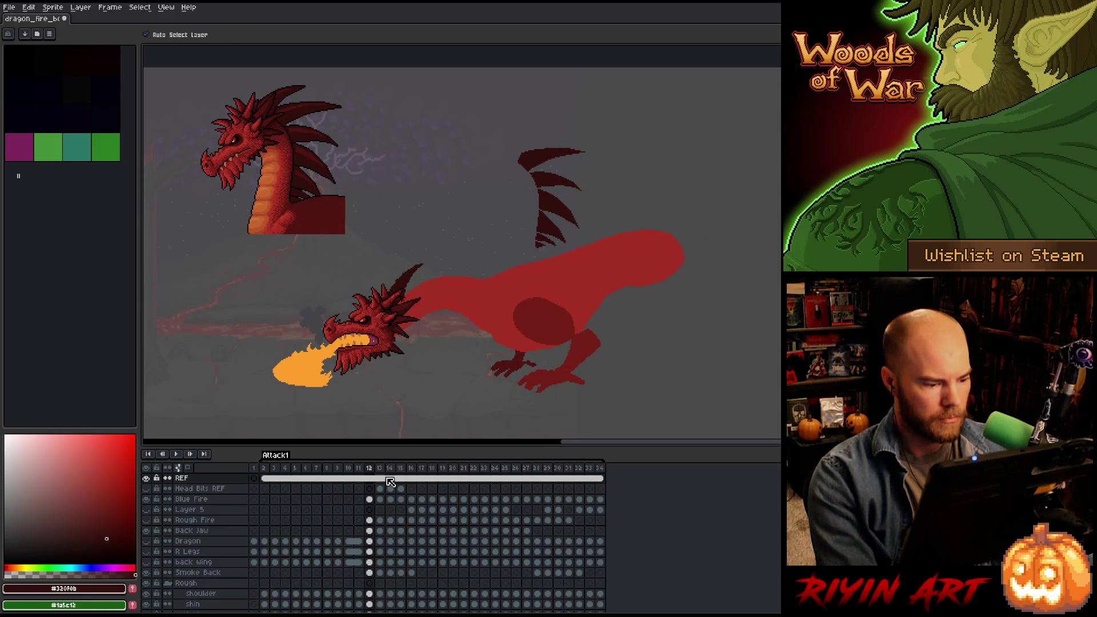
Bring the spike top layer into view and compare frames 11 and 12.
{"action": "left_click", "coordinate": [412, 284]}
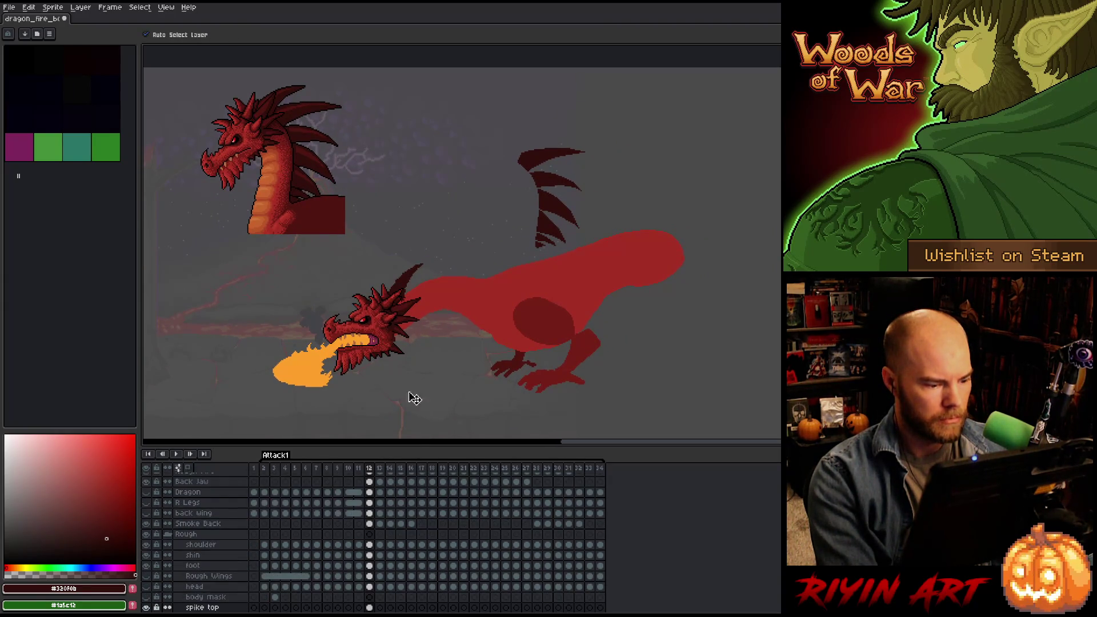
{"action": "scroll", "coordinate": [392, 550], "scroll_direction": "down", "scroll_amount": 1}
{"action": "scroll", "coordinate": [392, 551], "scroll_direction": "down", "scroll_amount": 1}
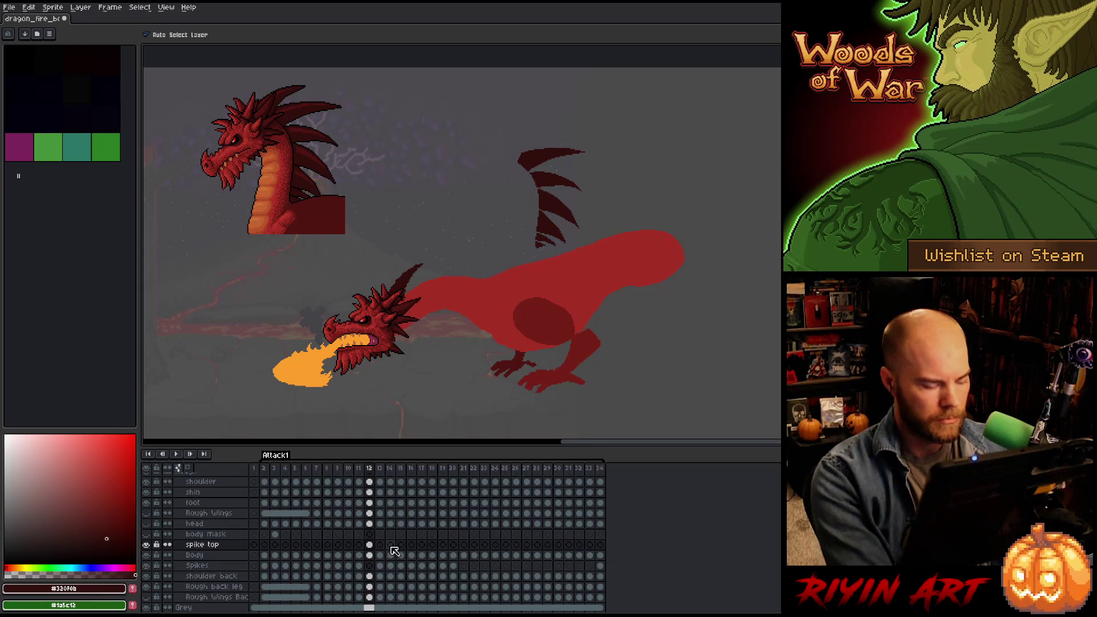
{"action": "right_click", "coordinate": [527, 279]}
{"action": "key", "text": "Escape"}
{"action": "scroll", "coordinate": [389, 287], "scroll_direction": "up", "scroll_amount": 1}
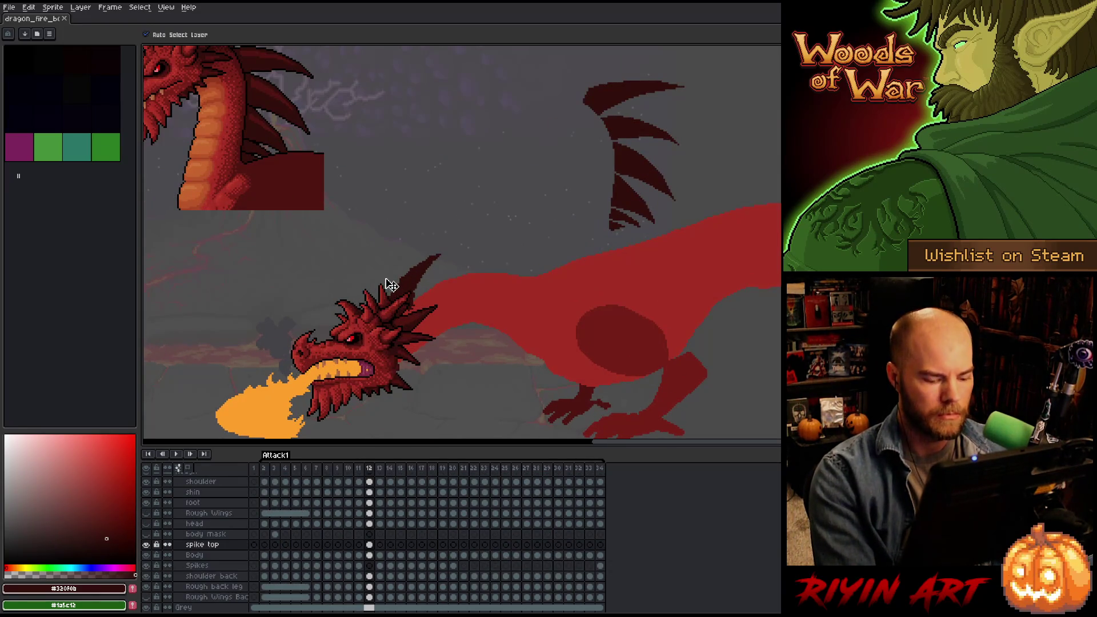
{"action": "key", "text": "Left"}
{"action": "key", "text": "Right"}
{"action": "key", "text": "Left"}
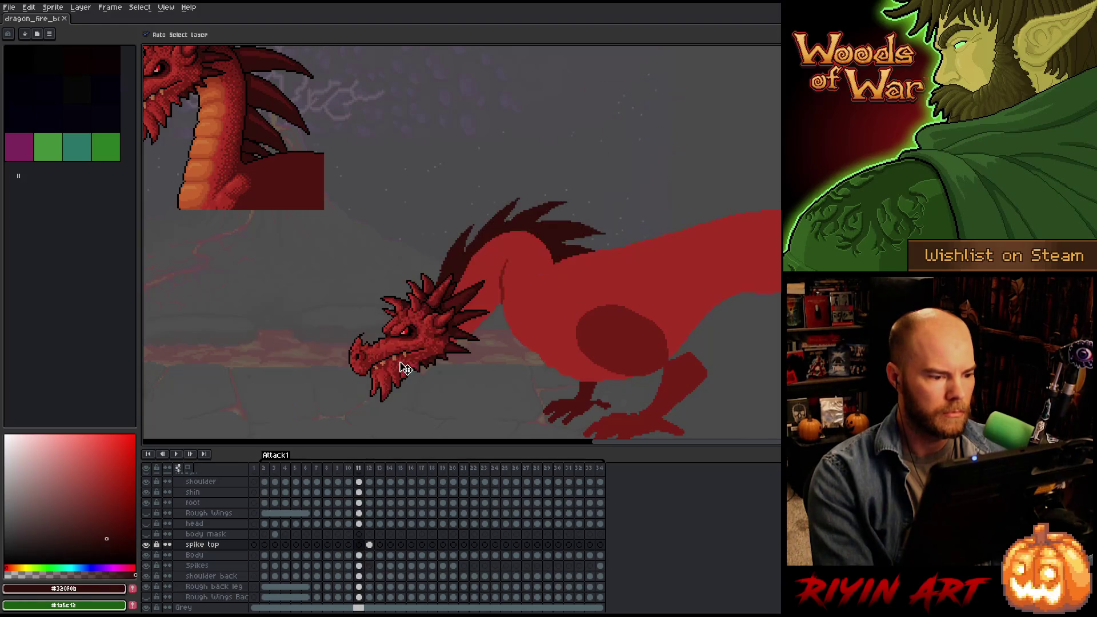
{"action": "key", "text": "Right"}
{"action": "key", "text": "Left"}
{"action": "key", "text": "Right"}
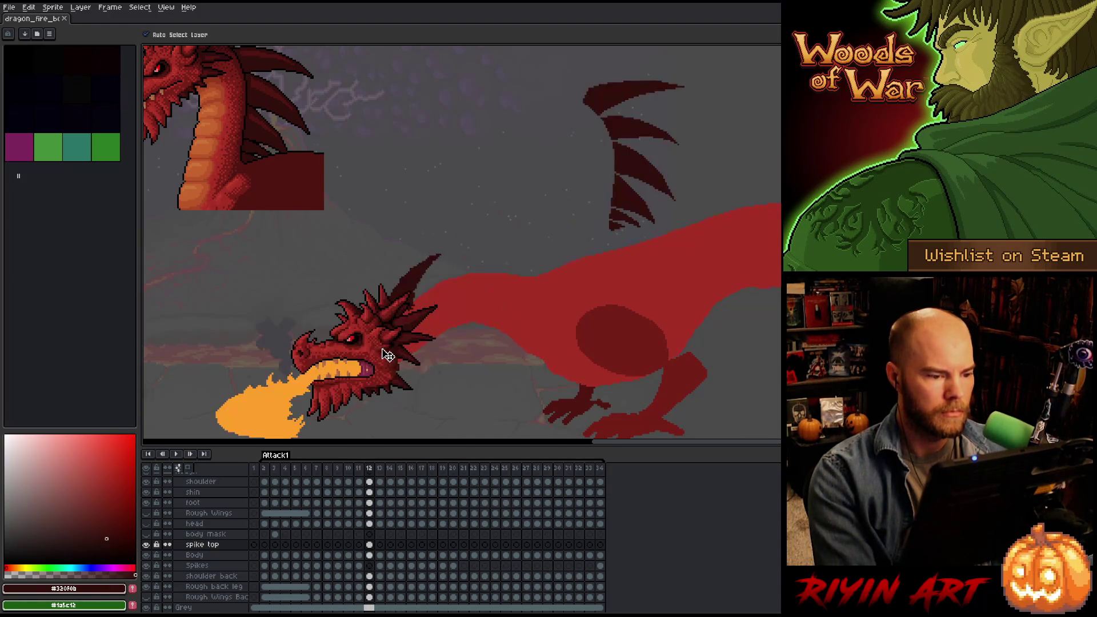
{"action": "scroll", "coordinate": [403, 309], "scroll_direction": "down", "scroll_amount": 2}
{"action": "scroll", "coordinate": [404, 308], "scroll_direction": "up", "scroll_amount": 1}
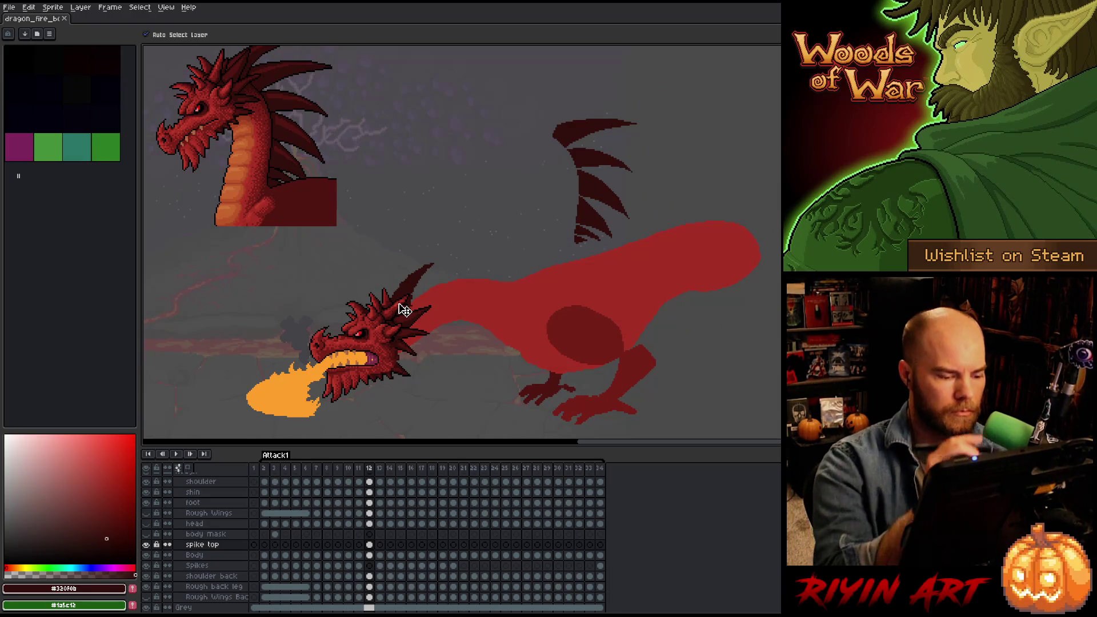
Magic-wand the top spike, move it down, rotate it about 28° and lower it onto the neck.
{"action": "key", "text": "w"}
{"action": "left_click", "coordinate": [575, 130]}
{"action": "mouse_move", "coordinate": [576, 129]}
{"action": "left_mouse_down"}
{"action": "mouse_move", "coordinate": [451, 199]}
{"action": "mouse_move", "coordinate": [457, 212]}
{"action": "left_mouse_up"}
{"action": "key", "text": "Left"}
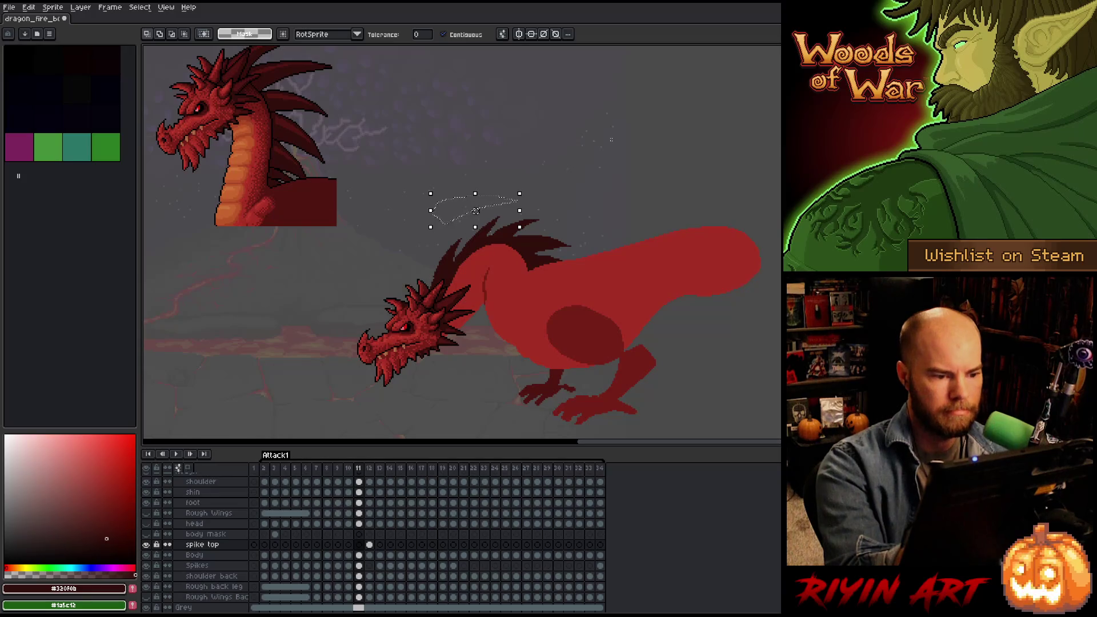
{"action": "key", "text": "Right"}
{"action": "left_click_drag", "start_coordinate": [527, 186], "coordinate": [502, 171]}
{"action": "mouse_move", "coordinate": [460, 226]}
{"action": "left_mouse_down"}
{"action": "mouse_move", "coordinate": [455, 268]}
{"action": "mouse_move", "coordinate": [431, 303]}
{"action": "left_mouse_up"}
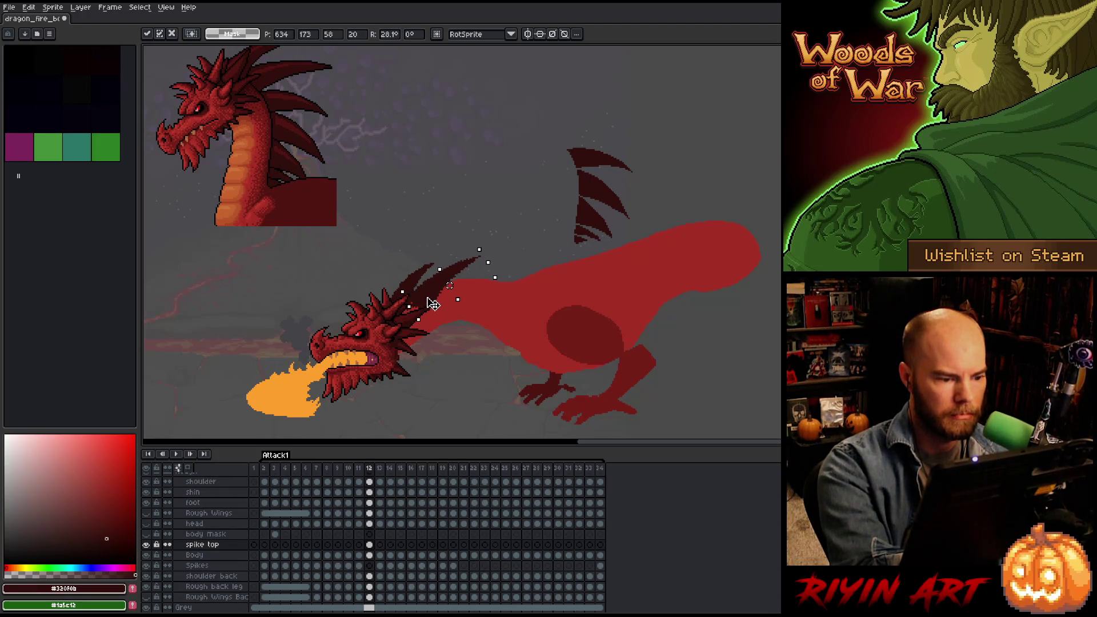
Commit the rotated spike, then lasso a back spike and trial it rotated 28° on the neck.
{"action": "key", "text": "Return"}
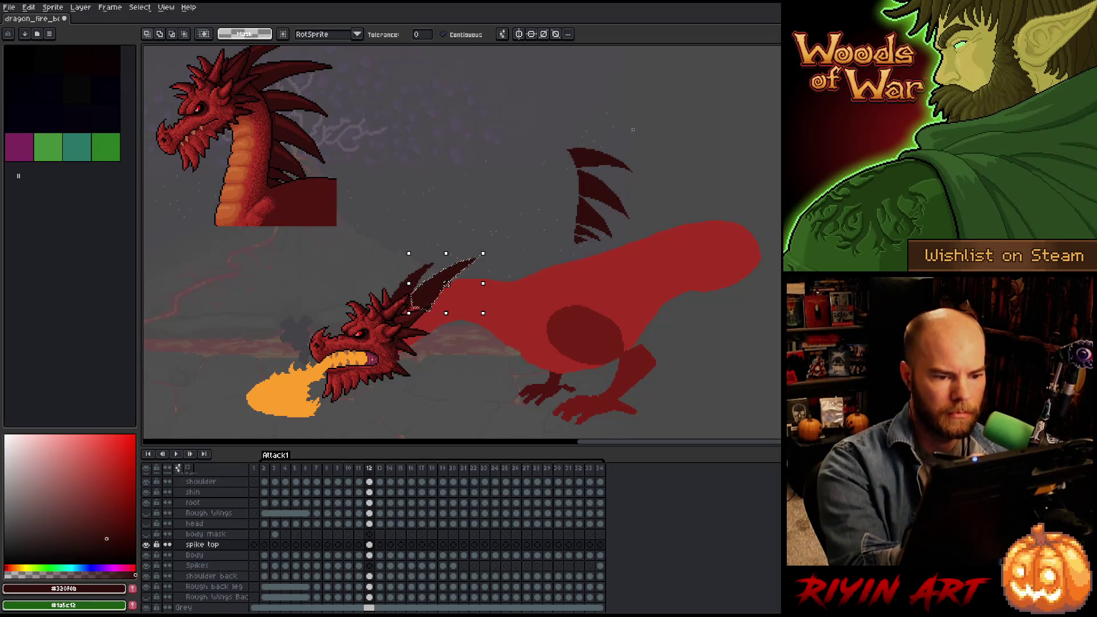
{"action": "key", "text": "b"}
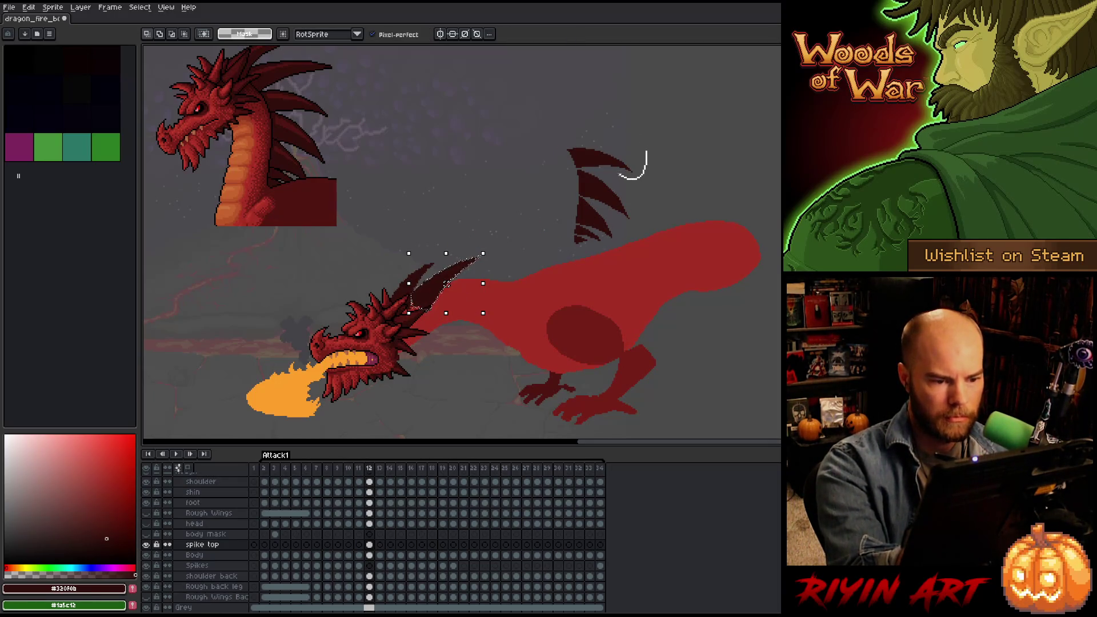
{"action": "mouse_move", "coordinate": [619, 175]}
{"action": "left_mouse_down"}
{"action": "mouse_move", "coordinate": [564, 166]}
{"action": "mouse_move", "coordinate": [479, 291]}
{"action": "left_mouse_up"}
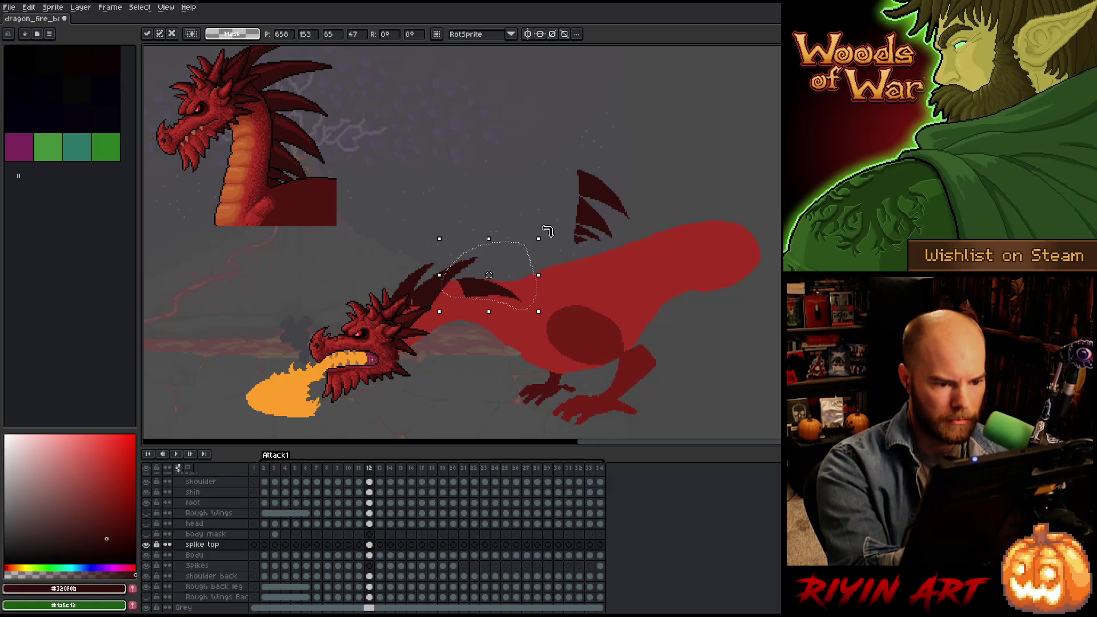
{"action": "left_click_drag", "start_coordinate": [547, 230], "coordinate": [526, 205]}
{"action": "mouse_move", "coordinate": [492, 293]}
{"action": "left_mouse_down"}
{"action": "mouse_move", "coordinate": [468, 283]}
{"action": "mouse_move", "coordinate": [471, 261]}
{"action": "left_mouse_up"}
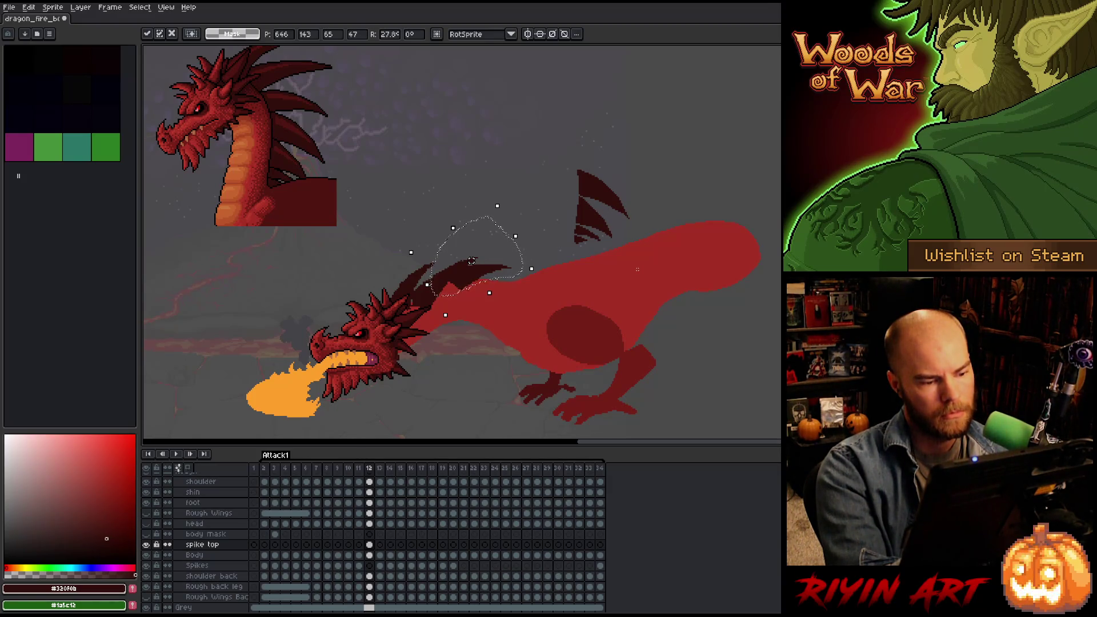
{"action": "left_click_drag", "start_coordinate": [471, 261], "coordinate": [599, 145]}
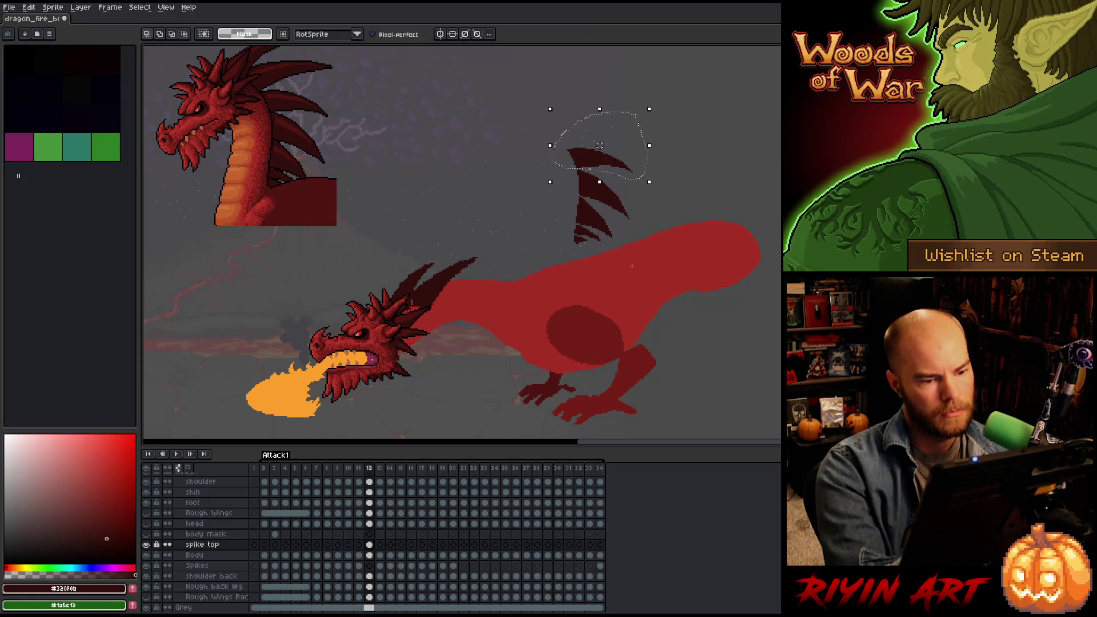
Bring the back spike down onto the neck, tilting it about 10° and shifting it up-left.
{"action": "mouse_move", "coordinate": [432, 230]}
{"action": "left_mouse_down"}
{"action": "mouse_move", "coordinate": [442, 252]}
{"action": "mouse_move", "coordinate": [421, 281]}
{"action": "left_mouse_up"}
{"action": "left_click_drag", "start_coordinate": [599, 145], "coordinate": [398, 282]}
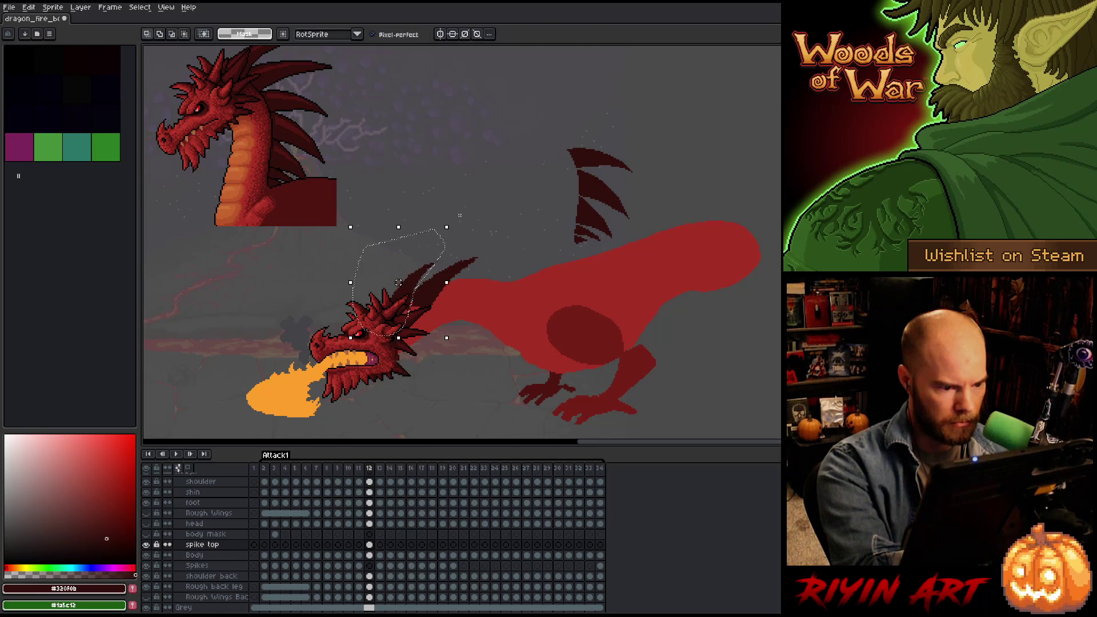
{"action": "left_click_drag", "start_coordinate": [454, 222], "coordinate": [458, 213]}
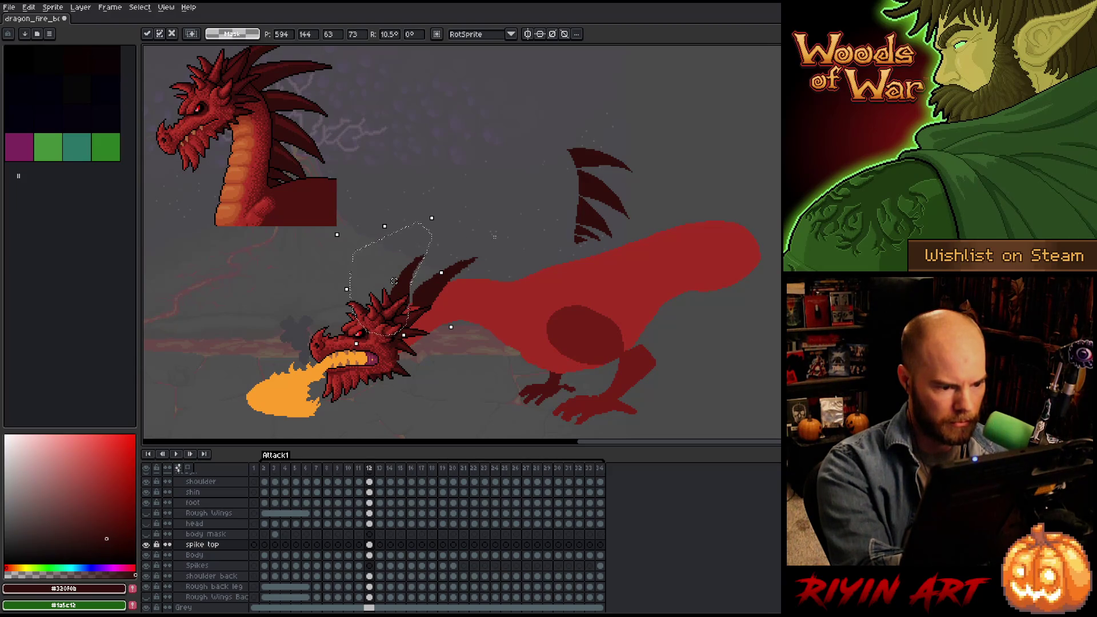
{"action": "mouse_move", "coordinate": [439, 315]}
{"action": "left_mouse_down"}
{"action": "mouse_move", "coordinate": [495, 236]}
{"action": "mouse_move", "coordinate": [411, 307]}
{"action": "mouse_move", "coordinate": [422, 320]}
{"action": "left_mouse_up"}
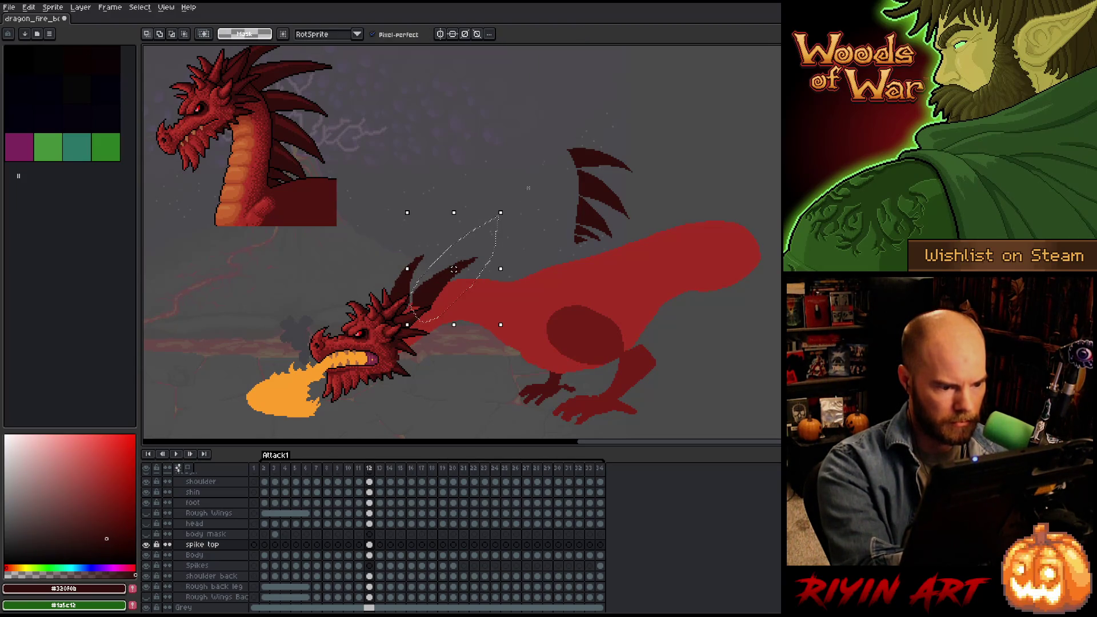
{"action": "left_click_drag", "start_coordinate": [506, 207], "coordinate": [503, 201]}
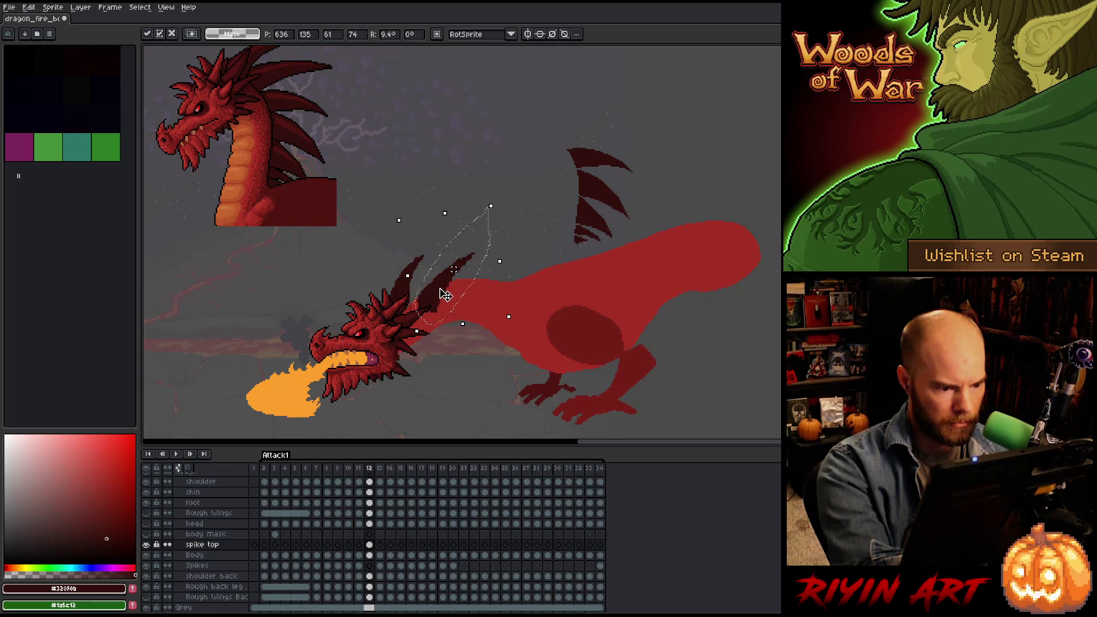
{"action": "left_click_drag", "start_coordinate": [445, 295], "coordinate": [436, 290]}
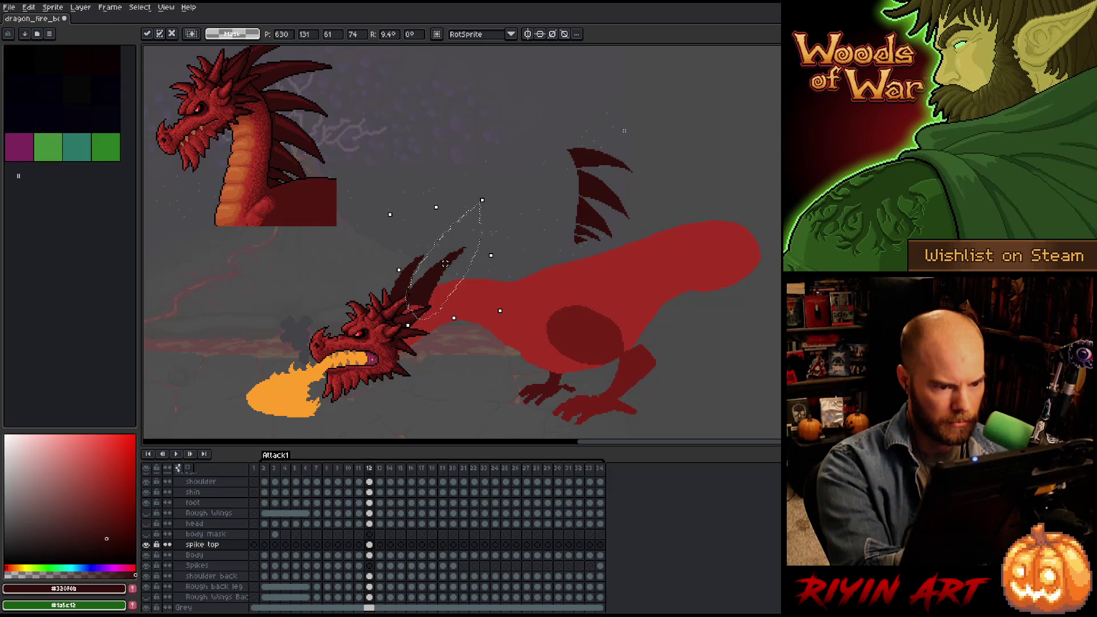
{"action": "mouse_move", "coordinate": [640, 143]}
{"action": "left_mouse_down"}
{"action": "mouse_move", "coordinate": [609, 175]}
{"action": "mouse_move", "coordinate": [579, 167]}
{"action": "mouse_move", "coordinate": [628, 94]}
{"action": "left_mouse_up"}
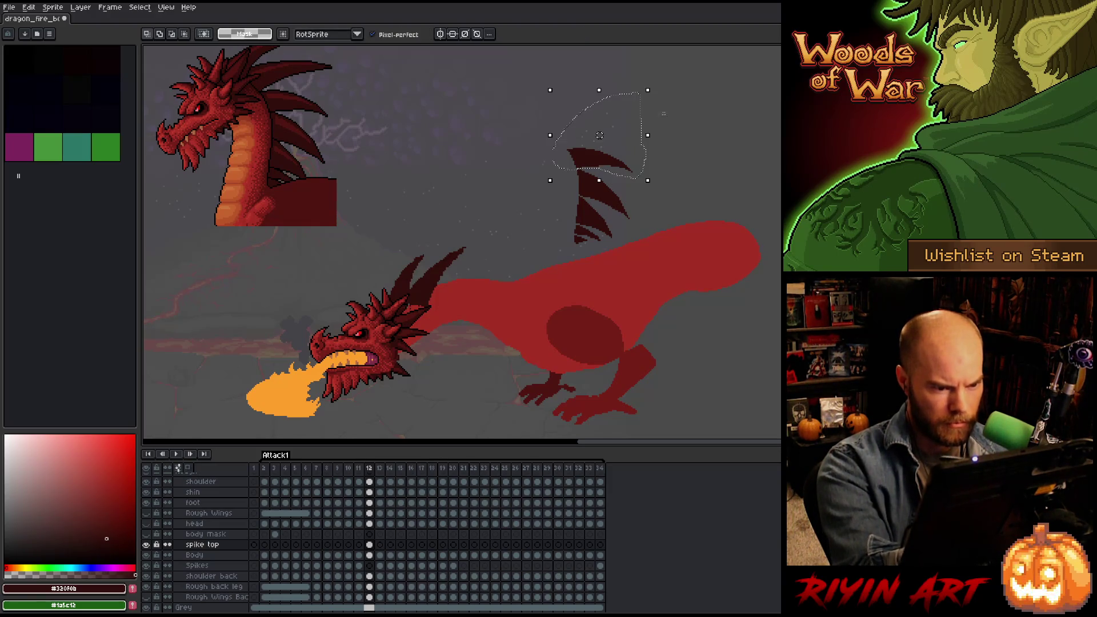
Move the upper spike onto the neck, rotate it about 48° and commit it.
{"action": "left_click_drag", "start_coordinate": [586, 164], "coordinate": [489, 303]}
{"action": "mouse_move", "coordinate": [554, 218]}
{"action": "left_mouse_down"}
{"action": "mouse_move", "coordinate": [561, 227]}
{"action": "mouse_move", "coordinate": [512, 206]}
{"action": "left_mouse_up"}
{"action": "left_click_drag", "start_coordinate": [518, 304], "coordinate": [462, 285]}
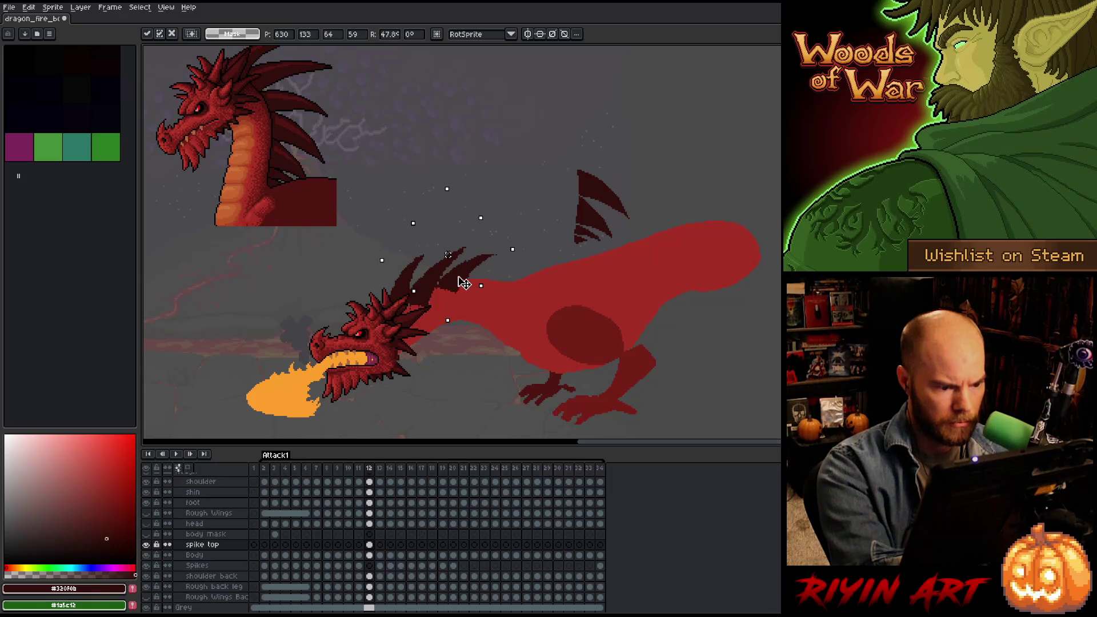
{"action": "left_click_drag", "start_coordinate": [458, 292], "coordinate": [466, 280]}
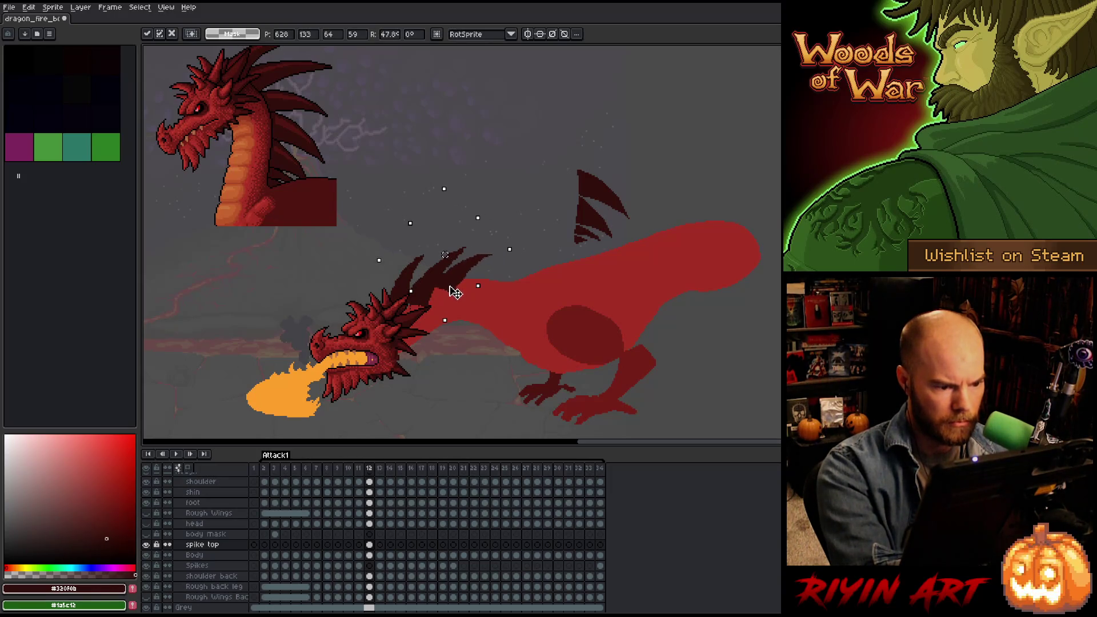
{"action": "key", "text": "Return"}
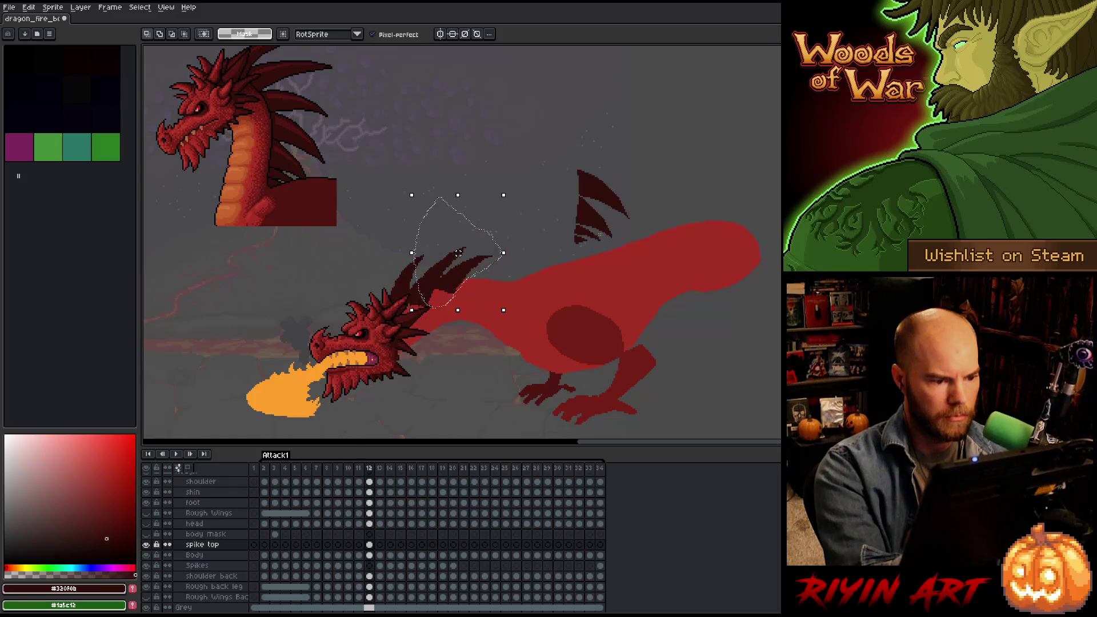
Lasso the lower neck spike, rotate and nudge it into place, then compare frames 11 and 12.
{"action": "left_click_drag", "start_coordinate": [458, 252], "coordinate": [599, 135]}
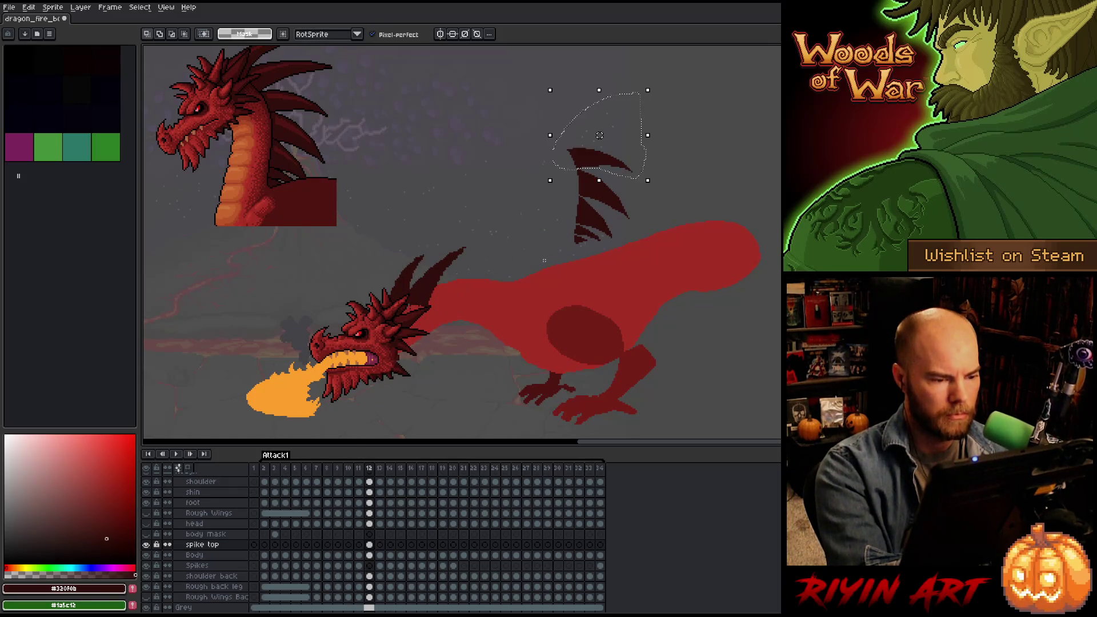
{"action": "mouse_move", "coordinate": [485, 227]}
{"action": "left_mouse_down"}
{"action": "mouse_move", "coordinate": [454, 280]}
{"action": "mouse_move", "coordinate": [407, 323]}
{"action": "mouse_move", "coordinate": [451, 208]}
{"action": "left_mouse_up"}
{"action": "left_click", "coordinate": [430, 295]}
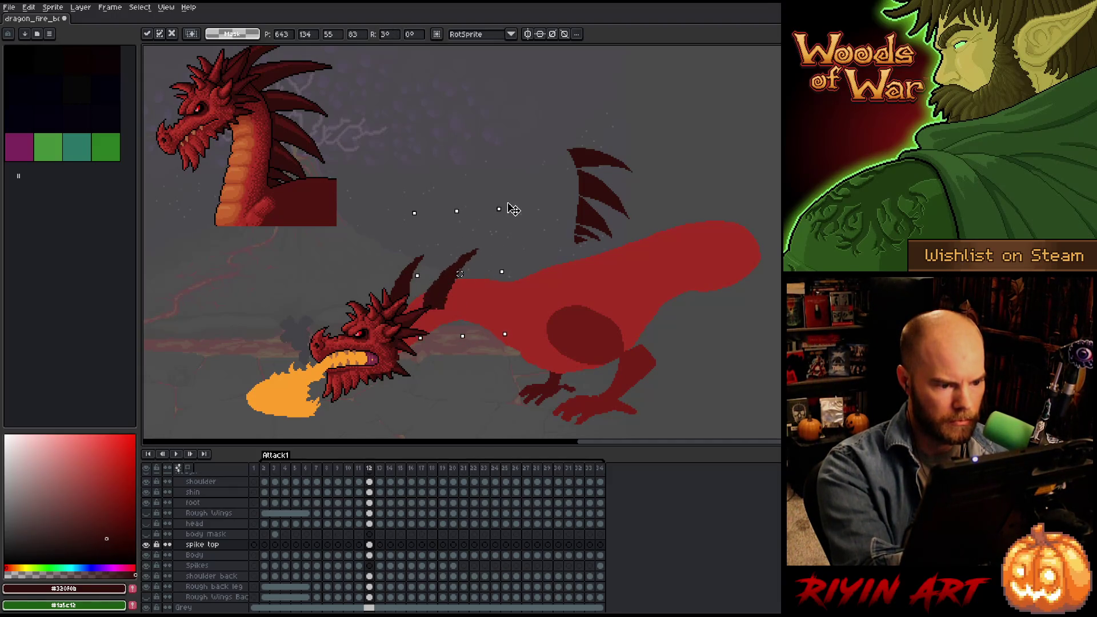
{"action": "left_click_drag", "start_coordinate": [513, 209], "coordinate": [508, 205]}
{"action": "left_click_drag", "start_coordinate": [443, 303], "coordinate": [426, 299]}
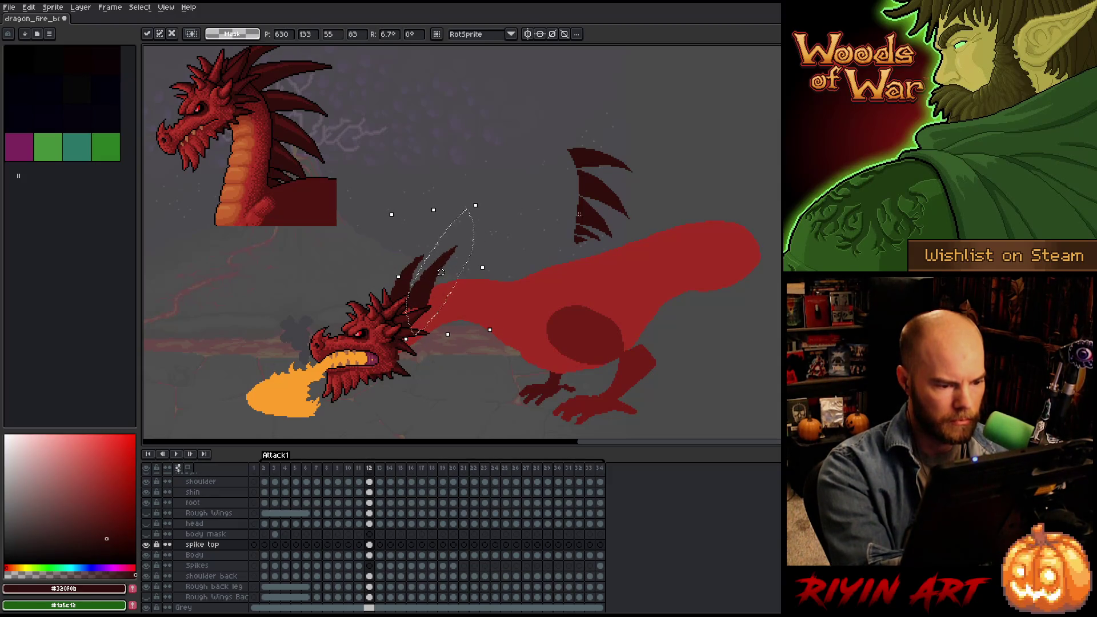
{"action": "key", "text": "Return"}
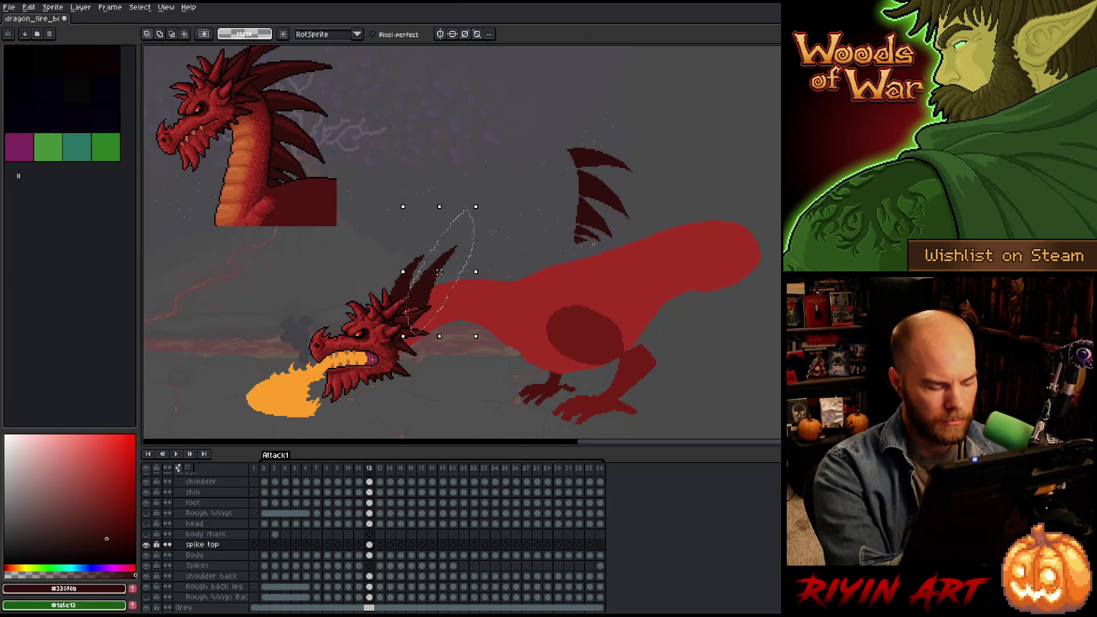
{"action": "left_click_drag", "start_coordinate": [432, 292], "coordinate": [427, 296]}
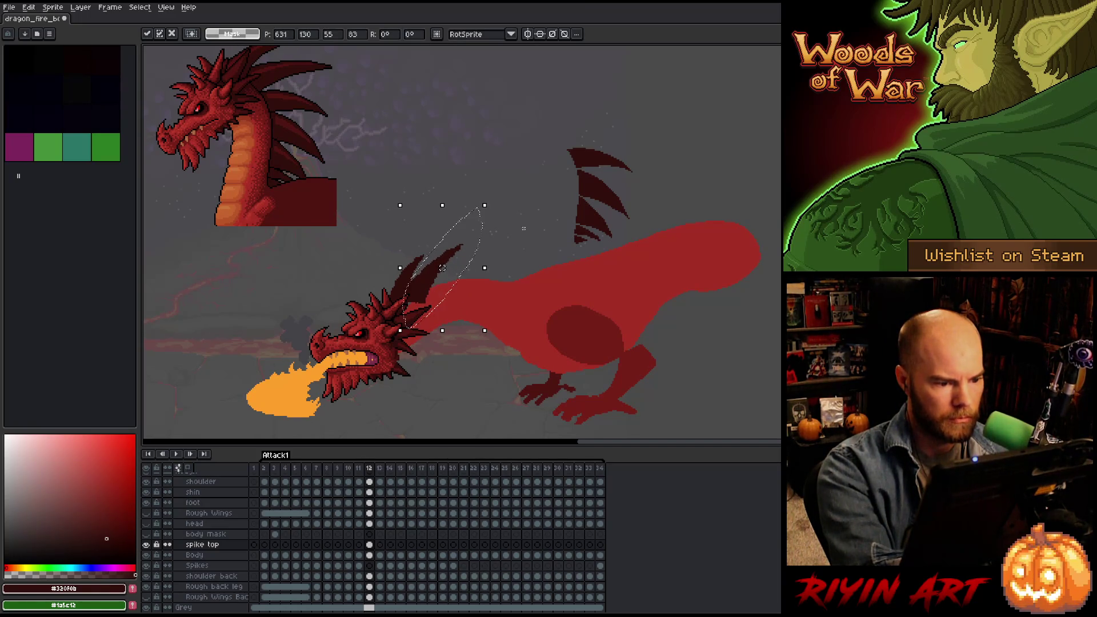
{"action": "key", "text": "Left"}
{"action": "key", "text": "Right"}
{"action": "key", "text": "Left"}
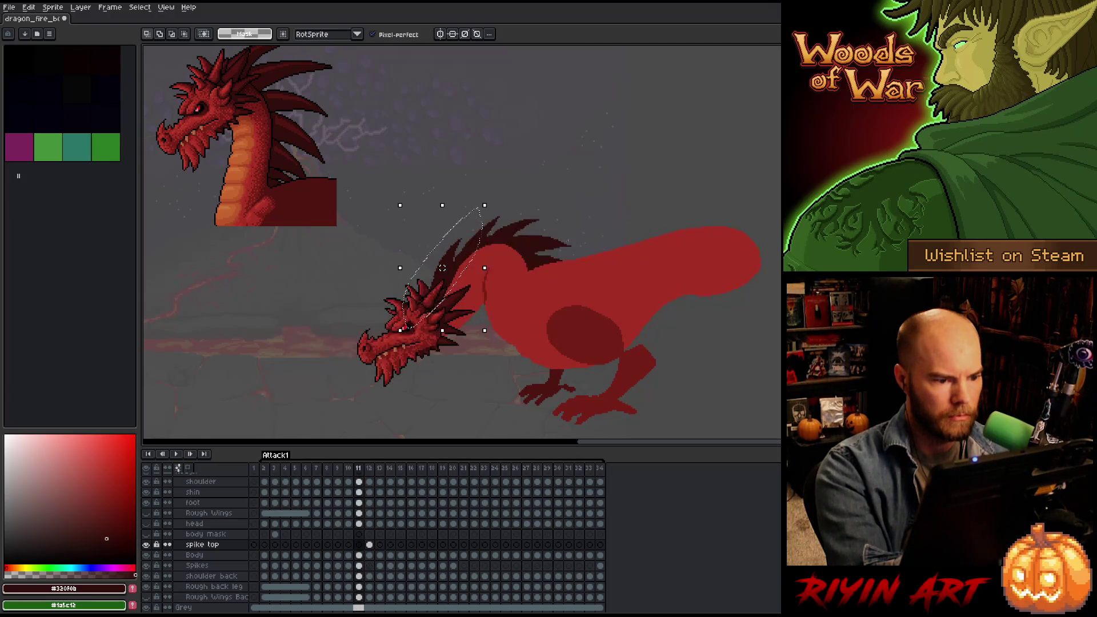
On frame 12, lasso the top-right spike, move it to the neck and rotate it about 51°.
{"action": "key", "text": "Right"}
{"action": "mouse_move", "coordinate": [641, 133]}
{"action": "left_mouse_down"}
{"action": "mouse_move", "coordinate": [645, 165]}
{"action": "mouse_move", "coordinate": [583, 170]}
{"action": "mouse_move", "coordinate": [572, 114]}
{"action": "mouse_move", "coordinate": [636, 130]}
{"action": "left_mouse_up"}
{"action": "left_click_drag", "start_coordinate": [588, 166], "coordinate": [466, 301]}
{"action": "left_click_drag", "start_coordinate": [539, 232], "coordinate": [489, 220]}
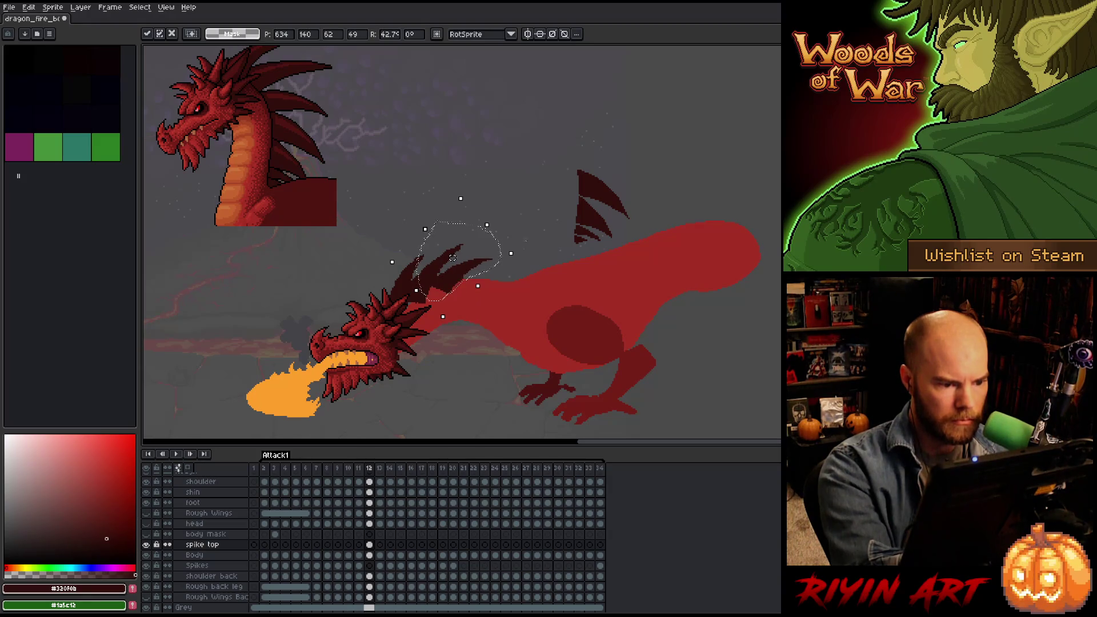
{"action": "left_click_drag", "start_coordinate": [520, 257], "coordinate": [528, 254]}
Fine-tune and commit that spike, then drag the upper spike piece down onto the body.
{"action": "left_click_drag", "start_coordinate": [459, 286], "coordinate": [454, 284]}
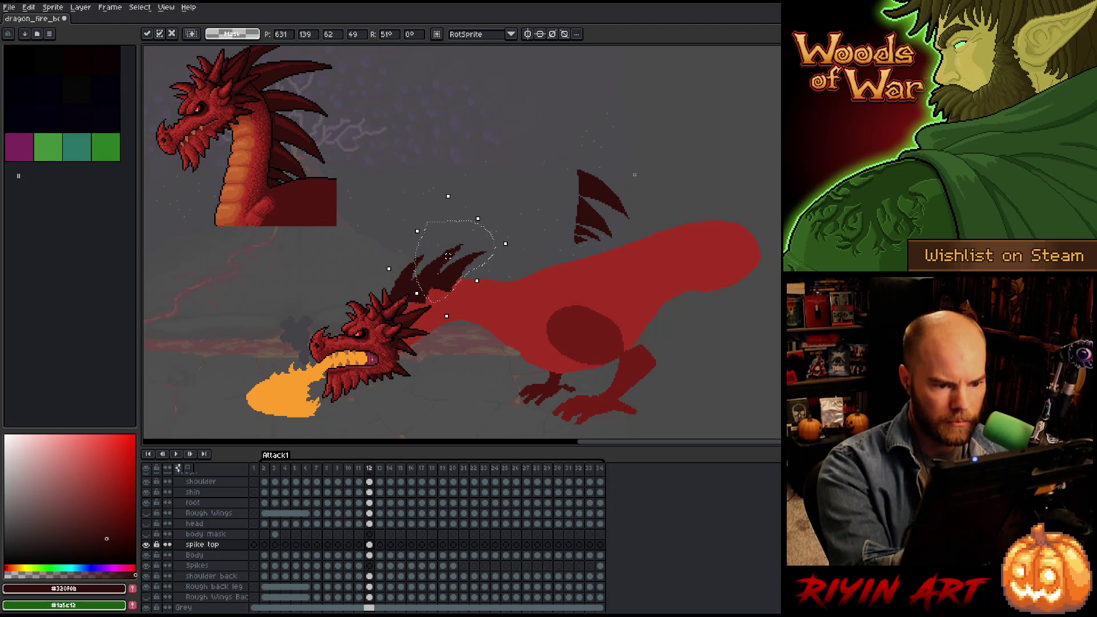
{"action": "left_click", "coordinate": [636, 203]}
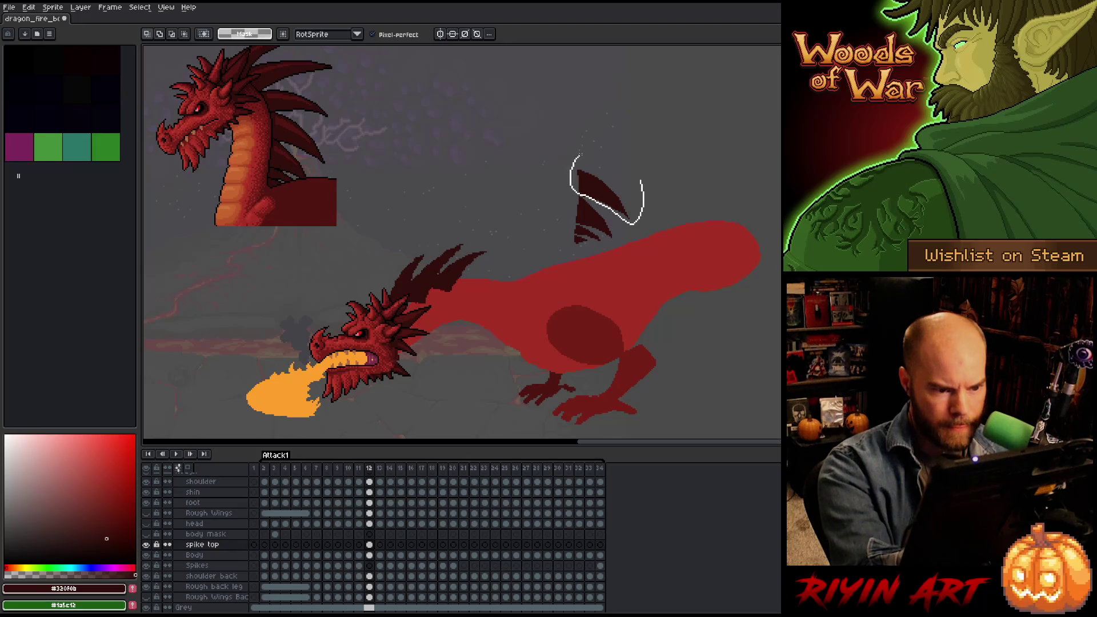
{"action": "left_click_drag", "start_coordinate": [641, 180], "coordinate": [578, 155]}
{"action": "mouse_move", "coordinate": [608, 204]}
{"action": "left_mouse_down"}
{"action": "mouse_move", "coordinate": [506, 197]}
{"action": "mouse_move", "coordinate": [517, 315]}
{"action": "left_mouse_up"}
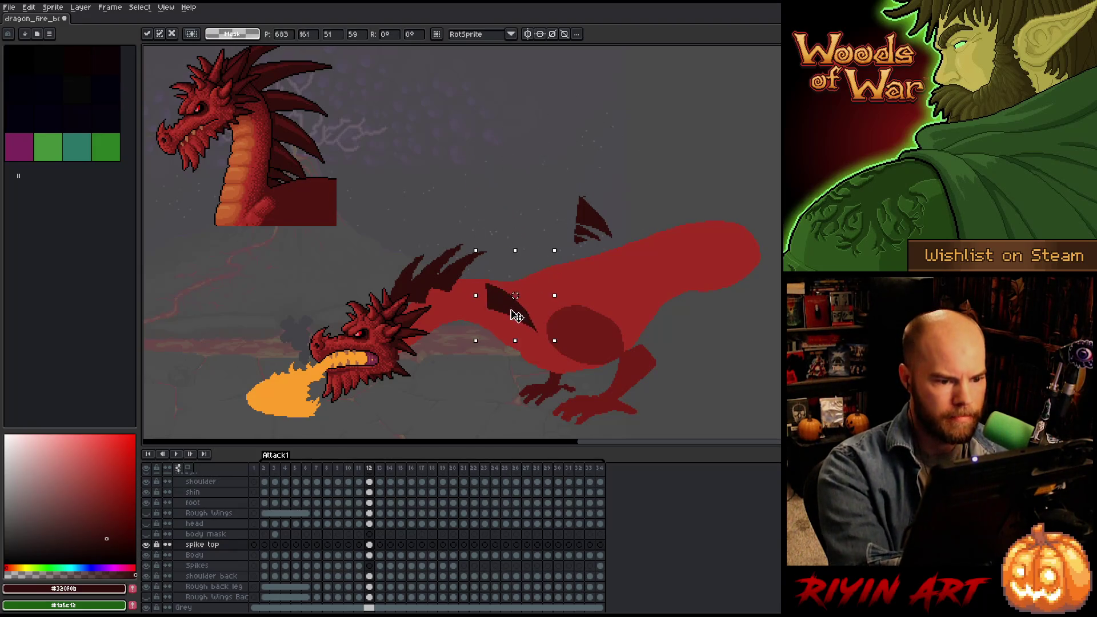
Undo the misplaced move, reselect the spike and rotate it about 72° into the neck crest.
{"action": "key", "text": "Escape"}
{"action": "mouse_move", "coordinate": [582, 119]}
{"action": "left_mouse_down"}
{"action": "mouse_move", "coordinate": [587, 198]}
{"action": "mouse_move", "coordinate": [594, 188]}
{"action": "mouse_move", "coordinate": [505, 312]}
{"action": "left_mouse_up"}
{"action": "mouse_move", "coordinate": [563, 352]}
{"action": "left_mouse_down"}
{"action": "mouse_move", "coordinate": [568, 252]}
{"action": "mouse_move", "coordinate": [571, 263]}
{"action": "mouse_move", "coordinate": [517, 307]}
{"action": "mouse_move", "coordinate": [480, 282]}
{"action": "left_mouse_up"}
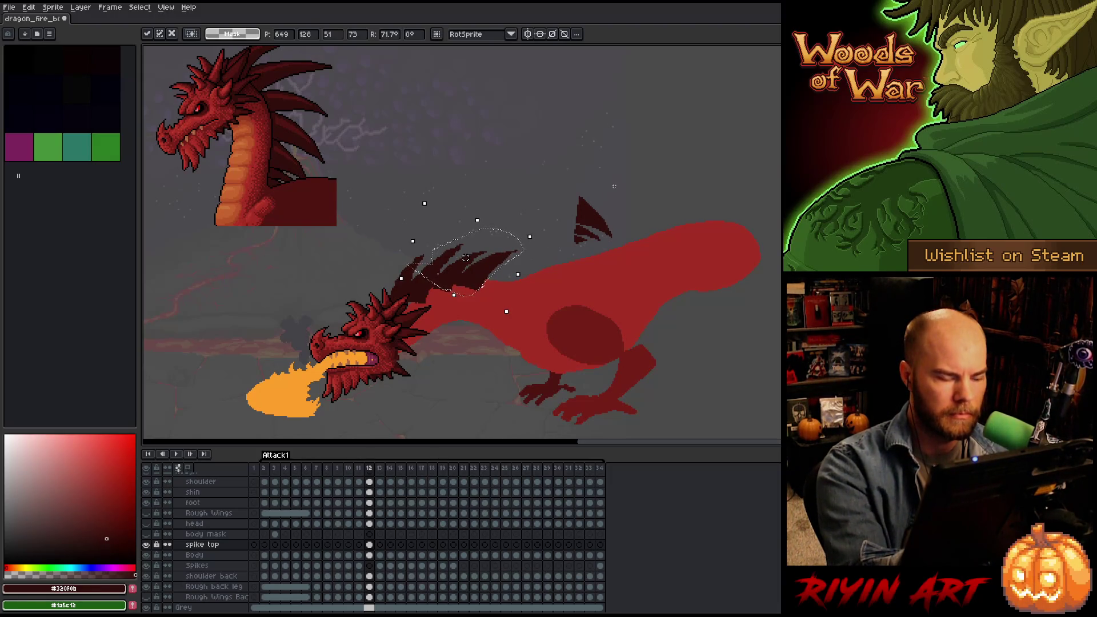
{"action": "mouse_move", "coordinate": [598, 169]}
{"action": "left_mouse_down"}
{"action": "mouse_move", "coordinate": [619, 231]}
{"action": "mouse_move", "coordinate": [531, 325]}
{"action": "mouse_move", "coordinate": [557, 312]}
{"action": "mouse_move", "coordinate": [553, 291]}
{"action": "left_mouse_up"}
Magic-wand the upper-right fin, rotate it onto the dorsal spikes and commit it.
{"action": "key", "text": "w"}
{"action": "left_click", "coordinate": [594, 217]}
{"action": "left_click_drag", "start_coordinate": [522, 329], "coordinate": [510, 287]}
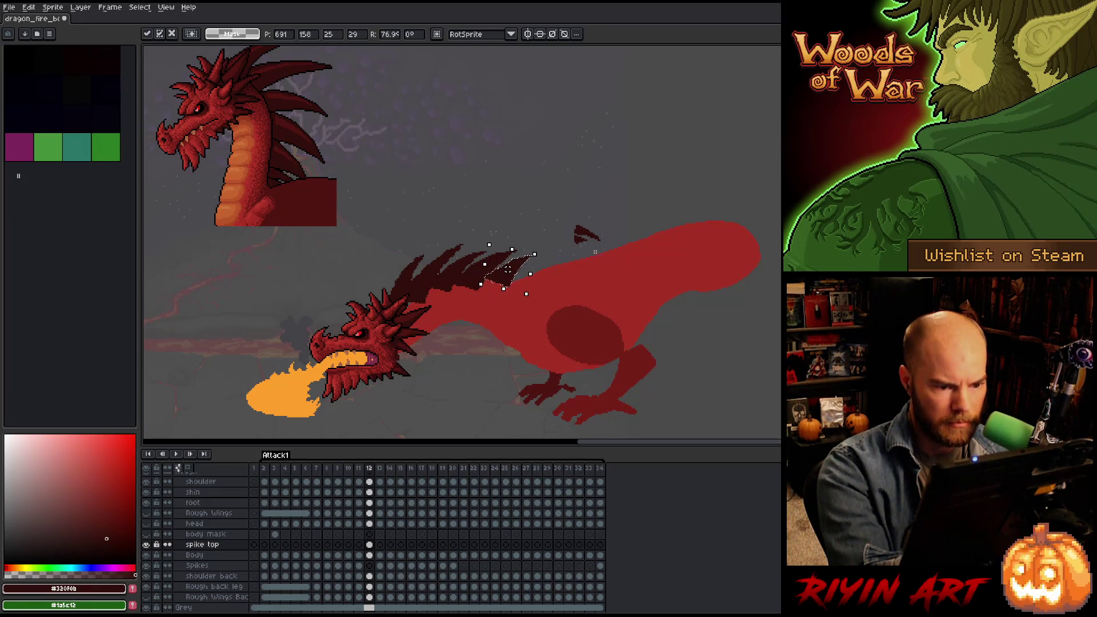
{"action": "key", "text": "Return"}
{"action": "key", "text": "w"}
{"action": "left_click", "coordinate": [586, 233]}
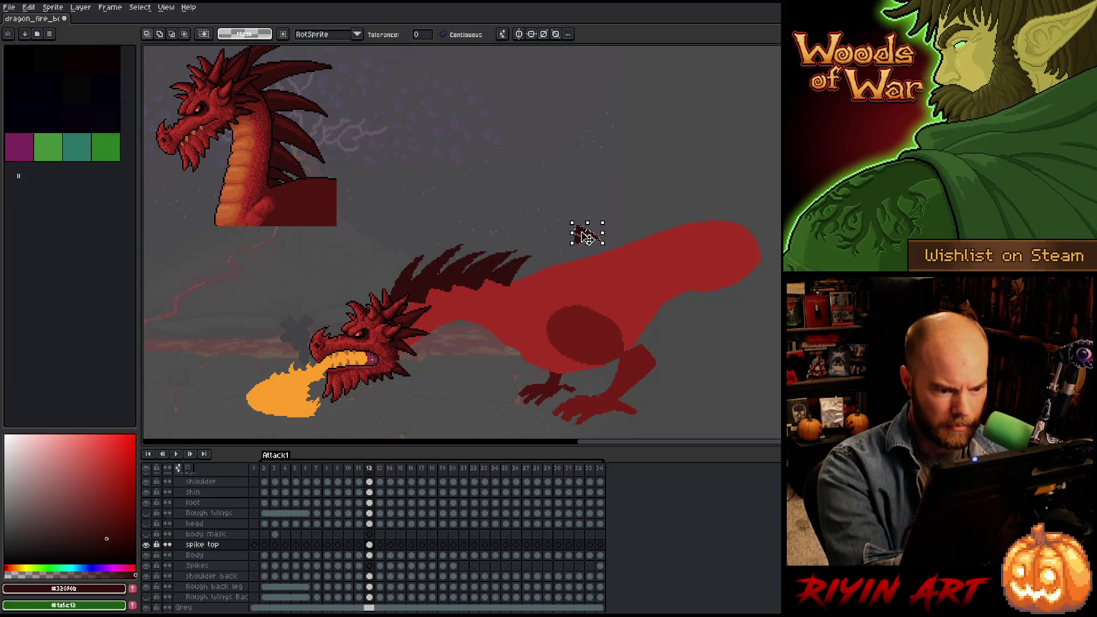
Move the wand-selected fin down and rotate it into the spike row.
{"action": "left_click_drag", "start_coordinate": [585, 233], "coordinate": [545, 306]}
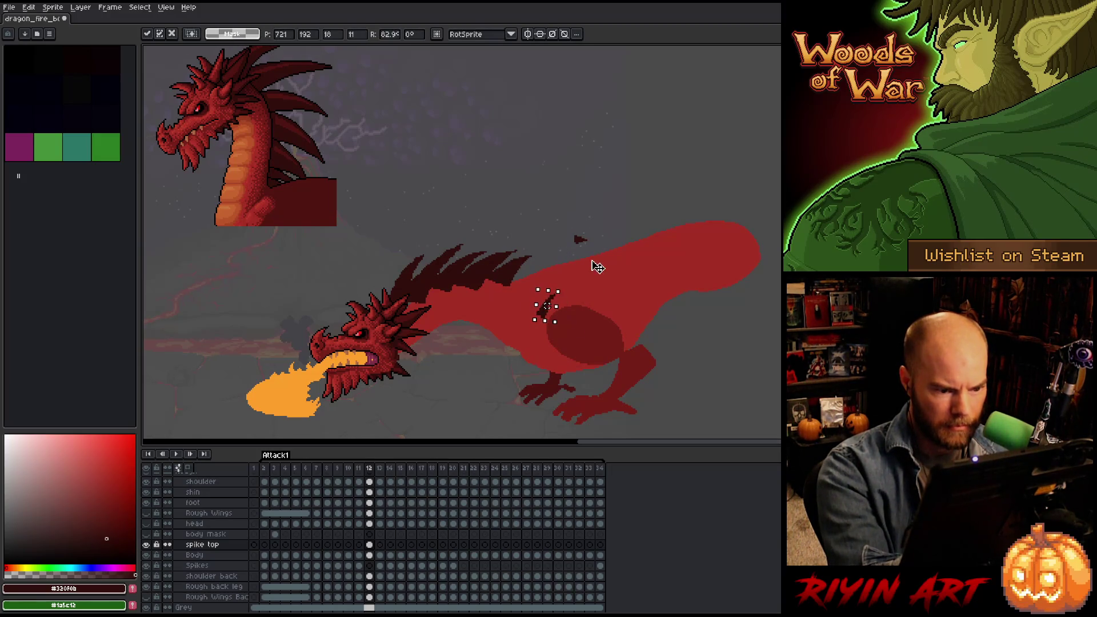
{"action": "left_click_drag", "start_coordinate": [597, 267], "coordinate": [592, 282]}
{"action": "left_click_drag", "start_coordinate": [545, 318], "coordinate": [523, 287]}
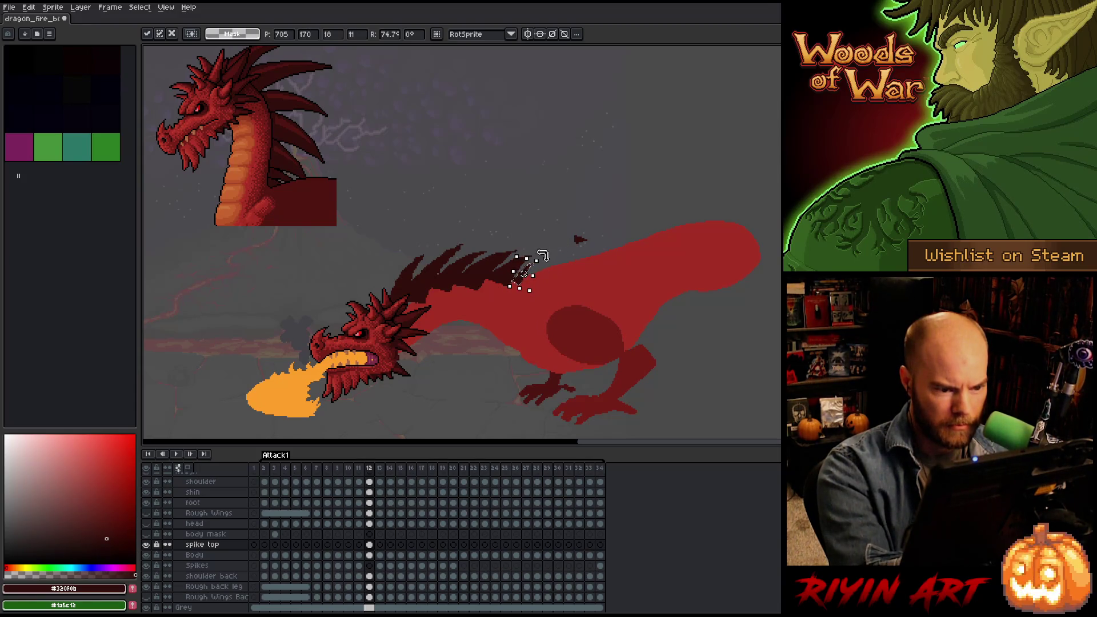
{"action": "left_click_drag", "start_coordinate": [543, 257], "coordinate": [550, 263]}
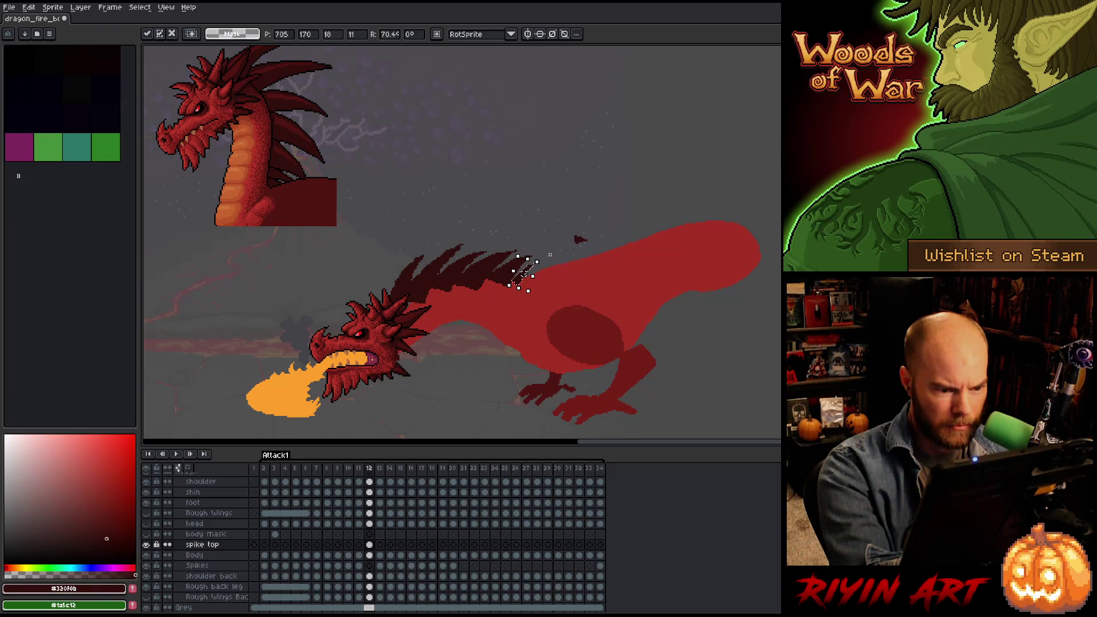
Lasso the last small red fin, rotate it about 77° and set it toward the mane.
{"action": "left_click_drag", "start_coordinate": [598, 229], "coordinate": [591, 269]}
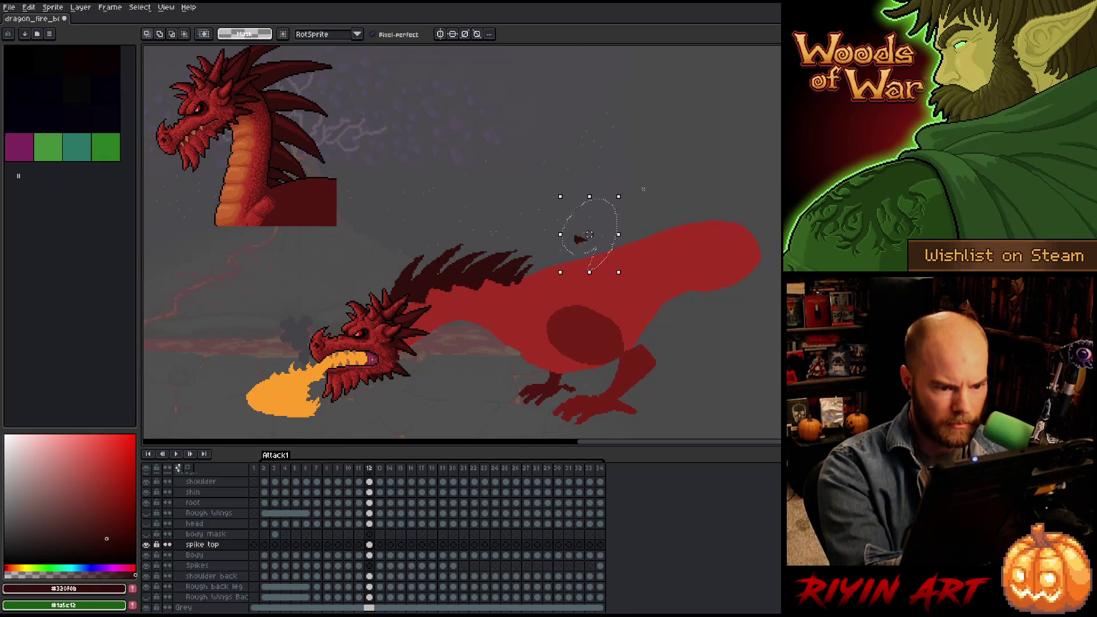
{"action": "mouse_move", "coordinate": [632, 200]}
{"action": "left_mouse_down"}
{"action": "mouse_move", "coordinate": [588, 169]}
{"action": "mouse_move", "coordinate": [560, 195]}
{"action": "left_mouse_up"}
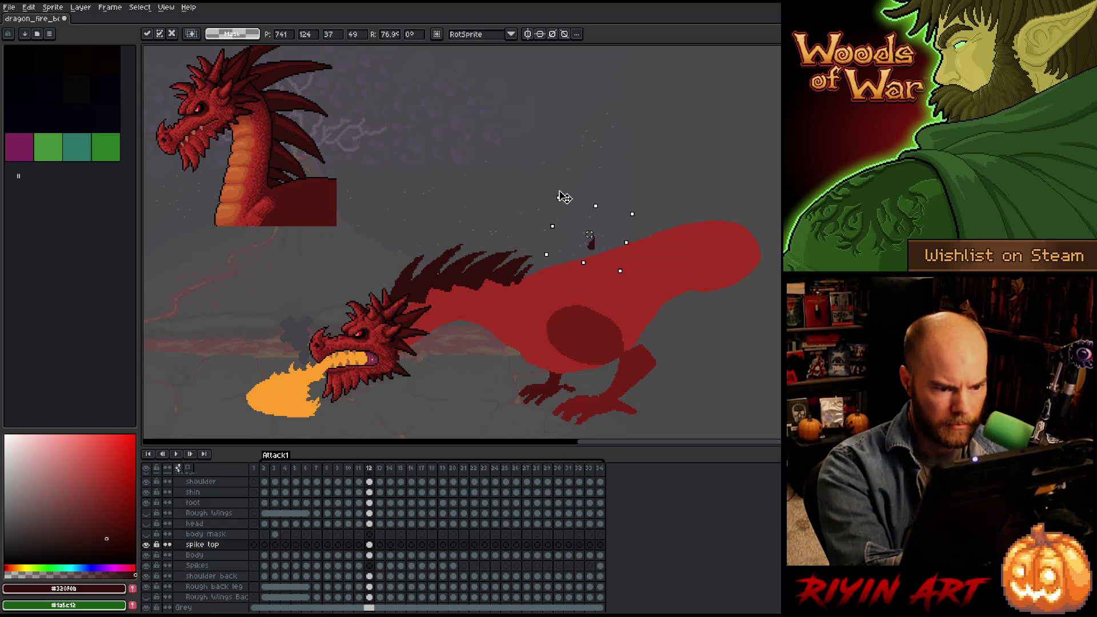
{"action": "left_click_drag", "start_coordinate": [605, 245], "coordinate": [540, 274]}
{"action": "left_click", "coordinate": [587, 232]}
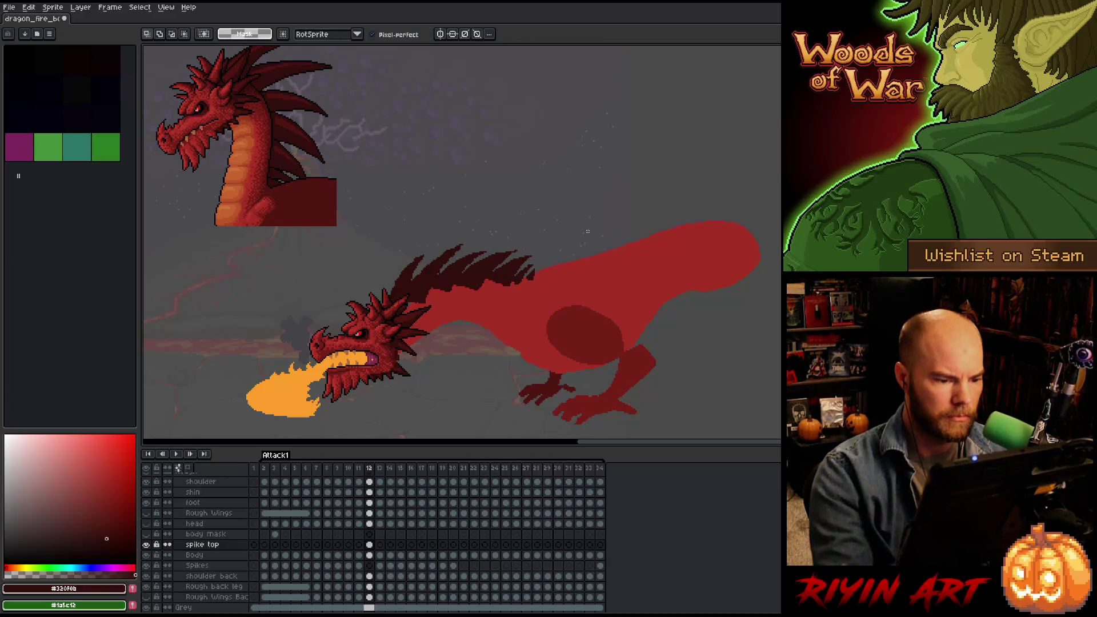
Flip back and forth around frame 12 to review the spike placement.
{"action": "key", "text": "Right"}
{"action": "key", "text": "Left"}
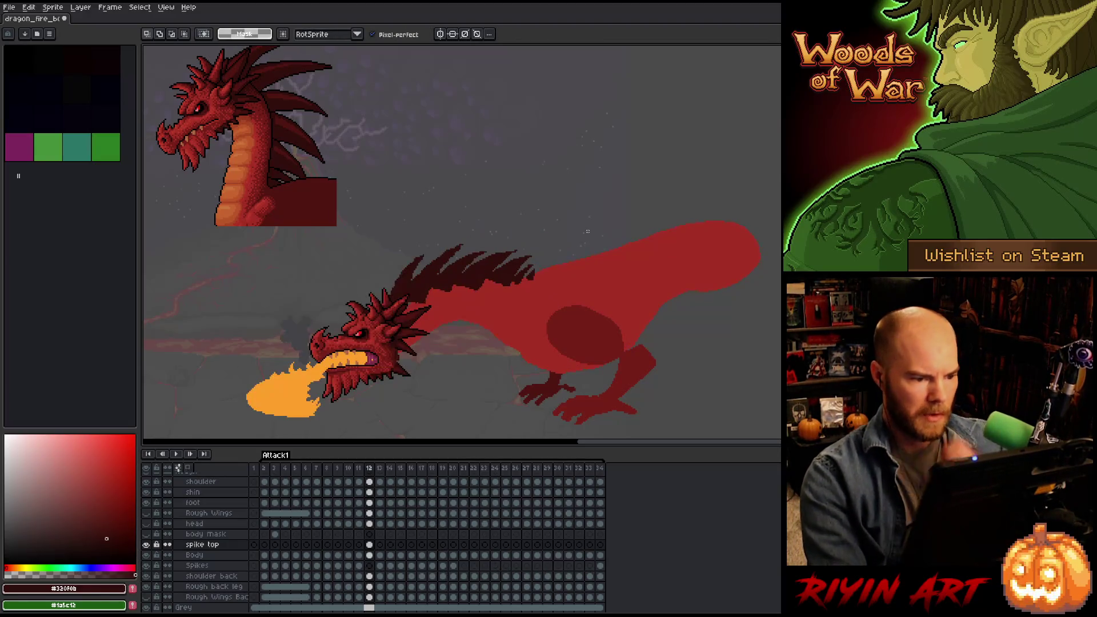
{"action": "key", "text": "Right"}
{"action": "key", "text": "Left"}
{"action": "key", "text": "Right"}
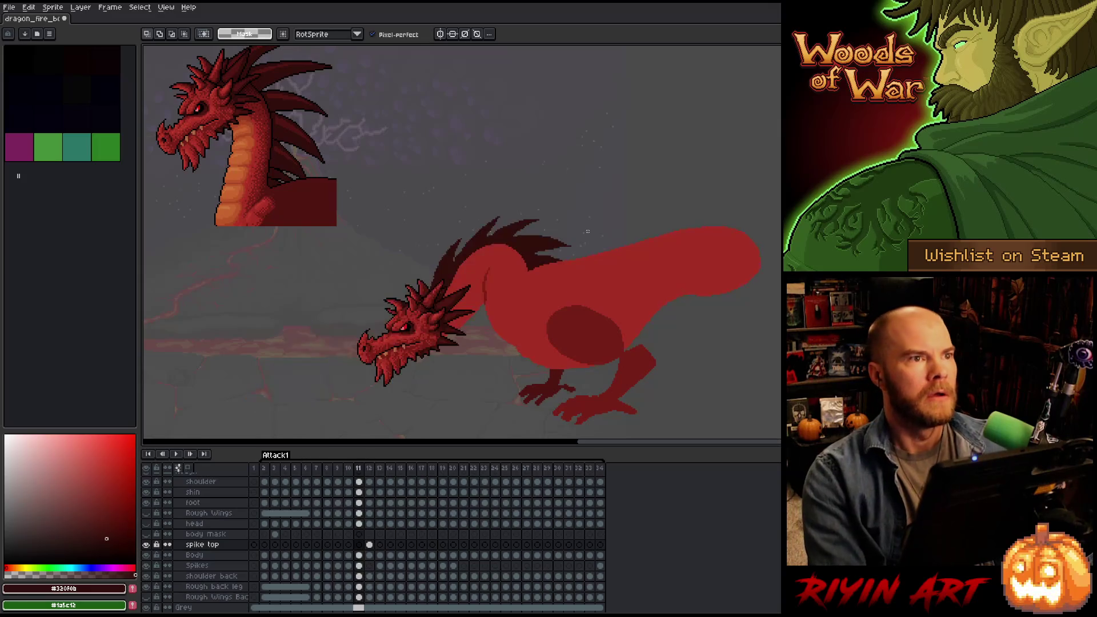
{"action": "key", "text": "Left"}
{"action": "key", "text": "Right"}
{"action": "key", "text": "Left"}
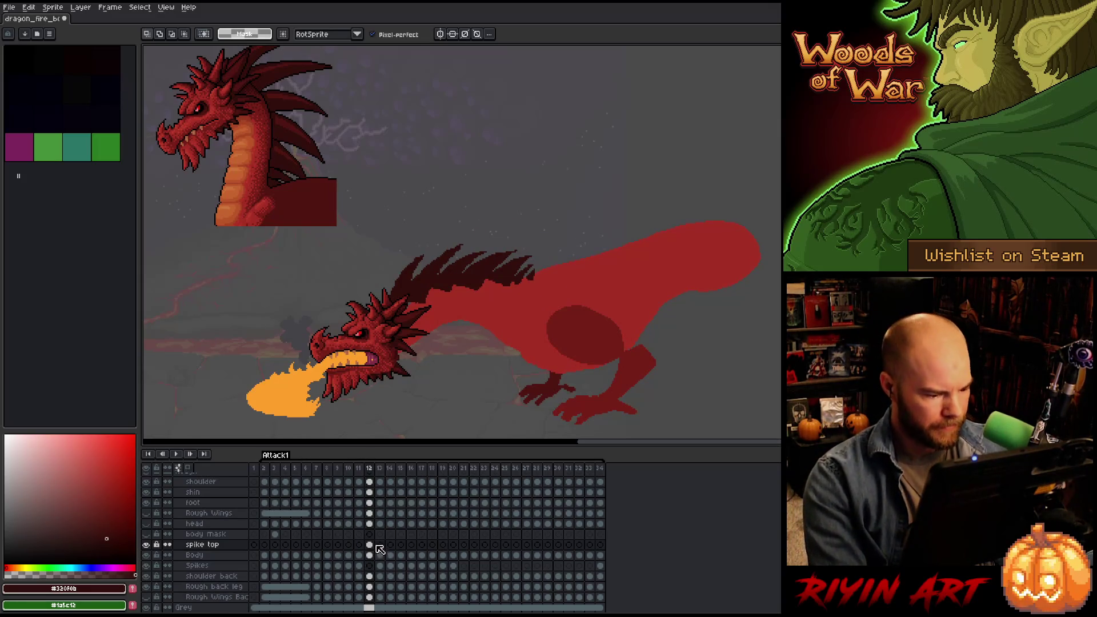
Select the spike top and Spikes layer cels in frame 12, comparing against frames 10 and 11.
{"action": "left_click", "coordinate": [371, 545]}
{"action": "left_click", "coordinate": [372, 565]}
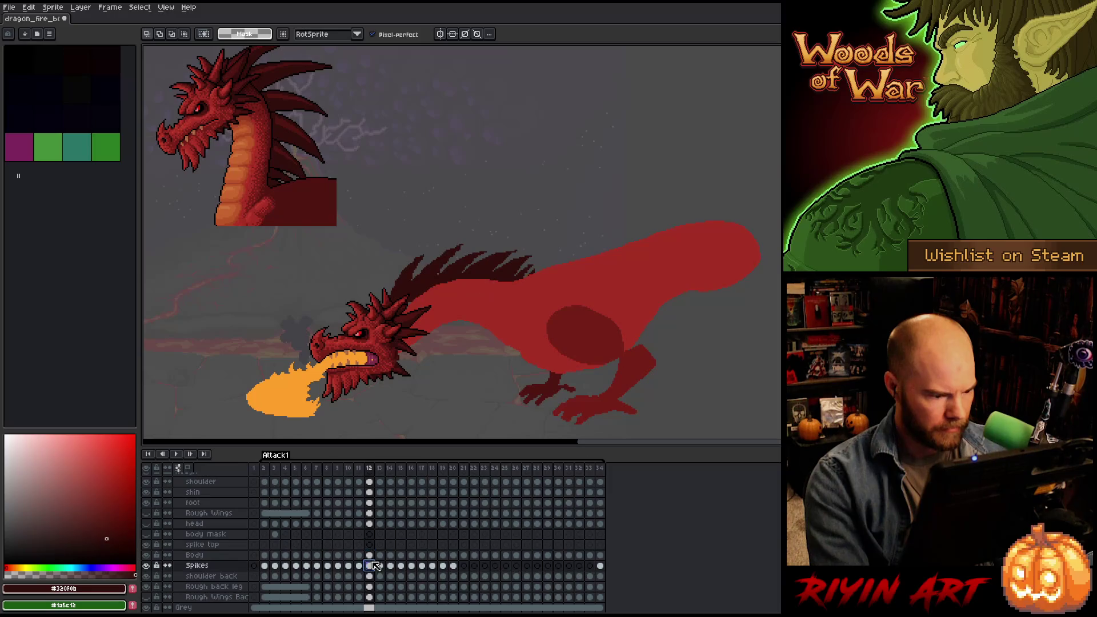
{"action": "key", "text": "Left"}
{"action": "key", "text": "Right"}
{"action": "key", "text": "Left"}
{"action": "key", "text": "Left"}
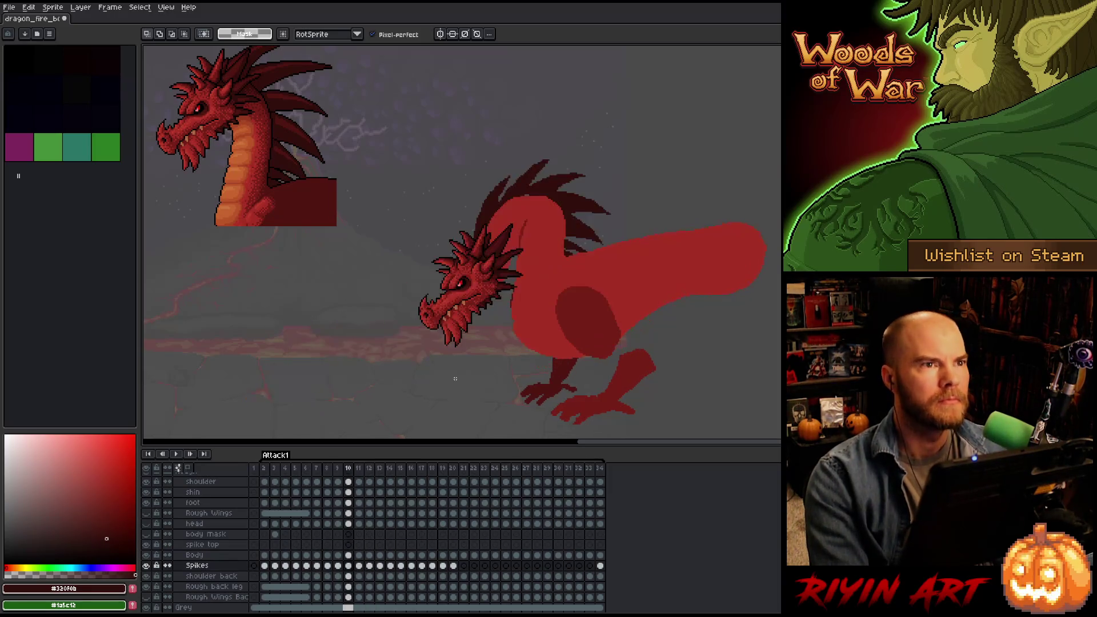
{"action": "key", "text": "Right"}
{"action": "key", "text": "Right"}
{"action": "key", "text": "Left"}
{"action": "key", "text": "Right"}
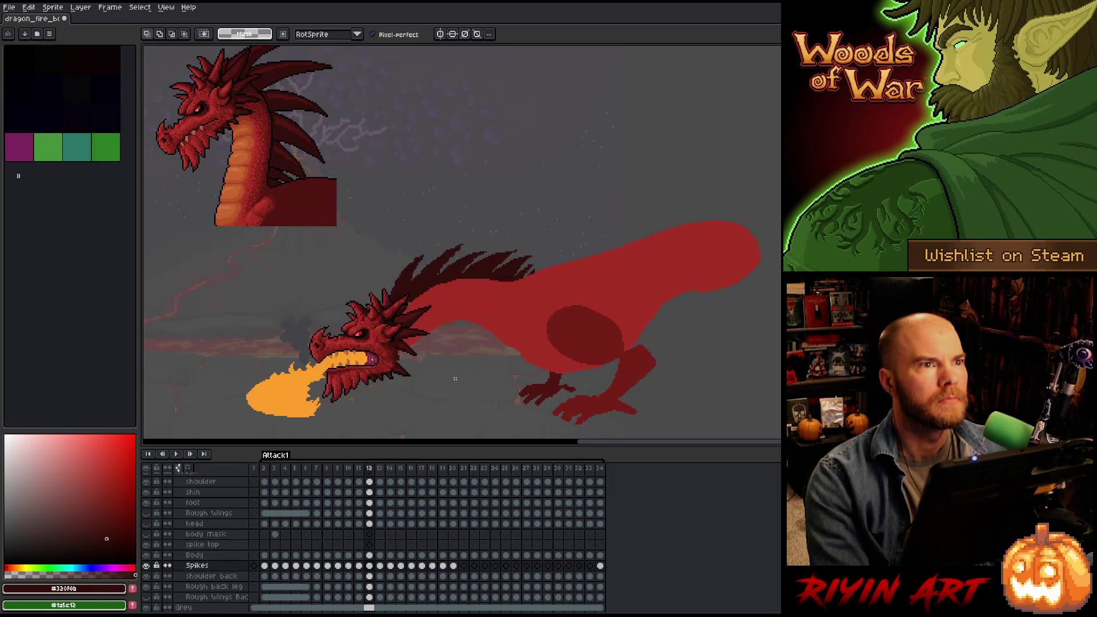
Compare frame 12 with the raised-head frame 10, then select the spike top cel in frame 13.
{"action": "key", "text": "Left"}
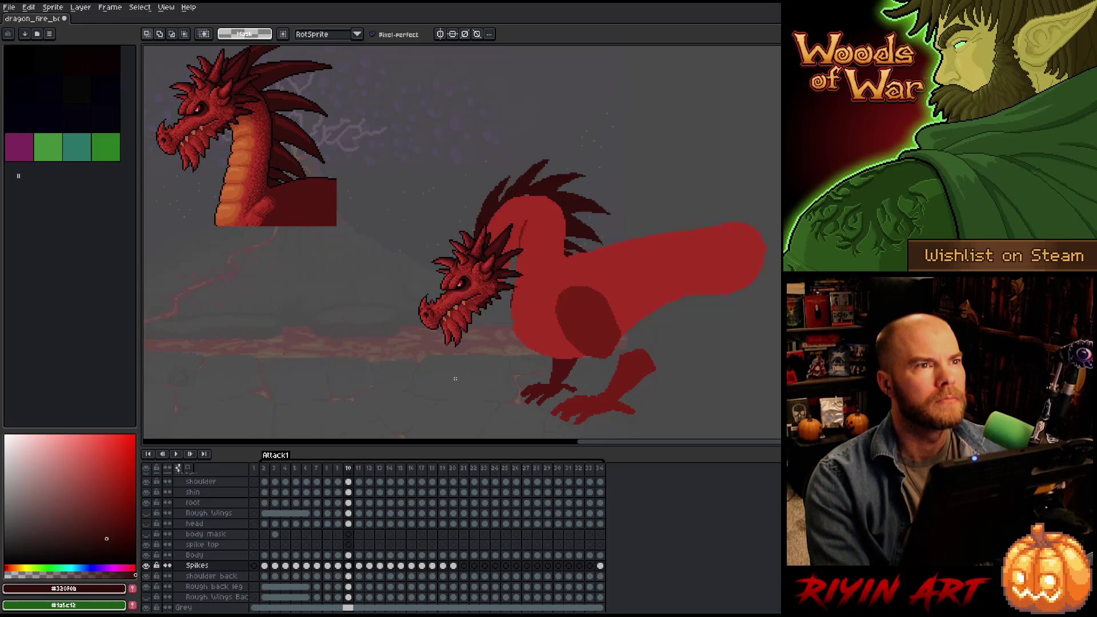
{"action": "key", "text": "Left"}
{"action": "key", "text": "Right"}
{"action": "key", "text": "Right"}
{"action": "key", "text": "Right"}
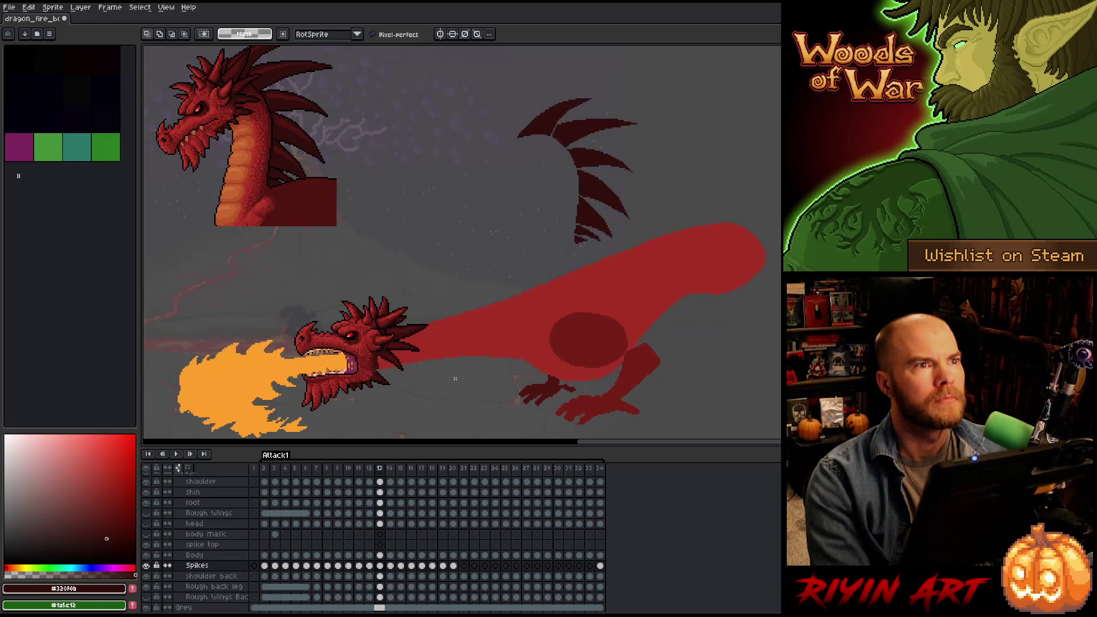
{"action": "key", "text": "Left"}
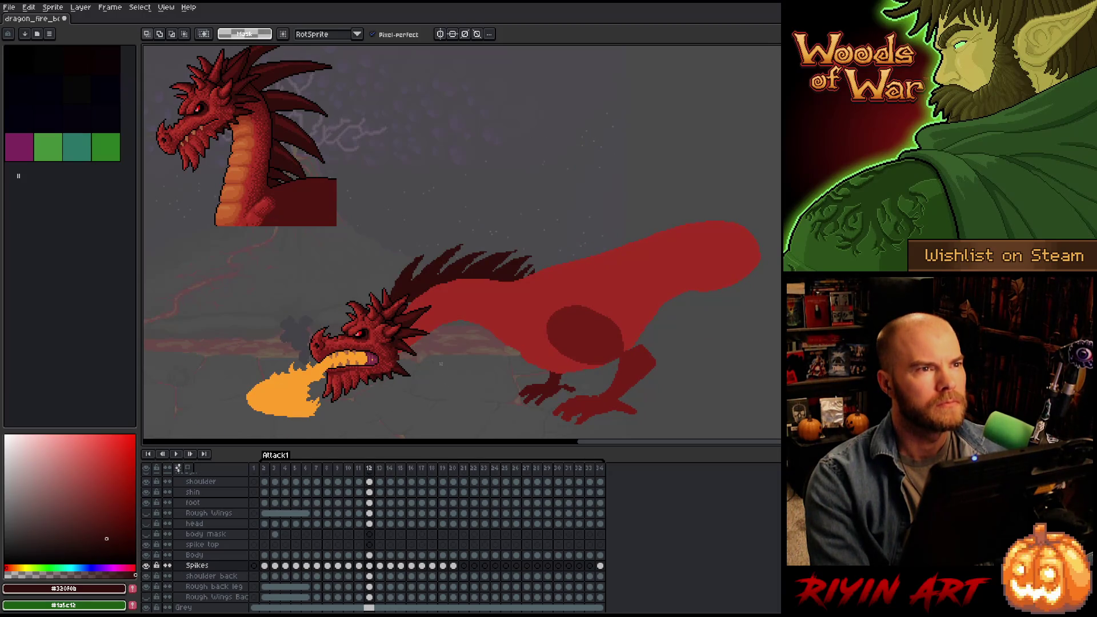
{"action": "key", "text": "Left"}
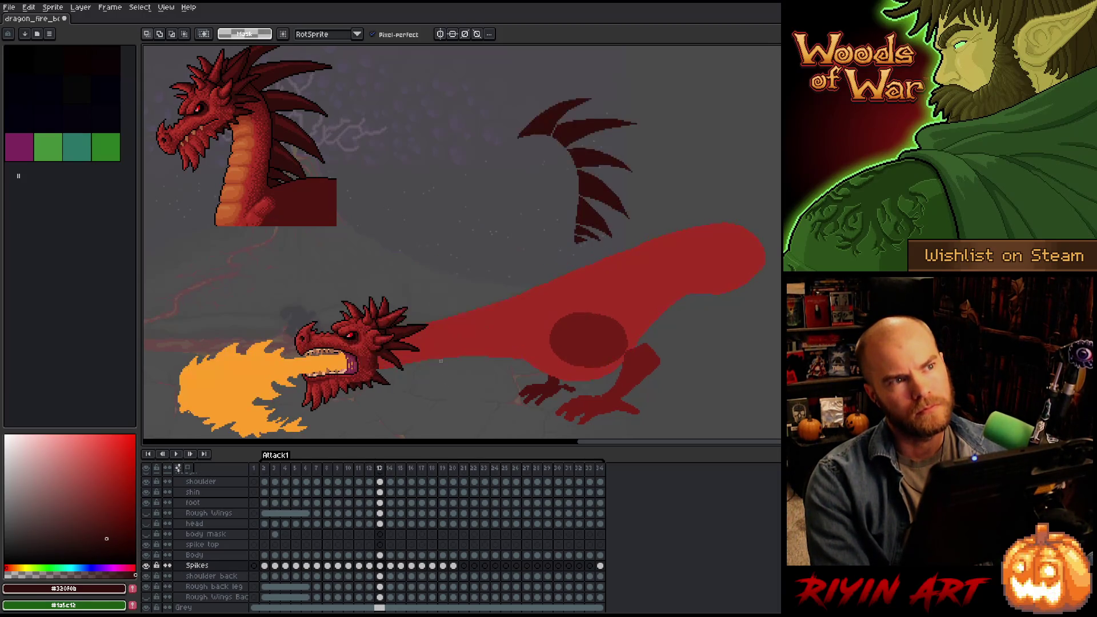
{"action": "key", "text": "Right"}
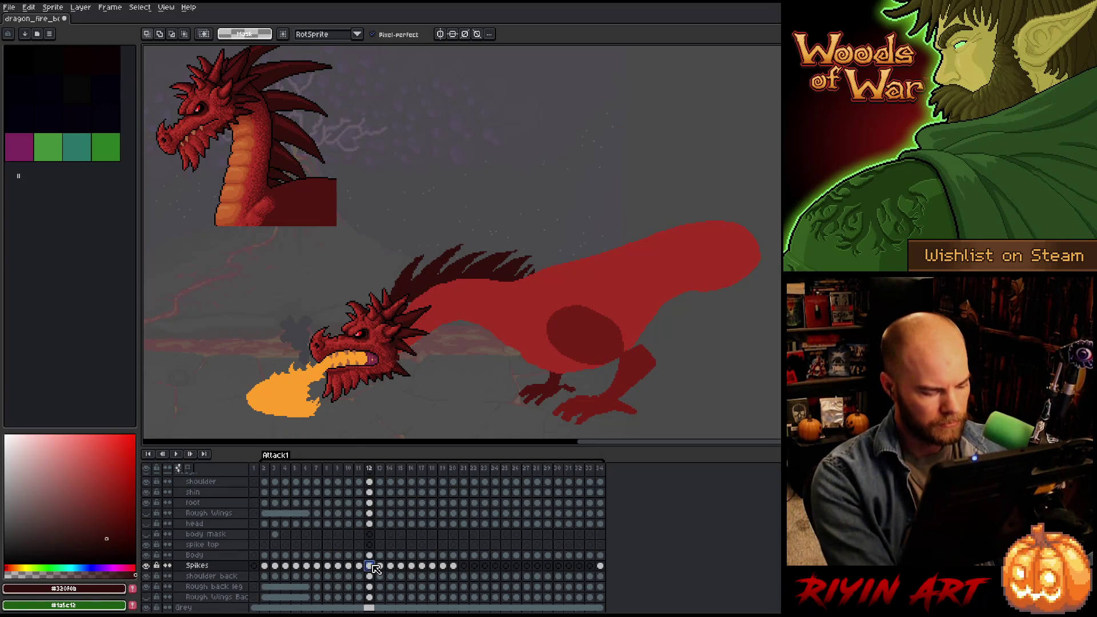
{"action": "left_click", "coordinate": [381, 544]}
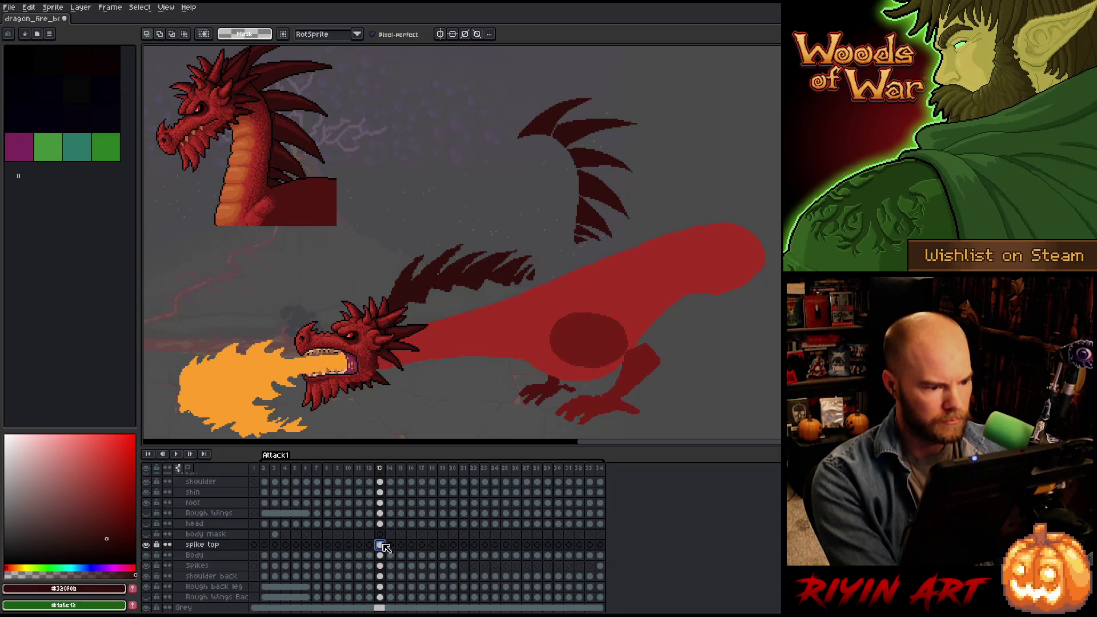
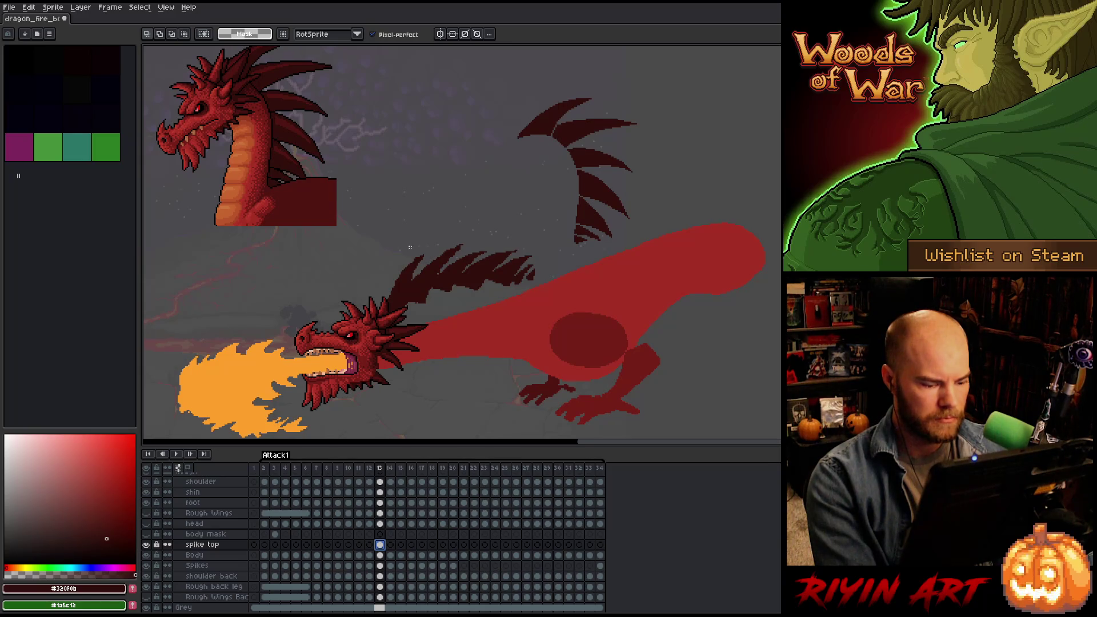
Compare with the previous frame, then move the spike cluster up beside the upper dragon on frame 13.
{"action": "key", "text": "comma"}
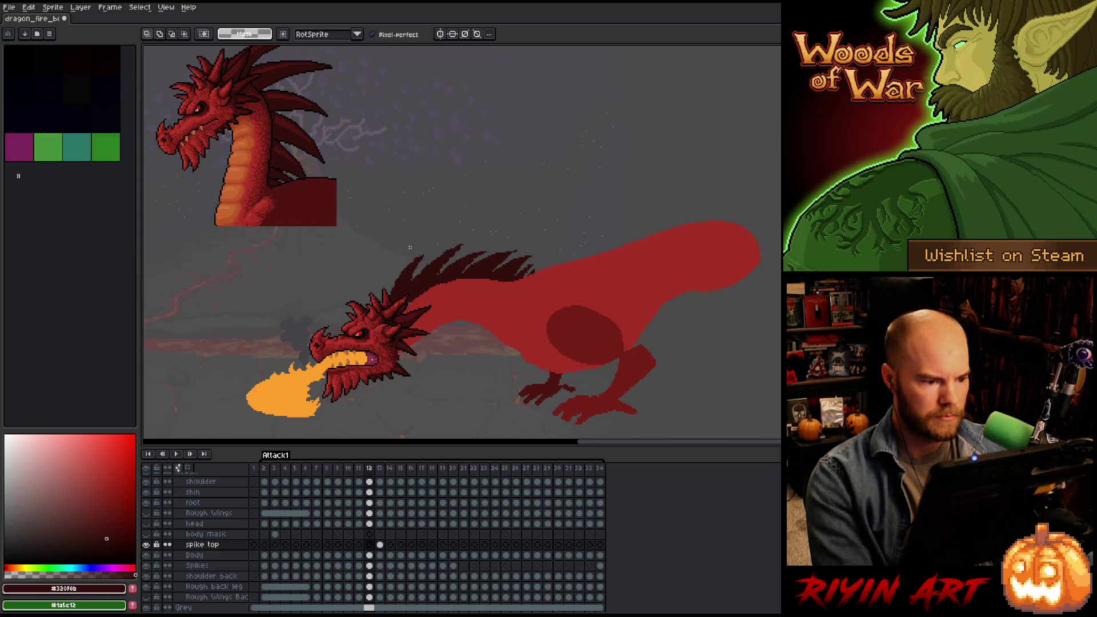
{"action": "key", "text": "period"}
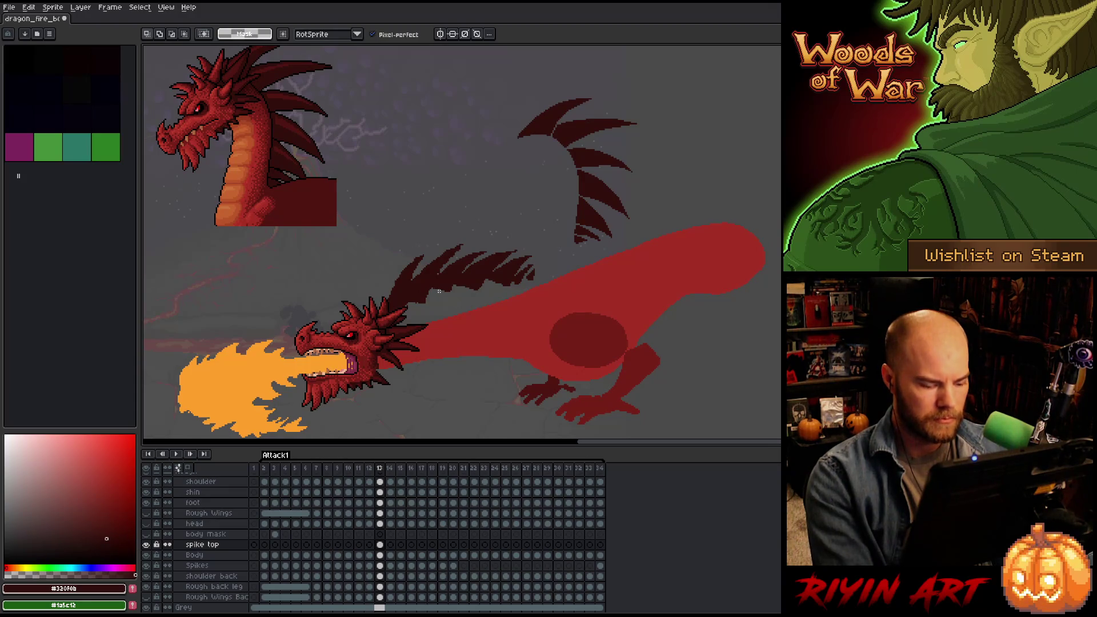
{"action": "key", "text": "v"}
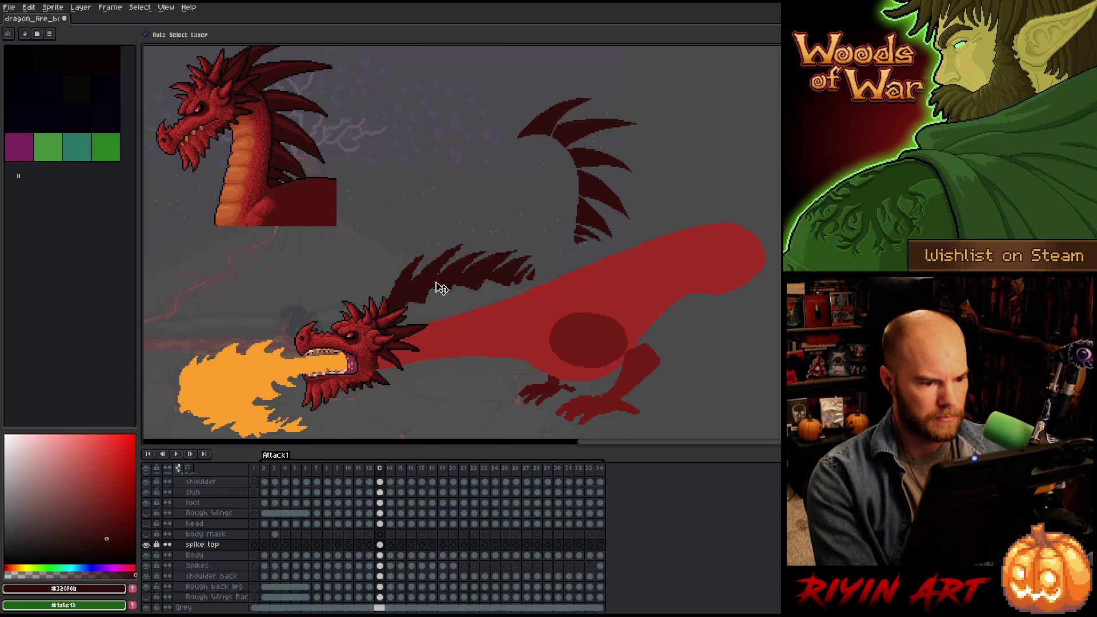
{"action": "mouse_move", "coordinate": [442, 288]}
{"action": "left_mouse_down"}
{"action": "mouse_move", "coordinate": [345, 139]}
{"action": "mouse_move", "coordinate": [396, 132]}
{"action": "left_mouse_up"}
Cut the spike column from the Spikes layer and paste it onto spike top, shifted right and down toward the tail.
{"action": "left_click", "coordinate": [384, 564]}
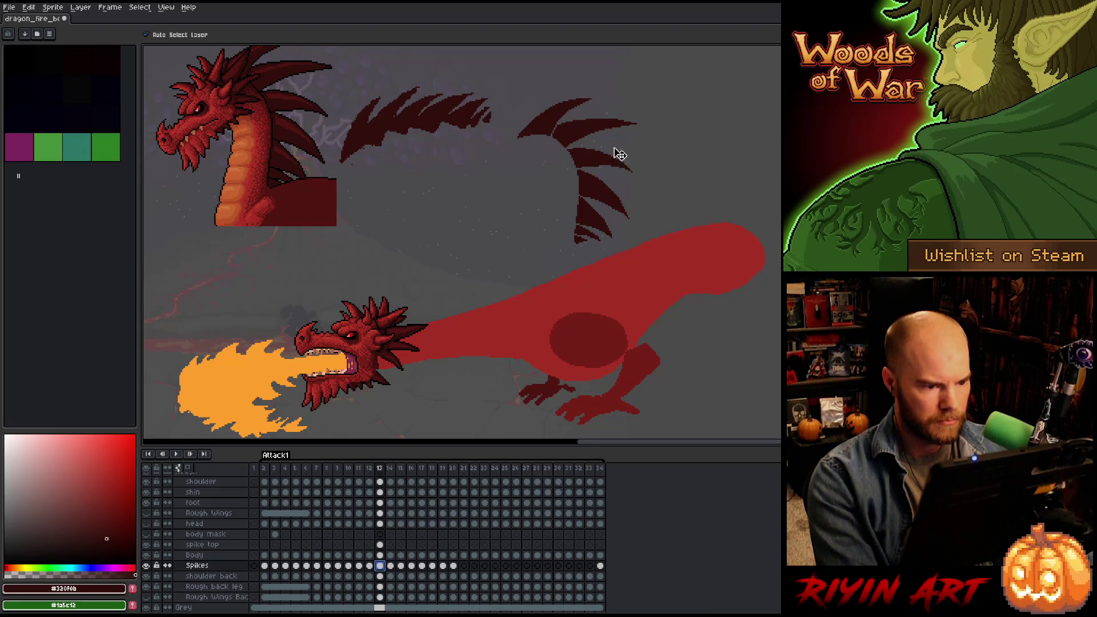
{"action": "key", "text": "m"}
{"action": "mouse_move", "coordinate": [762, 298]}
{"action": "left_mouse_down"}
{"action": "mouse_move", "coordinate": [717, 285]}
{"action": "mouse_move", "coordinate": [459, 79]}
{"action": "left_mouse_up"}
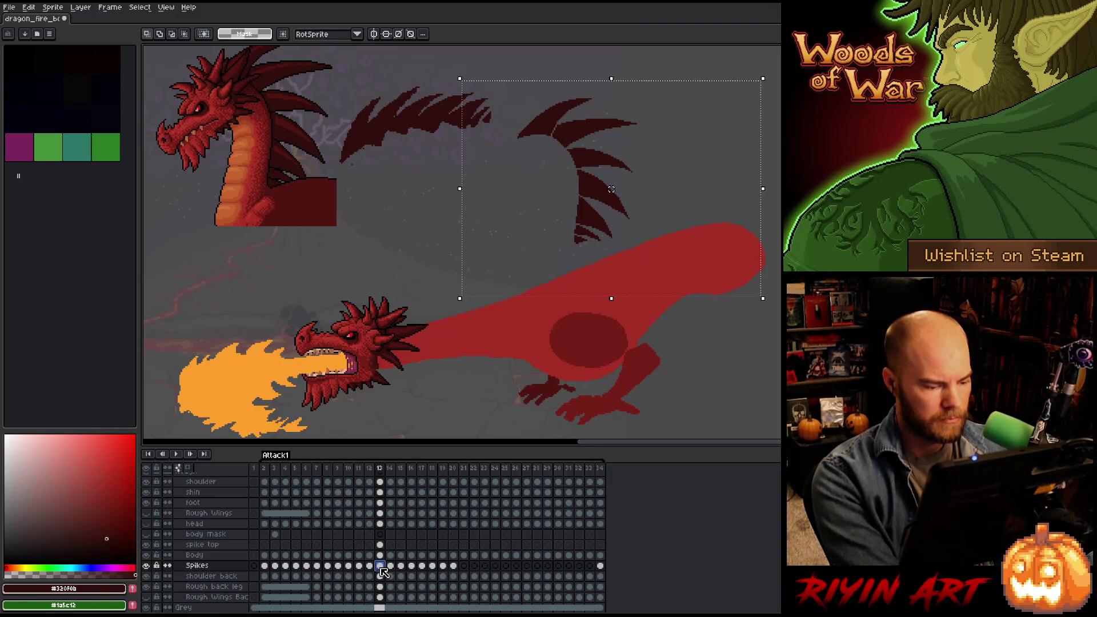
{"action": "key", "text": "ctrl+x"}
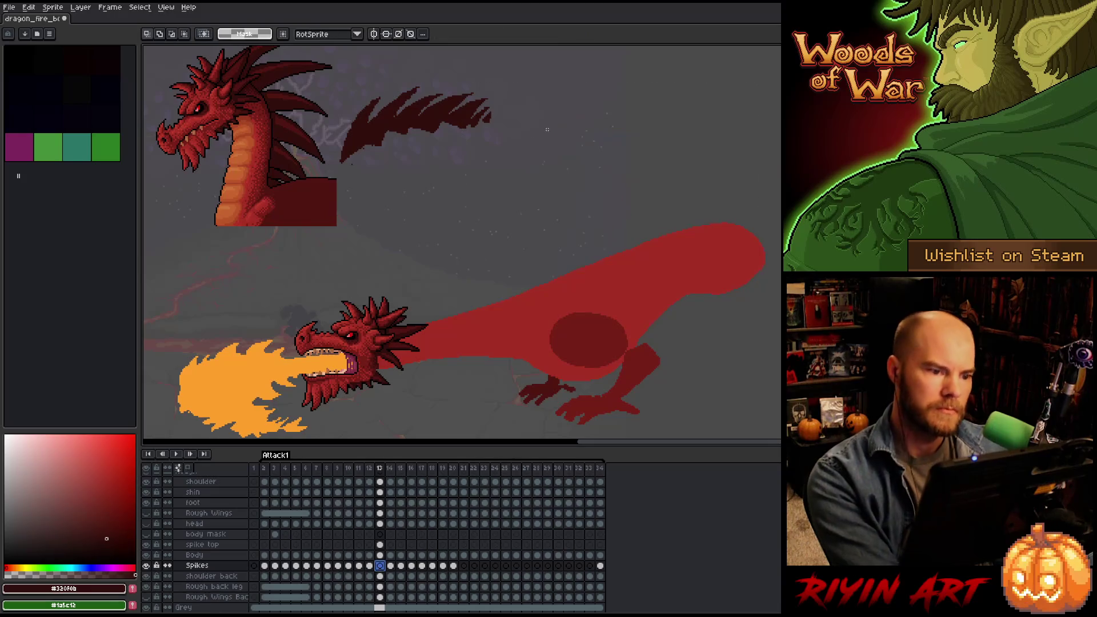
{"action": "left_click", "coordinate": [380, 545]}
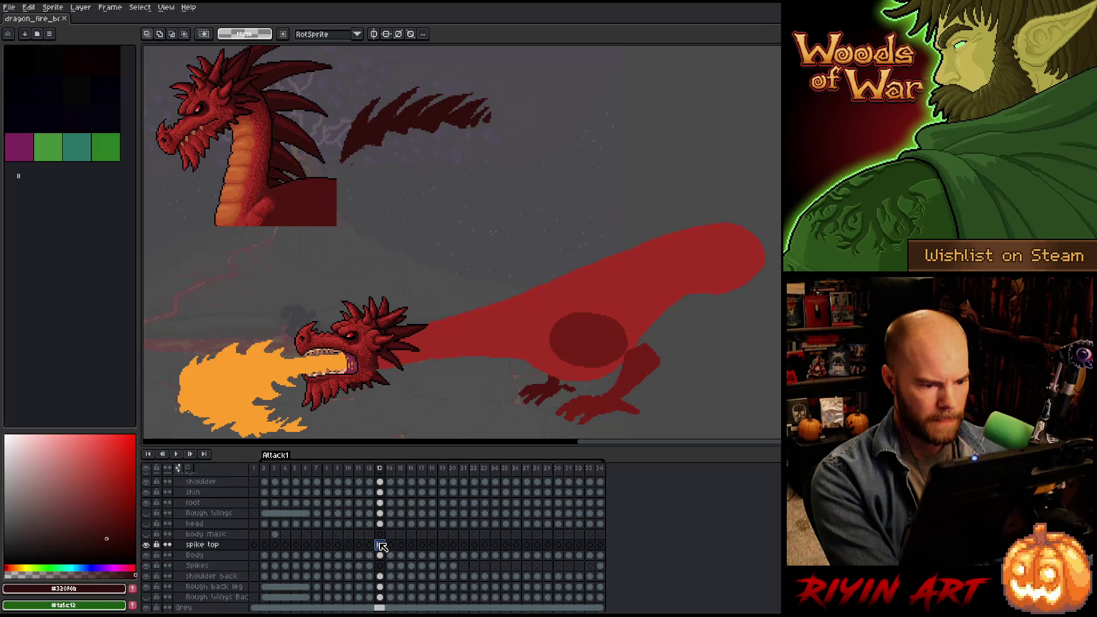
{"action": "key", "text": "ctrl+v"}
{"action": "left_click_drag", "start_coordinate": [575, 145], "coordinate": [635, 176]}
{"action": "key", "text": "Return"}
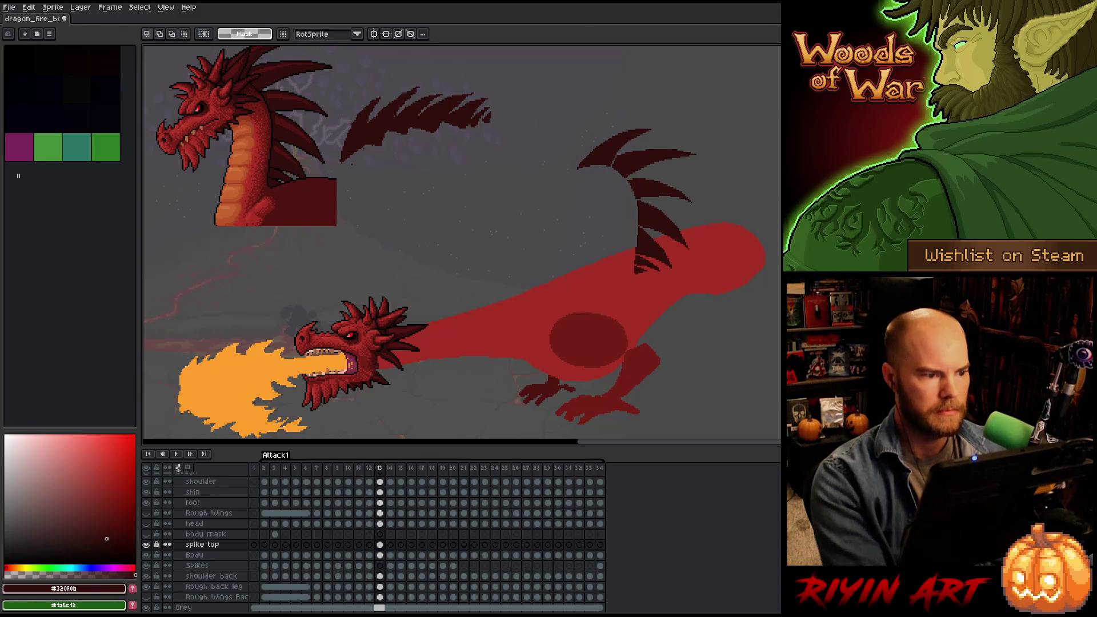
Select the topmost spike of the pasted column by colour region.
{"action": "key", "text": "b"}
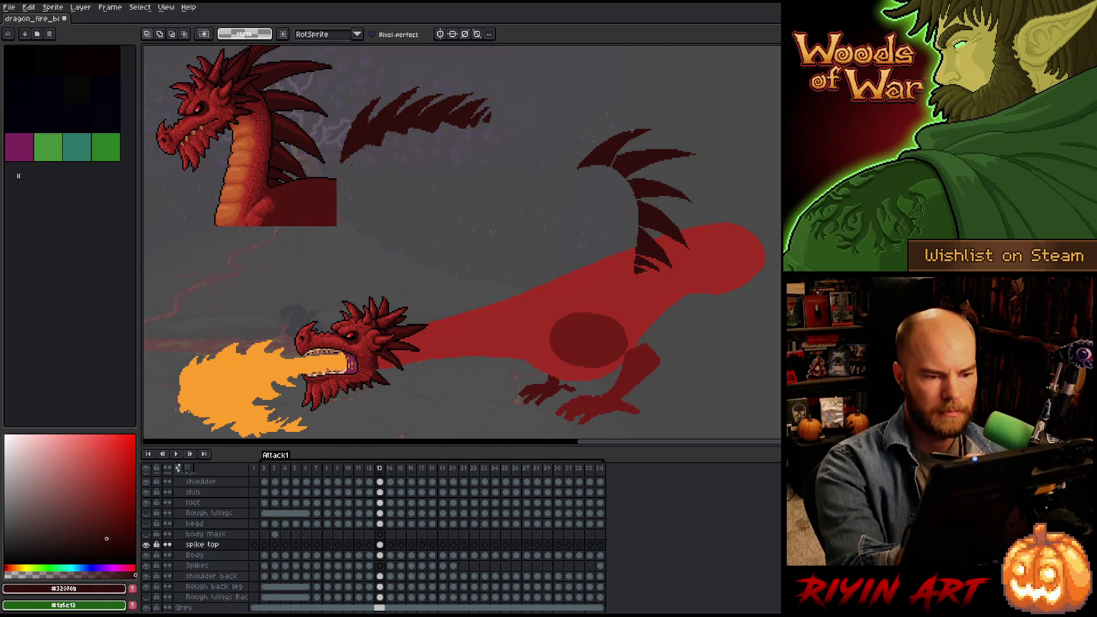
{"action": "key", "text": "g"}
{"action": "left_click", "coordinate": [603, 151]}
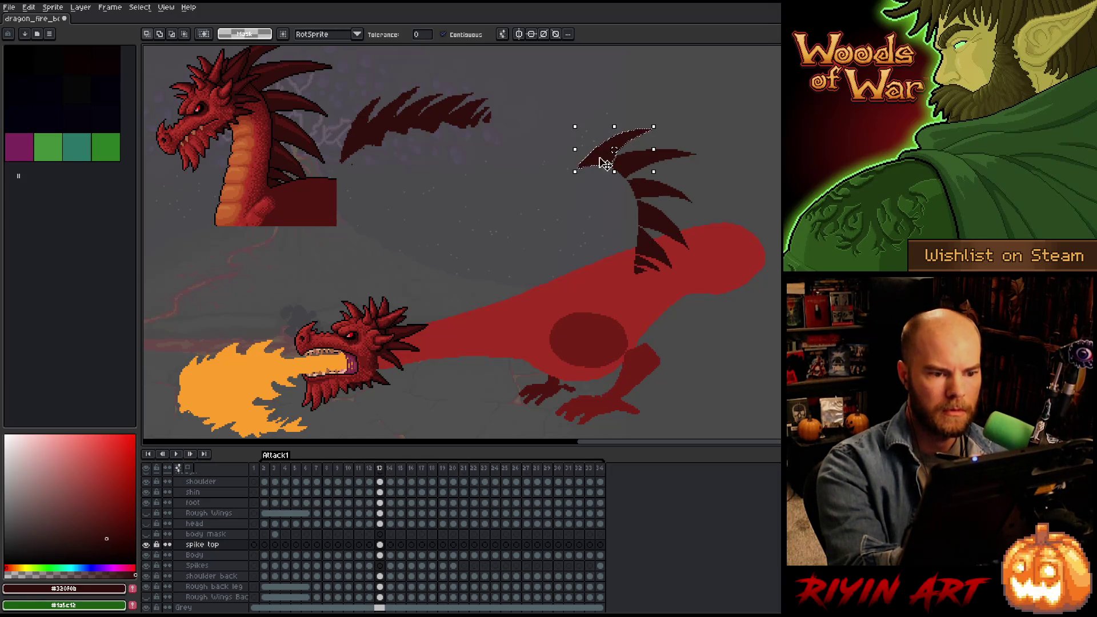
Move the top spike onto the lower dragon's neck behind its head and tilt it into place.
{"action": "mouse_move", "coordinate": [610, 153]}
{"action": "left_mouse_down"}
{"action": "mouse_move", "coordinate": [473, 262]}
{"action": "mouse_move", "coordinate": [464, 290]}
{"action": "left_mouse_up"}
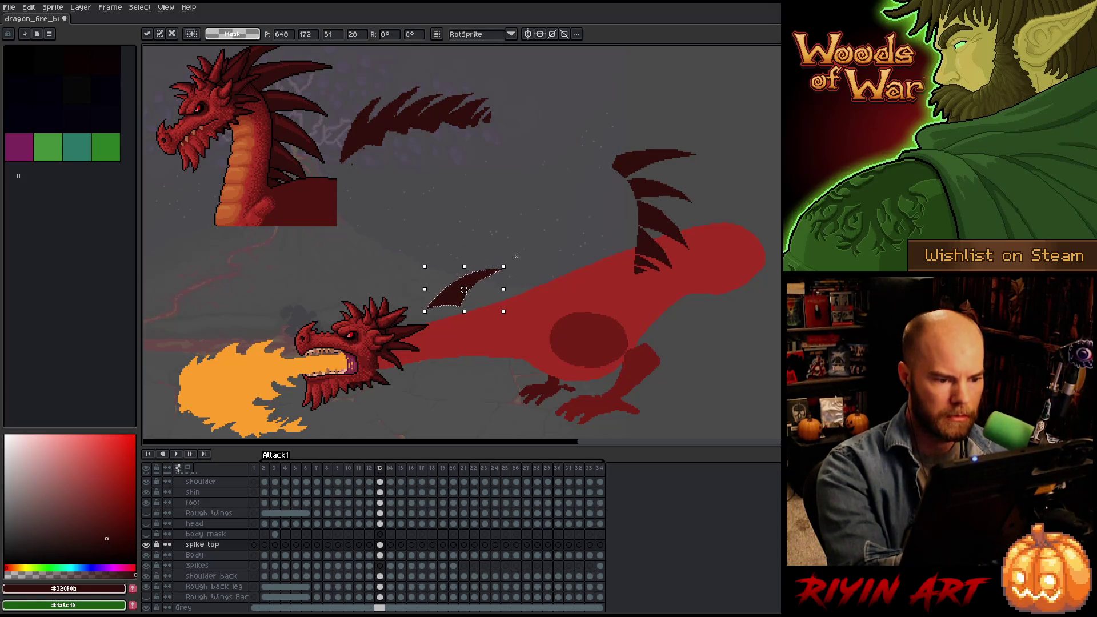
{"action": "key", "text": "Return"}
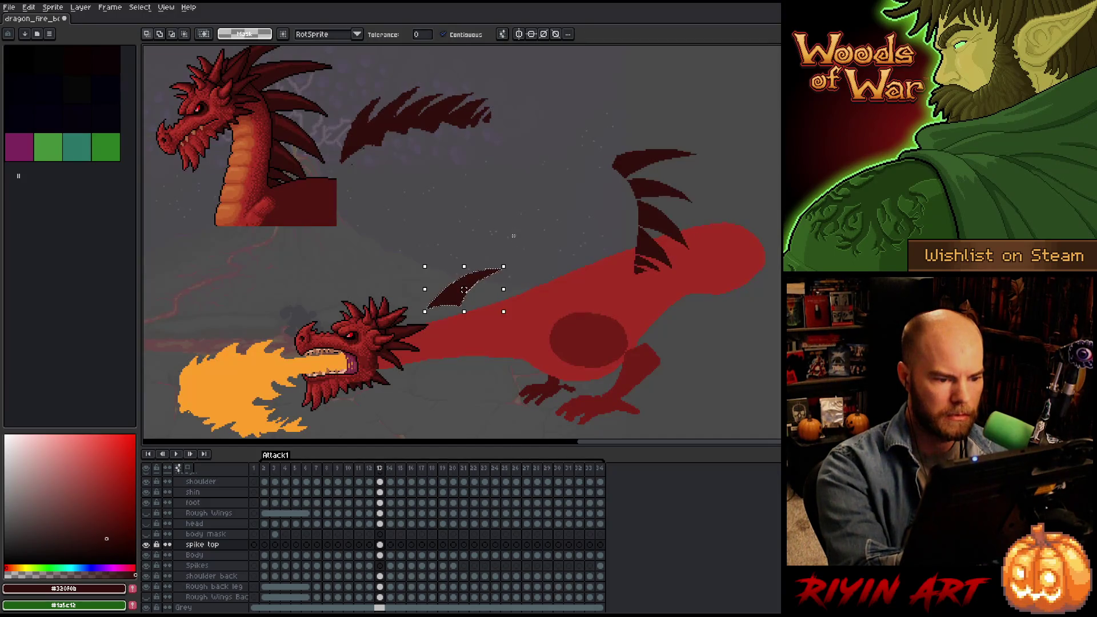
{"action": "mouse_move", "coordinate": [513, 263]}
{"action": "left_mouse_down"}
{"action": "mouse_move", "coordinate": [478, 230]}
{"action": "mouse_move", "coordinate": [489, 247]}
{"action": "left_mouse_up"}
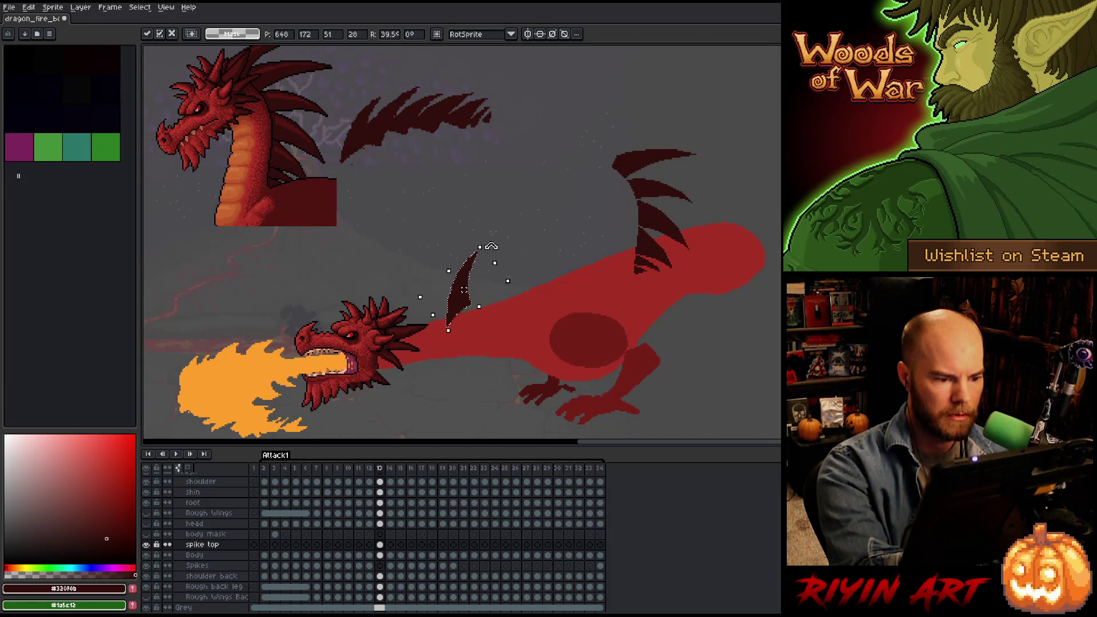
{"action": "left_click_drag", "start_coordinate": [461, 313], "coordinate": [406, 322]}
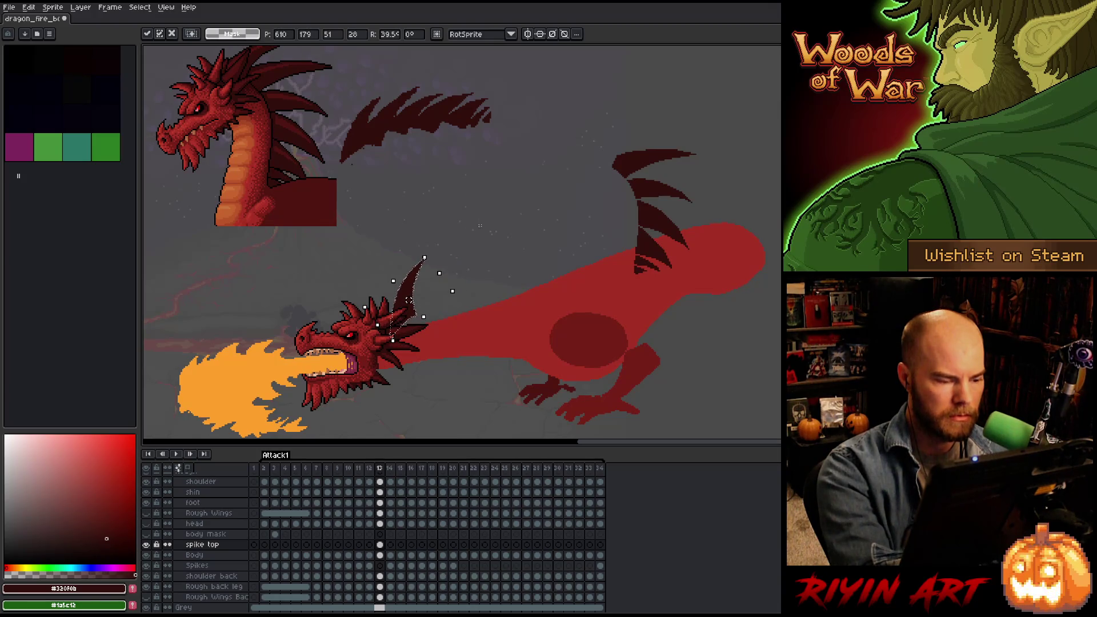
{"action": "mouse_move", "coordinate": [423, 260]}
{"action": "left_mouse_down"}
{"action": "mouse_move", "coordinate": [426, 247]}
{"action": "mouse_move", "coordinate": [450, 261]}
{"action": "mouse_move", "coordinate": [452, 233]}
{"action": "left_mouse_up"}
{"action": "mouse_move", "coordinate": [407, 306]}
{"action": "left_mouse_down"}
{"action": "mouse_move", "coordinate": [338, 139]}
{"action": "mouse_move", "coordinate": [354, 124]}
{"action": "mouse_move", "coordinate": [418, 281]}
{"action": "left_mouse_up"}
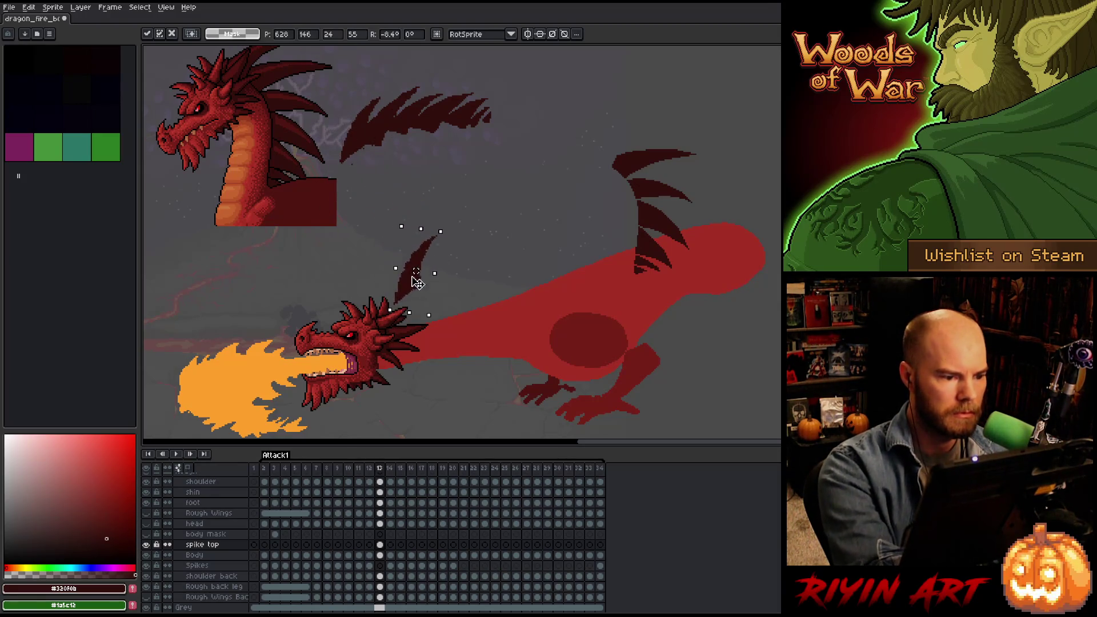
{"action": "left_click_drag", "start_coordinate": [446, 227], "coordinate": [432, 220]}
{"action": "mouse_move", "coordinate": [419, 298]}
{"action": "left_mouse_down"}
{"action": "mouse_move", "coordinate": [359, 136]}
{"action": "mouse_move", "coordinate": [411, 274]}
{"action": "left_mouse_up"}
{"action": "mouse_move", "coordinate": [423, 210]}
{"action": "left_mouse_down"}
{"action": "mouse_move", "coordinate": [433, 203]}
{"action": "mouse_move", "coordinate": [434, 217]}
{"action": "mouse_move", "coordinate": [411, 250]}
{"action": "mouse_move", "coordinate": [371, 114]}
{"action": "mouse_move", "coordinate": [416, 253]}
{"action": "left_mouse_up"}
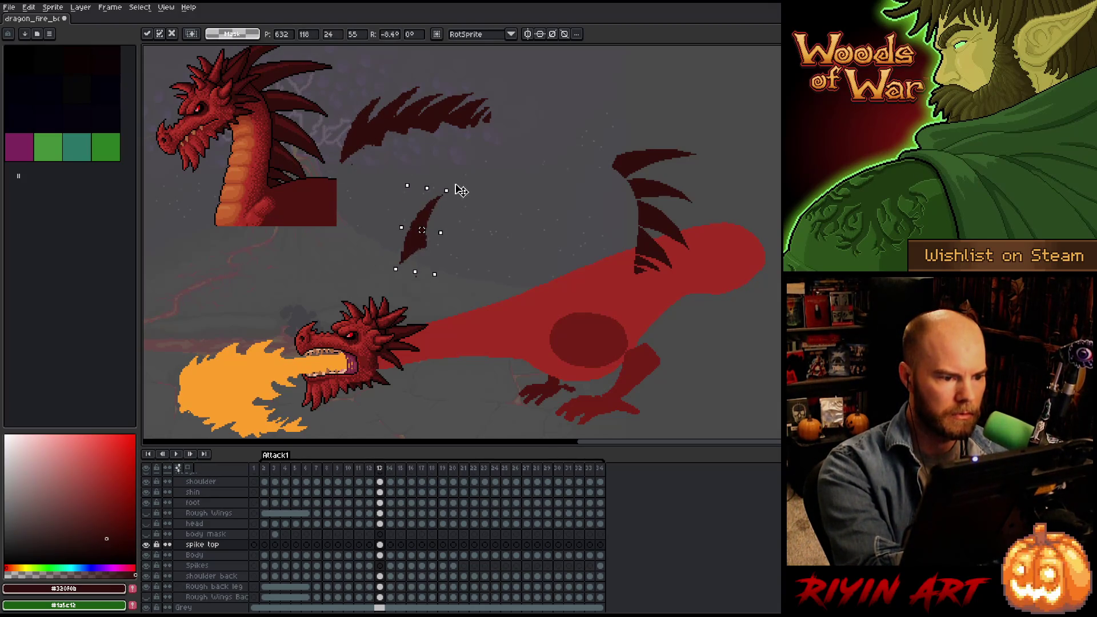
{"action": "left_click_drag", "start_coordinate": [458, 189], "coordinate": [462, 194]}
{"action": "mouse_move", "coordinate": [417, 246]}
{"action": "left_mouse_down"}
{"action": "mouse_move", "coordinate": [359, 151]}
{"action": "mouse_move", "coordinate": [405, 330]}
{"action": "left_mouse_up"}
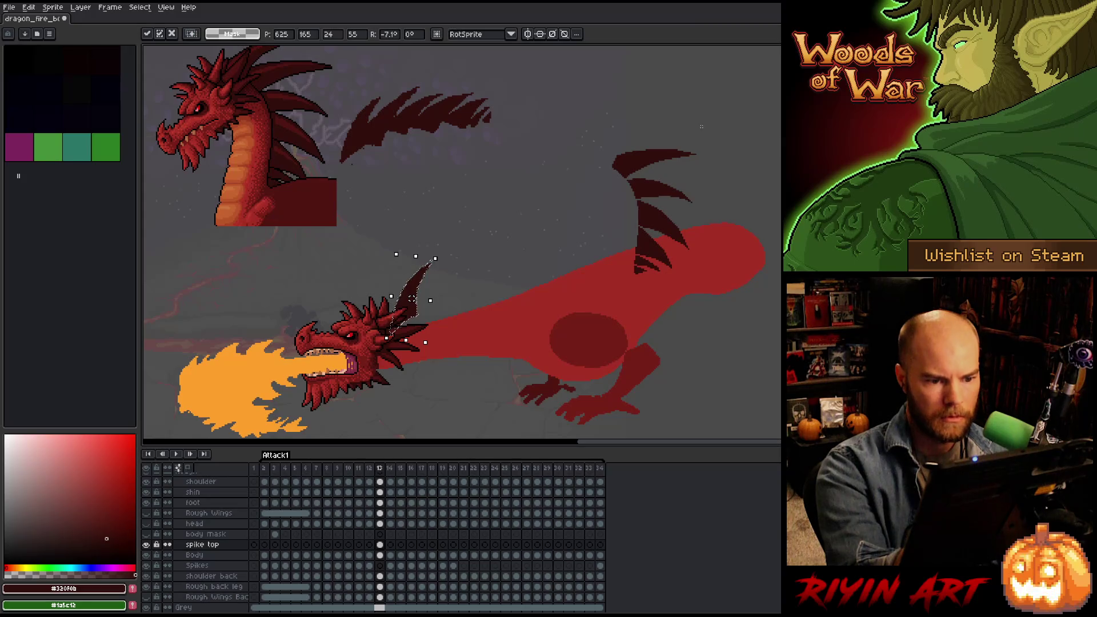
Pull the upper-right spike left onto the neck, rotate it about 45 degrees, and commit it.
{"action": "left_click_drag", "start_coordinate": [702, 126], "coordinate": [666, 166]}
{"action": "mouse_move", "coordinate": [594, 190]}
{"action": "left_mouse_down"}
{"action": "mouse_move", "coordinate": [666, 142]}
{"action": "mouse_move", "coordinate": [465, 225]}
{"action": "mouse_move", "coordinate": [383, 211]}
{"action": "left_mouse_up"}
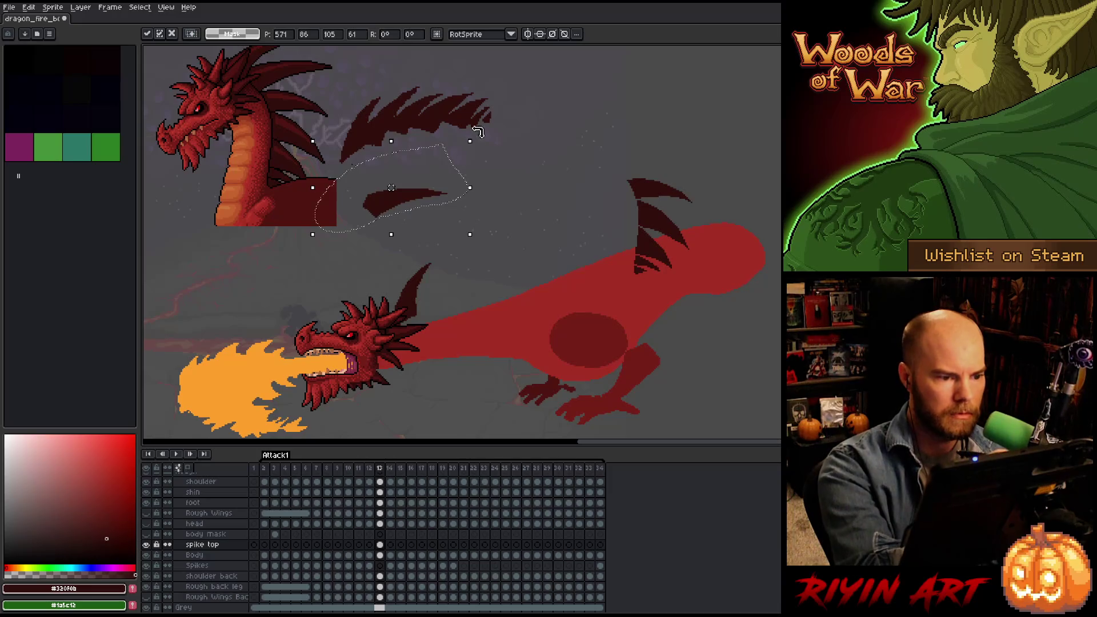
{"action": "left_click_drag", "start_coordinate": [478, 132], "coordinate": [421, 93]}
{"action": "left_click_drag", "start_coordinate": [421, 94], "coordinate": [407, 88]}
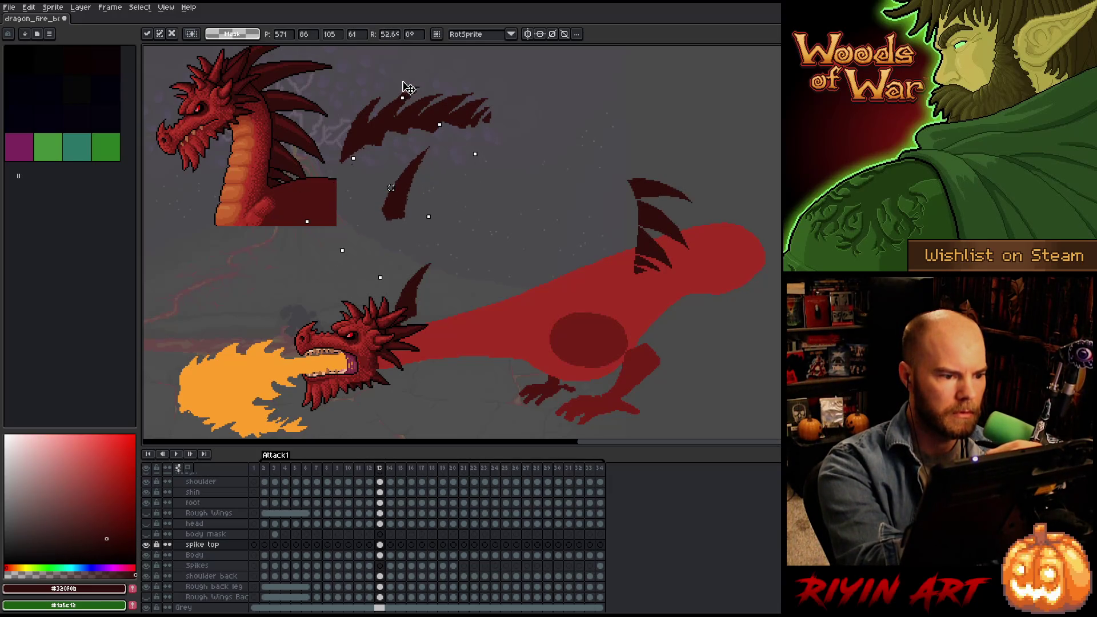
{"action": "mouse_move", "coordinate": [400, 214]}
{"action": "left_mouse_down"}
{"action": "mouse_move", "coordinate": [378, 141]}
{"action": "mouse_move", "coordinate": [434, 323]}
{"action": "left_mouse_up"}
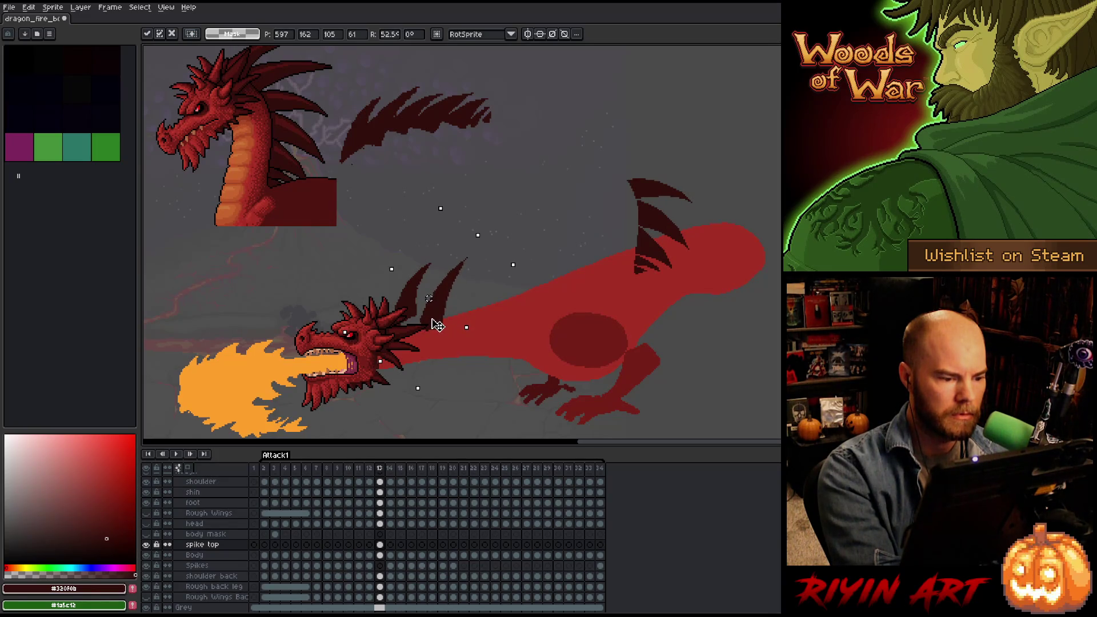
{"action": "key", "text": "q"}
{"action": "left_click_drag", "start_coordinate": [466, 194], "coordinate": [450, 240]}
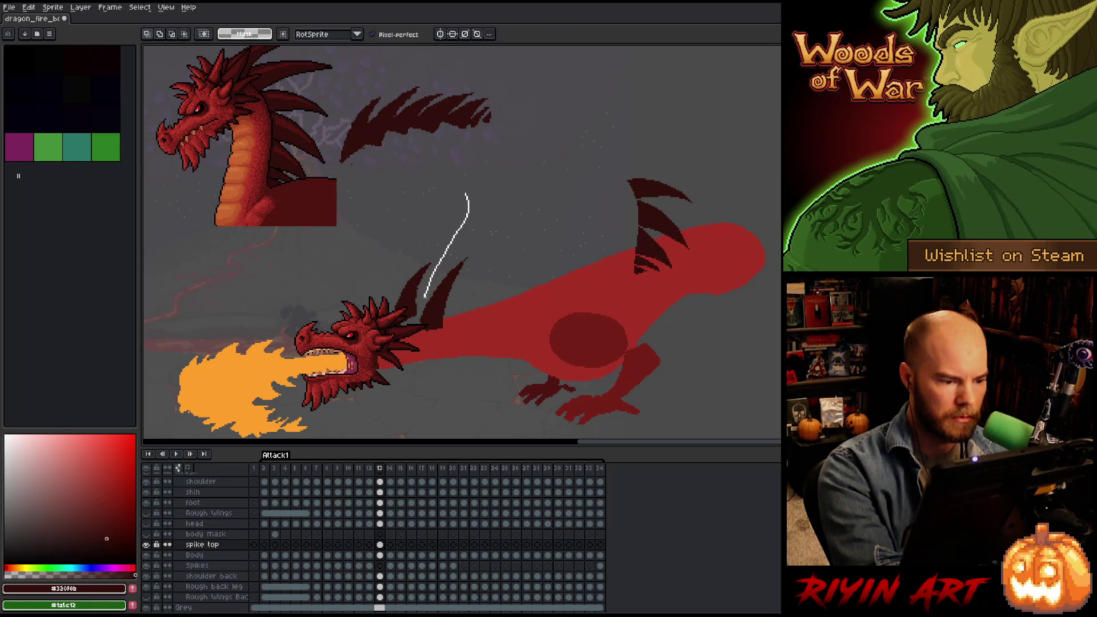
Lasso the next spike, nudge it into place, and commit its position.
{"action": "left_click_drag", "start_coordinate": [392, 341], "coordinate": [464, 199]}
{"action": "left_click", "coordinate": [412, 301]}
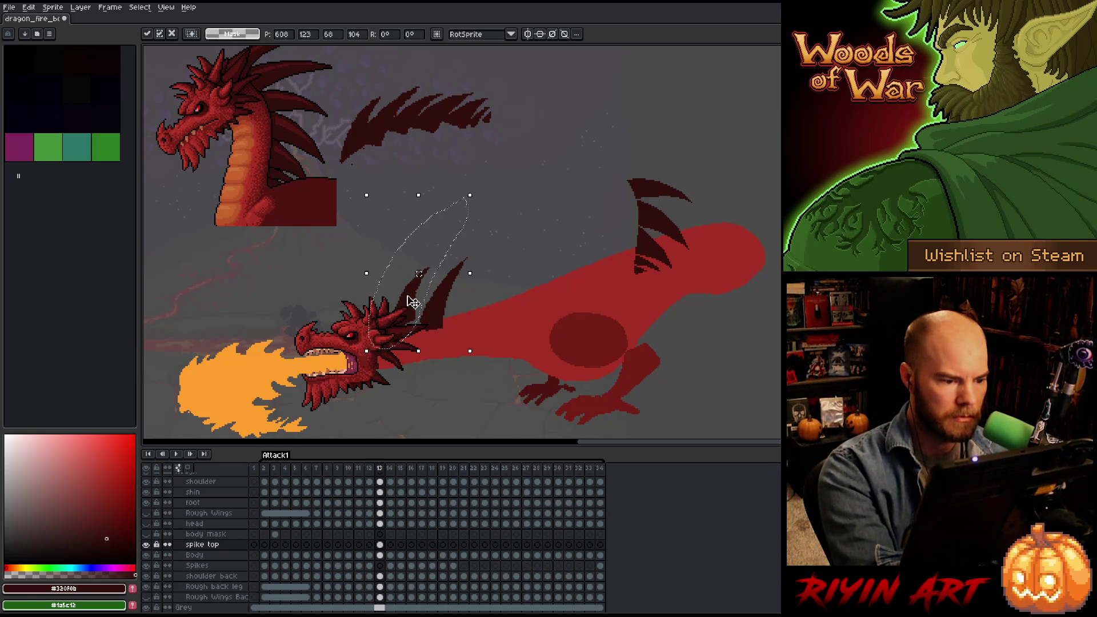
{"action": "key", "text": "q"}
{"action": "left_click_drag", "start_coordinate": [493, 240], "coordinate": [457, 328]}
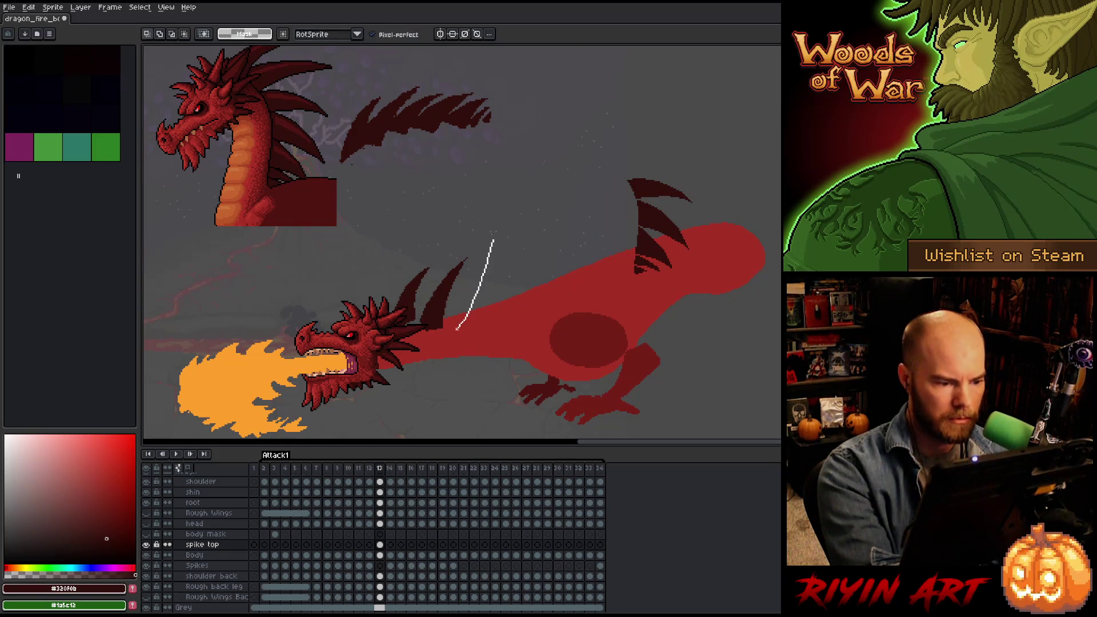
{"action": "left_click_drag", "start_coordinate": [458, 244], "coordinate": [460, 242]}
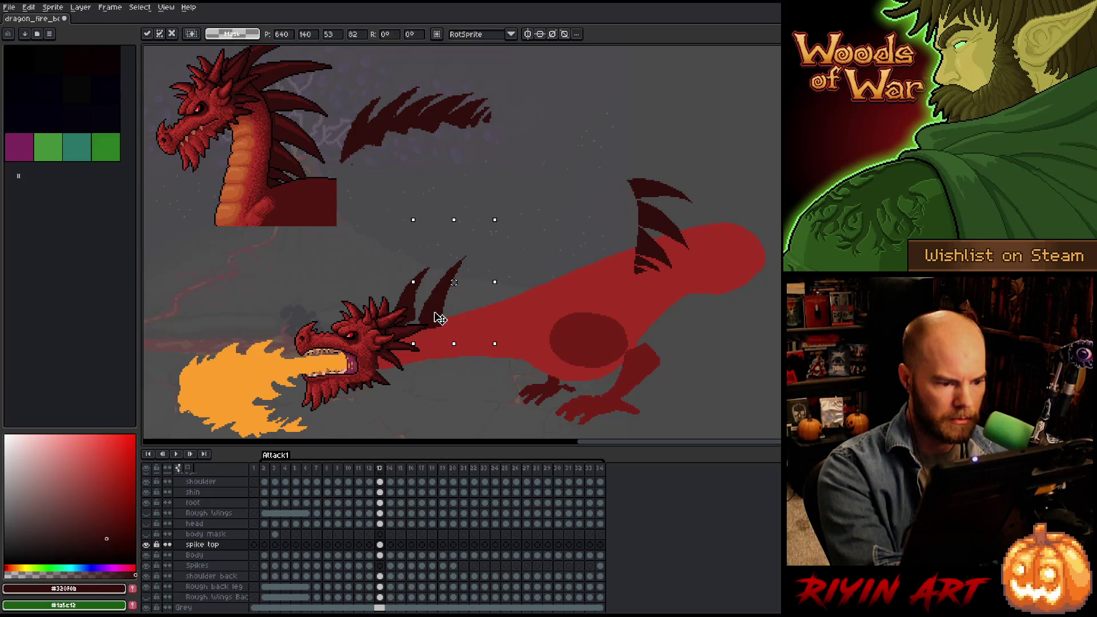
{"action": "left_click_drag", "start_coordinate": [439, 317], "coordinate": [443, 320]}
{"action": "key", "text": "Return"}
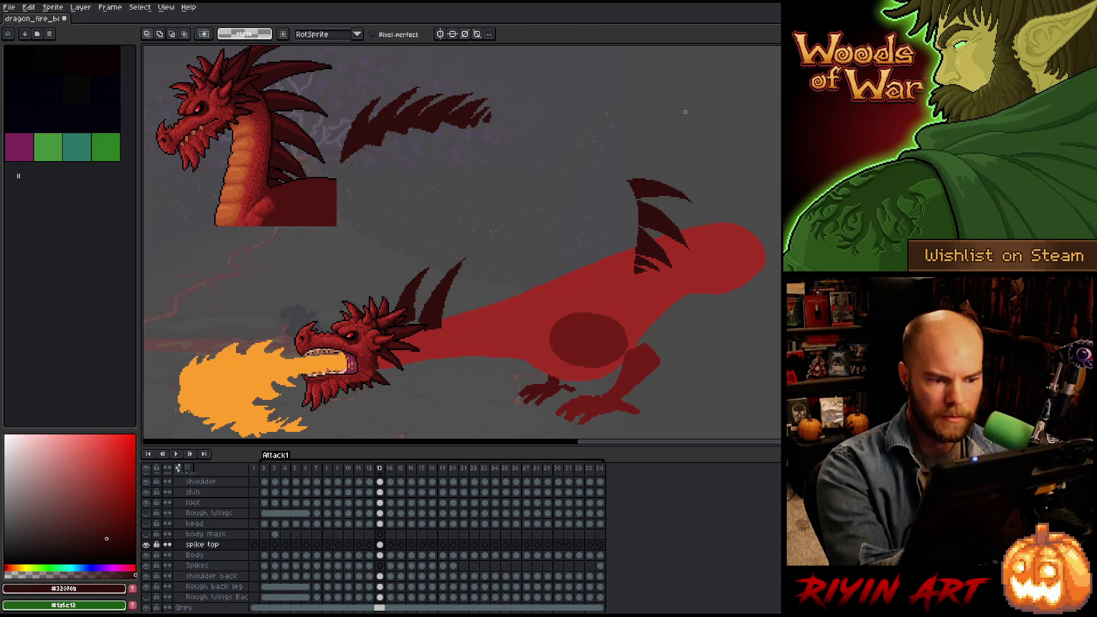
Take another spike from the tail column, rotate it about 76 degrees, and set it behind the lower dragon's head.
{"action": "mouse_move", "coordinate": [707, 164]}
{"action": "left_mouse_down"}
{"action": "mouse_move", "coordinate": [677, 210]}
{"action": "mouse_move", "coordinate": [643, 198]}
{"action": "mouse_move", "coordinate": [698, 156]}
{"action": "mouse_move", "coordinate": [543, 165]}
{"action": "mouse_move", "coordinate": [428, 149]}
{"action": "left_mouse_up"}
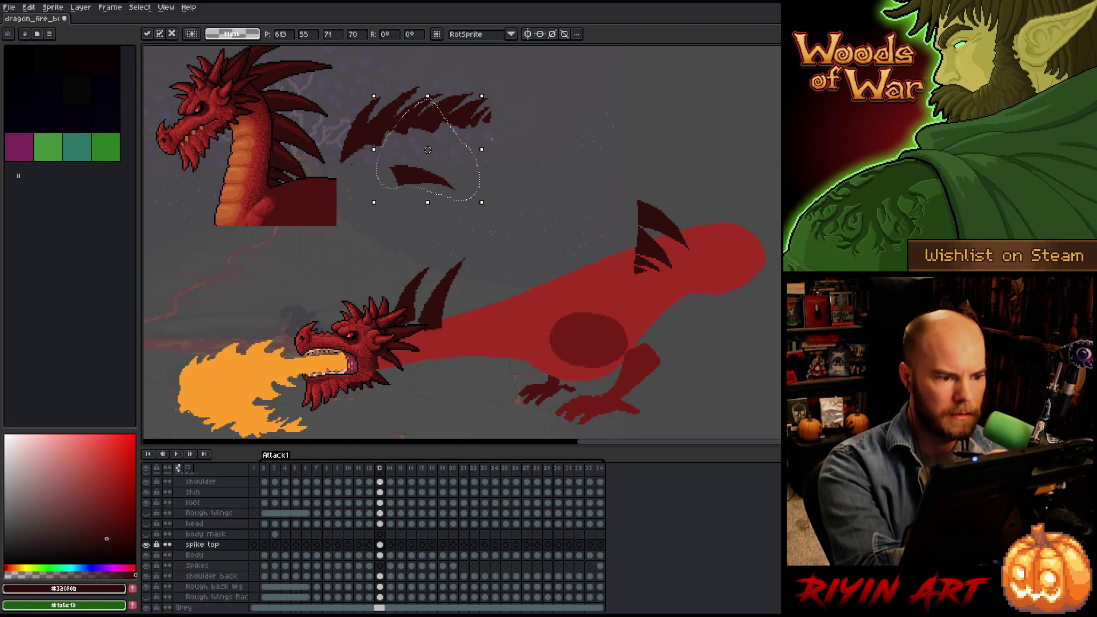
{"action": "left_click_drag", "start_coordinate": [490, 212], "coordinate": [495, 113]}
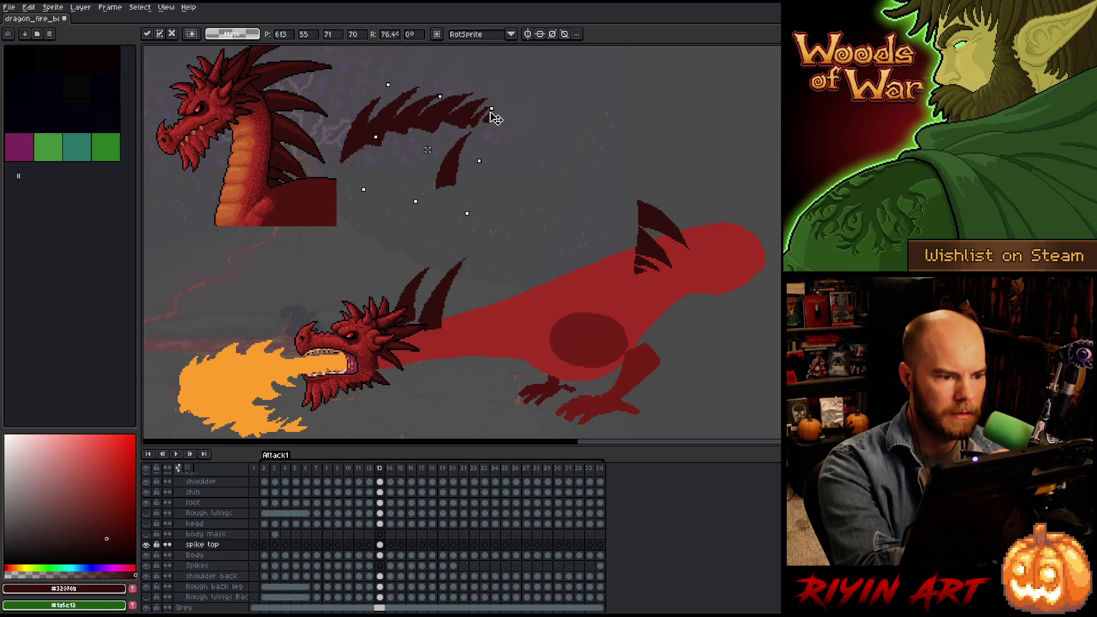
{"action": "mouse_move", "coordinate": [451, 188]}
{"action": "left_mouse_down"}
{"action": "mouse_move", "coordinate": [415, 114]}
{"action": "mouse_move", "coordinate": [441, 221]}
{"action": "left_mouse_up"}
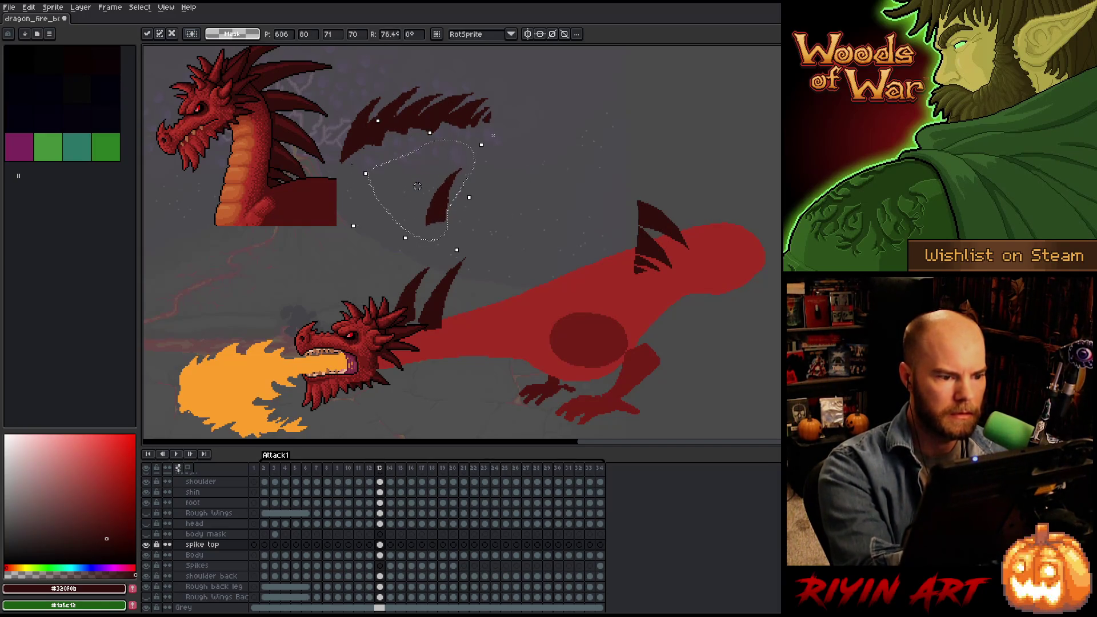
{"action": "left_click_drag", "start_coordinate": [498, 146], "coordinate": [497, 151]}
{"action": "mouse_move", "coordinate": [436, 220]}
{"action": "left_mouse_down"}
{"action": "mouse_move", "coordinate": [404, 117]}
{"action": "mouse_move", "coordinate": [472, 306]}
{"action": "mouse_move", "coordinate": [464, 320]}
{"action": "left_mouse_up"}
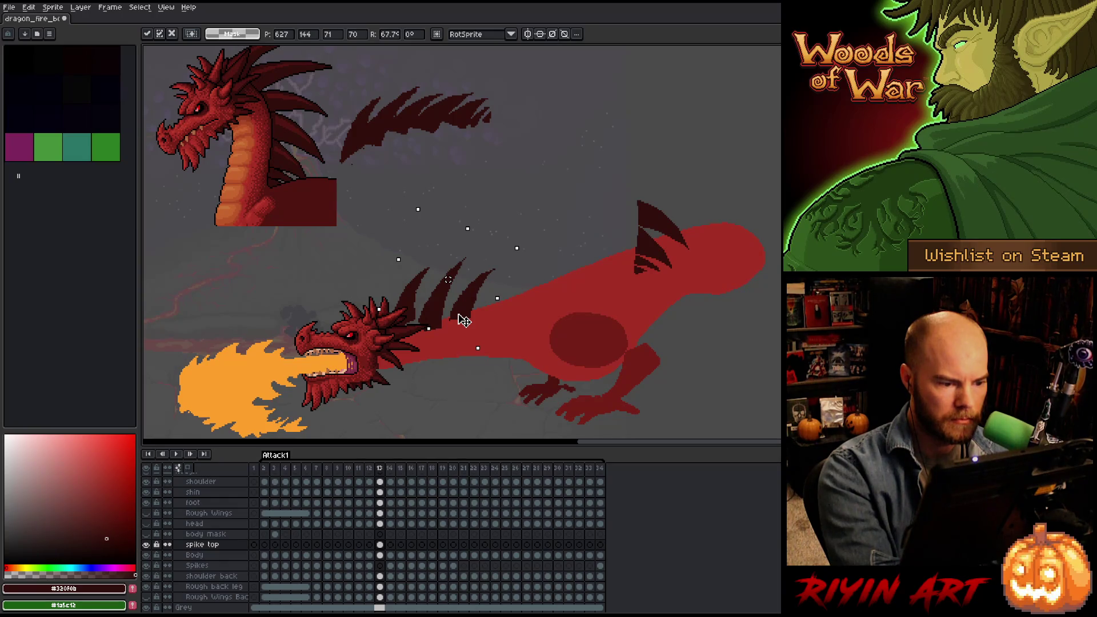
{"action": "left_click_drag", "start_coordinate": [464, 320], "coordinate": [464, 320]}
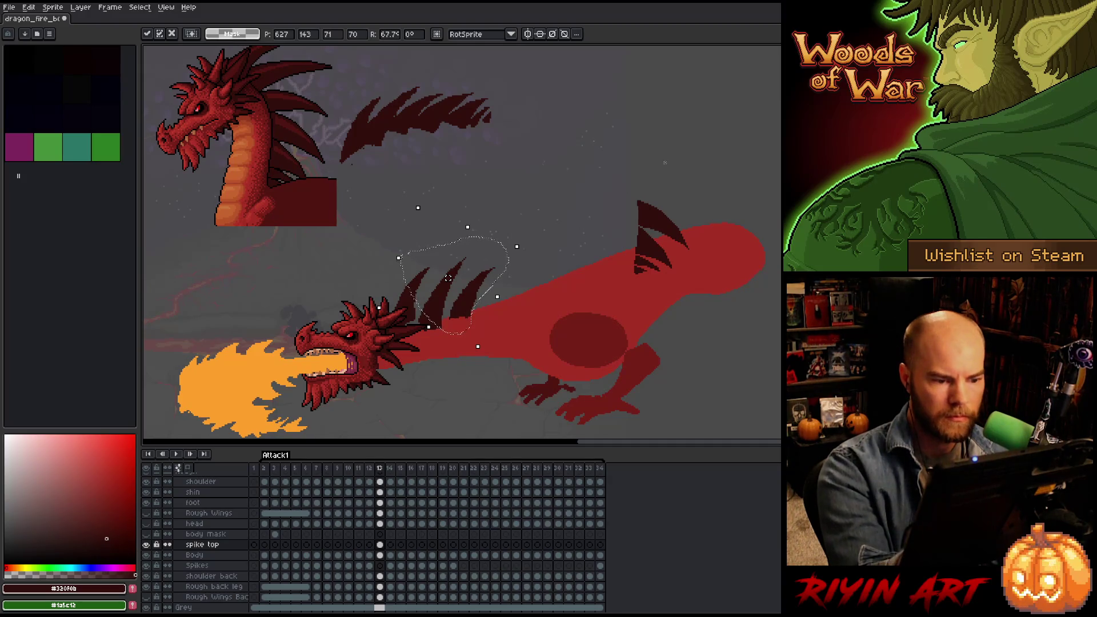
Rotate one more spike onto the dragon's back, commit it, and magic-wand the small spike near the hip.
{"action": "mouse_move", "coordinate": [677, 178]}
{"action": "left_mouse_down"}
{"action": "mouse_move", "coordinate": [699, 233]}
{"action": "mouse_move", "coordinate": [676, 180]}
{"action": "mouse_move", "coordinate": [611, 162]}
{"action": "mouse_move", "coordinate": [436, 162]}
{"action": "left_mouse_up"}
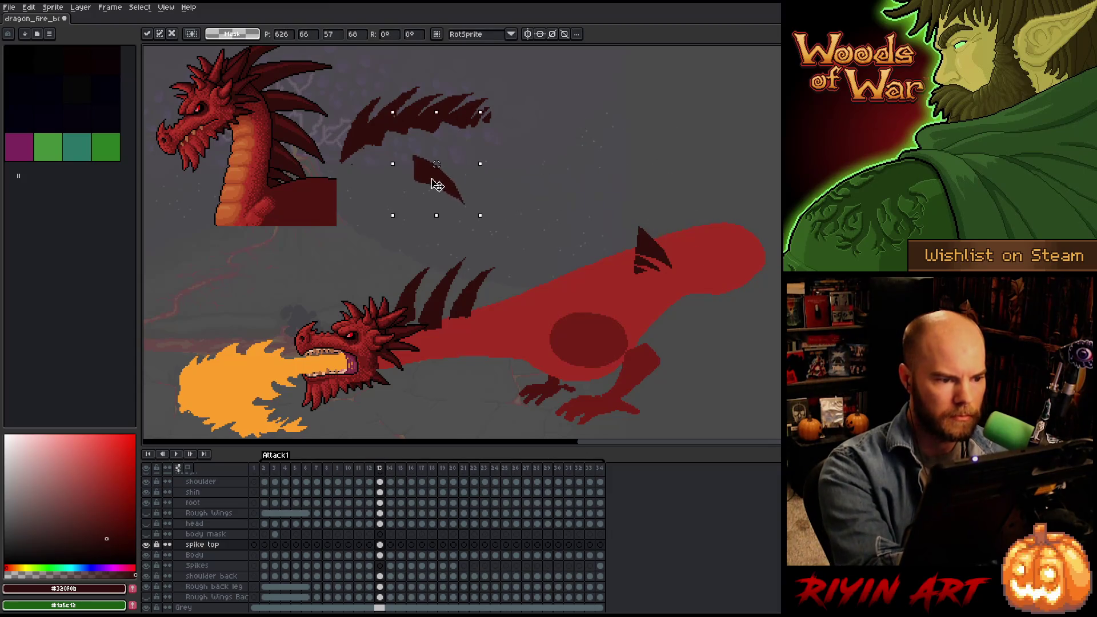
{"action": "mouse_move", "coordinate": [485, 222]}
{"action": "left_mouse_down"}
{"action": "mouse_move", "coordinate": [509, 172]}
{"action": "mouse_move", "coordinate": [495, 92]}
{"action": "mouse_move", "coordinate": [502, 121]}
{"action": "left_mouse_up"}
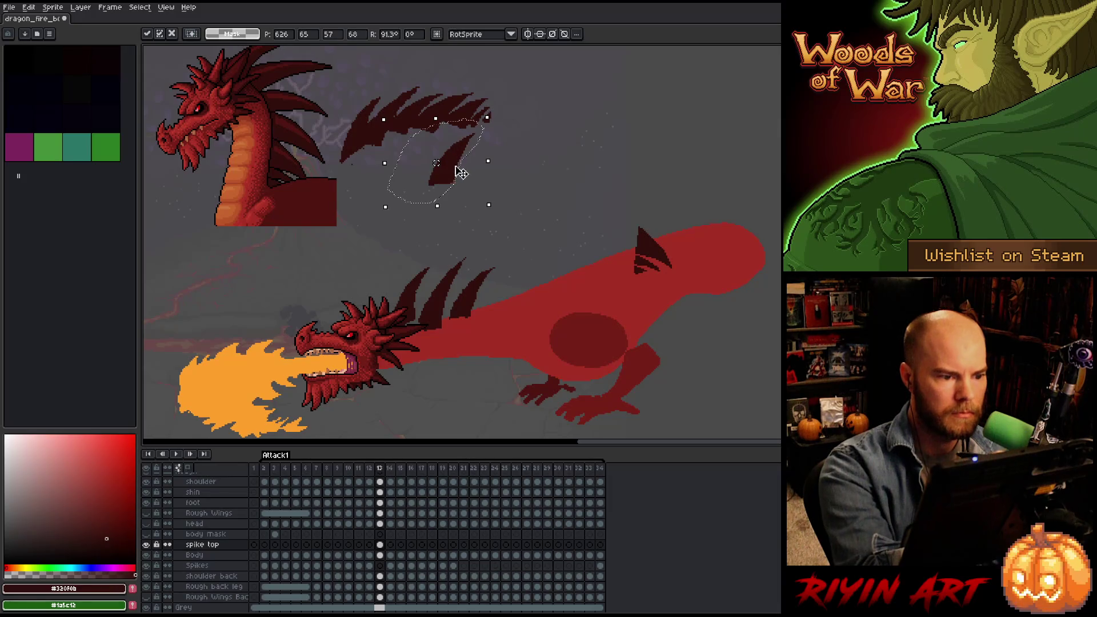
{"action": "left_click_drag", "start_coordinate": [455, 182], "coordinate": [499, 211]}
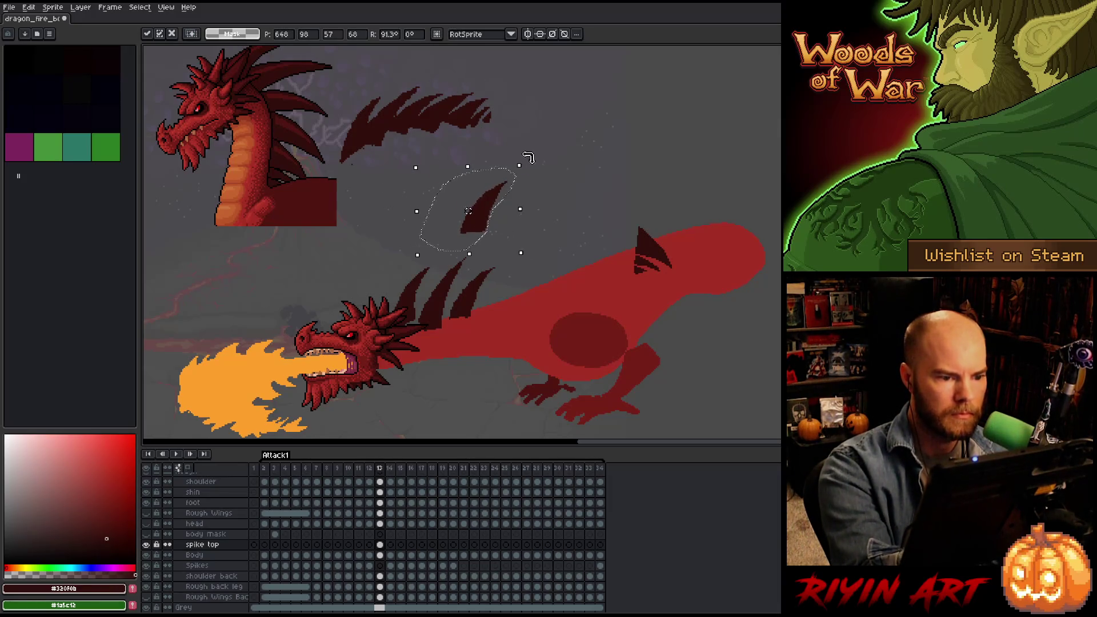
{"action": "left_click_drag", "start_coordinate": [527, 158], "coordinate": [536, 169]}
{"action": "mouse_move", "coordinate": [487, 233]}
{"action": "left_mouse_down"}
{"action": "mouse_move", "coordinate": [510, 255]}
{"action": "mouse_move", "coordinate": [510, 294]}
{"action": "left_mouse_up"}
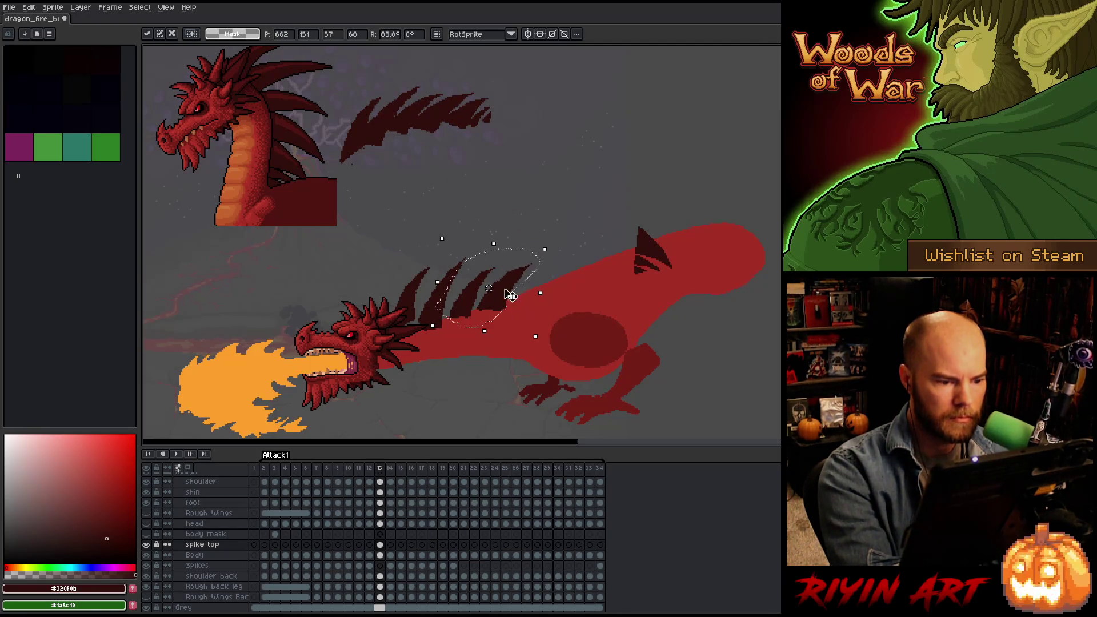
{"action": "key", "text": "Return"}
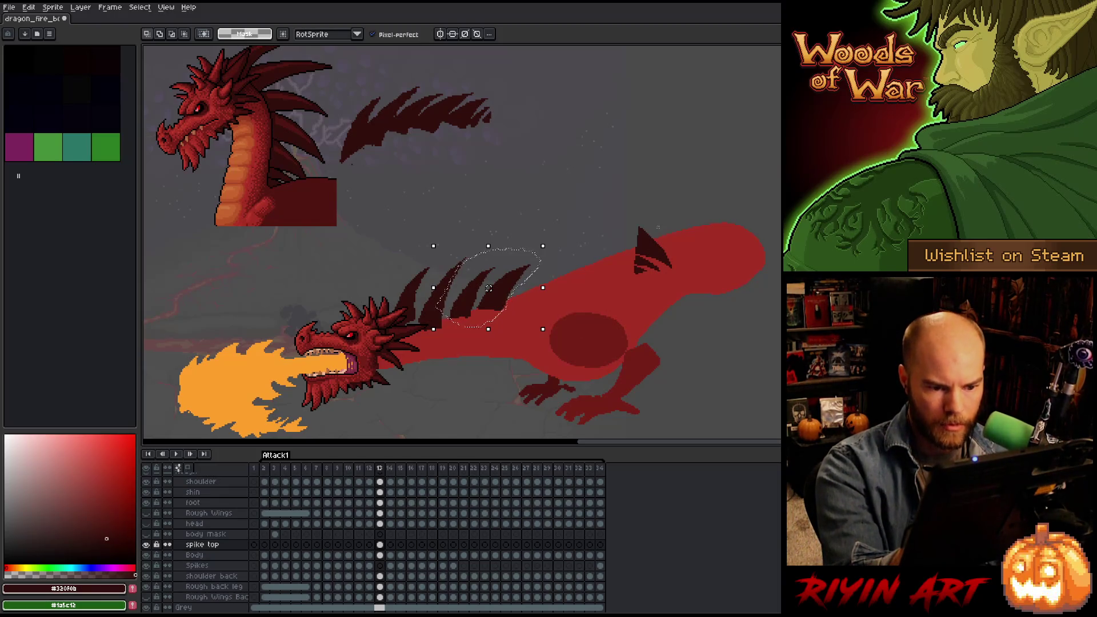
{"action": "key", "text": "w"}
{"action": "left_click", "coordinate": [650, 242]}
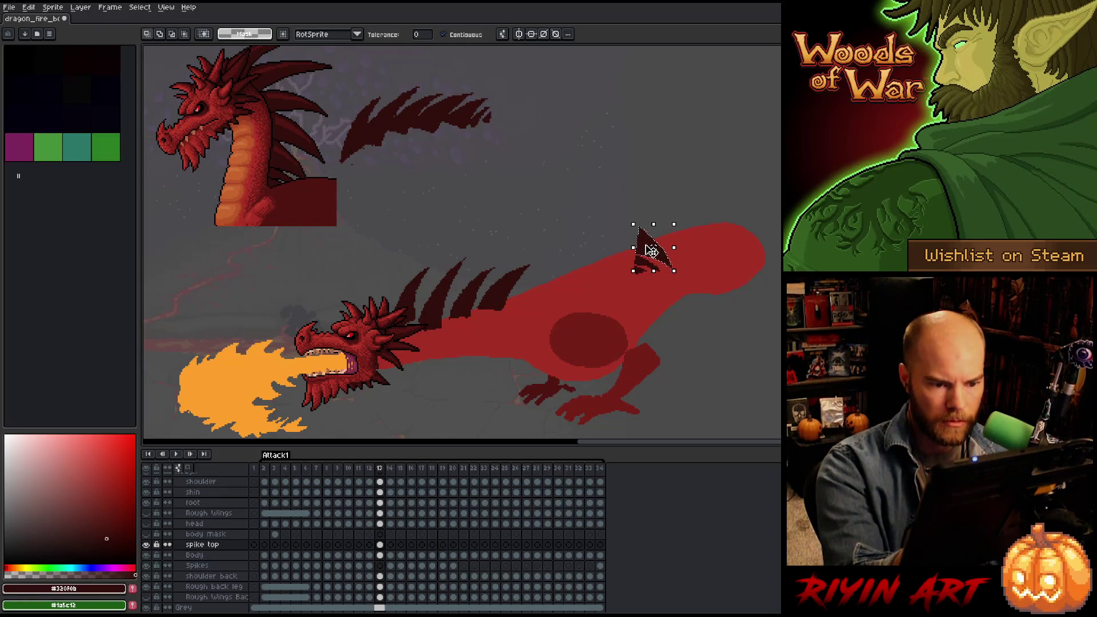
Move and rotate the two small dark spikes from the hip onto the dragon's back.
{"action": "mouse_move", "coordinate": [651, 251]}
{"action": "left_mouse_down"}
{"action": "mouse_move", "coordinate": [568, 250]}
{"action": "mouse_move", "coordinate": [563, 171]}
{"action": "mouse_move", "coordinate": [531, 196]}
{"action": "left_mouse_up"}
{"action": "left_click_drag", "start_coordinate": [580, 252], "coordinate": [536, 301]}
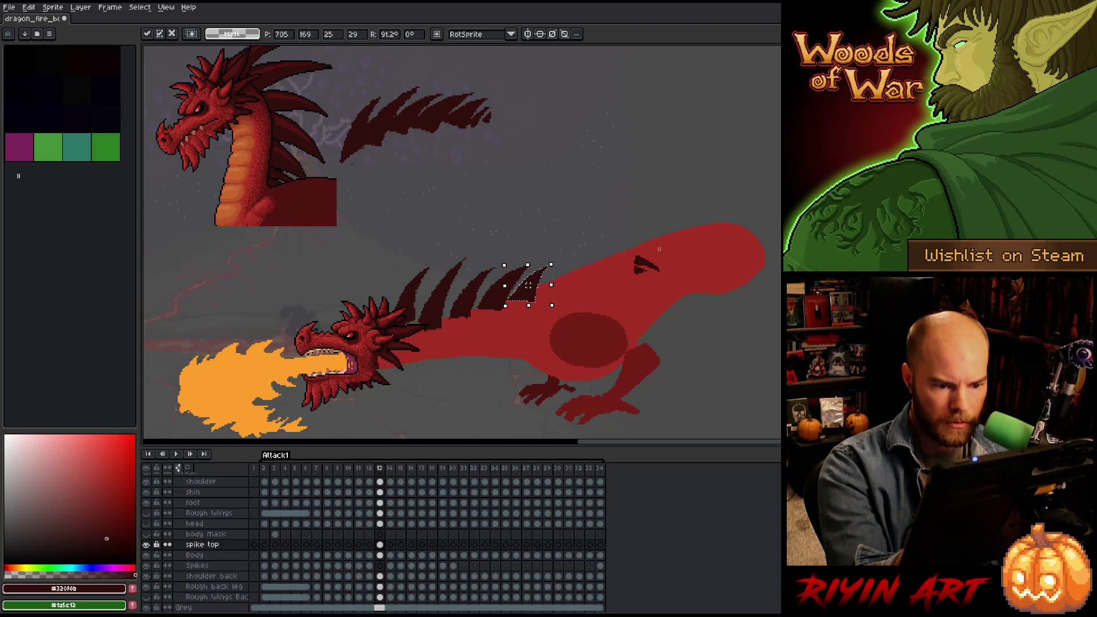
{"action": "left_click", "coordinate": [643, 254]}
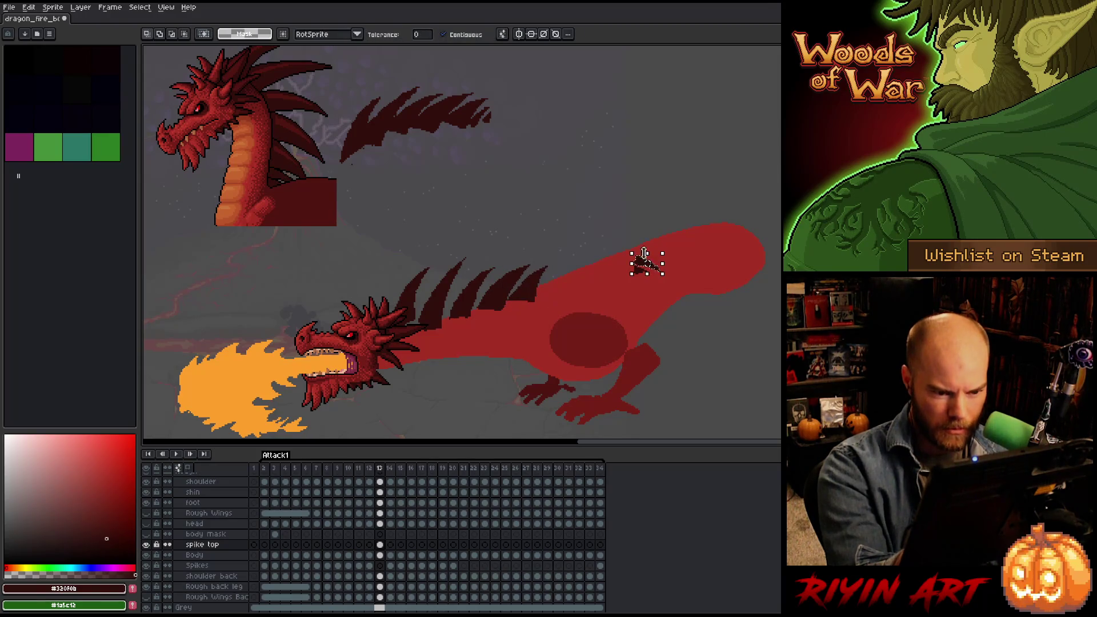
{"action": "mouse_move", "coordinate": [644, 266]}
{"action": "left_mouse_down"}
{"action": "mouse_move", "coordinate": [559, 307]}
{"action": "mouse_move", "coordinate": [599, 269]}
{"action": "left_mouse_up"}
{"action": "left_click_drag", "start_coordinate": [563, 313], "coordinate": [554, 294]}
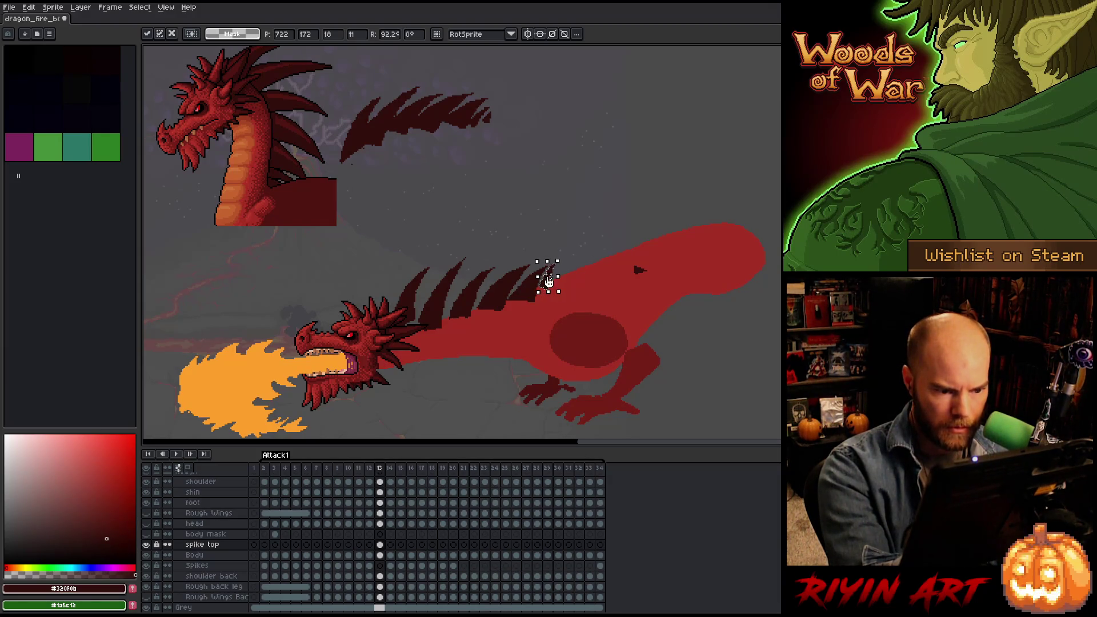
Flip between frames 12 and 13 to compare the spike placement, ending on frame 13.
{"action": "key", "text": "Left"}
{"action": "key", "text": "Right"}
{"action": "key", "text": "Left"}
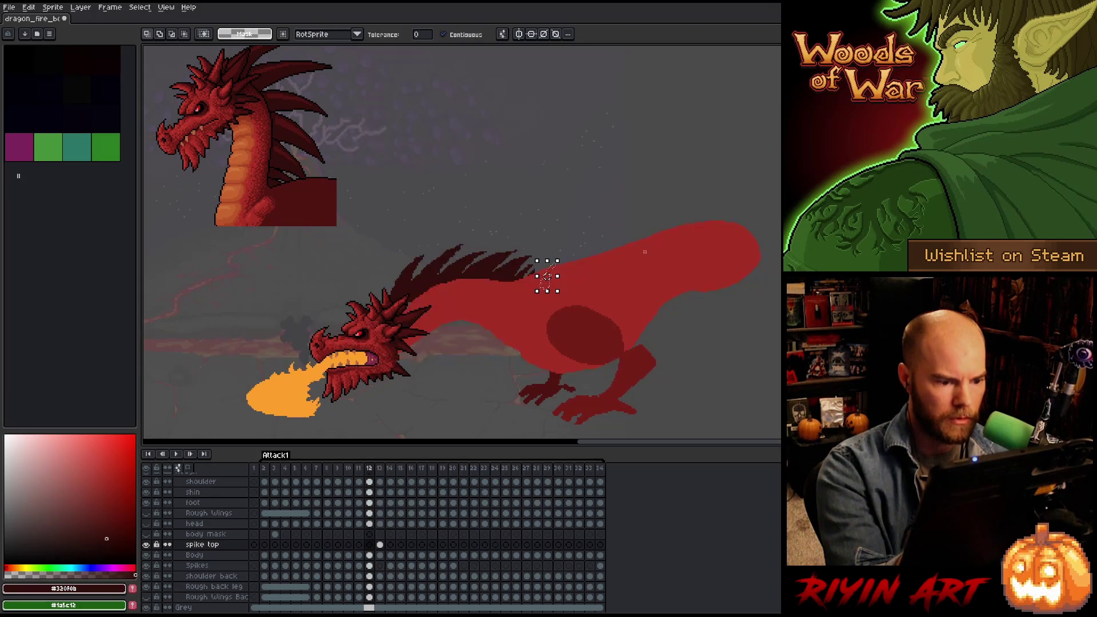
{"action": "key", "text": "Right"}
{"action": "key", "text": "Left"}
{"action": "key", "text": "Right"}
{"action": "key", "text": "Left"}
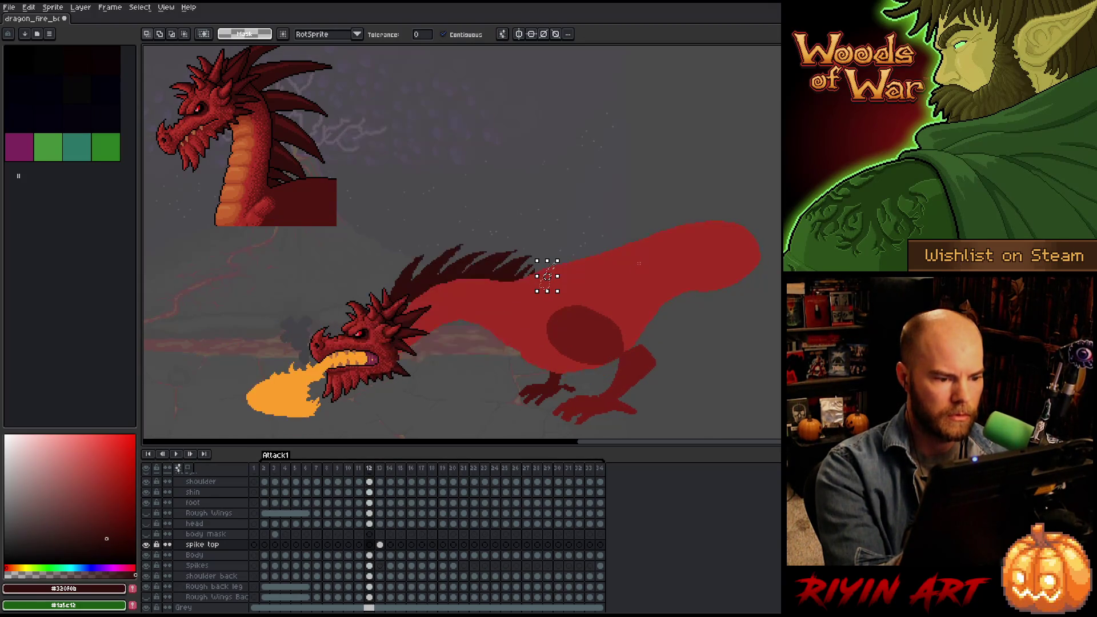
{"action": "key", "text": "Right"}
Lasso the row of back spikes for transforming, compare against frame 12, and leave them unmoved.
{"action": "key", "text": "b"}
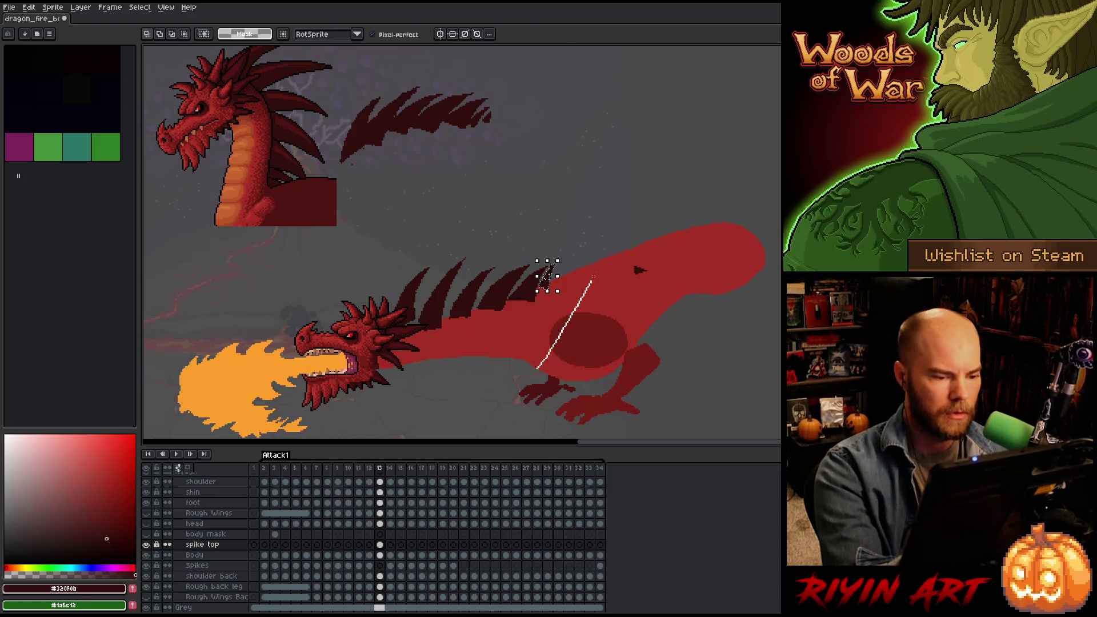
{"action": "mouse_move", "coordinate": [592, 277]}
{"action": "left_mouse_down"}
{"action": "mouse_move", "coordinate": [463, 244]}
{"action": "mouse_move", "coordinate": [431, 283]}
{"action": "left_mouse_up"}
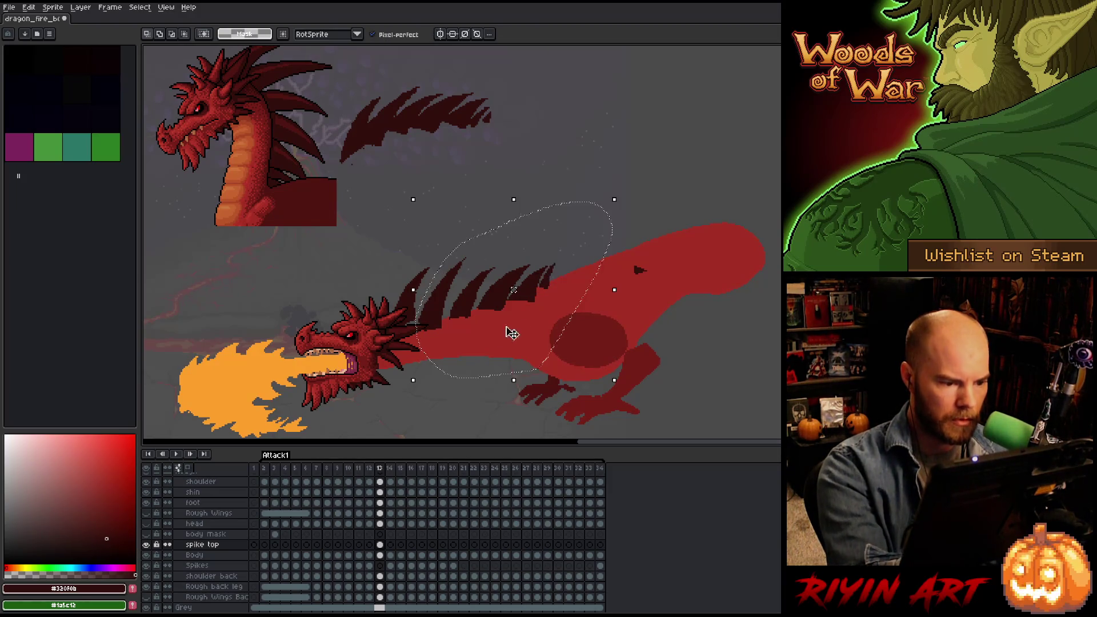
{"action": "key", "text": "ctrl+t"}
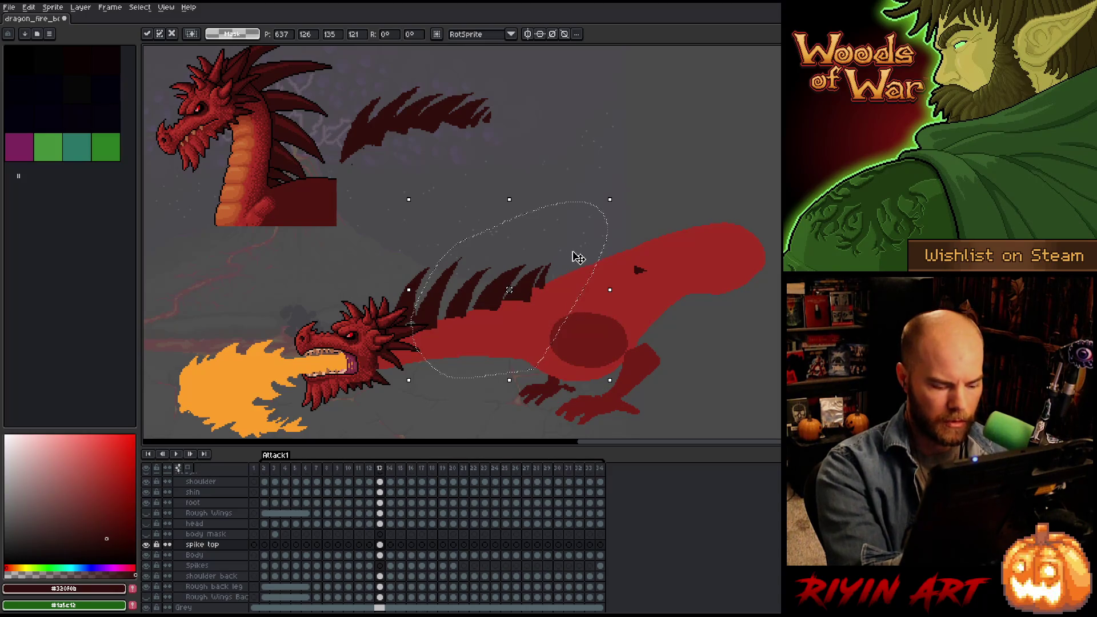
{"action": "key", "text": "Left"}
{"action": "key", "text": "Right"}
{"action": "key", "text": "Left"}
{"action": "key", "text": "Right"}
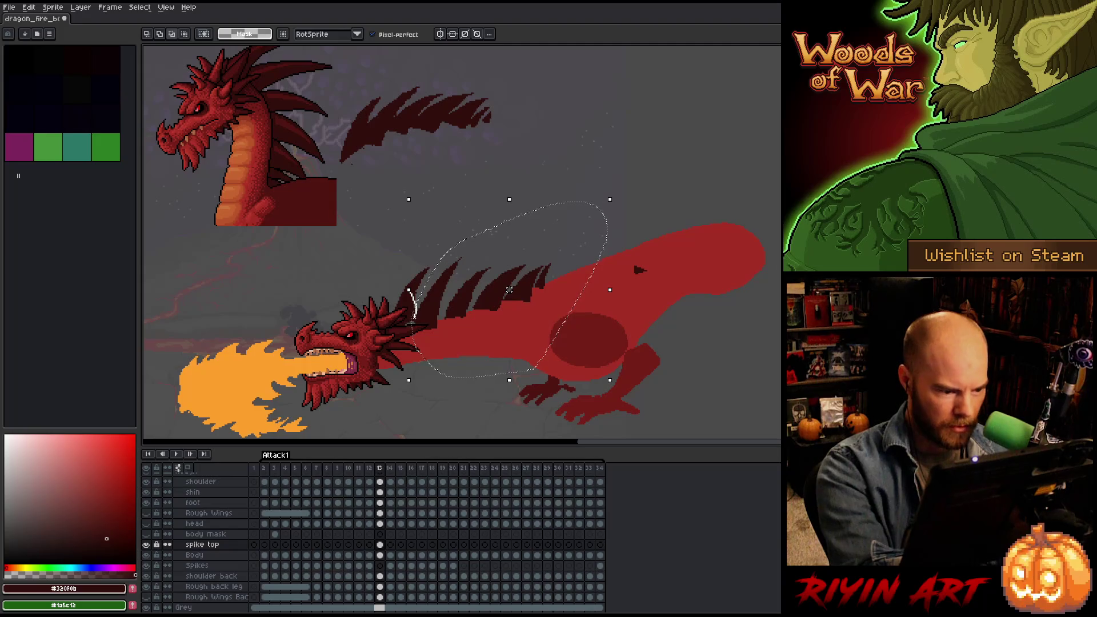
{"action": "left_click", "coordinate": [434, 318]}
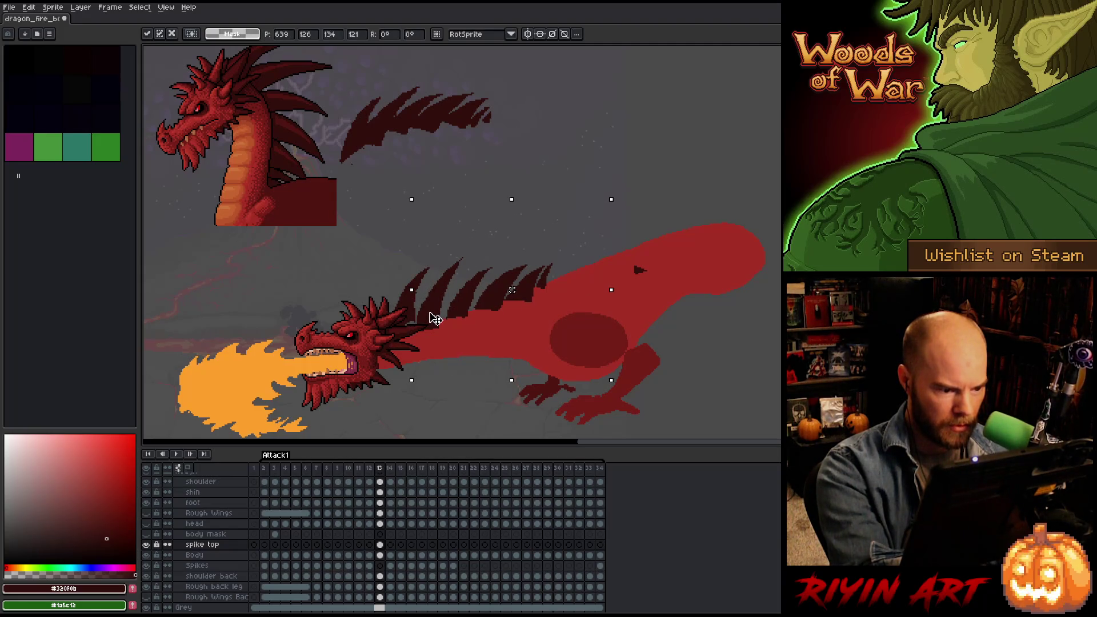
{"action": "key", "text": "Return"}
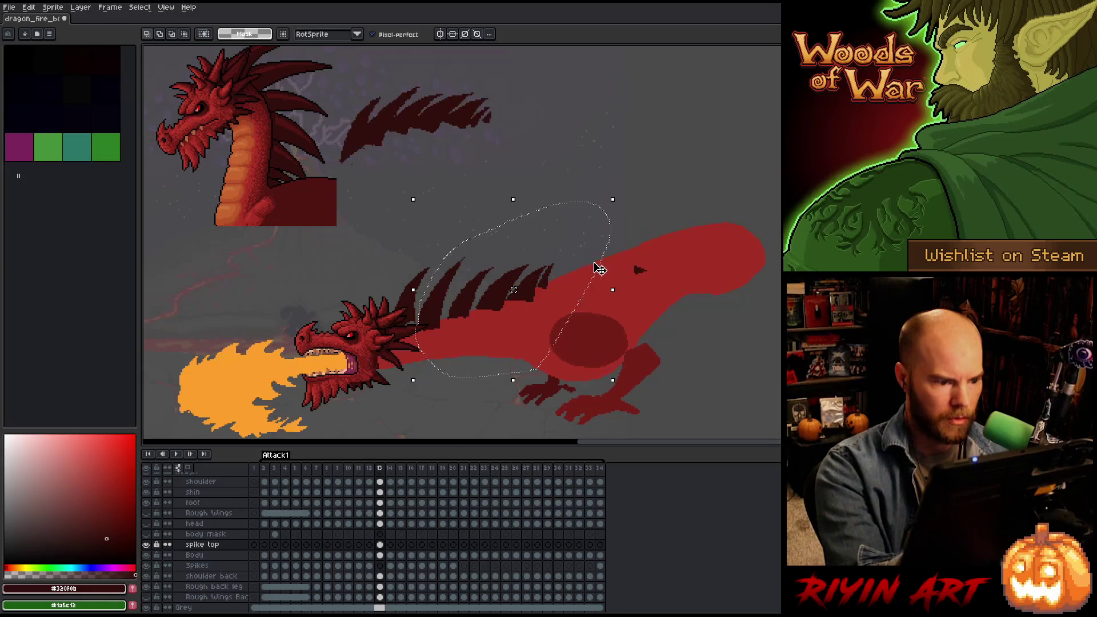
Reselect the back spikes and flip repeatedly between frames 12 and 13 to check their pose.
{"action": "mouse_move", "coordinate": [662, 197]}
{"action": "left_mouse_down"}
{"action": "mouse_move", "coordinate": [657, 183]}
{"action": "mouse_move", "coordinate": [491, 244]}
{"action": "left_mouse_up"}
{"action": "mouse_move", "coordinate": [457, 342]}
{"action": "left_mouse_down"}
{"action": "mouse_move", "coordinate": [542, 351]}
{"action": "mouse_move", "coordinate": [605, 274]}
{"action": "left_mouse_up"}
{"action": "left_click", "coordinate": [528, 300]}
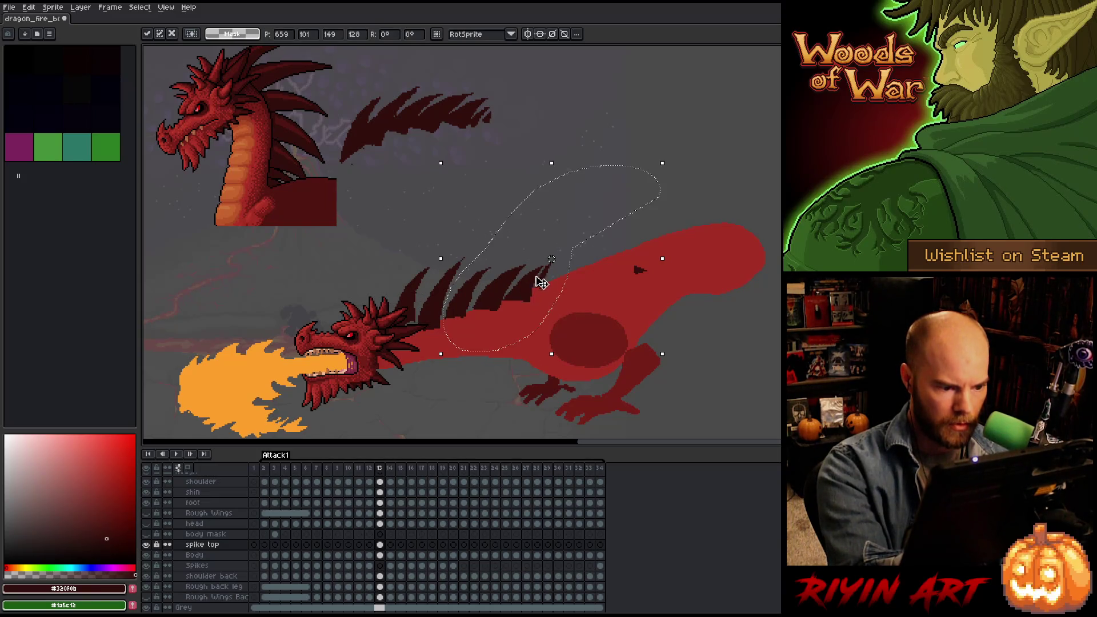
{"action": "key", "text": "Left"}
{"action": "key", "text": "Right"}
{"action": "key", "text": "Left"}
{"action": "key", "text": "Right"}
{"action": "key", "text": "Left"}
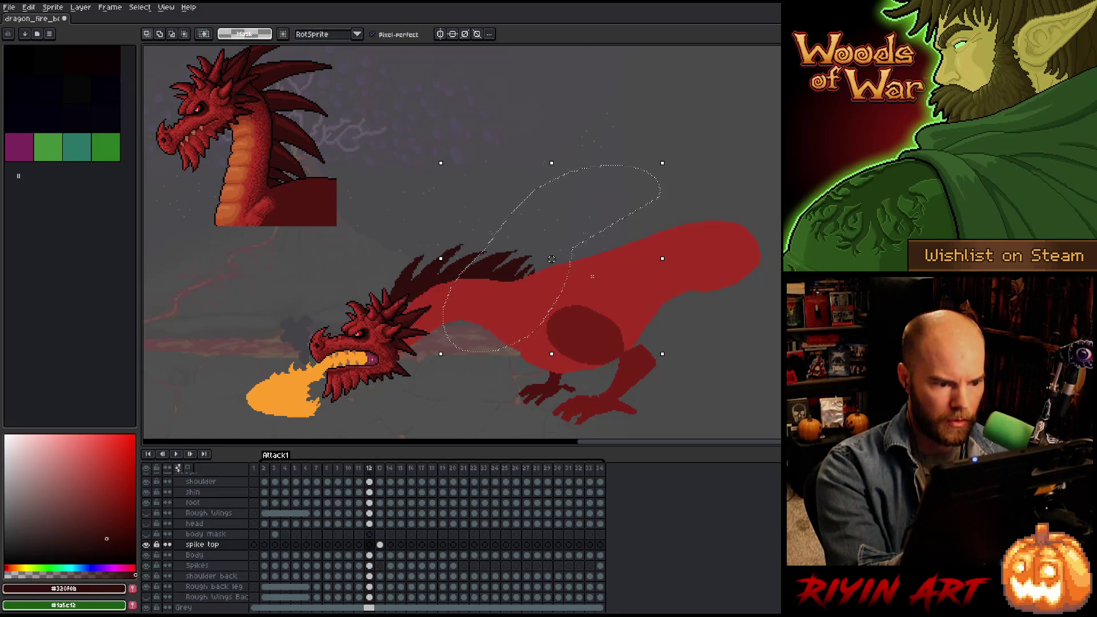
{"action": "key", "text": "Right"}
{"action": "key", "text": "Left"}
{"action": "key", "text": "Right"}
{"action": "key", "text": "Left"}
{"action": "key", "text": "Right"}
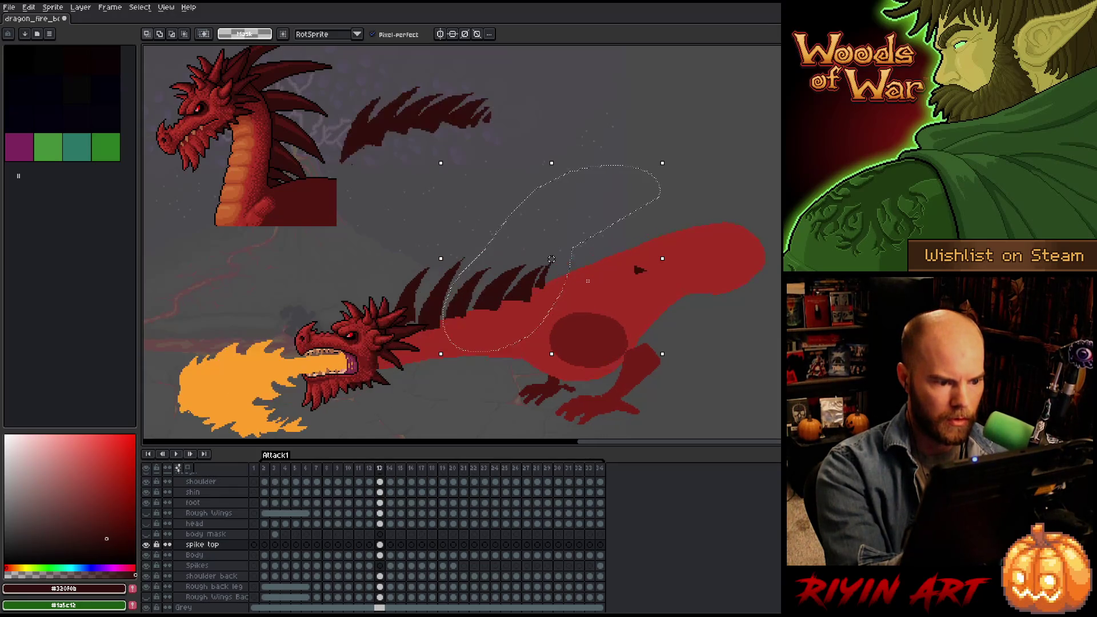
{"action": "key", "text": "Left"}
{"action": "key", "text": "Right"}
{"action": "key", "text": "Left"}
{"action": "key", "text": "Right"}
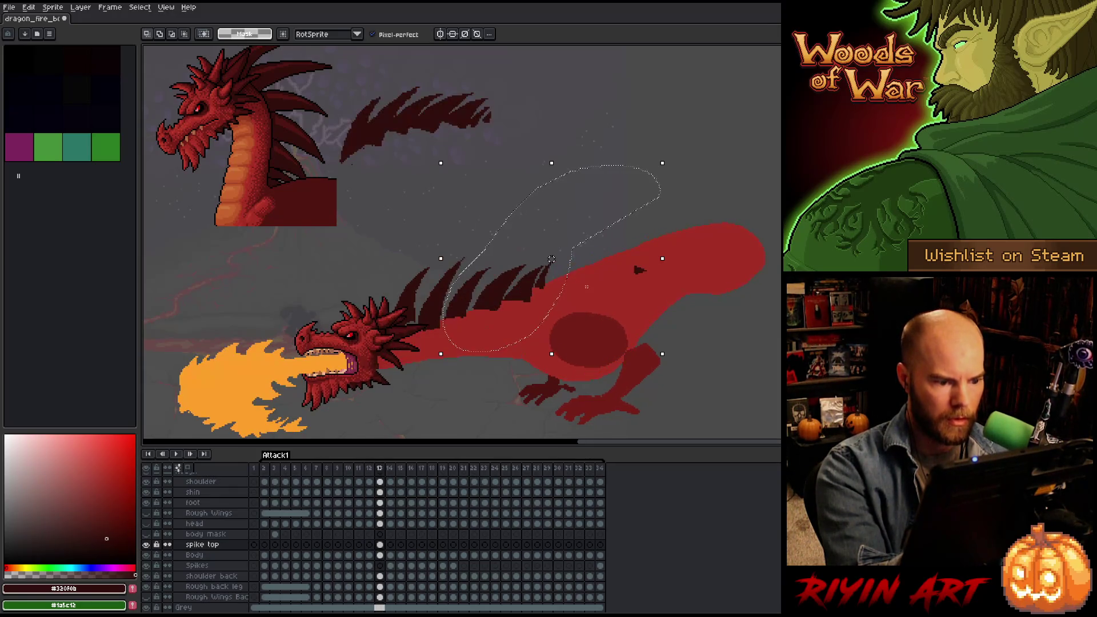
Select the back spikes once more, commit the transform, and clear the selection.
{"action": "mouse_move", "coordinate": [704, 192]}
{"action": "left_mouse_down"}
{"action": "mouse_move", "coordinate": [565, 216]}
{"action": "mouse_move", "coordinate": [486, 278]}
{"action": "left_mouse_up"}
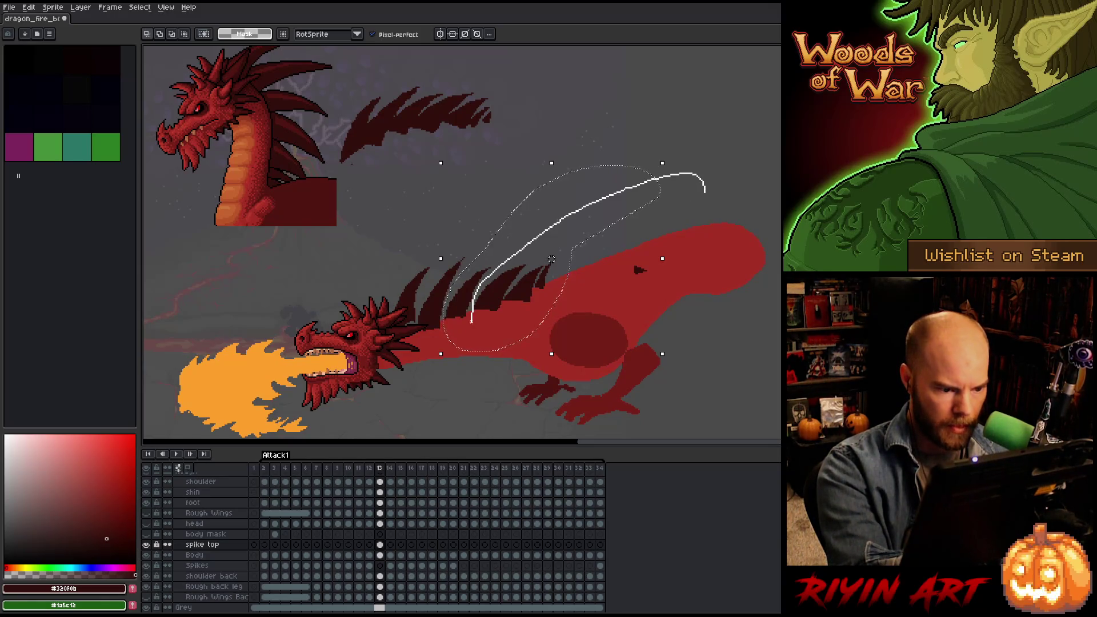
{"action": "left_click_drag", "start_coordinate": [471, 320], "coordinate": [503, 354]}
{"action": "left_click", "coordinate": [524, 302]}
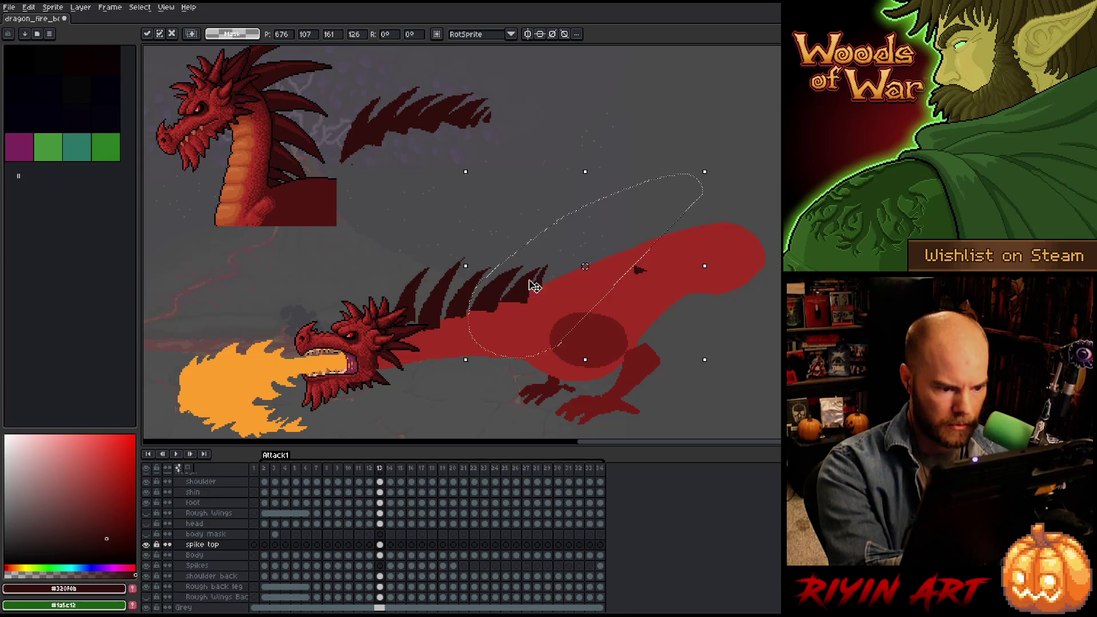
{"action": "key", "text": "Return"}
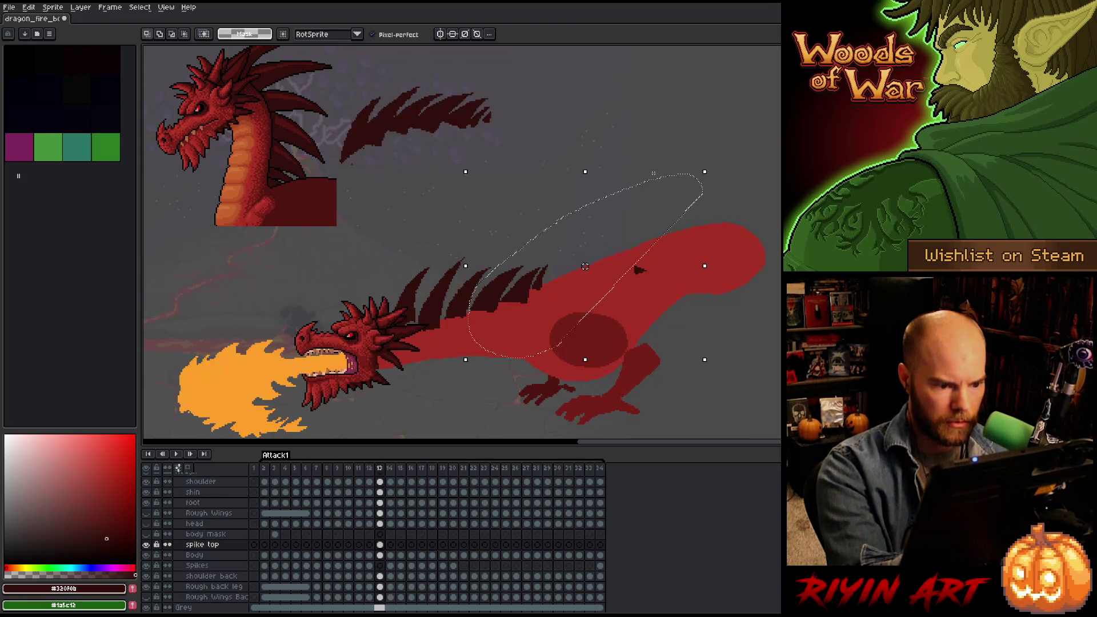
{"action": "key", "text": "ctrl+d"}
Select the rearmost back spike and nudge it down one pixel.
{"action": "left_click_drag", "start_coordinate": [553, 297], "coordinate": [553, 252]}
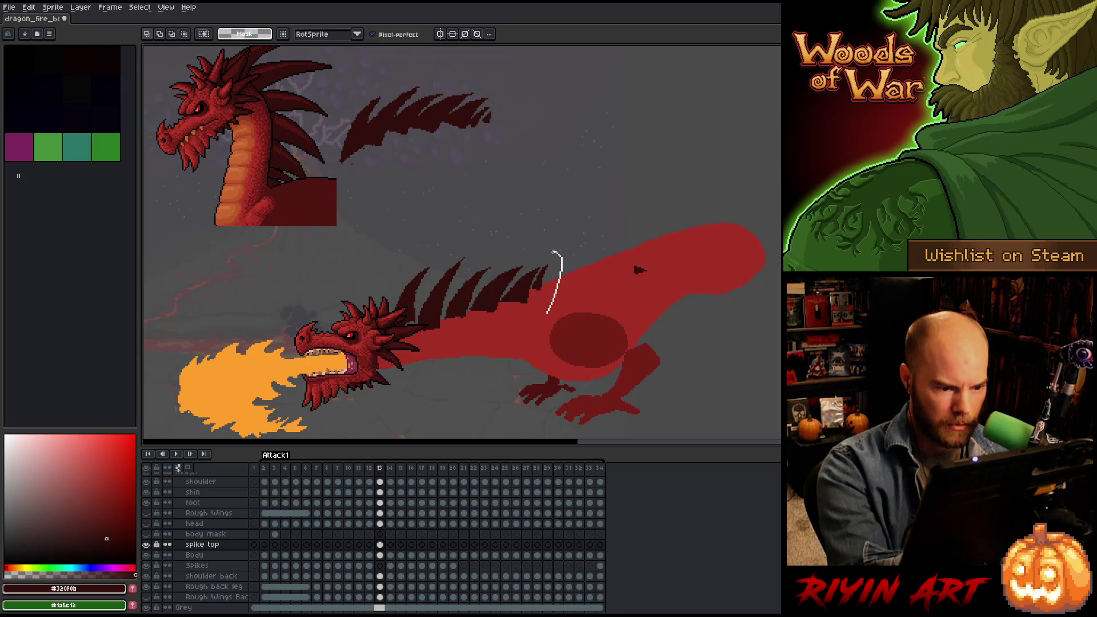
{"action": "left_click_drag", "start_coordinate": [547, 312], "coordinate": [532, 334]}
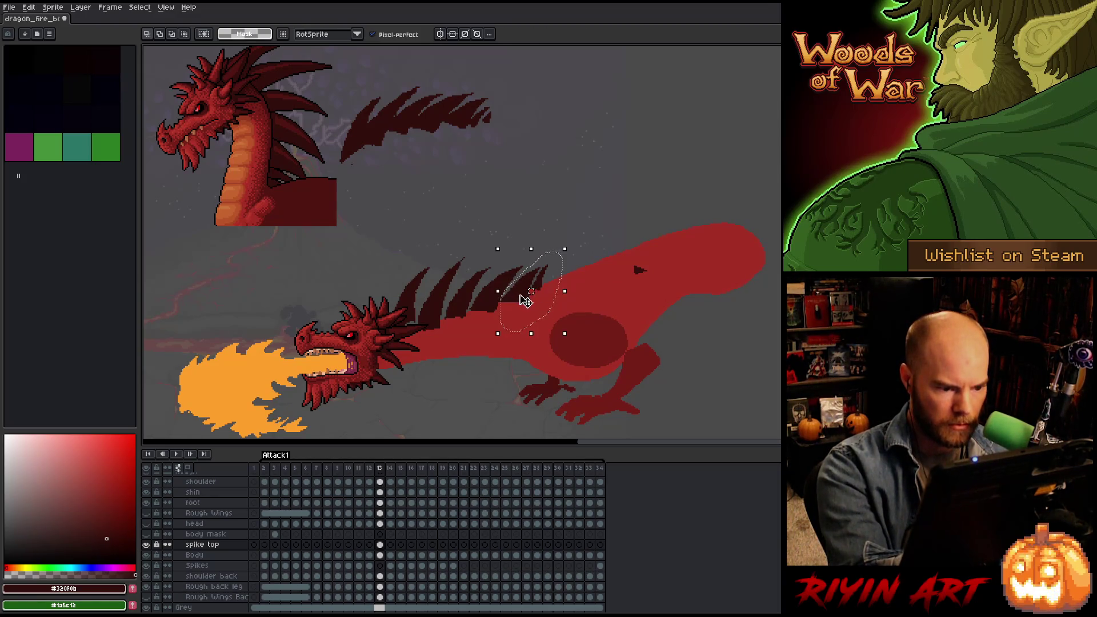
{"action": "left_click", "coordinate": [521, 301]}
{"action": "key", "text": "Return"}
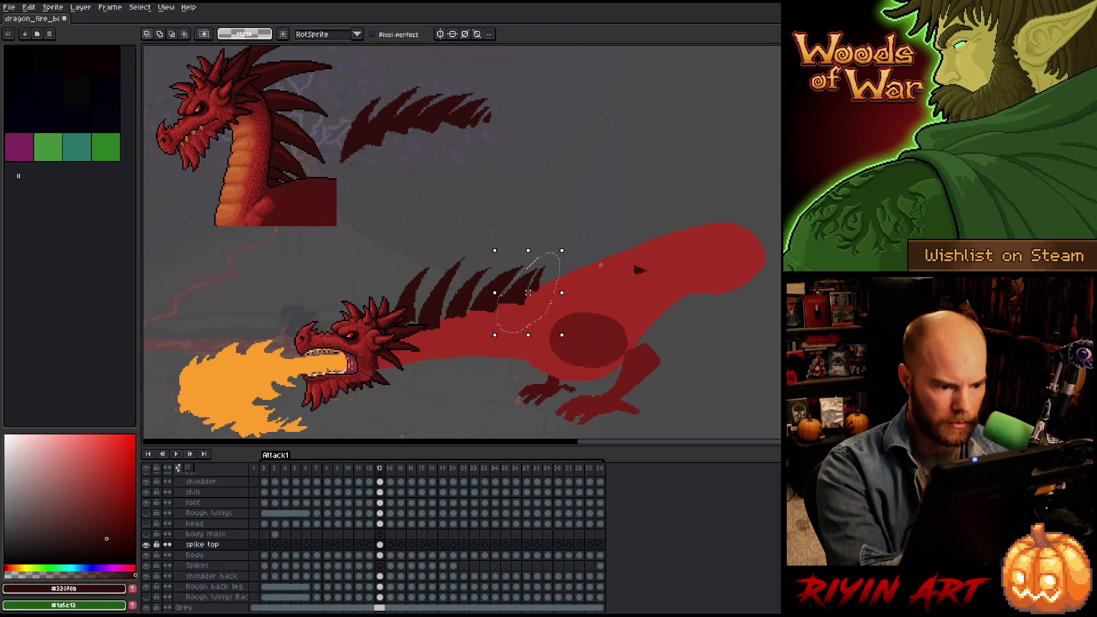
{"action": "mouse_move", "coordinate": [565, 322]}
{"action": "left_mouse_down"}
{"action": "mouse_move", "coordinate": [546, 247]}
{"action": "mouse_move", "coordinate": [495, 275]}
{"action": "mouse_move", "coordinate": [471, 329]}
{"action": "mouse_move", "coordinate": [491, 308]}
{"action": "left_mouse_up"}
{"action": "key", "text": "Down"}
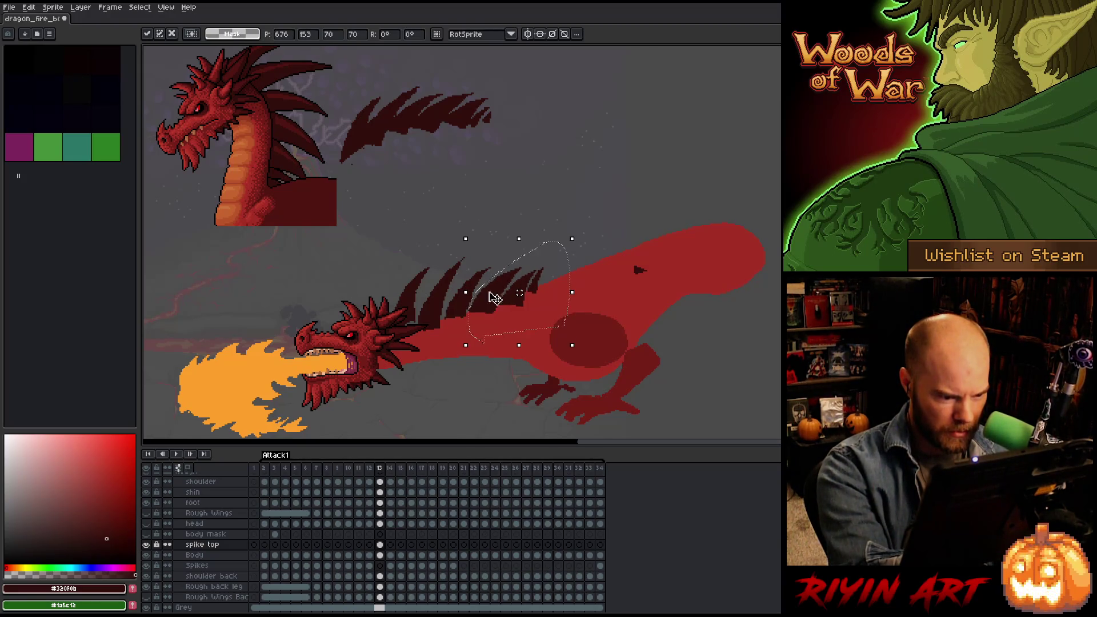
Rotate the leftover hip spike about 74 degrees and move it left onto the end of the back row.
{"action": "mouse_move", "coordinate": [639, 242]}
{"action": "left_mouse_down"}
{"action": "mouse_move", "coordinate": [654, 314]}
{"action": "mouse_move", "coordinate": [643, 277]}
{"action": "left_mouse_up"}
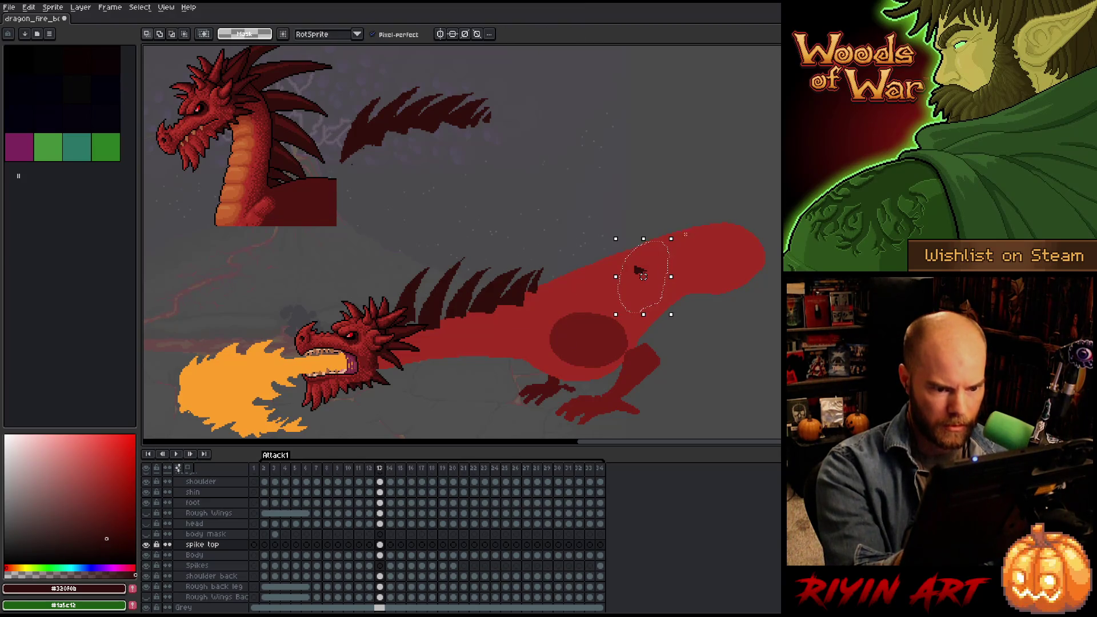
{"action": "mouse_move", "coordinate": [686, 239]}
{"action": "left_mouse_down"}
{"action": "mouse_move", "coordinate": [602, 217]}
{"action": "mouse_move", "coordinate": [581, 253]}
{"action": "left_mouse_up"}
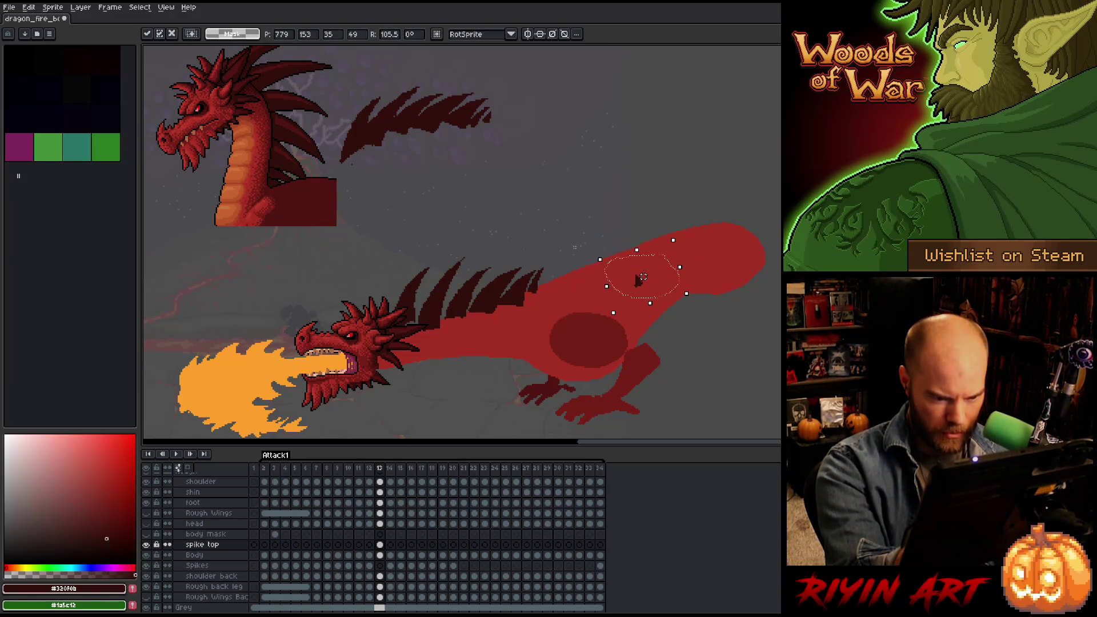
{"action": "left_click_drag", "start_coordinate": [643, 277], "coordinate": [549, 277]}
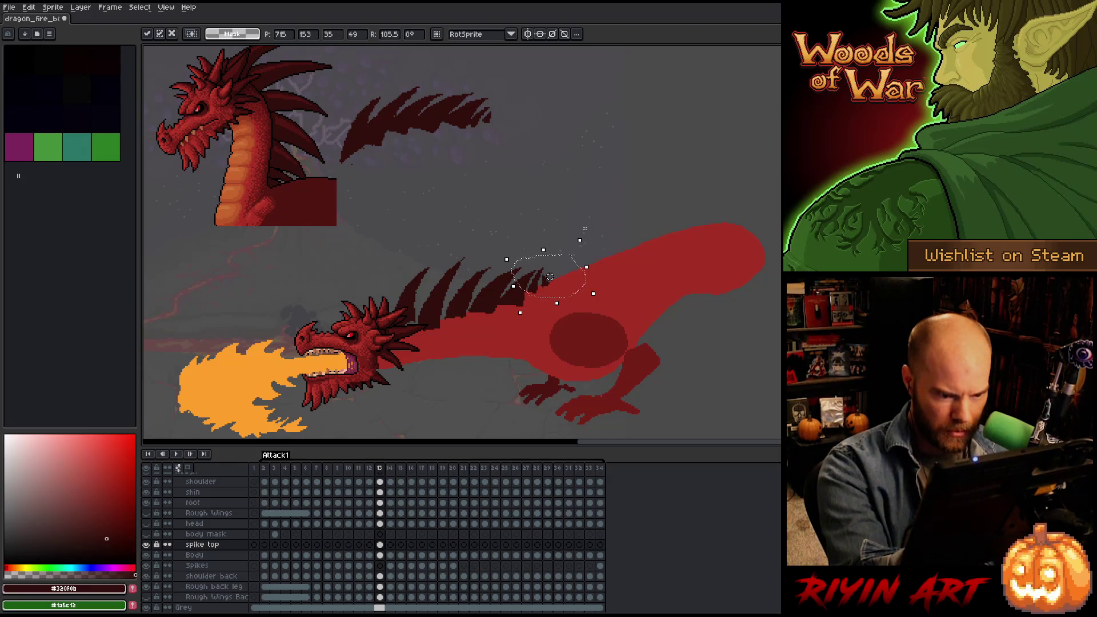
{"action": "key", "text": "Escape"}
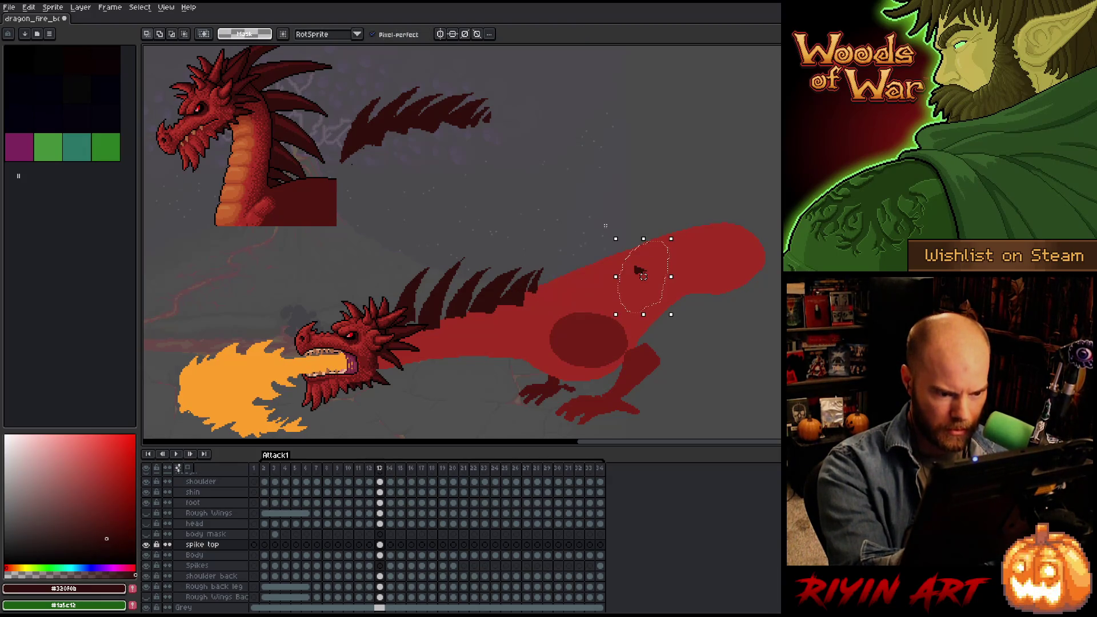
{"action": "mouse_move", "coordinate": [679, 233]}
{"action": "left_mouse_down"}
{"action": "mouse_move", "coordinate": [642, 201]}
{"action": "mouse_move", "coordinate": [611, 208]}
{"action": "left_mouse_up"}
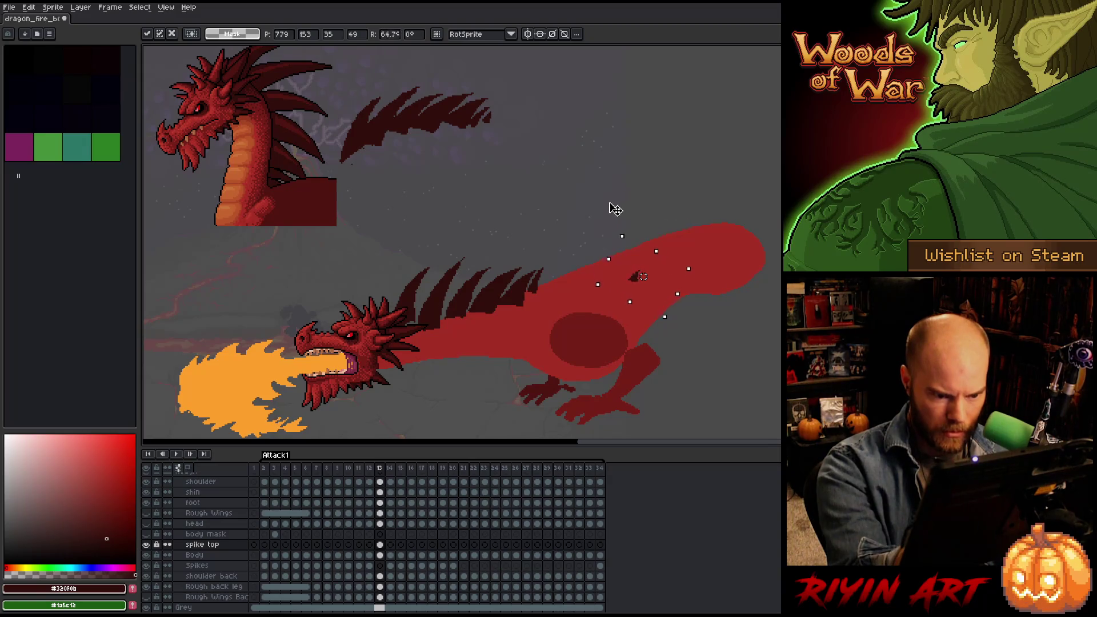
{"action": "left_click_drag", "start_coordinate": [642, 281], "coordinate": [549, 289]}
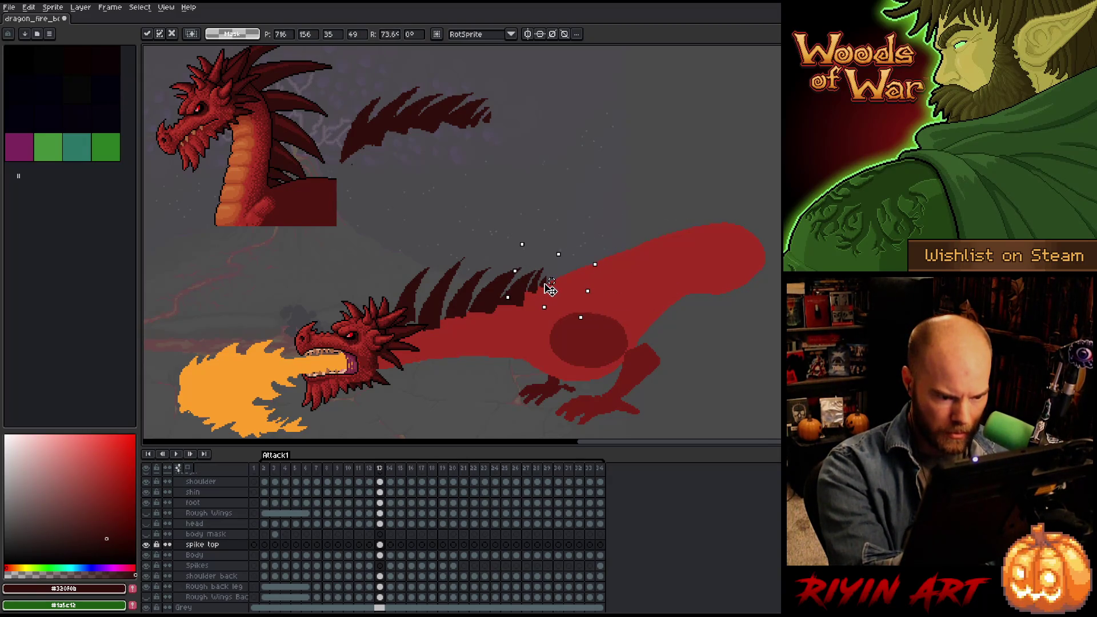
{"action": "key", "text": "Return"}
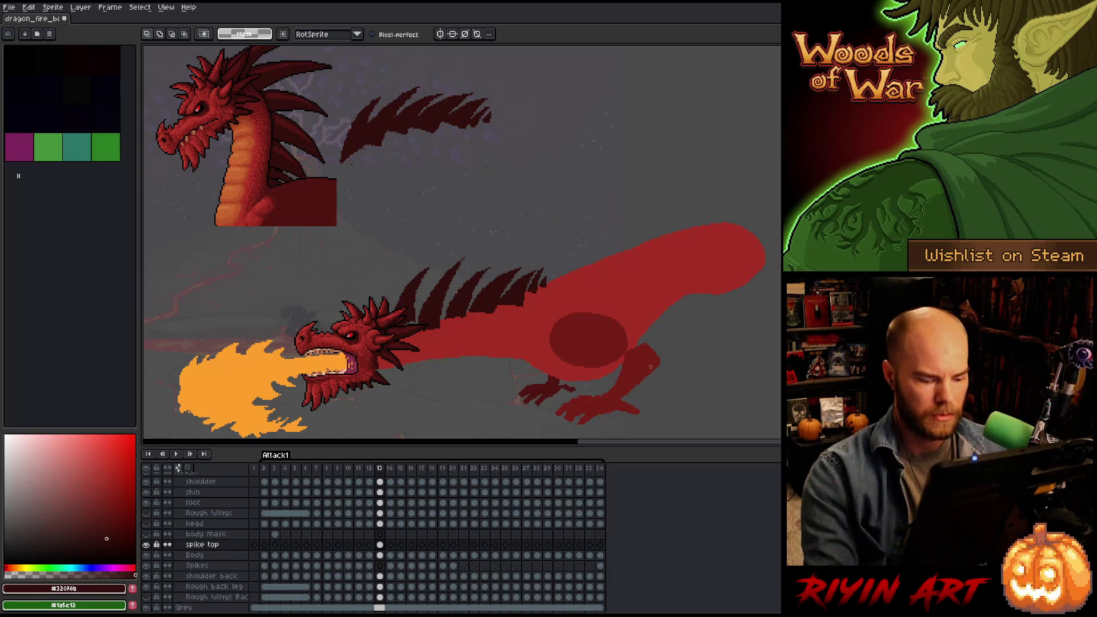
Flip between frames 12 and 13 to compare, settling back on frame 13.
{"action": "key", "text": "Left"}
{"action": "key", "text": "Right"}
{"action": "key", "text": "Left"}
{"action": "key", "text": "Right"}
{"action": "key", "text": "Left"}
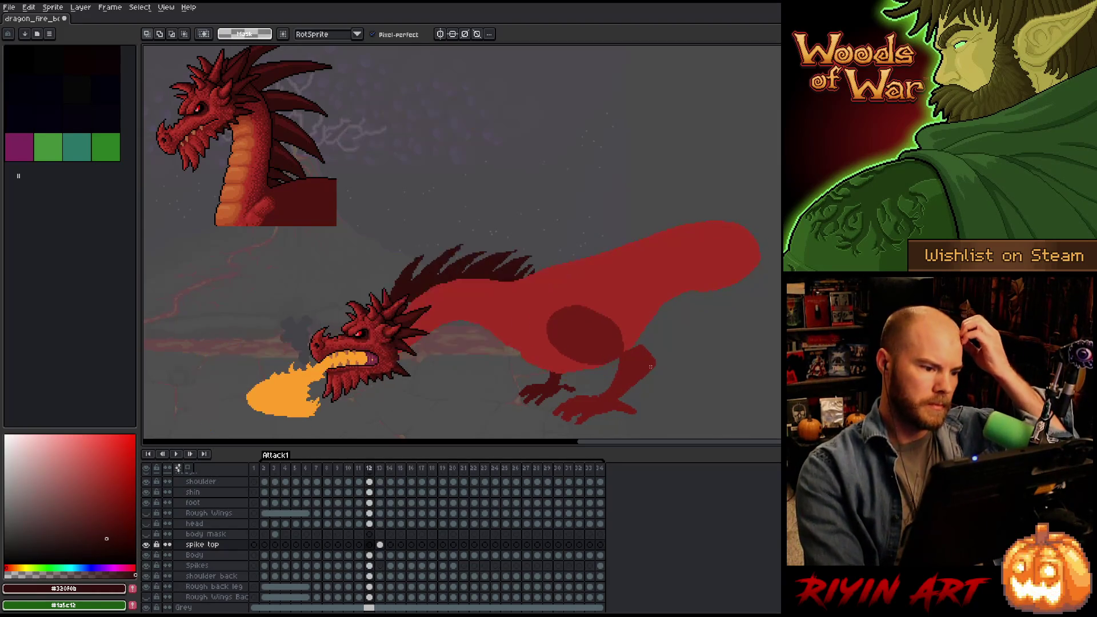
{"action": "key", "text": "Right"}
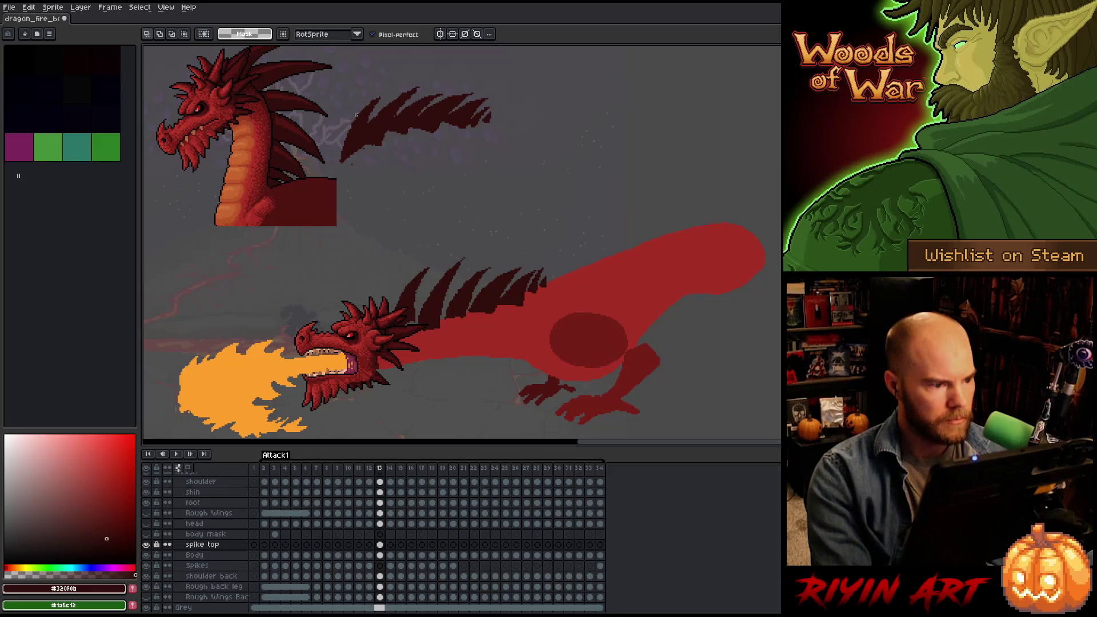
Delete the stray dark spikes above the dragon and clear the selection.
{"action": "scroll", "coordinate": [356, 114], "scroll_direction": "down", "scroll_amount": 1}
{"action": "key", "text": "m"}
{"action": "left_click_drag", "start_coordinate": [492, 74], "coordinate": [300, 179]}
{"action": "key", "text": "Delete"}
{"action": "key", "text": "ctrl+d"}
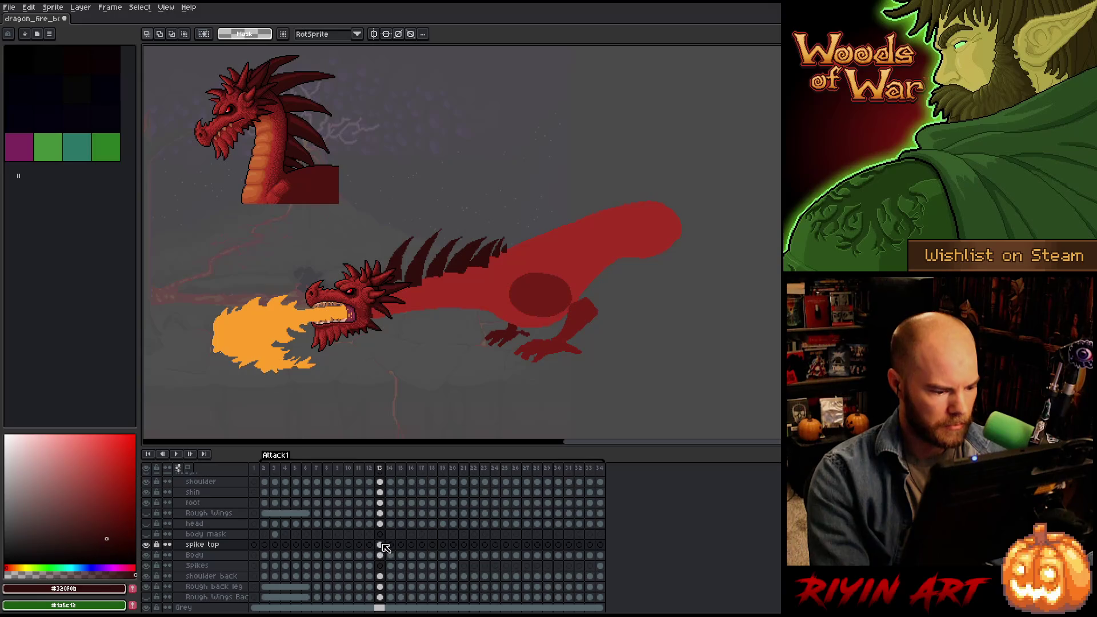
Add a new tag over frames 2–13 on the Spikes layer, then play and stop the animation.
{"action": "left_click", "coordinate": [382, 566]}
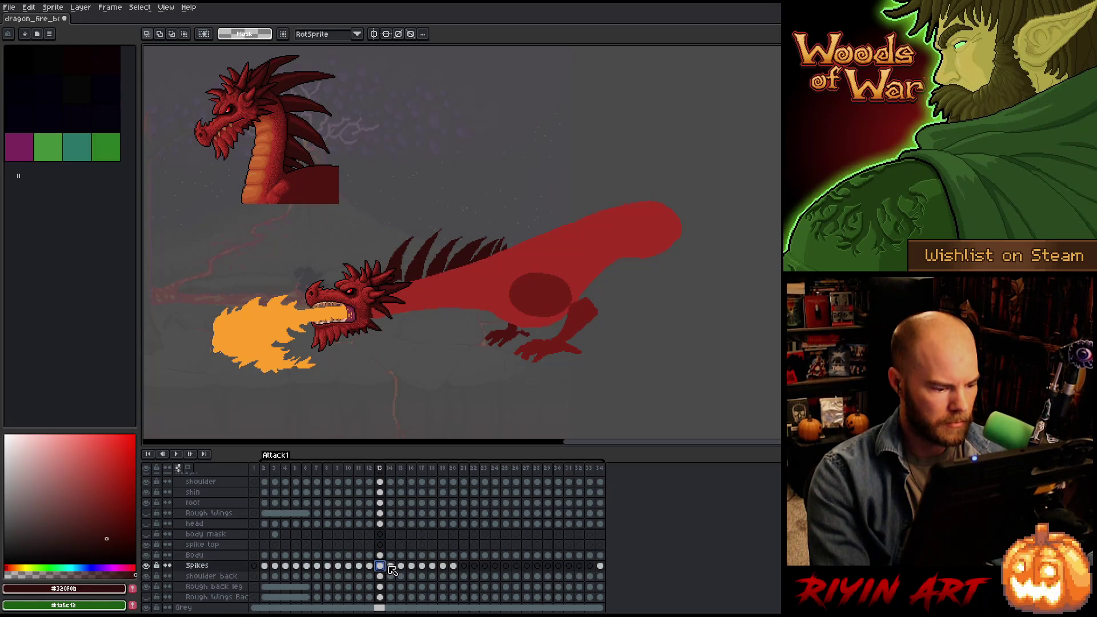
{"action": "left_click_drag", "start_coordinate": [381, 468], "coordinate": [265, 468]}
{"action": "right_click", "coordinate": [272, 469]}
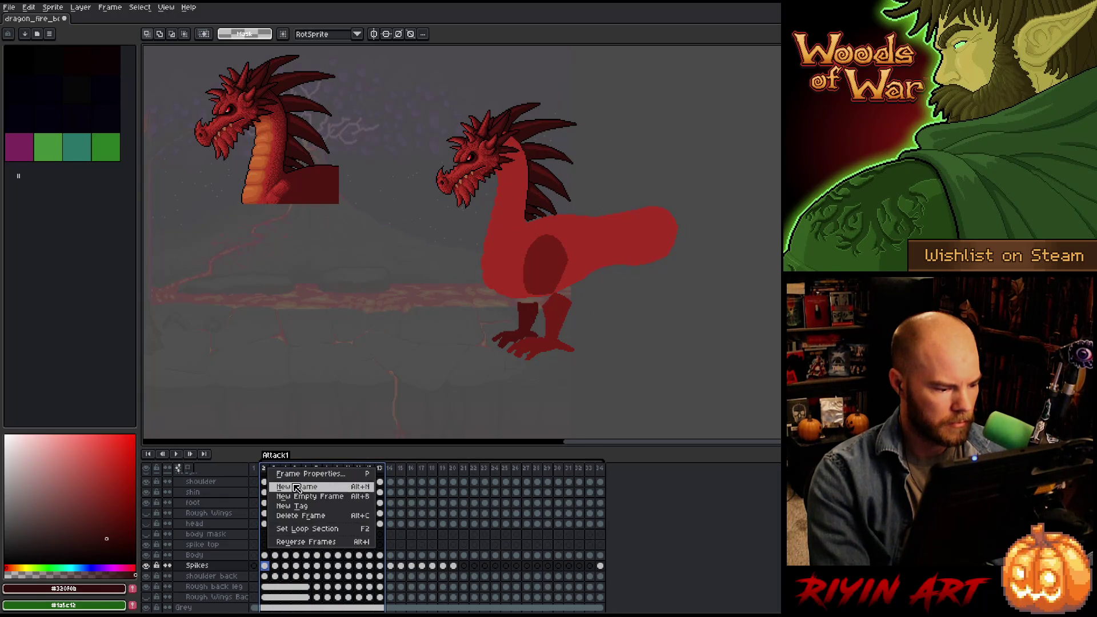
{"action": "left_click", "coordinate": [293, 506]}
{"action": "key", "text": "Return"}
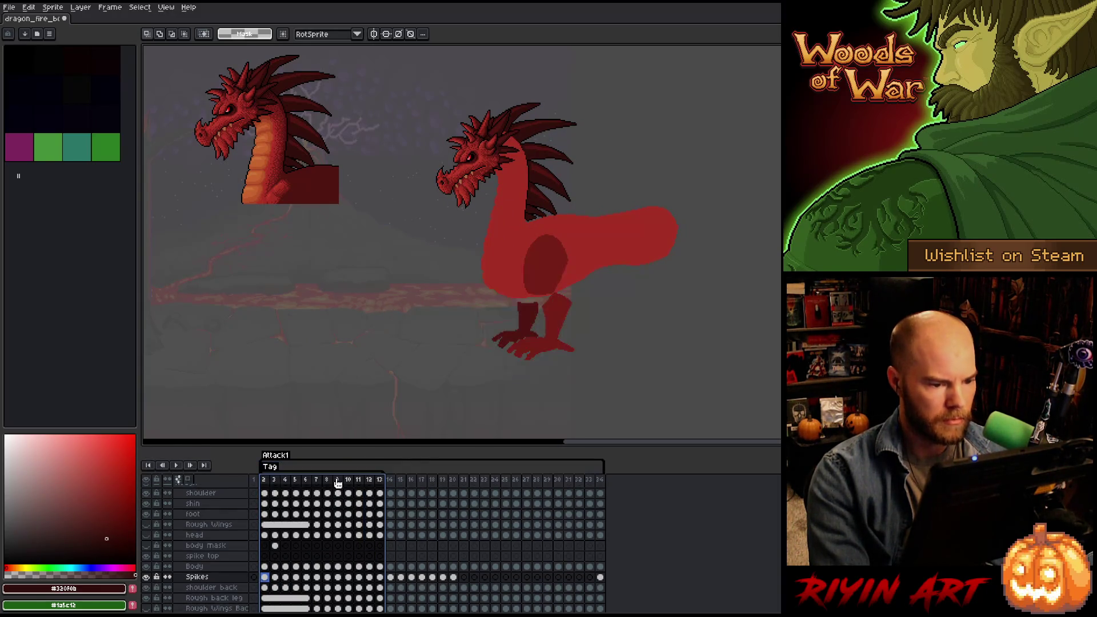
{"action": "key", "text": "Return"}
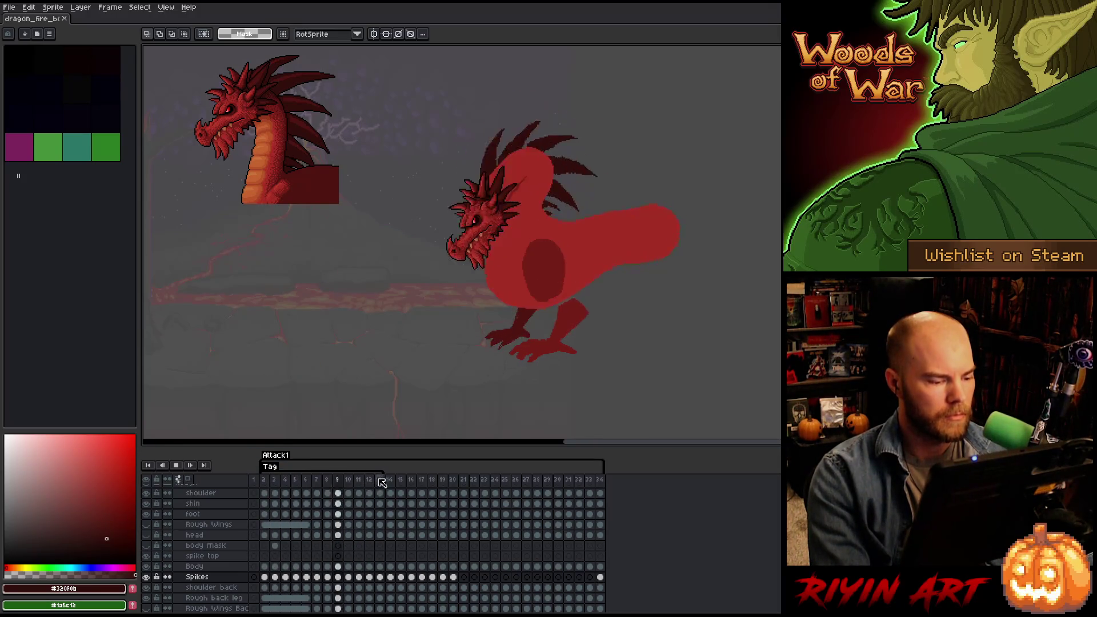
{"action": "key", "text": "Return"}
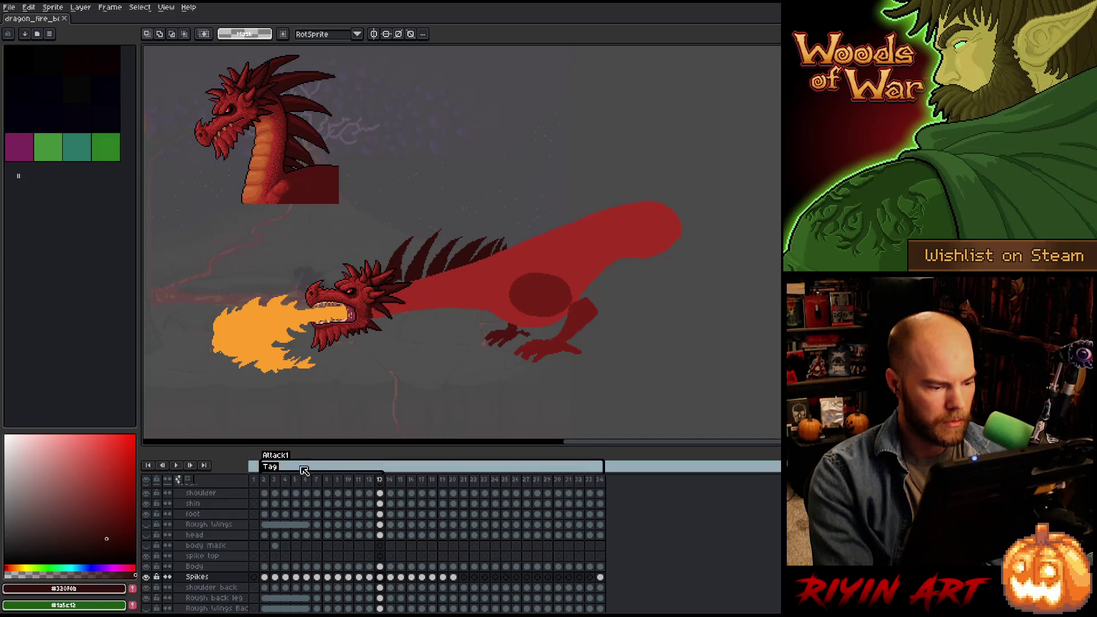
Delete the temporary tag and return to frame 13.
{"action": "right_click", "coordinate": [276, 467]}
{"action": "left_click", "coordinate": [300, 481]}
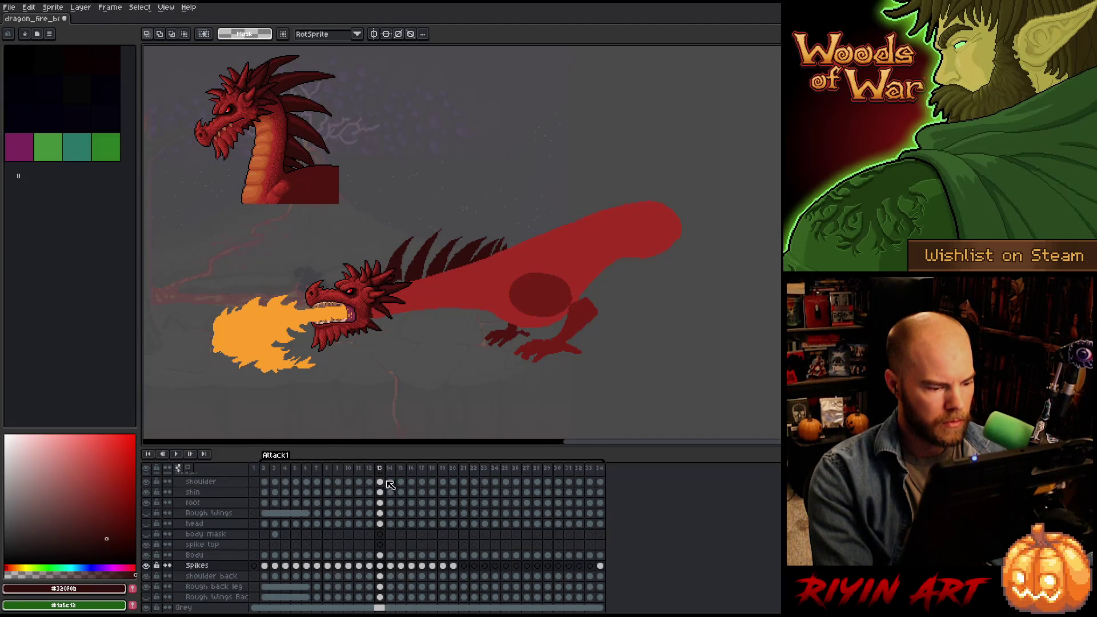
{"action": "key", "text": "Left"}
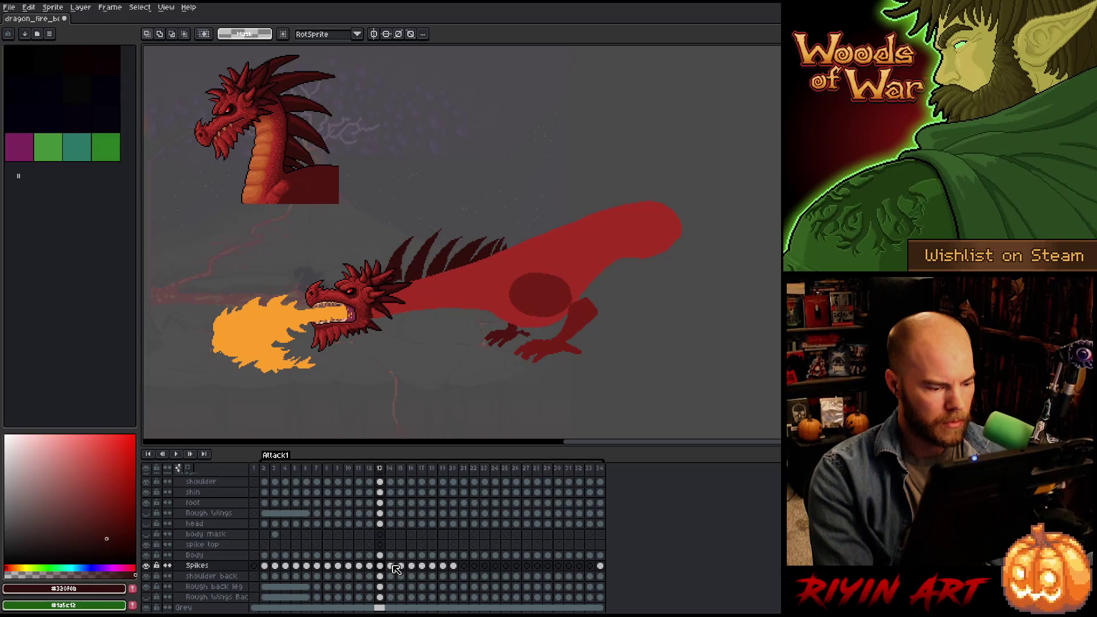
Move the Spikes cels from frames 14–20 to frames 26–32.
{"action": "left_click_drag", "start_coordinate": [394, 567], "coordinate": [453, 568]}
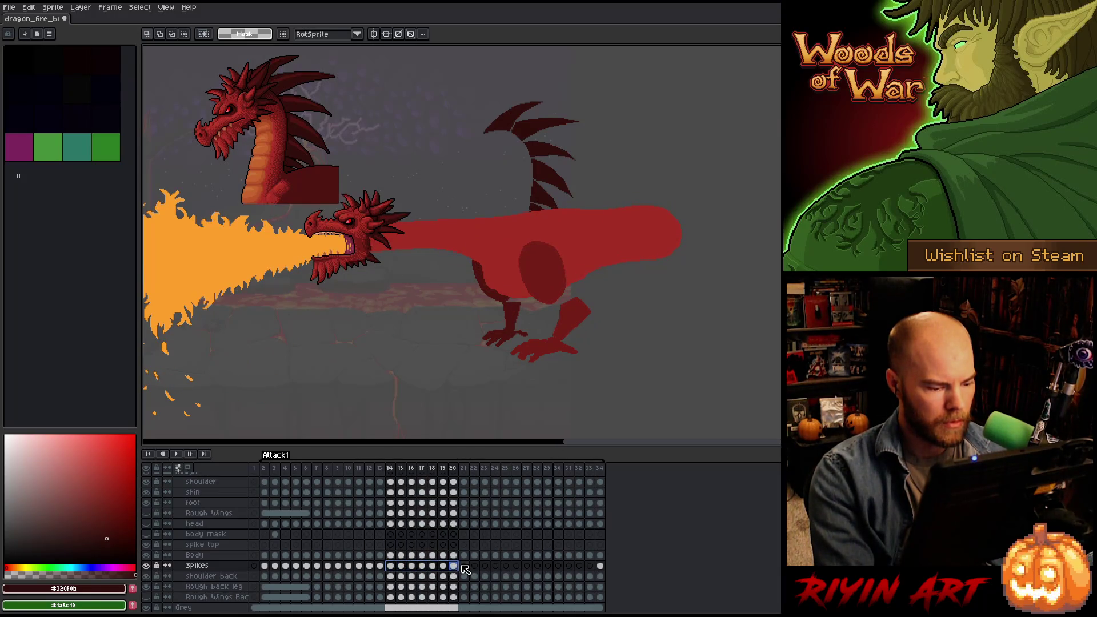
{"action": "left_click_drag", "start_coordinate": [454, 568], "coordinate": [580, 568]}
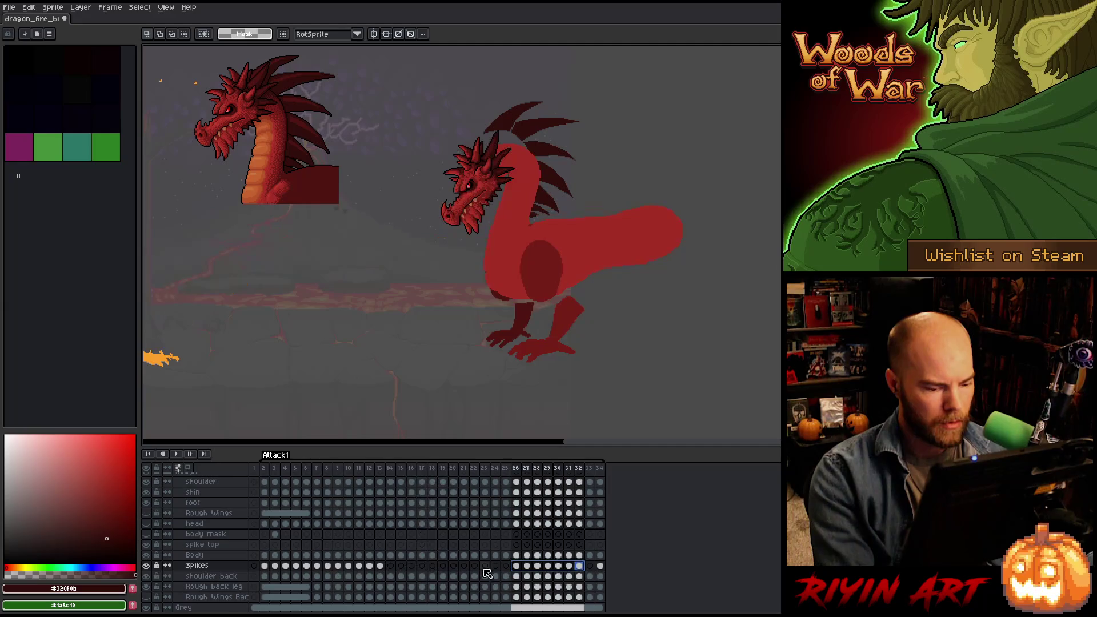
{"action": "left_click", "coordinate": [380, 566]}
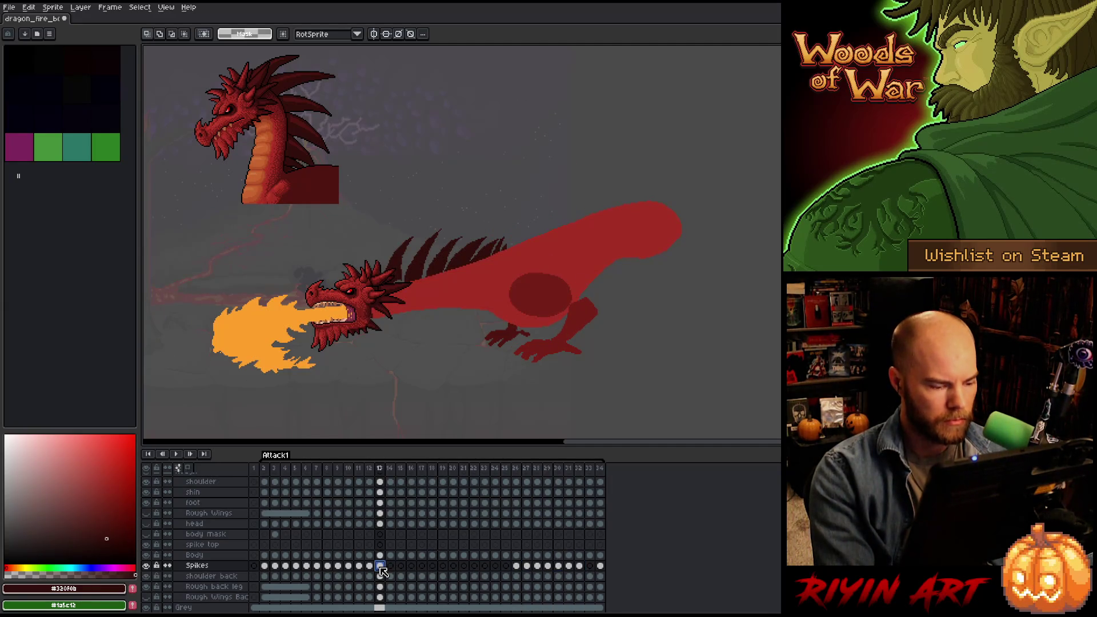
{"action": "scroll", "coordinate": [385, 291], "scroll_direction": "up", "scroll_amount": 2}
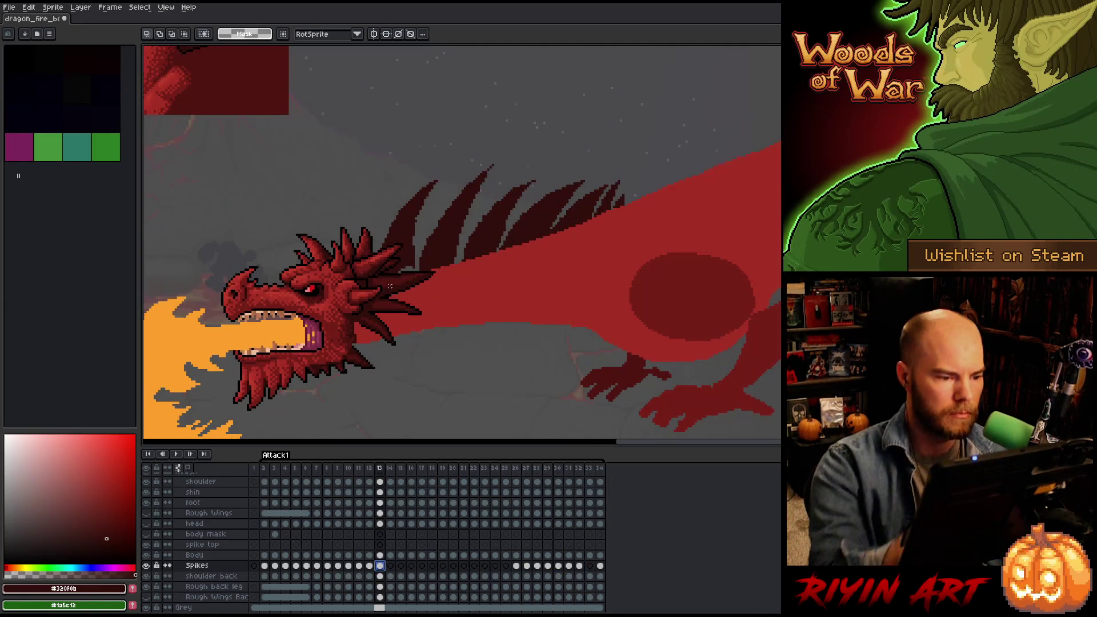
Touch up frame 13's back spikes by alternating Pencil and Eraser, then save the file.
{"action": "key", "text": "b"}
{"action": "left_click", "coordinate": [416, 219]}
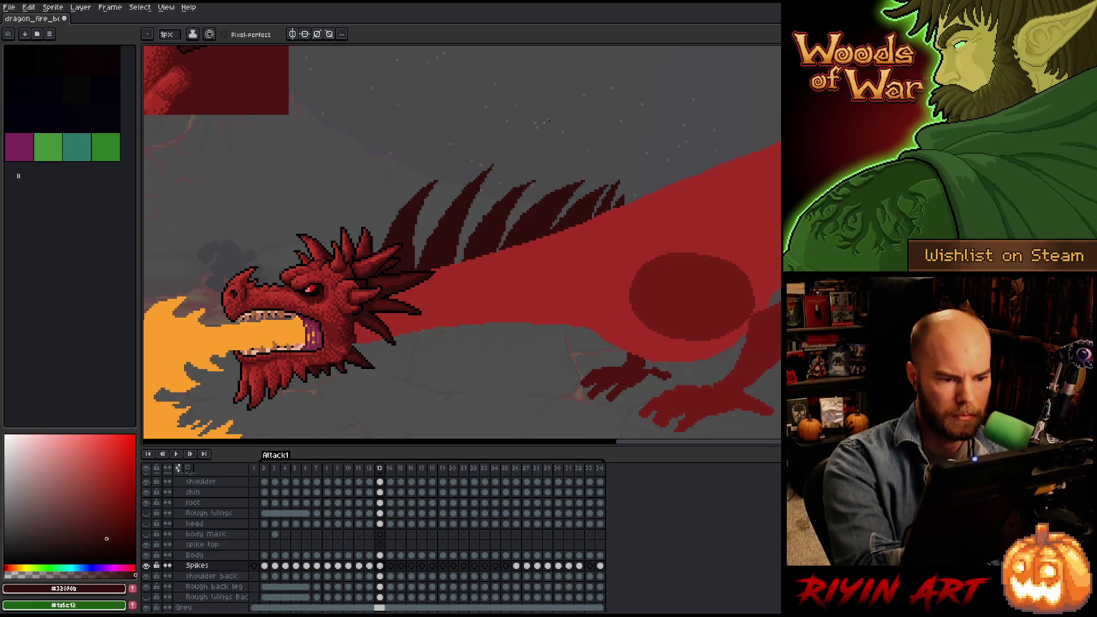
{"action": "key", "text": "e"}
{"action": "key", "text": "b"}
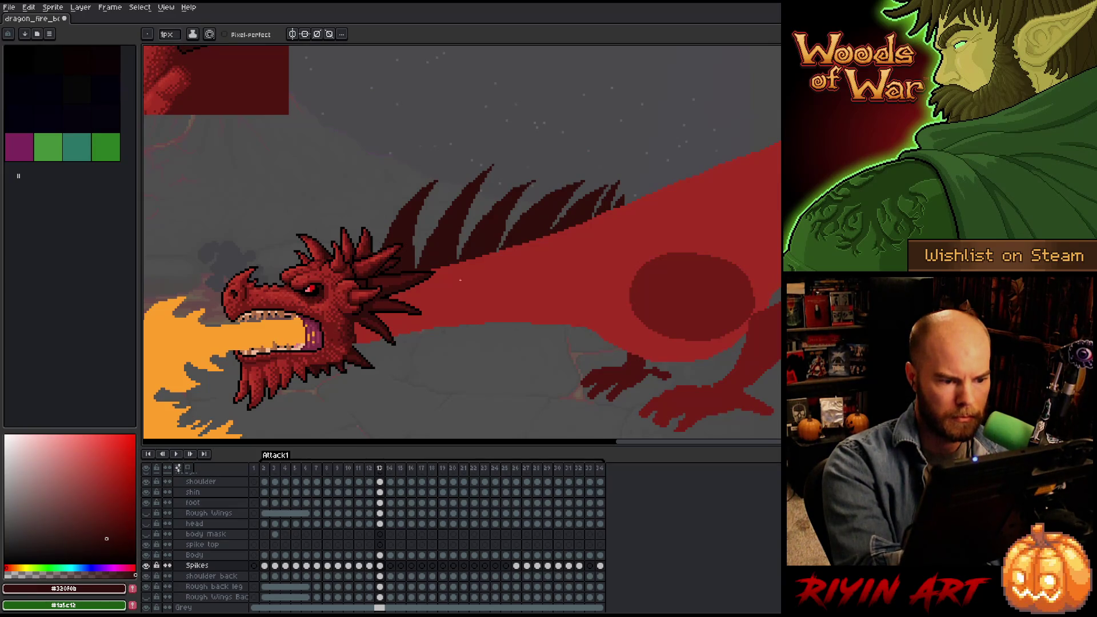
{"action": "key", "text": "e"}
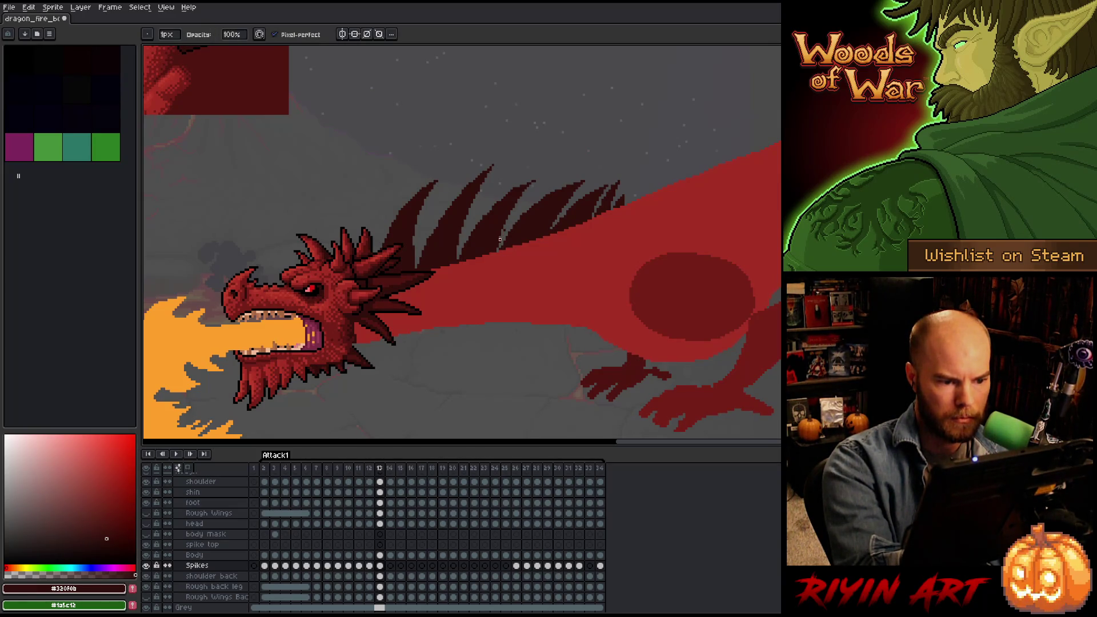
{"action": "key", "text": "b"}
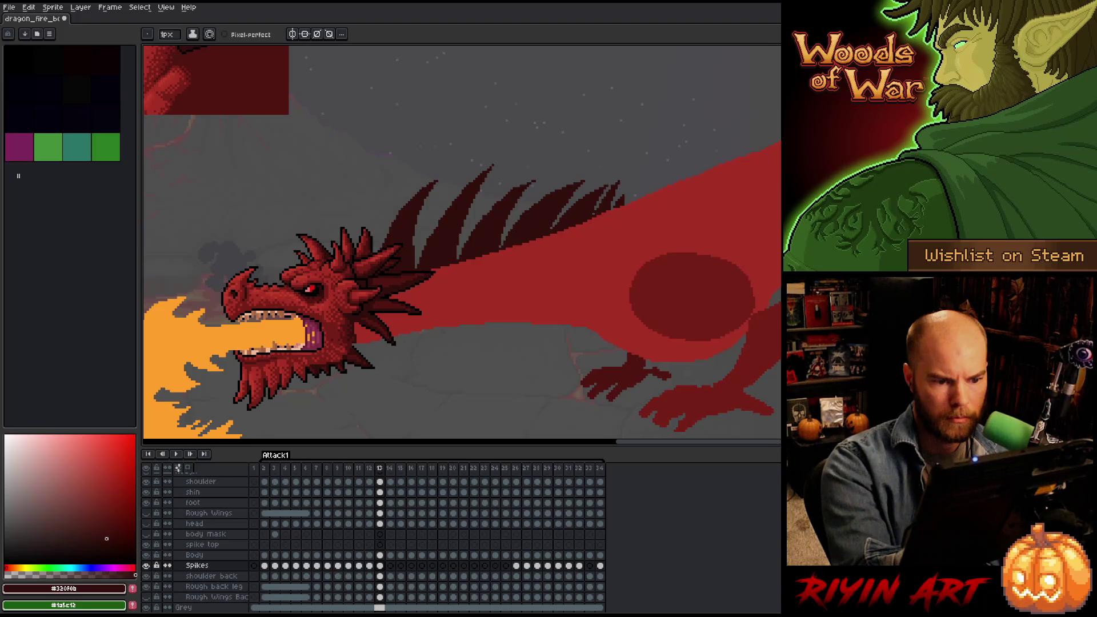
{"action": "key", "text": "b"}
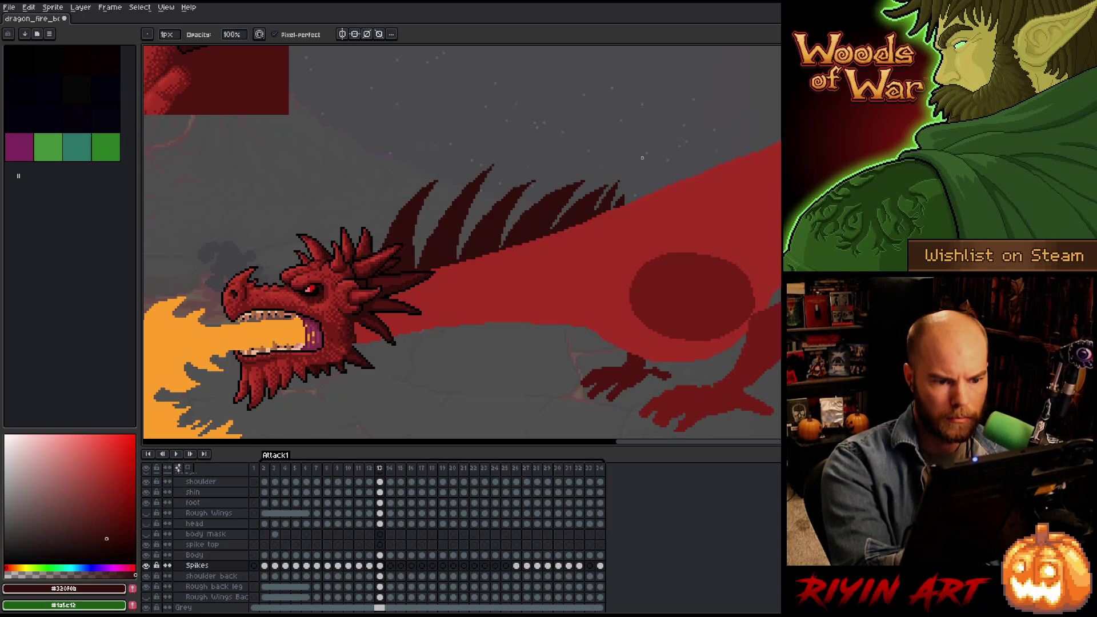
{"action": "key", "text": "e"}
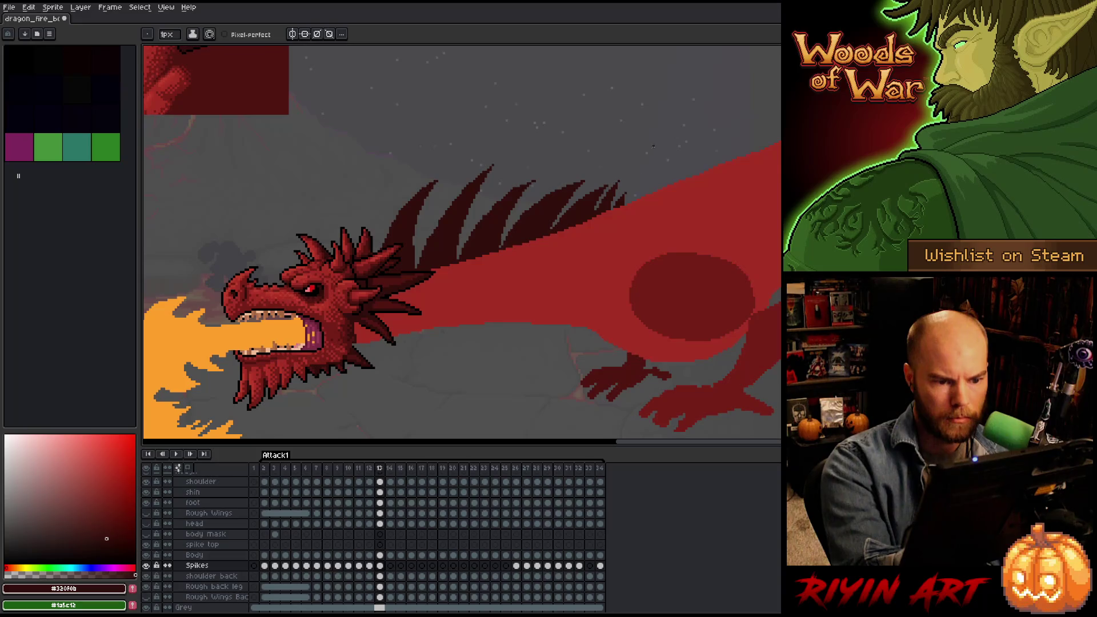
{"action": "key", "text": "b"}
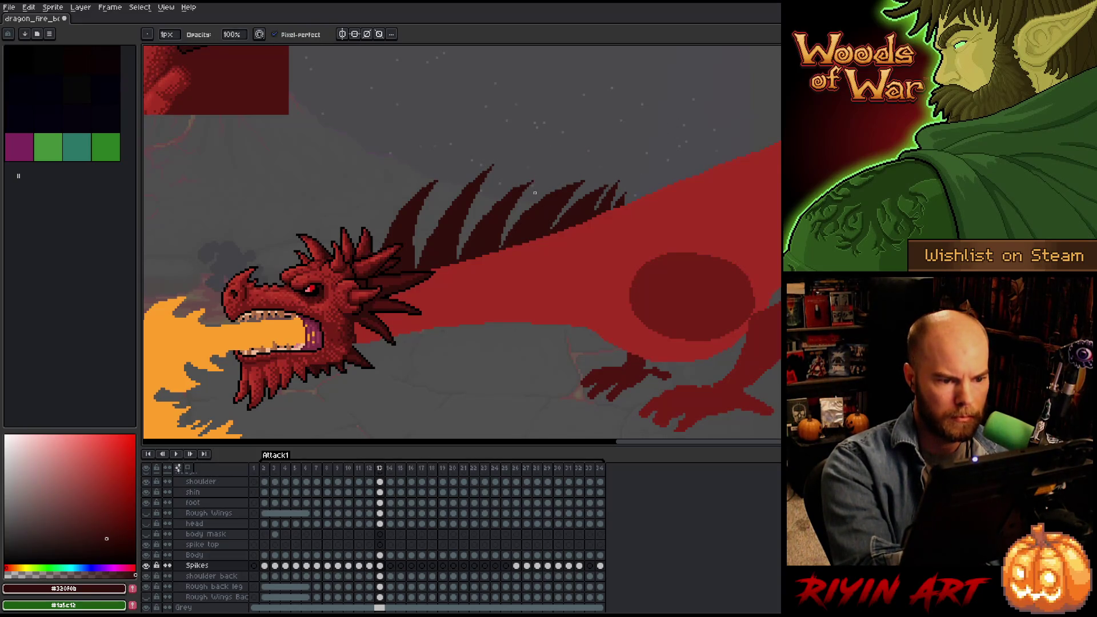
{"action": "key", "text": "e"}
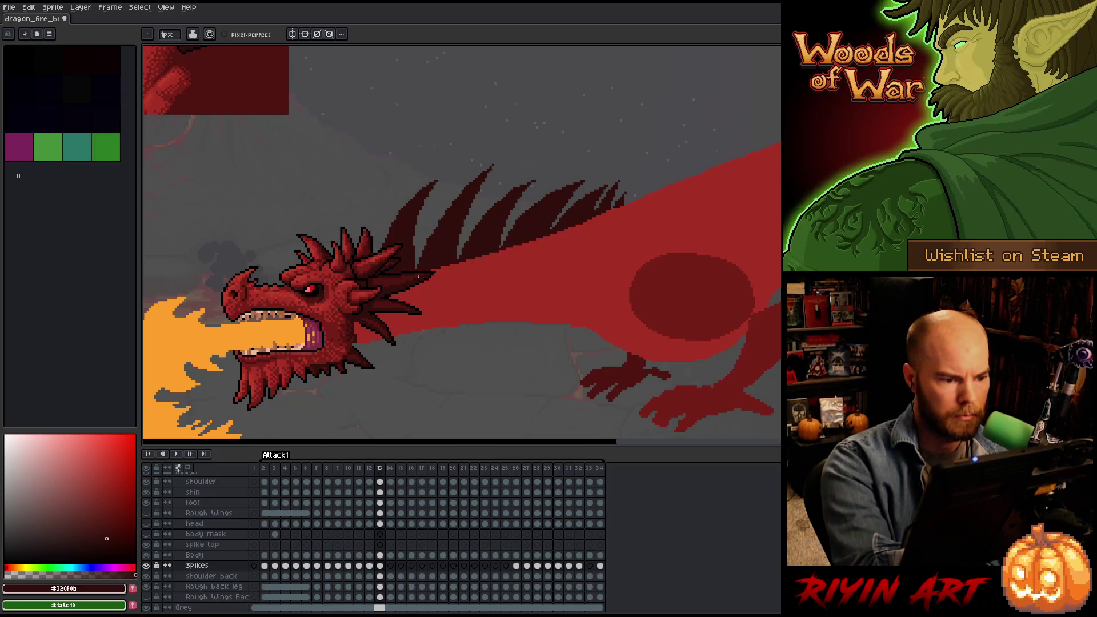
{"action": "key", "text": "b"}
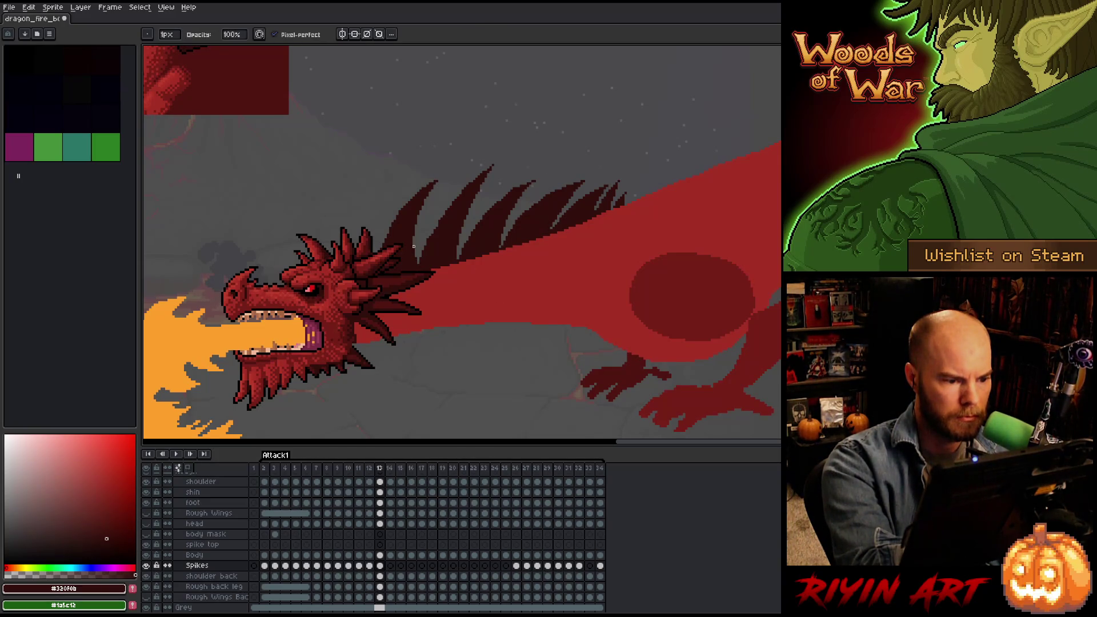
{"action": "key", "text": "e"}
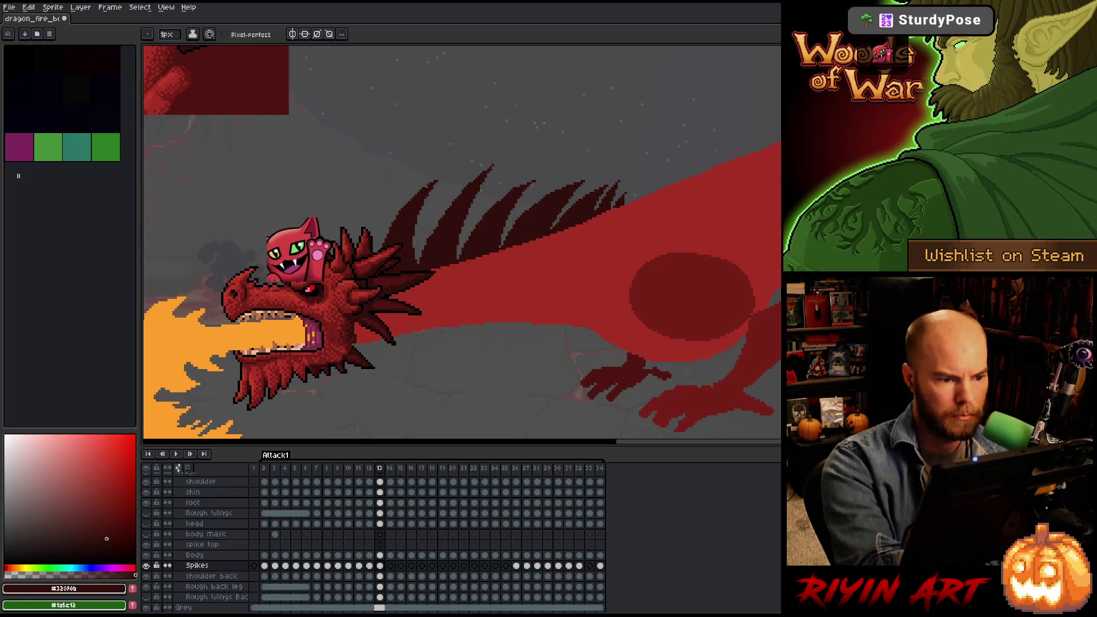
{"action": "key", "text": "ctrl+s"}
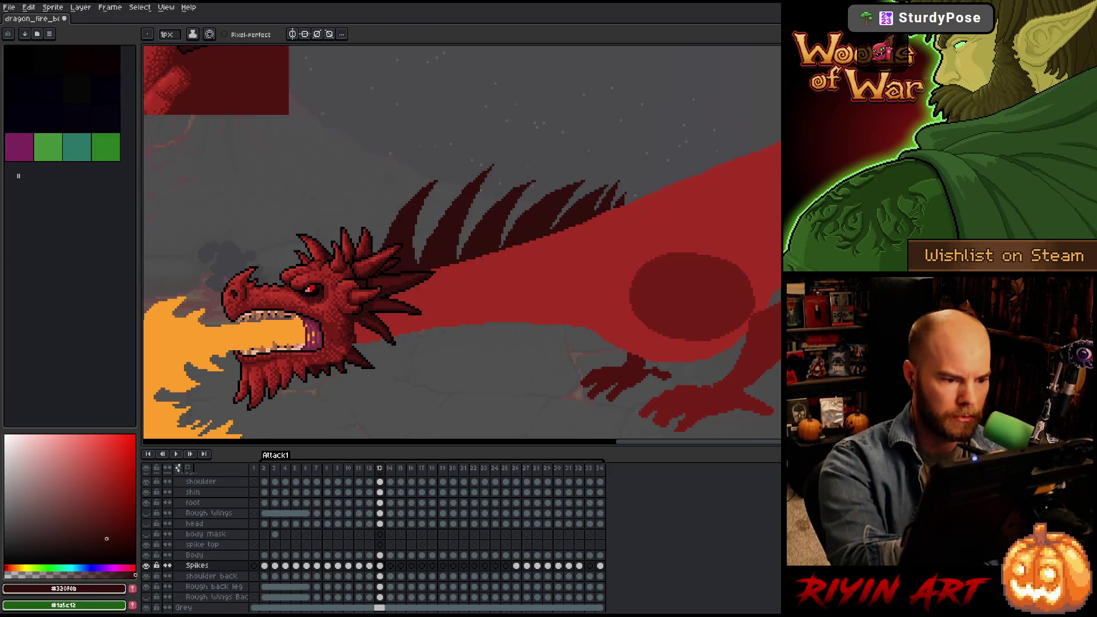
Erase stray pixels on the back spikes and compare frames 12 and 13.
{"action": "left_click", "coordinate": [457, 246]}
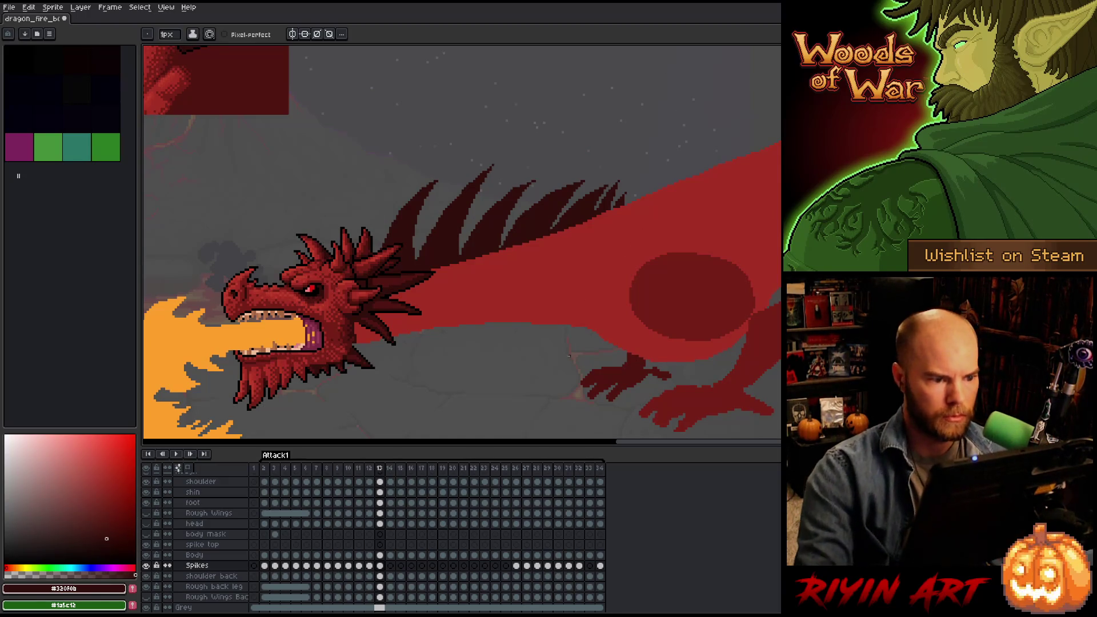
{"action": "key", "text": "Left"}
{"action": "key", "text": "Right"}
{"action": "key", "text": "Left"}
{"action": "scroll", "coordinate": [569, 356], "scroll_direction": "down", "scroll_amount": 2}
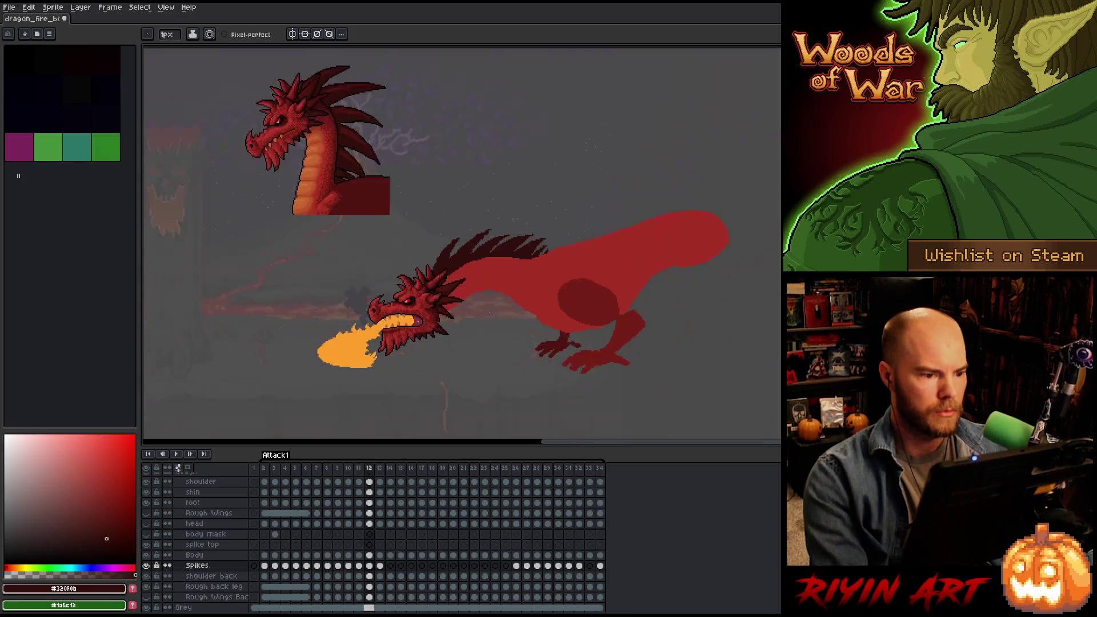
Flip between frames 12 and 13 to check the spikes, ending on frame 13.
{"action": "scroll", "coordinate": [489, 312], "scroll_direction": "down", "scroll_amount": 1}
{"action": "key", "text": "Right"}
{"action": "key", "text": "Left"}
{"action": "key", "text": "Right"}
{"action": "key", "text": "Left"}
{"action": "key", "text": "Right"}
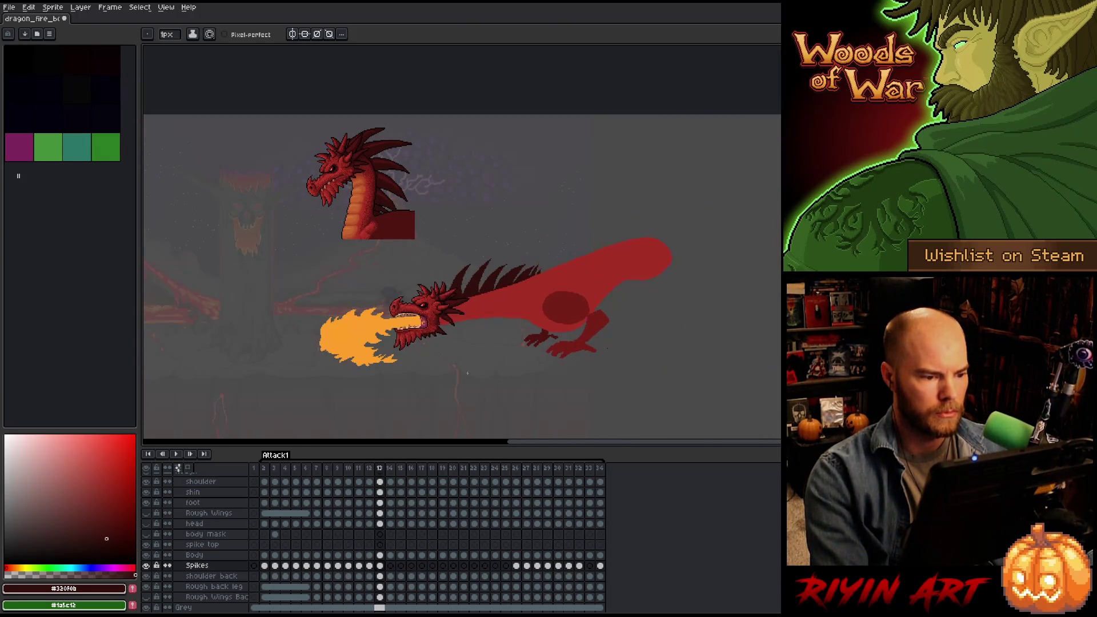
{"action": "key", "text": "Left"}
{"action": "key", "text": "Right"}
{"action": "key", "text": "Right"}
{"action": "key", "text": "Right"}
{"action": "key", "text": "Left"}
{"action": "key", "text": "Left"}
{"action": "key", "text": "Left"}
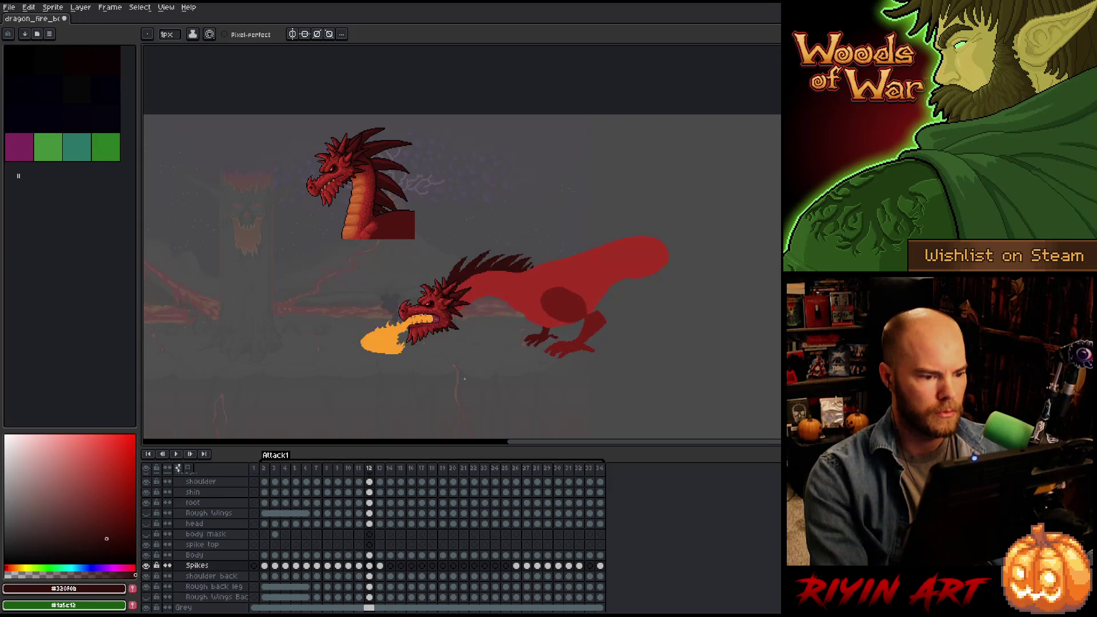
{"action": "key", "text": "Right"}
{"action": "key", "text": "Left"}
{"action": "key", "text": "Right"}
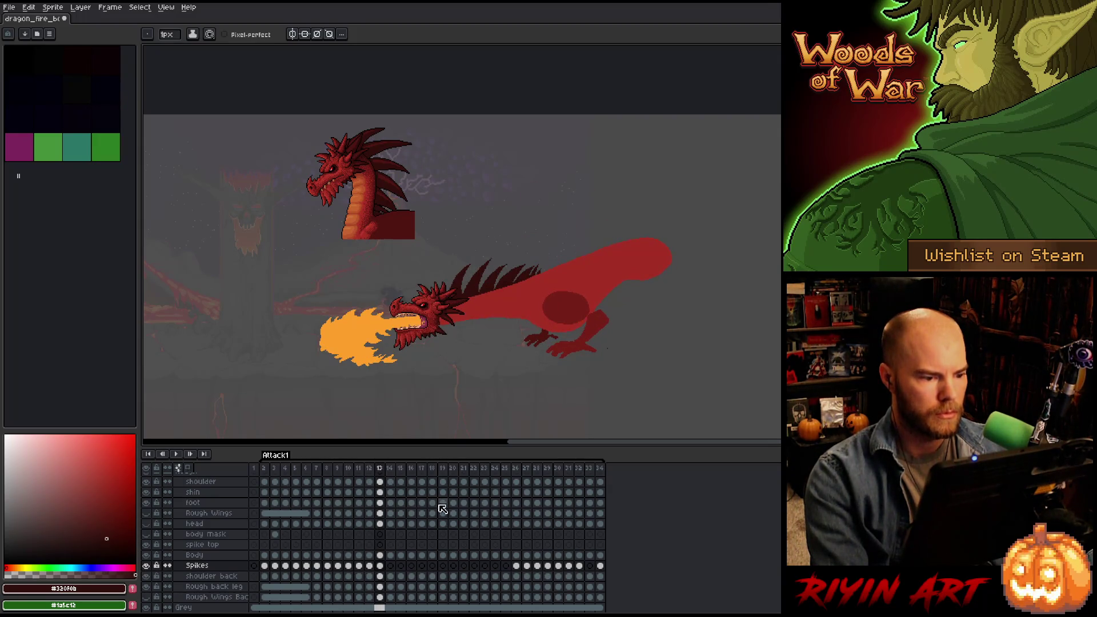
Select the Spikes cels for frames 13–22 and link them.
{"action": "left_click", "coordinate": [389, 566]}
{"action": "left_click_drag", "start_coordinate": [386, 566], "coordinate": [510, 571]}
{"action": "right_click", "coordinate": [509, 568]}
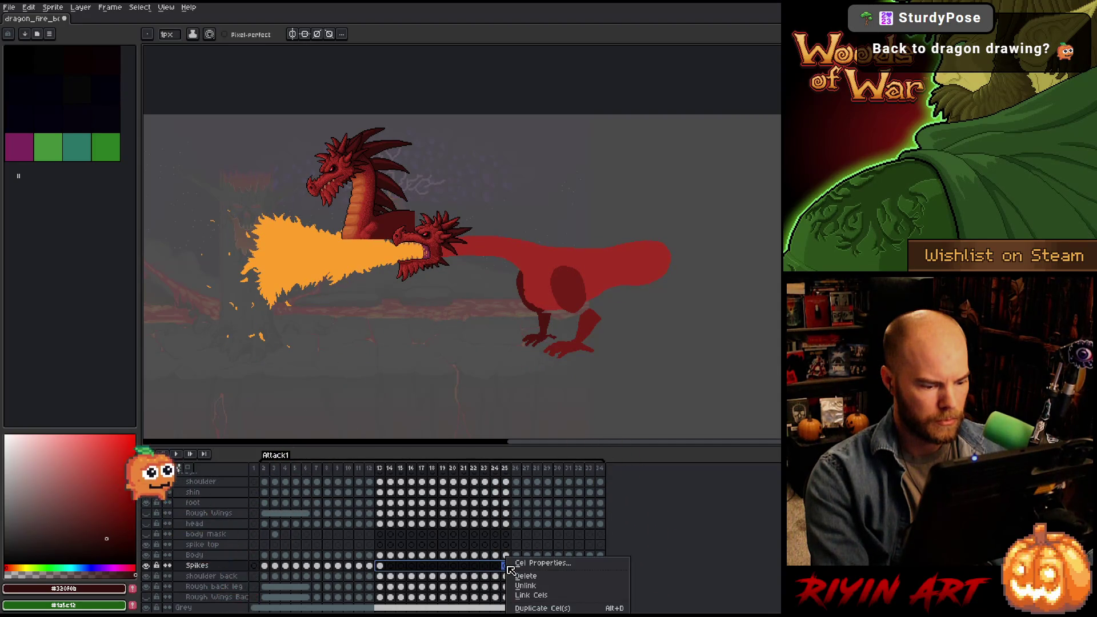
{"action": "left_click", "coordinate": [526, 597]}
Unlink the Spikes cels so each frame keeps its own, selecting frame 14's cel.
{"action": "right_click", "coordinate": [503, 565]}
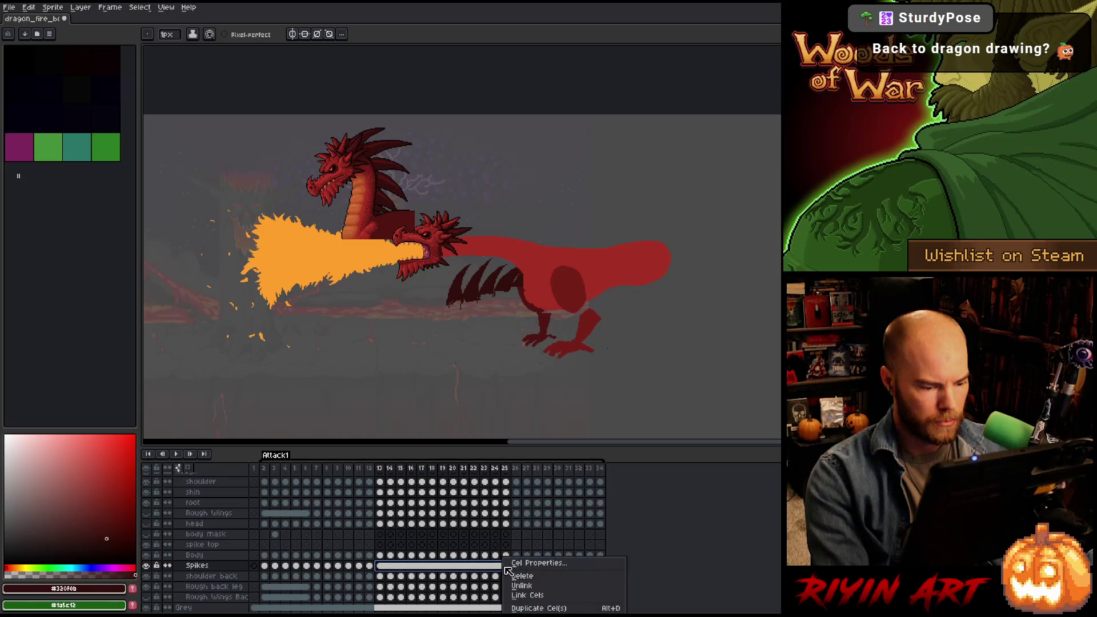
{"action": "left_click", "coordinate": [518, 586]}
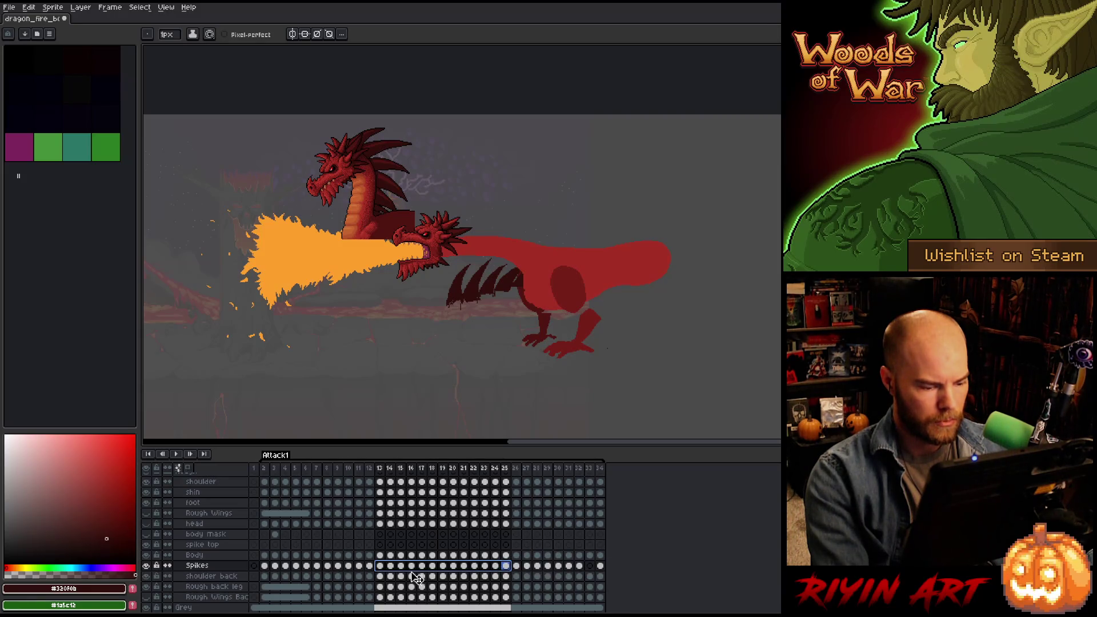
{"action": "left_click", "coordinate": [380, 566]}
{"action": "left_click", "coordinate": [390, 566]}
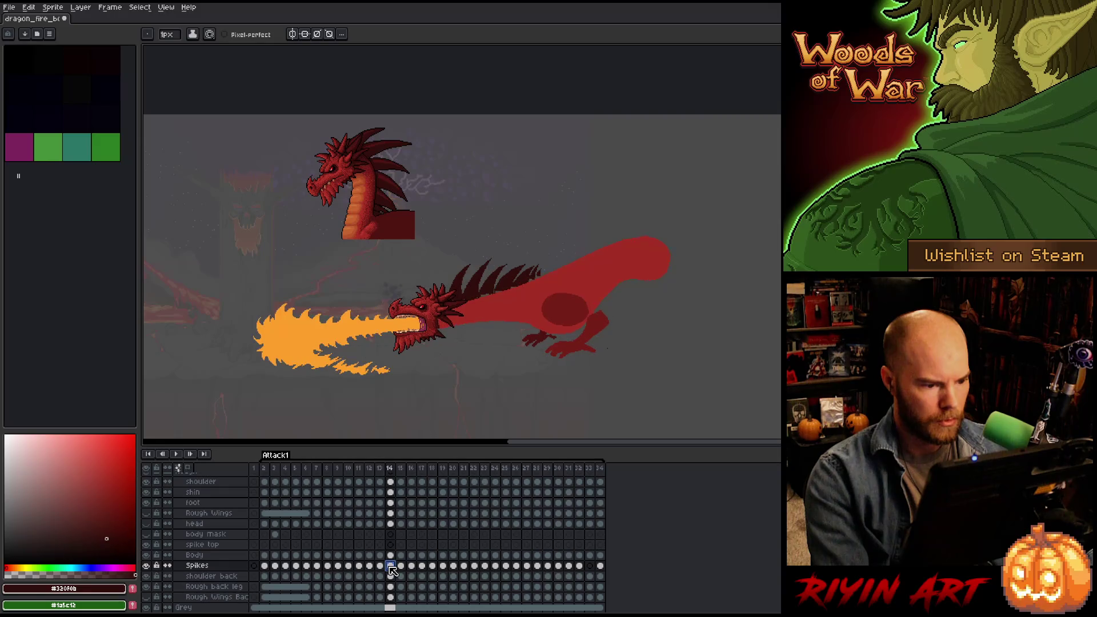
Nudge the spikes down on frame 14, comparing against frame 13.
{"action": "key", "text": "ctrl+t"}
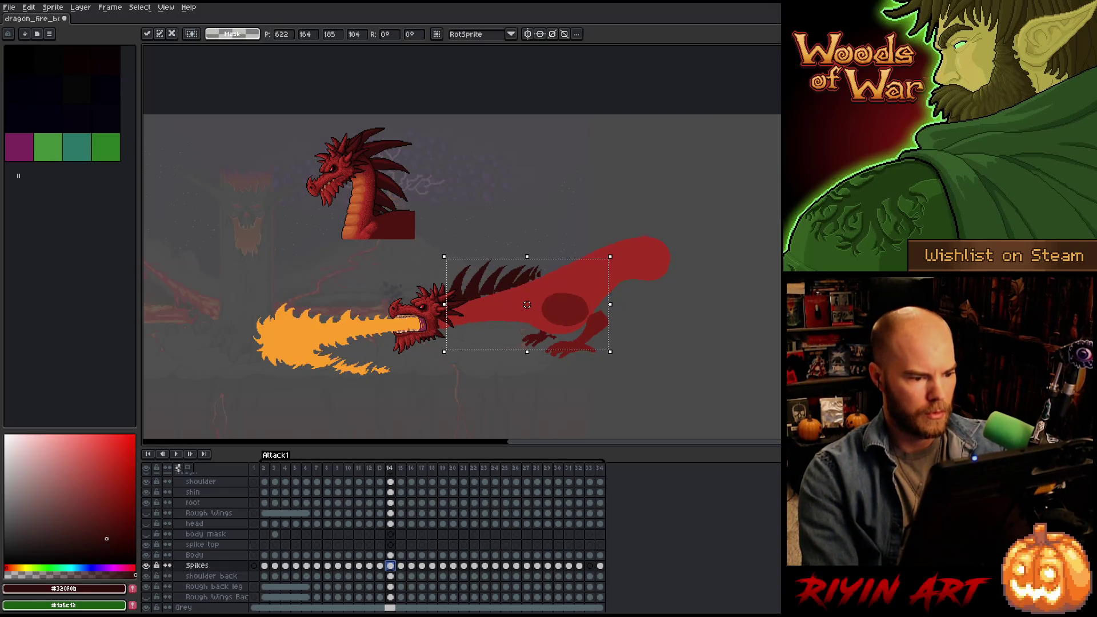
{"action": "key", "text": "Down"}
{"action": "key", "text": "Down"}
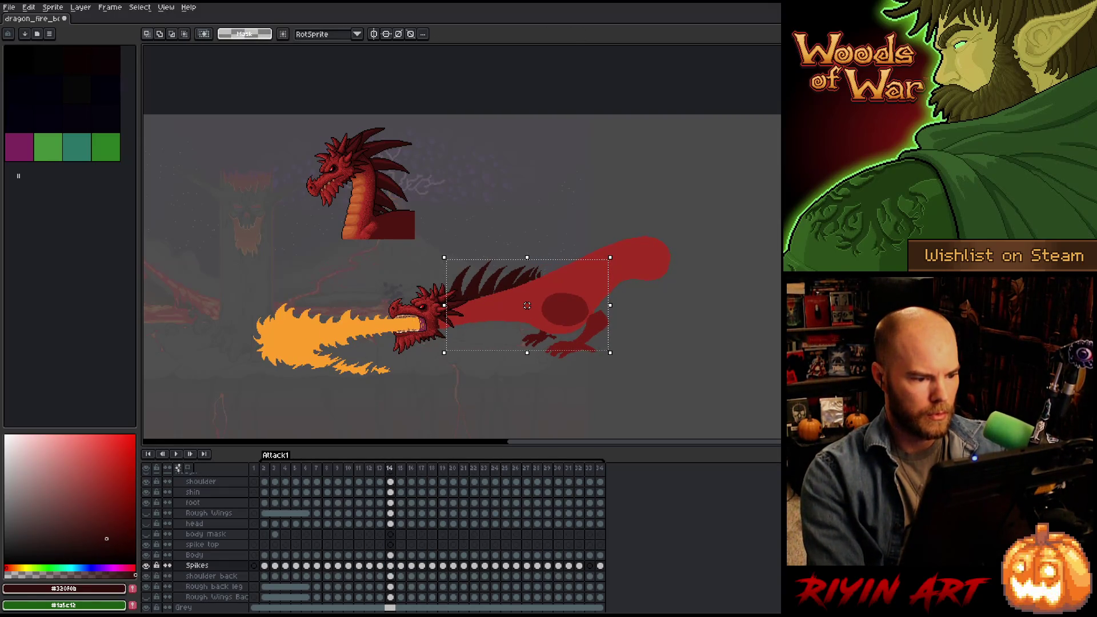
{"action": "key", "text": "comma"}
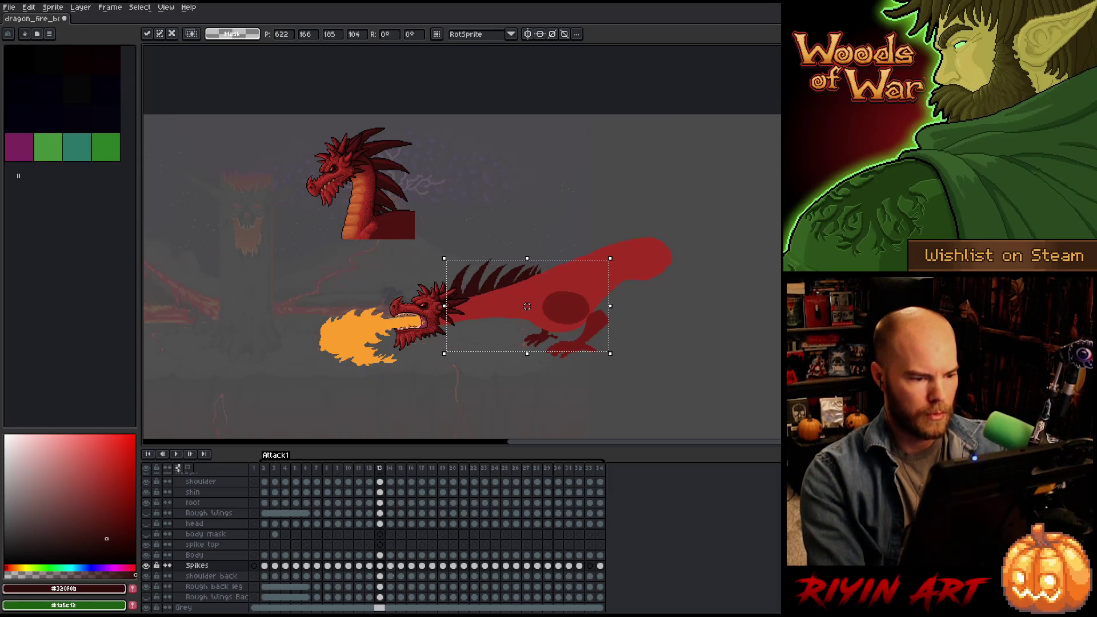
{"action": "key", "text": "period"}
{"action": "key", "text": "comma"}
{"action": "key", "text": "Down"}
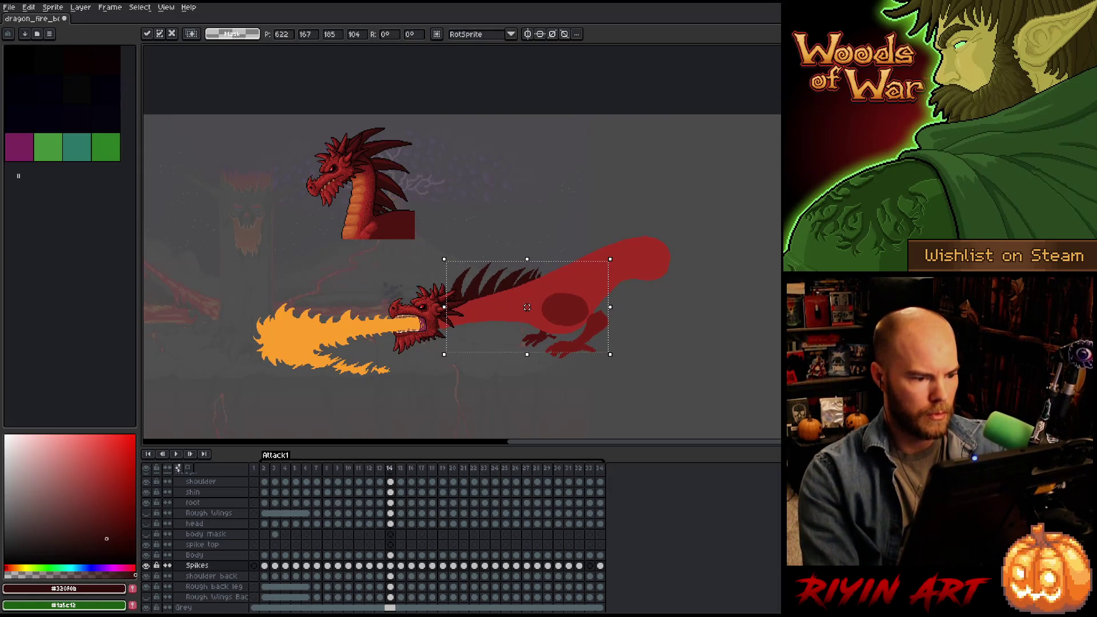
{"action": "key", "text": "period"}
{"action": "key", "text": "comma"}
Flip back and forth through the frames to preview the spike motion.
{"action": "key", "text": "period"}
{"action": "key", "text": "comma"}
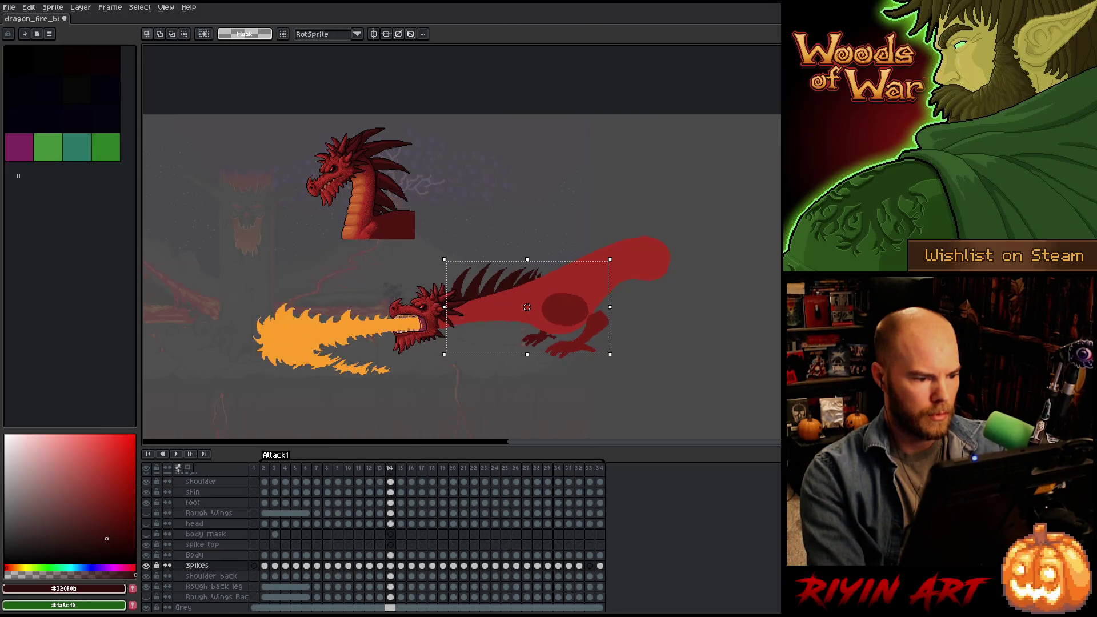
{"action": "key", "text": "period"}
{"action": "key", "text": "comma"}
{"action": "key", "text": "comma"}
{"action": "key", "text": "period"}
{"action": "key", "text": "period"}
{"action": "key", "text": "comma"}
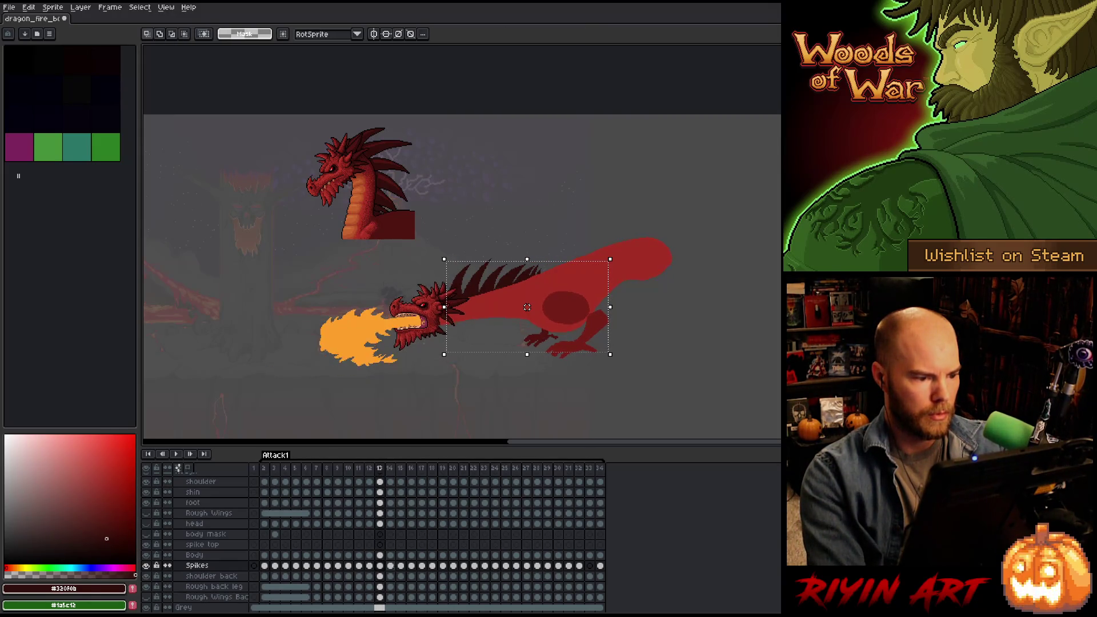
{"action": "key", "text": "comma"}
{"action": "key", "text": "comma"}
{"action": "key", "text": "period"}
{"action": "key", "text": "period"}
{"action": "key", "text": "period"}
{"action": "key", "text": "comma"}
{"action": "key", "text": "period"}
{"action": "key", "text": "comma"}
{"action": "key", "text": "comma"}
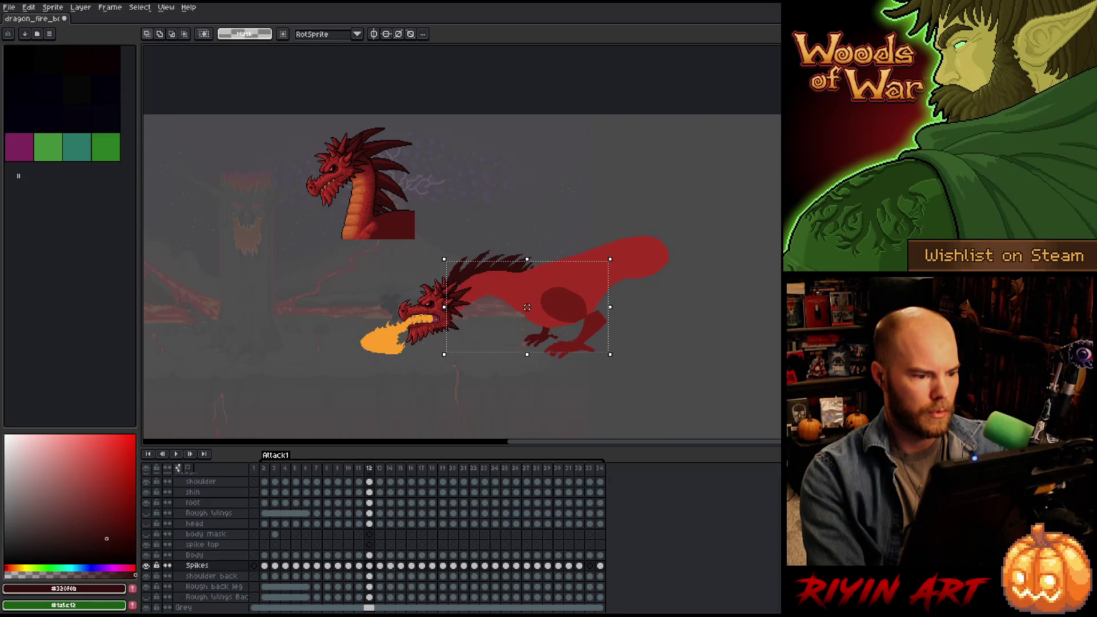
{"action": "key", "text": "period"}
{"action": "key", "text": "period"}
Grab the spikes on frame 15 and step between frames 15 and 16.
{"action": "key", "text": "period"}
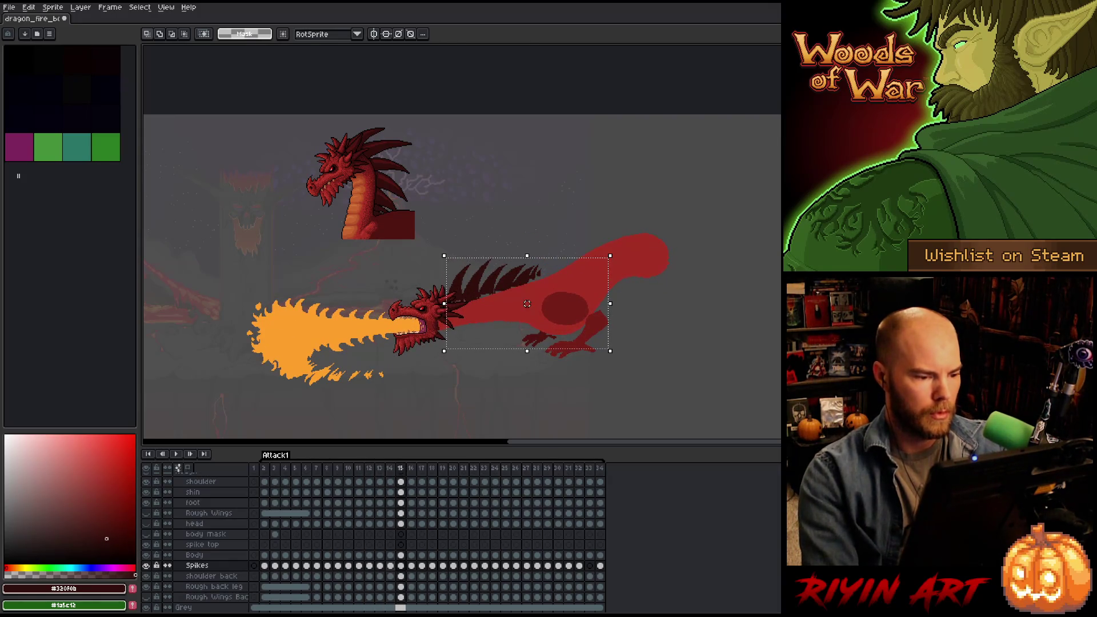
{"action": "left_click", "coordinate": [526, 307]}
{"action": "key", "text": "period"}
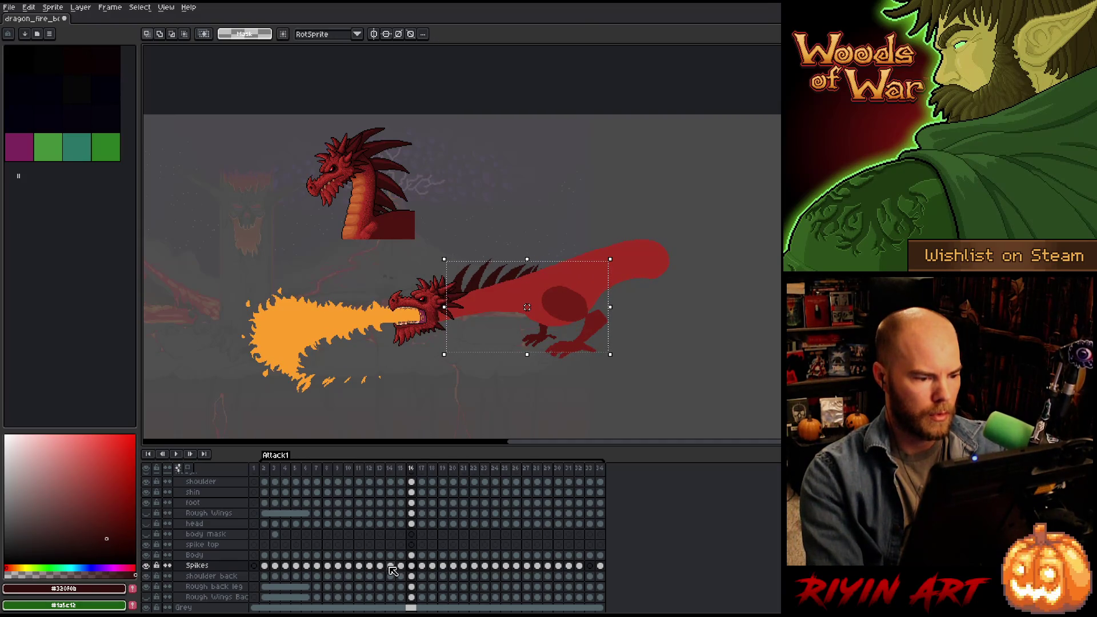
{"action": "key", "text": "comma"}
{"action": "key", "text": "comma"}
{"action": "key", "text": "period"}
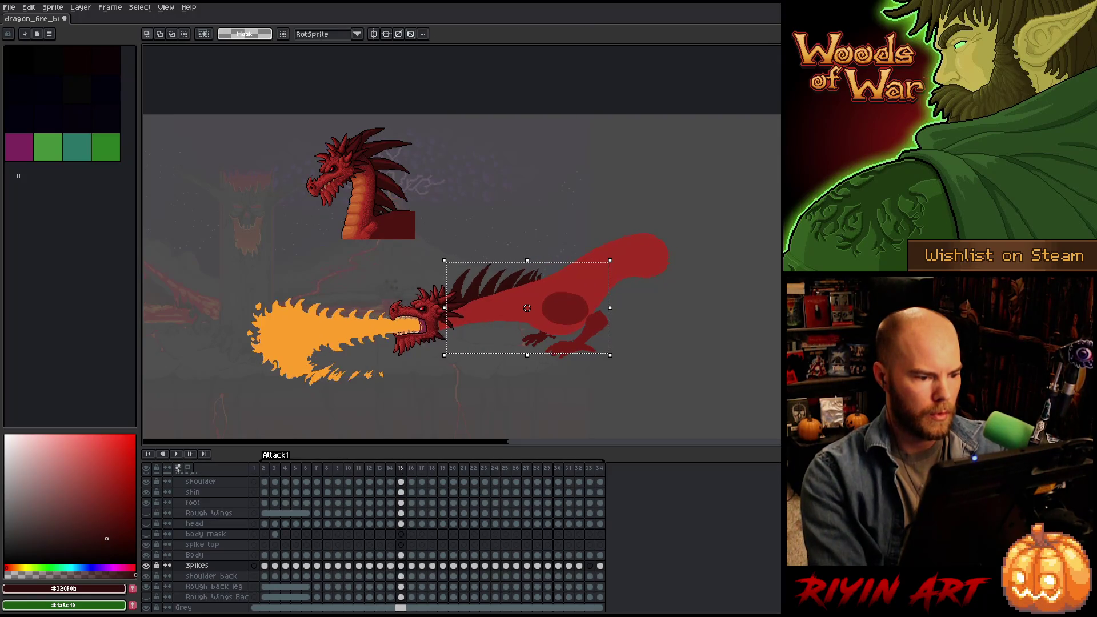
{"action": "key", "text": "period"}
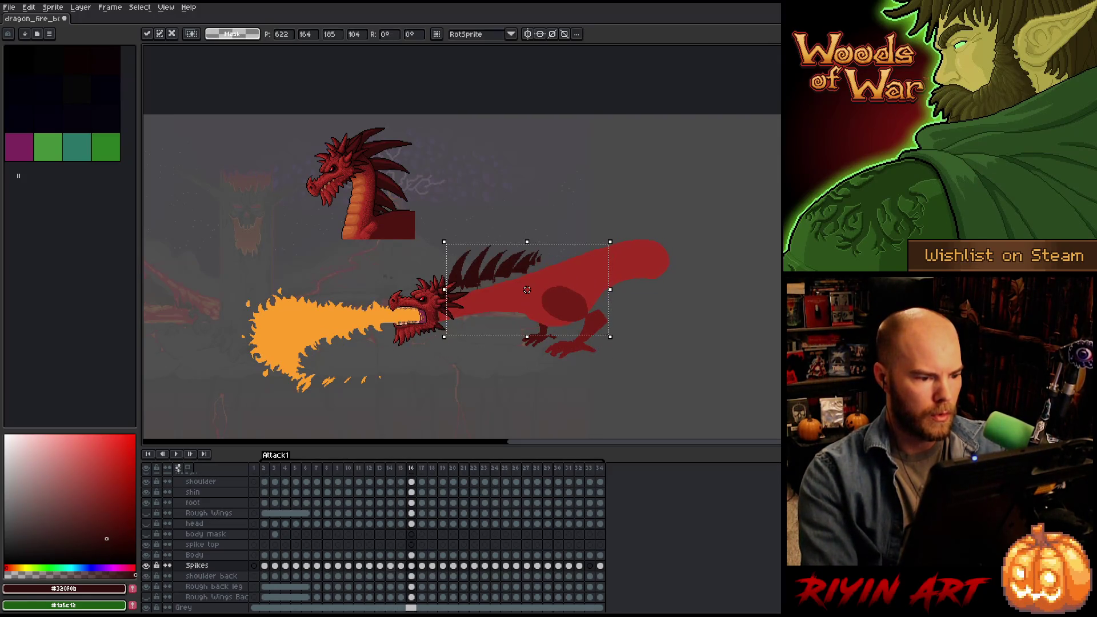
Adjust the spikes' height on frame 16, comparing with frame 15.
{"action": "key", "text": "Up"}
{"action": "key", "text": "Up"}
{"action": "key", "text": "Up"}
{"action": "key", "text": "Down"}
{"action": "key", "text": "Down"}
{"action": "key", "text": "Down"}
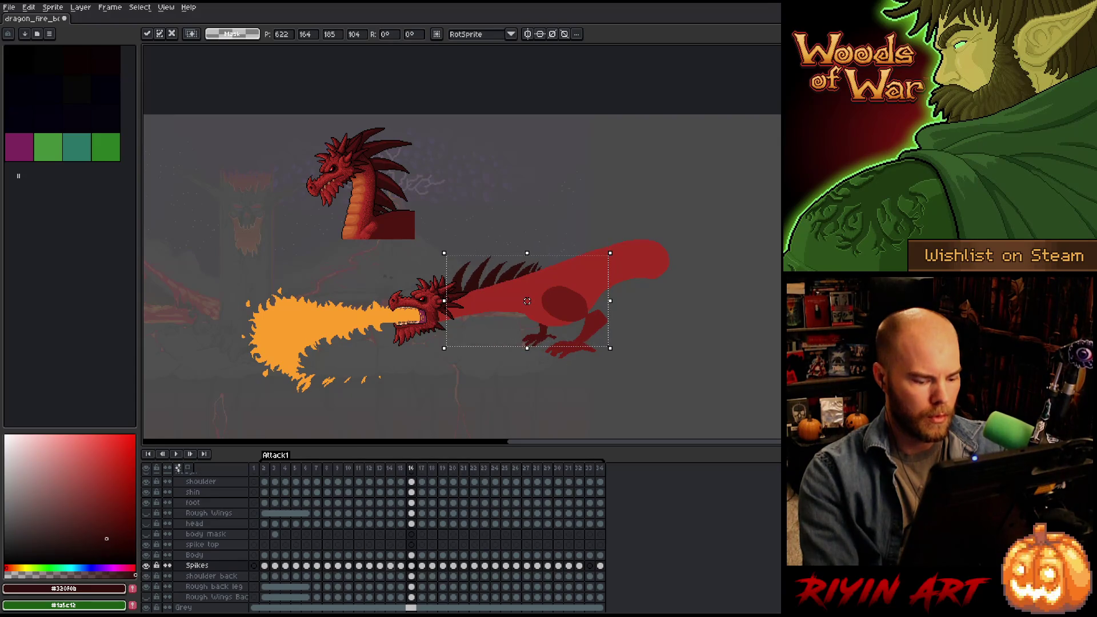
{"action": "key", "text": "comma"}
{"action": "key", "text": "period"}
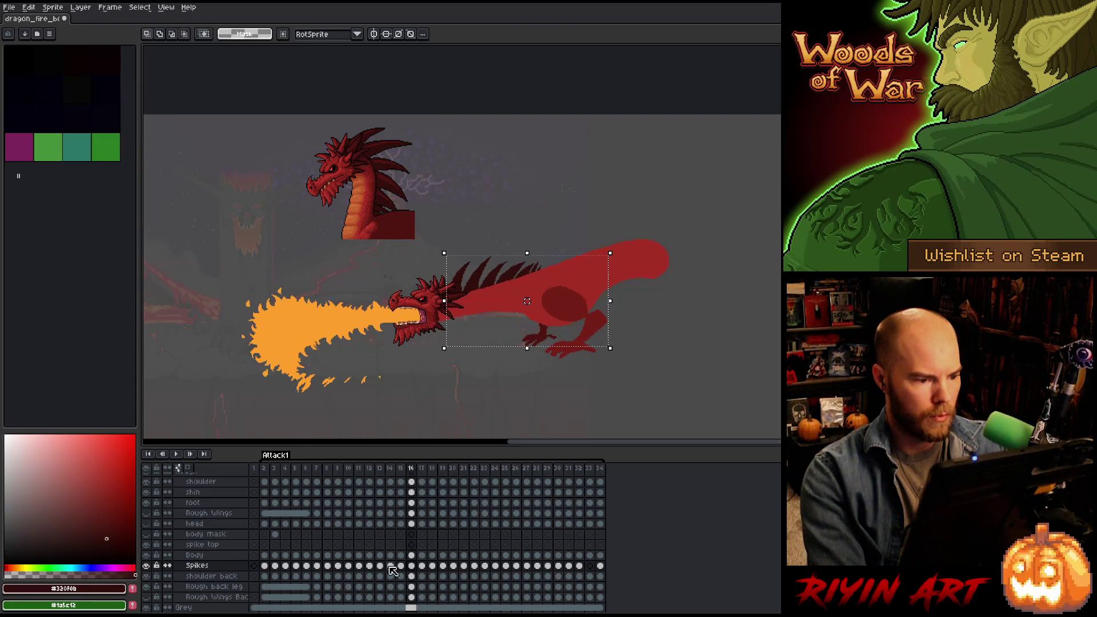
{"action": "key", "text": "comma"}
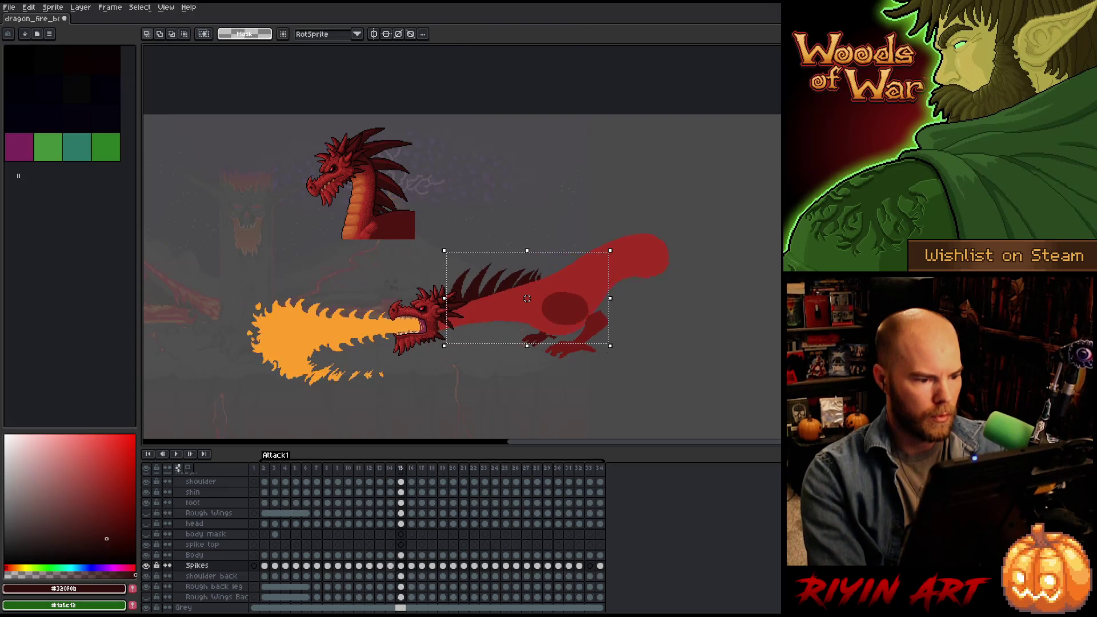
{"action": "key", "text": "period"}
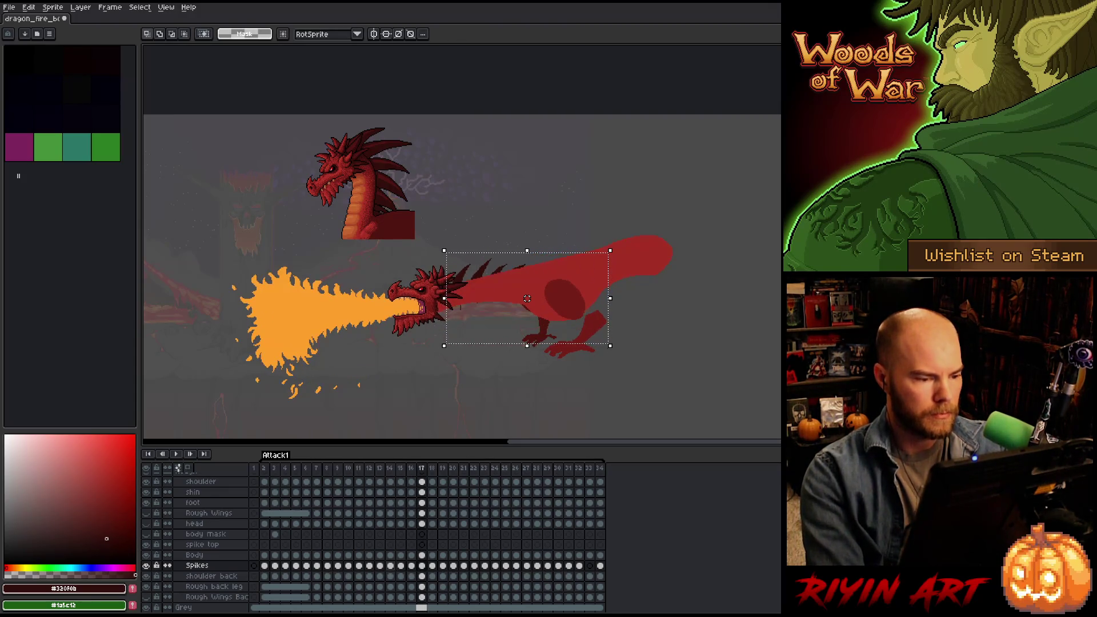
Move the spikes up along the back on frame 17 and commit.
{"action": "key", "text": "period"}
{"action": "left_click_drag", "start_coordinate": [526, 298], "coordinate": [527, 288]}
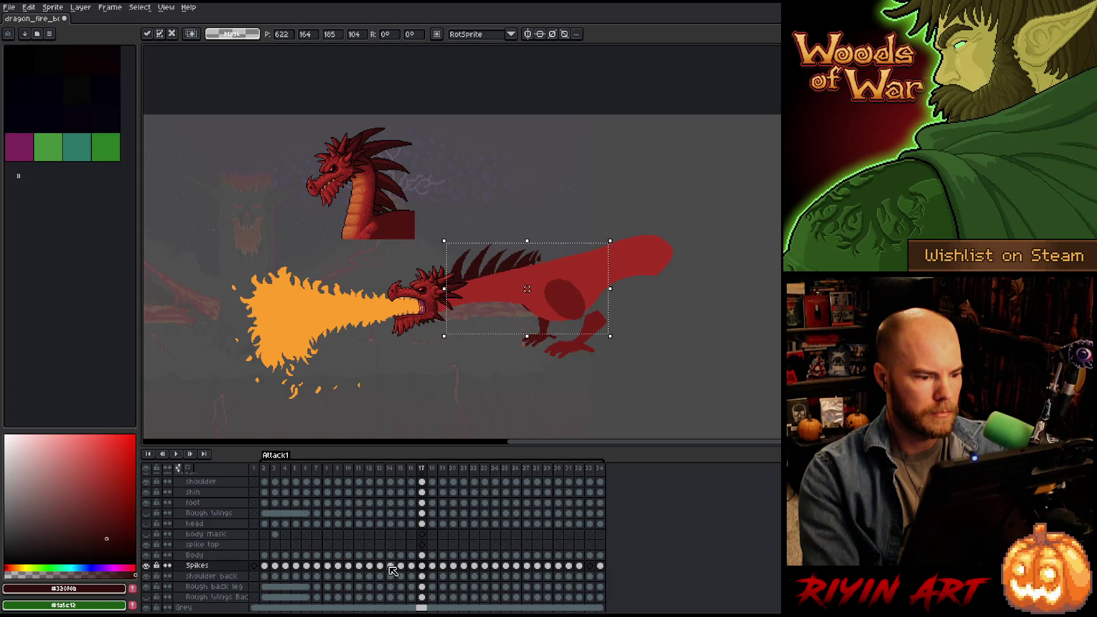
{"action": "key", "text": "Return"}
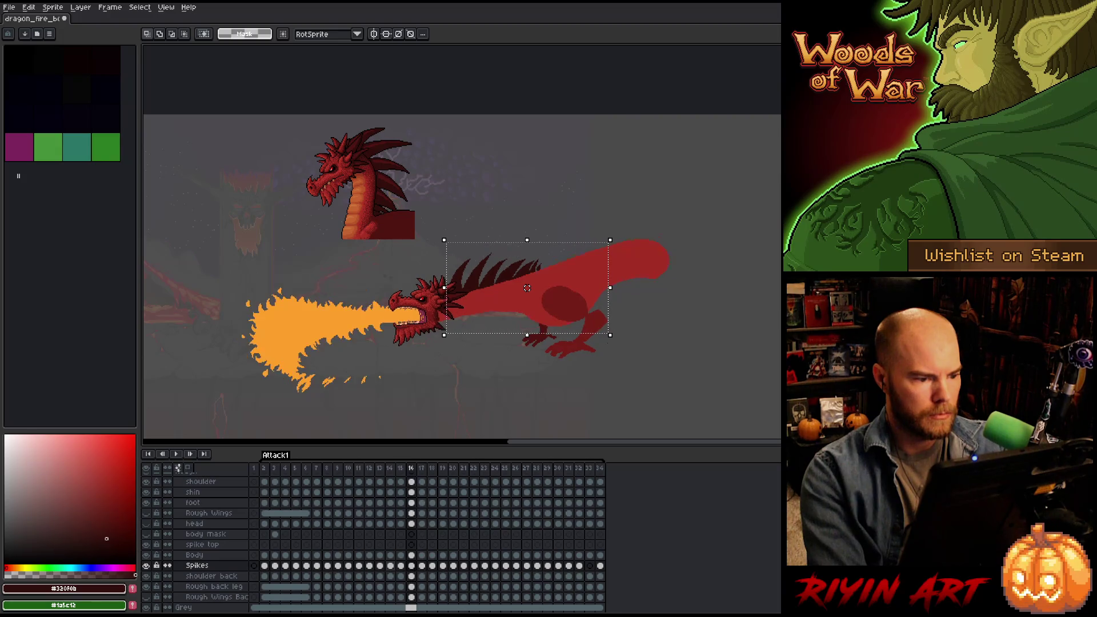
{"action": "key", "text": "period"}
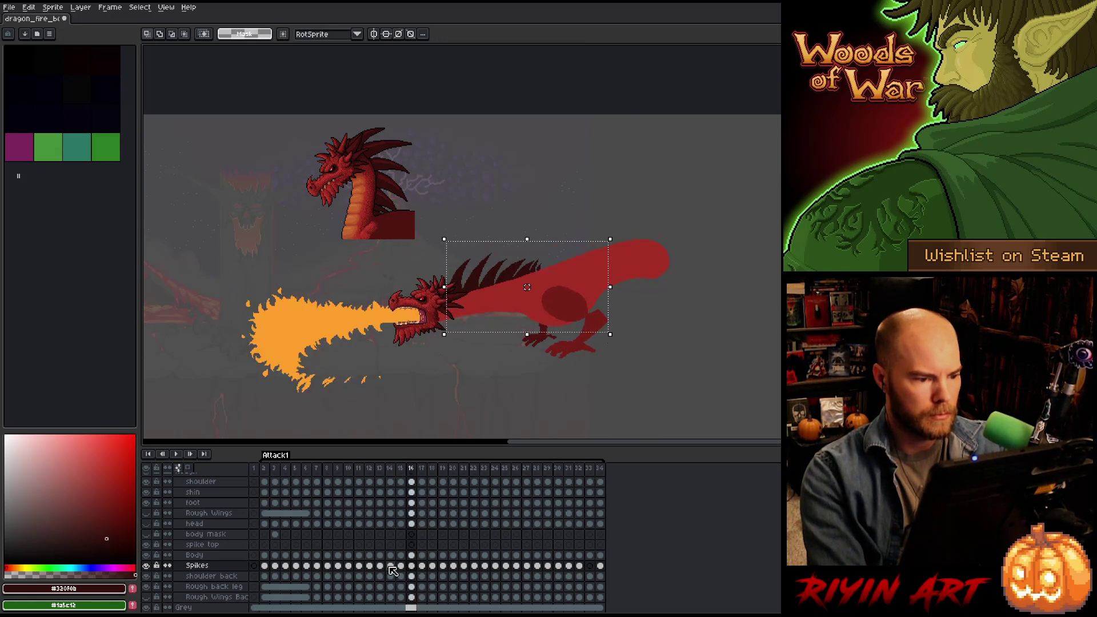
Raise the spikes about 20 px on frame 18 and 6 px on frame 19.
{"action": "left_click_drag", "start_coordinate": [526, 287], "coordinate": [527, 275]}
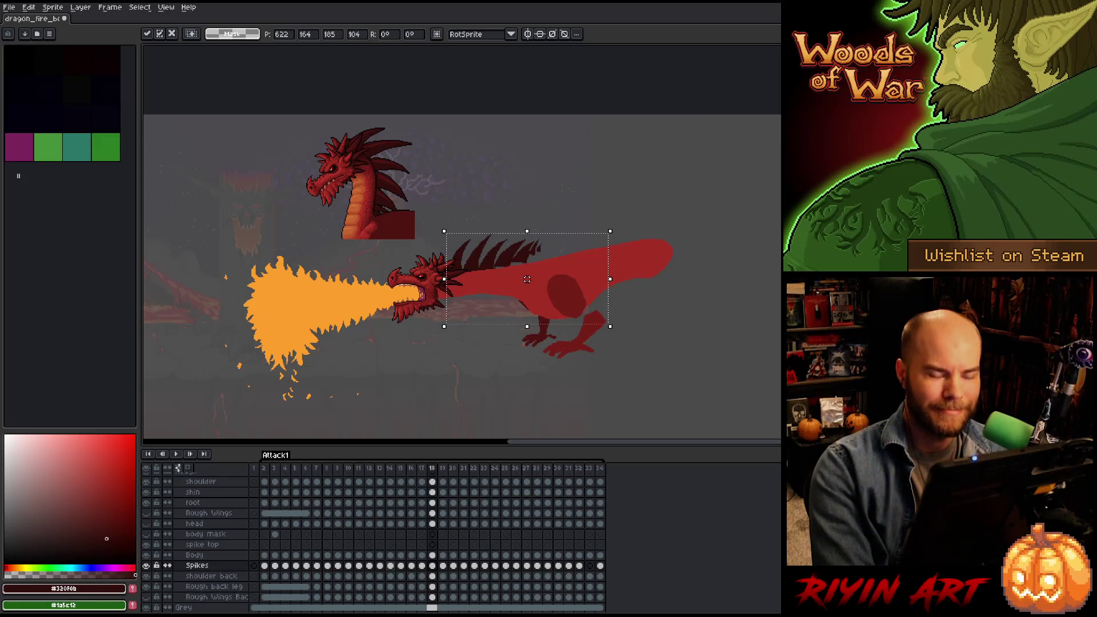
{"action": "key", "text": "Return"}
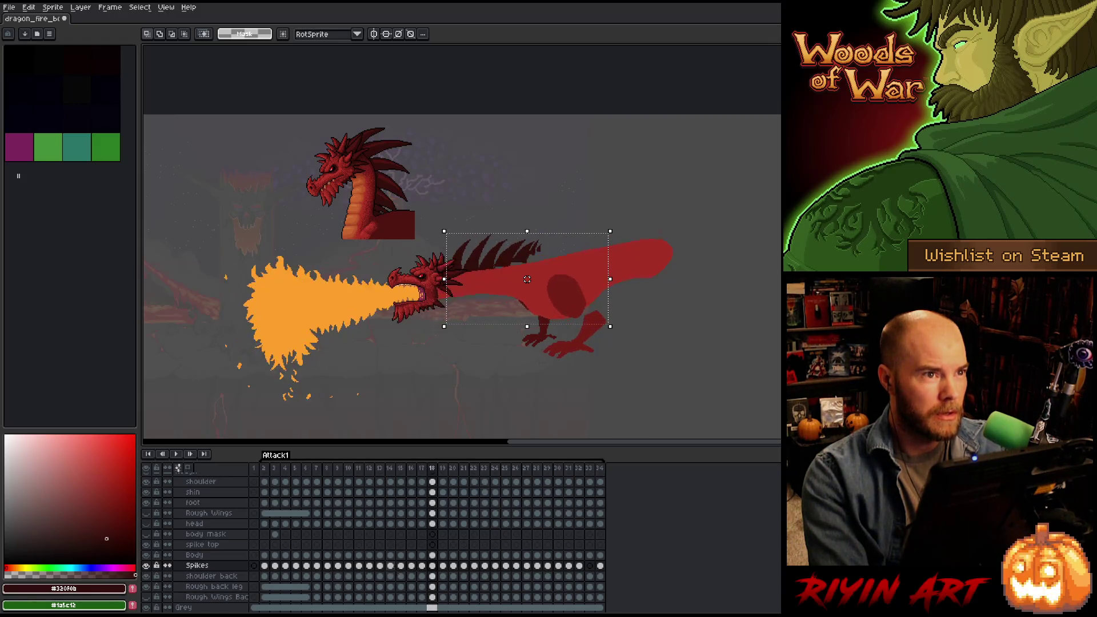
{"action": "key", "text": "Right"}
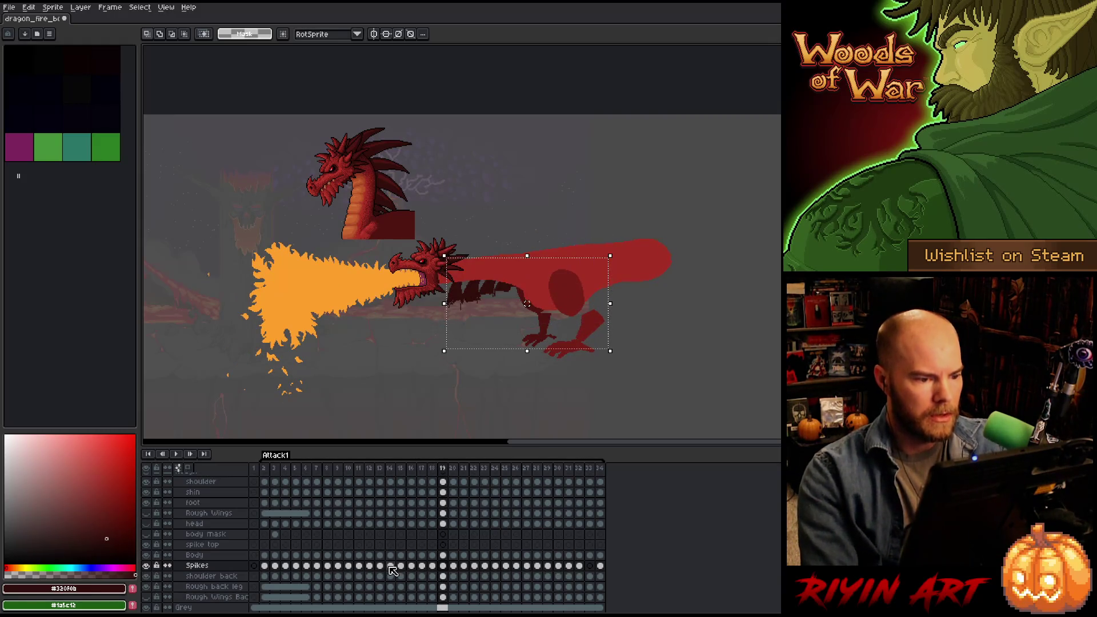
{"action": "left_click_drag", "start_coordinate": [527, 279], "coordinate": [527, 276]}
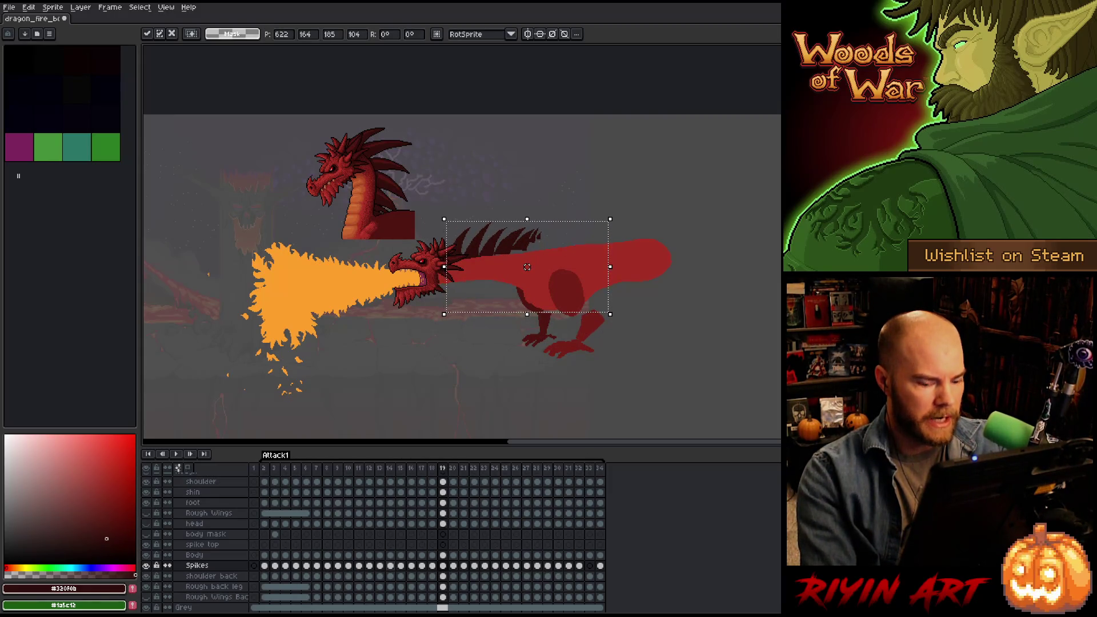
{"action": "key", "text": "Return"}
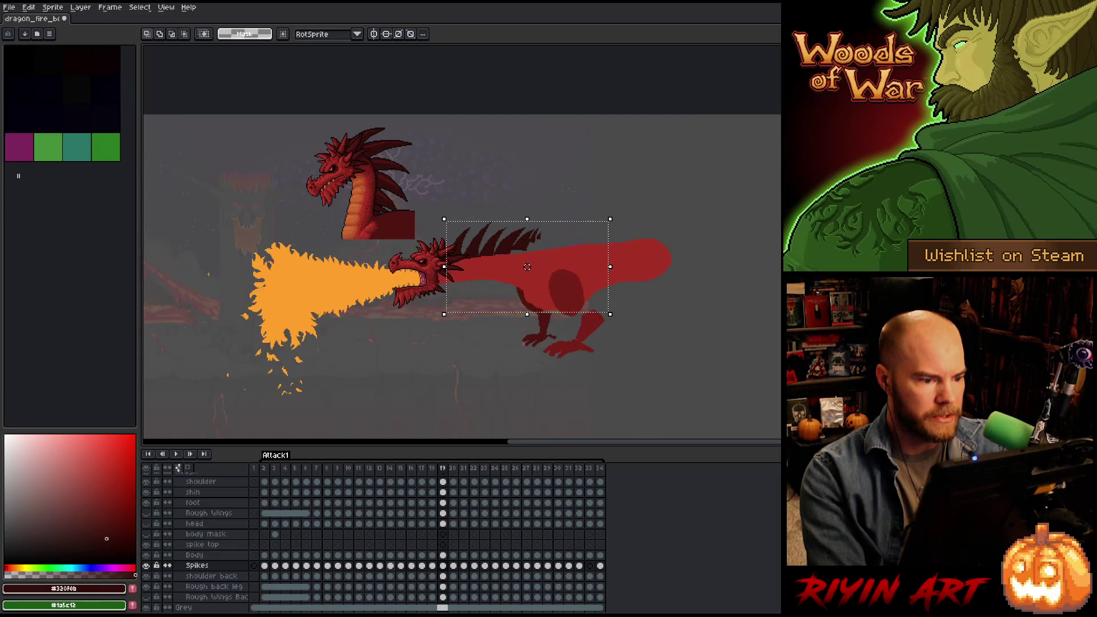
Reposition the spikes onto the back on frames 20 and 21.
{"action": "key", "text": "Right"}
{"action": "left_click_drag", "start_coordinate": [527, 267], "coordinate": [527, 262]}
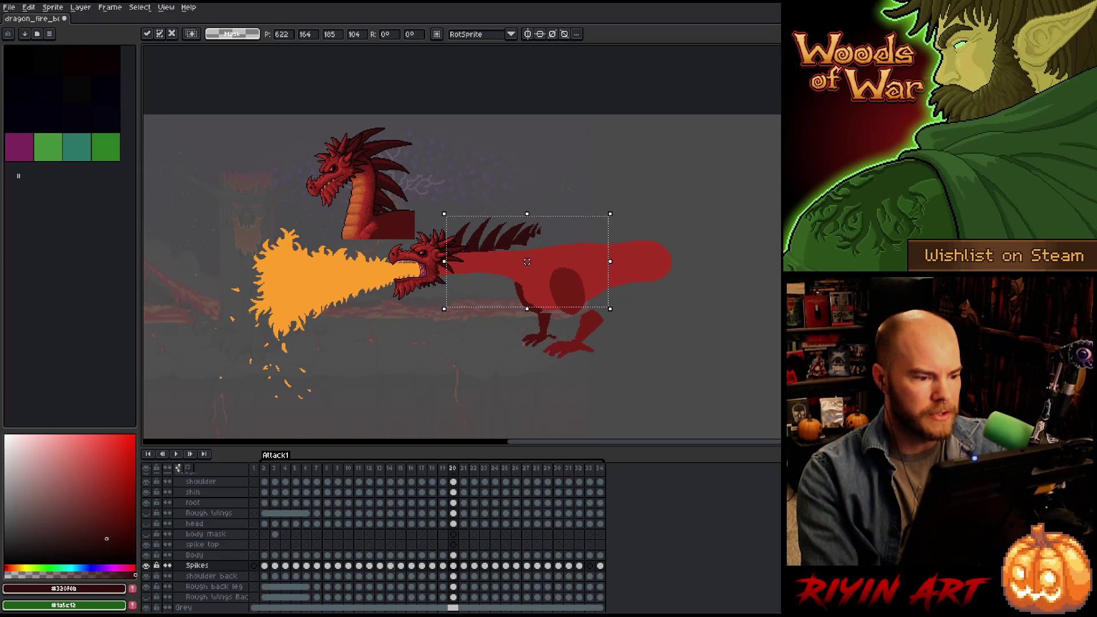
{"action": "key", "text": "Return"}
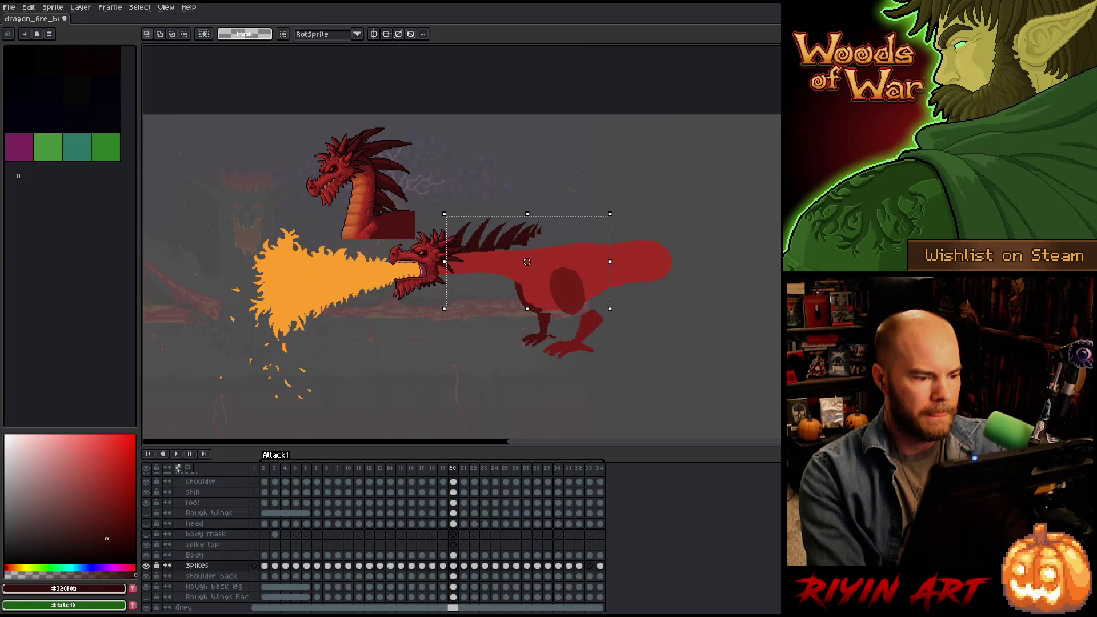
{"action": "key", "text": "Right"}
{"action": "mouse_move", "coordinate": [527, 262]}
{"action": "left_mouse_down"}
{"action": "mouse_move", "coordinate": [527, 290]}
{"action": "mouse_move", "coordinate": [527, 248]}
{"action": "left_mouse_up"}
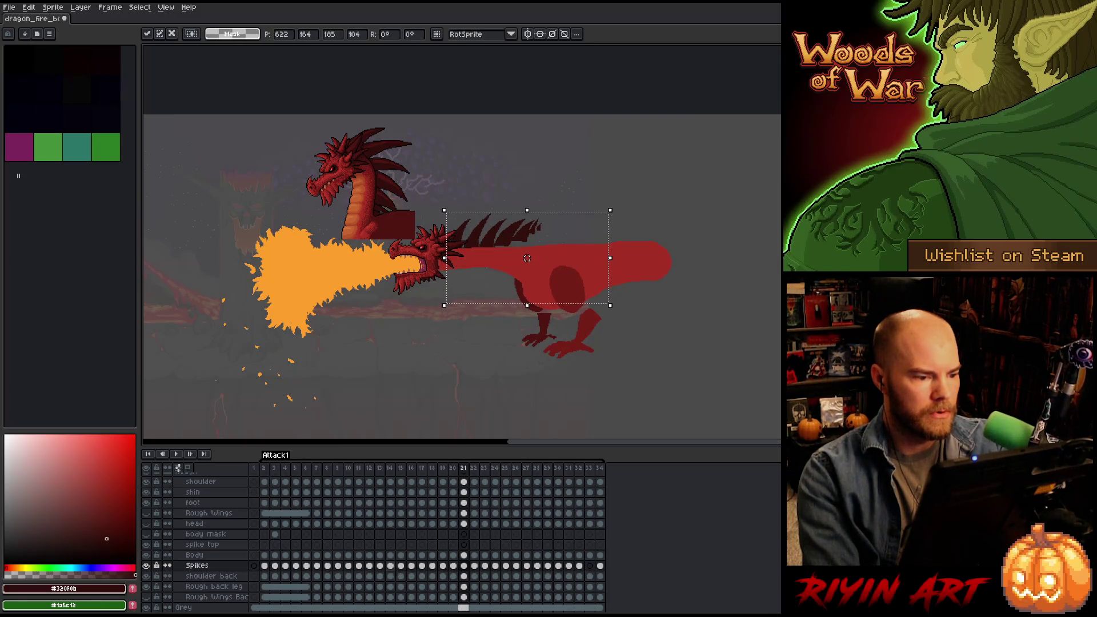
{"action": "key", "text": "Left"}
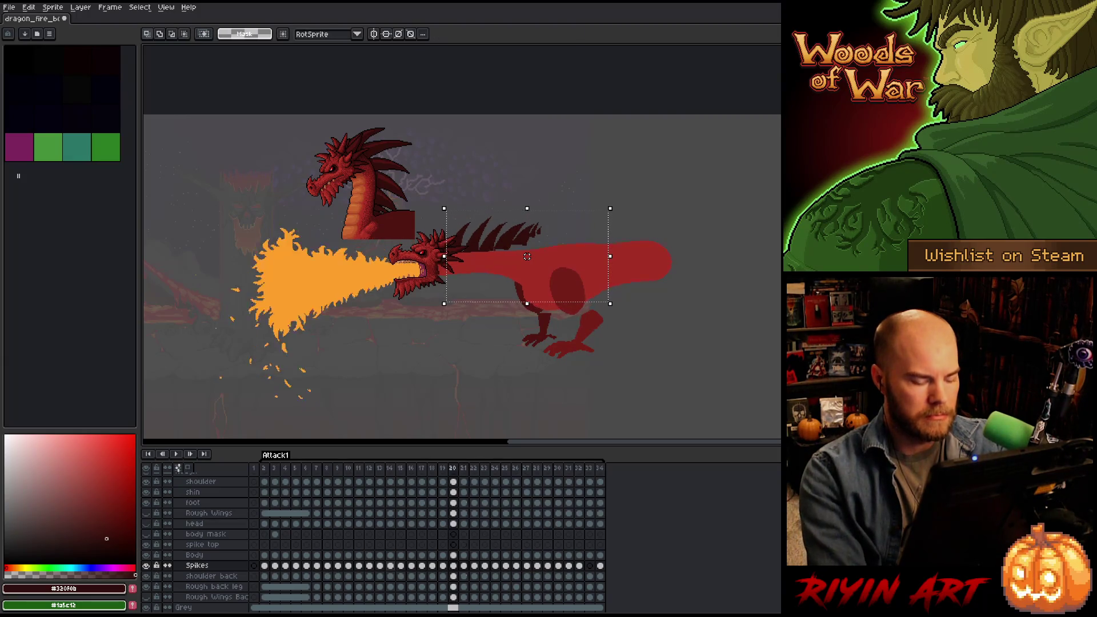
{"action": "key", "text": "Right"}
{"action": "key", "text": "Right"}
Paste the spikes on frame 22, nudge them down 3 px, and compare earlier frames.
{"action": "key", "text": "ctrl+v"}
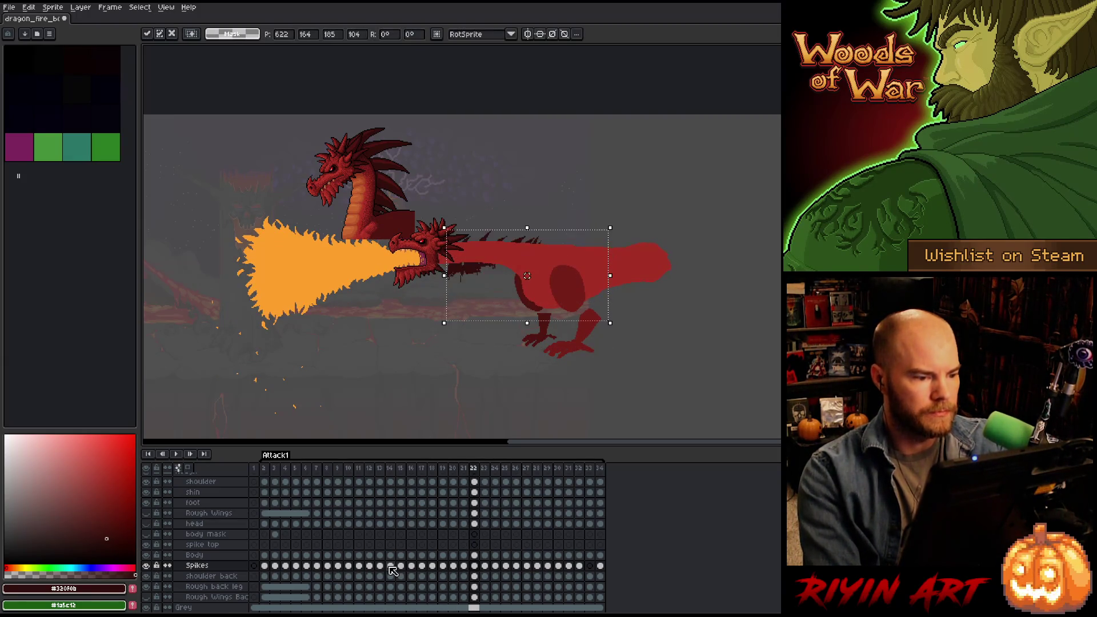
{"action": "left_click_drag", "start_coordinate": [526, 248], "coordinate": [526, 250]}
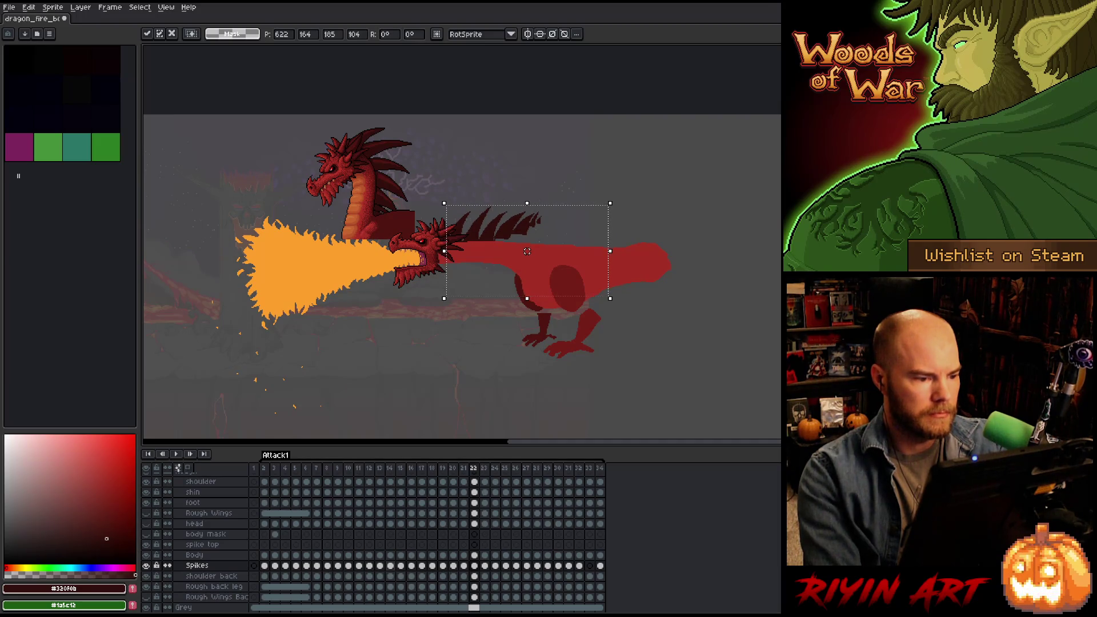
{"action": "key", "text": "Return"}
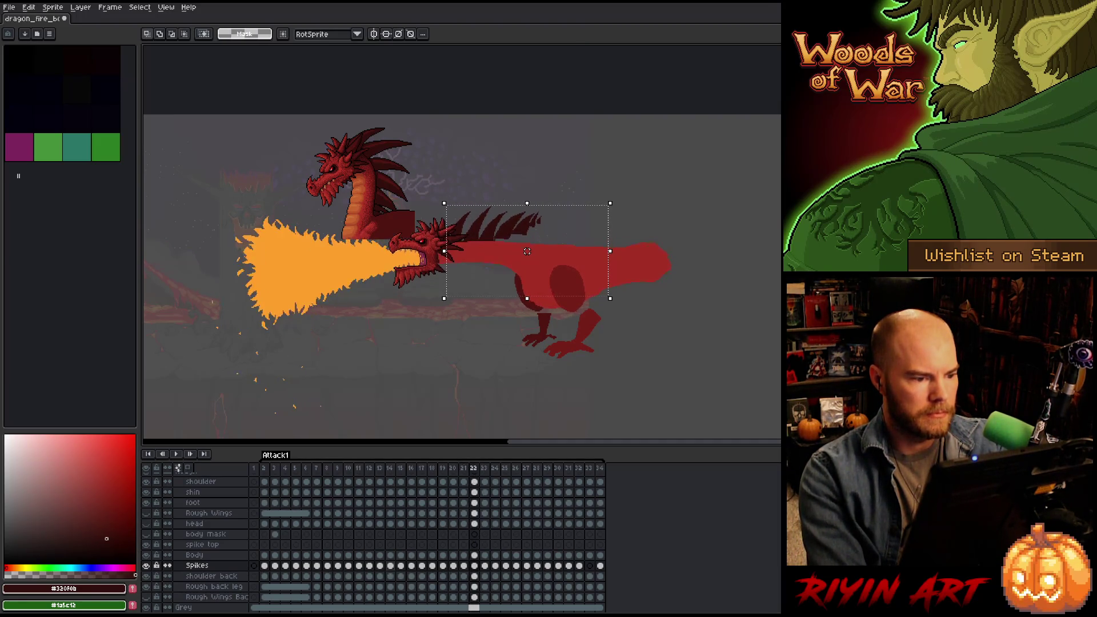
{"action": "key", "text": "Left"}
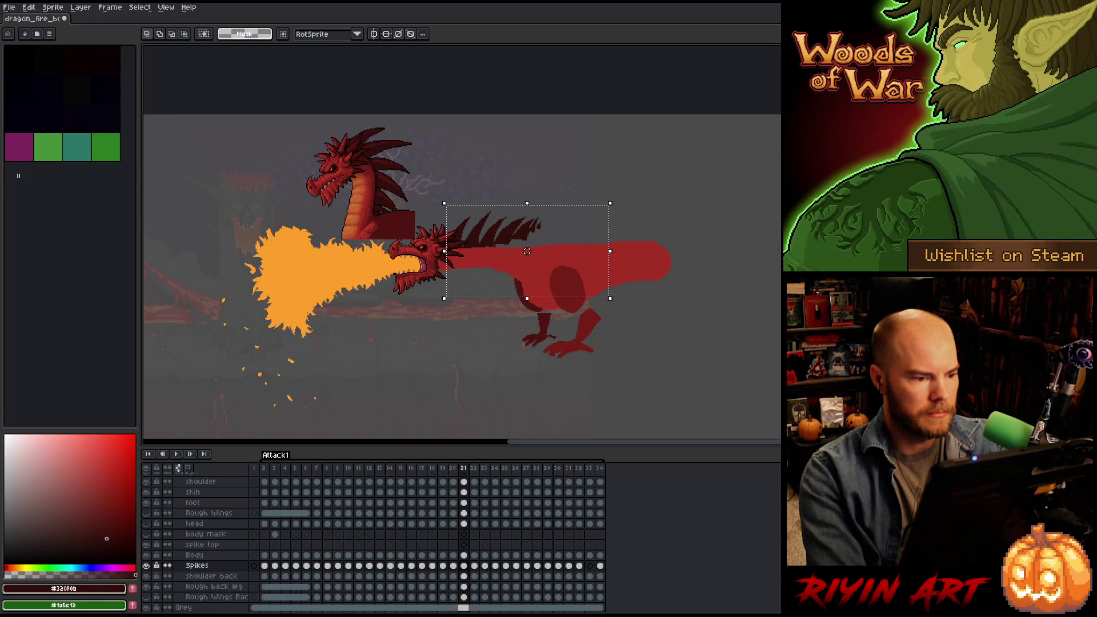
{"action": "key", "text": "Left"}
Lower the spikes onto the back on frame 23, then fine-tune up 2 px.
{"action": "key", "text": "Right"}
{"action": "key", "text": "Right"}
{"action": "key", "text": "Right"}
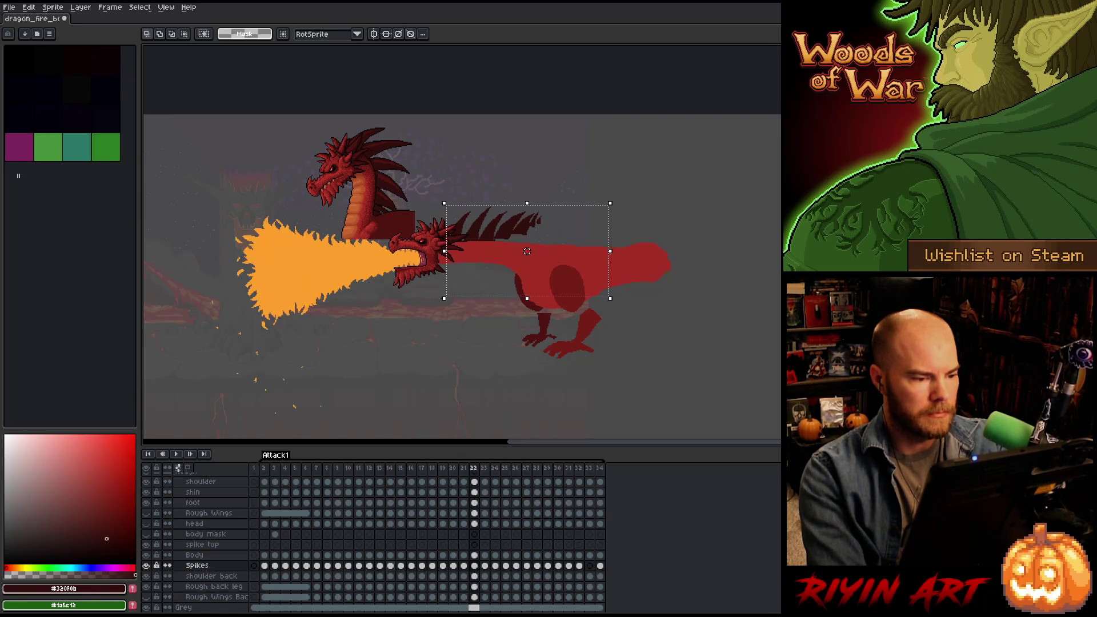
{"action": "left_click_drag", "start_coordinate": [527, 251], "coordinate": [526, 262]}
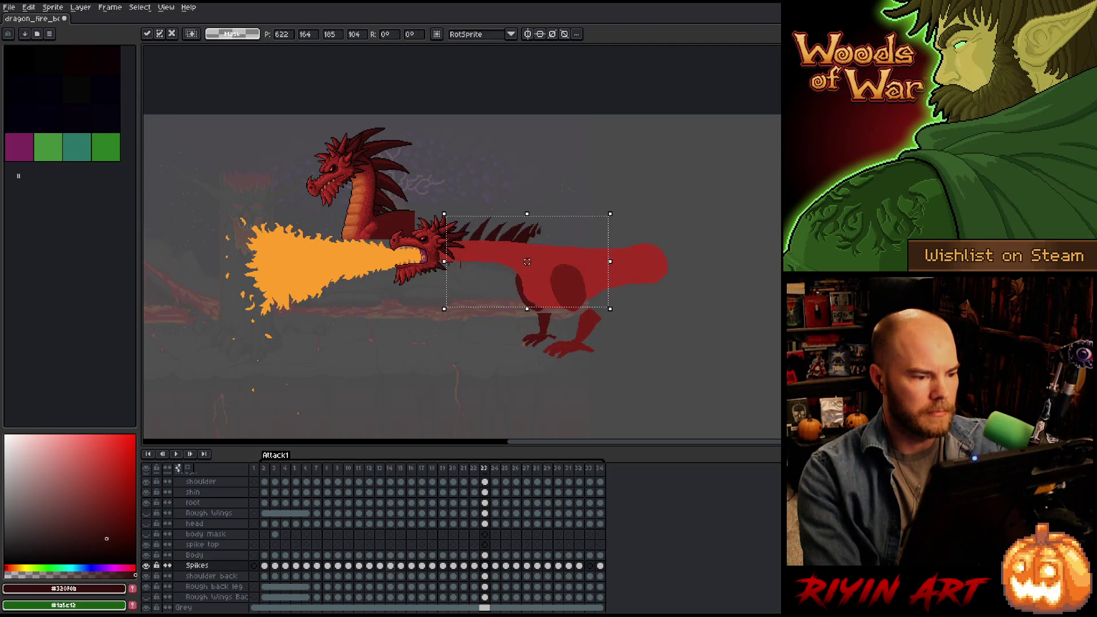
{"action": "key", "text": "Down"}
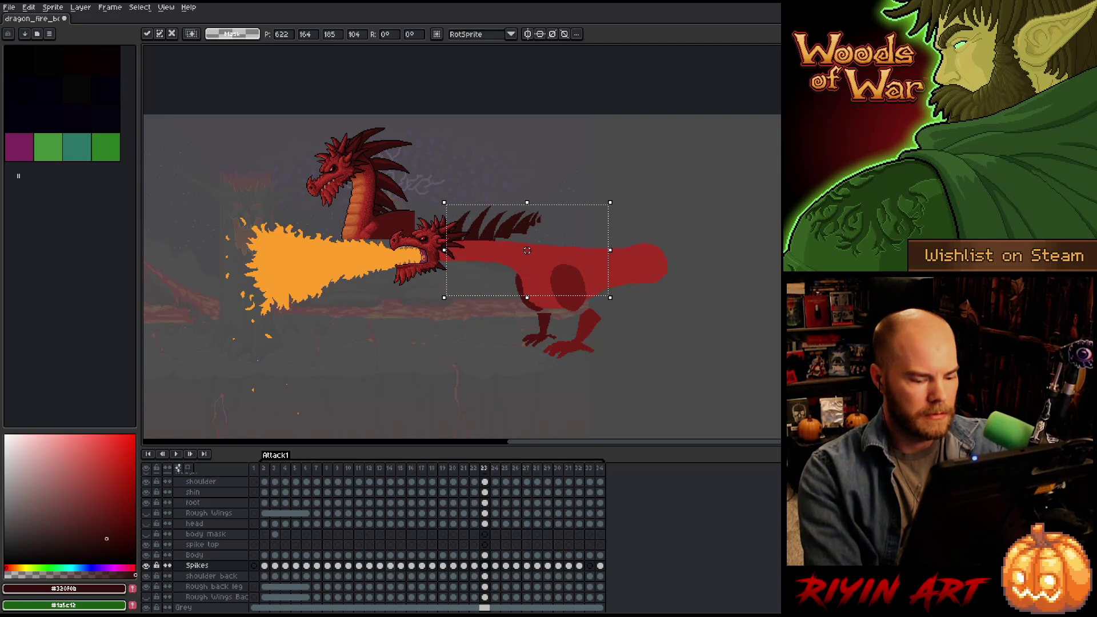
{"action": "key", "text": "Return"}
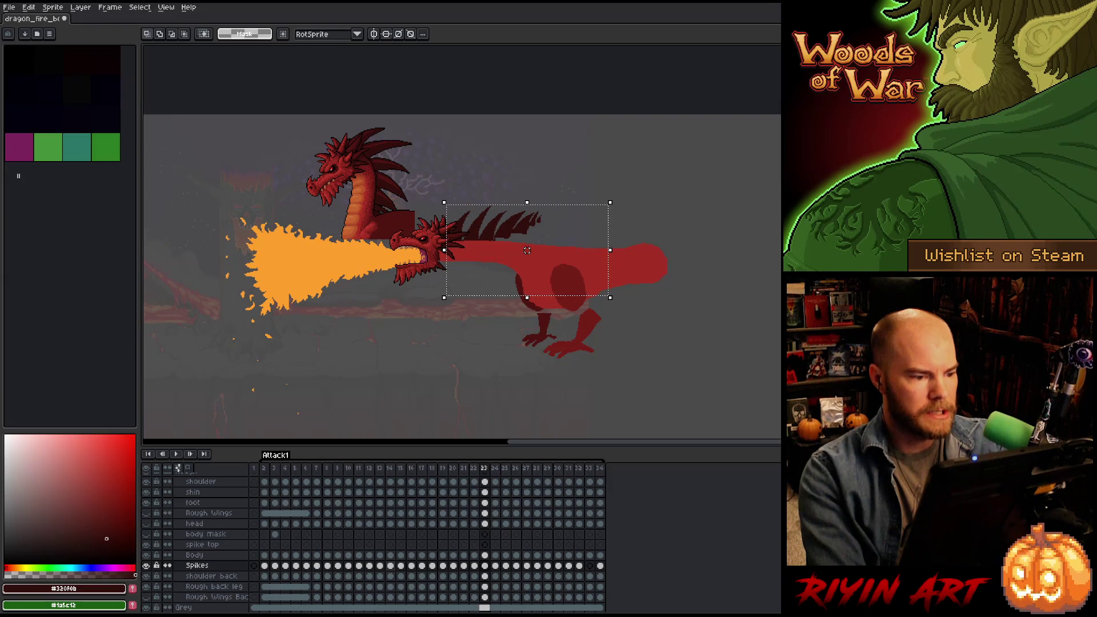
{"action": "left_click_drag", "start_coordinate": [527, 250], "coordinate": [527, 249]}
{"action": "key", "text": "Return"}
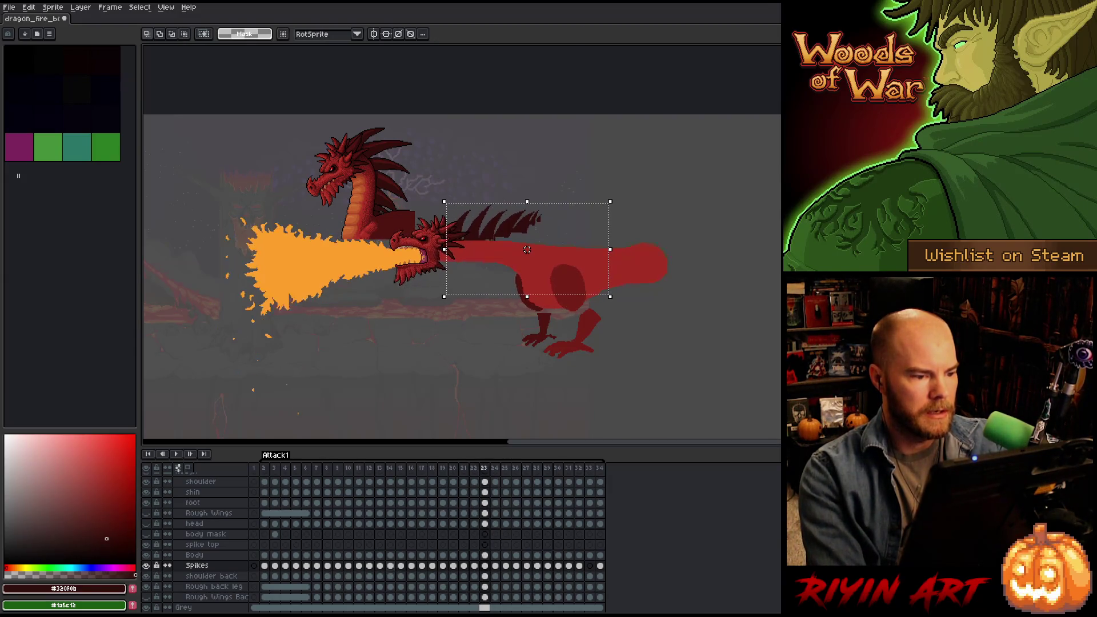
Paste the spikes into frames 24 and 25, lower them on 25, and play the animation.
{"action": "key", "text": "period"}
{"action": "key", "text": "ctrl+v"}
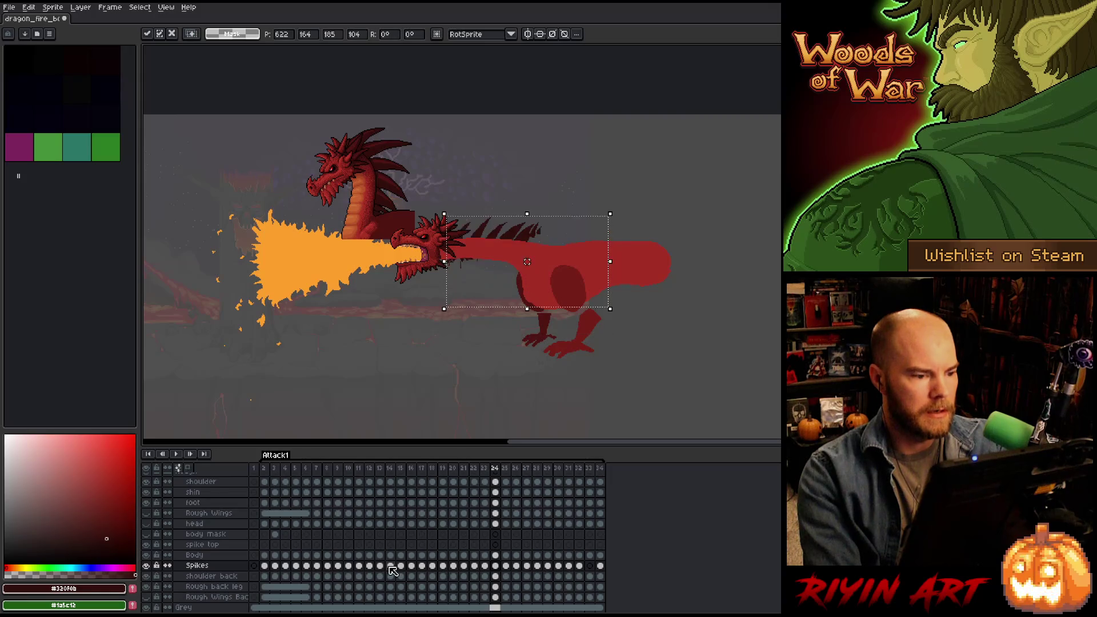
{"action": "key", "text": "Return"}
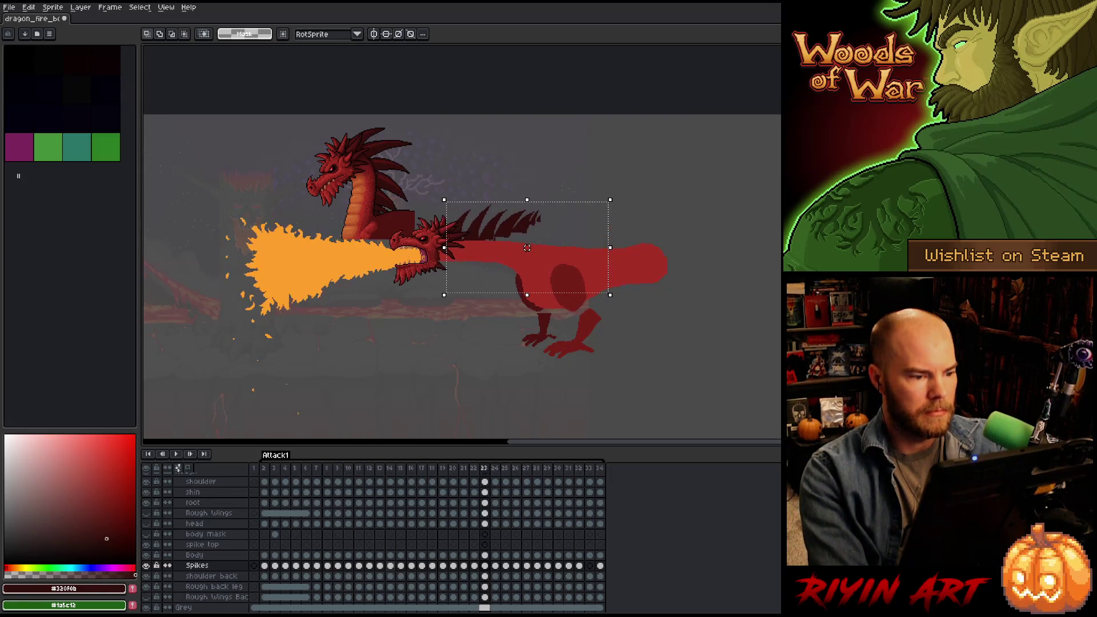
{"action": "key", "text": "period"}
{"action": "key", "text": "ctrl+v"}
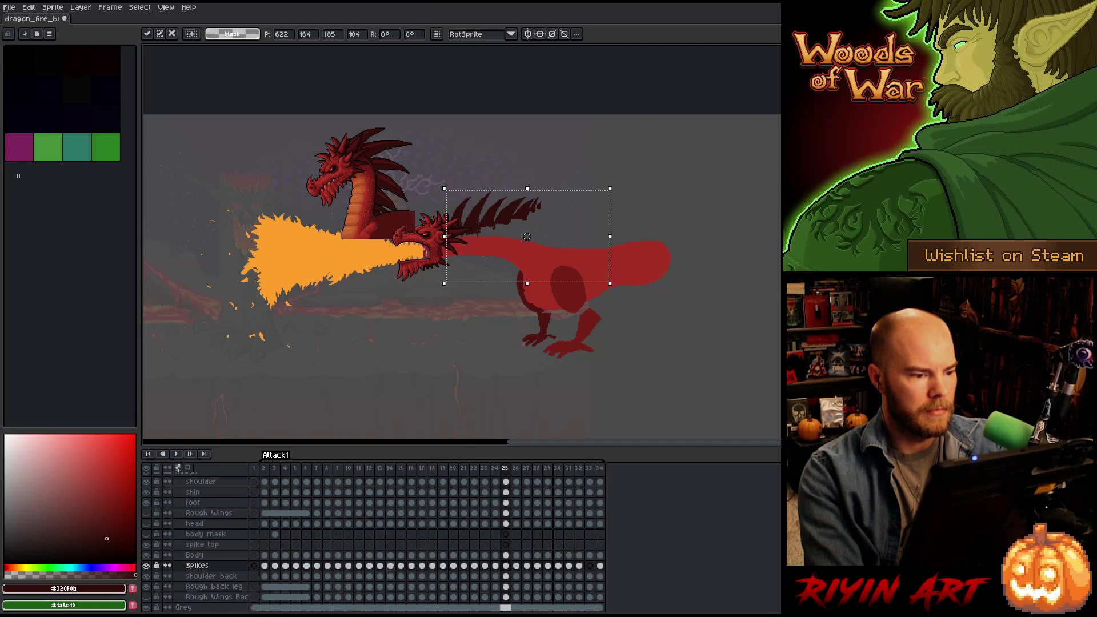
{"action": "key", "text": "Down"}
{"action": "key", "text": "Down"}
{"action": "key", "text": "Down"}
{"action": "key", "text": "period"}
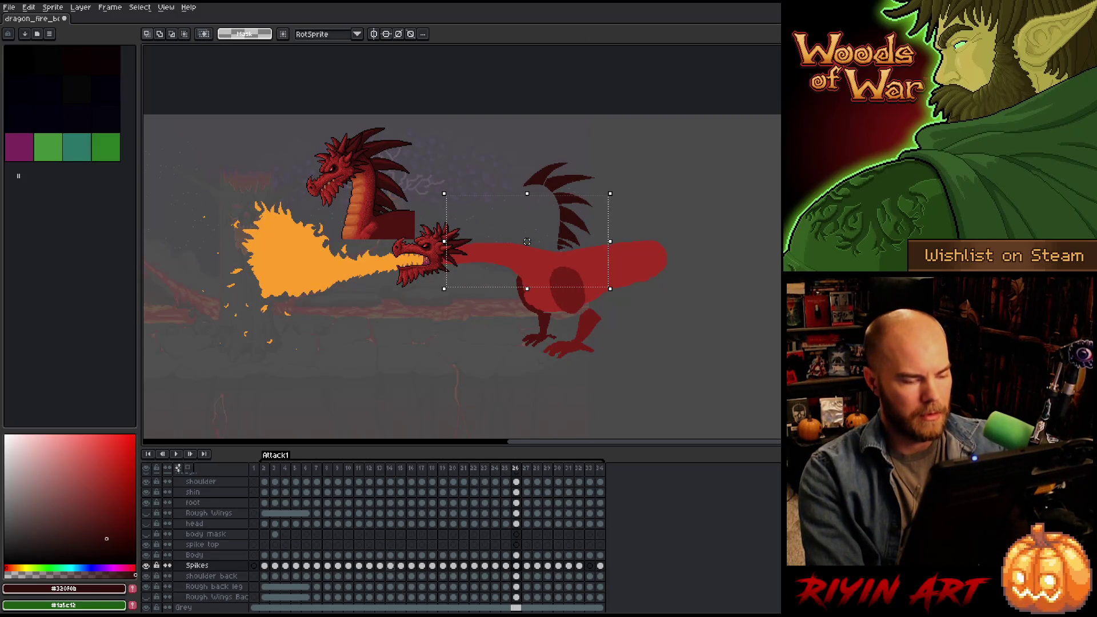
{"action": "key", "text": "Return"}
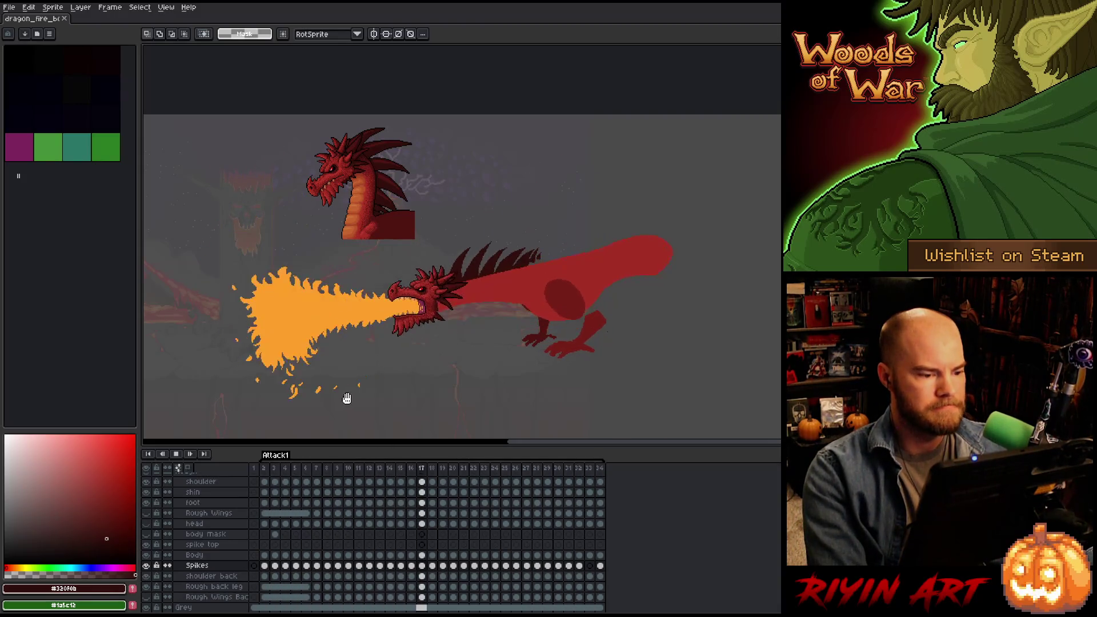
{"action": "scroll", "coordinate": [443, 325], "scroll_direction": "up", "scroll_amount": 2}
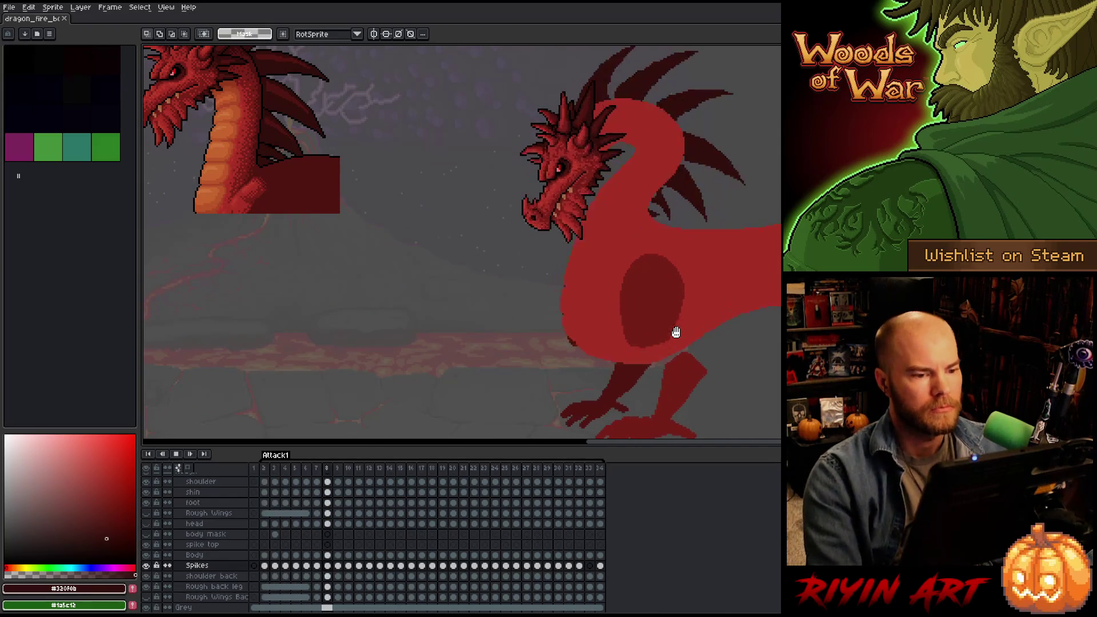
Stop playback and step between frames 12, 13 and 14 to compare the poses.
{"action": "key", "text": "Return"}
{"action": "key", "text": "comma"}
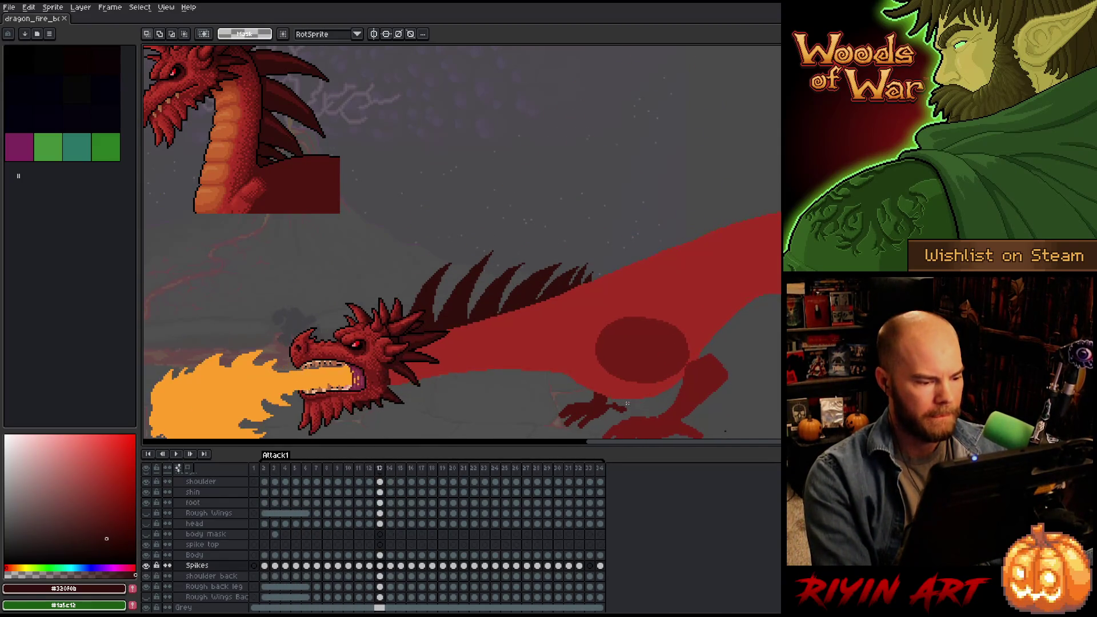
{"action": "key", "text": "comma"}
{"action": "key", "text": "period"}
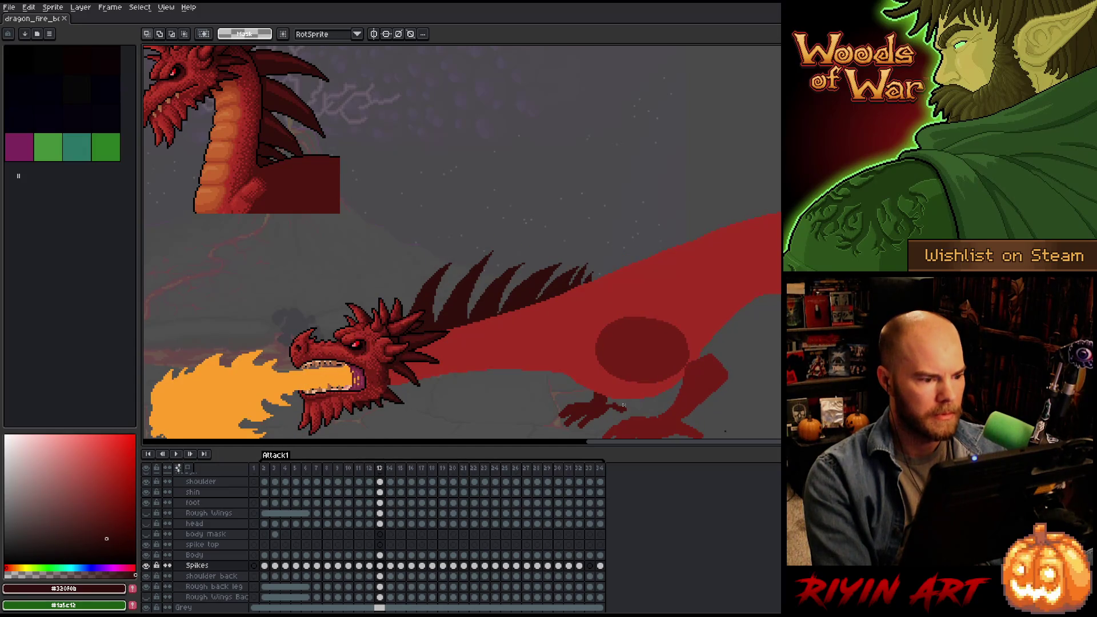
{"action": "key", "text": "comma"}
{"action": "key", "text": "period"}
{"action": "key", "text": "period"}
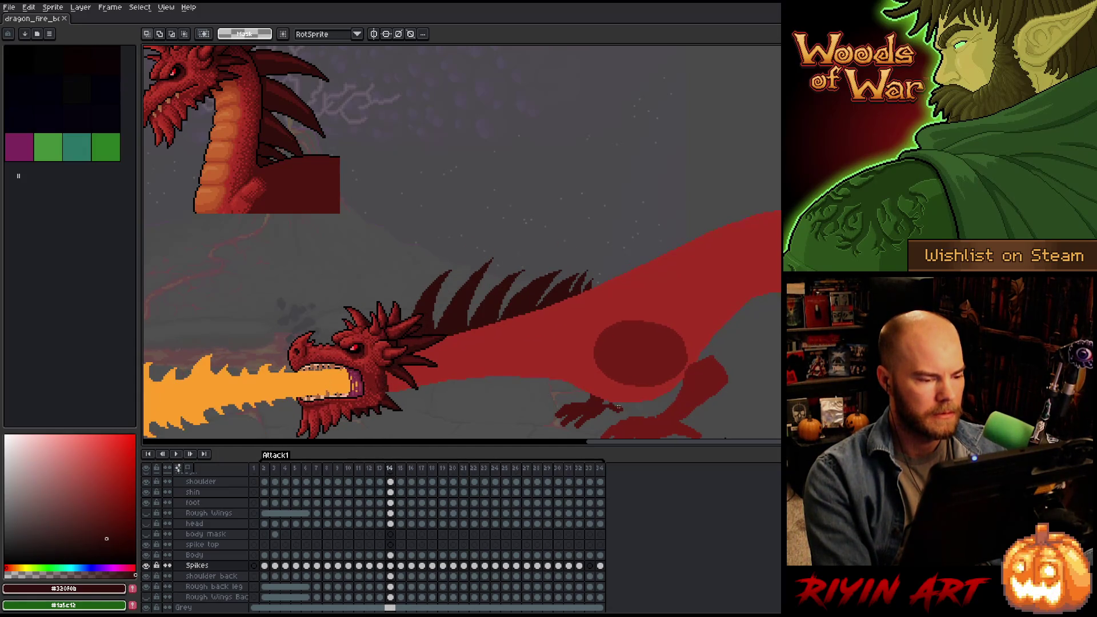
{"action": "key", "text": "comma"}
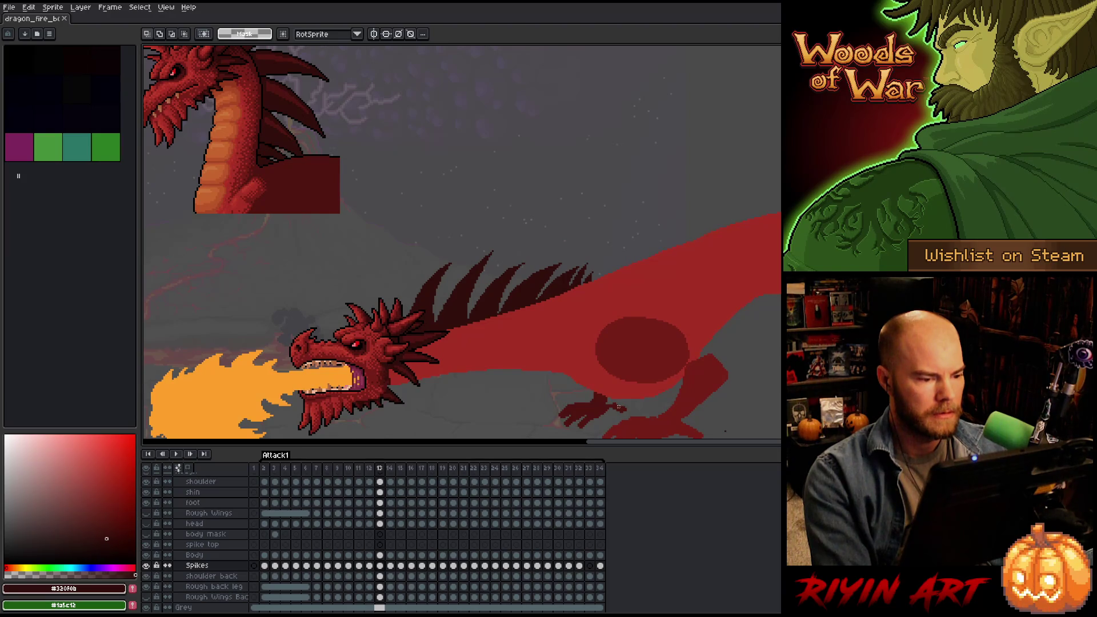
{"action": "key", "text": "period"}
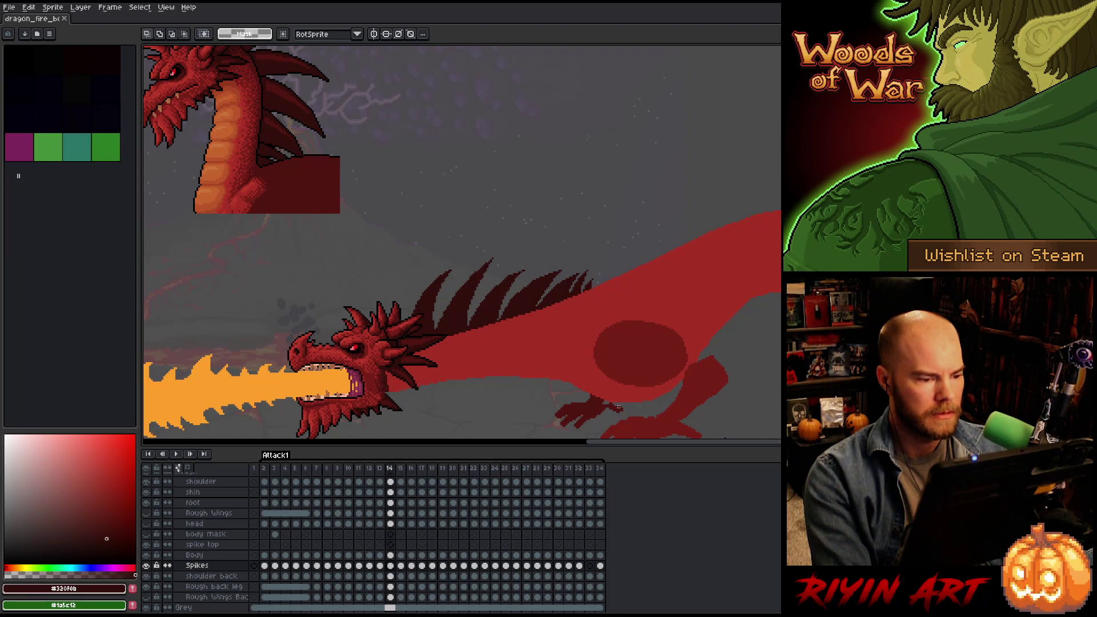
{"action": "key", "text": "comma"}
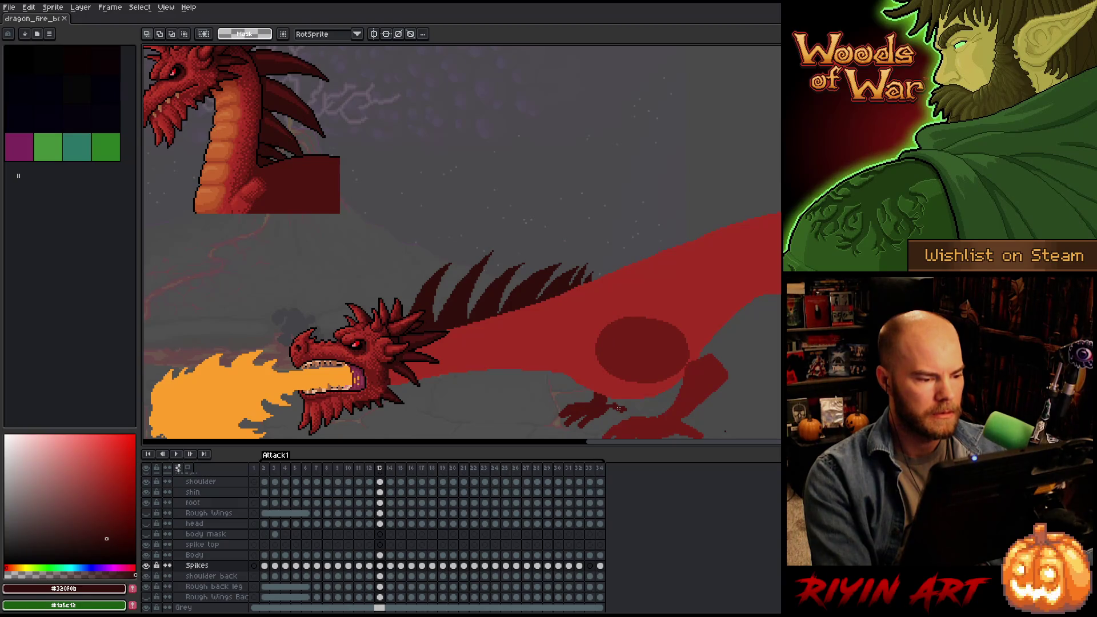
{"action": "key", "text": "period"}
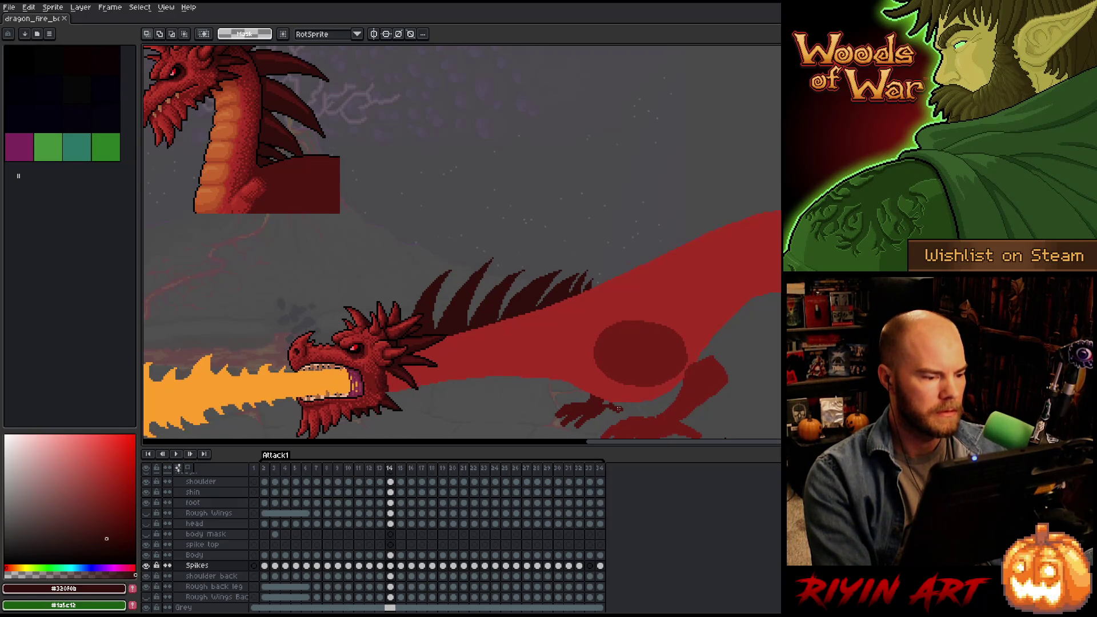
{"action": "key", "text": "comma"}
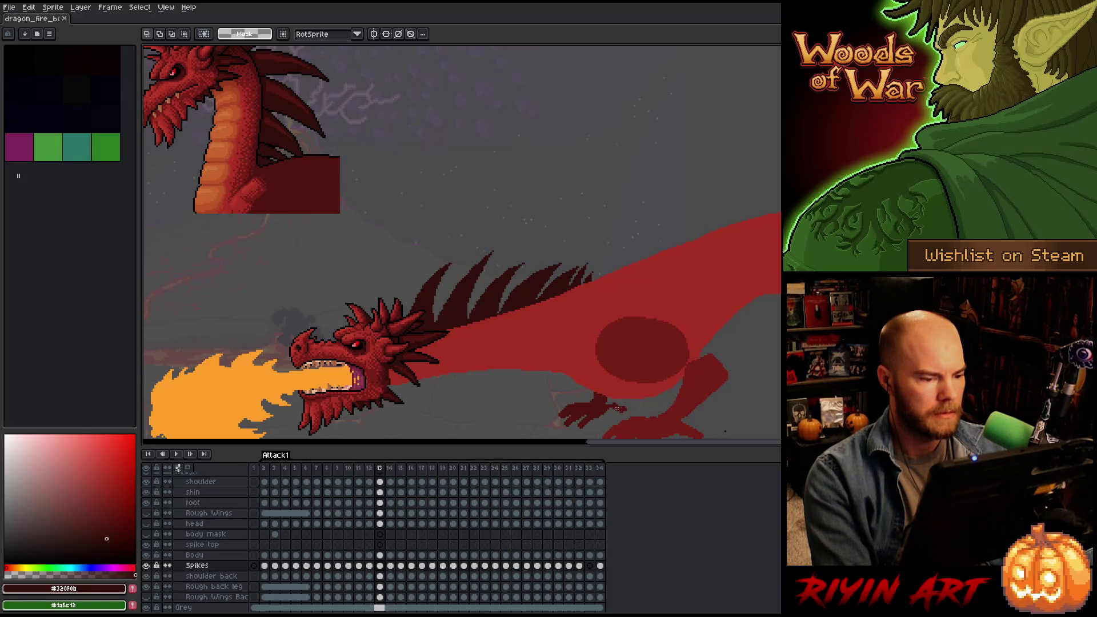
{"action": "key", "text": "period"}
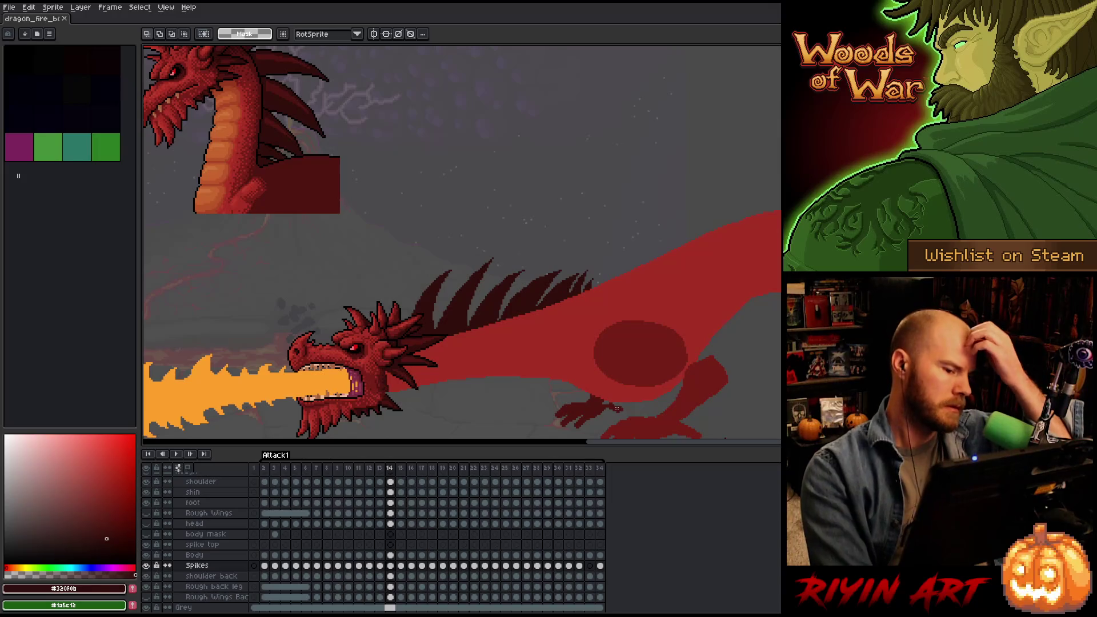
Flip between frames 13 and 14 to compare the dragon's head pose.
{"action": "key", "text": "comma"}
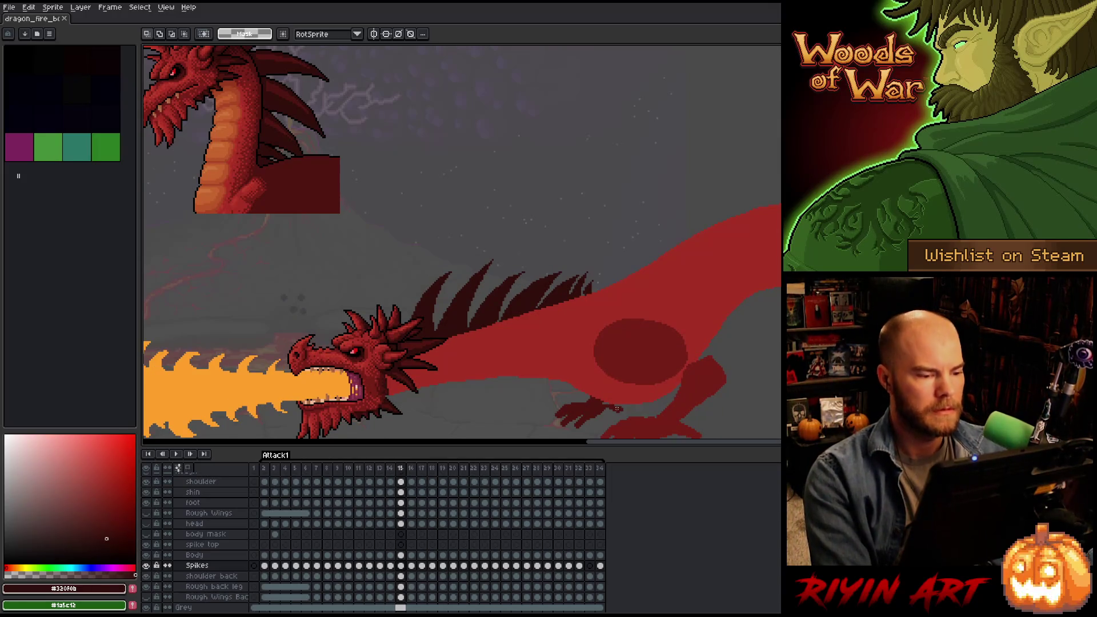
{"action": "key", "text": "period"}
{"action": "key", "text": "comma"}
{"action": "key", "text": "period"}
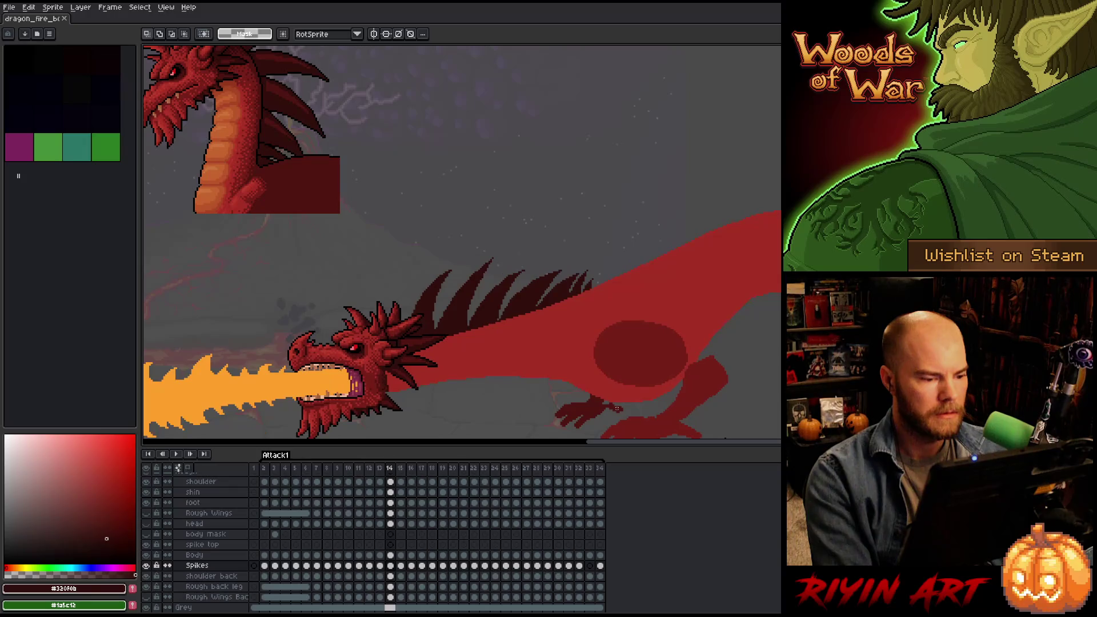
{"action": "key", "text": "comma"}
{"action": "key", "text": "period"}
{"action": "key", "text": "comma"}
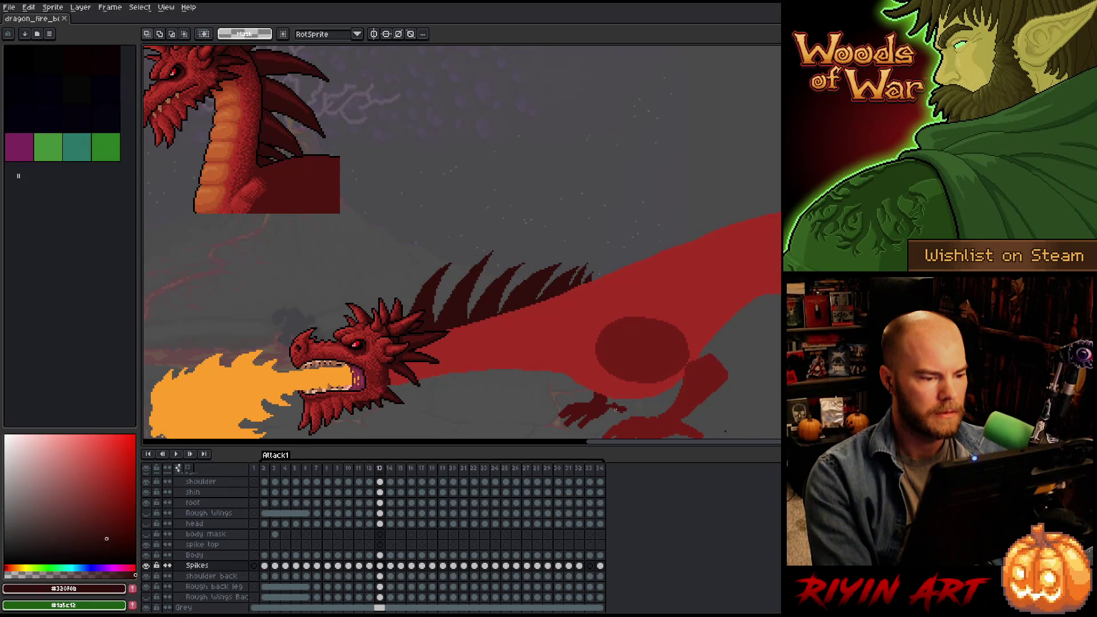
{"action": "key", "text": "period"}
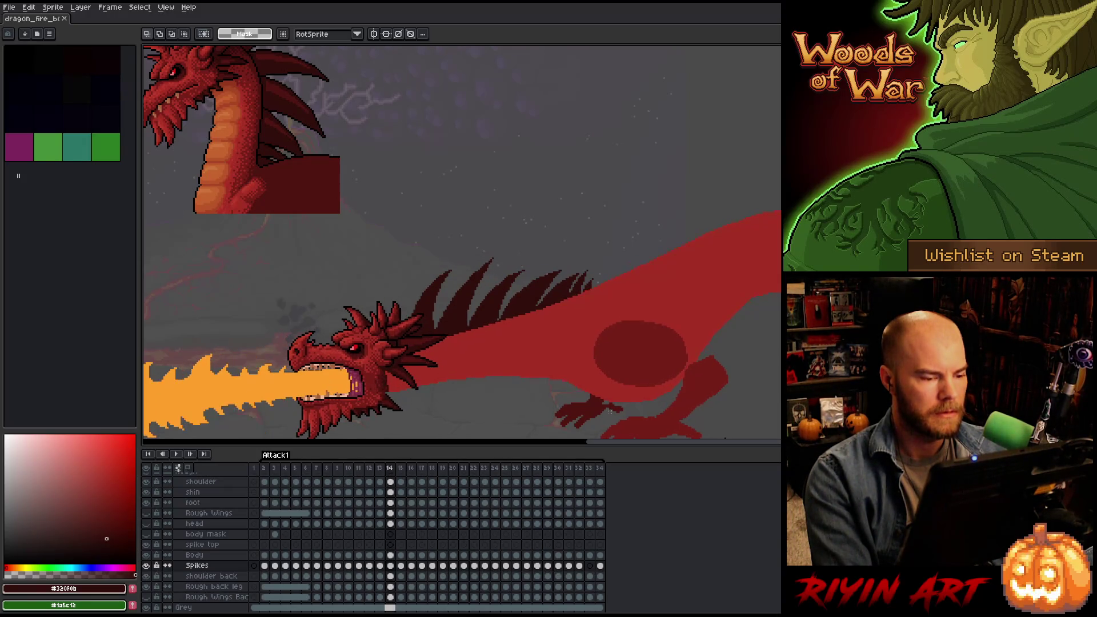
Compare frames 15 and 16, land on frame 16, and pick the Pencil tool.
{"action": "key", "text": "period"}
{"action": "key", "text": "comma"}
{"action": "key", "text": "period"}
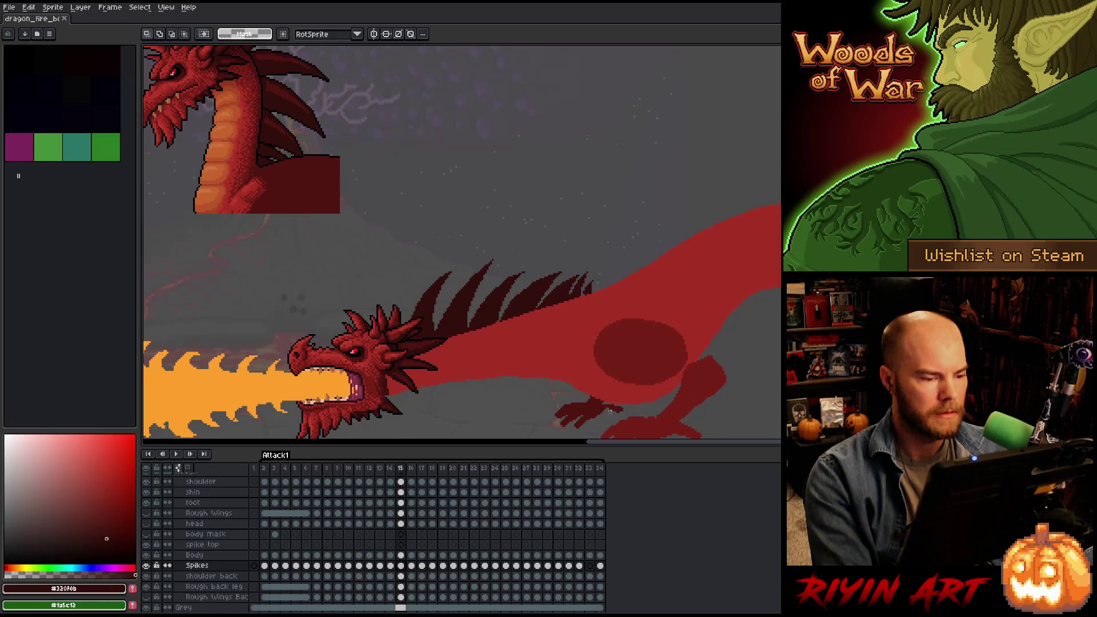
{"action": "key", "text": "period"}
{"action": "key", "text": "comma"}
{"action": "key", "text": "period"}
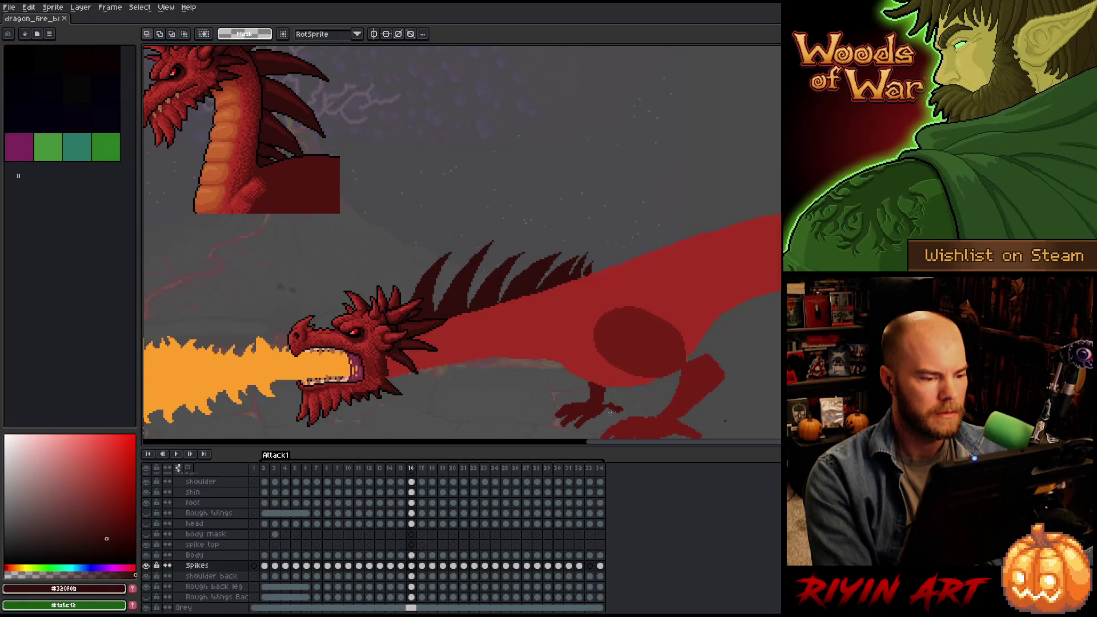
{"action": "key", "text": "comma"}
{"action": "key", "text": "period"}
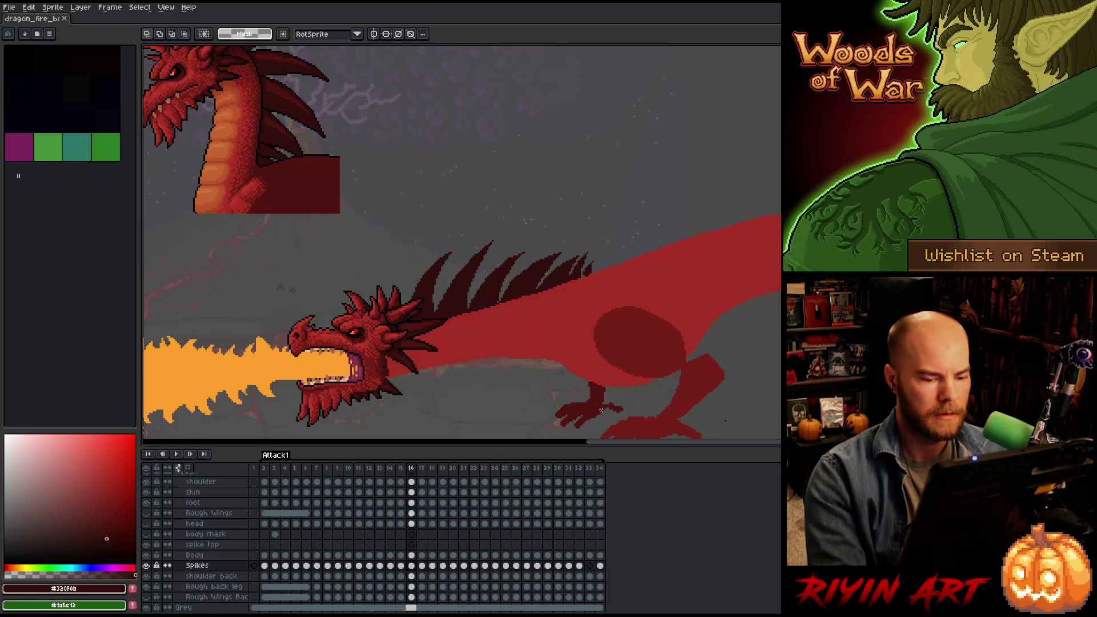
{"action": "key", "text": "b"}
{"action": "left_click_drag", "start_coordinate": [731, 417], "coordinate": [703, 340]}
Step through Attack1 frames 13–19, comparing frames 16 and 17 of the fire breath.
{"action": "key", "text": "comma"}
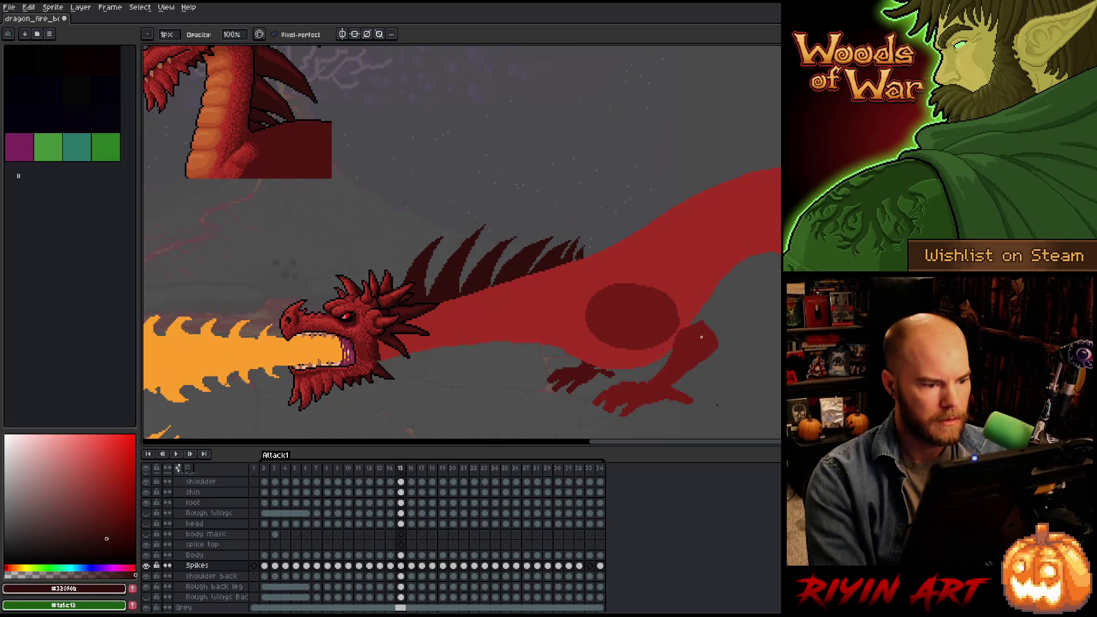
{"action": "key", "text": "comma"}
{"action": "key", "text": "comma"}
{"action": "key", "text": "period"}
{"action": "key", "text": "comma"}
{"action": "key", "text": "comma"}
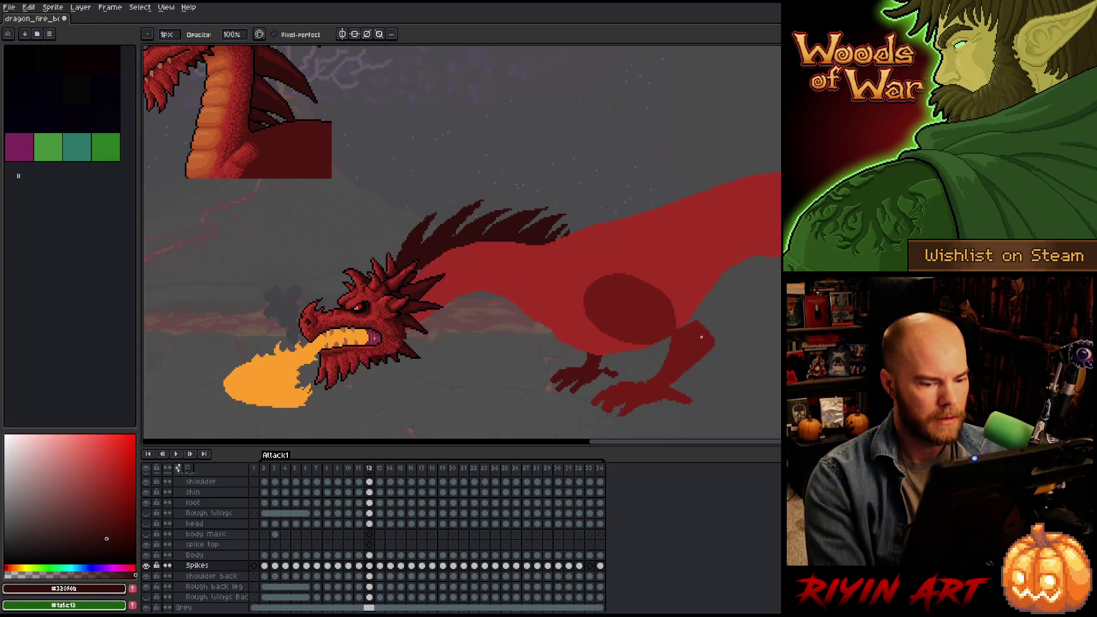
{"action": "key", "text": "period"}
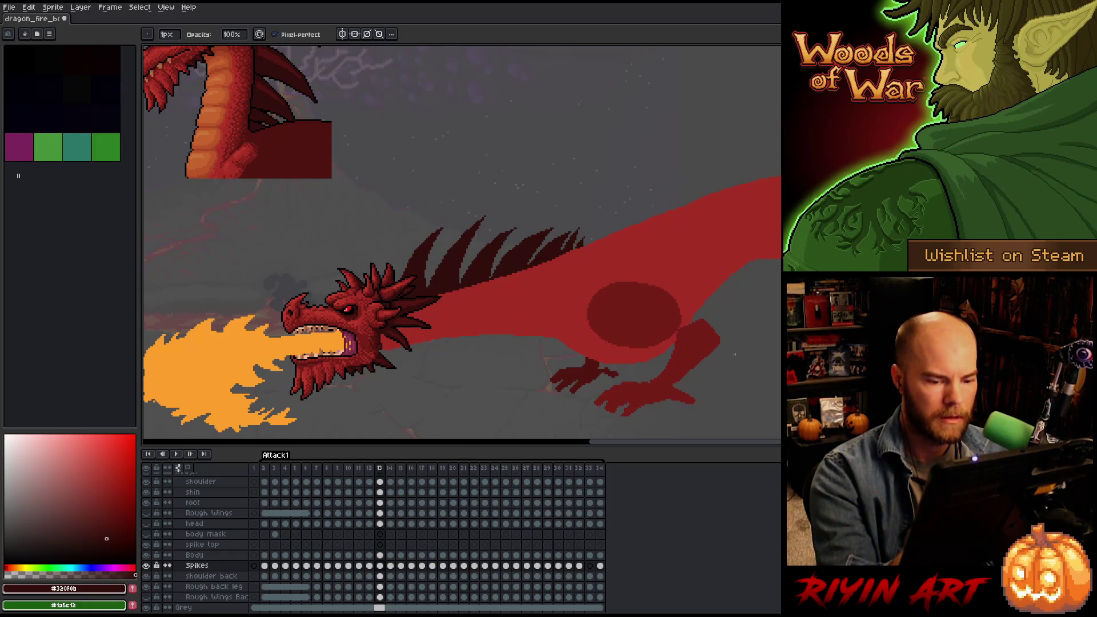
{"action": "key", "text": "comma"}
{"action": "key", "text": "period"}
{"action": "key", "text": "period"}
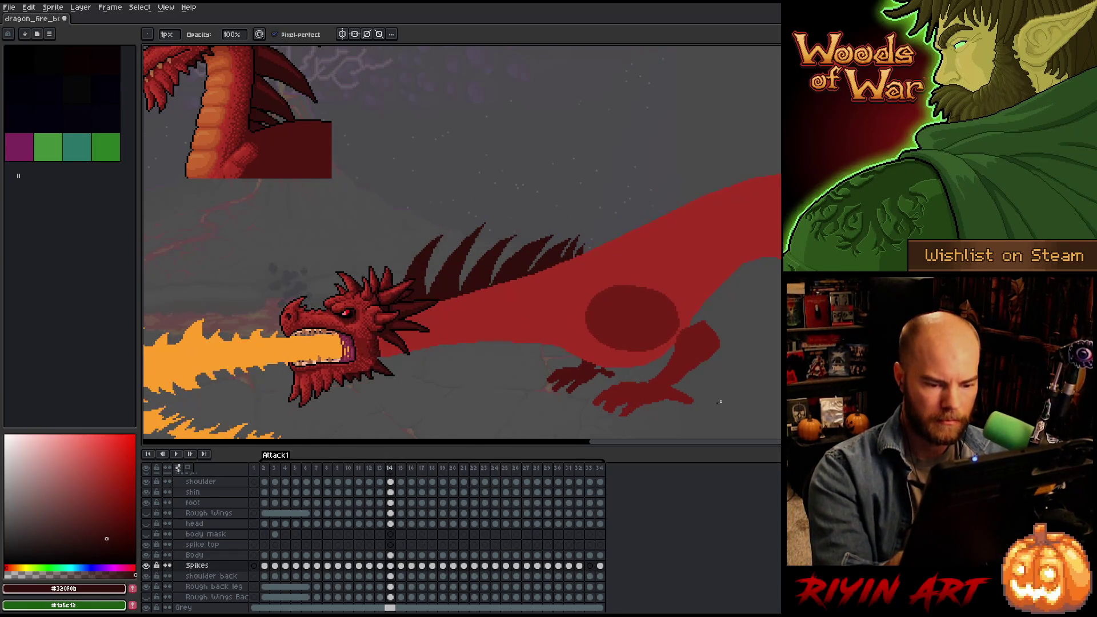
{"action": "key", "text": "period"}
{"action": "key", "text": "period"}
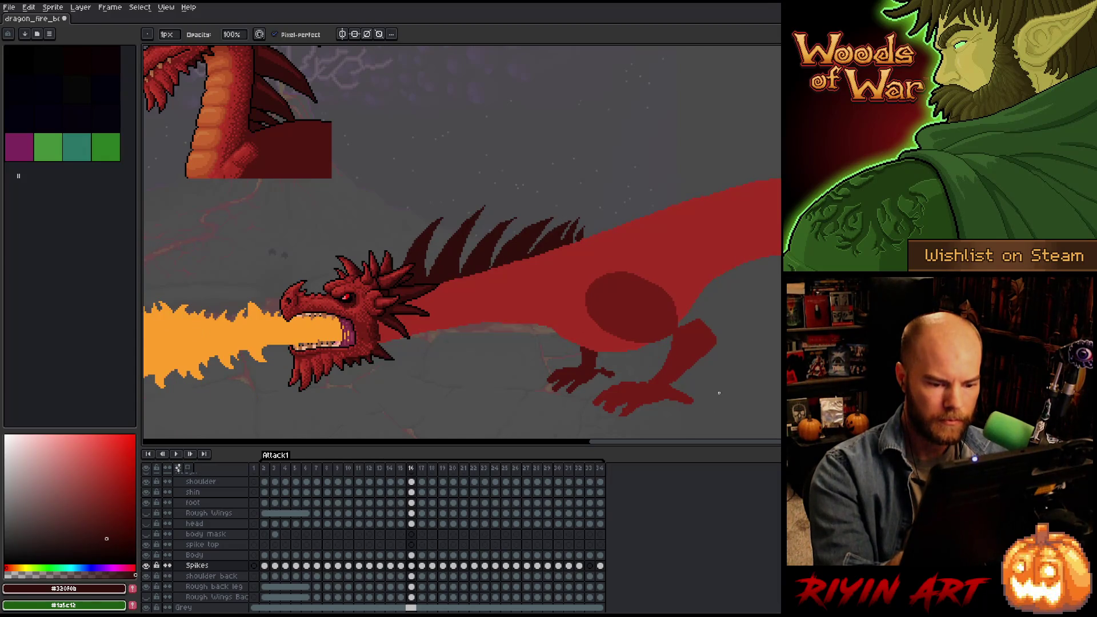
{"action": "key", "text": "period"}
{"action": "key", "text": "comma"}
{"action": "key", "text": "period"}
{"action": "key", "text": "comma"}
{"action": "key", "text": "period"}
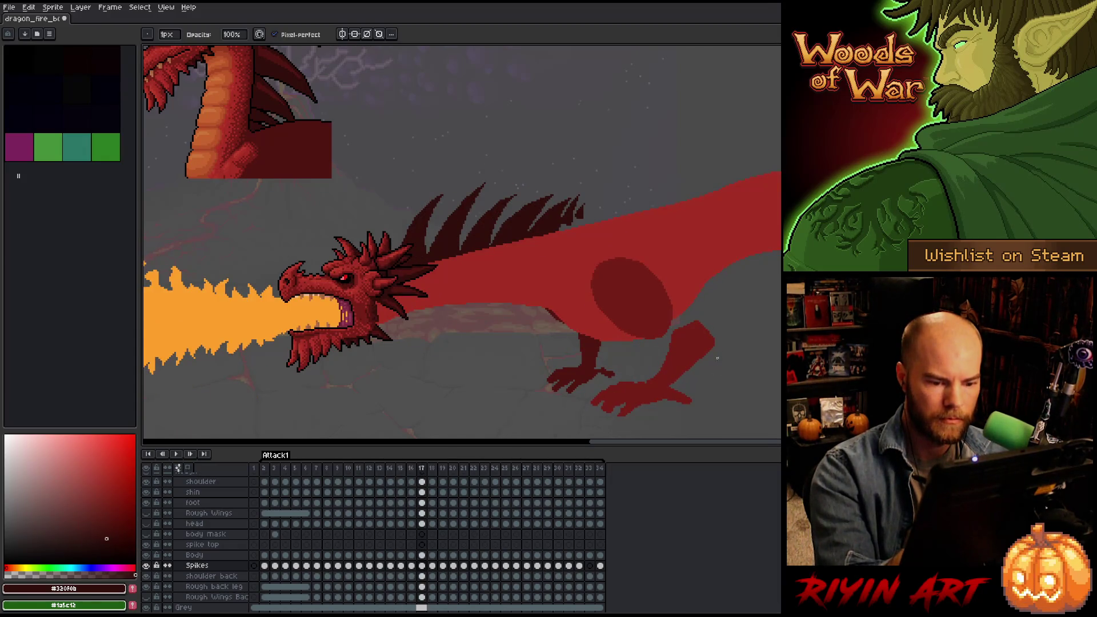
{"action": "key", "text": "period"}
{"action": "key", "text": "period"}
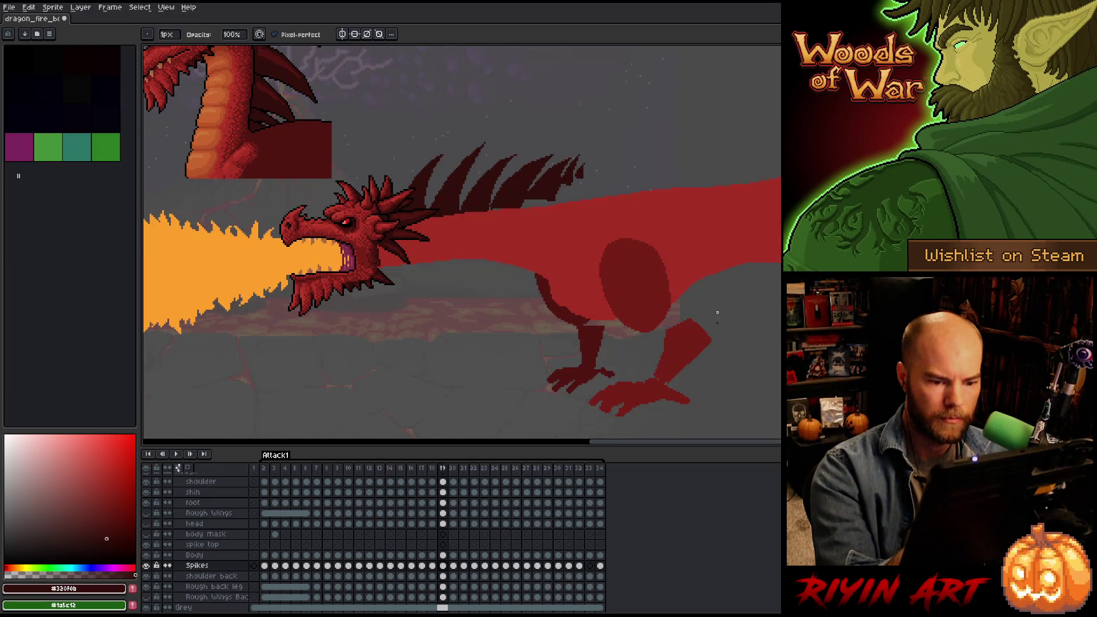
{"action": "key", "text": "period"}
Review the later attack frames up to 26, then go back to frame 12 and forward to 19.
{"action": "key", "text": "period"}
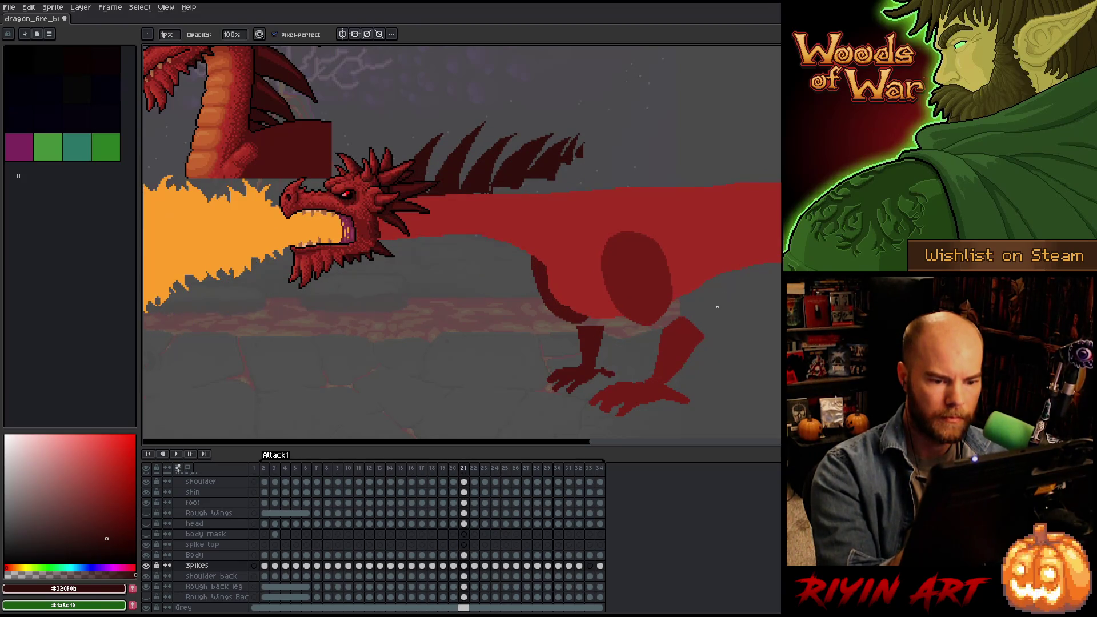
{"action": "key", "text": "period"}
{"action": "key", "text": "period"}
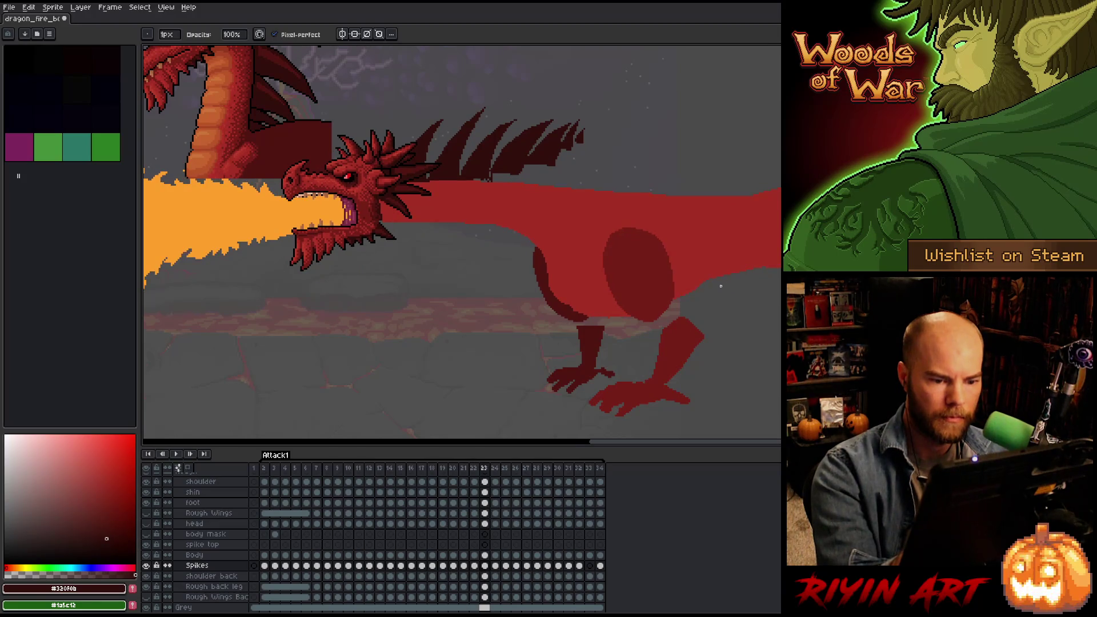
{"action": "key", "text": "period"}
{"action": "key", "text": "period"}
{"action": "key", "text": "period"}
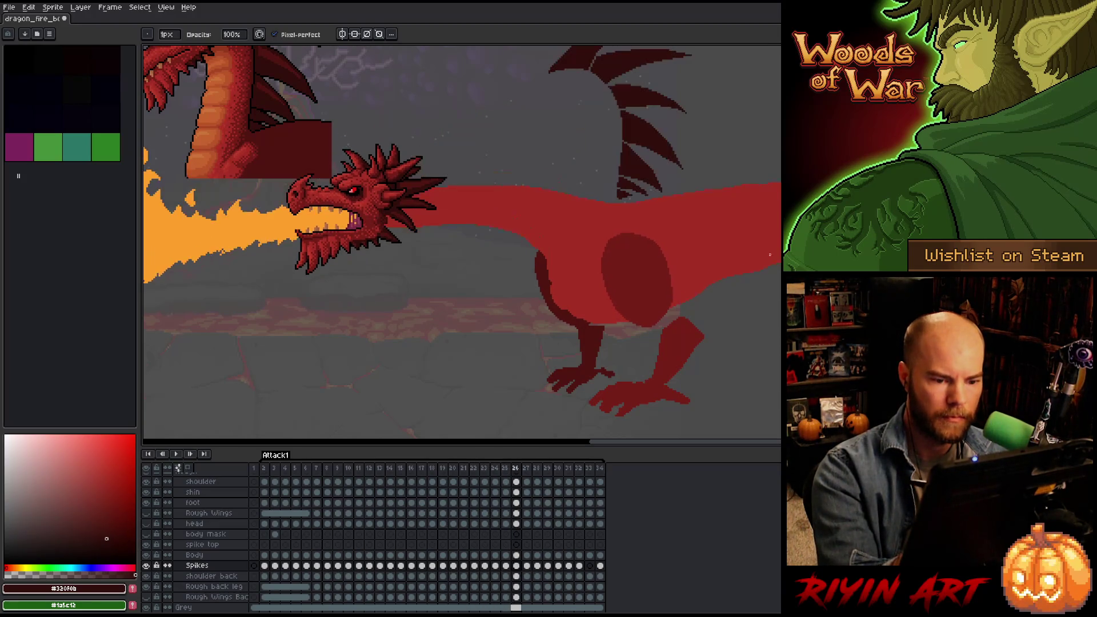
{"action": "key", "text": "period"}
{"action": "key", "text": "comma"}
{"action": "key", "text": "comma"}
{"action": "key", "text": "comma"}
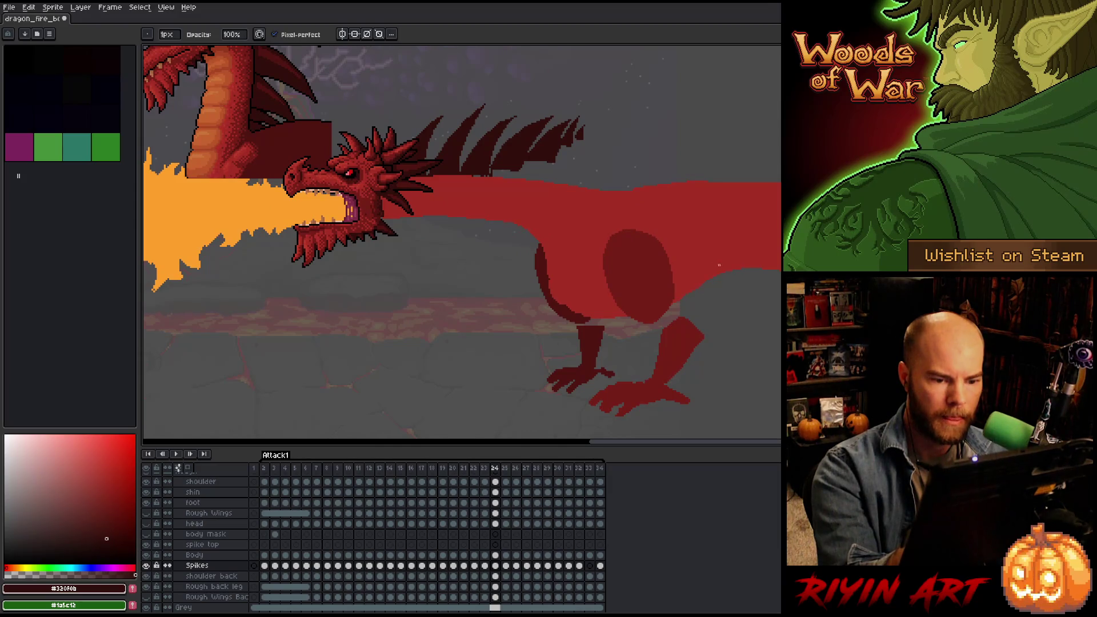
{"action": "key", "text": "period"}
{"action": "key", "text": "period"}
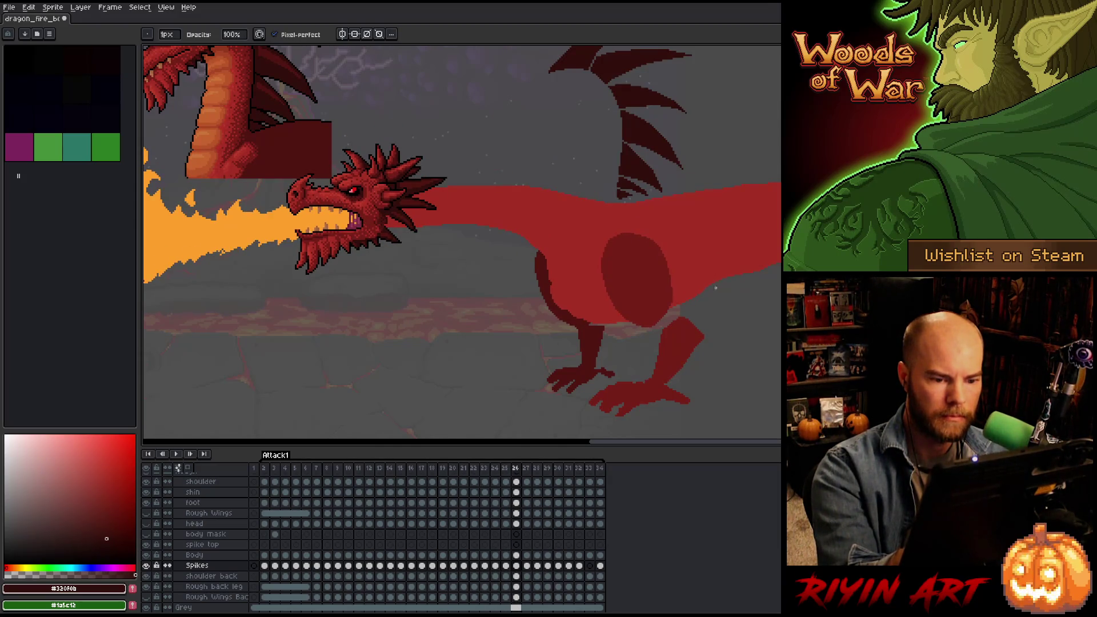
{"action": "key", "text": "comma"}
{"action": "key", "text": "comma"}
{"action": "key", "text": "comma"}
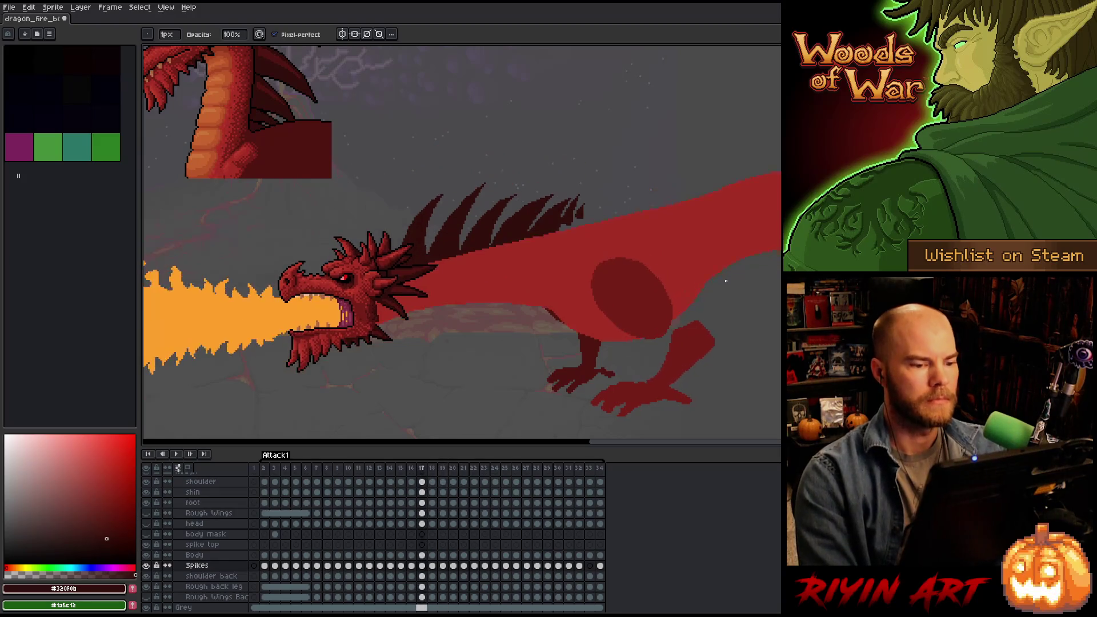
{"action": "key", "text": "comma"}
{"action": "key", "text": "comma"}
{"action": "key", "text": "comma"}
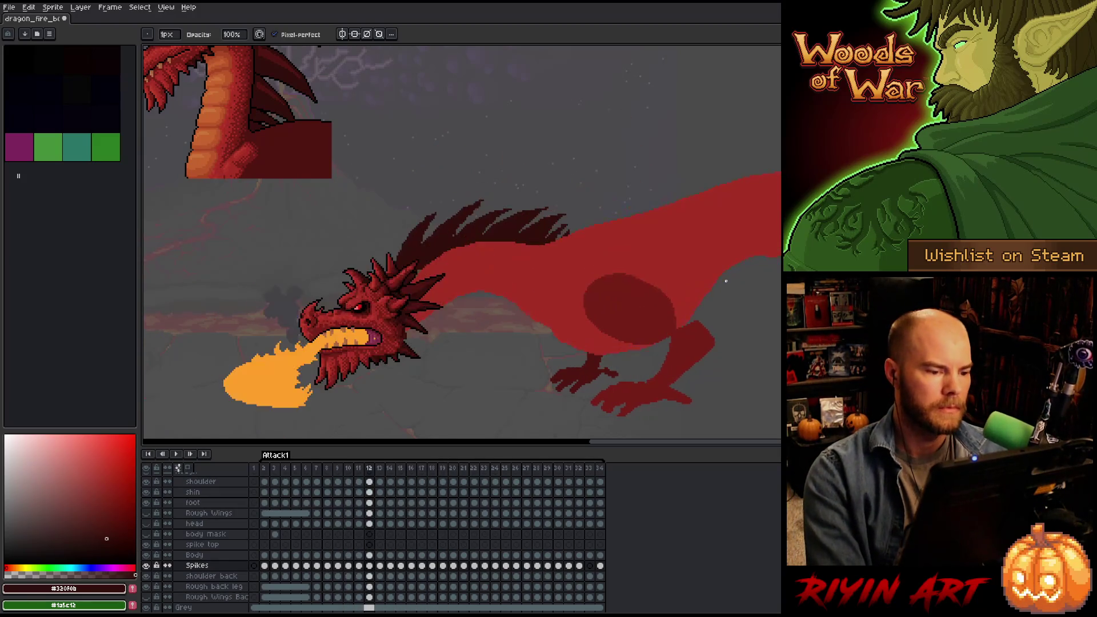
{"action": "key", "text": "period"}
{"action": "key", "text": "period"}
{"action": "key", "text": "period"}
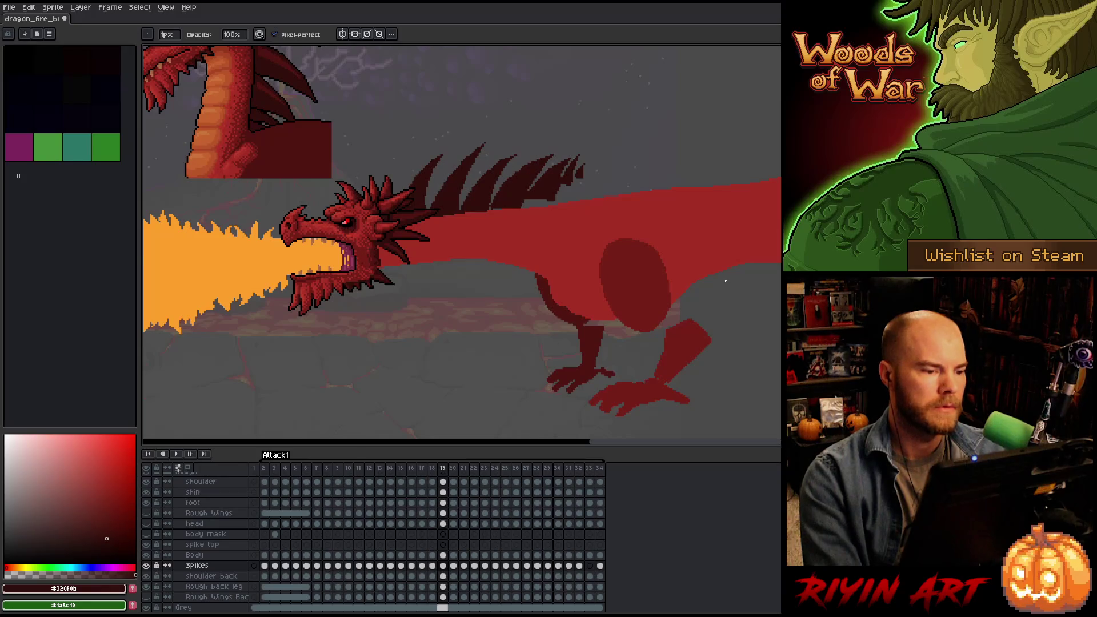
Settle on frame 15 and draw a rectangular selection around the back spikes.
{"action": "key", "text": "comma"}
{"action": "key", "text": "comma"}
{"action": "key", "text": "comma"}
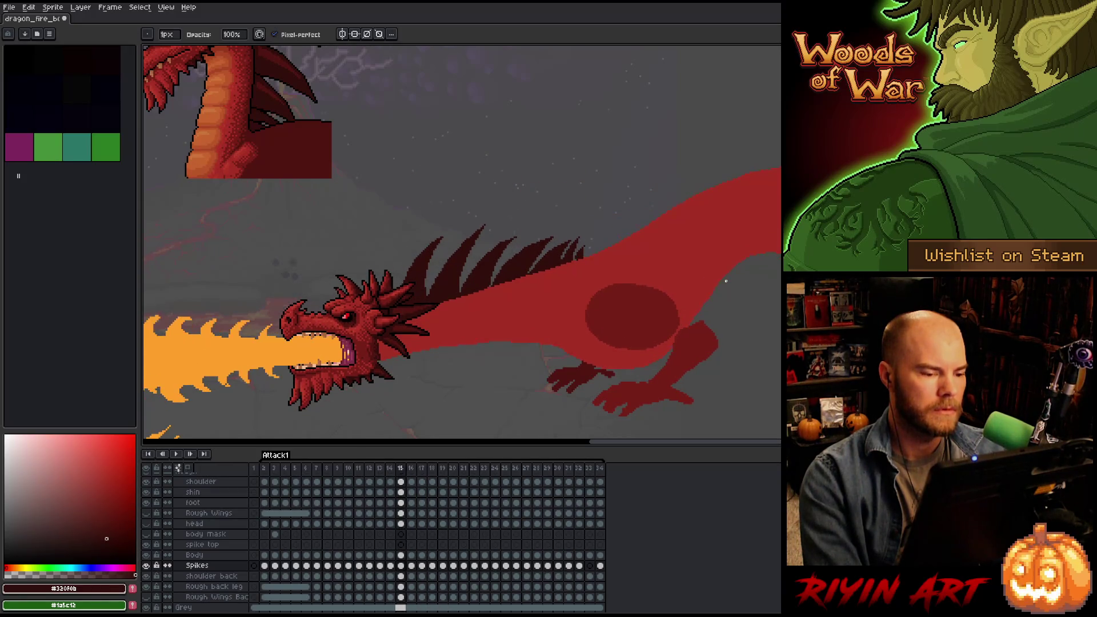
{"action": "key", "text": "period"}
{"action": "key", "text": "comma"}
{"action": "key", "text": "period"}
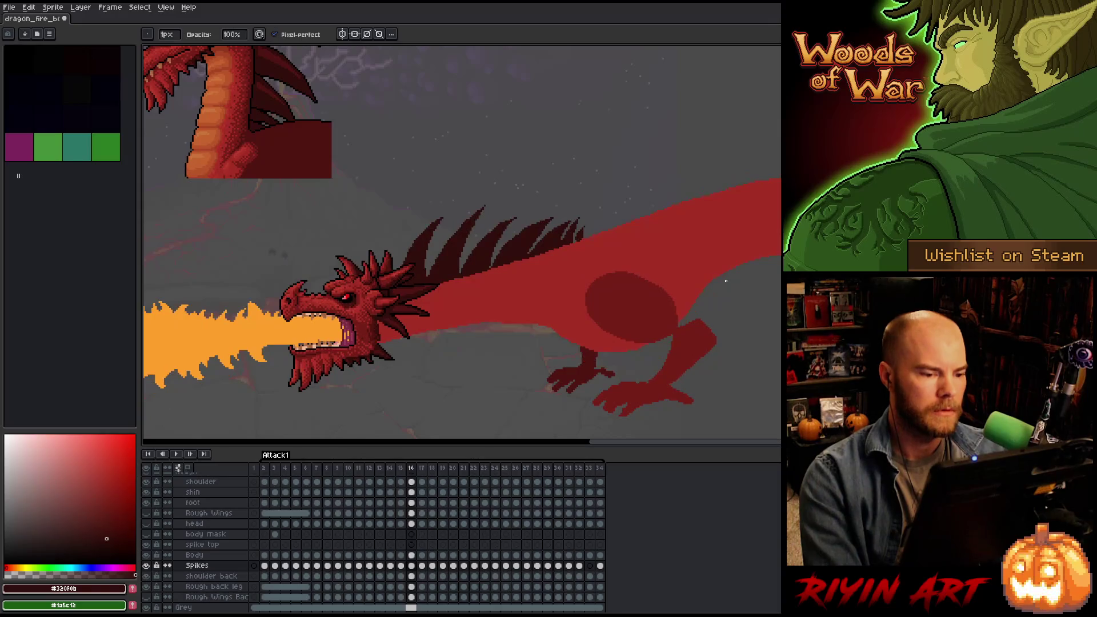
{"action": "key", "text": "comma"}
{"action": "key", "text": "comma"}
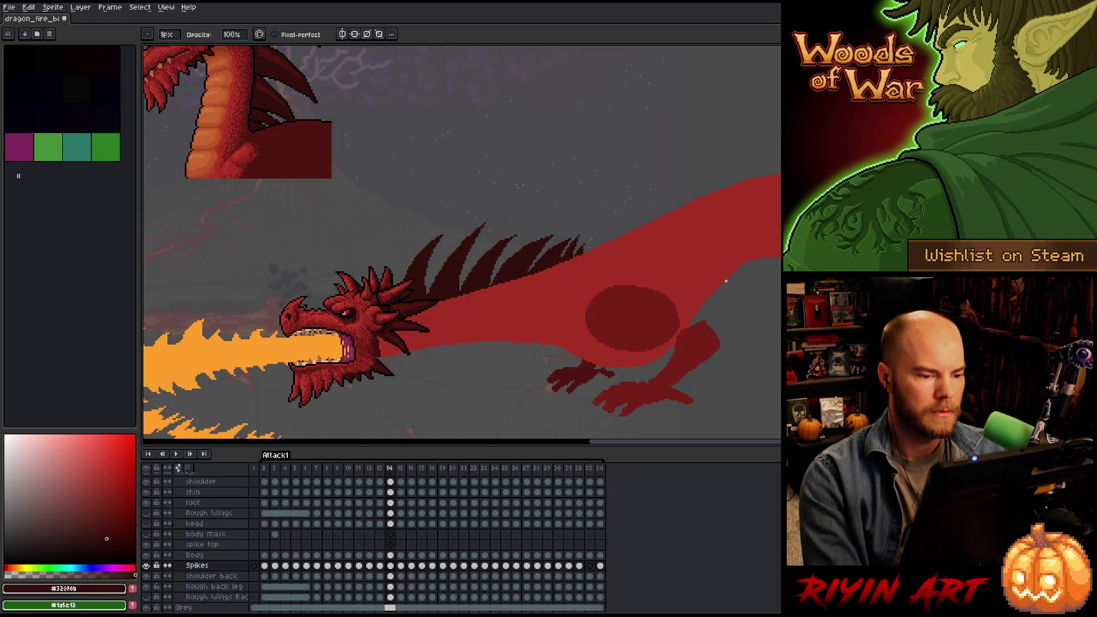
{"action": "key", "text": "period"}
{"action": "key", "text": "m"}
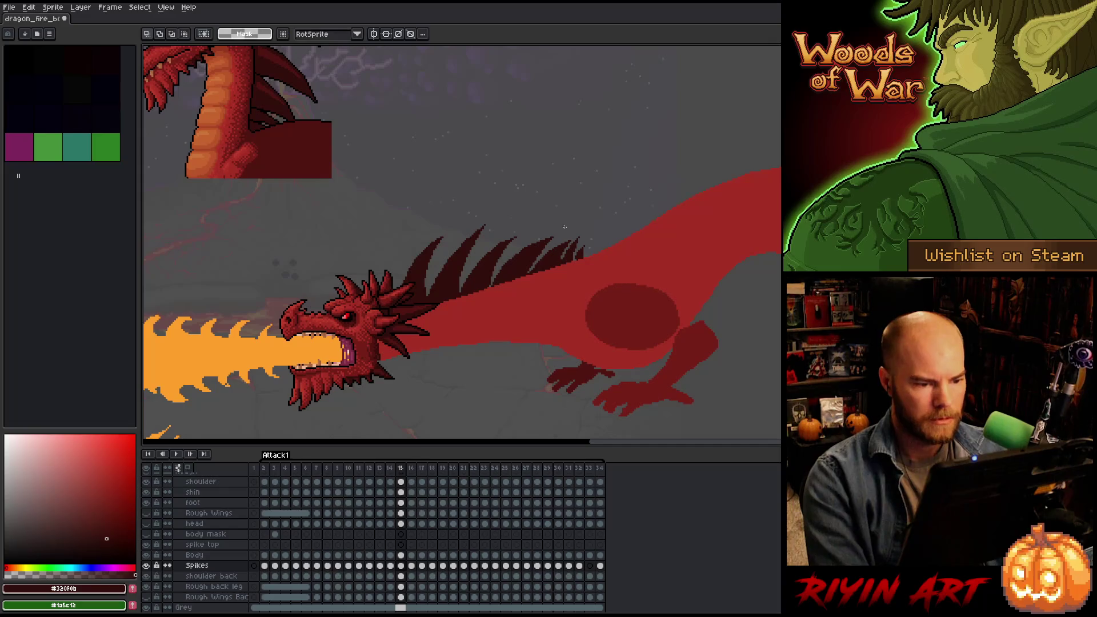
{"action": "left_click_drag", "start_coordinate": [607, 232], "coordinate": [574, 296]}
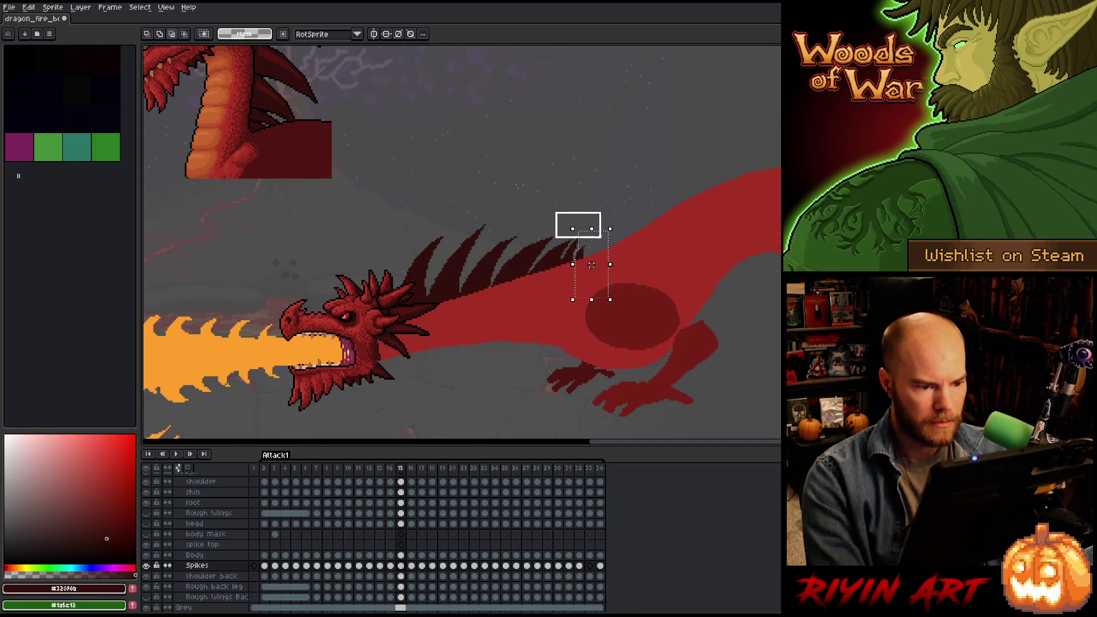
Clear the spike selection, then on frame 16 lasso the rear back and drop the move unchanged.
{"action": "left_click", "coordinate": [664, 243]}
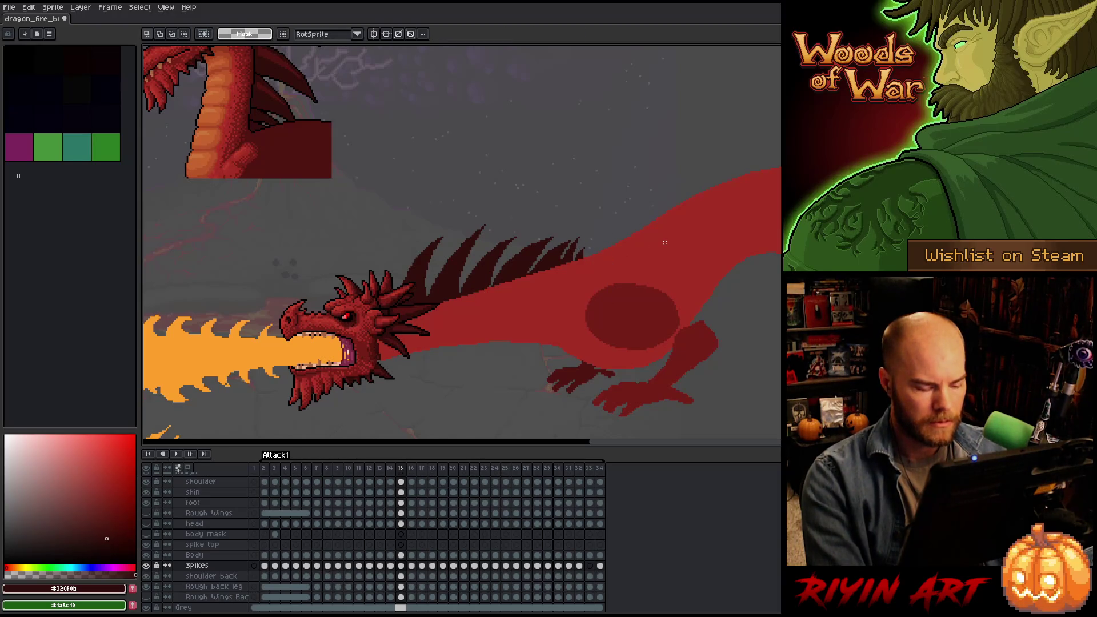
{"action": "key", "text": "Right"}
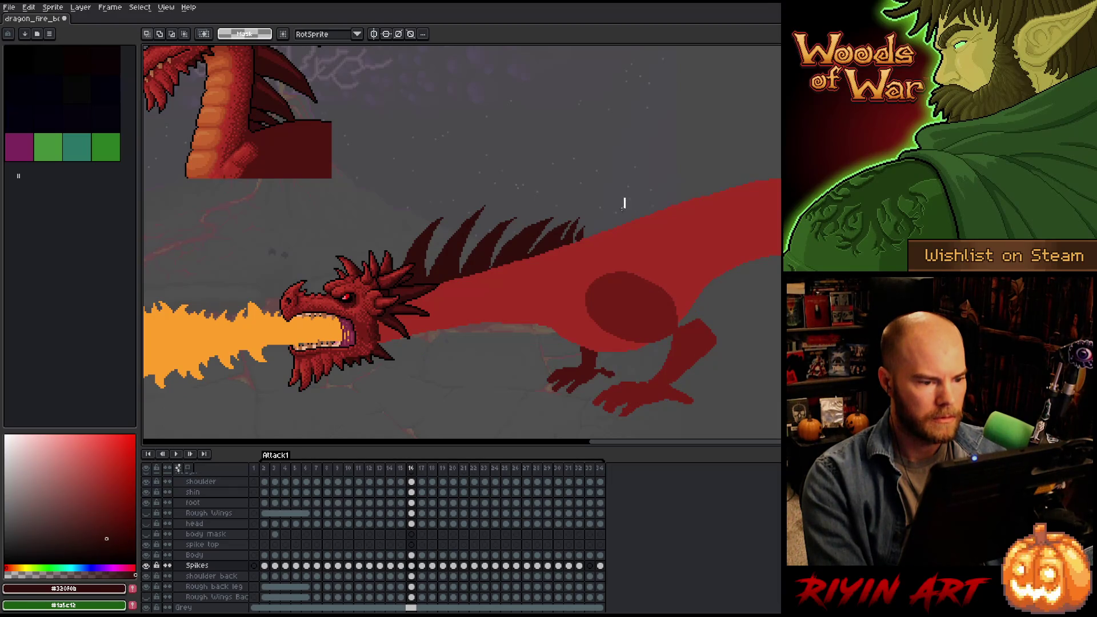
{"action": "key", "text": "q"}
{"action": "mouse_move", "coordinate": [610, 315]}
{"action": "left_mouse_down"}
{"action": "mouse_move", "coordinate": [705, 157]}
{"action": "mouse_move", "coordinate": [573, 219]}
{"action": "mouse_move", "coordinate": [557, 250]}
{"action": "left_mouse_up"}
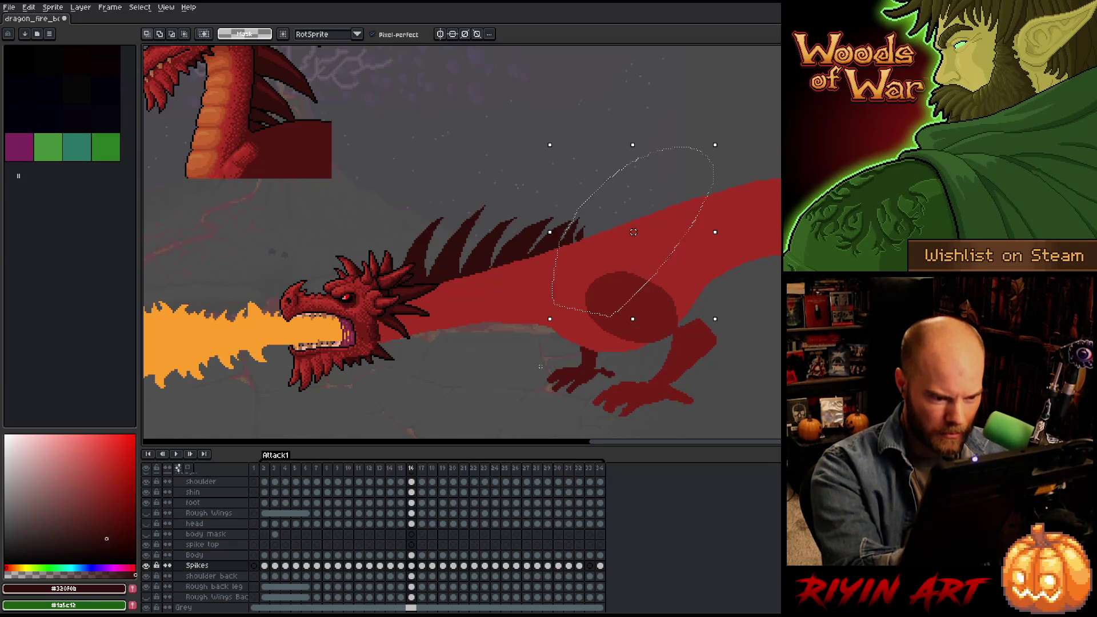
{"action": "key", "text": "ctrl+t"}
{"action": "key", "text": "Return"}
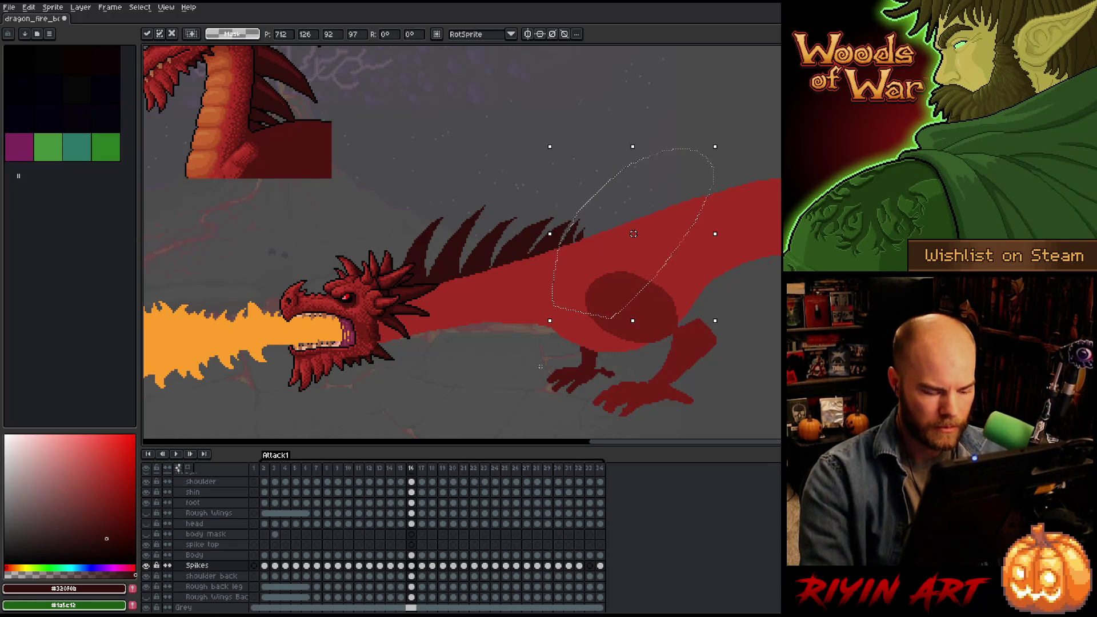
{"action": "key", "text": "Right"}
{"action": "key", "text": "Left"}
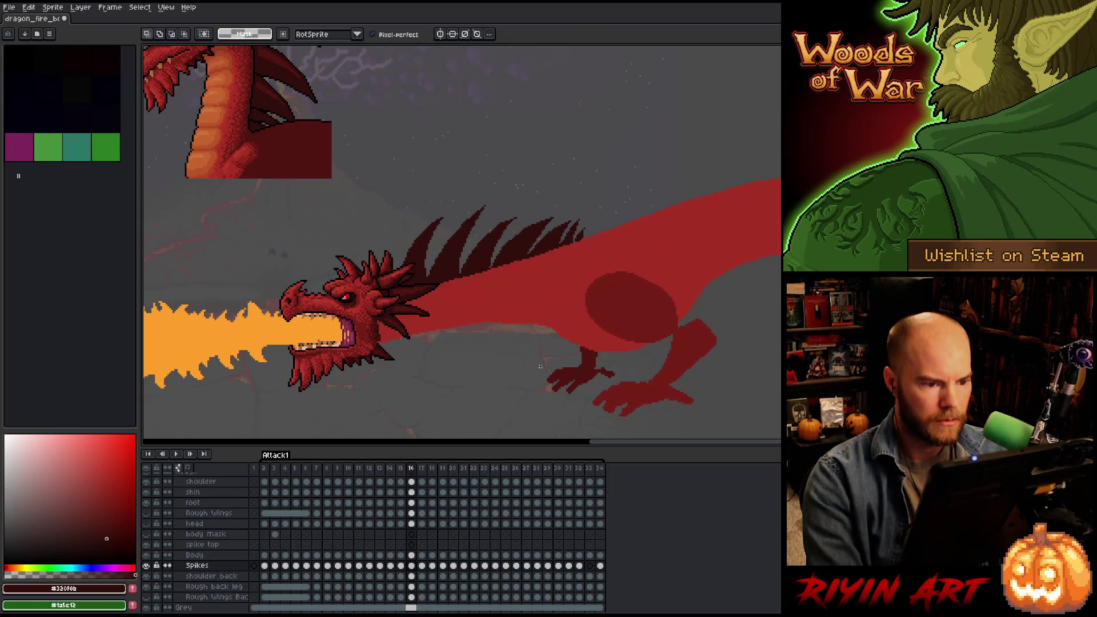
Flip between frames 16 and 17 to compare the dragon's pose, with the pencil selected.
{"action": "key", "text": "Right"}
{"action": "key", "text": "Left"}
{"action": "key", "text": "Right"}
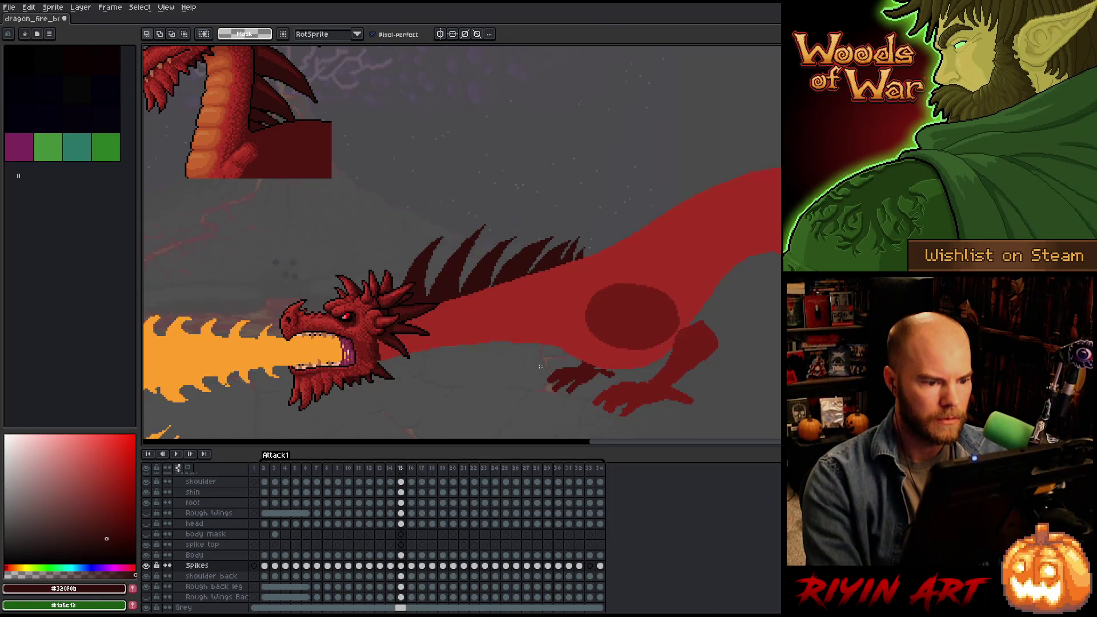
{"action": "key", "text": "Left"}
{"action": "key", "text": "b"}
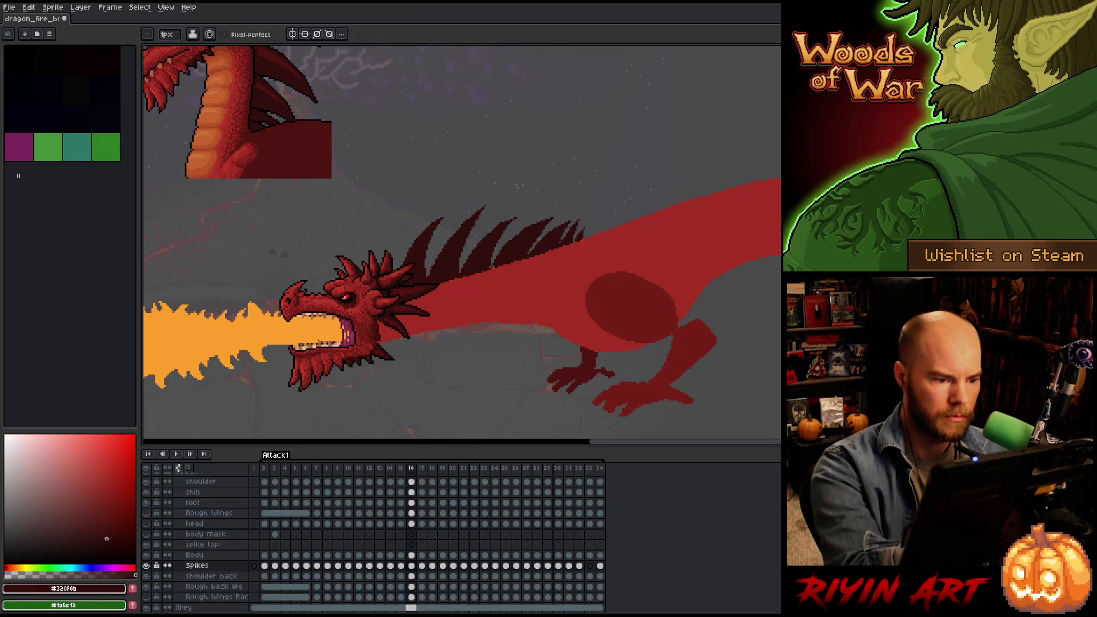
{"action": "key", "text": "Right"}
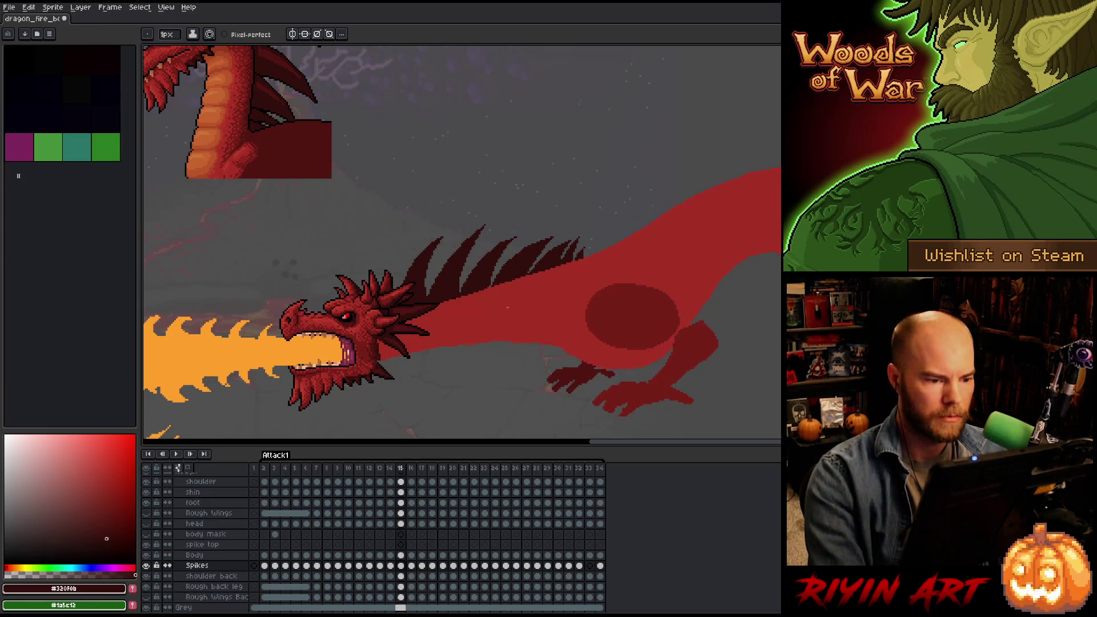
{"action": "key", "text": "Left"}
{"action": "key", "text": "Right"}
{"action": "key", "text": "Left"}
Keep toggling between frames 16 and 17, ending on frame 17.
{"action": "key", "text": "Right"}
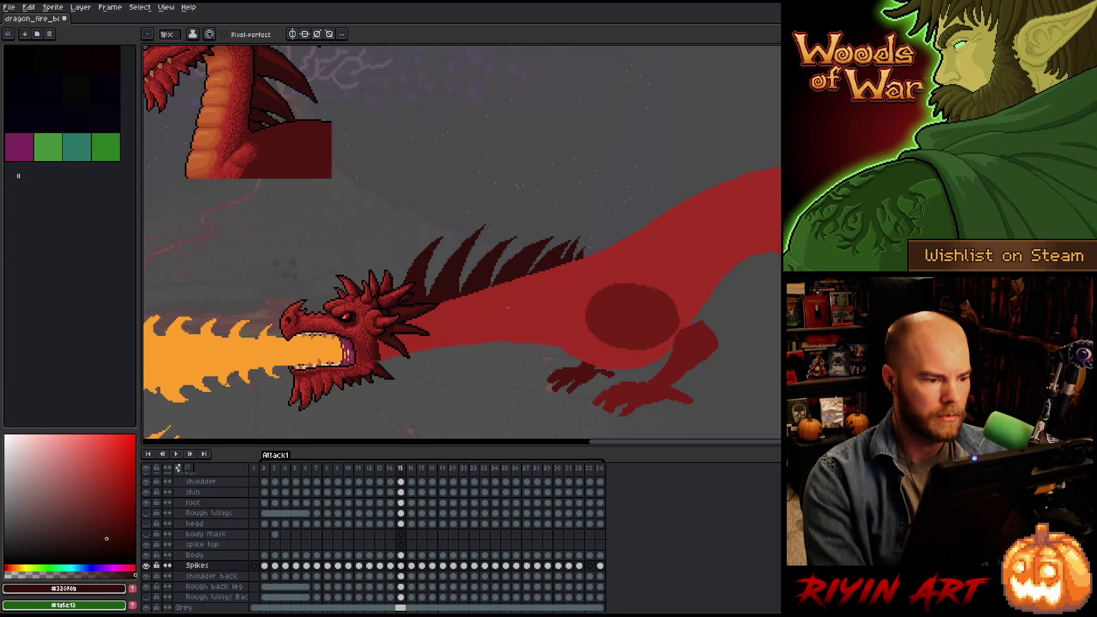
{"action": "key", "text": "Left"}
{"action": "key", "text": "Right"}
{"action": "key", "text": "Left"}
{"action": "key", "text": "Right"}
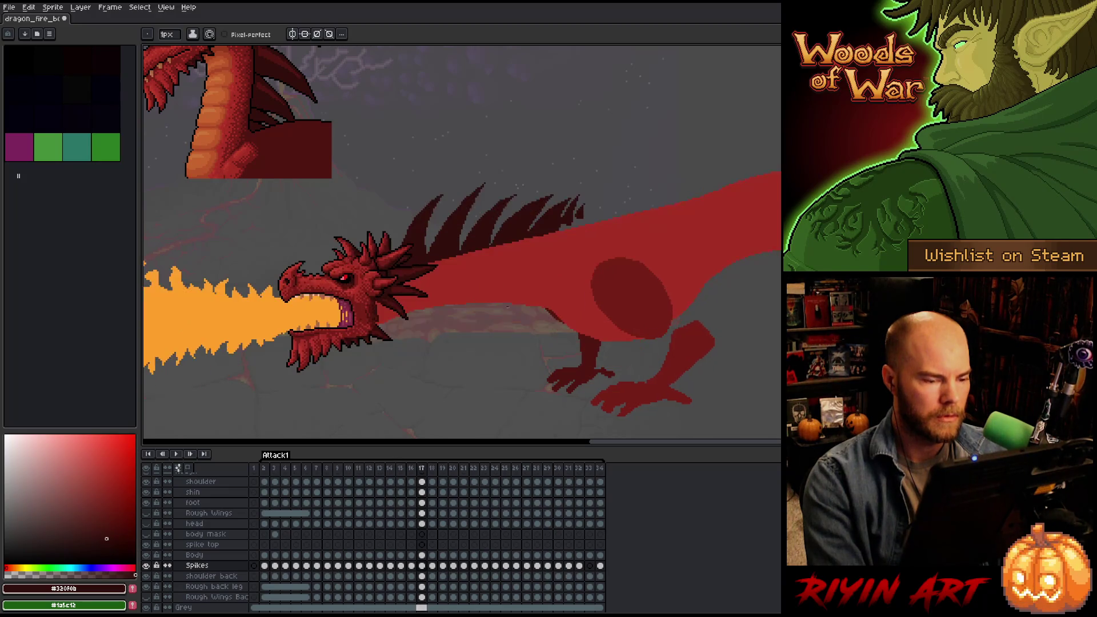
{"action": "key", "text": "Left"}
{"action": "key", "text": "Right"}
{"action": "key", "text": "Left"}
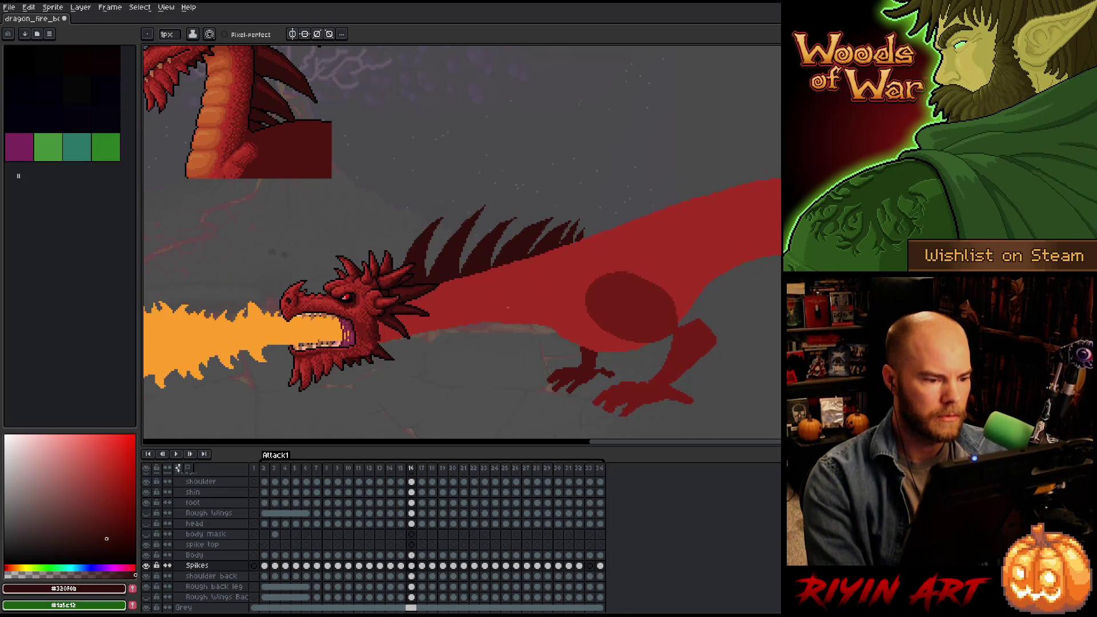
{"action": "key", "text": "Right"}
{"action": "key", "text": "Left"}
{"action": "key", "text": "Right"}
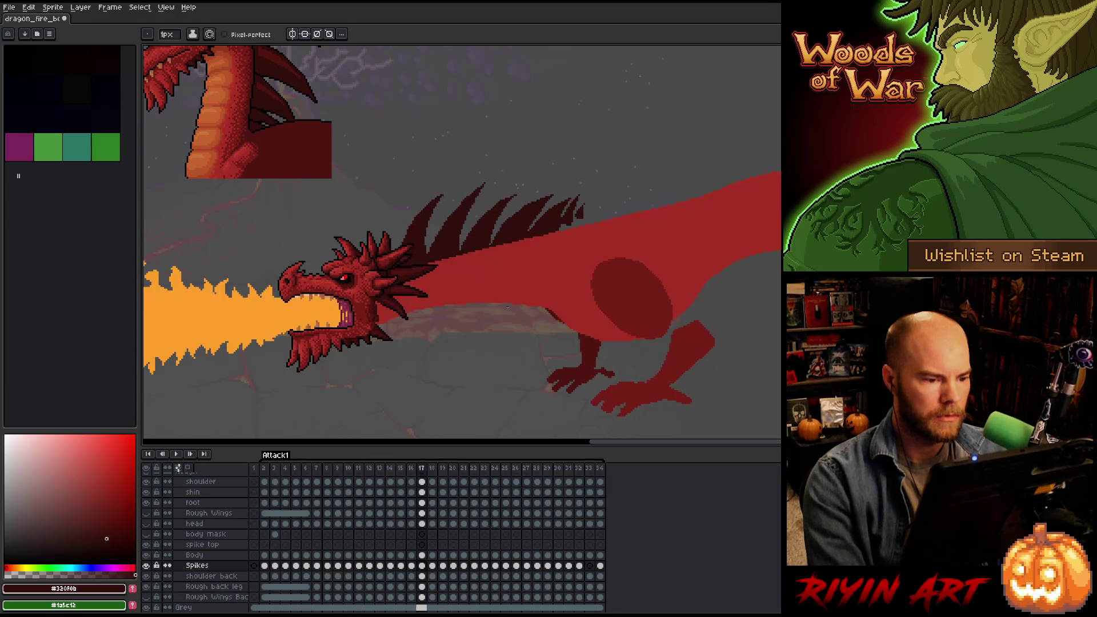
Lasso the rear back spikes on frame 17 and raise them one pixel.
{"action": "key", "text": "q"}
{"action": "mouse_move", "coordinate": [599, 258]}
{"action": "left_mouse_down"}
{"action": "mouse_move", "coordinate": [619, 216]}
{"action": "mouse_move", "coordinate": [603, 185]}
{"action": "left_mouse_up"}
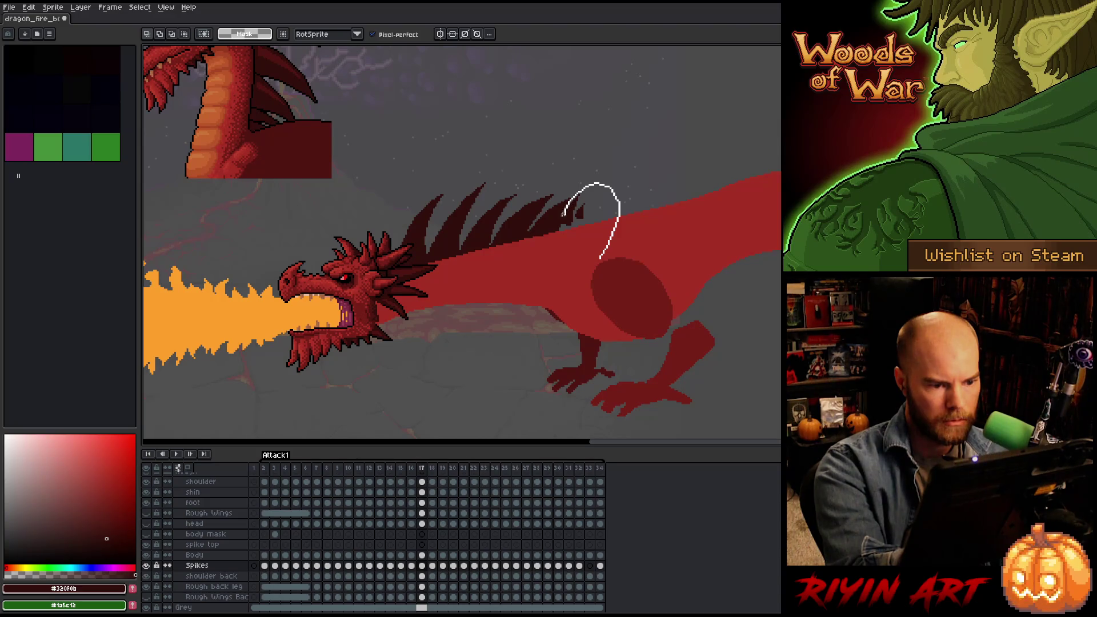
{"action": "left_click_drag", "start_coordinate": [563, 230], "coordinate": [565, 292]}
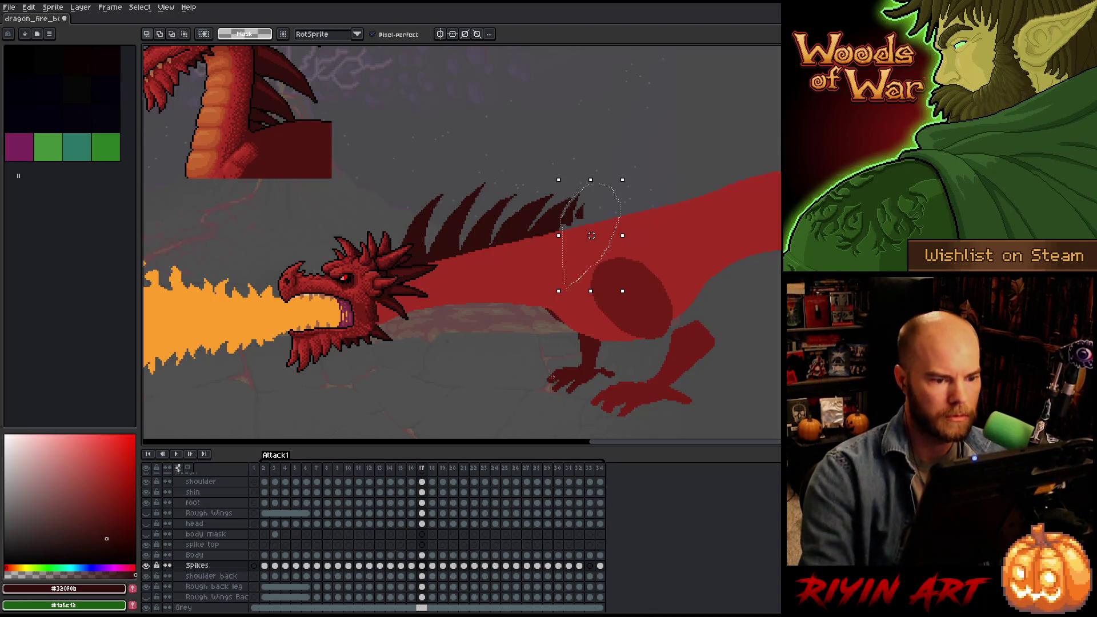
{"action": "key", "text": "ctrl+t"}
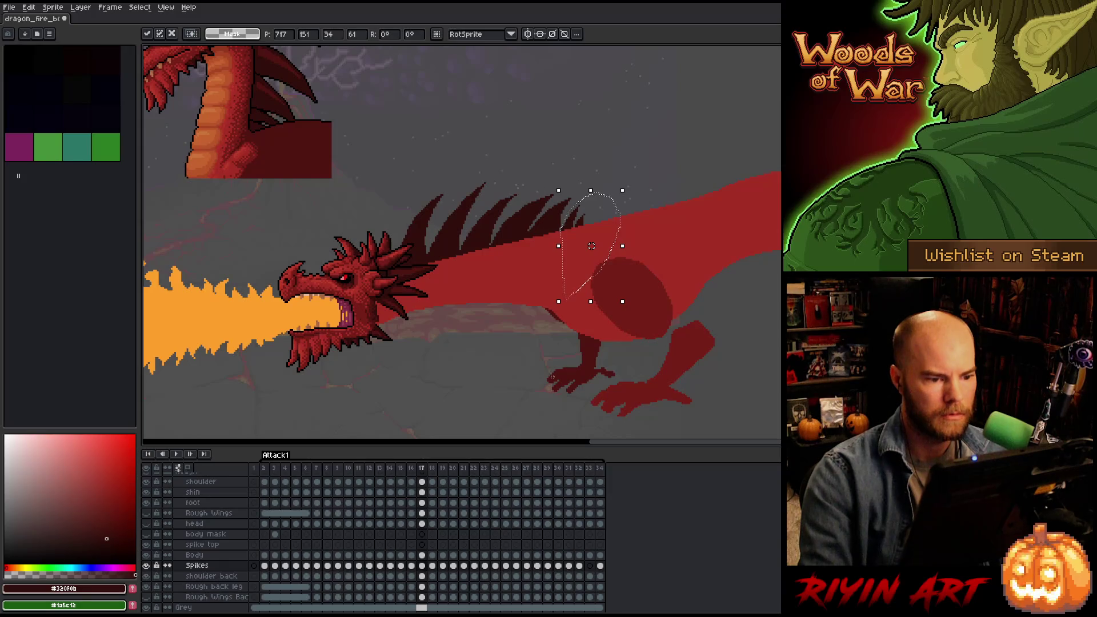
{"action": "key", "text": "Left"}
{"action": "key", "text": "Right"}
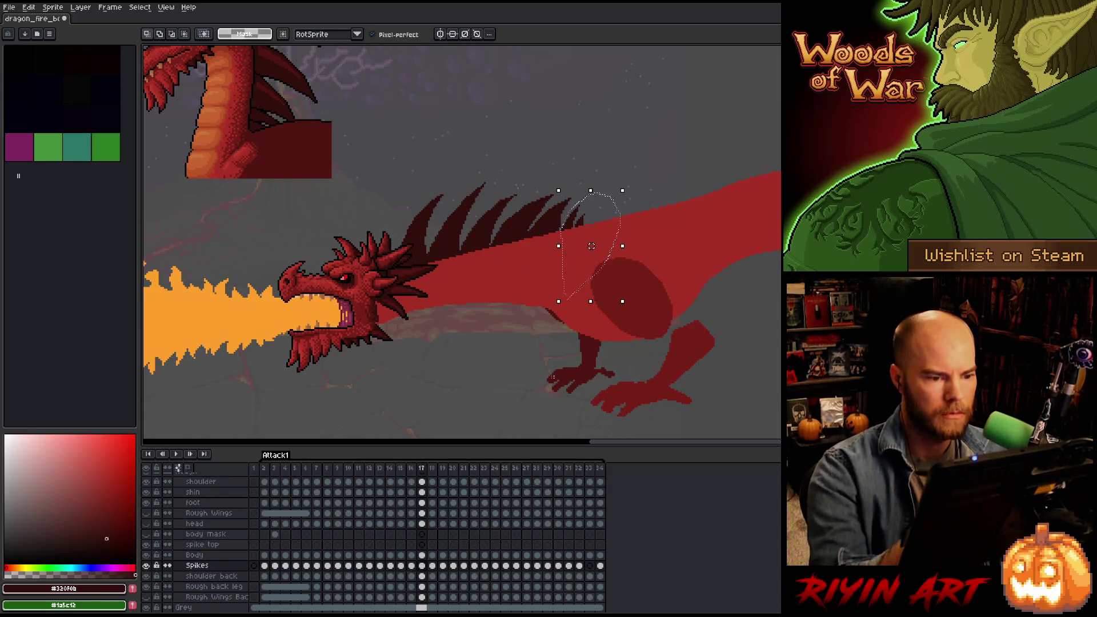
{"action": "key", "text": "Up"}
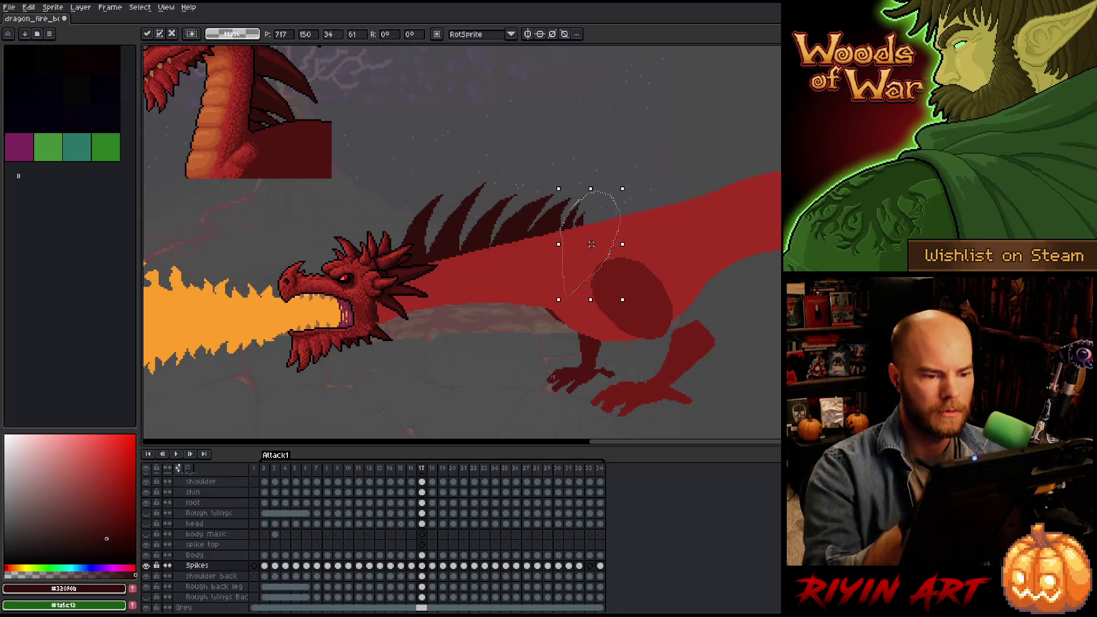
Lasso the upper back, lower it one pixel, and commit the move.
{"action": "mouse_move", "coordinate": [652, 278]}
{"action": "left_mouse_down"}
{"action": "mouse_move", "coordinate": [662, 183]}
{"action": "mouse_move", "coordinate": [564, 197]}
{"action": "left_mouse_up"}
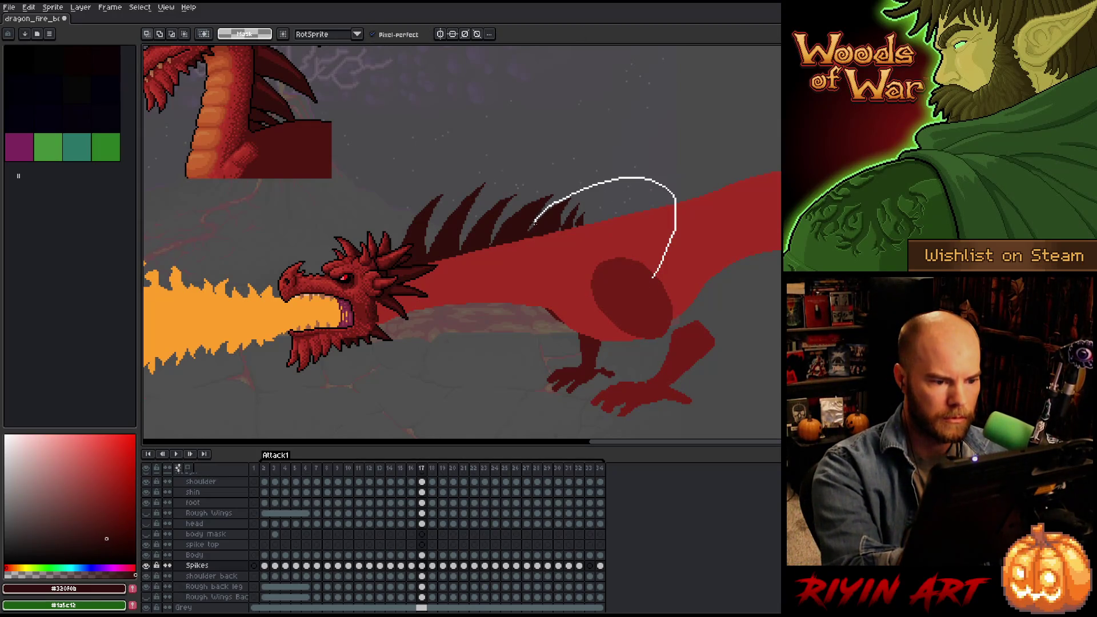
{"action": "left_click_drag", "start_coordinate": [523, 250], "coordinate": [560, 281]}
{"action": "key", "text": "Down"}
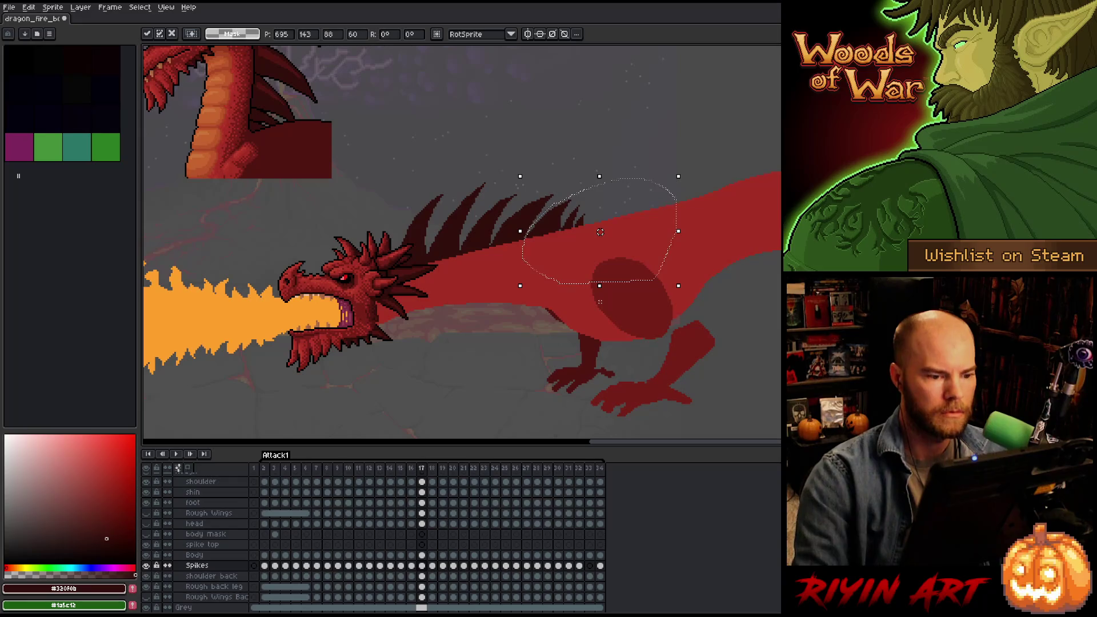
{"action": "key", "text": "Return"}
{"action": "key", "text": "b"}
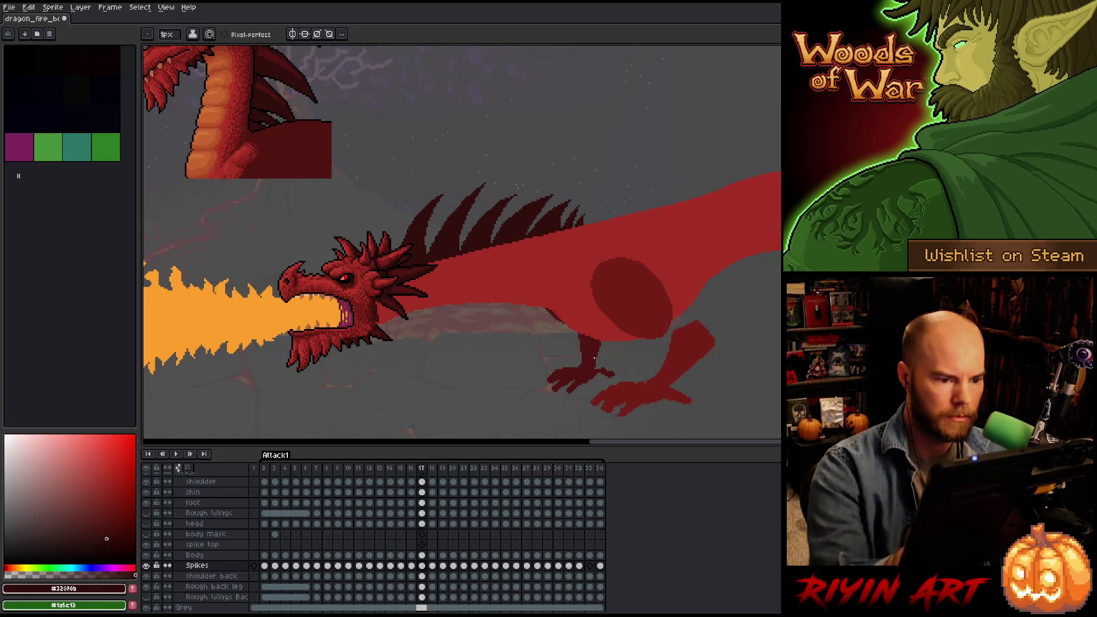
Compare frame 17 against frame 16, then move on to frame 18.
{"action": "key", "text": "comma"}
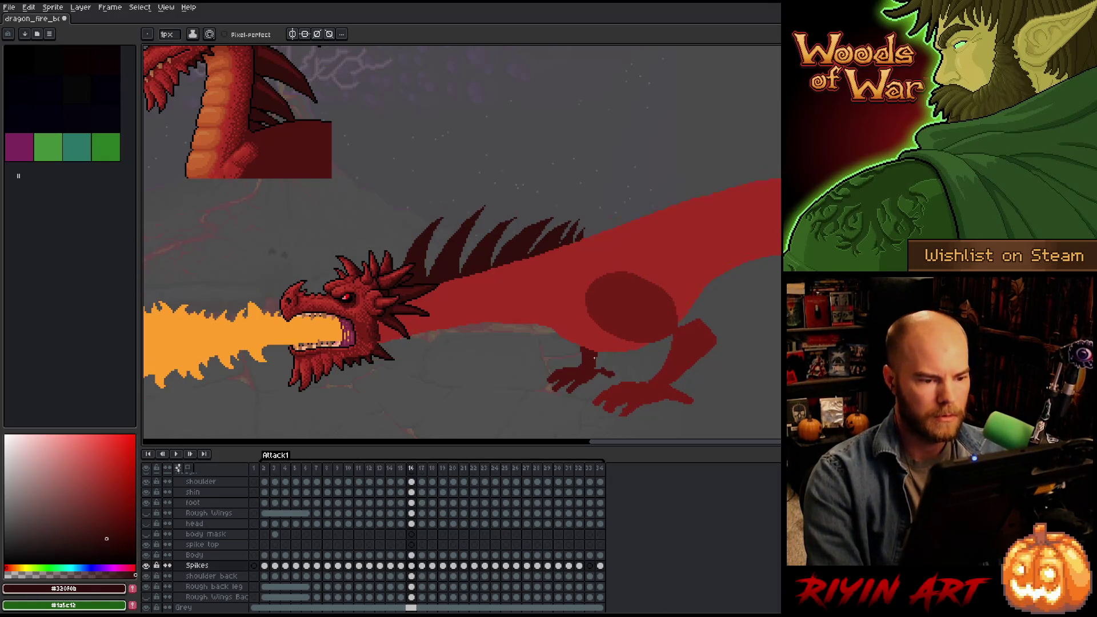
{"action": "key", "text": "period"}
{"action": "key", "text": "comma"}
{"action": "key", "text": "period"}
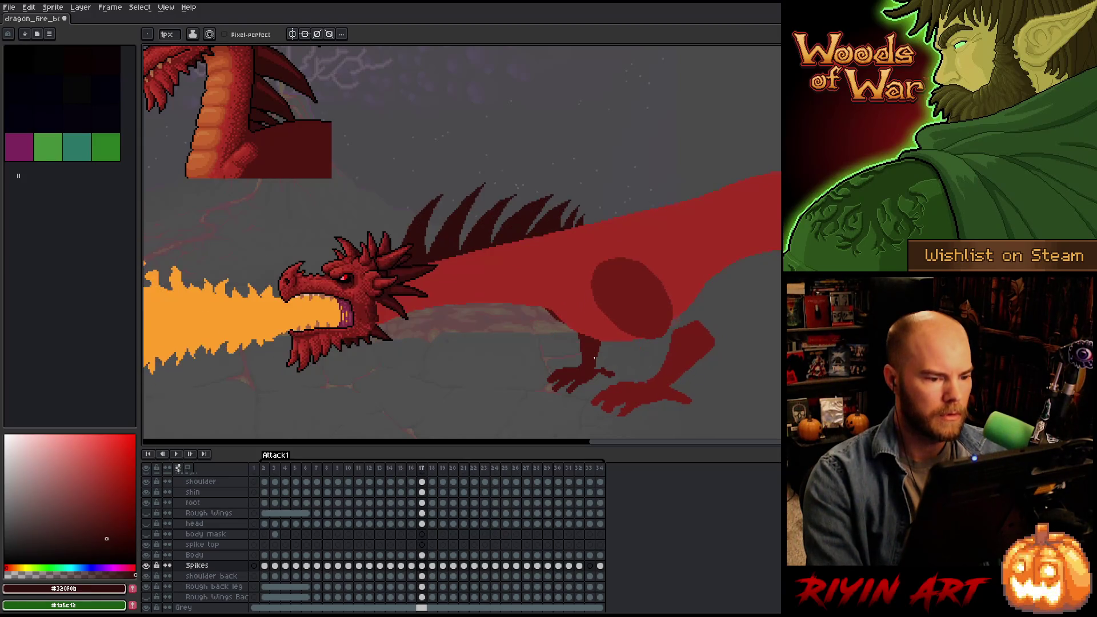
{"action": "key", "text": "comma"}
{"action": "key", "text": "period"}
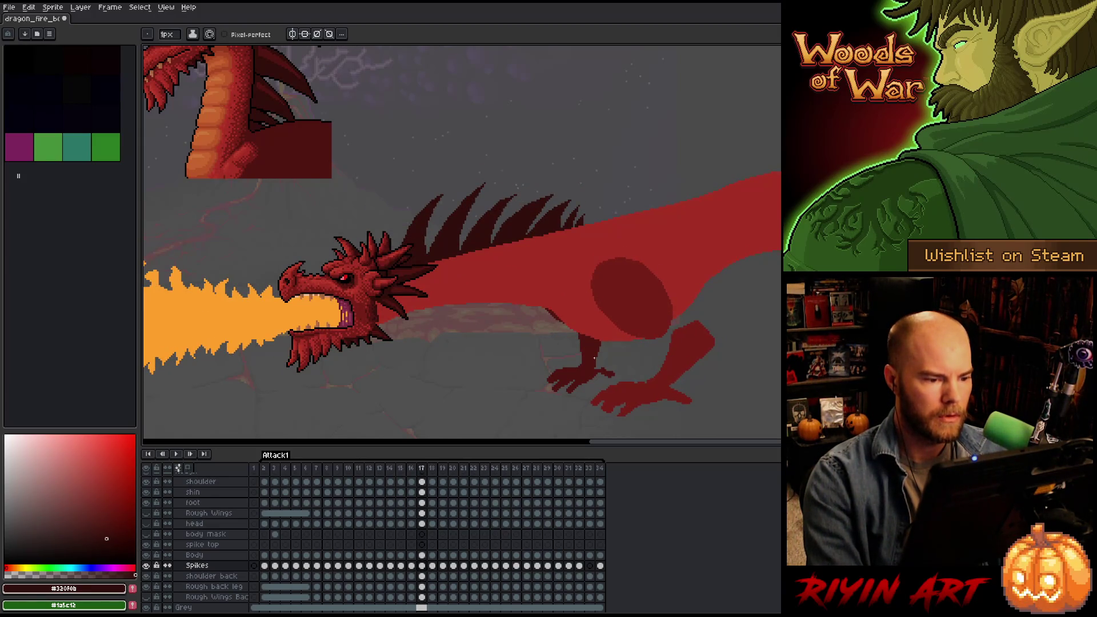
{"action": "key", "text": "period"}
{"action": "key", "text": "m"}
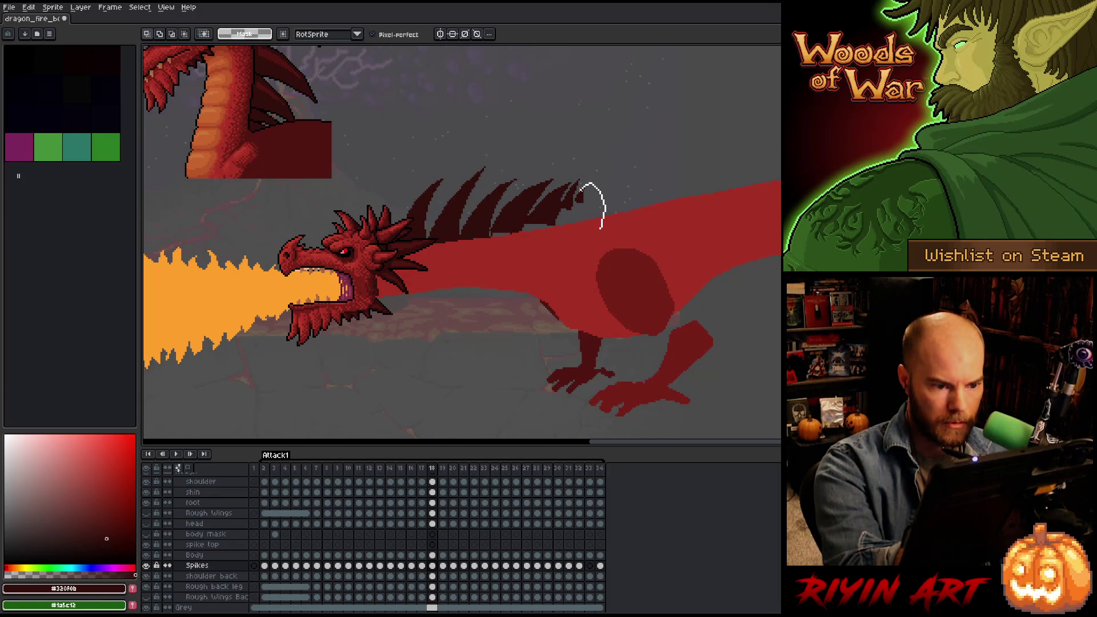
On frame 18, select the rearmost spike tip and nudge it down one pixel.
{"action": "left_click_drag", "start_coordinate": [580, 230], "coordinate": [572, 231]}
{"action": "key", "text": "comma"}
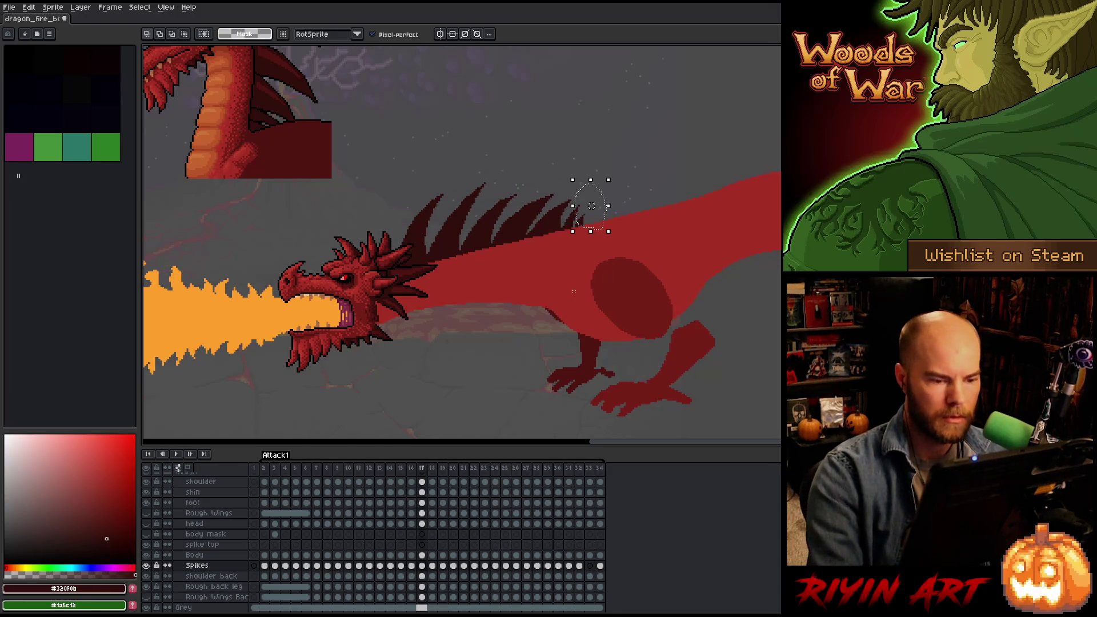
{"action": "key", "text": "comma"}
{"action": "key", "text": "period"}
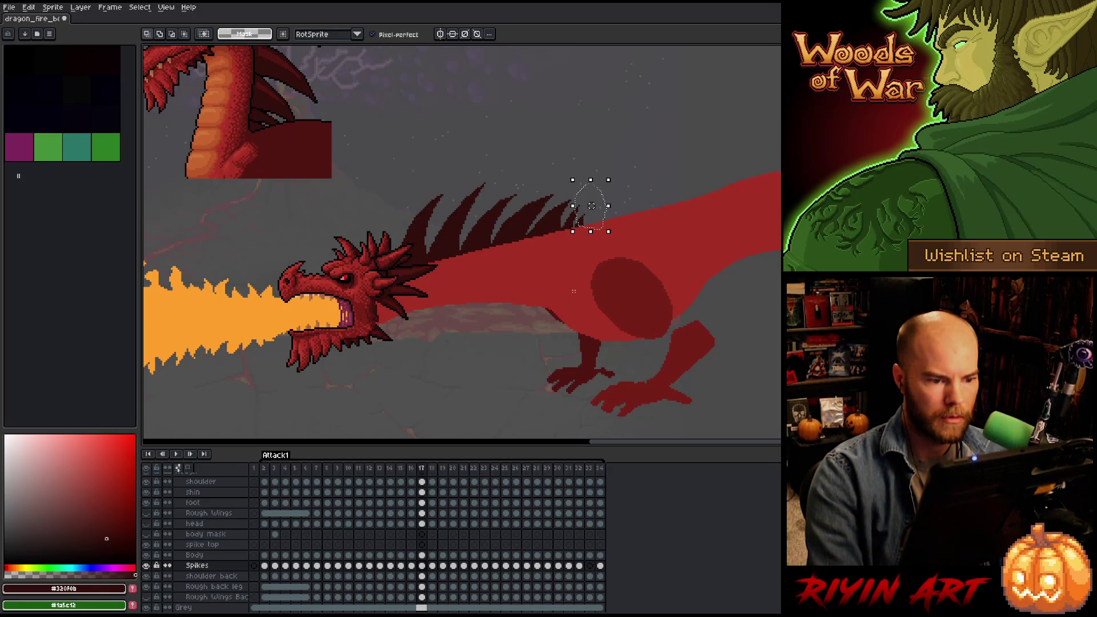
{"action": "key", "text": "period"}
{"action": "key", "text": "Down"}
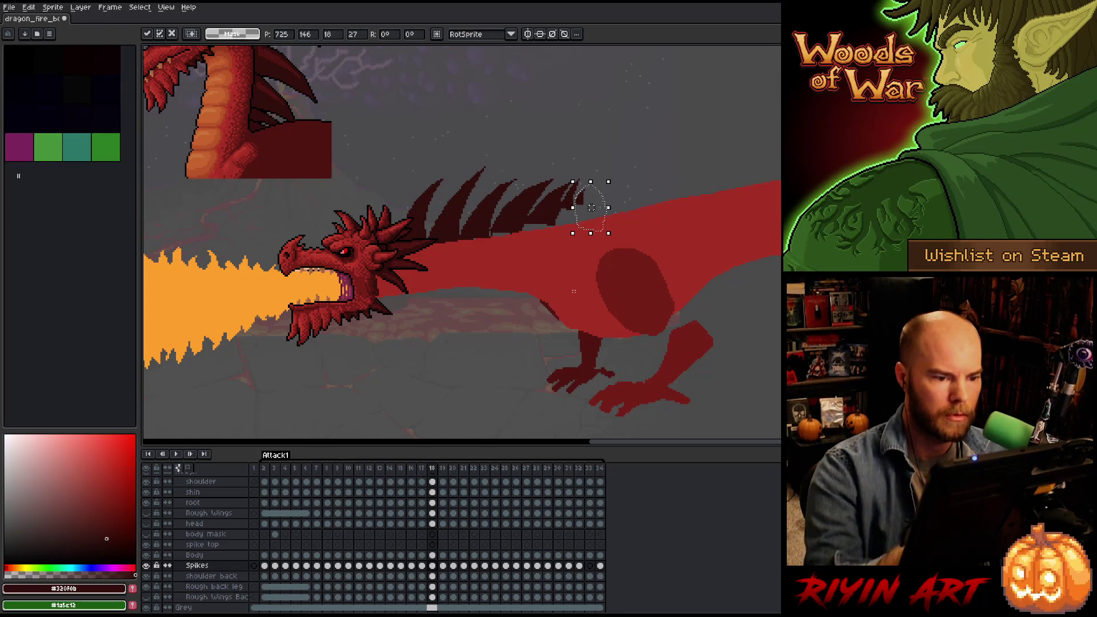
{"action": "key", "text": "q"}
Lasso the rear back spikes and raise them by three pixels.
{"action": "mouse_move", "coordinate": [576, 182]}
{"action": "left_mouse_down"}
{"action": "mouse_move", "coordinate": [662, 252]}
{"action": "mouse_move", "coordinate": [657, 270]}
{"action": "mouse_move", "coordinate": [606, 286]}
{"action": "left_mouse_up"}
{"action": "key", "text": "Down"}
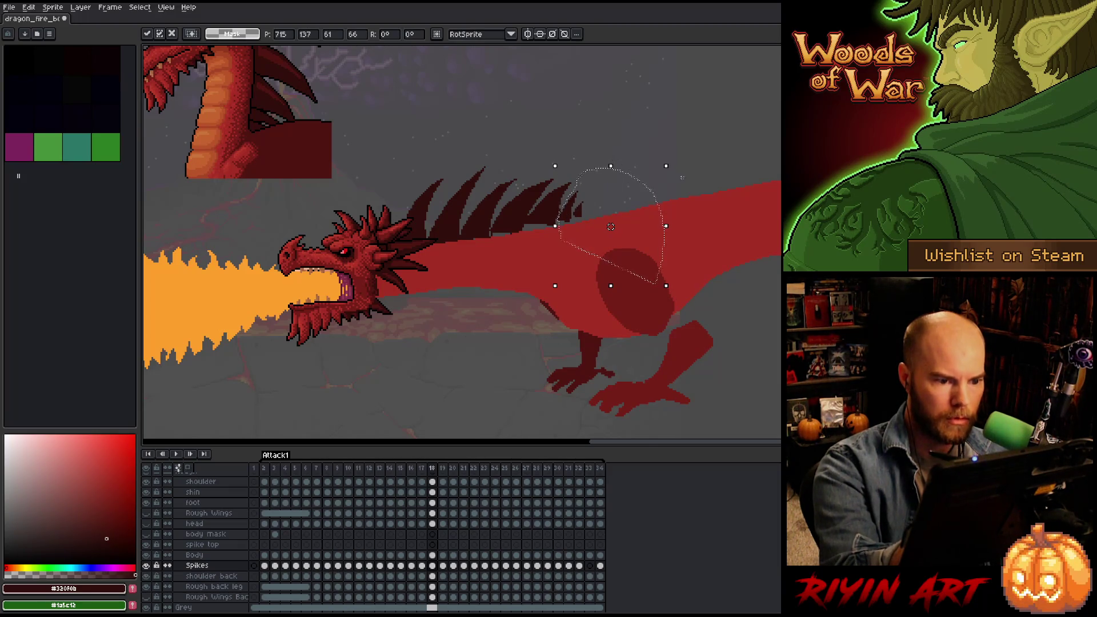
{"action": "mouse_move", "coordinate": [695, 183]}
{"action": "left_mouse_down"}
{"action": "mouse_move", "coordinate": [588, 160]}
{"action": "mouse_move", "coordinate": [557, 184]}
{"action": "left_mouse_up"}
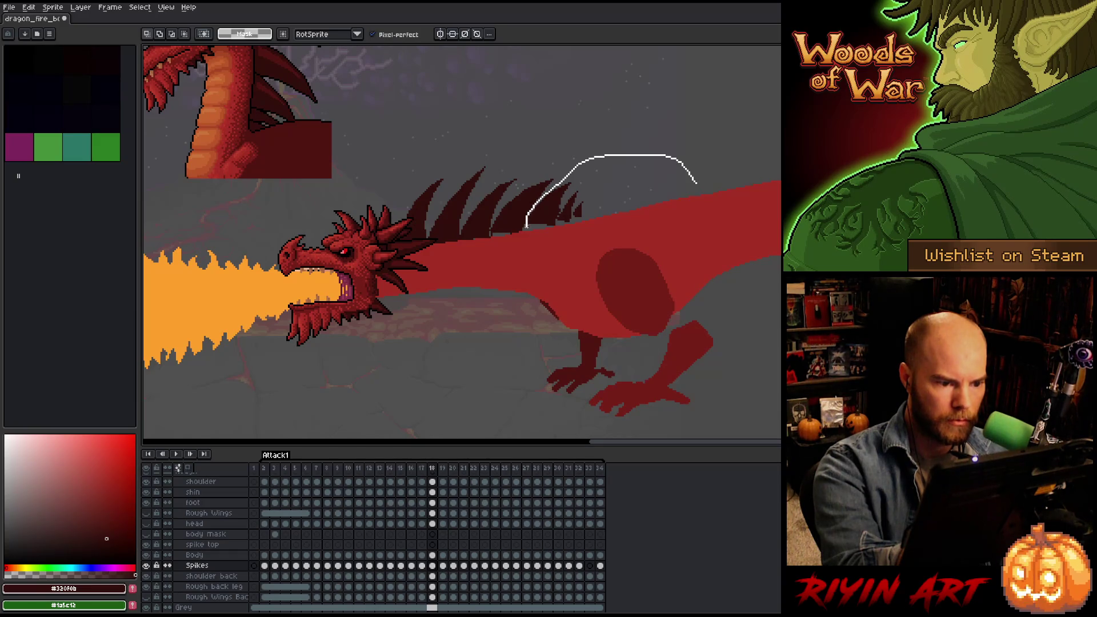
{"action": "left_click_drag", "start_coordinate": [526, 227], "coordinate": [522, 288]}
{"action": "left_click", "coordinate": [557, 221]}
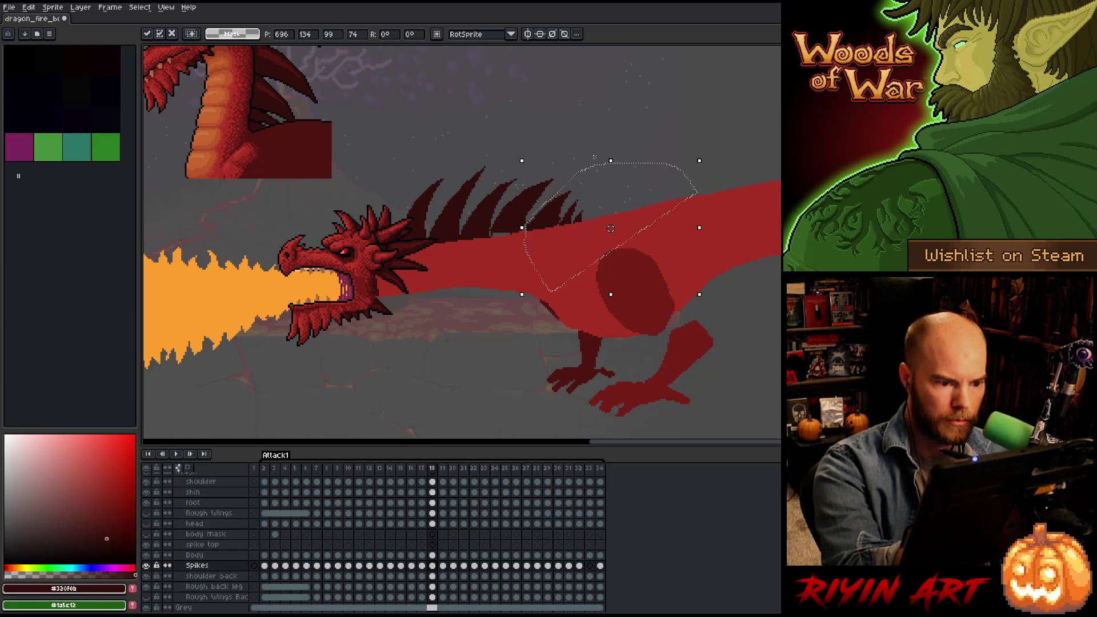
{"action": "left_click_drag", "start_coordinate": [554, 223], "coordinate": [554, 218]}
Outline further stretches of the back, drop the selection, and advance to frame 19.
{"action": "mouse_move", "coordinate": [540, 170]}
{"action": "left_mouse_down"}
{"action": "mouse_move", "coordinate": [634, 189]}
{"action": "mouse_move", "coordinate": [625, 302]}
{"action": "mouse_move", "coordinate": [491, 230]}
{"action": "left_mouse_up"}
{"action": "left_click", "coordinate": [522, 219]}
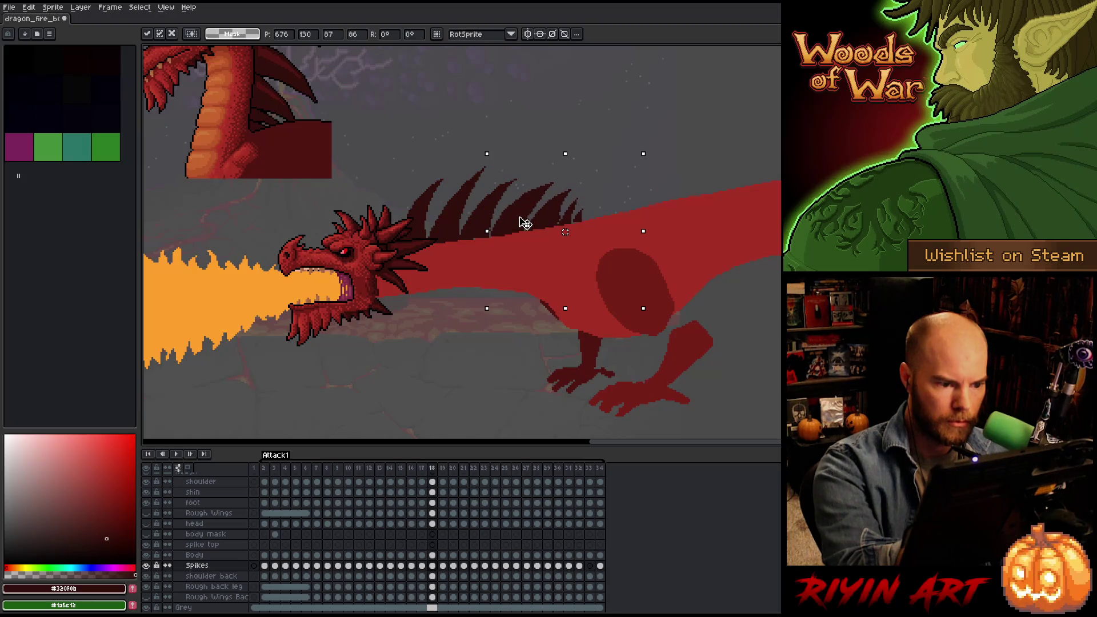
{"action": "mouse_move", "coordinate": [474, 203]}
{"action": "left_mouse_down"}
{"action": "mouse_move", "coordinate": [692, 274]}
{"action": "mouse_move", "coordinate": [654, 359]}
{"action": "mouse_move", "coordinate": [480, 347]}
{"action": "left_mouse_up"}
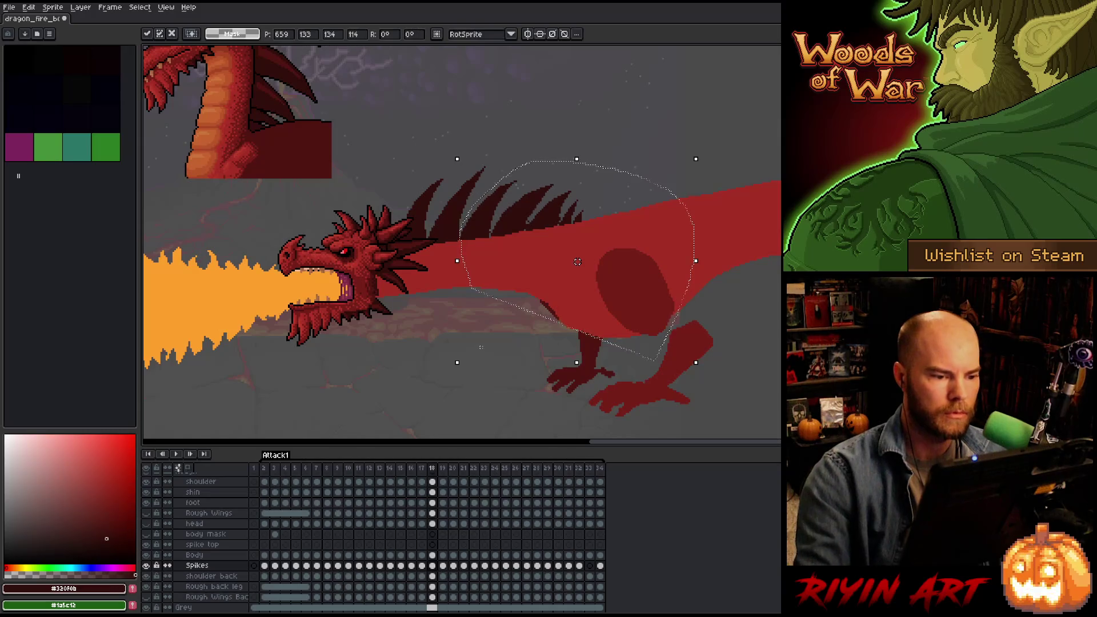
{"action": "key", "text": "ctrl+d"}
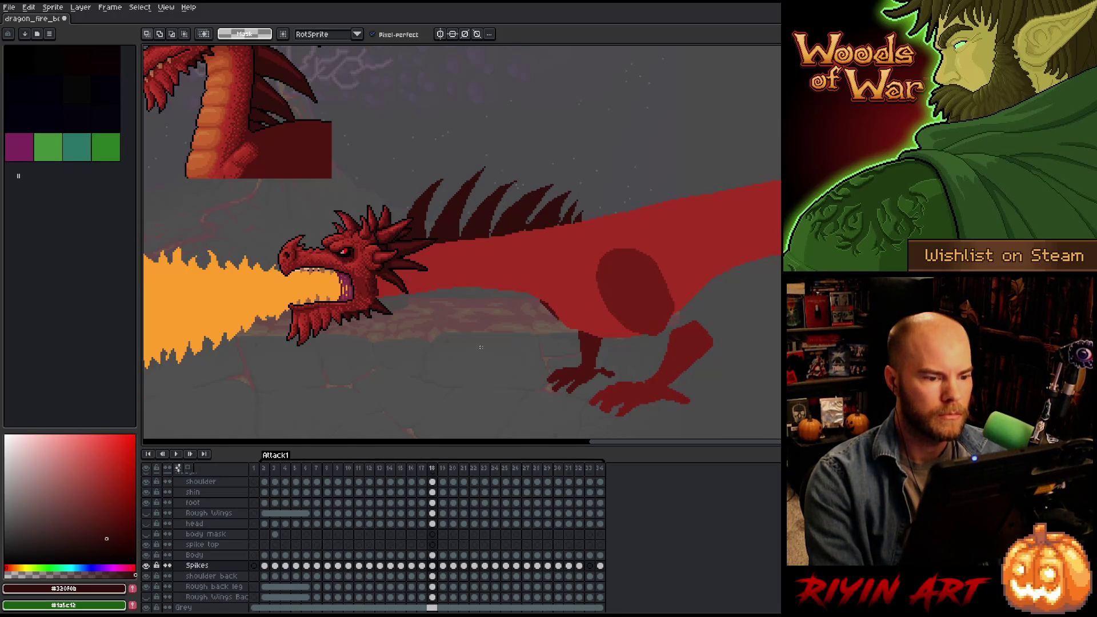
{"action": "key", "text": "Right"}
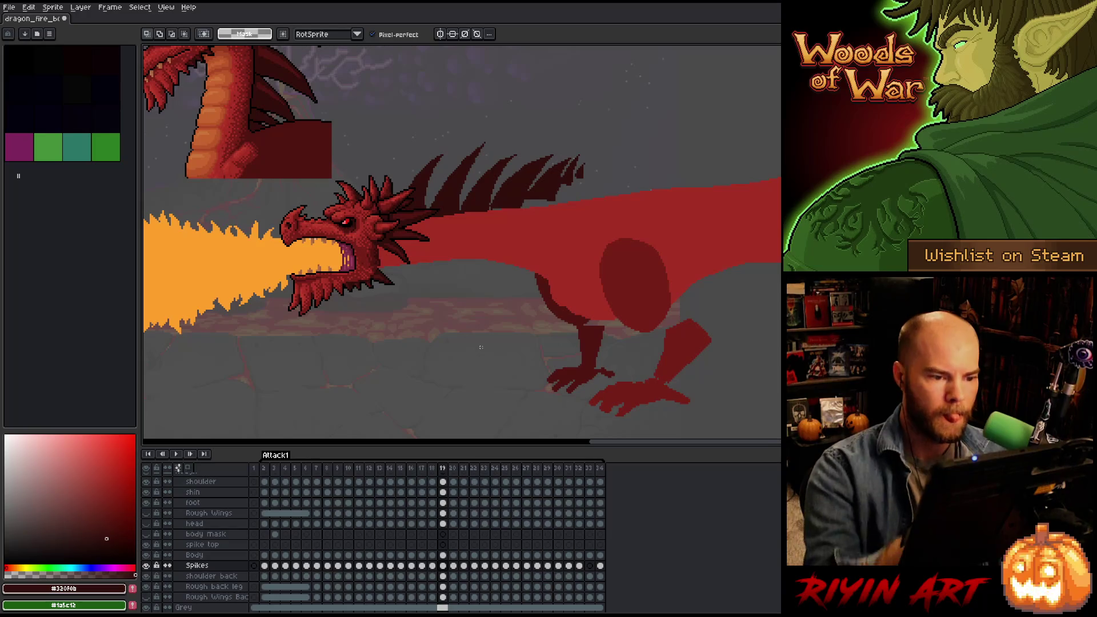
Lasso the rear spikes on frame 19 and nudge them up two pixels.
{"action": "mouse_move", "coordinate": [590, 217]}
{"action": "left_mouse_down"}
{"action": "mouse_move", "coordinate": [597, 192]}
{"action": "mouse_move", "coordinate": [581, 162]}
{"action": "mouse_move", "coordinate": [588, 222]}
{"action": "left_mouse_up"}
{"action": "key", "text": "ctrl+t"}
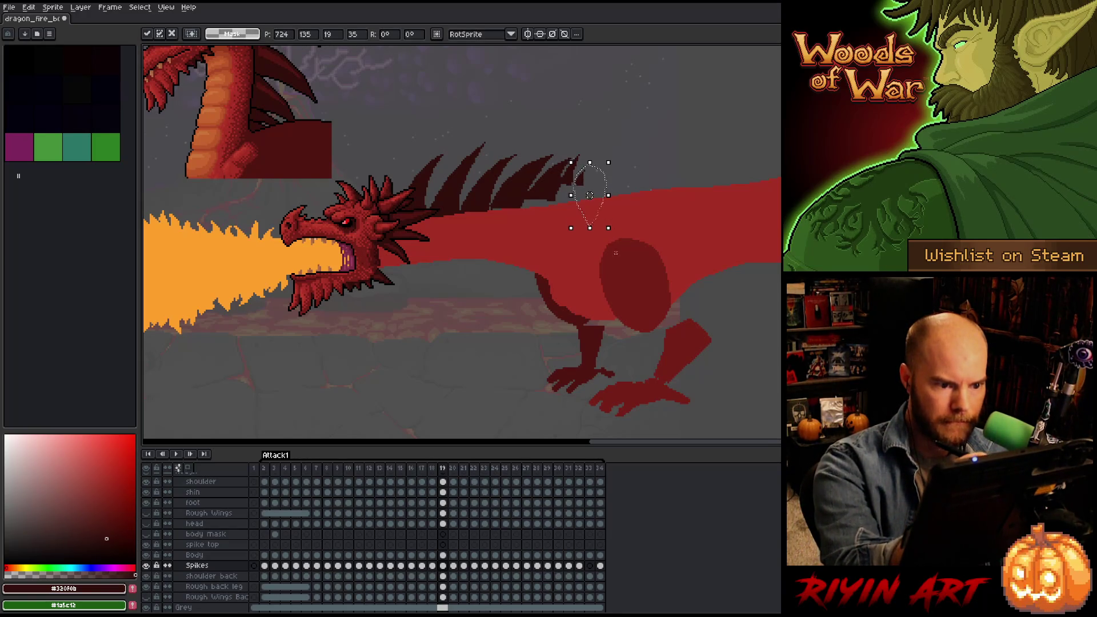
{"action": "mouse_move", "coordinate": [572, 161]}
{"action": "left_mouse_down"}
{"action": "mouse_move", "coordinate": [622, 244]}
{"action": "mouse_move", "coordinate": [563, 189]}
{"action": "mouse_move", "coordinate": [564, 174]}
{"action": "left_mouse_up"}
{"action": "key", "text": "ctrl+t"}
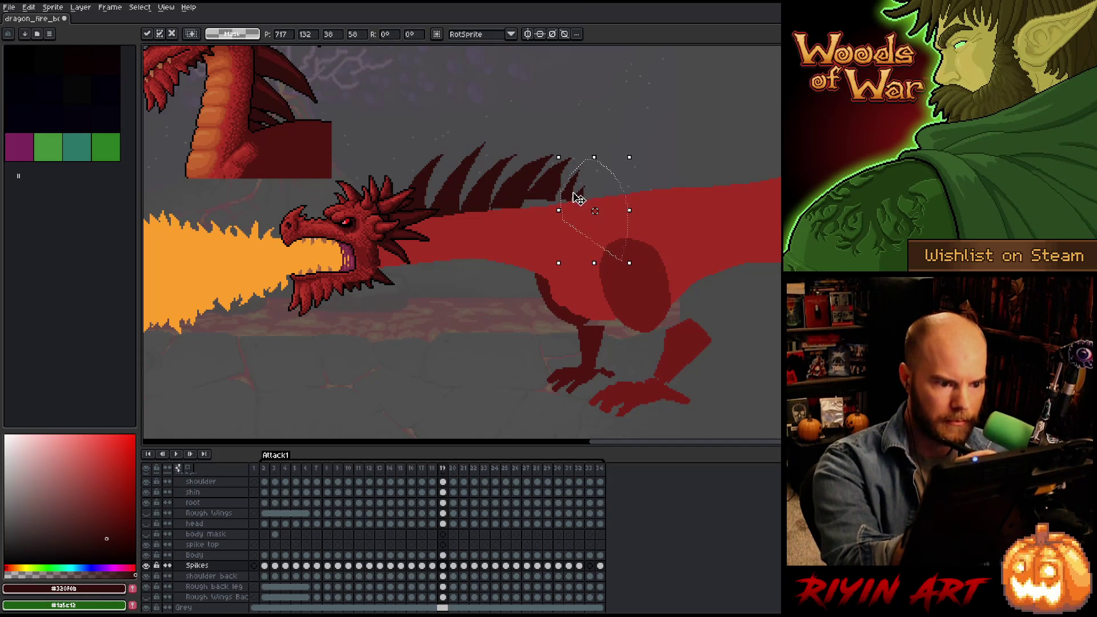
{"action": "key", "text": "Up"}
{"action": "key", "text": "Up"}
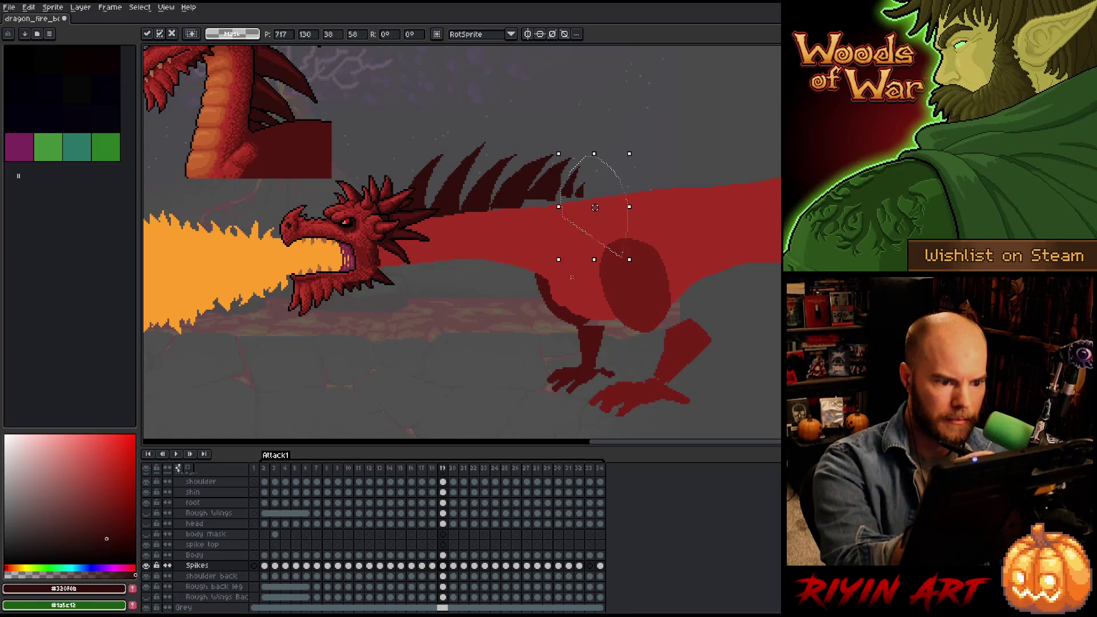
Lasso a wider back and hip area and shift it down slightly.
{"action": "mouse_move", "coordinate": [570, 274]}
{"action": "left_mouse_down"}
{"action": "mouse_move", "coordinate": [590, 141]}
{"action": "mouse_move", "coordinate": [548, 166]}
{"action": "mouse_move", "coordinate": [525, 203]}
{"action": "mouse_move", "coordinate": [556, 202]}
{"action": "left_mouse_up"}
{"action": "key", "text": "ctrl+t"}
{"action": "mouse_move", "coordinate": [637, 281]}
{"action": "left_mouse_down"}
{"action": "mouse_move", "coordinate": [542, 152]}
{"action": "mouse_move", "coordinate": [514, 166]}
{"action": "mouse_move", "coordinate": [490, 203]}
{"action": "mouse_move", "coordinate": [496, 250]}
{"action": "left_mouse_up"}
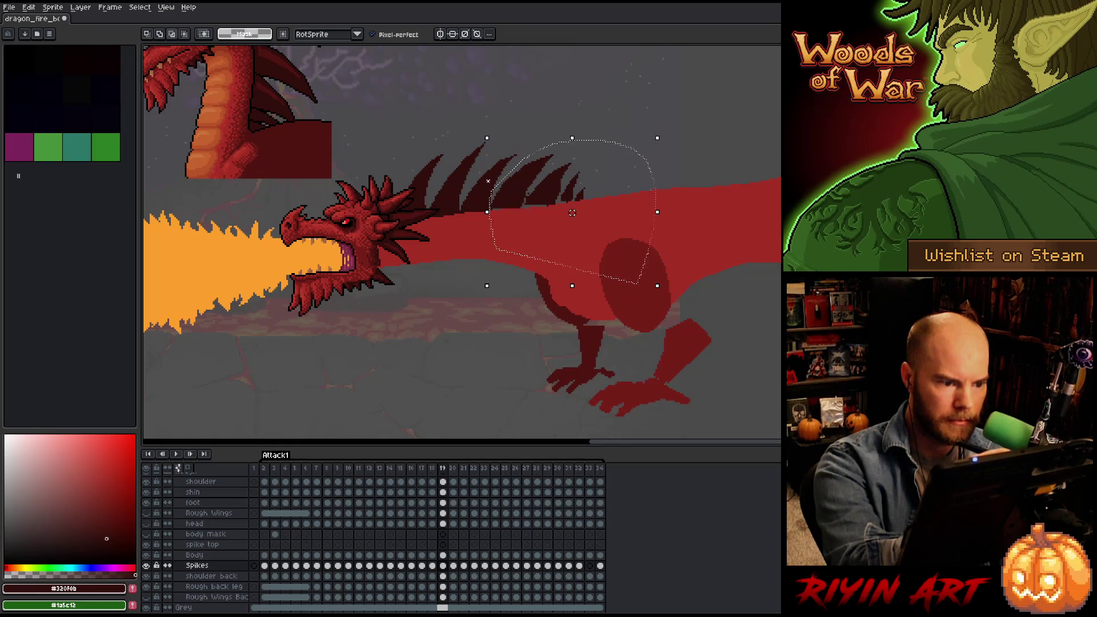
{"action": "left_click_drag", "start_coordinate": [530, 198], "coordinate": [530, 200]}
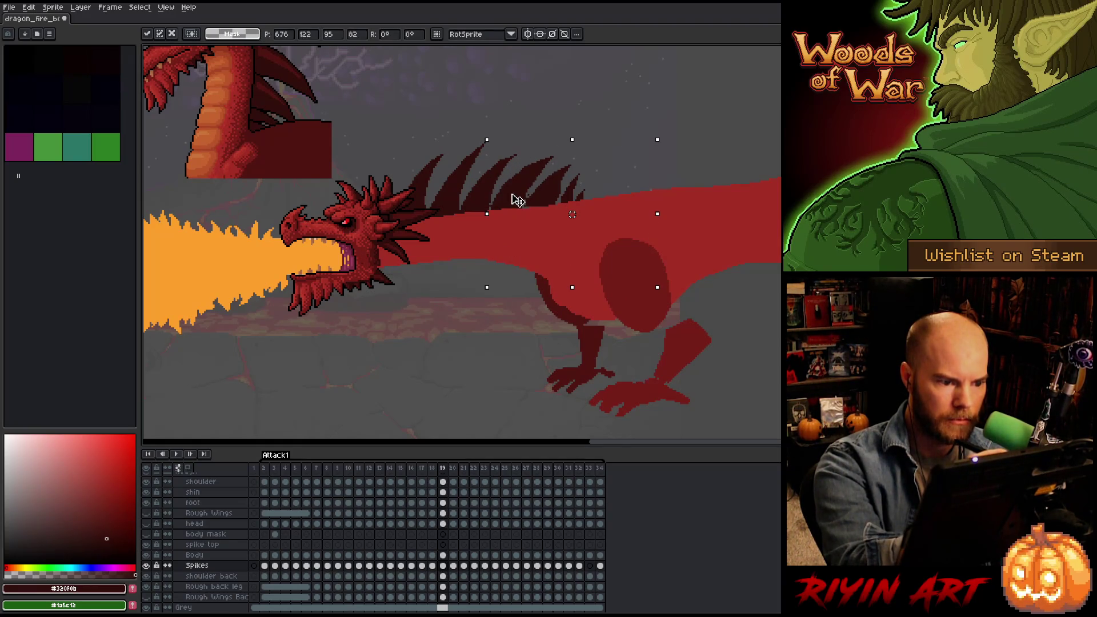
{"action": "mouse_move", "coordinate": [617, 328]}
{"action": "left_mouse_down"}
{"action": "mouse_move", "coordinate": [607, 135]}
{"action": "mouse_move", "coordinate": [490, 152]}
{"action": "mouse_move", "coordinate": [460, 207]}
{"action": "mouse_move", "coordinate": [485, 277]}
{"action": "left_mouse_up"}
{"action": "left_click", "coordinate": [555, 200]}
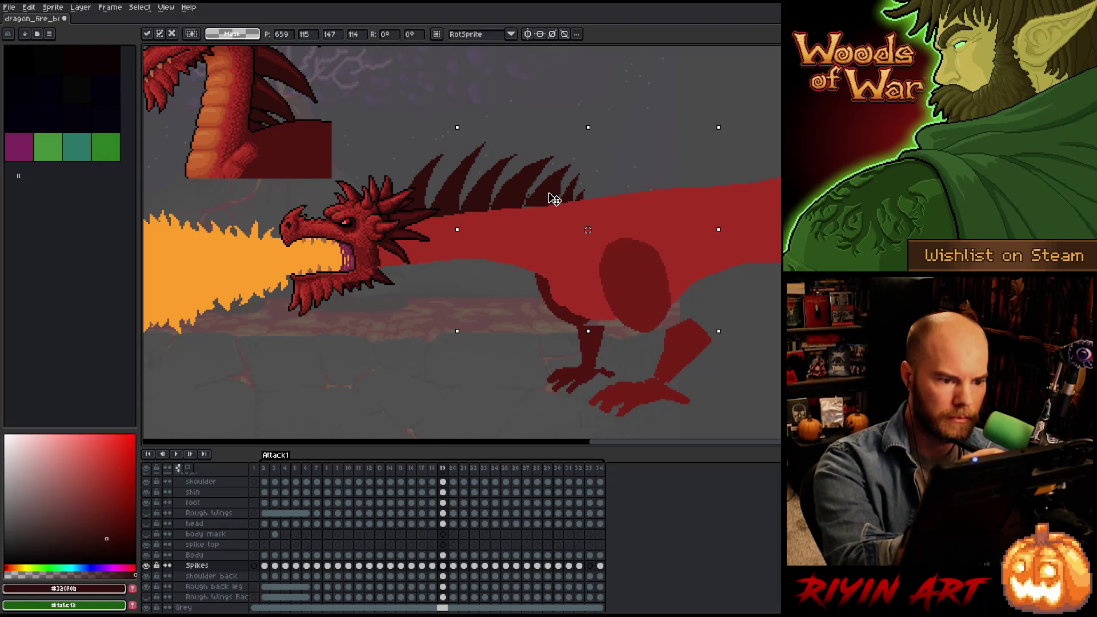
Lasso the whole rear body and spikes and commit the transform.
{"action": "mouse_move", "coordinate": [589, 404]}
{"action": "left_mouse_down"}
{"action": "mouse_move", "coordinate": [714, 166]}
{"action": "mouse_move", "coordinate": [506, 114]}
{"action": "mouse_move", "coordinate": [431, 197]}
{"action": "mouse_move", "coordinate": [441, 258]}
{"action": "left_mouse_up"}
{"action": "left_click", "coordinate": [475, 134]}
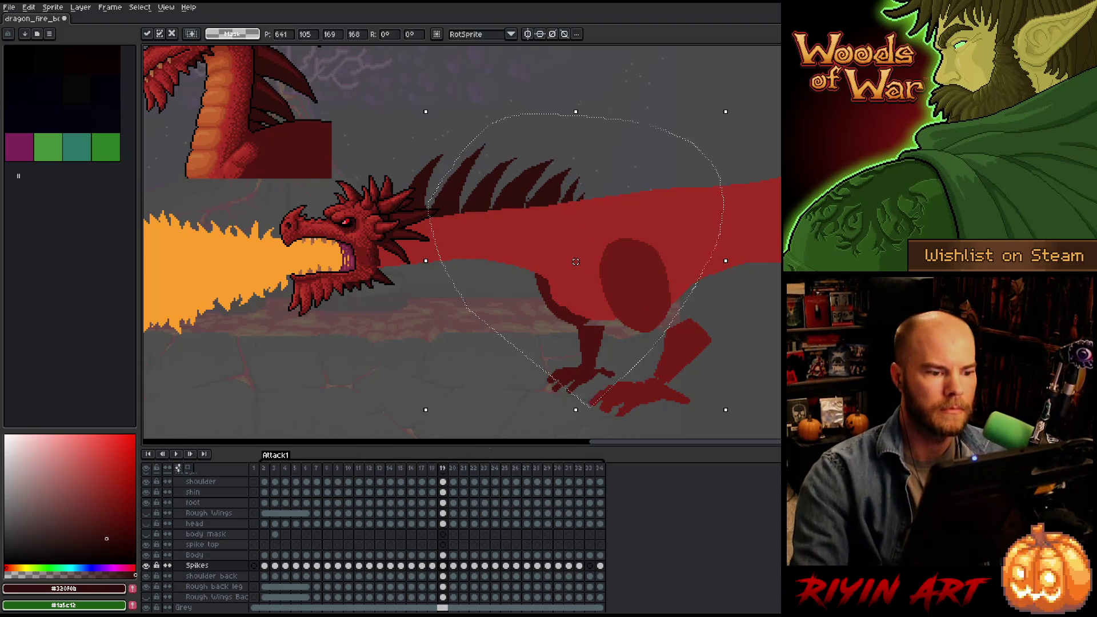
{"action": "key", "text": "Return"}
{"action": "key", "text": "b"}
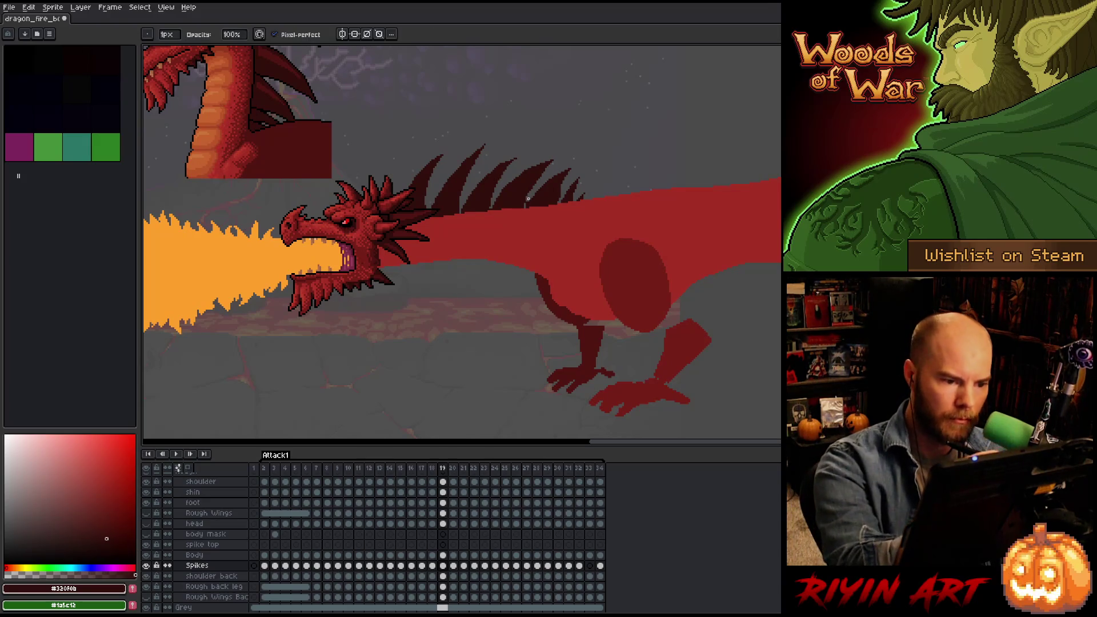
{"action": "key", "text": "e"}
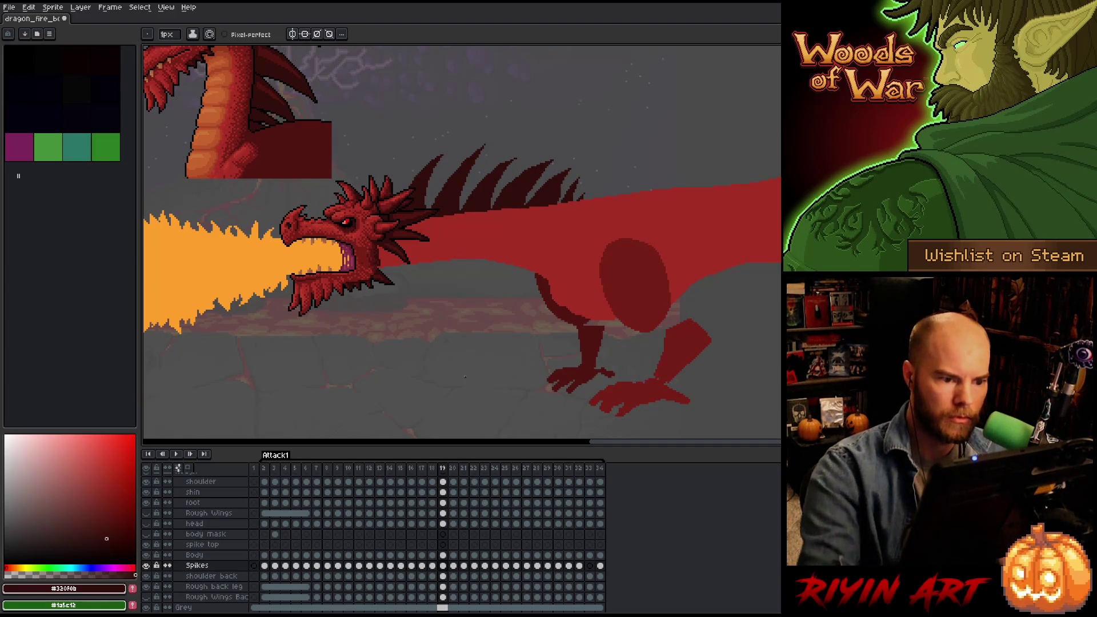
Return to frame 18, toggling between the pencil and eraser tools.
{"action": "key", "text": "Left"}
{"action": "key", "text": "Right"}
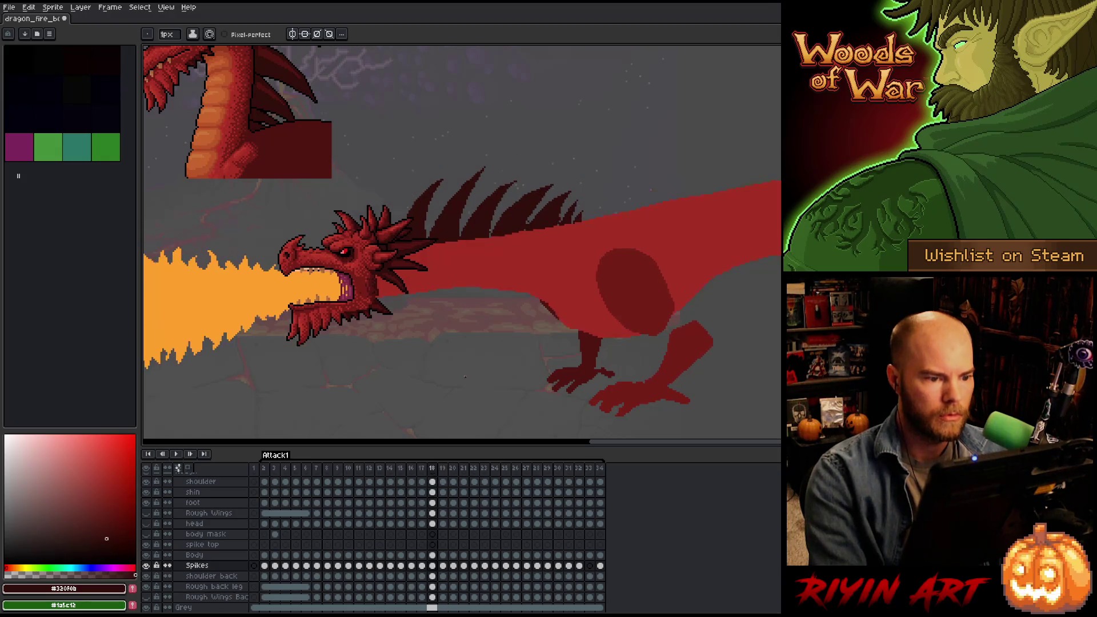
{"action": "key", "text": "Left"}
{"action": "key", "text": "b"}
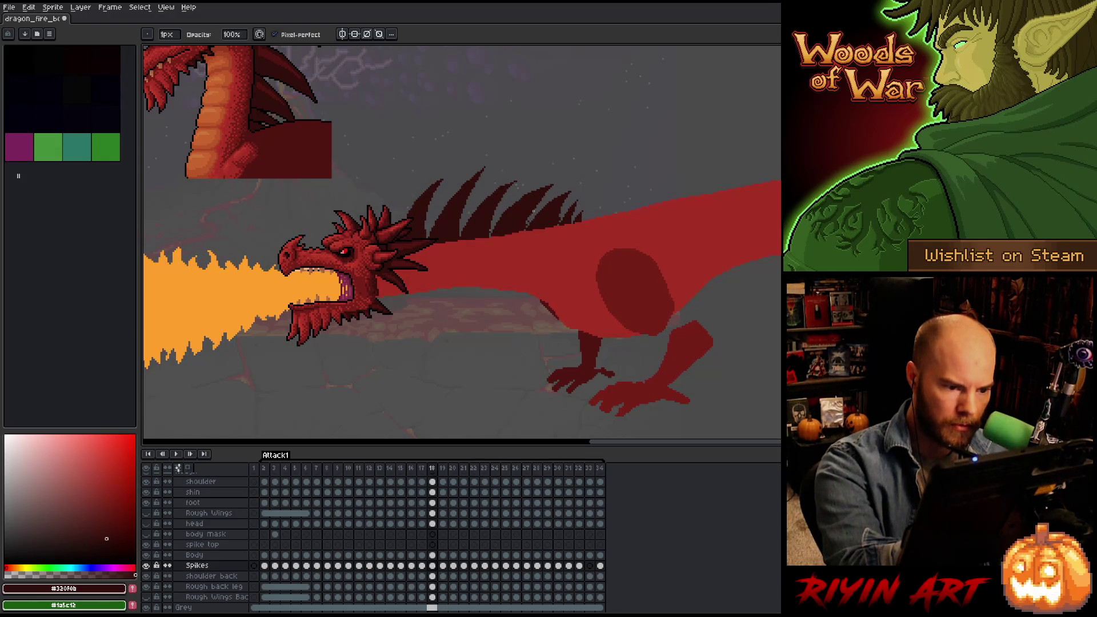
{"action": "key", "text": "e"}
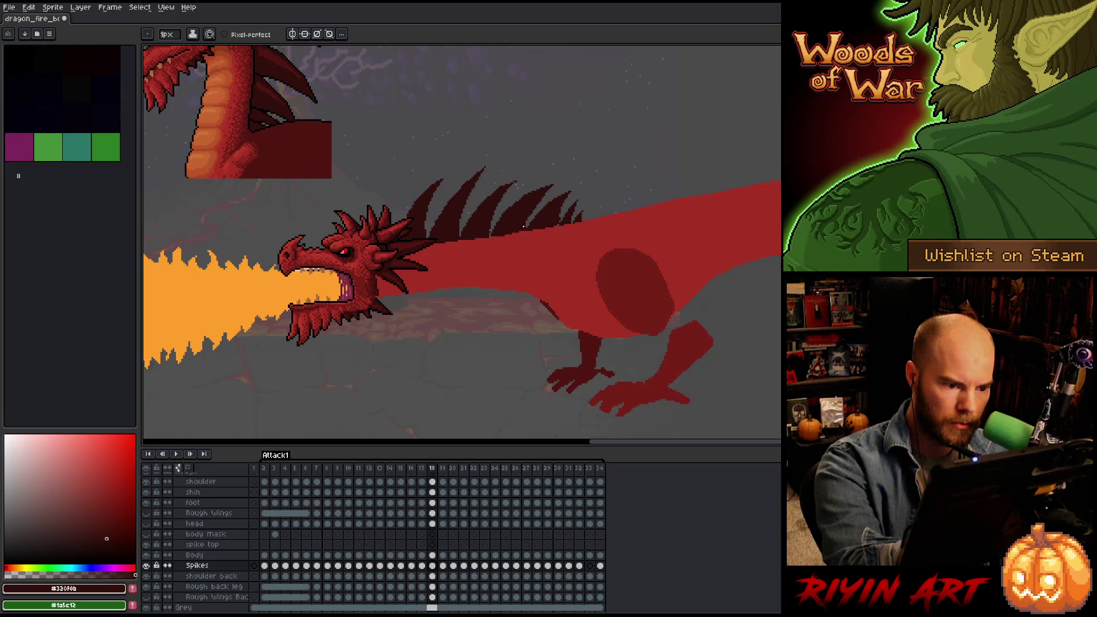
{"action": "key", "text": "b"}
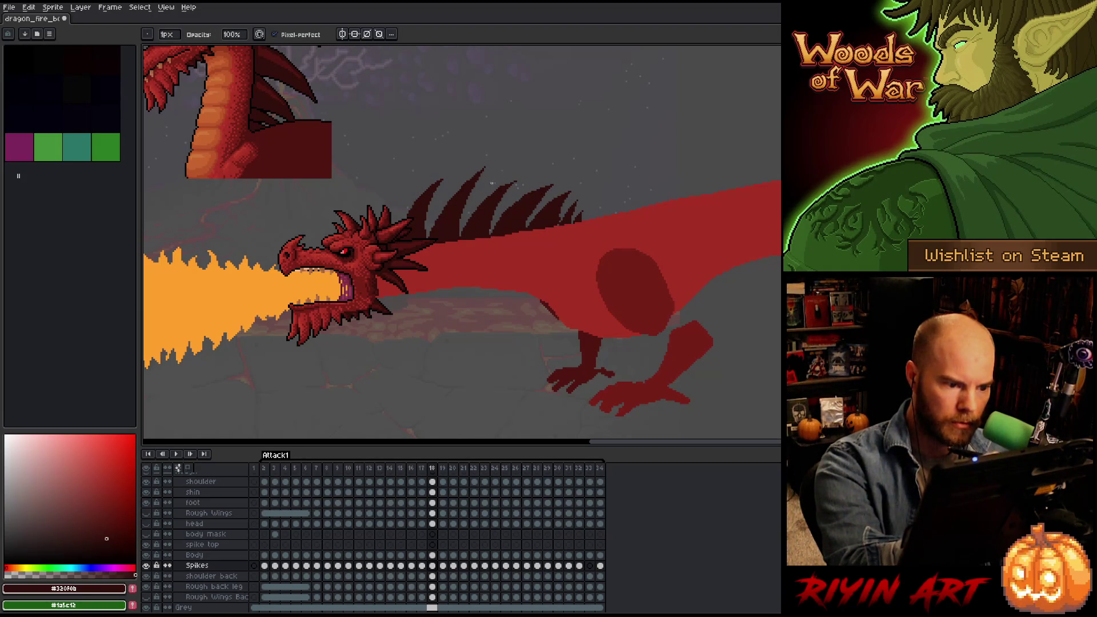
Flip between frames 17 and 18, then save the animation file with Ctrl+S.
{"action": "key", "text": "Left"}
{"action": "key", "text": "Right"}
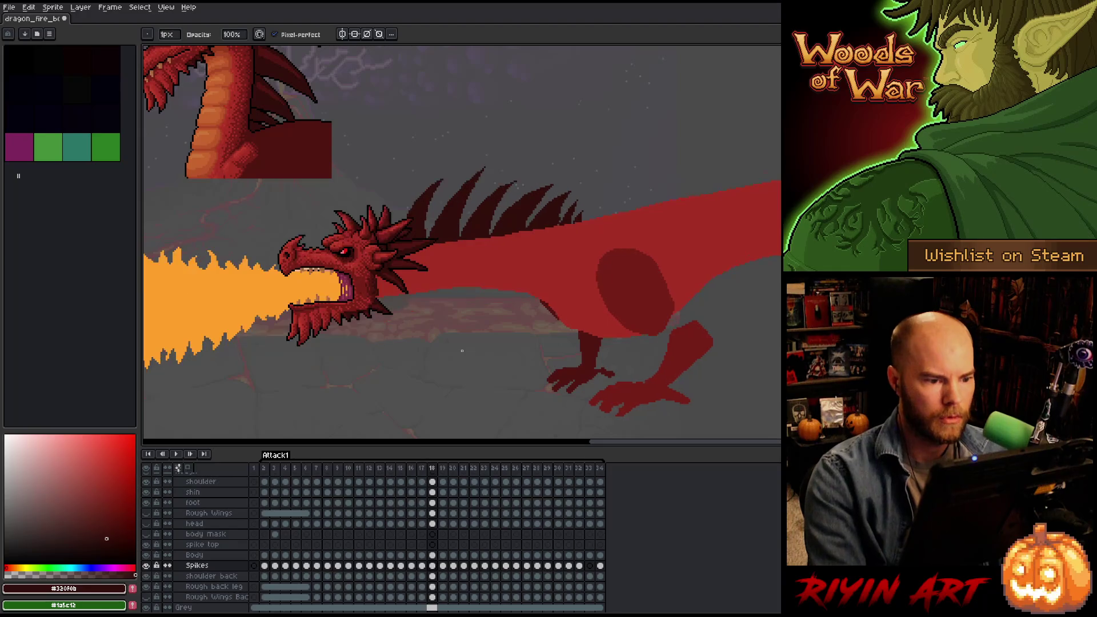
{"action": "key", "text": "Left"}
{"action": "key", "text": "Right"}
{"action": "key", "text": "Left"}
{"action": "key", "text": "Right"}
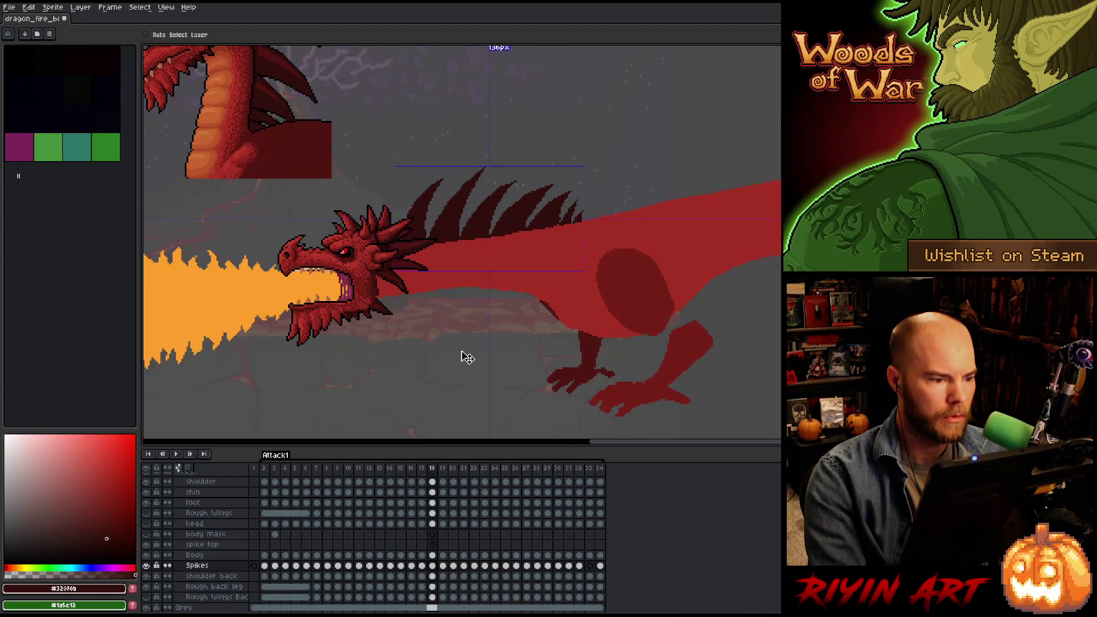
{"action": "key", "text": "ctrl+s"}
Compare frames 18 and 19 and finish on frame 19.
{"action": "key", "text": "Left"}
{"action": "key", "text": "Right"}
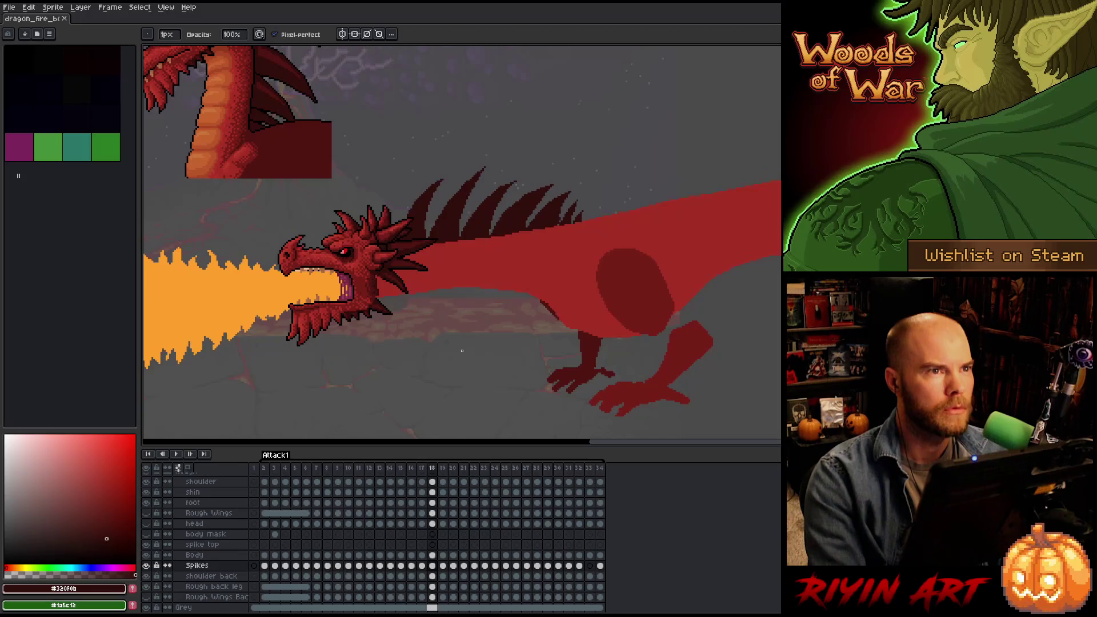
{"action": "key", "text": "Right"}
{"action": "key", "text": "Left"}
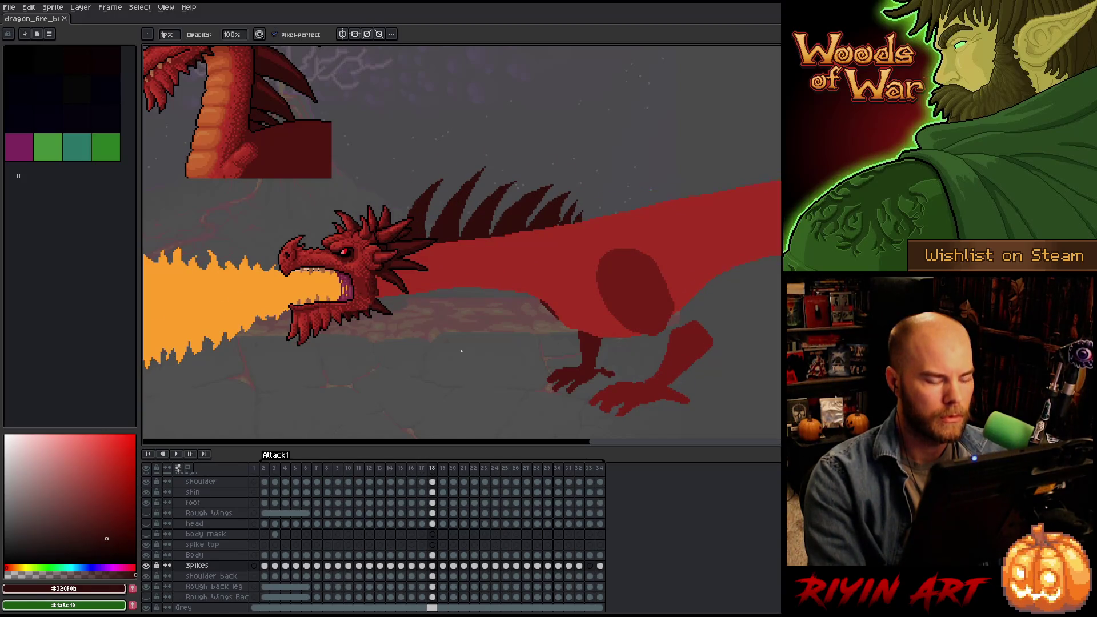
{"action": "key", "text": "Right"}
{"action": "key", "text": "Left"}
{"action": "key", "text": "Right"}
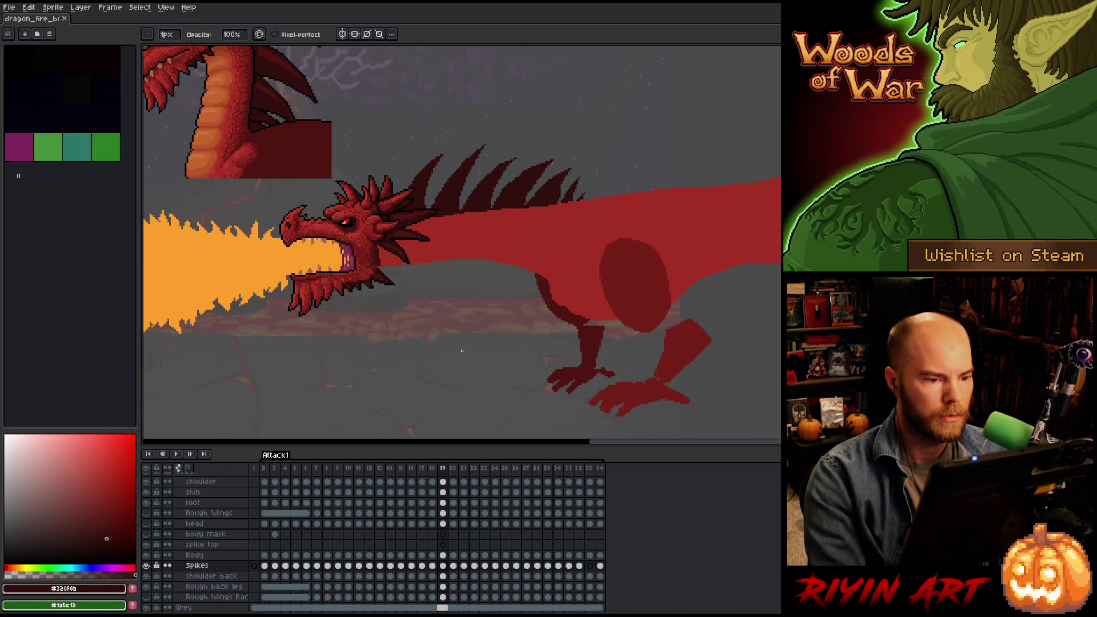
{"action": "key", "text": "Left"}
{"action": "key", "text": "Right"}
Lasso a spike area on the dragon's back, compare frames 18 and 19, and nudge it up.
{"action": "key", "text": "q"}
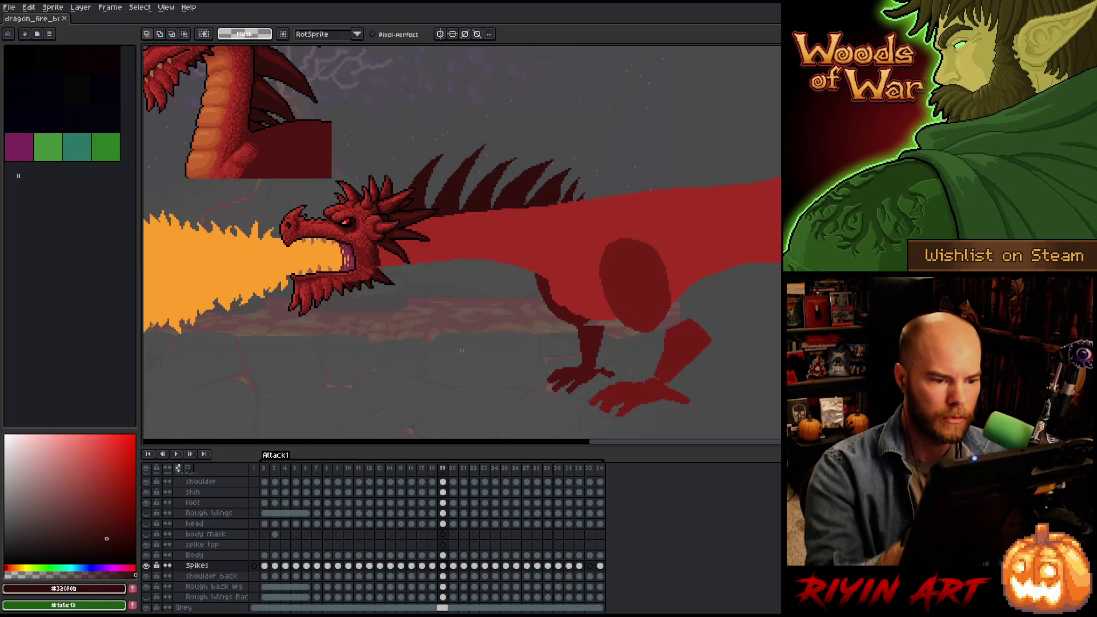
{"action": "mouse_move", "coordinate": [617, 240]}
{"action": "left_mouse_down"}
{"action": "mouse_move", "coordinate": [603, 178]}
{"action": "mouse_move", "coordinate": [577, 193]}
{"action": "mouse_move", "coordinate": [611, 262]}
{"action": "left_mouse_up"}
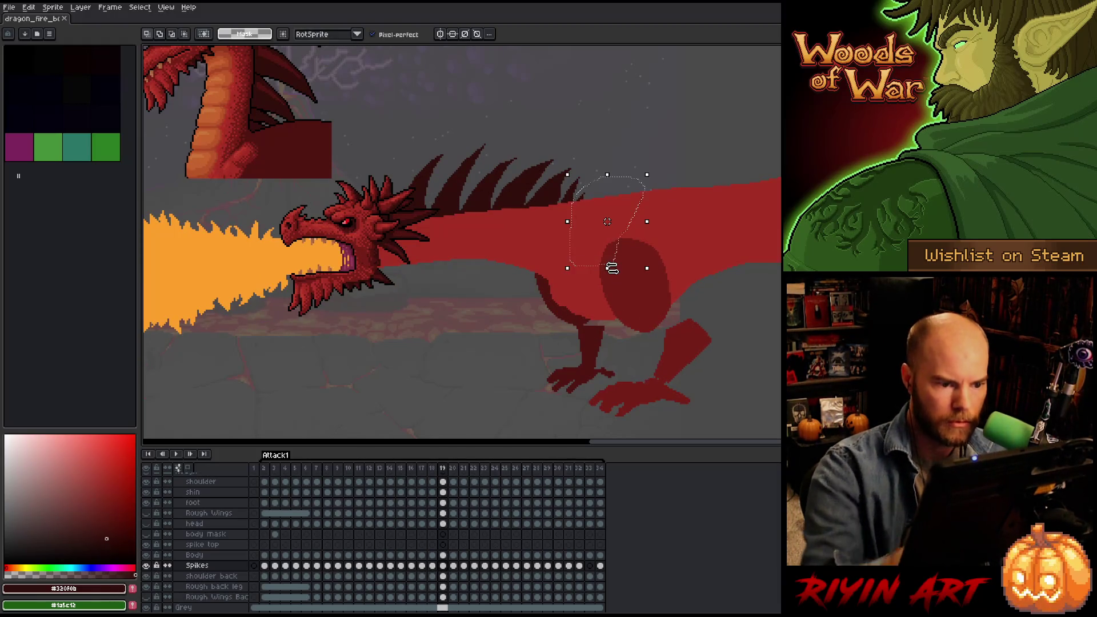
{"action": "left_click", "coordinate": [612, 263]}
{"action": "key", "text": "Left"}
{"action": "key", "text": "Right"}
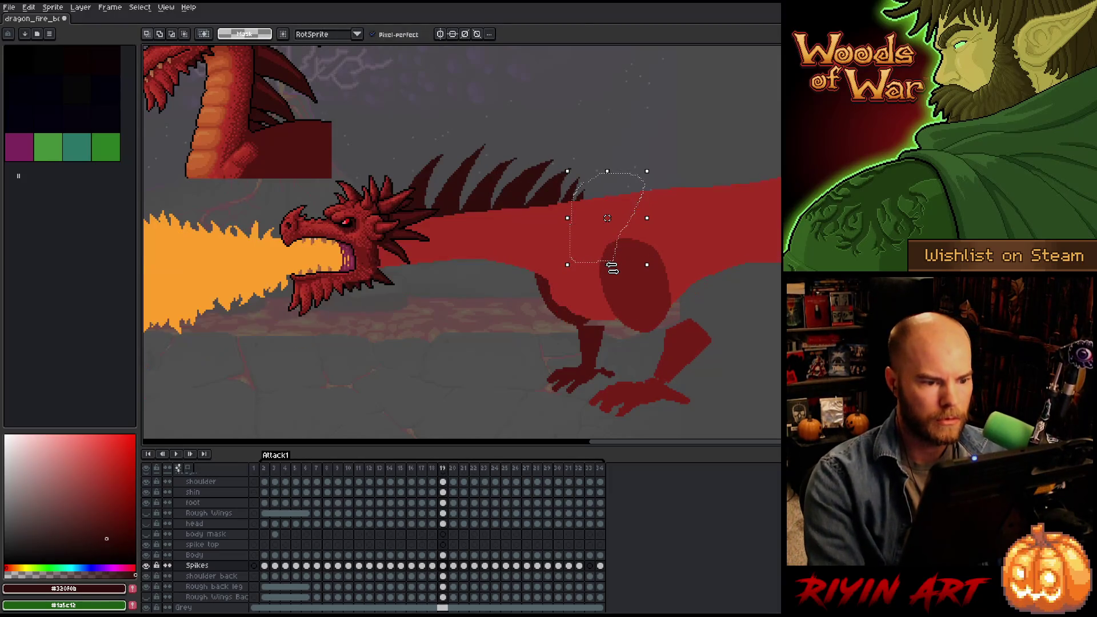
{"action": "key", "text": "Left"}
{"action": "key", "text": "Right"}
{"action": "key", "text": "Left"}
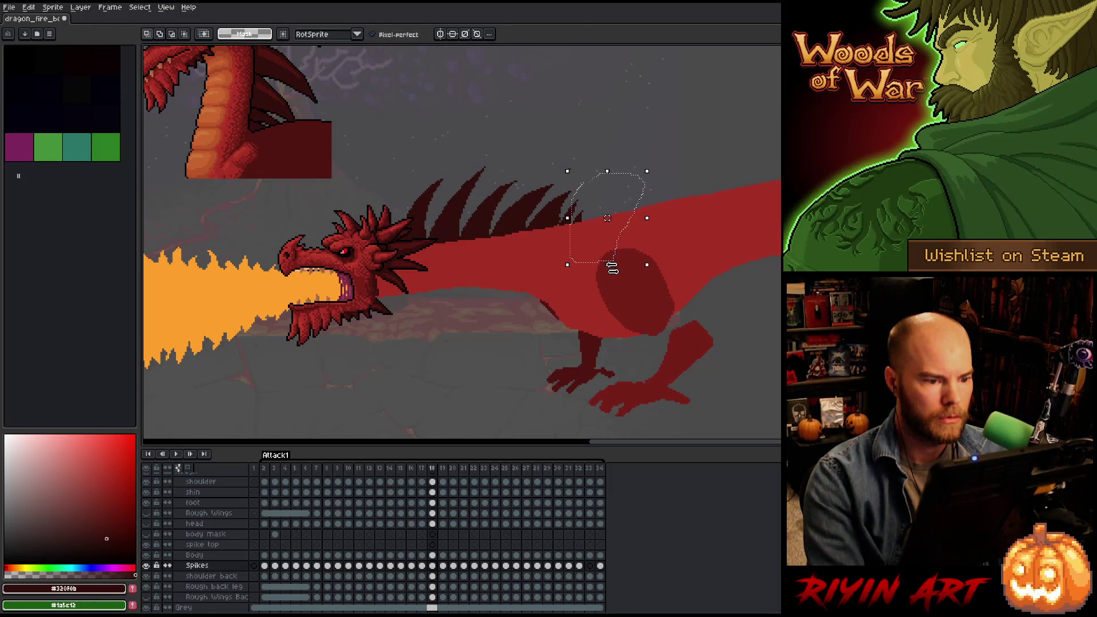
{"action": "key", "text": "Right"}
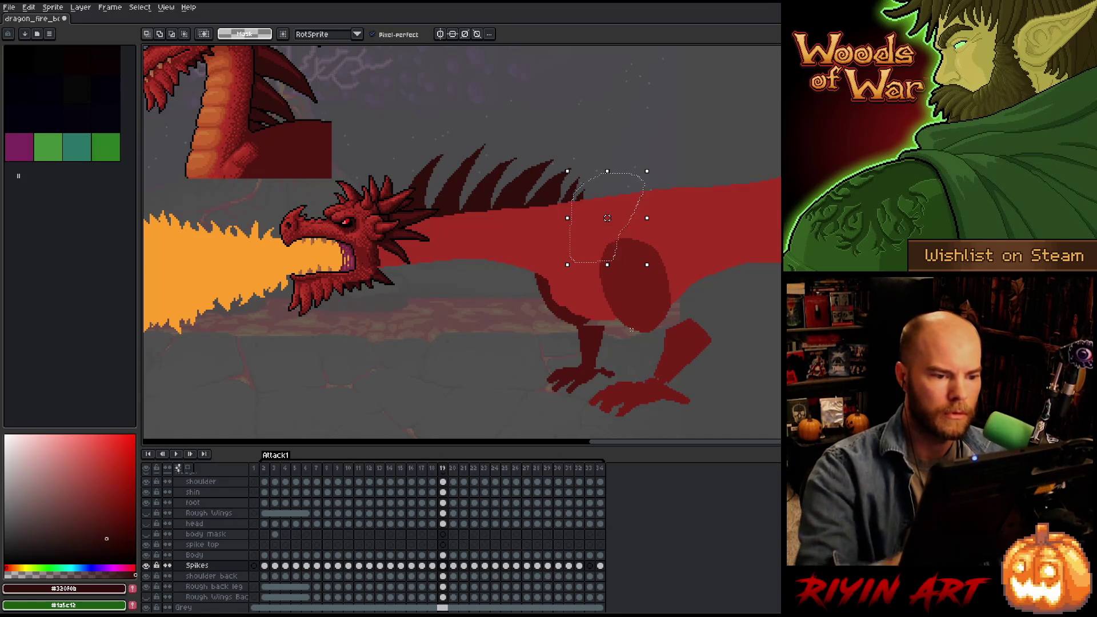
{"action": "key", "text": "Up"}
Outline the area around the dragon's hip, then clear the selection.
{"action": "mouse_move", "coordinate": [664, 277]}
{"action": "left_mouse_down"}
{"action": "mouse_move", "coordinate": [581, 168]}
{"action": "mouse_move", "coordinate": [554, 262]}
{"action": "left_mouse_up"}
{"action": "key", "text": "ctrl+d"}
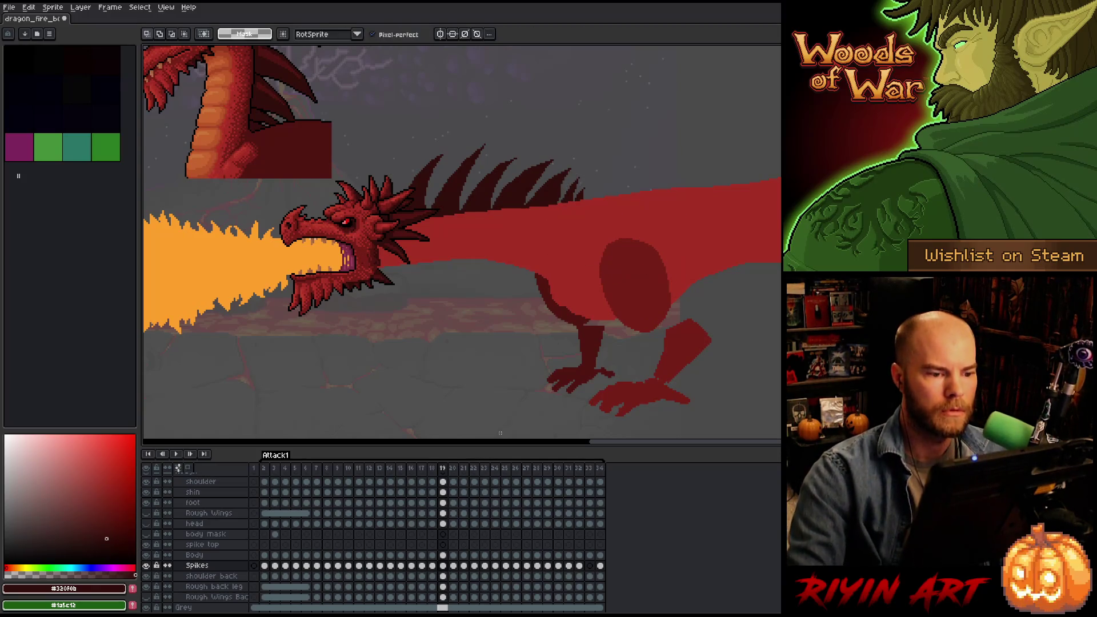
{"action": "key", "text": "ctrl+shift+d"}
{"action": "key", "text": "ctrl+d"}
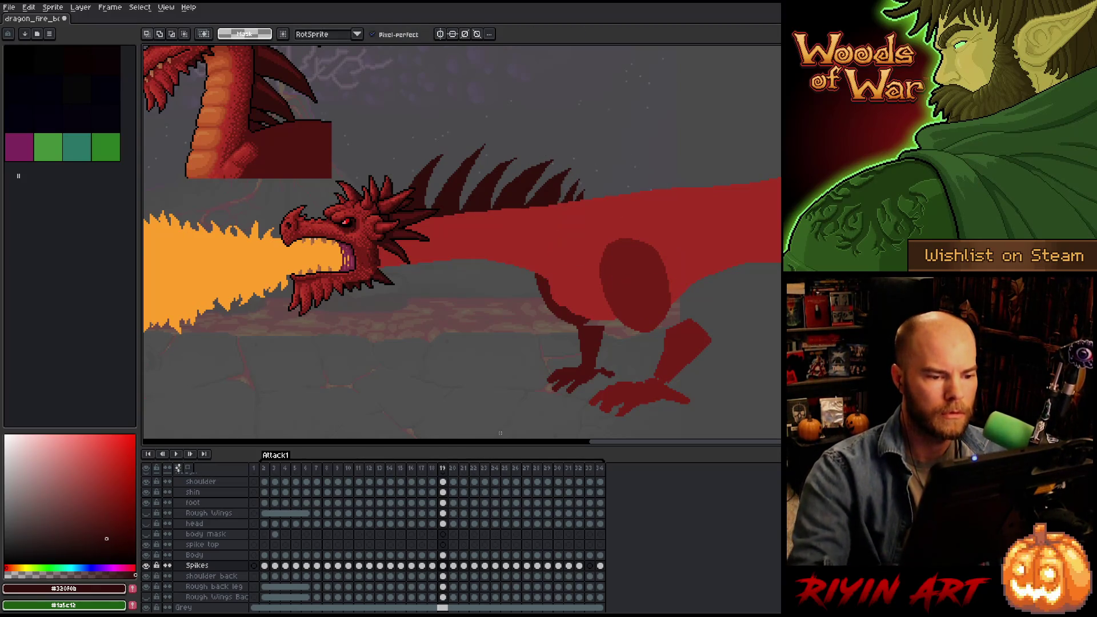
{"action": "key", "text": "b"}
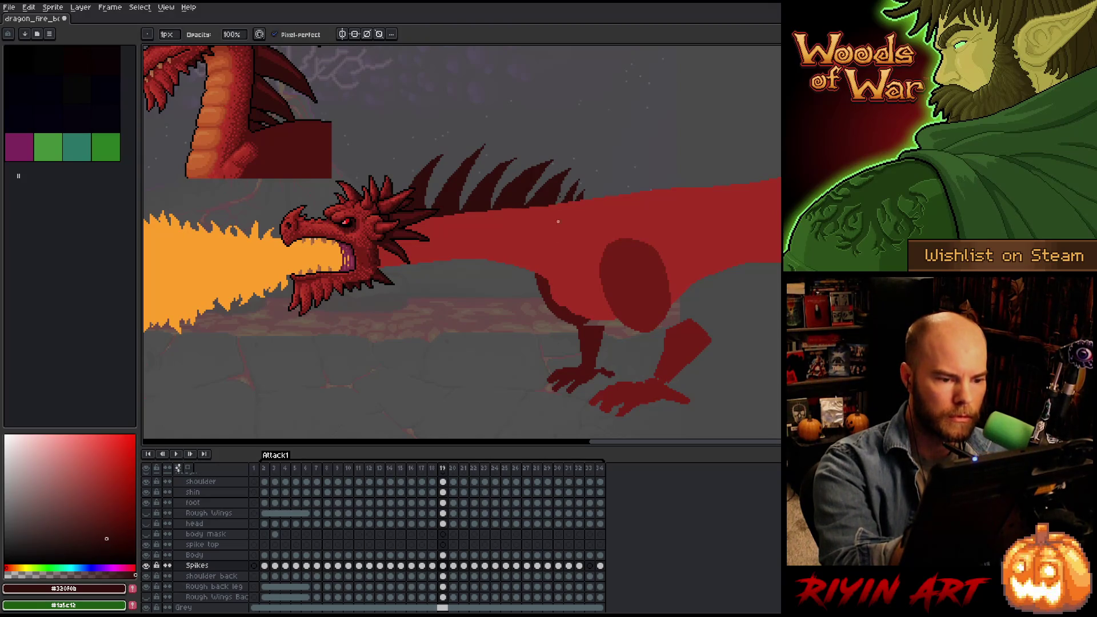
Compare the pose on frames 18 and 19, then move on to Attack1 frame 20.
{"action": "key", "text": "comma"}
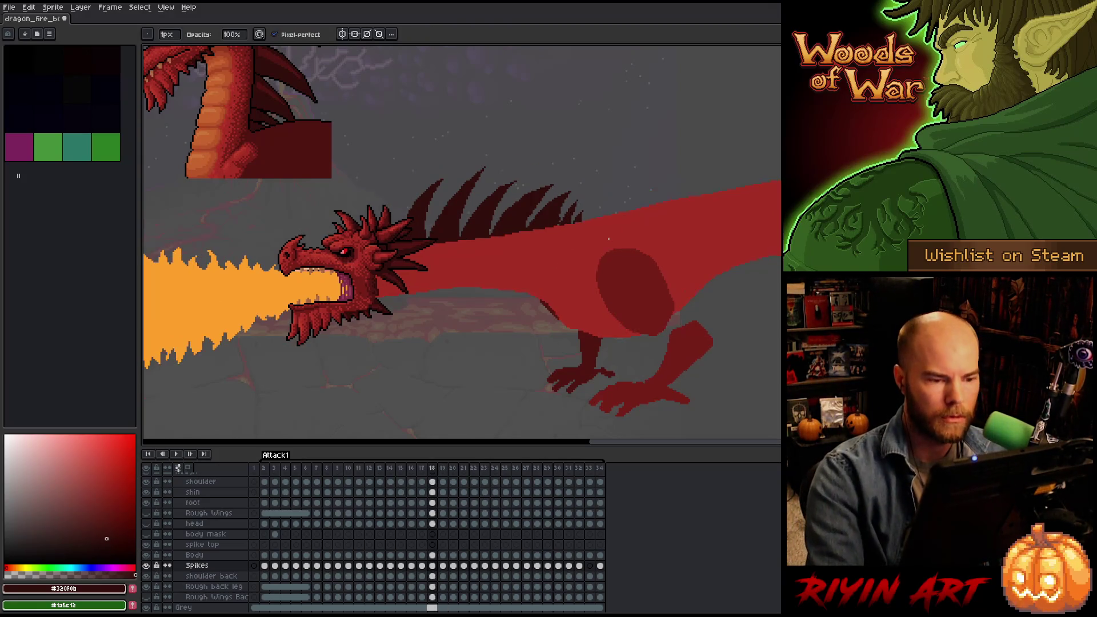
{"action": "key", "text": "period"}
{"action": "key", "text": "comma"}
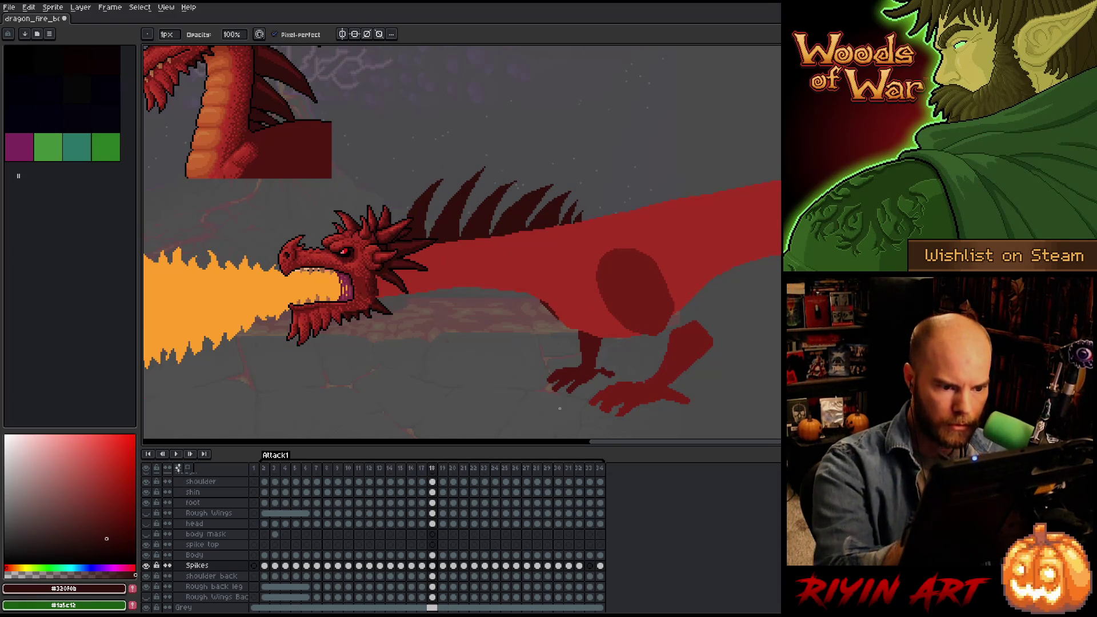
{"action": "key", "text": "period"}
{"action": "key", "text": "comma"}
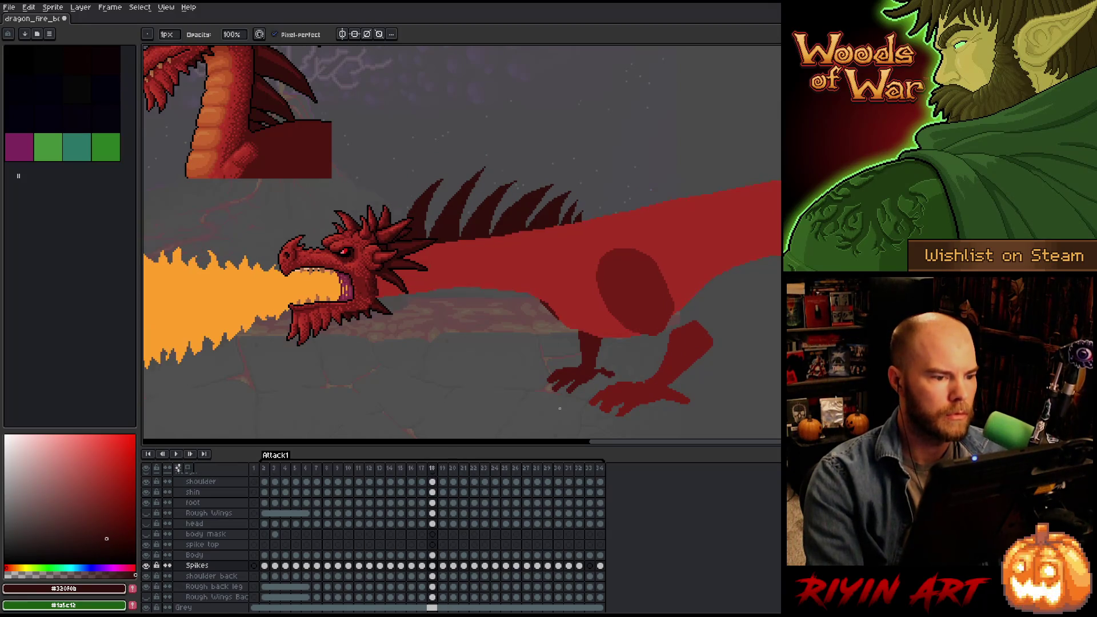
{"action": "key", "text": "period"}
{"action": "key", "text": "period"}
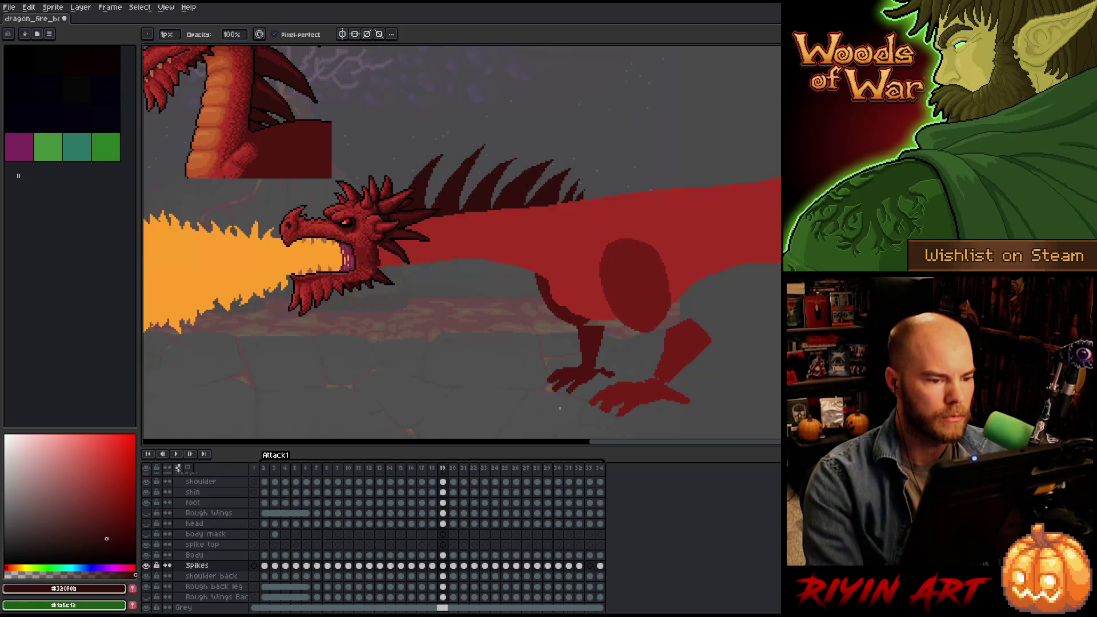
On the Spikes layer, select the frame 20 back spikes and raise them about 21 px.
{"action": "key", "text": "m"}
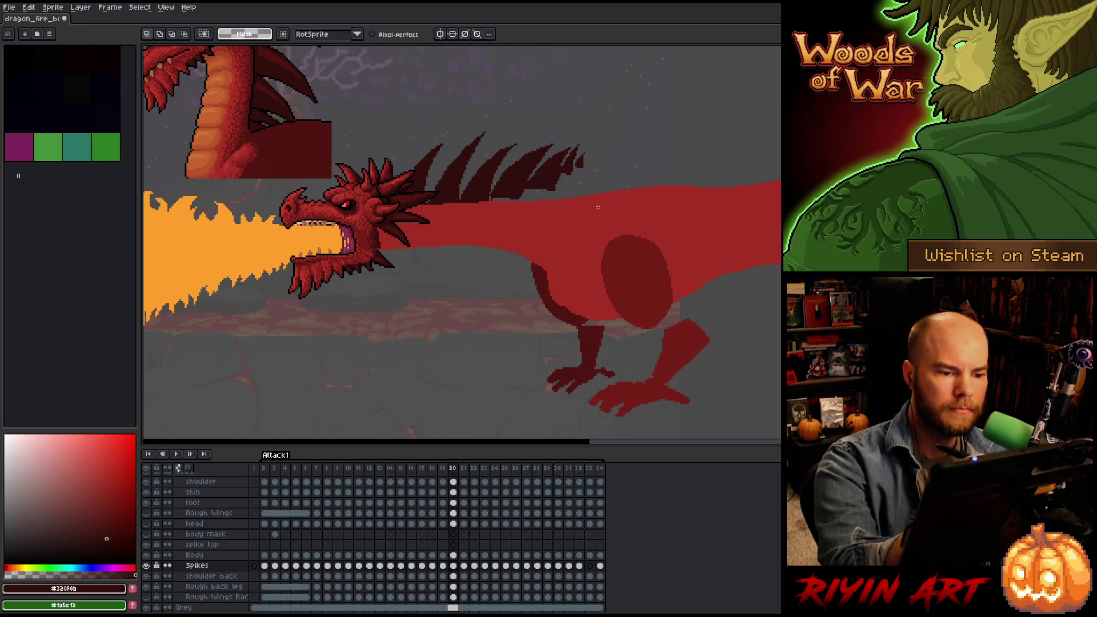
{"action": "left_click", "coordinate": [443, 566]}
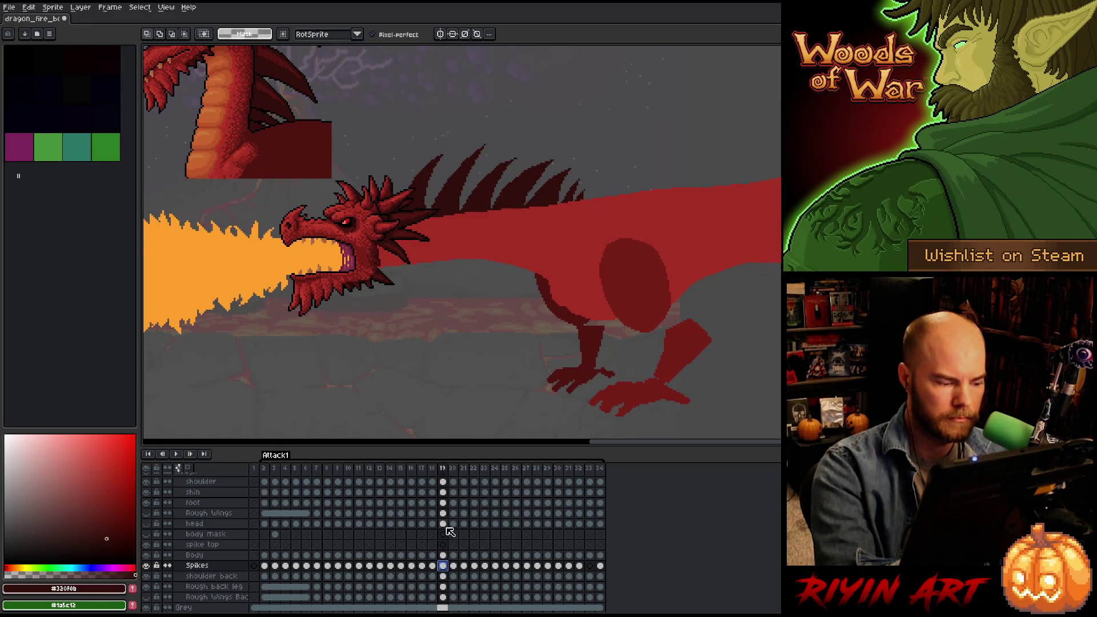
{"action": "left_click", "coordinate": [454, 566]}
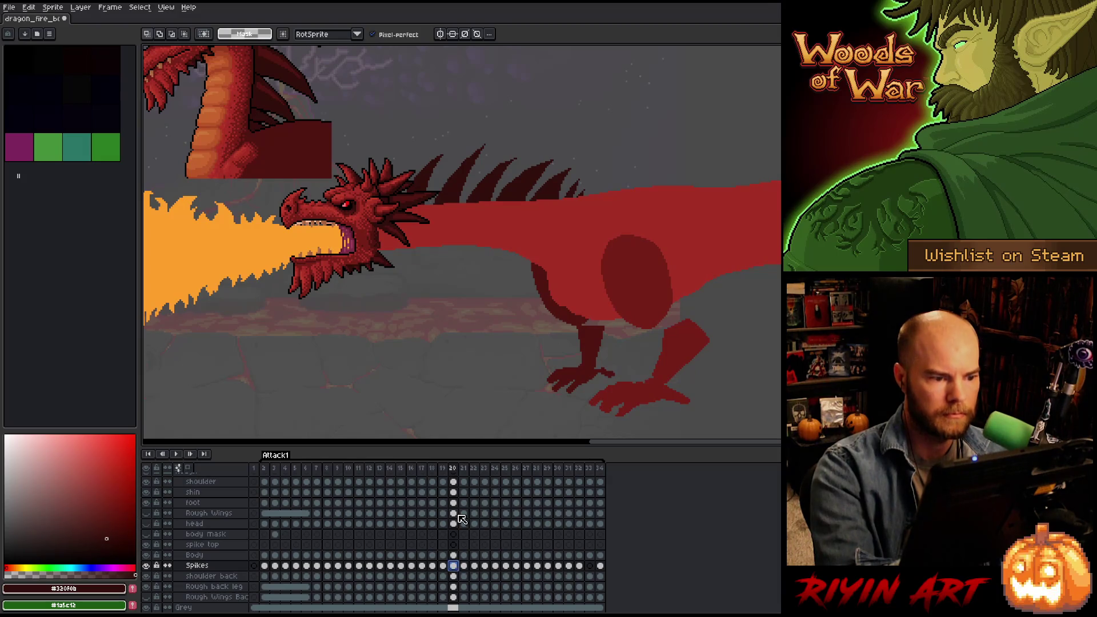
{"action": "key", "text": "Left"}
{"action": "key", "text": "Right"}
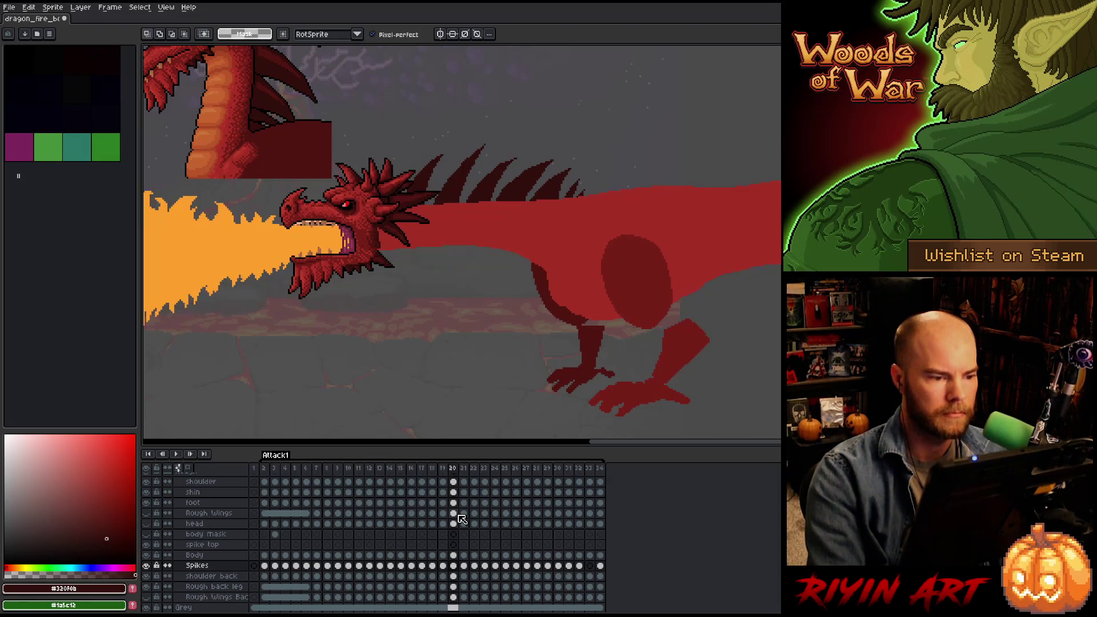
{"action": "key", "text": "ctrl+t"}
{"action": "left_click_drag", "start_coordinate": [489, 196], "coordinate": [489, 184]}
Raise the back spikes on frame 21 about 15 px more.
{"action": "key", "text": "Right"}
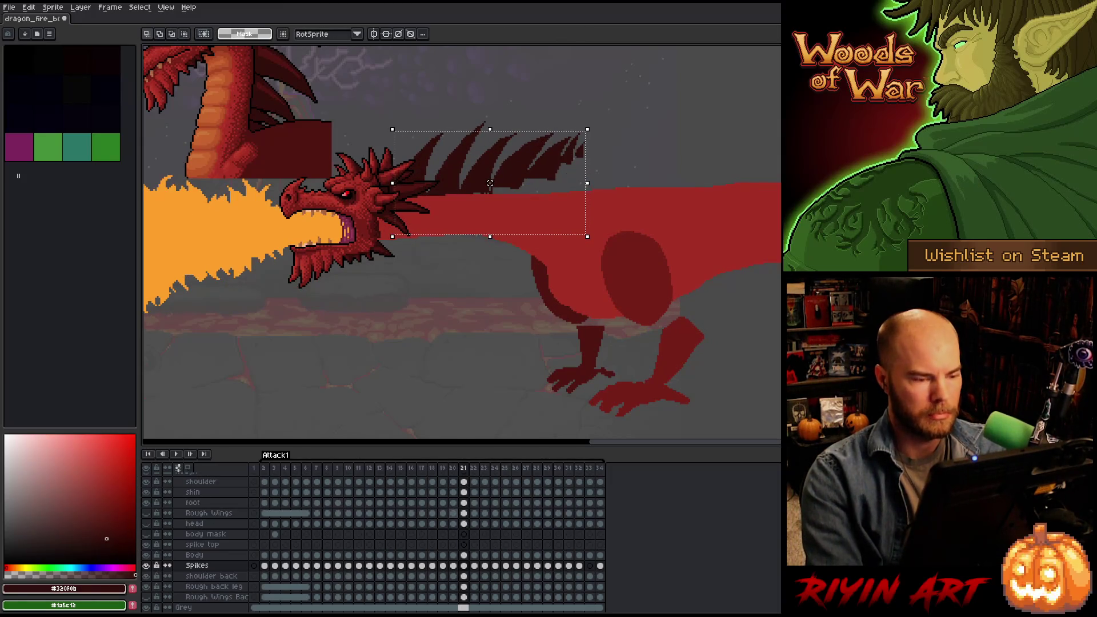
{"action": "key", "text": "Left"}
{"action": "key", "text": "Right"}
{"action": "key", "text": "Left"}
{"action": "key", "text": "Right"}
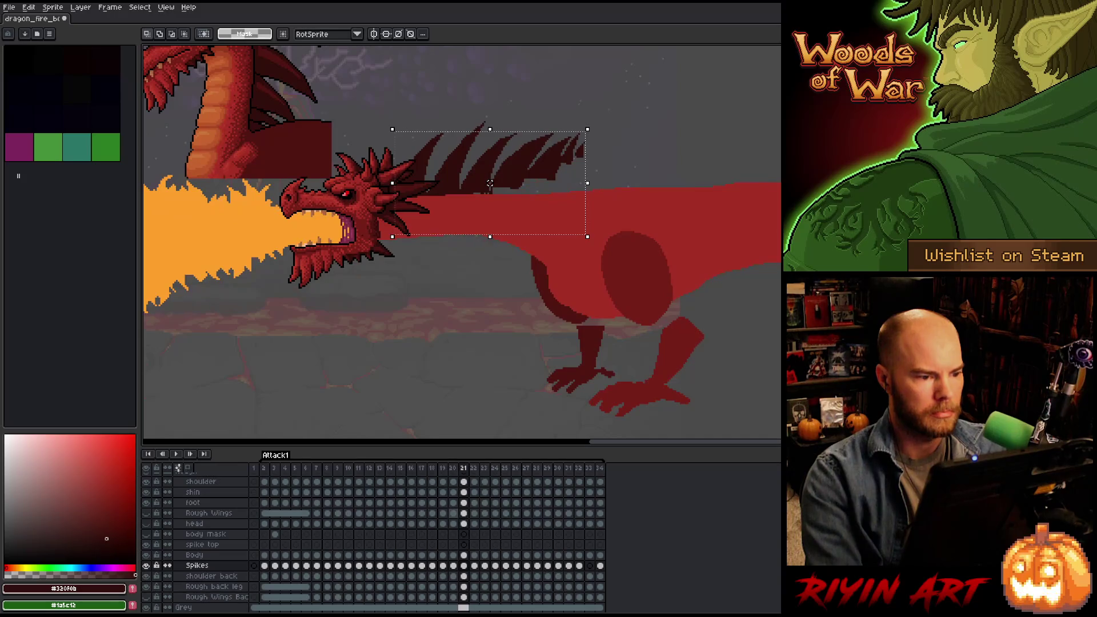
{"action": "left_click_drag", "start_coordinate": [489, 184], "coordinate": [490, 174]}
{"action": "key", "text": "Left"}
{"action": "key", "text": "Right"}
{"action": "key", "text": "Left"}
{"action": "key", "text": "Right"}
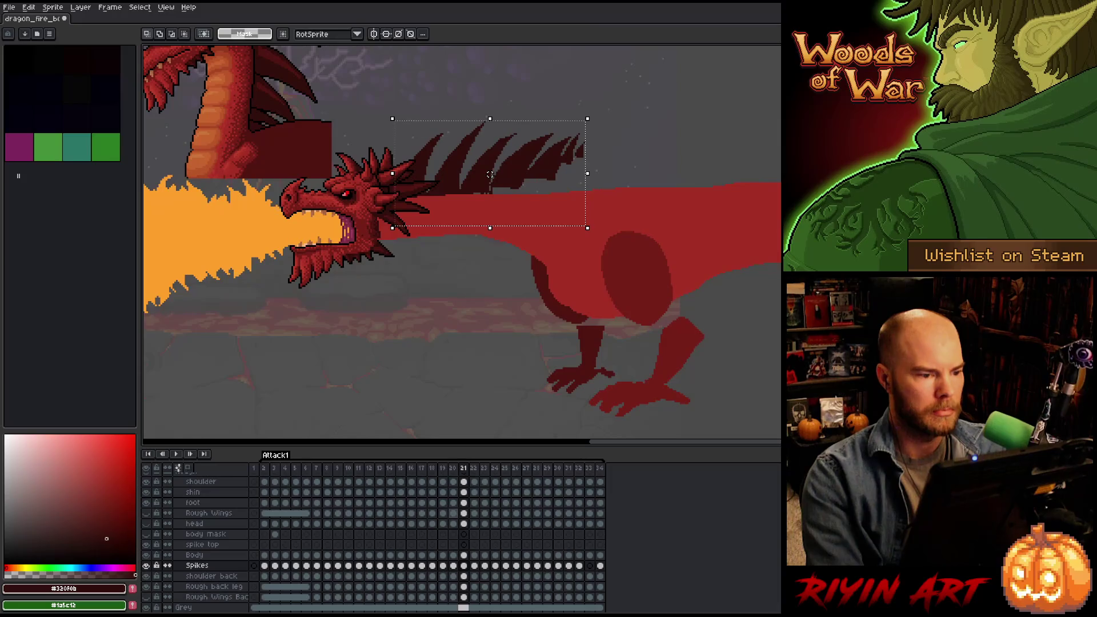
Review the spike motion across frames 18 to 20, ending on frame 19.
{"action": "key", "text": "Left"}
{"action": "key", "text": "Right"}
{"action": "key", "text": "Left"}
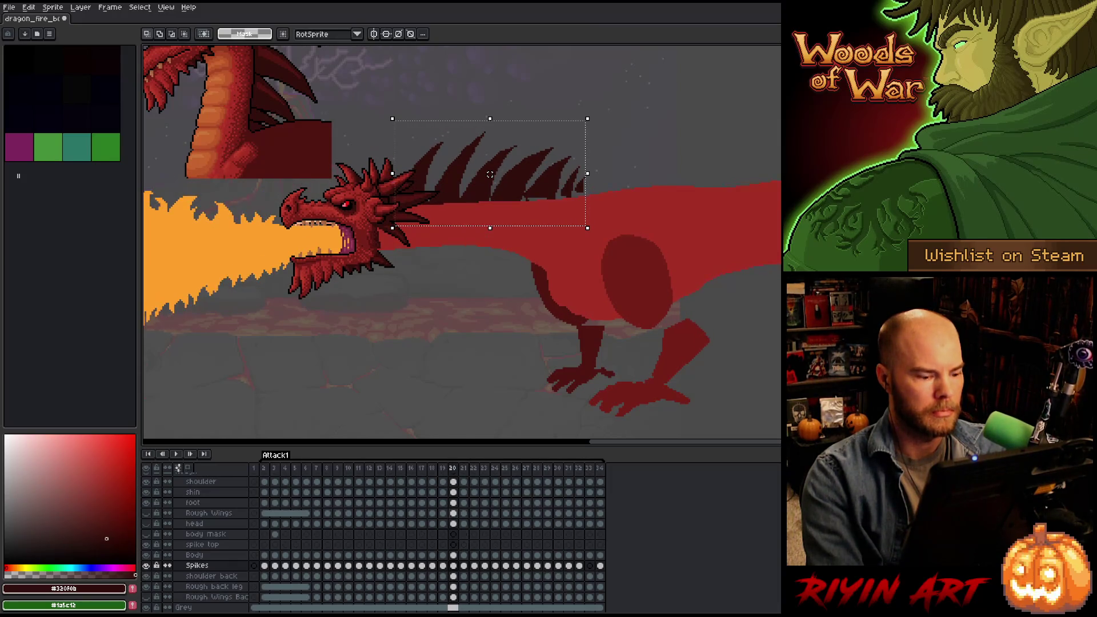
{"action": "key", "text": "Left"}
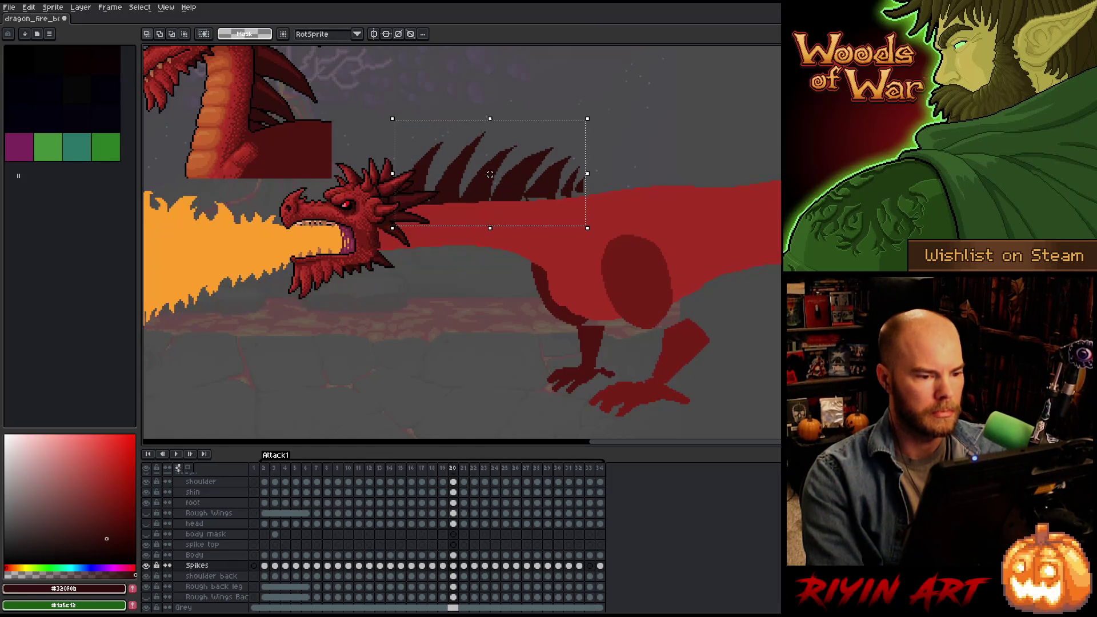
{"action": "key", "text": "Left"}
{"action": "key", "text": "Right"}
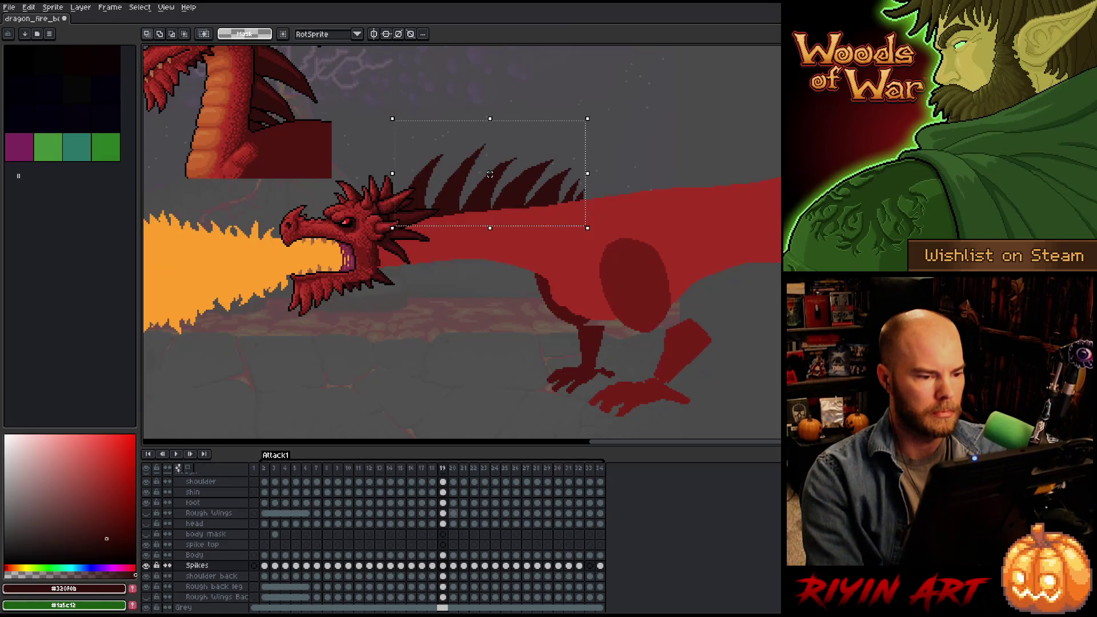
{"action": "key", "text": "Right"}
{"action": "key", "text": "Left"}
{"action": "key", "text": "Right"}
{"action": "key", "text": "Left"}
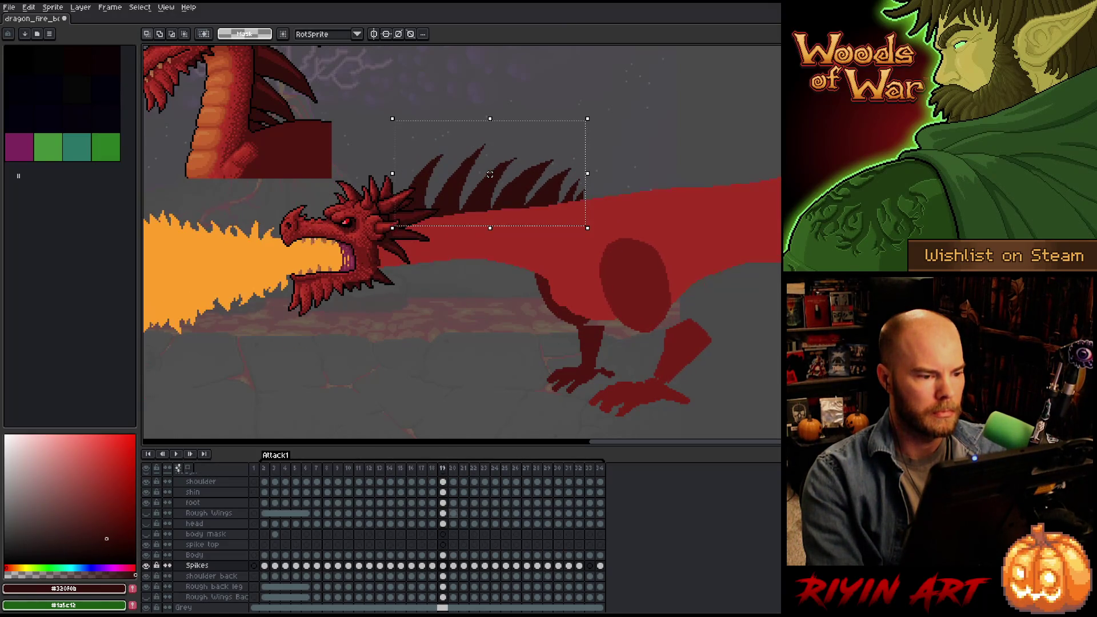
Lower the back spikes on frame 19 about 20 px and commit the move.
{"action": "key", "text": "Right"}
{"action": "left_click_drag", "start_coordinate": [490, 174], "coordinate": [490, 184]}
{"action": "key", "text": "Left"}
{"action": "key", "text": "Return"}
Compare frames 19 and 20, drop the spikes selection, and trace a curve over the back.
{"action": "key", "text": "Left"}
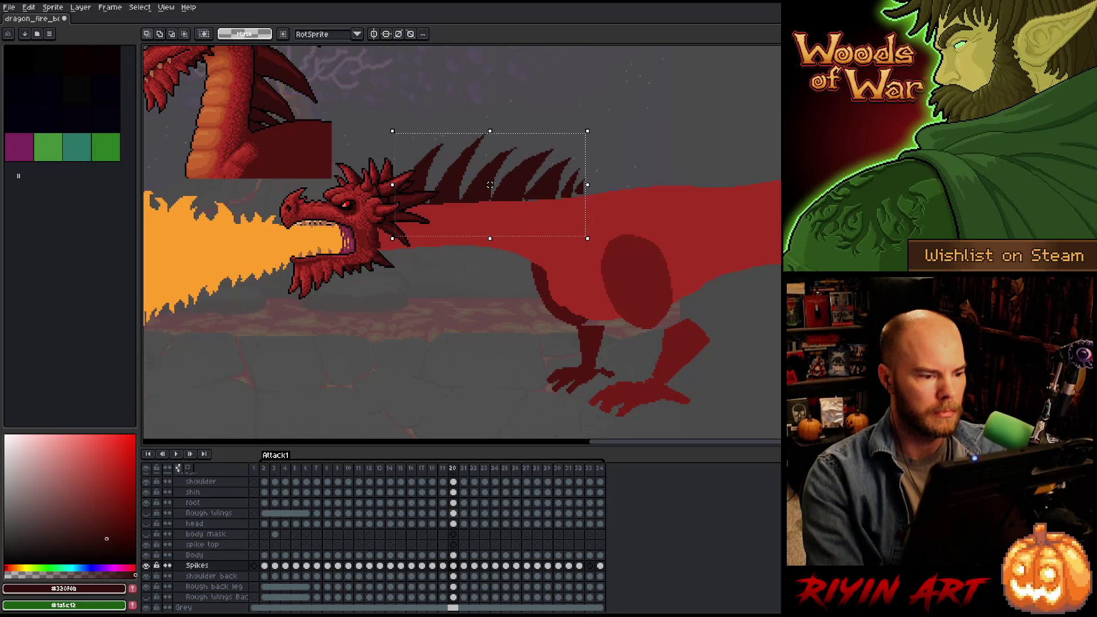
{"action": "key", "text": "Right"}
{"action": "key", "text": "Left"}
{"action": "key", "text": "Right"}
{"action": "key", "text": "Right"}
{"action": "key", "text": "Left"}
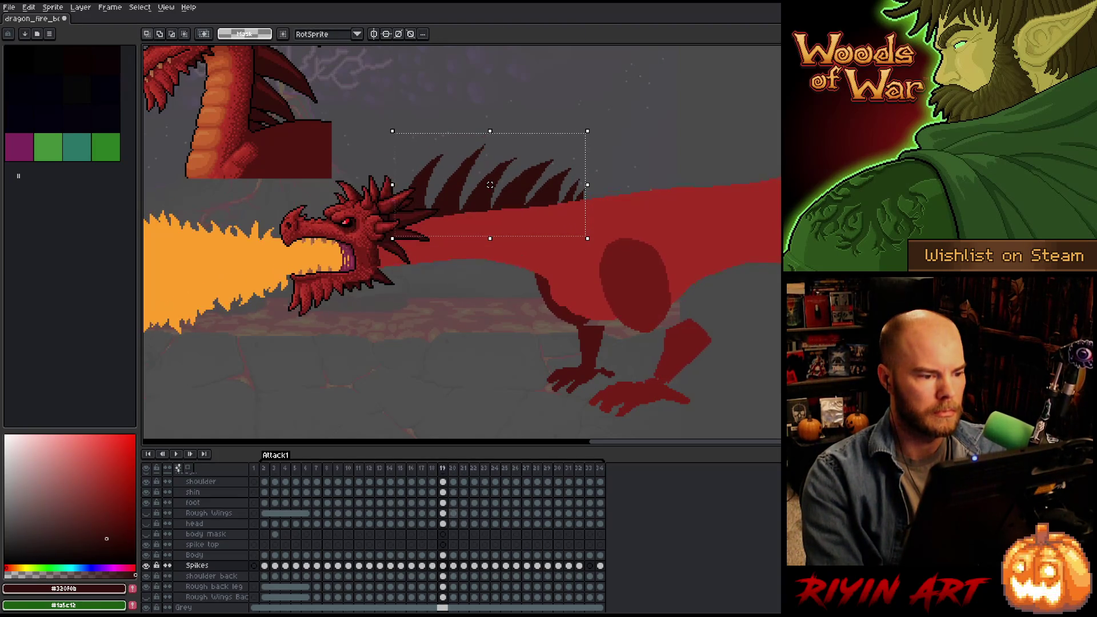
{"action": "key", "text": "Right"}
{"action": "key", "text": "Left"}
{"action": "key", "text": "Right"}
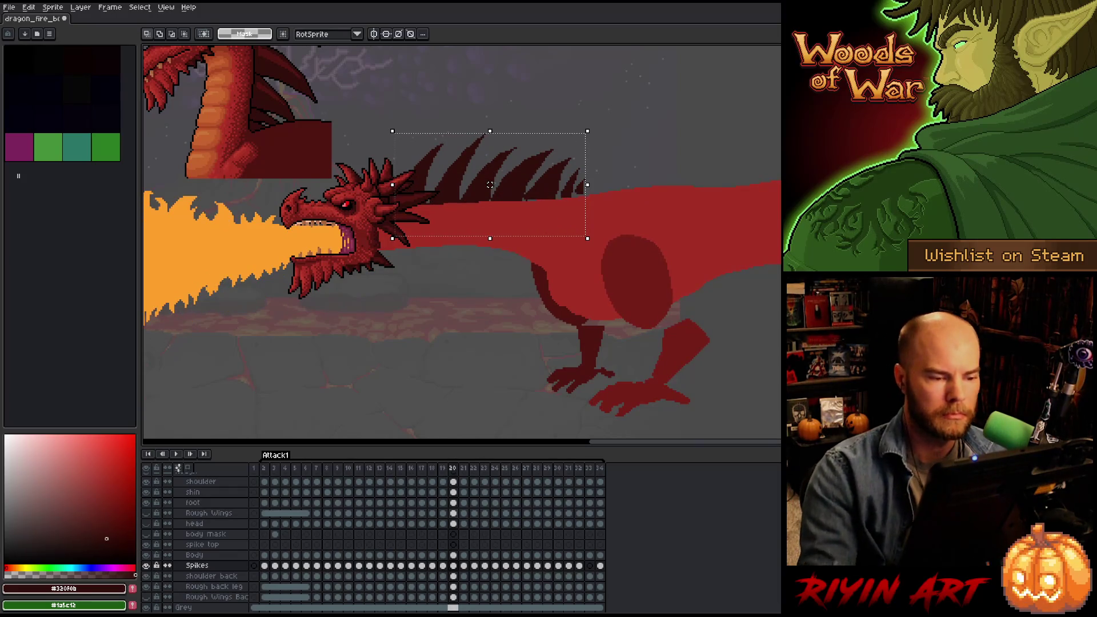
{"action": "key", "text": "b"}
{"action": "key", "text": "ctrl+d"}
{"action": "left_click_drag", "start_coordinate": [614, 227], "coordinate": [596, 161]}
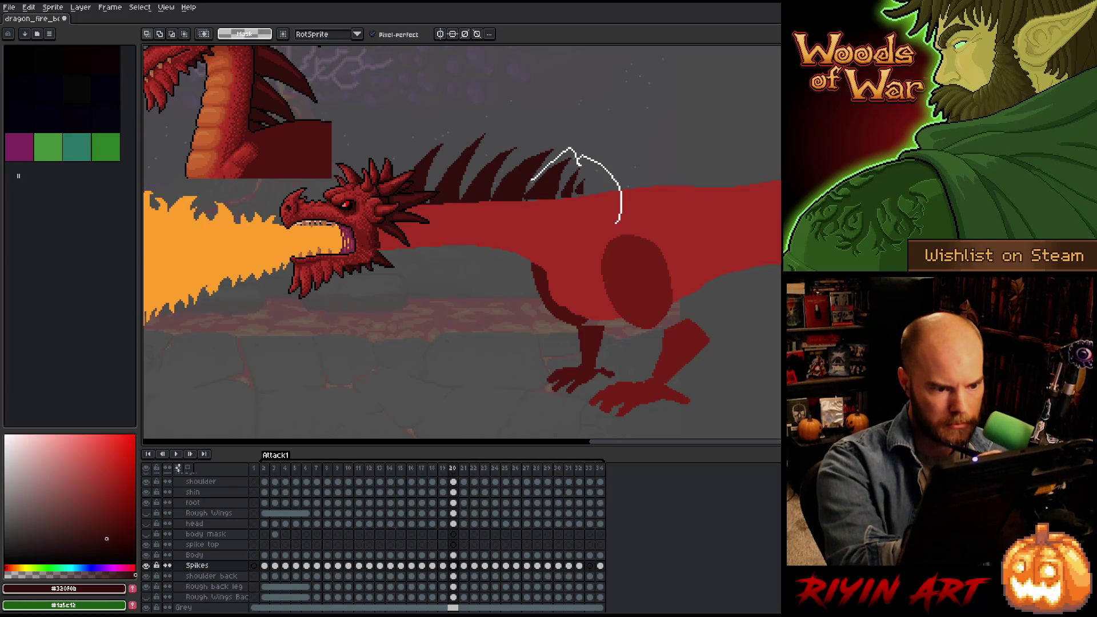
Try curved lasso outlines over the dragon's back and undo each one.
{"action": "key", "text": "ctrl+z"}
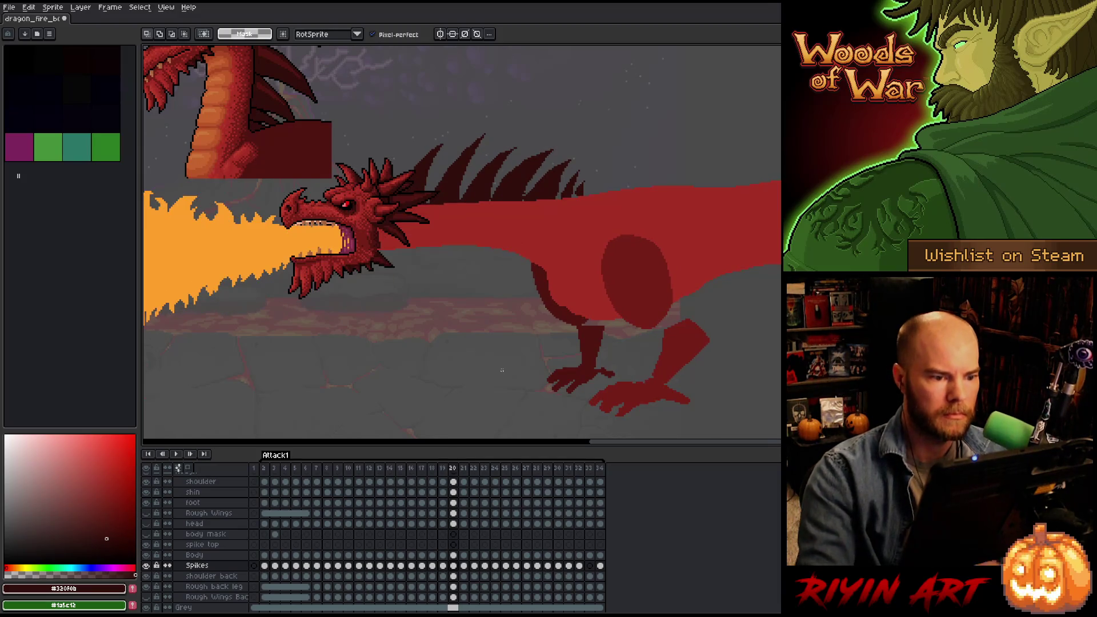
{"action": "left_click_drag", "start_coordinate": [606, 214], "coordinate": [585, 162]}
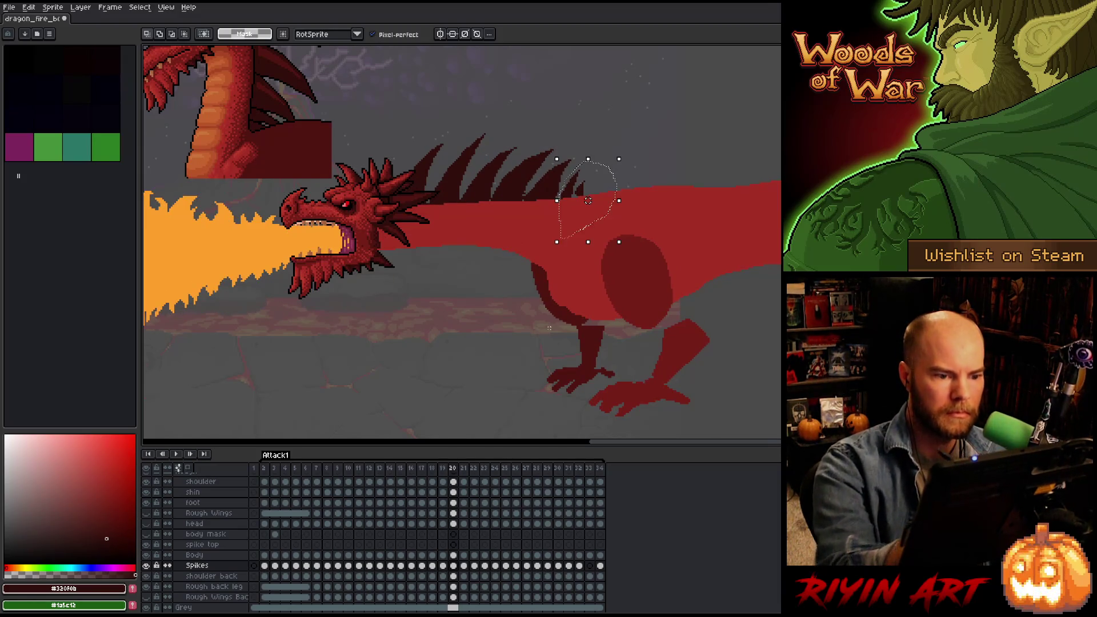
{"action": "key", "text": "ctrl+z"}
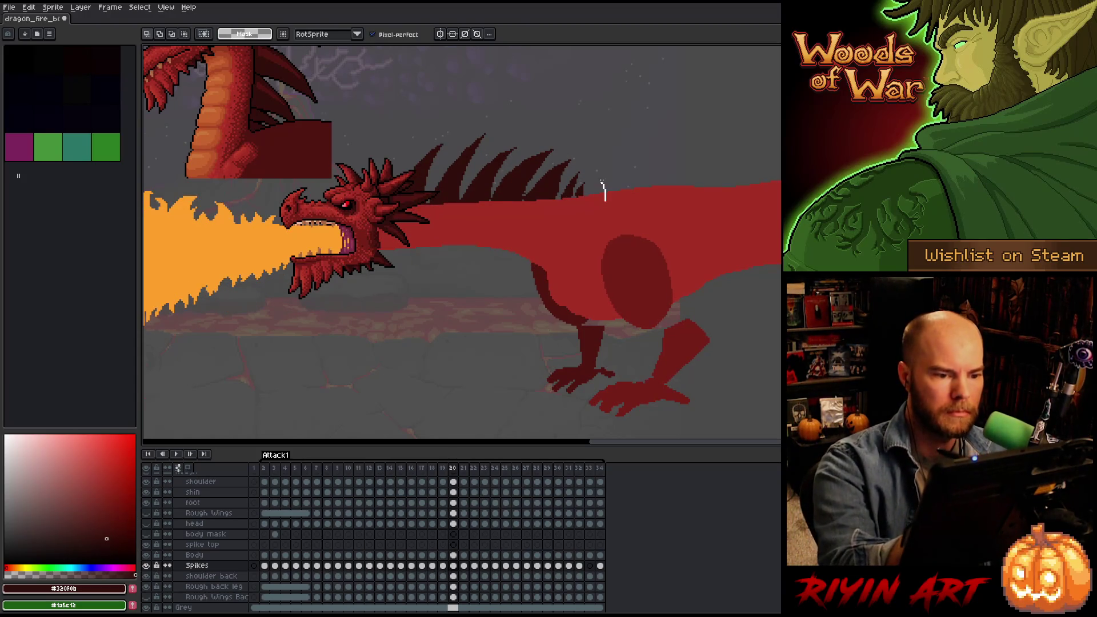
{"action": "left_click_drag", "start_coordinate": [605, 200], "coordinate": [578, 234]}
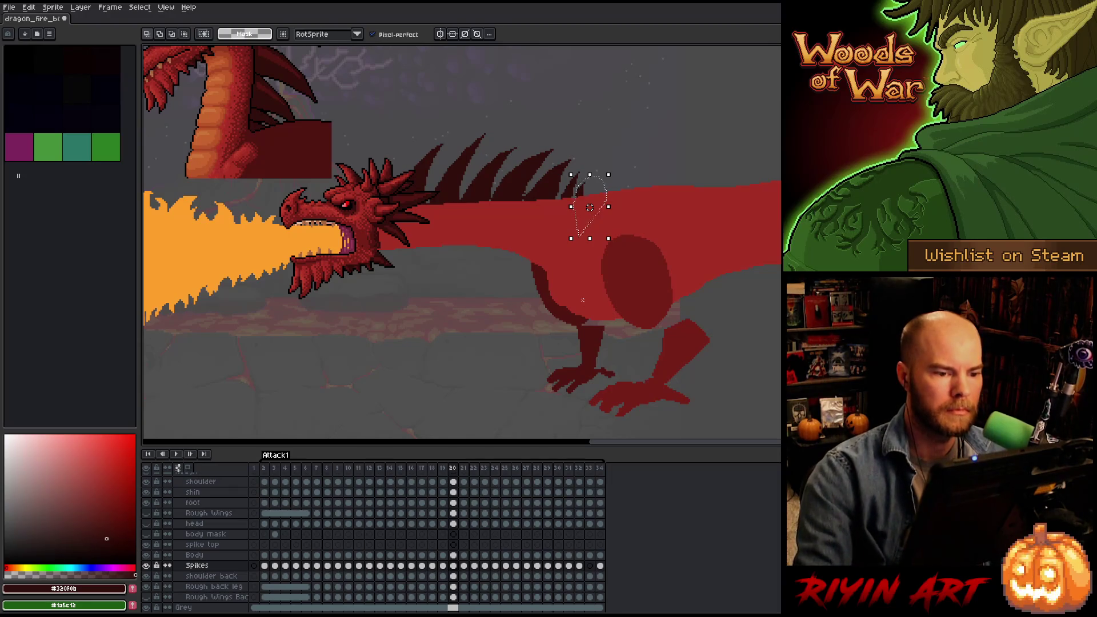
{"action": "key", "text": "ctrl+z"}
Switch between the pencil and eraser, then save the dragon animation file.
{"action": "key", "text": "b"}
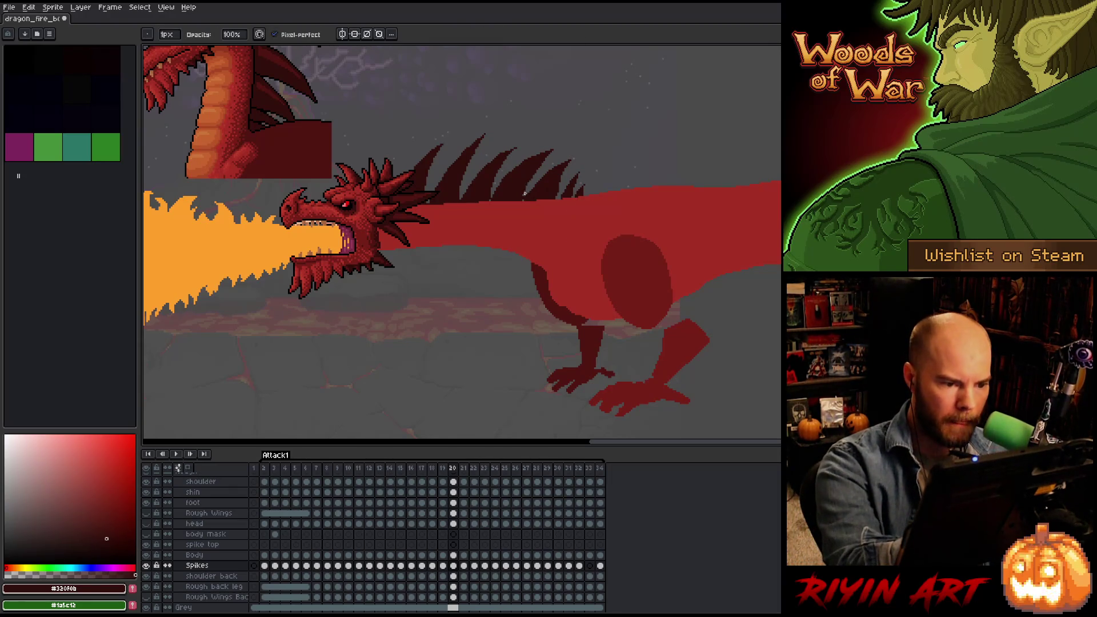
{"action": "key", "text": "e"}
{"action": "key", "text": "b"}
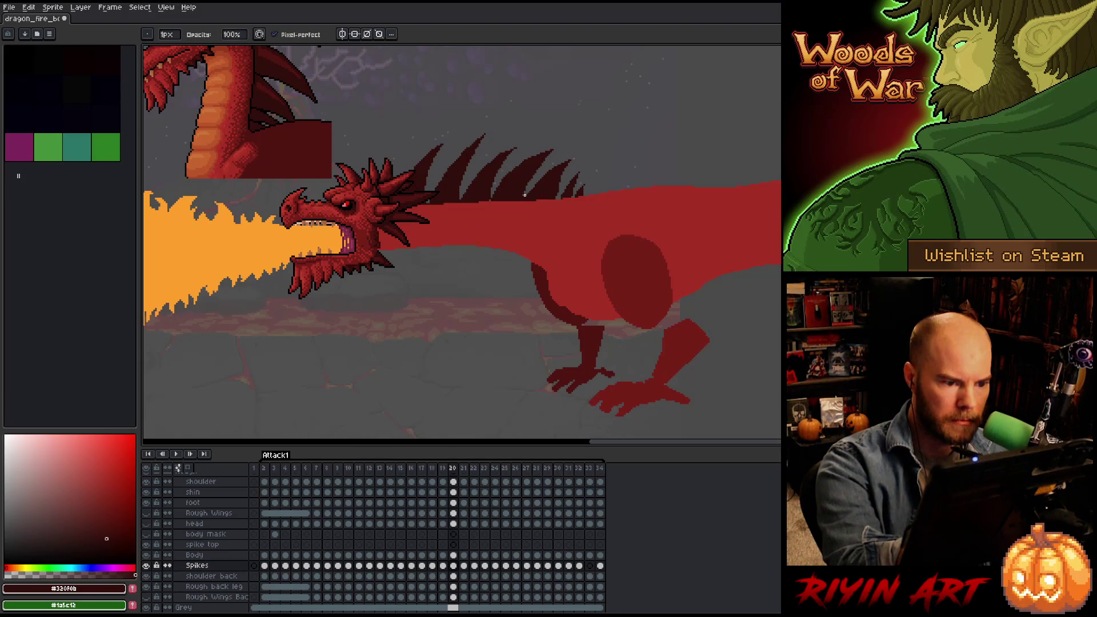
{"action": "key", "text": "e"}
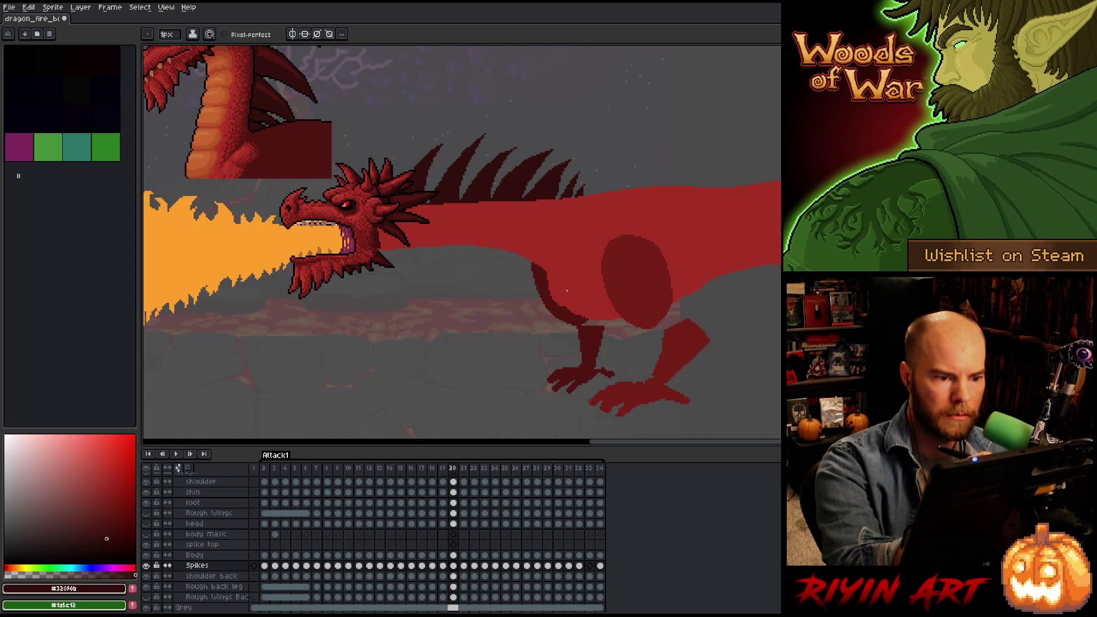
{"action": "key", "text": "ctrl+s"}
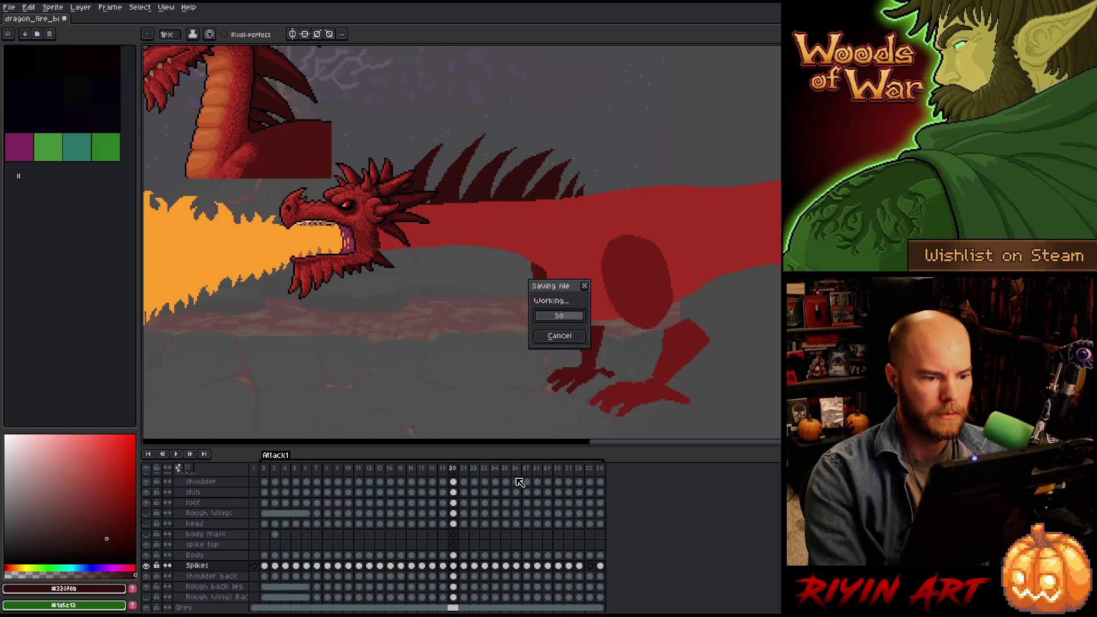
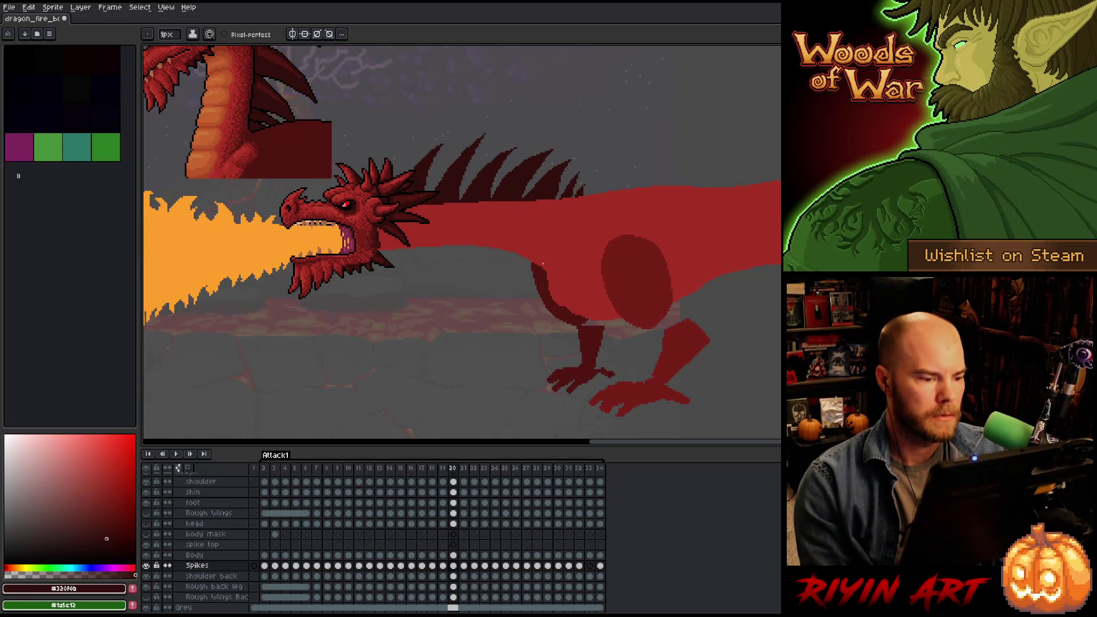
Shift the whole Spikes cel on frame 21 up and left along the neck.
{"action": "left_click", "coordinate": [454, 565]}
{"action": "left_click", "coordinate": [463, 565]}
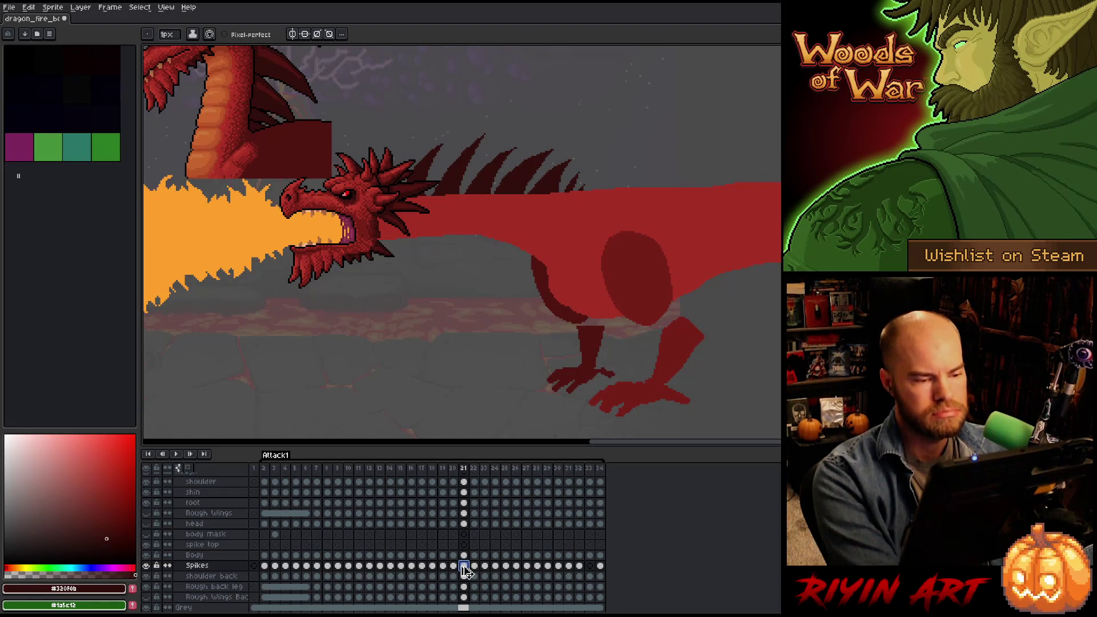
{"action": "key", "text": "ctrl+t"}
{"action": "left_click_drag", "start_coordinate": [500, 184], "coordinate": [490, 178]}
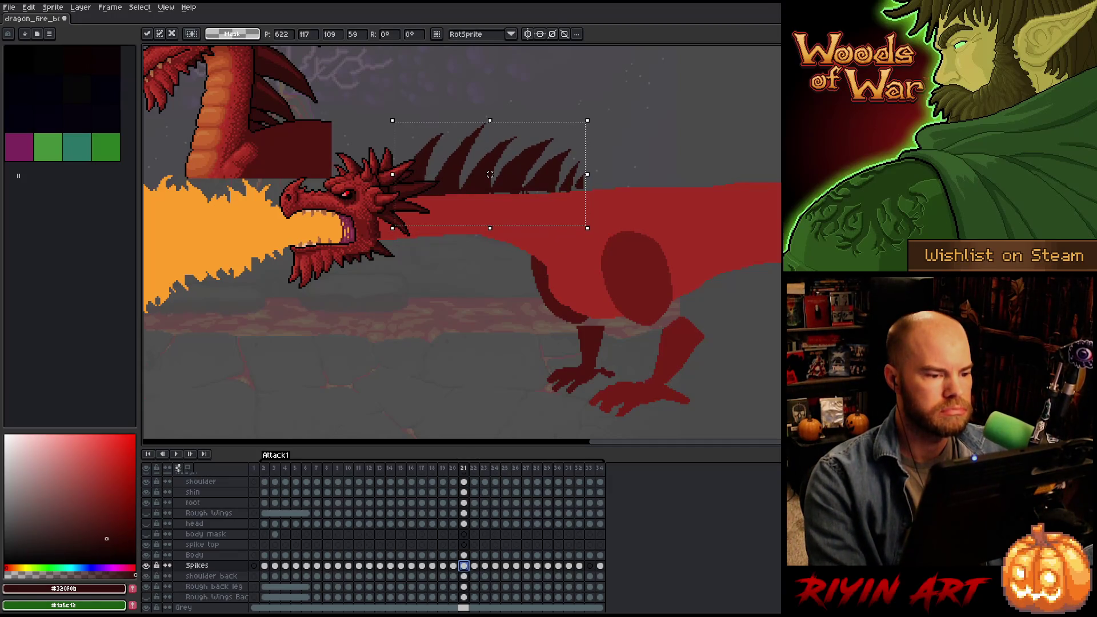
Compare the frame 21 spikes against frame 20, commit the move, and go to frame 22.
{"action": "key", "text": "Left"}
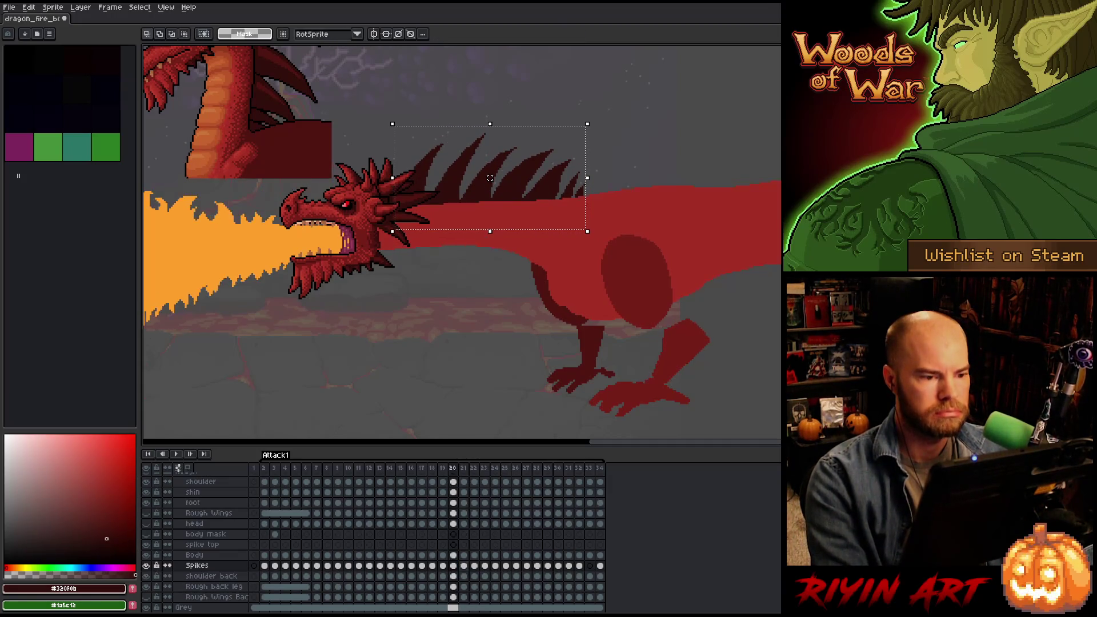
{"action": "key", "text": "Right"}
{"action": "key", "text": "Left"}
{"action": "key", "text": "Right"}
{"action": "key", "text": "Left"}
{"action": "key", "text": "Right"}
{"action": "key", "text": "Left"}
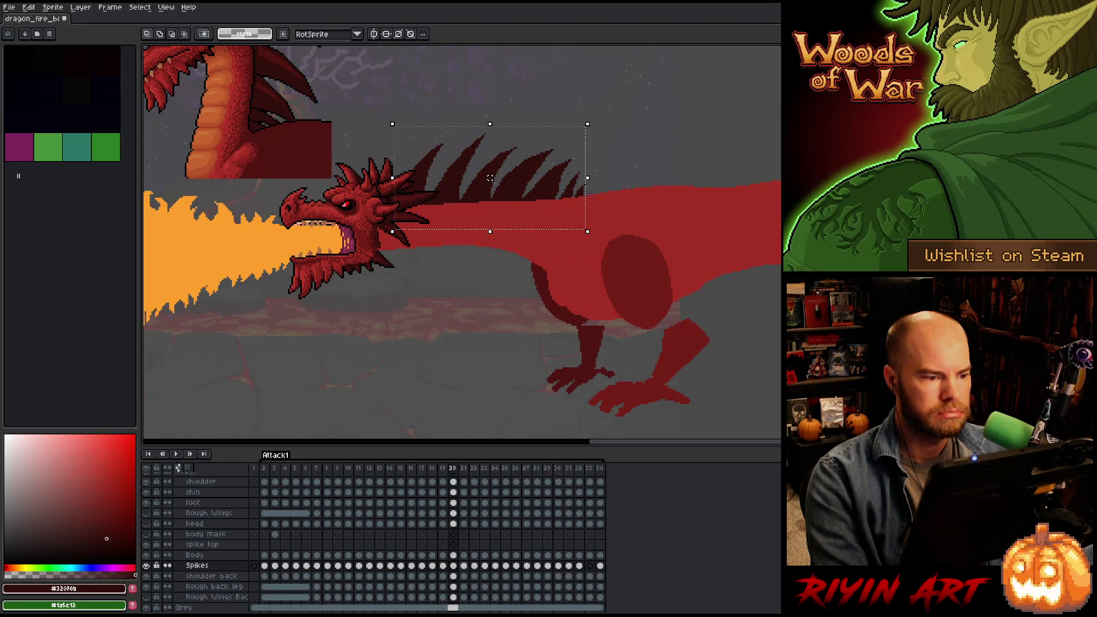
{"action": "key", "text": "Right"}
{"action": "key", "text": "Return"}
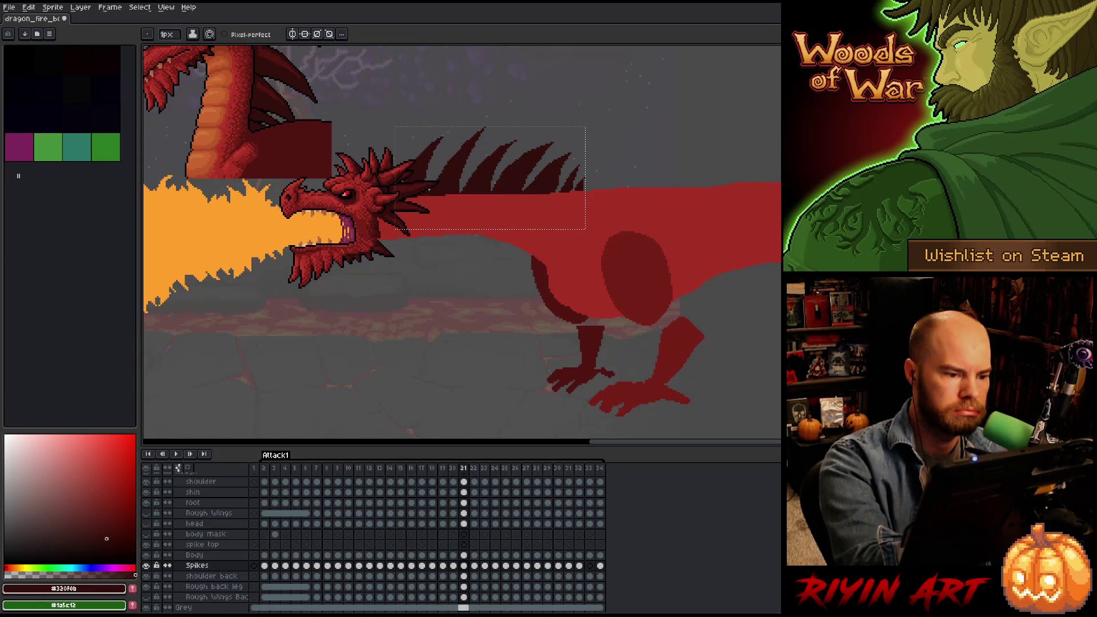
{"action": "left_click", "coordinate": [464, 566]}
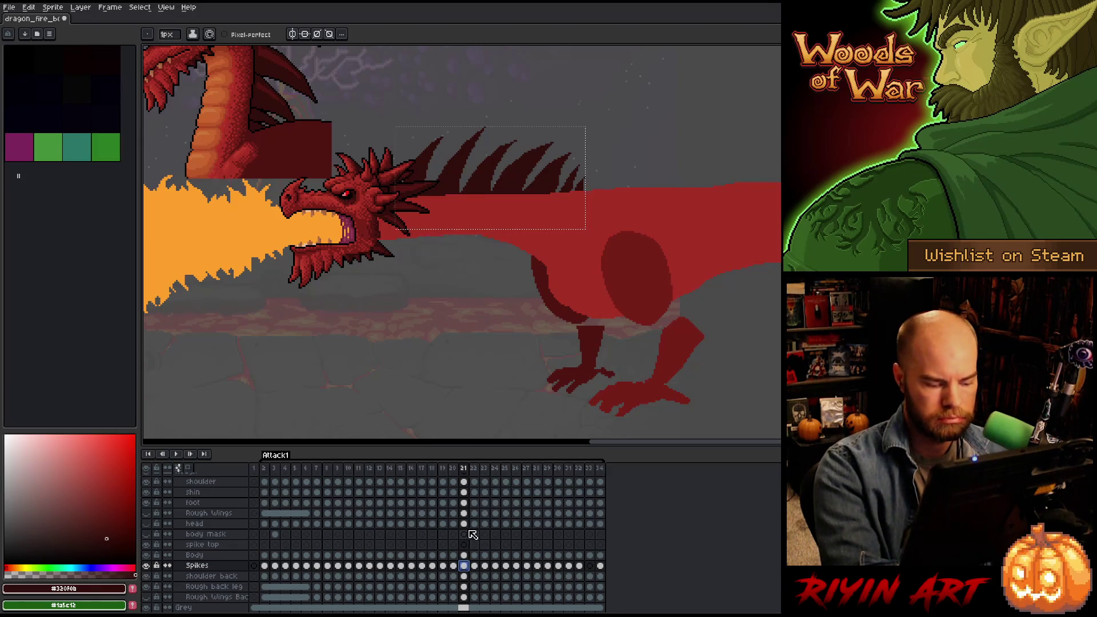
{"action": "left_click", "coordinate": [474, 565]}
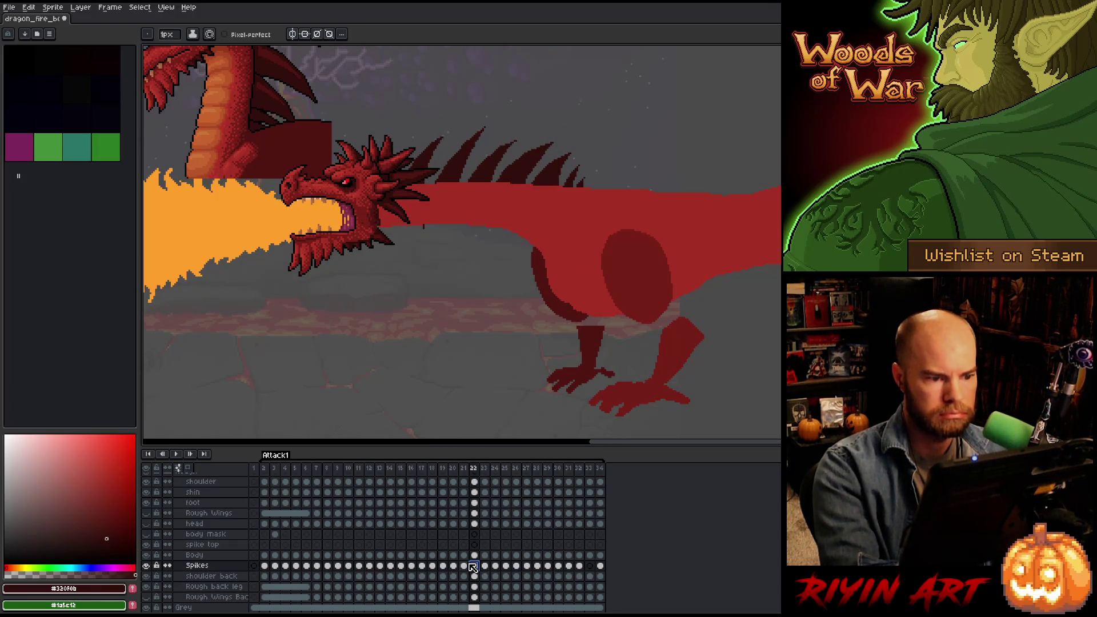
Raise all frame 22 spikes about 6 px and compare against frame 21.
{"action": "key", "text": "ctrl+shift+d"}
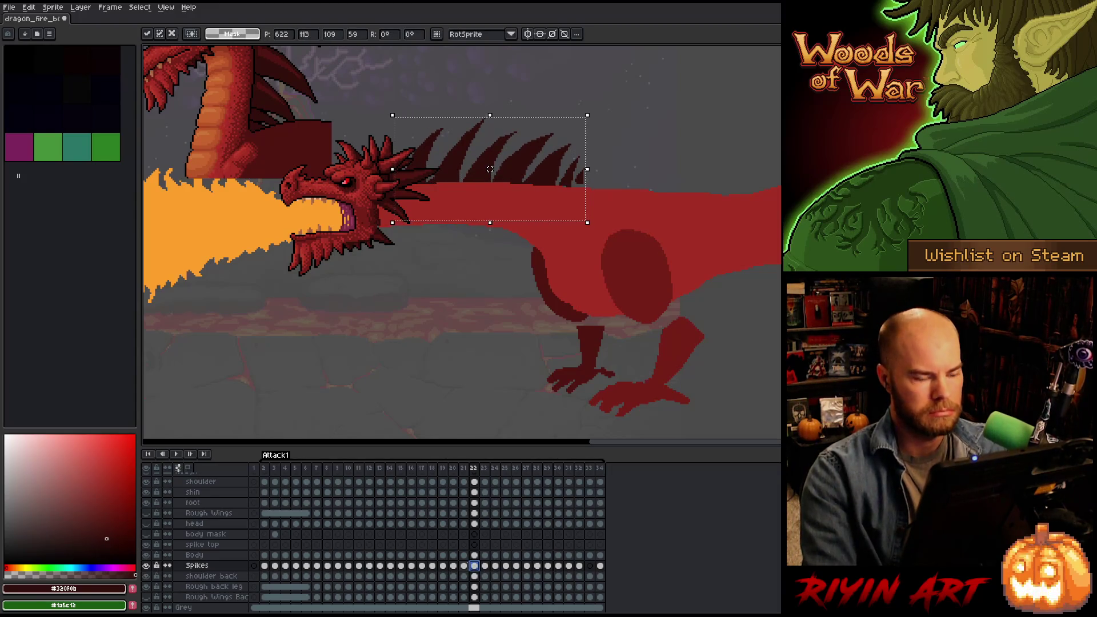
{"action": "key", "text": "Left"}
{"action": "key", "text": "Right"}
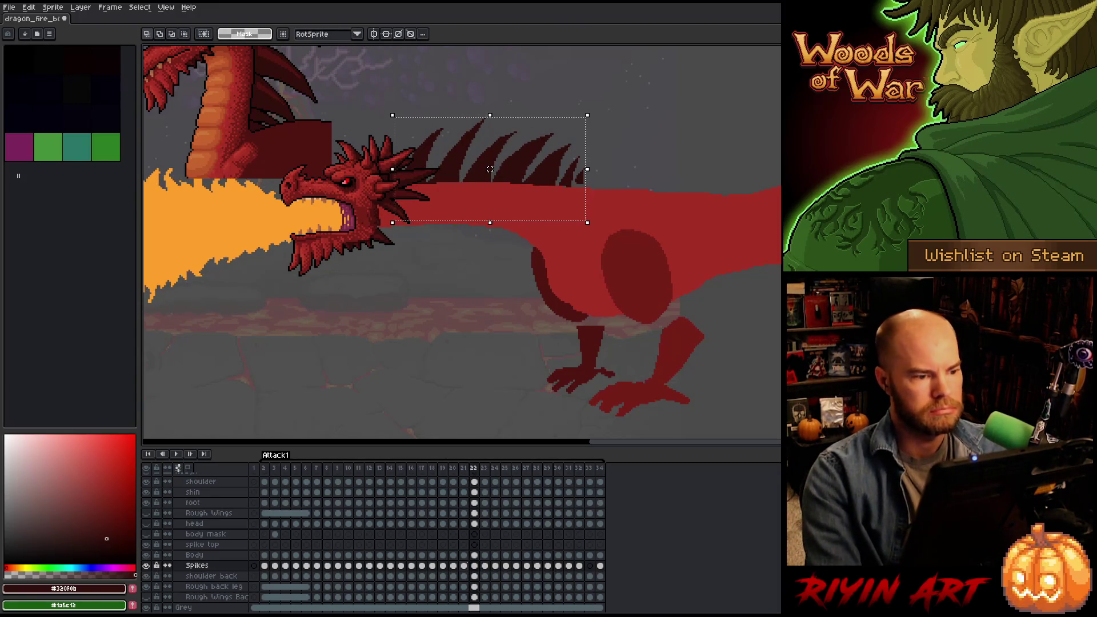
{"action": "left_click_drag", "start_coordinate": [490, 169], "coordinate": [490, 166]}
{"action": "key", "text": "Left"}
{"action": "key", "text": "Right"}
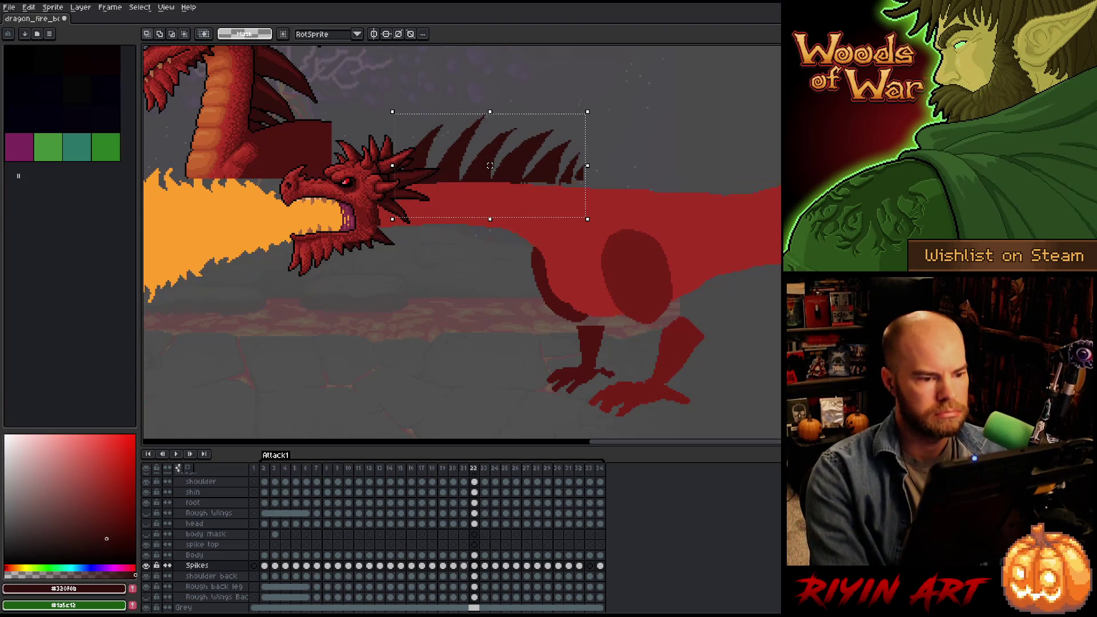
{"action": "key", "text": "Left"}
{"action": "key", "text": "Right"}
Lasso the rearmost back spikes and nudge them down a few pixels.
{"action": "key", "text": "q"}
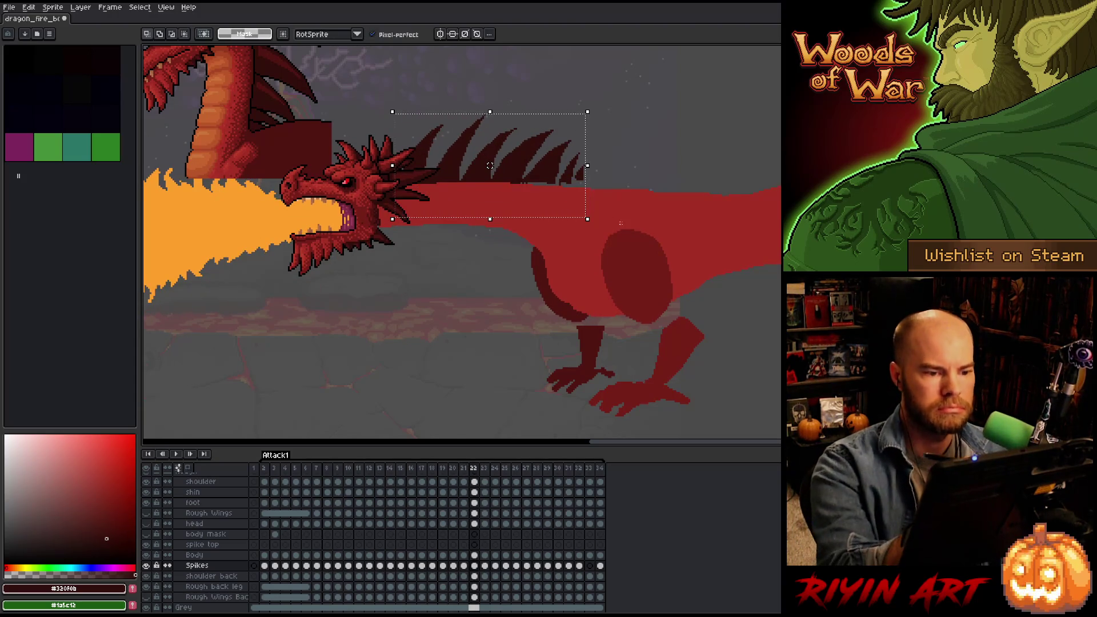
{"action": "mouse_move", "coordinate": [628, 239]}
{"action": "left_mouse_down"}
{"action": "mouse_move", "coordinate": [635, 149]}
{"action": "mouse_move", "coordinate": [562, 134]}
{"action": "mouse_move", "coordinate": [519, 222]}
{"action": "left_mouse_up"}
{"action": "key", "text": "ctrl+t"}
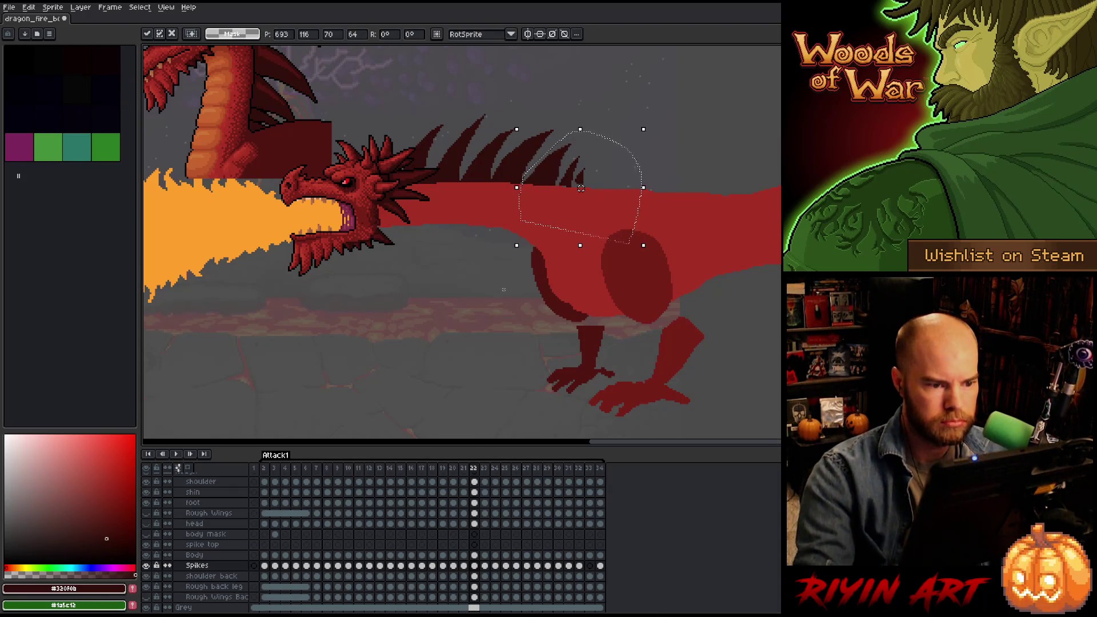
{"action": "key", "text": "Return"}
{"action": "left_click_drag", "start_coordinate": [579, 129], "coordinate": [584, 103]}
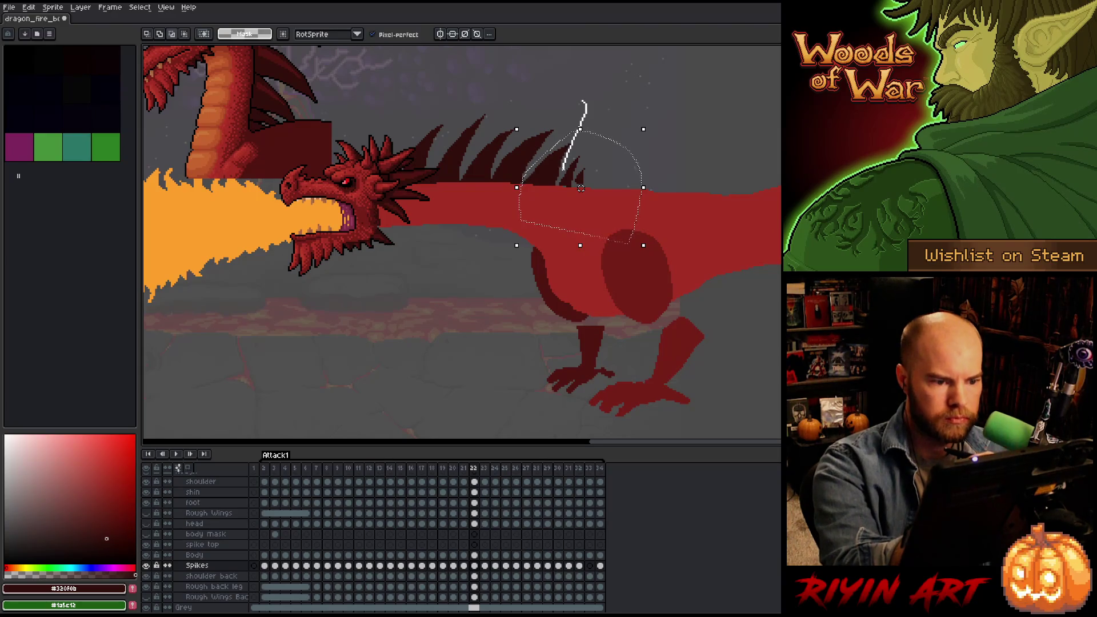
{"action": "key", "text": "Down"}
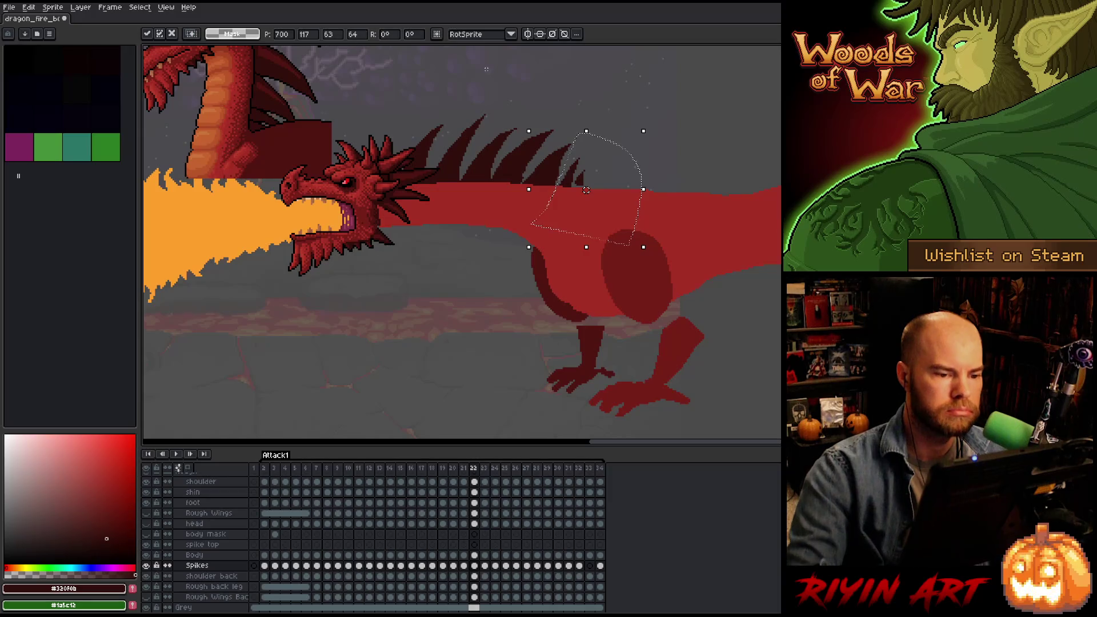
{"action": "mouse_move", "coordinate": [694, 122]}
{"action": "left_mouse_down"}
{"action": "mouse_move", "coordinate": [584, 157]}
{"action": "mouse_move", "coordinate": [533, 73]}
{"action": "left_mouse_up"}
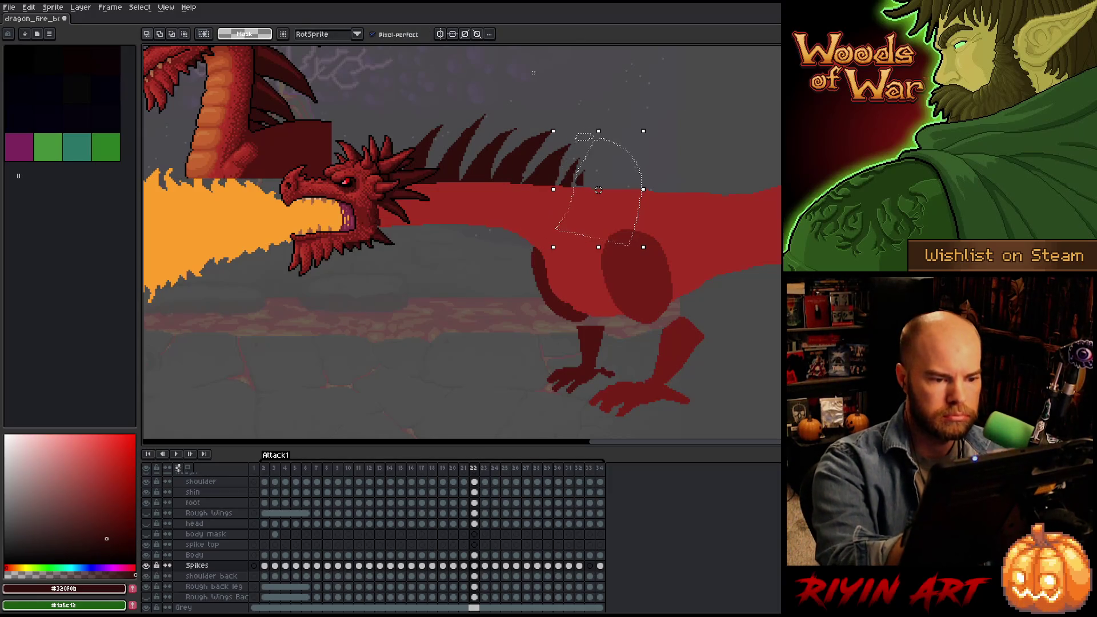
{"action": "key", "text": "Down"}
{"action": "key", "text": "Down"}
{"action": "key", "text": "ctrl+d"}
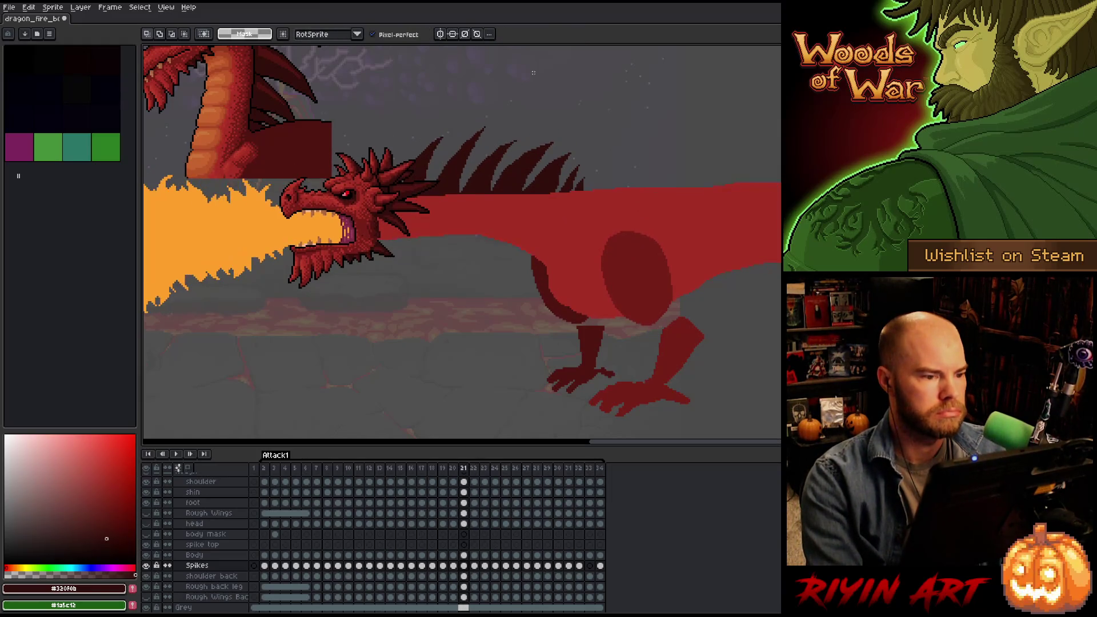
Save the sprite and move on to frame 23's Spikes cel.
{"action": "key", "text": "Left"}
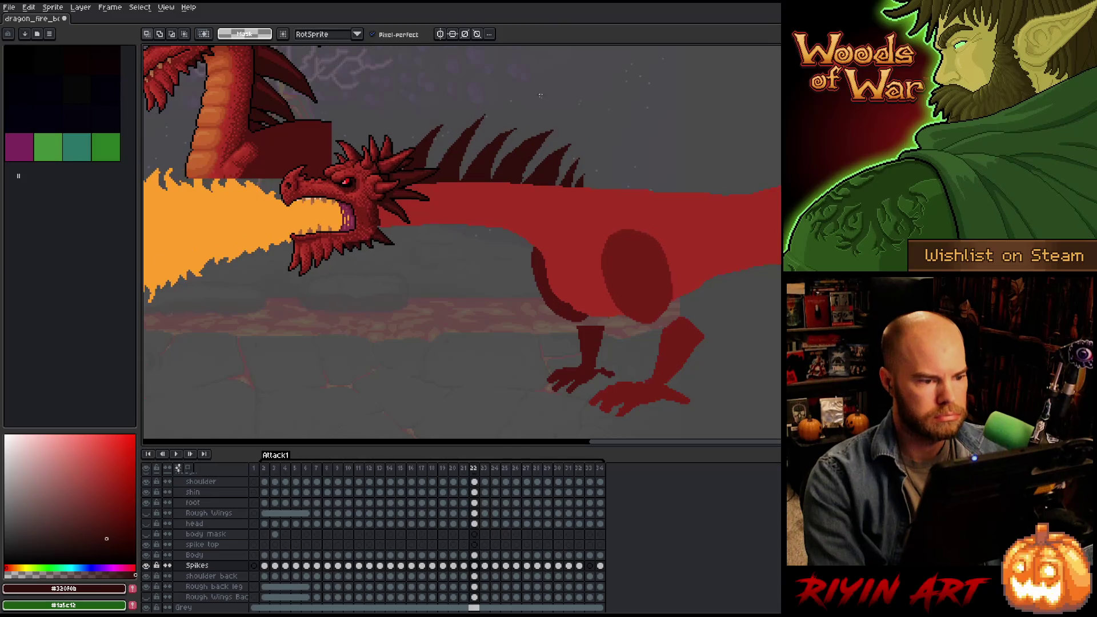
{"action": "key", "text": "ctrl+s"}
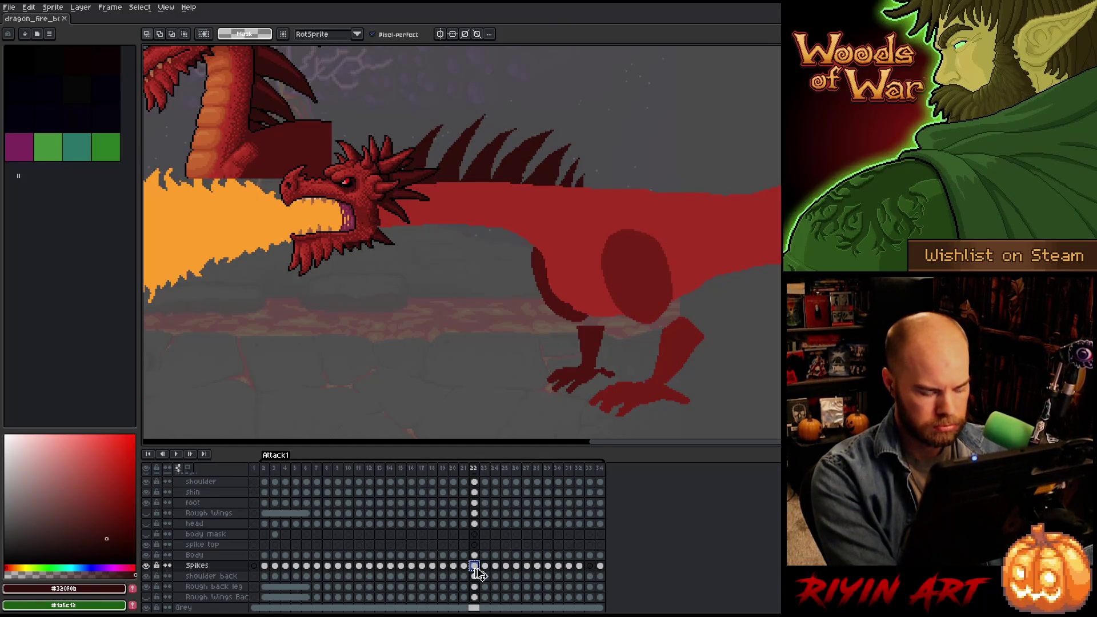
{"action": "left_click_drag", "start_coordinate": [475, 566], "coordinate": [485, 568]}
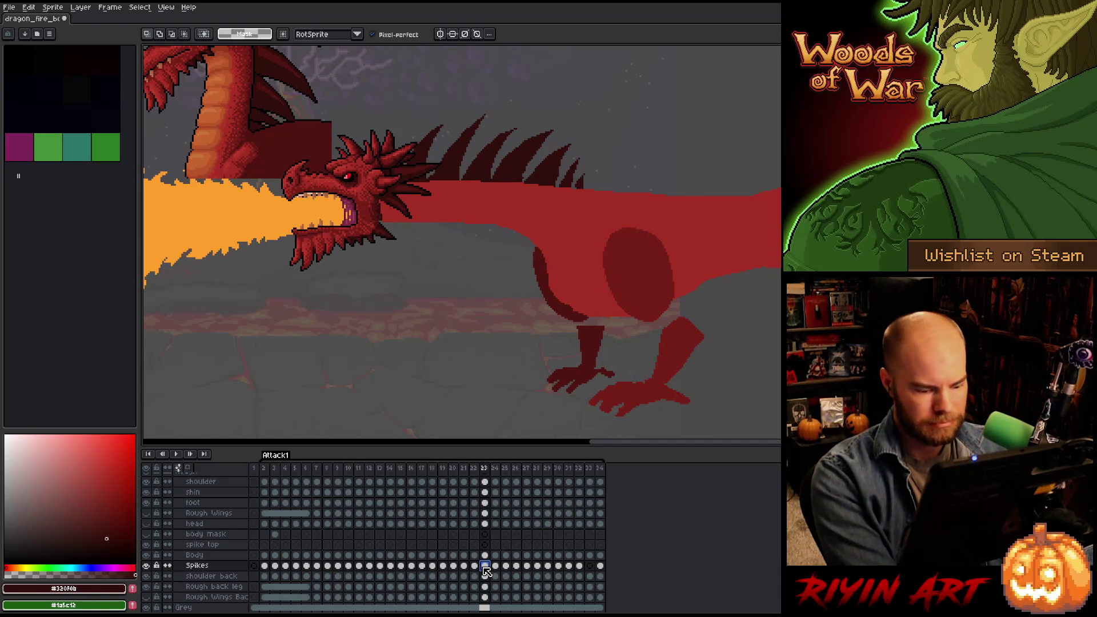
Flip between neighbouring frames, then transform and commit the whole Spikes cel.
{"action": "key", "text": "Left"}
{"action": "key", "text": "Right"}
{"action": "key", "text": "Left"}
{"action": "key", "text": "Right"}
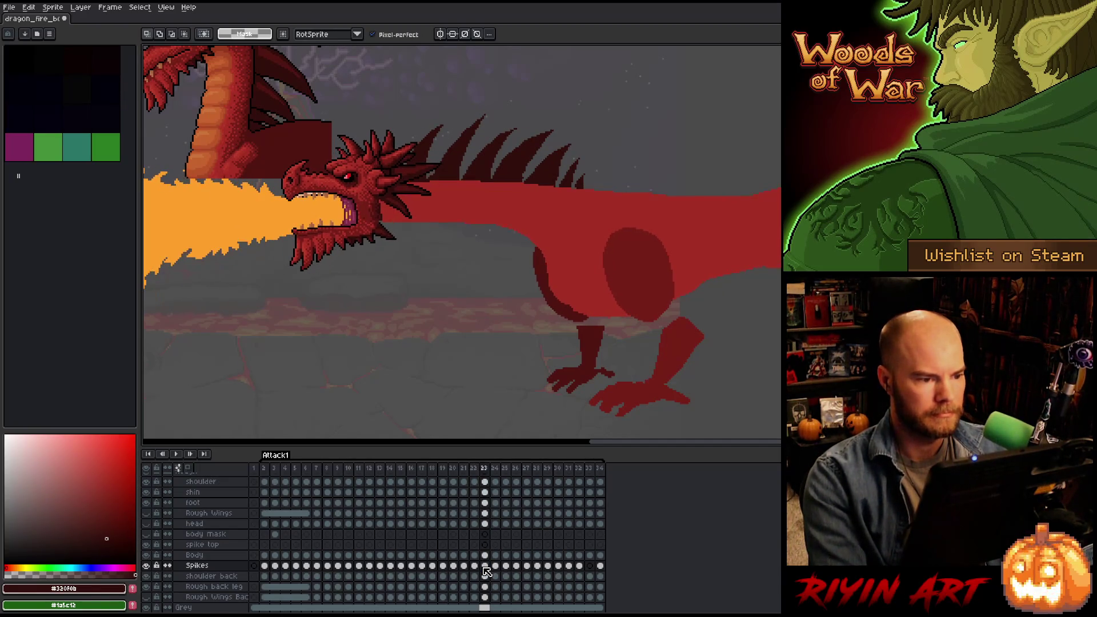
{"action": "key", "text": "ctrl+t"}
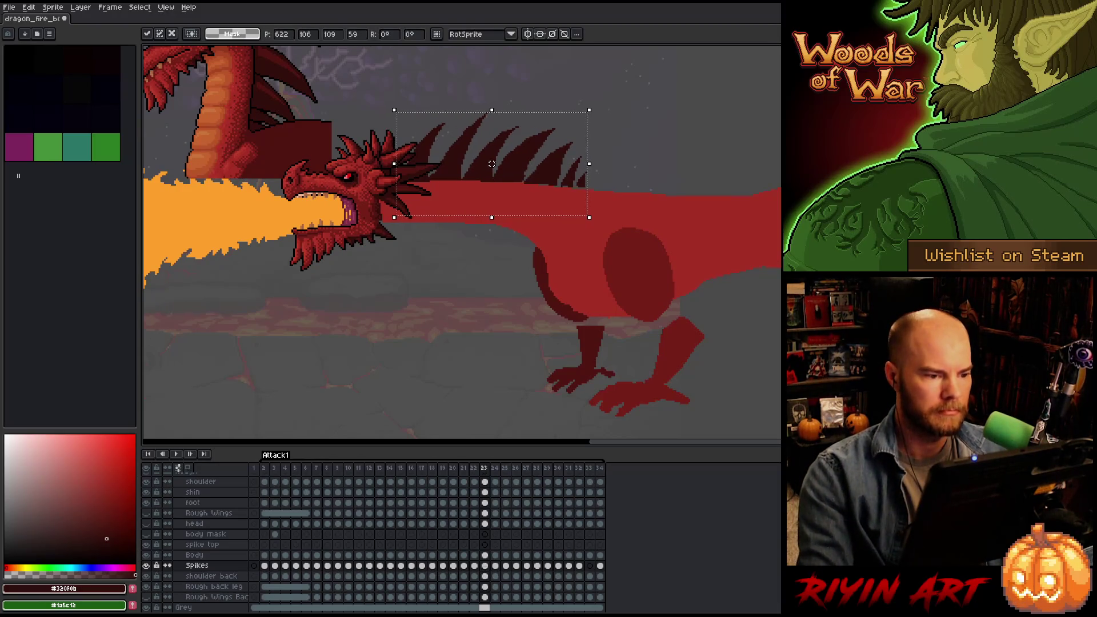
{"action": "key", "text": "Left"}
Compare frames 22 and 23 repeatedly, settling on frame 23.
{"action": "key", "text": "Right"}
{"action": "key", "text": "Left"}
{"action": "key", "text": "Right"}
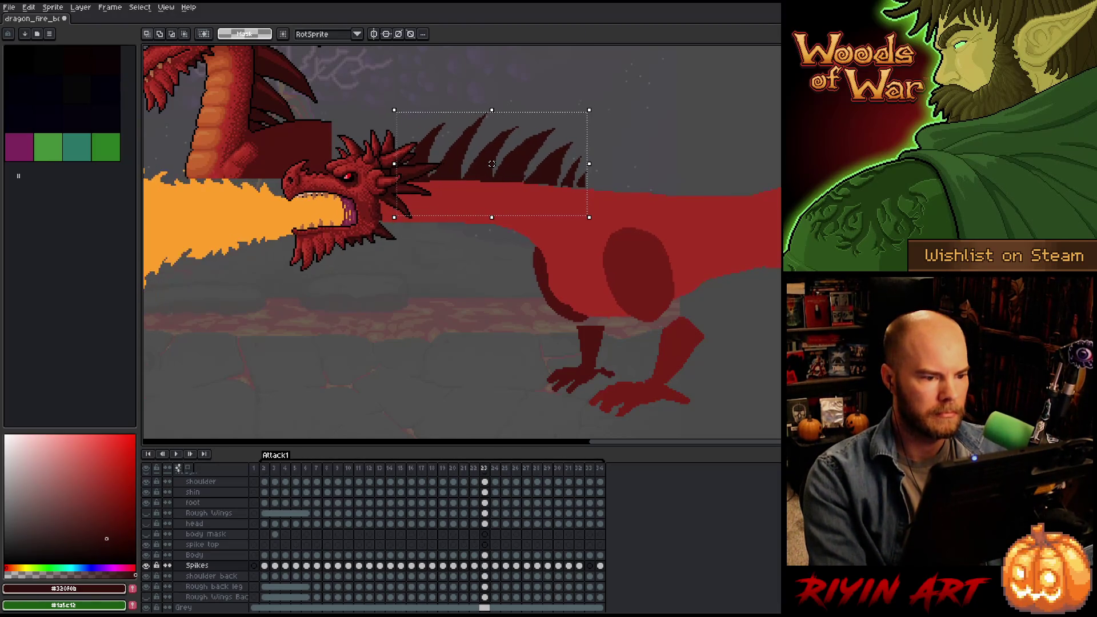
{"action": "key", "text": "Left"}
{"action": "key", "text": "Right"}
{"action": "key", "text": "Left"}
{"action": "key", "text": "Right"}
{"action": "key", "text": "Left"}
{"action": "key", "text": "Right"}
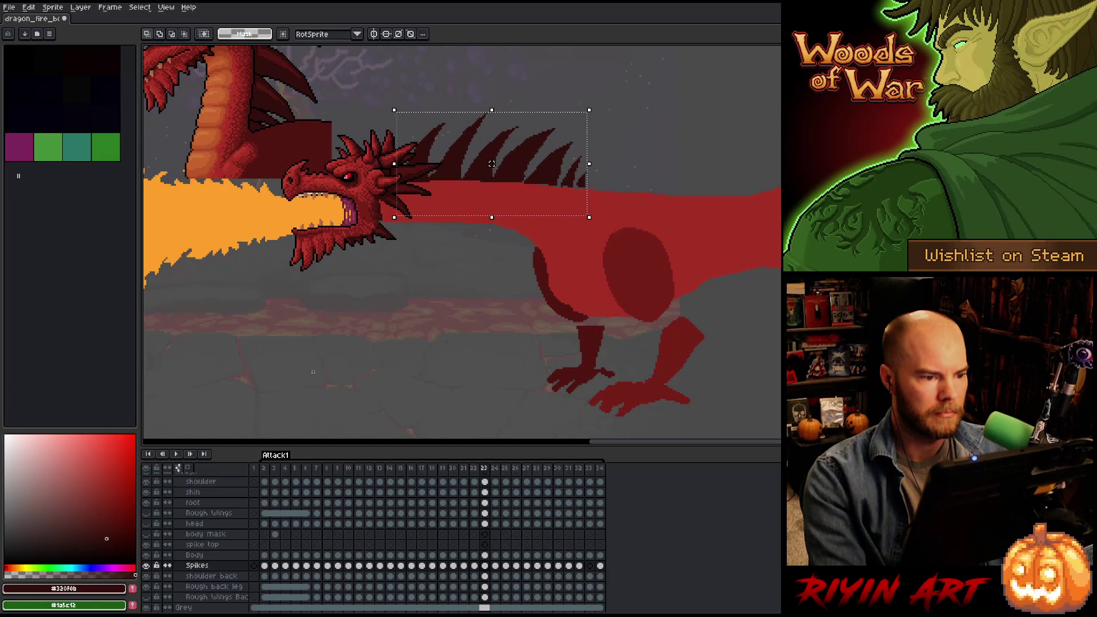
{"action": "key", "text": "Left"}
{"action": "key", "text": "Right"}
{"action": "key", "text": "Left"}
{"action": "key", "text": "Right"}
{"action": "key", "text": "Left"}
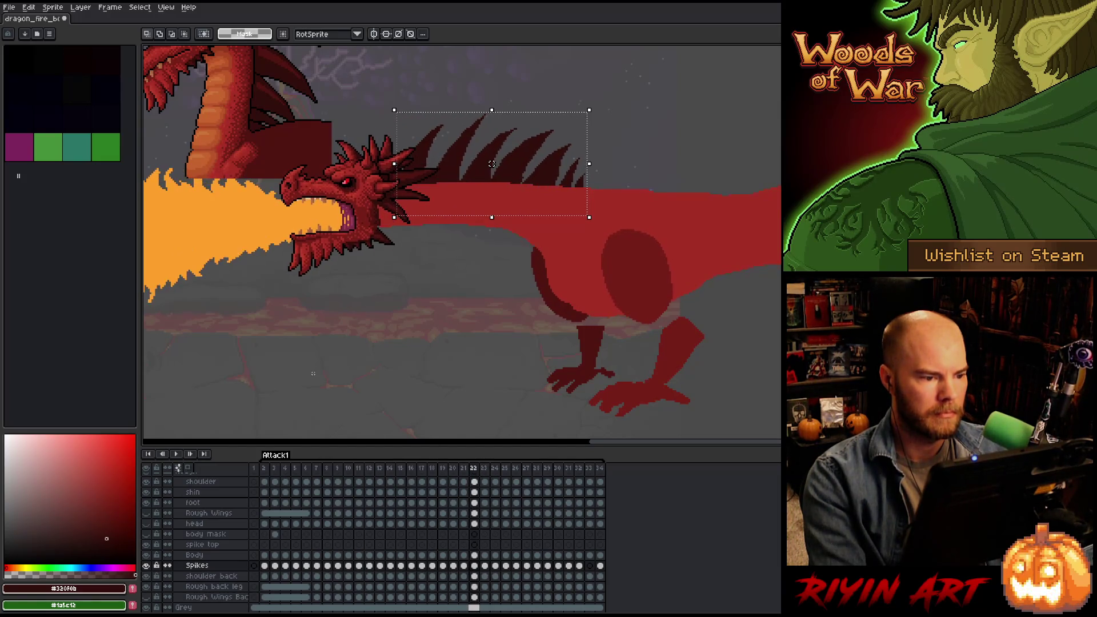
{"action": "key", "text": "Right"}
{"action": "key", "text": "Left"}
{"action": "key", "text": "Right"}
{"action": "key", "text": "Left"}
{"action": "key", "text": "Right"}
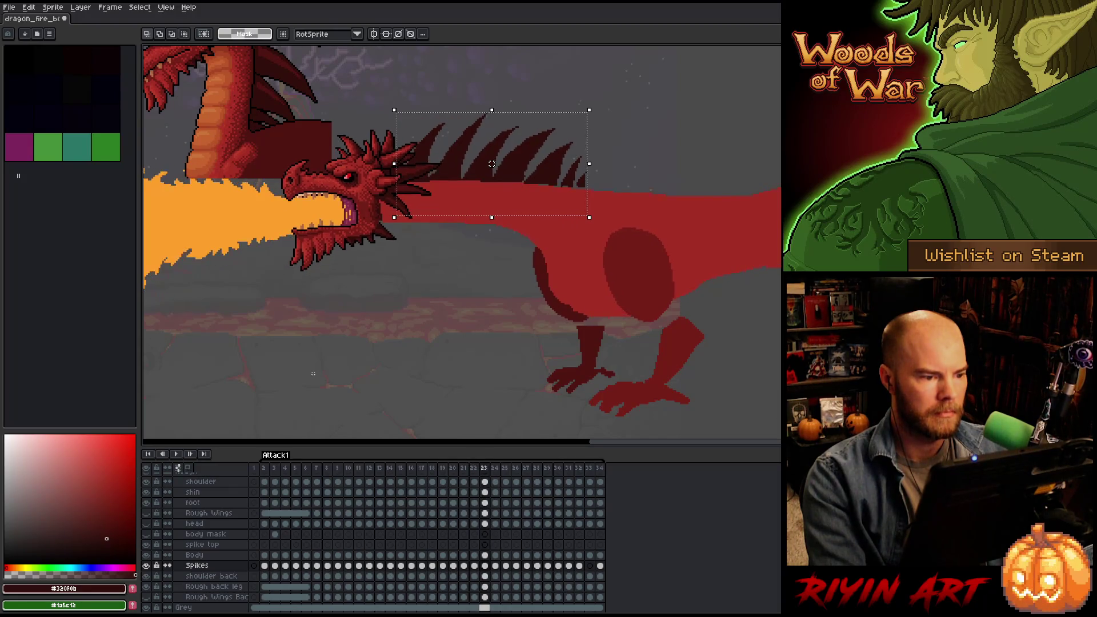
{"action": "key", "text": "Left"}
{"action": "key", "text": "Right"}
{"action": "key", "text": "Left"}
{"action": "key", "text": "Right"}
{"action": "key", "text": "Left"}
{"action": "key", "text": "Right"}
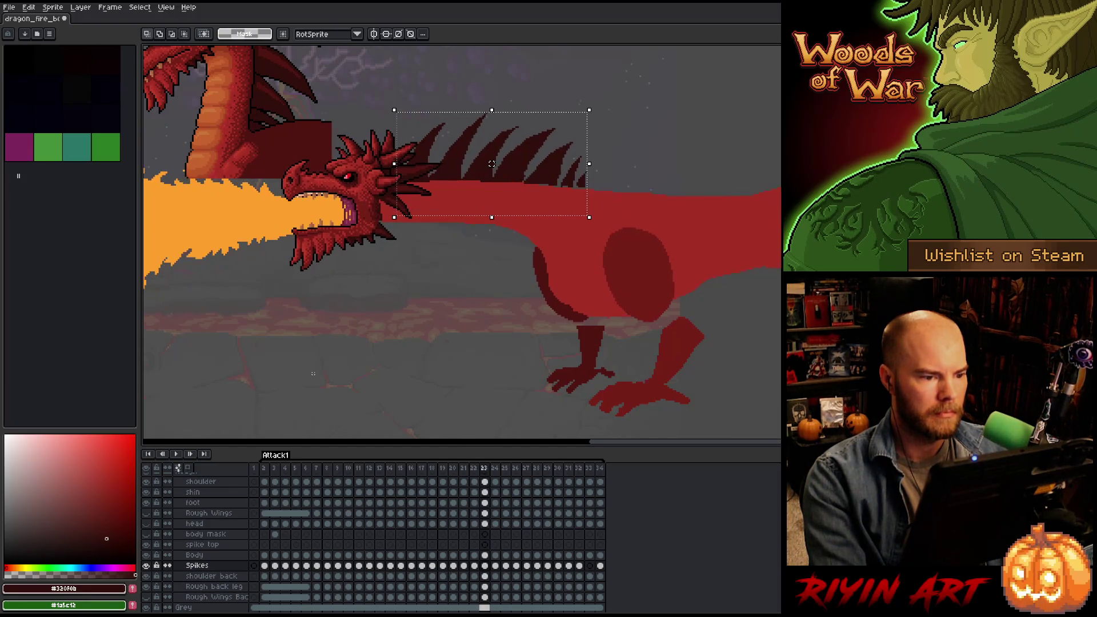
{"action": "key", "text": "Left"}
{"action": "key", "text": "Right"}
{"action": "key", "text": "Left"}
{"action": "key", "text": "Right"}
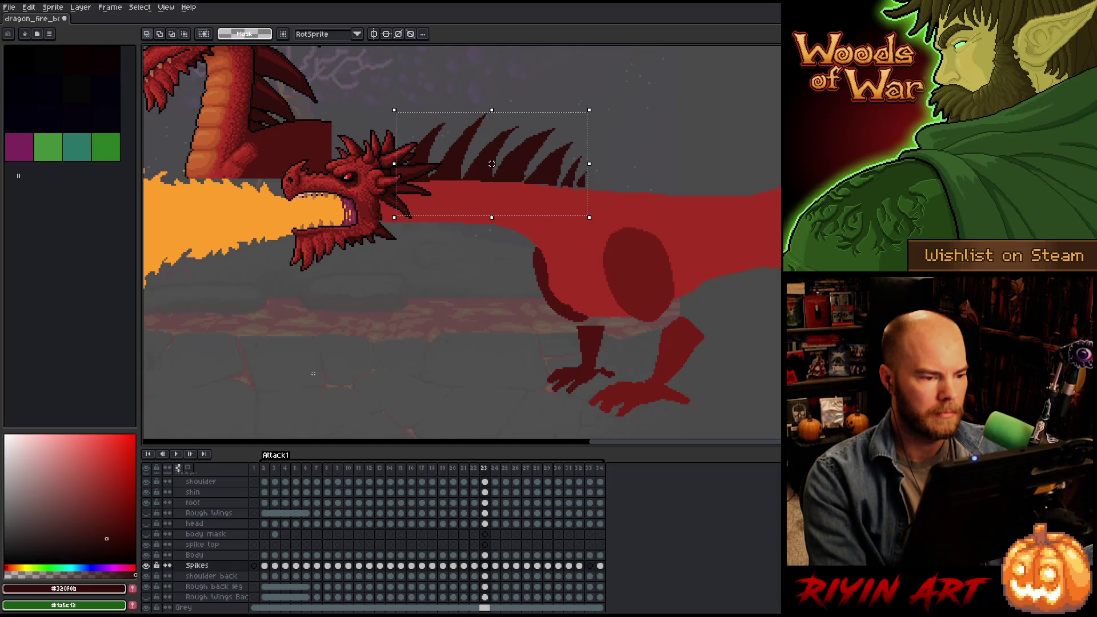
Lasso the rearmost back spikes, nudge them down, and outline the spikes along the neck.
{"action": "key", "text": "b"}
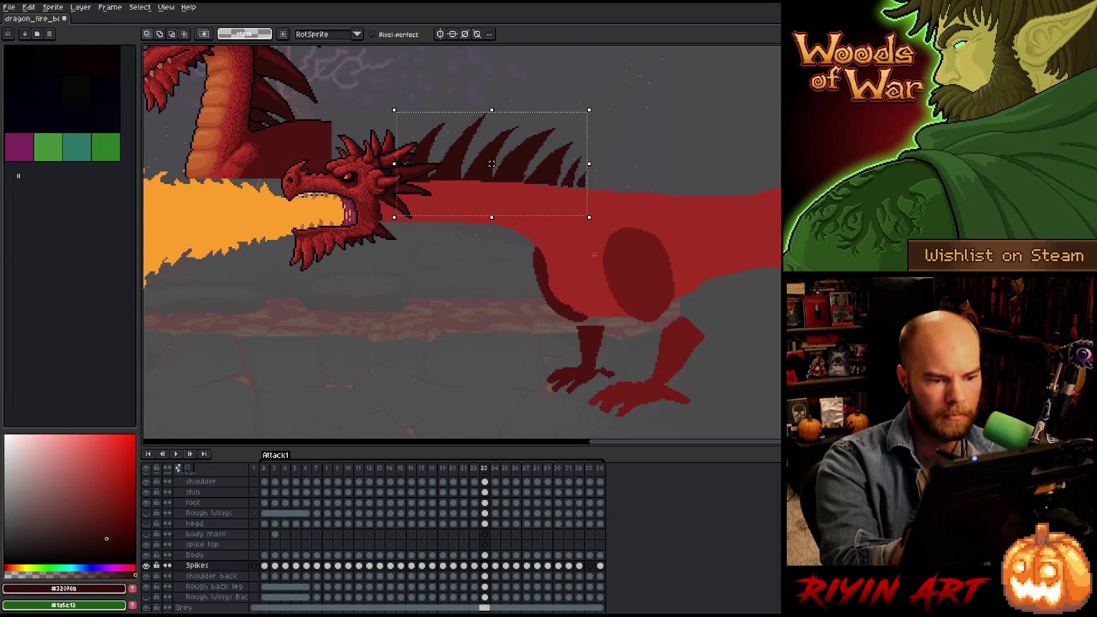
{"action": "key", "text": "ctrl+d"}
{"action": "mouse_move", "coordinate": [586, 158]}
{"action": "left_mouse_down"}
{"action": "mouse_move", "coordinate": [604, 195]}
{"action": "mouse_move", "coordinate": [520, 234]}
{"action": "mouse_move", "coordinate": [583, 154]}
{"action": "left_mouse_up"}
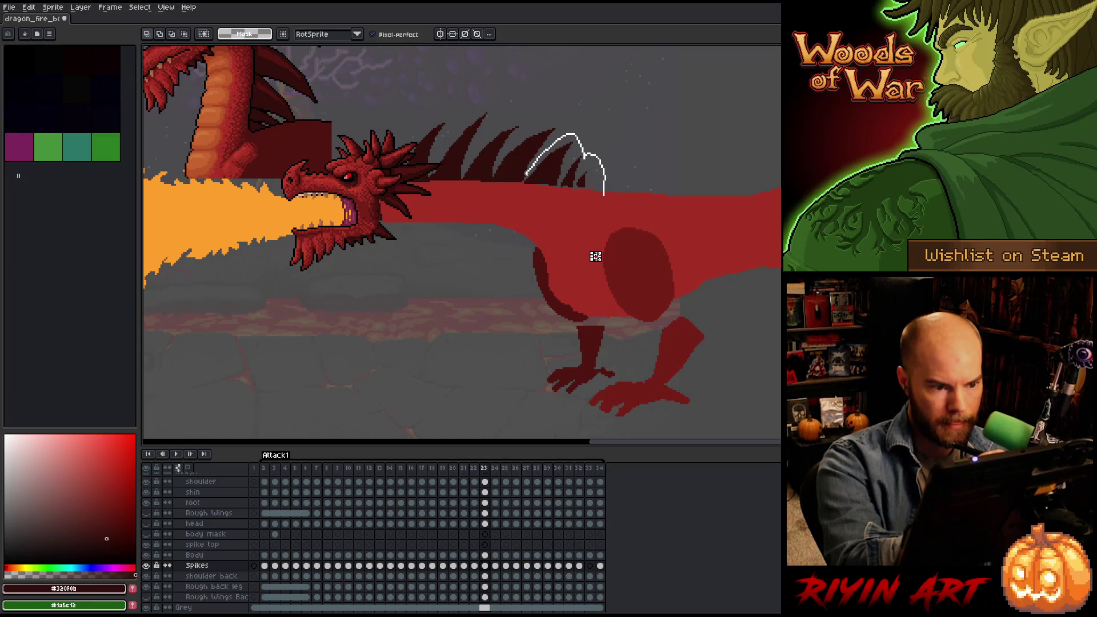
{"action": "key", "text": "Down"}
{"action": "key", "text": "Down"}
{"action": "key", "text": "Down"}
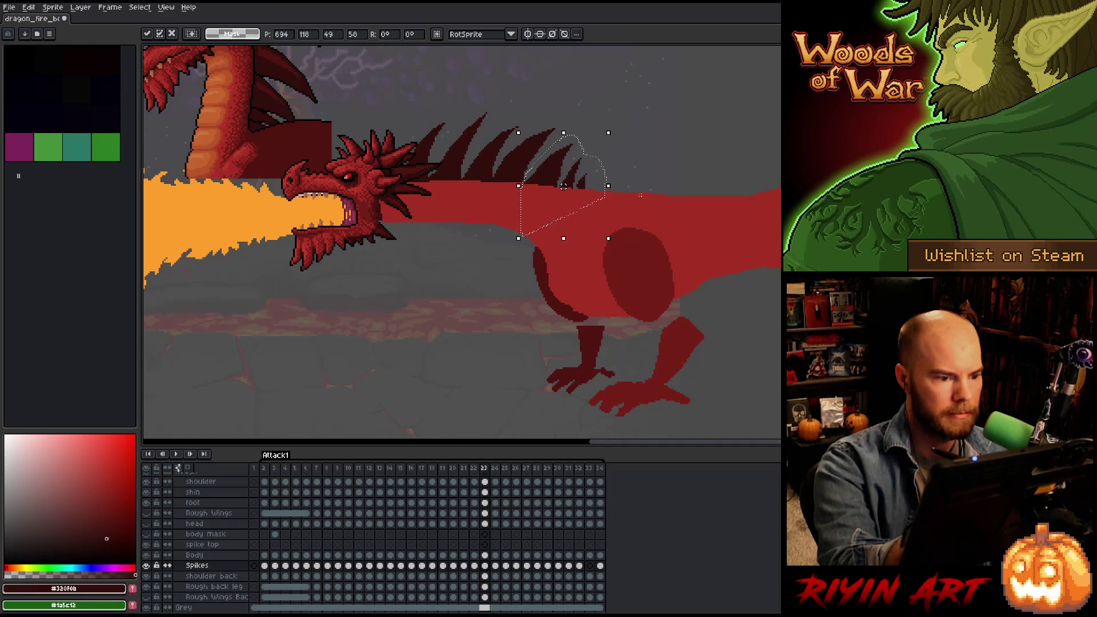
{"action": "mouse_move", "coordinate": [650, 212]}
{"action": "left_mouse_down"}
{"action": "mouse_move", "coordinate": [623, 120]}
{"action": "mouse_move", "coordinate": [548, 114]}
{"action": "left_mouse_up"}
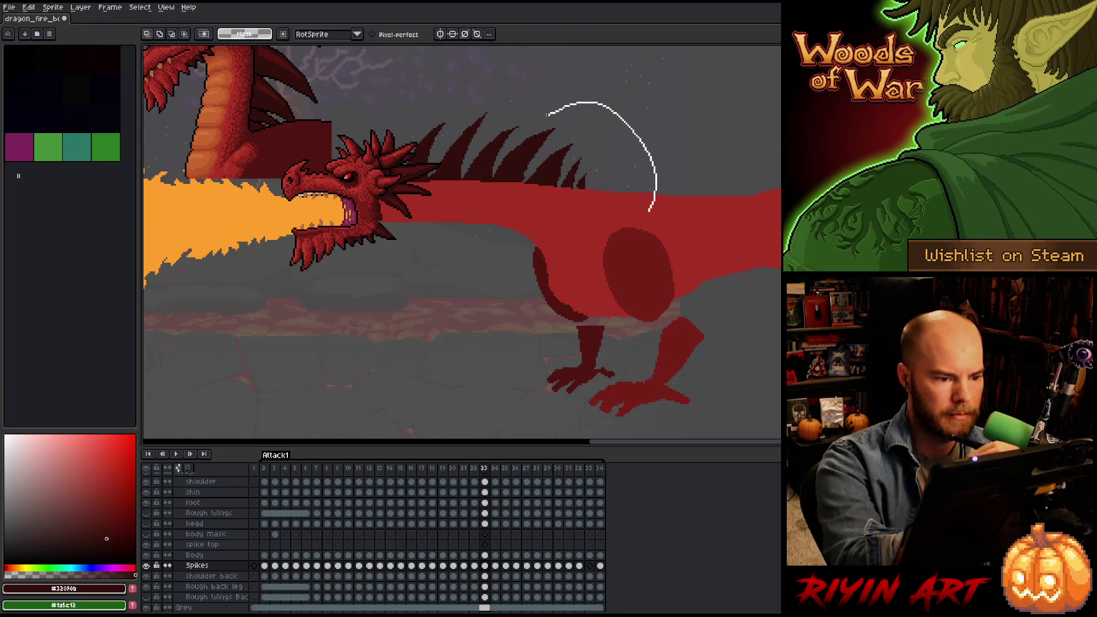
{"action": "left_click_drag", "start_coordinate": [496, 168], "coordinate": [492, 251]}
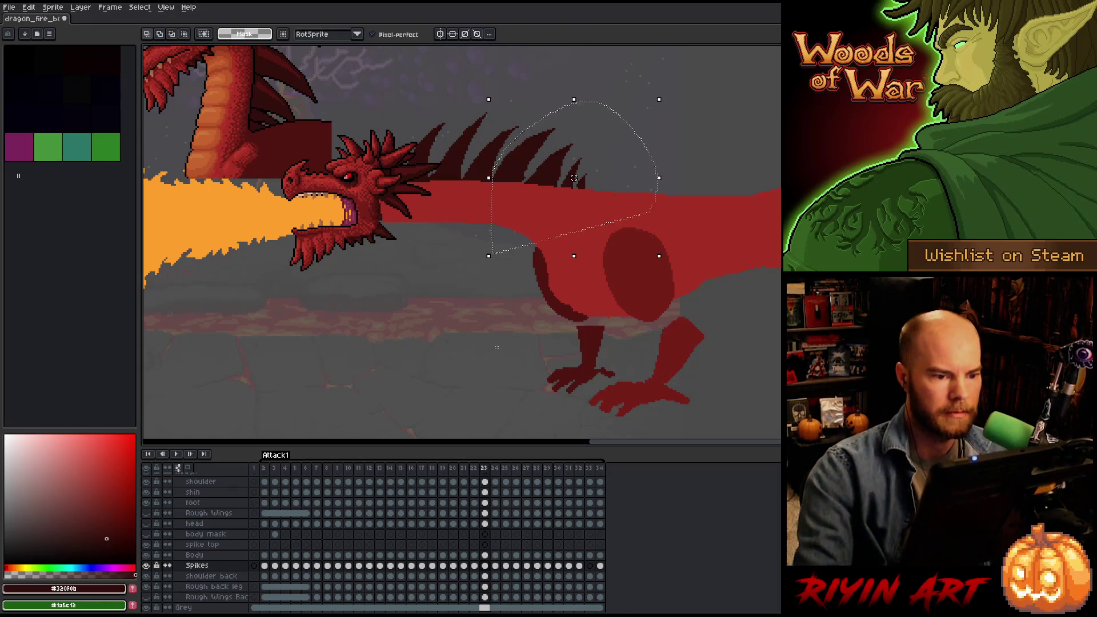
Check the spike motion by flipping between frames 22 and 23.
{"action": "key", "text": "comma"}
{"action": "key", "text": "period"}
{"action": "key", "text": "comma"}
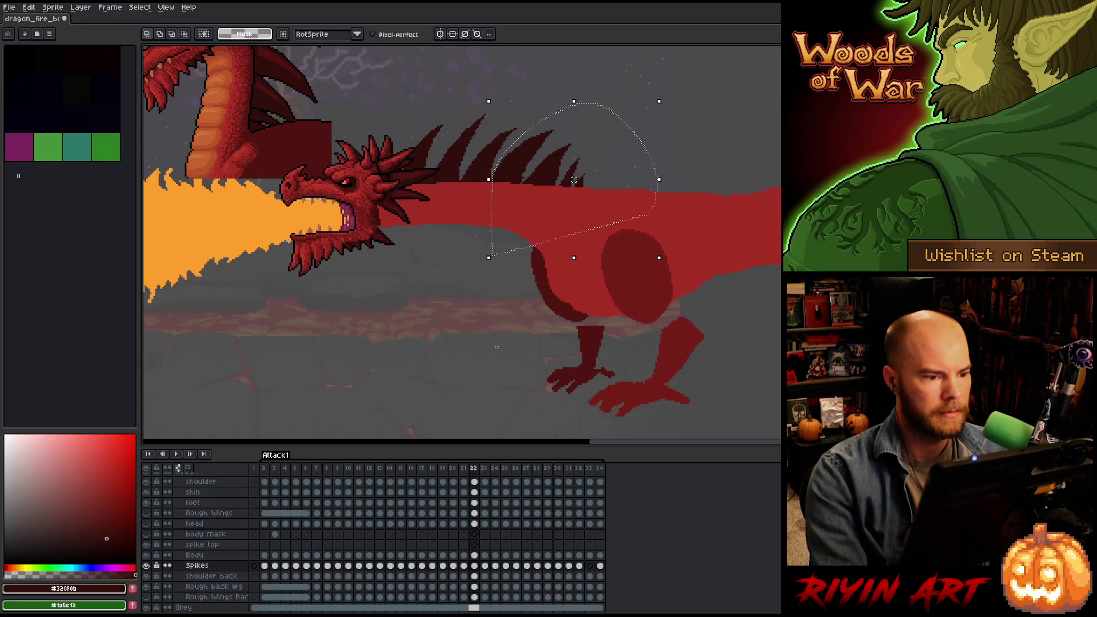
{"action": "key", "text": "period"}
{"action": "key", "text": "comma"}
{"action": "key", "text": "period"}
{"action": "key", "text": "comma"}
{"action": "key", "text": "period"}
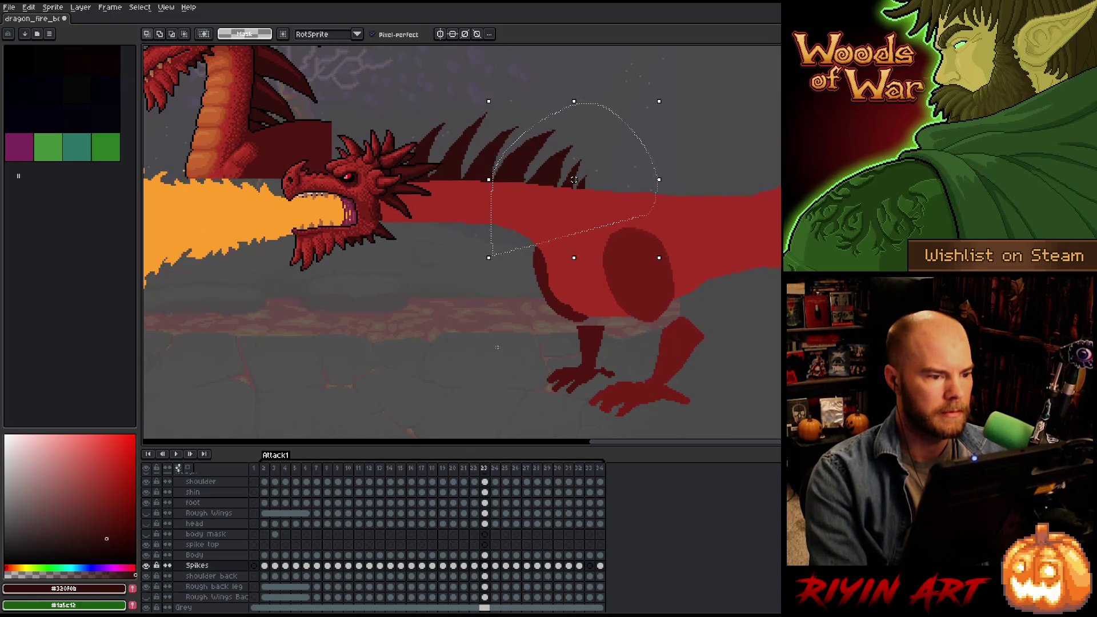
{"action": "key", "text": "comma"}
{"action": "key", "text": "period"}
Select and transform the spikes next to the dragon's head, then drop the selection.
{"action": "mouse_move", "coordinate": [469, 96]}
{"action": "left_mouse_down"}
{"action": "mouse_move", "coordinate": [497, 104]}
{"action": "mouse_move", "coordinate": [455, 194]}
{"action": "mouse_move", "coordinate": [377, 99]}
{"action": "left_mouse_up"}
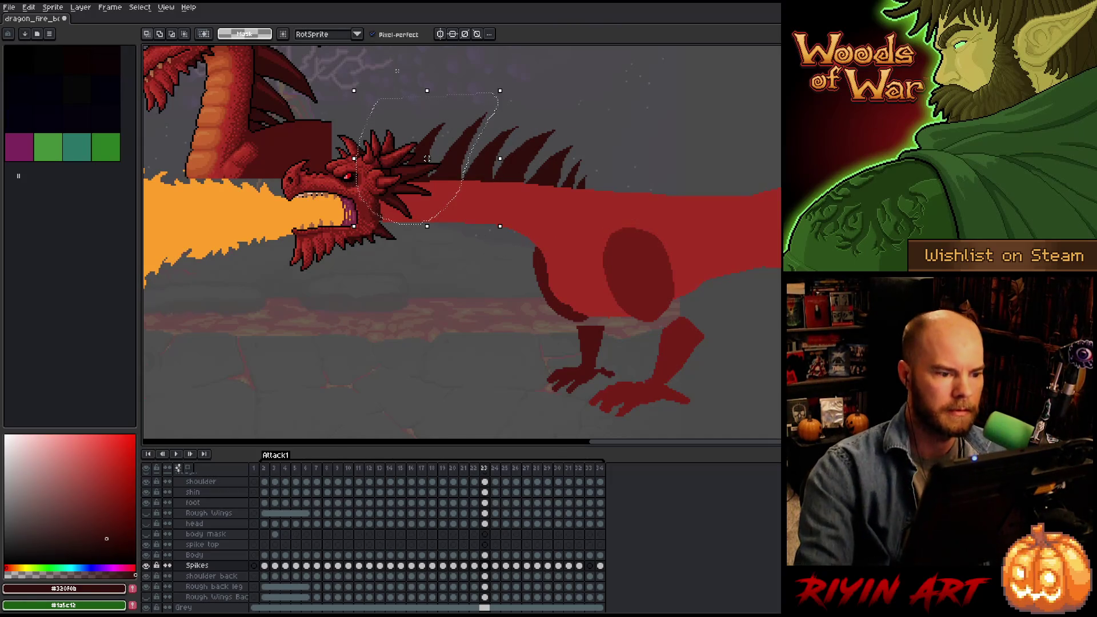
{"action": "key", "text": "ctrl+t"}
{"action": "key", "text": "ctrl+d"}
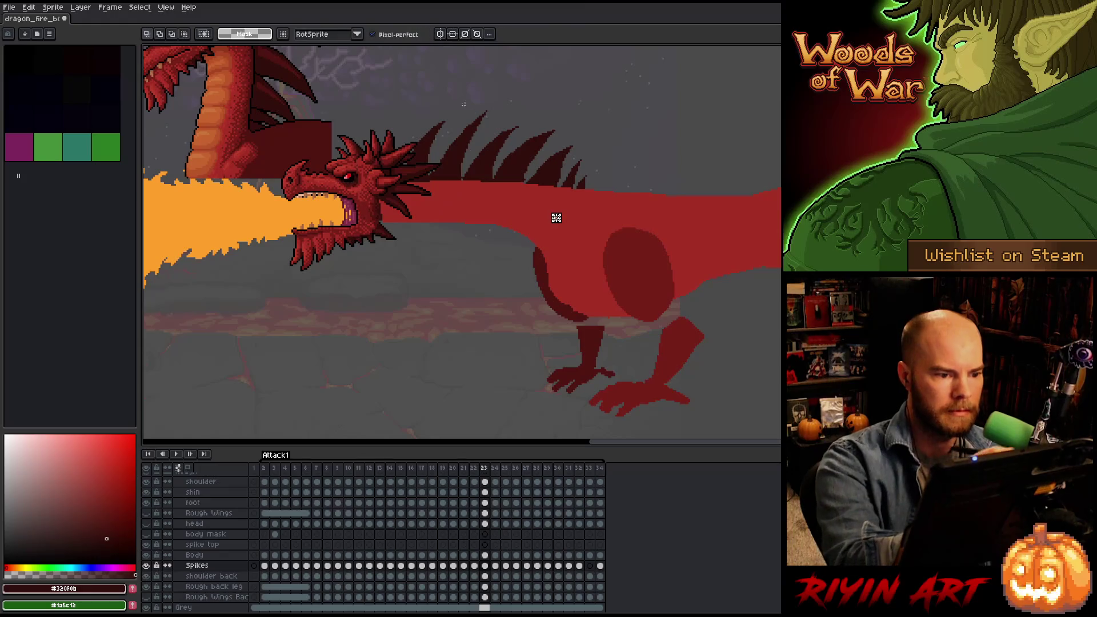
{"action": "left_click_drag", "start_coordinate": [426, 175], "coordinate": [460, 103]}
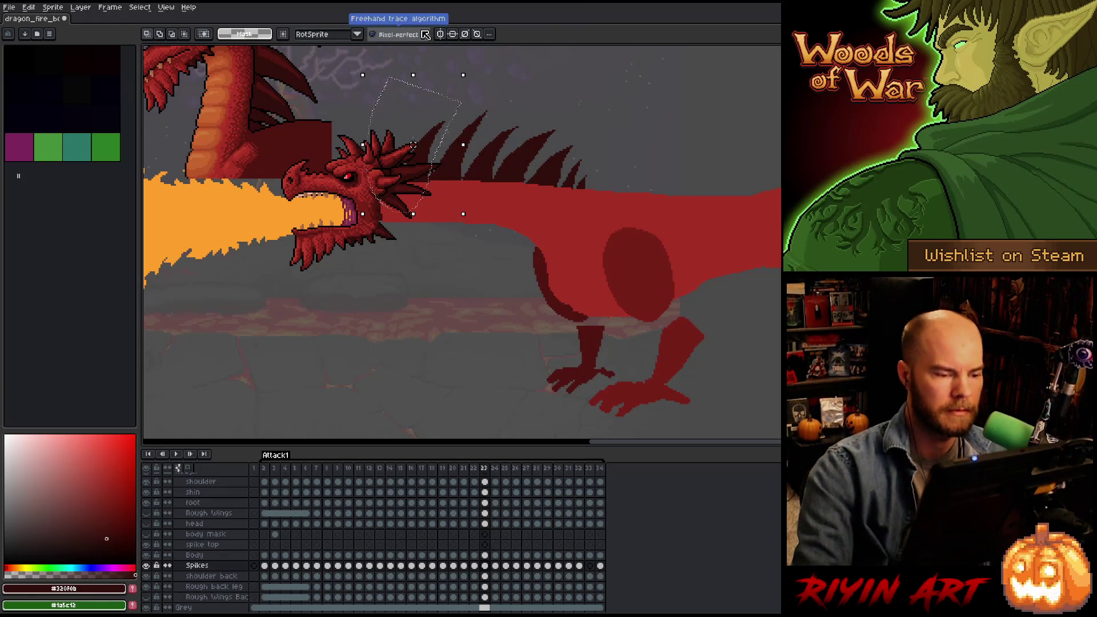
{"action": "key", "text": "ctrl+t"}
{"action": "key", "text": "ctrl+d"}
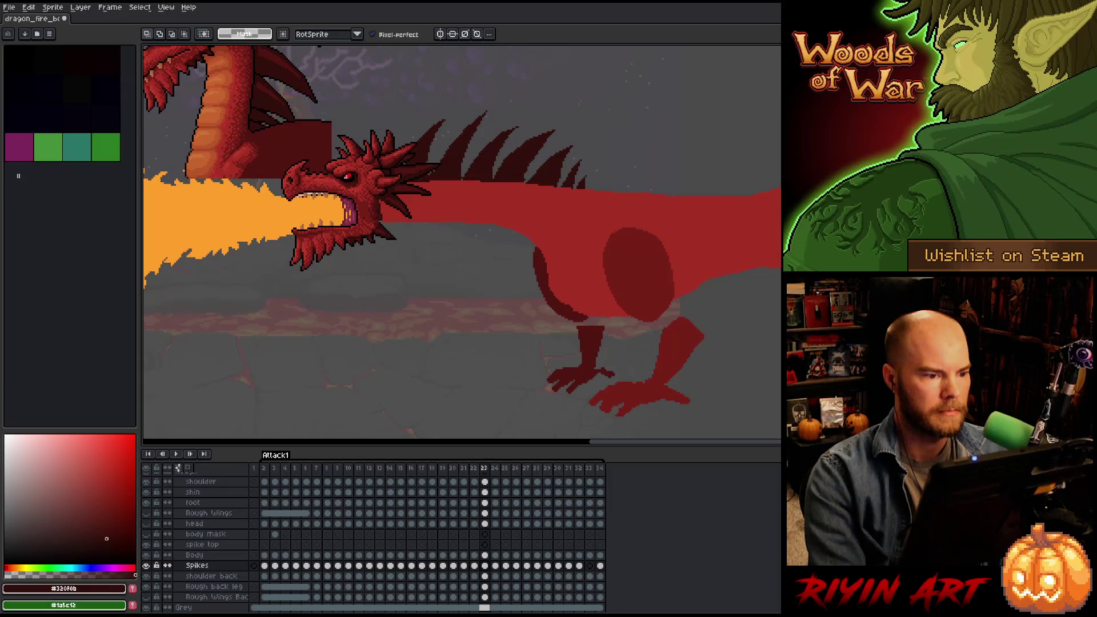
{"action": "key", "text": "b"}
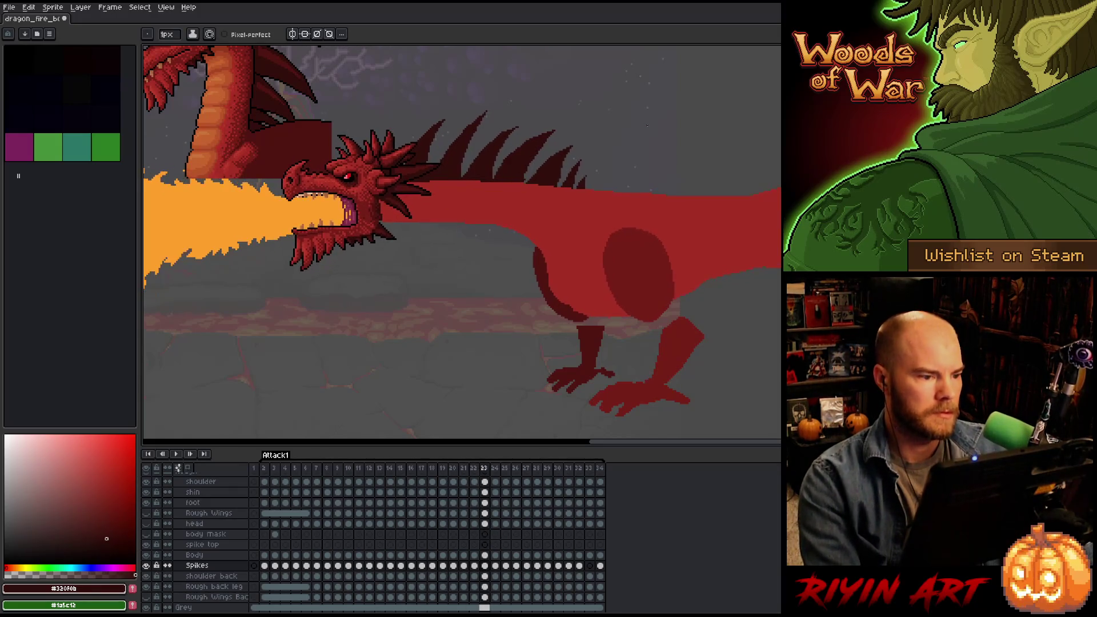
Shift the frame 24 Spikes cel slightly up and left and apply the move.
{"action": "left_click", "coordinate": [496, 567]}
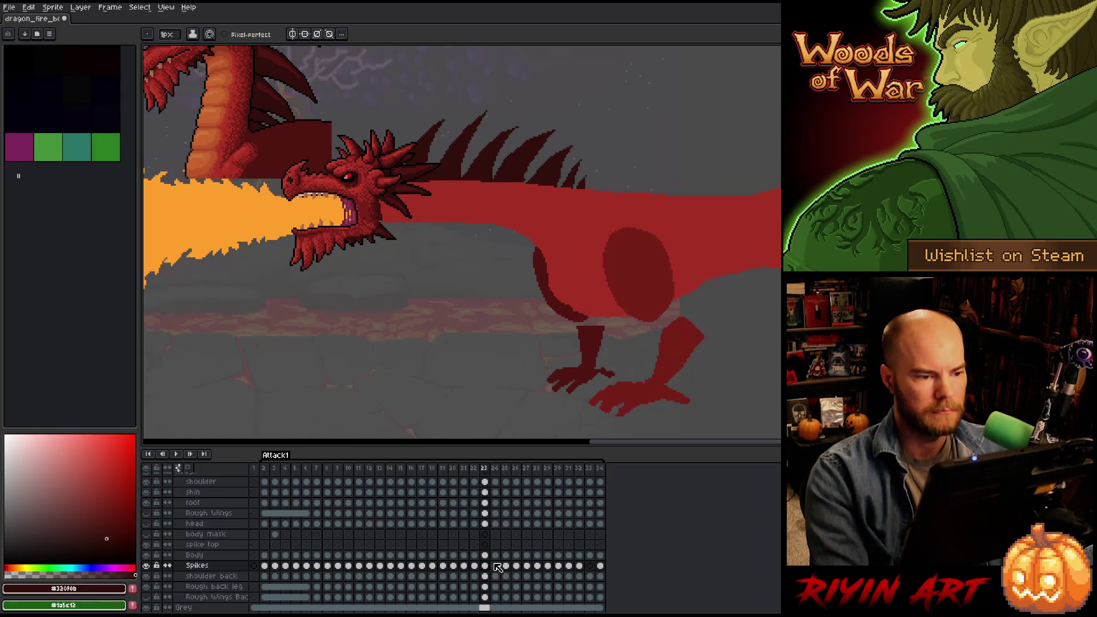
{"action": "key", "text": "ctrl+t"}
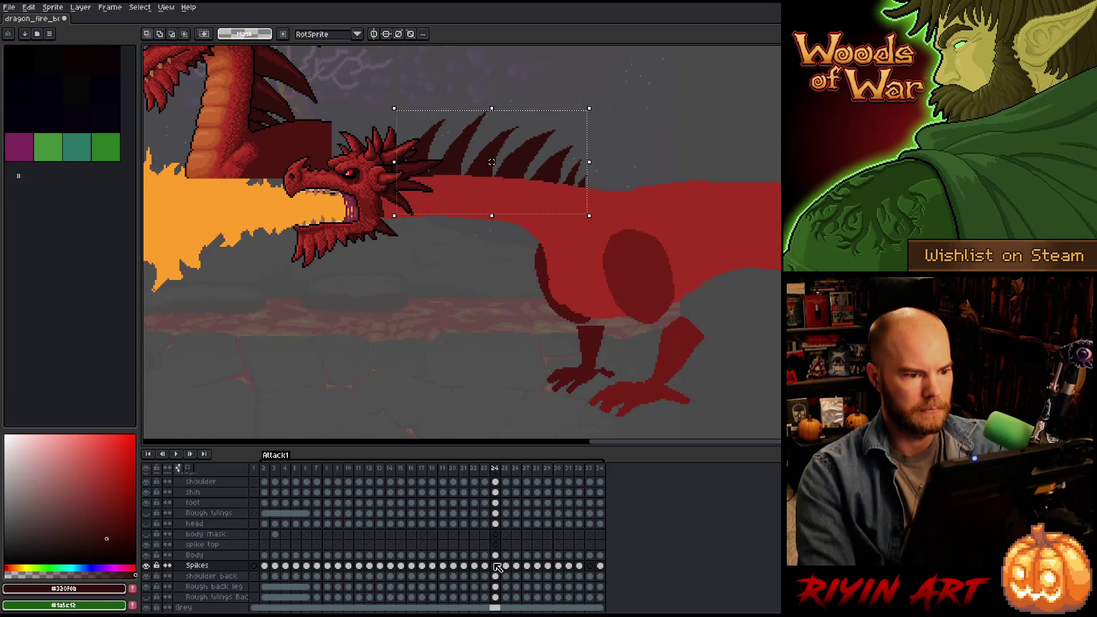
{"action": "key", "text": "Return"}
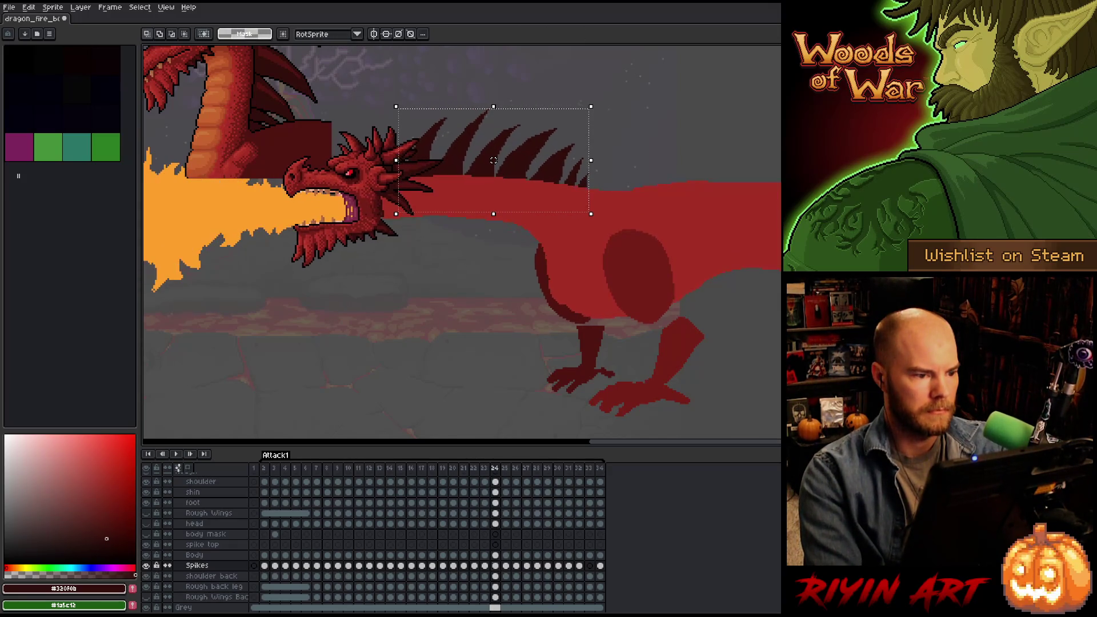
{"action": "left_click_drag", "start_coordinate": [493, 160], "coordinate": [494, 158]}
{"action": "key", "text": "comma"}
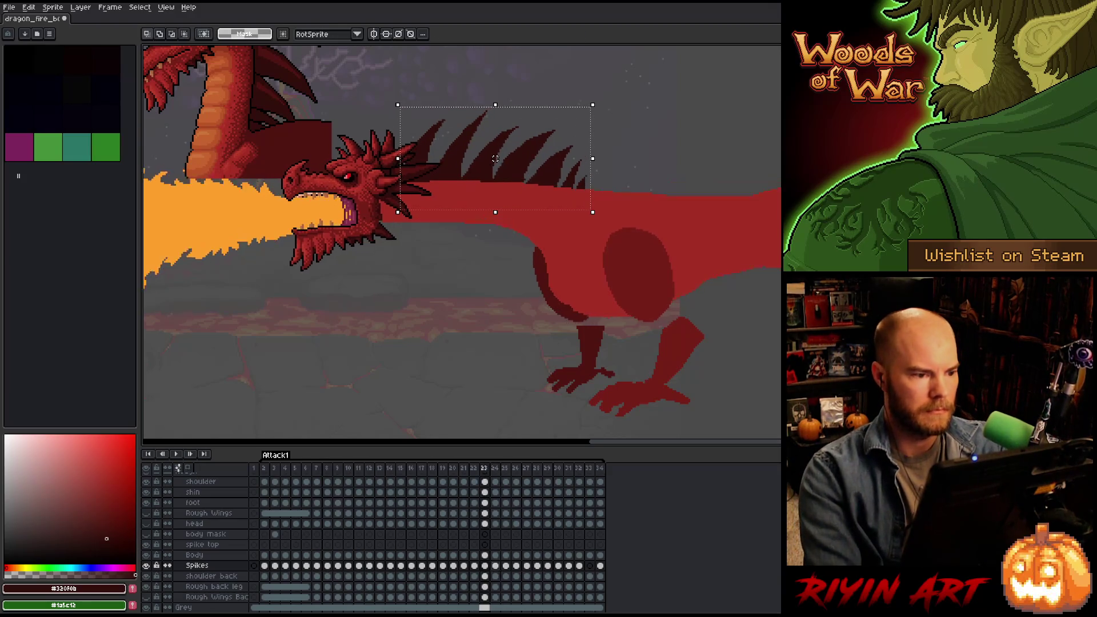
{"action": "left_click_drag", "start_coordinate": [495, 158], "coordinate": [493, 158]}
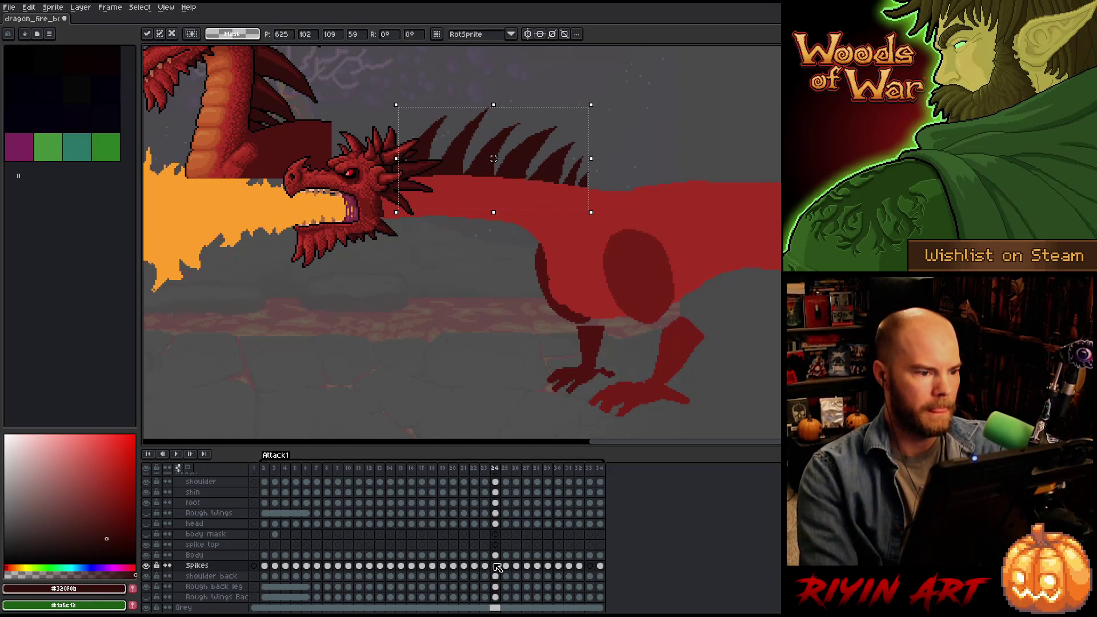
{"action": "key", "text": "Return"}
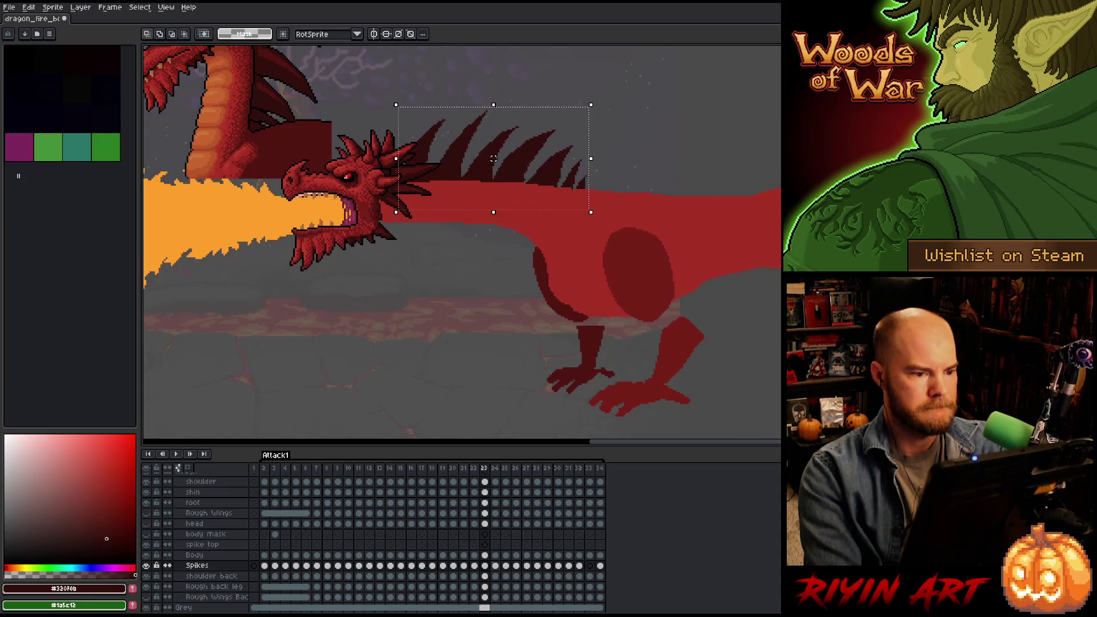
Compare frames 23 and 24, ending on frame 24.
{"action": "key", "text": "period"}
{"action": "key", "text": "comma"}
{"action": "key", "text": "period"}
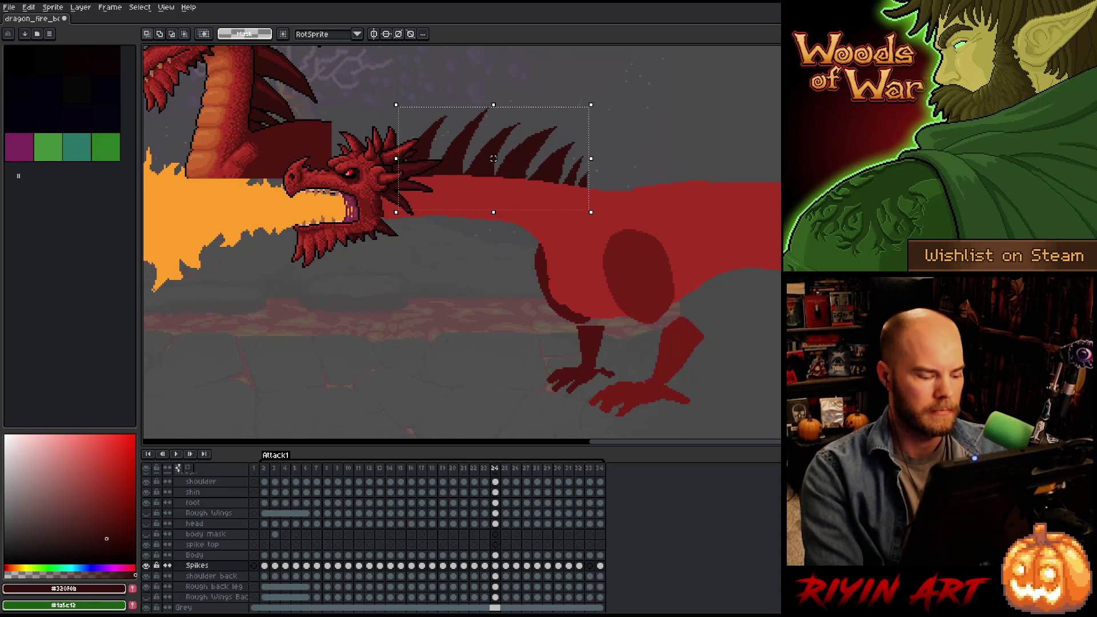
{"action": "key", "text": "comma"}
{"action": "key", "text": "b"}
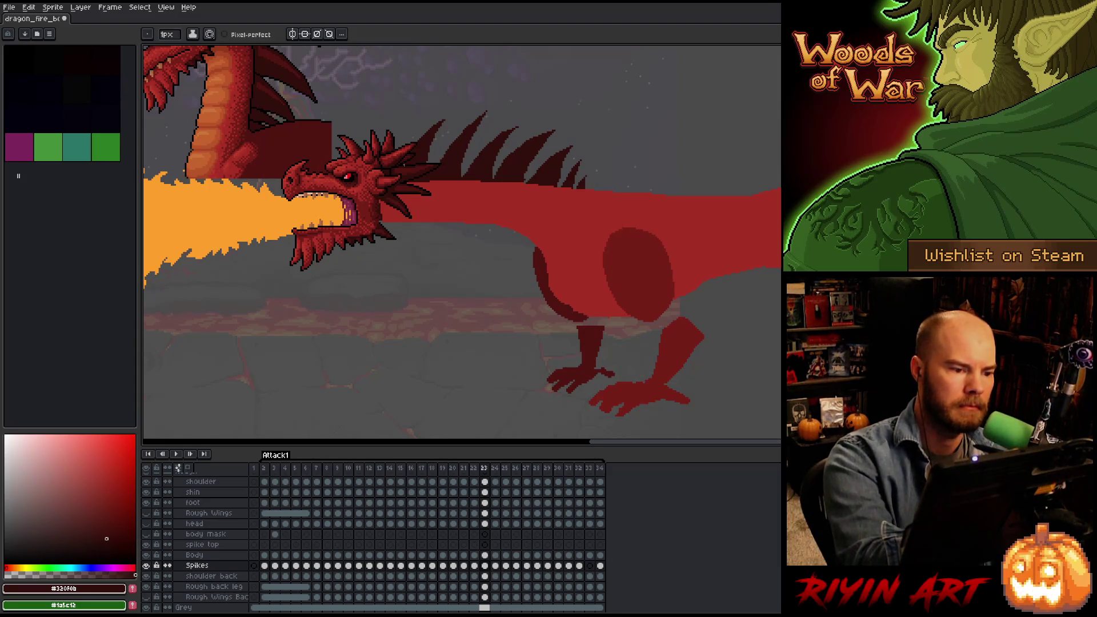
{"action": "key", "text": "period"}
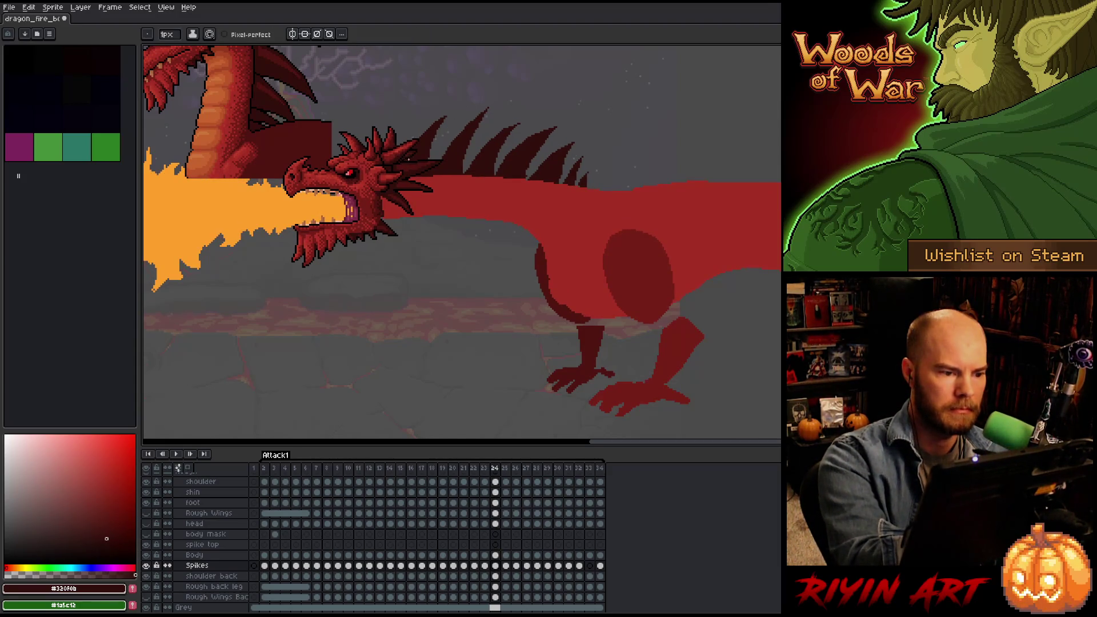
Copy the frame 24 spikes and paste them into the frame 25 Spikes cel.
{"action": "left_click", "coordinate": [495, 565]}
{"action": "key", "text": "v"}
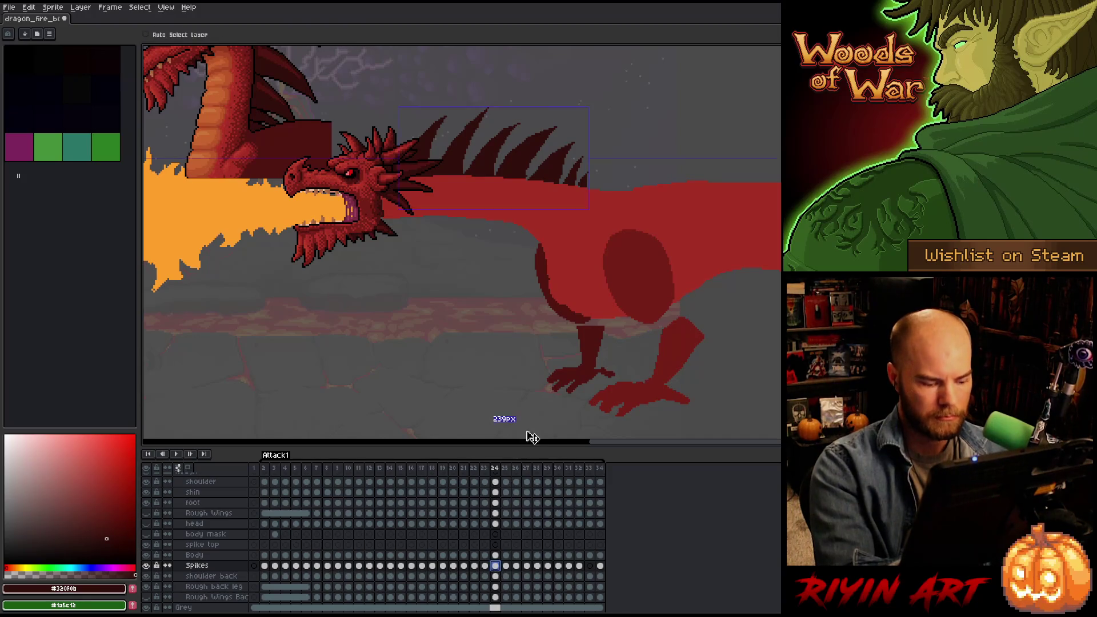
{"action": "left_click", "coordinate": [505, 565]}
{"action": "key", "text": "ctrl+v"}
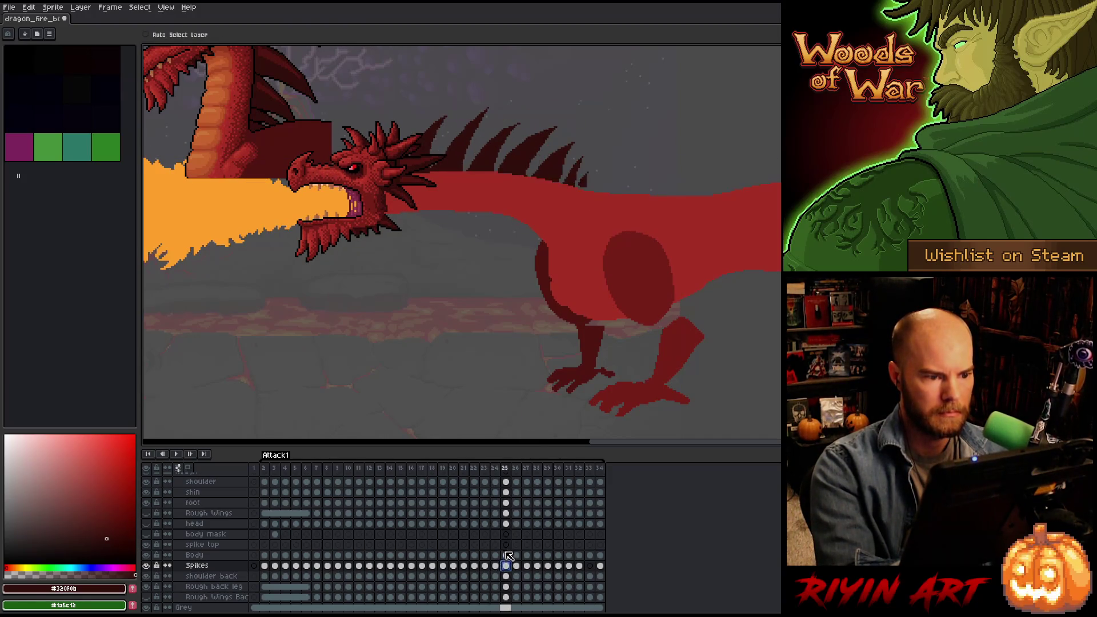
{"action": "key", "text": "ctrl+v"}
Nudge the pasted frame 25 spikes one pixel up, then one pixel up and right.
{"action": "key", "text": "comma"}
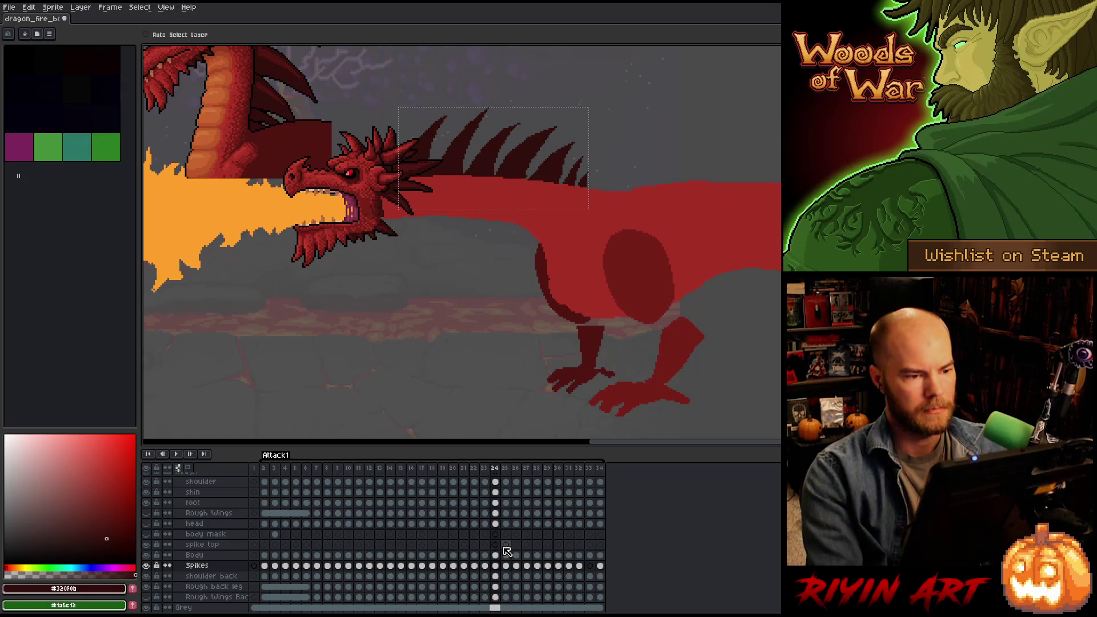
{"action": "key", "text": "period"}
{"action": "key", "text": "Up"}
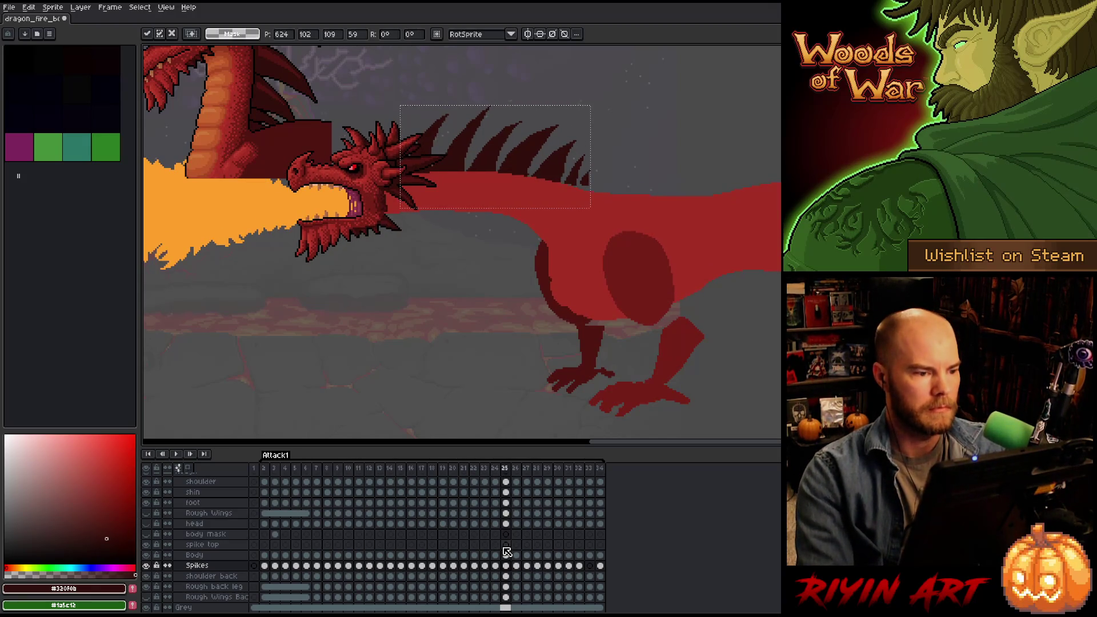
{"action": "key", "text": "comma"}
{"action": "key", "text": "period"}
{"action": "key", "text": "comma"}
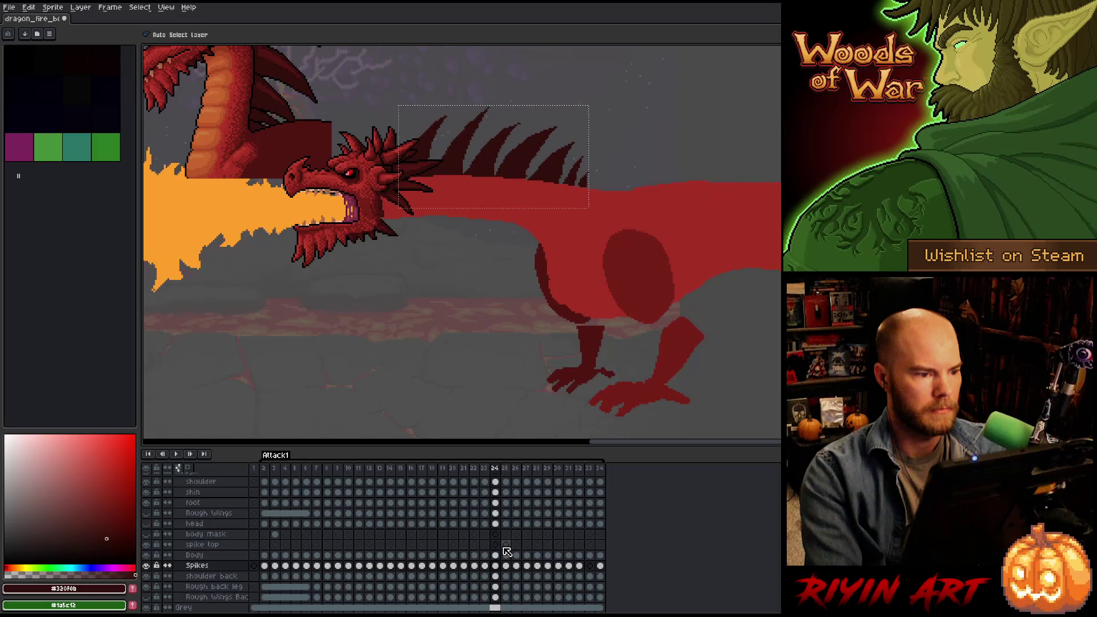
{"action": "key", "text": "period"}
{"action": "key", "text": "Up"}
{"action": "key", "text": "Right"}
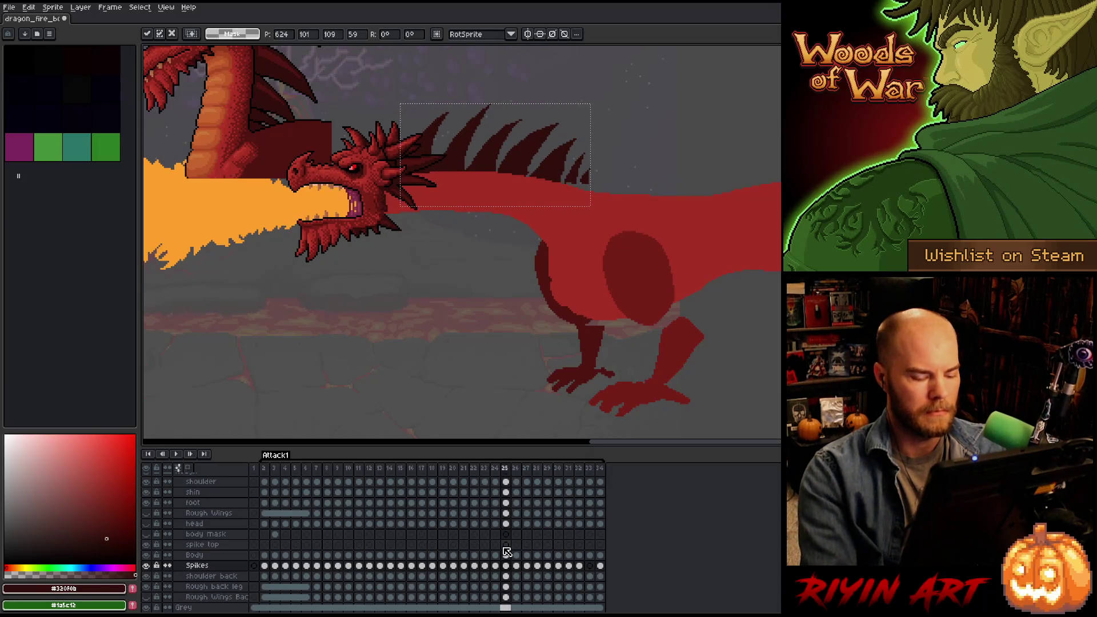
{"action": "key", "text": "comma"}
{"action": "key", "text": "period"}
Review the spikes by flipping between frames 23, 24 and 25, ending on frame 25.
{"action": "key", "text": "comma"}
{"action": "key", "text": "period"}
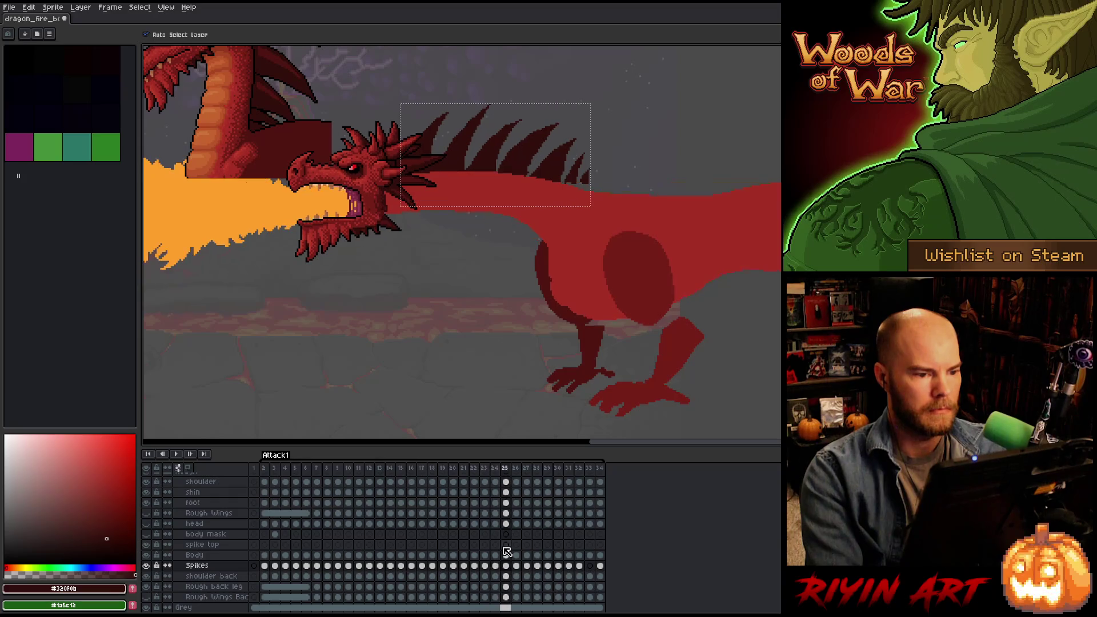
{"action": "key", "text": "comma"}
{"action": "key", "text": "period"}
{"action": "key", "text": "comma"}
{"action": "key", "text": "period"}
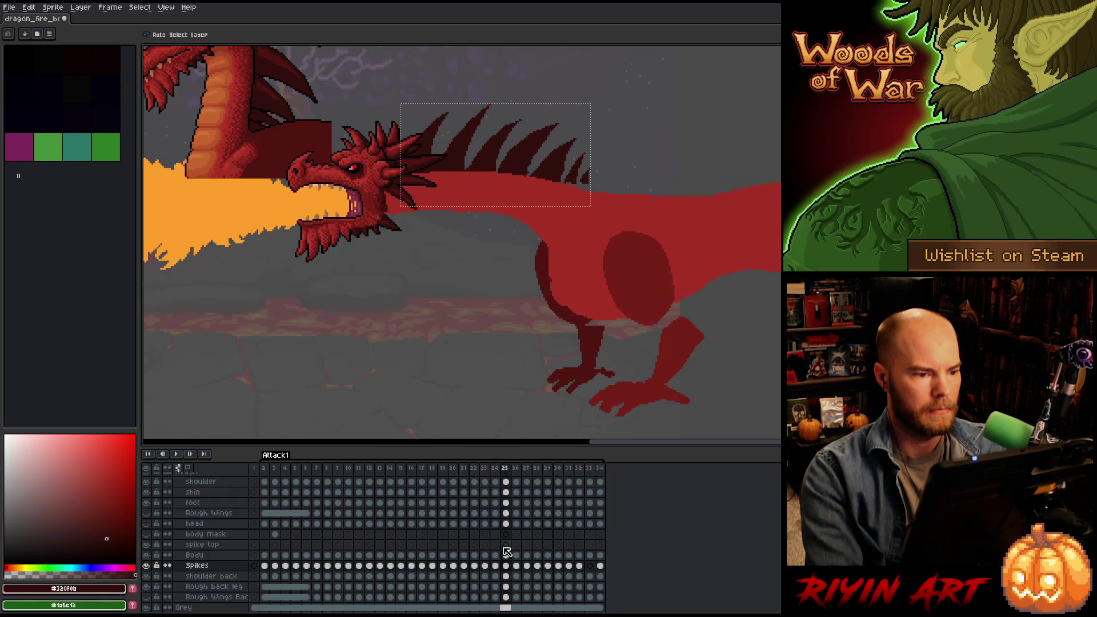
{"action": "key", "text": "comma"}
{"action": "key", "text": "period"}
{"action": "key", "text": "comma"}
{"action": "key", "text": "period"}
{"action": "key", "text": "comma"}
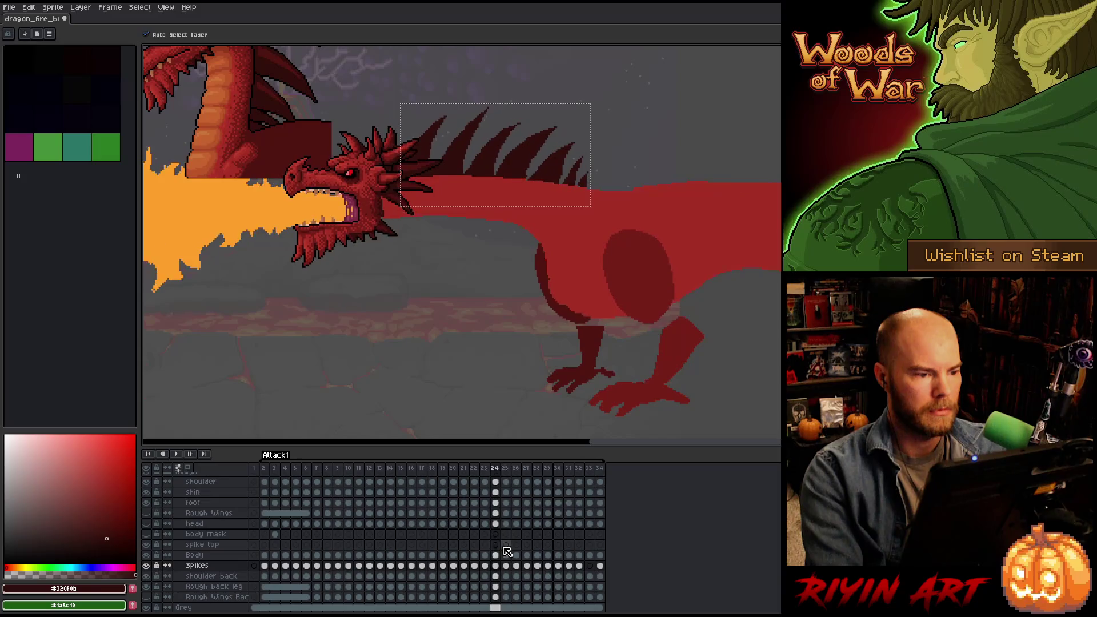
{"action": "key", "text": "period"}
{"action": "key", "text": "comma"}
{"action": "key", "text": "period"}
{"action": "key", "text": "comma"}
{"action": "key", "text": "period"}
{"action": "key", "text": "comma"}
{"action": "key", "text": "comma"}
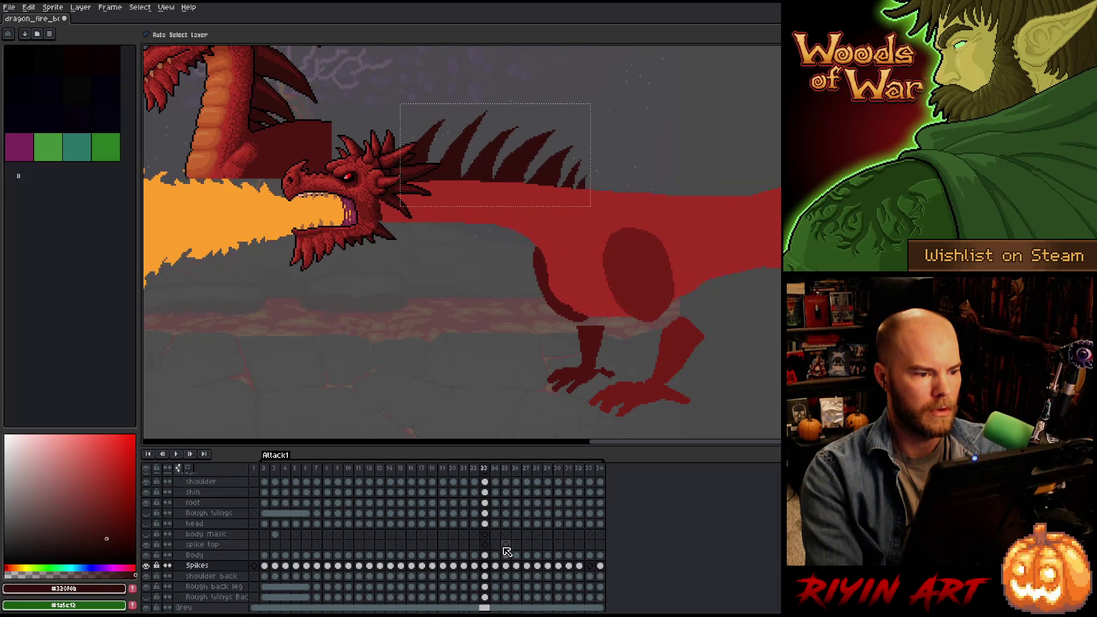
{"action": "key", "text": "period"}
{"action": "key", "text": "comma"}
{"action": "key", "text": "period"}
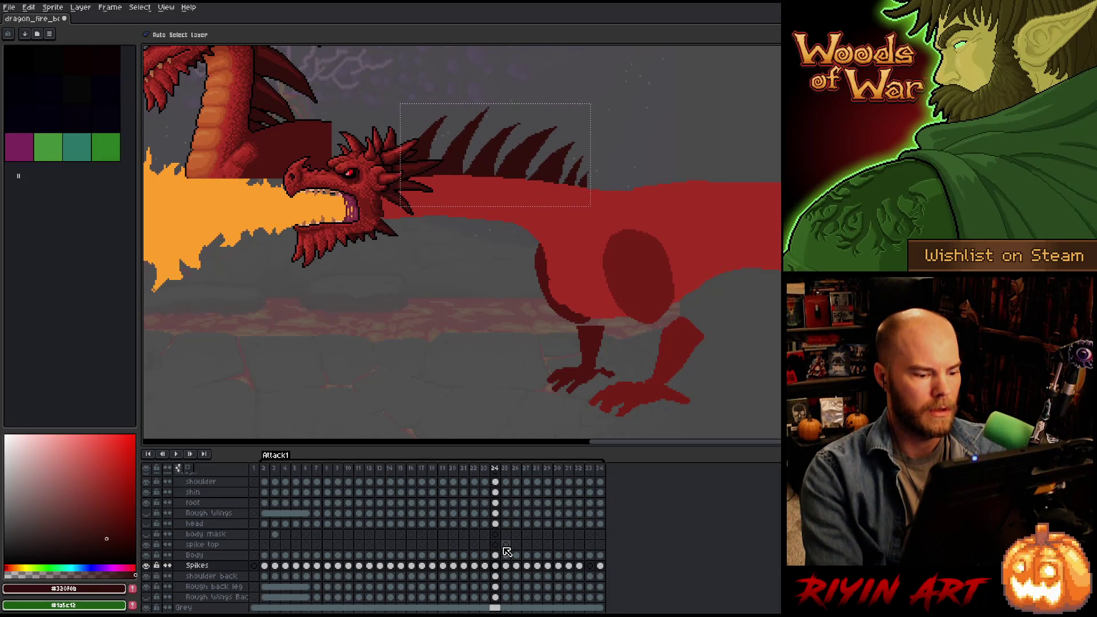
{"action": "key", "text": "period"}
{"action": "key", "text": "comma"}
{"action": "key", "text": "period"}
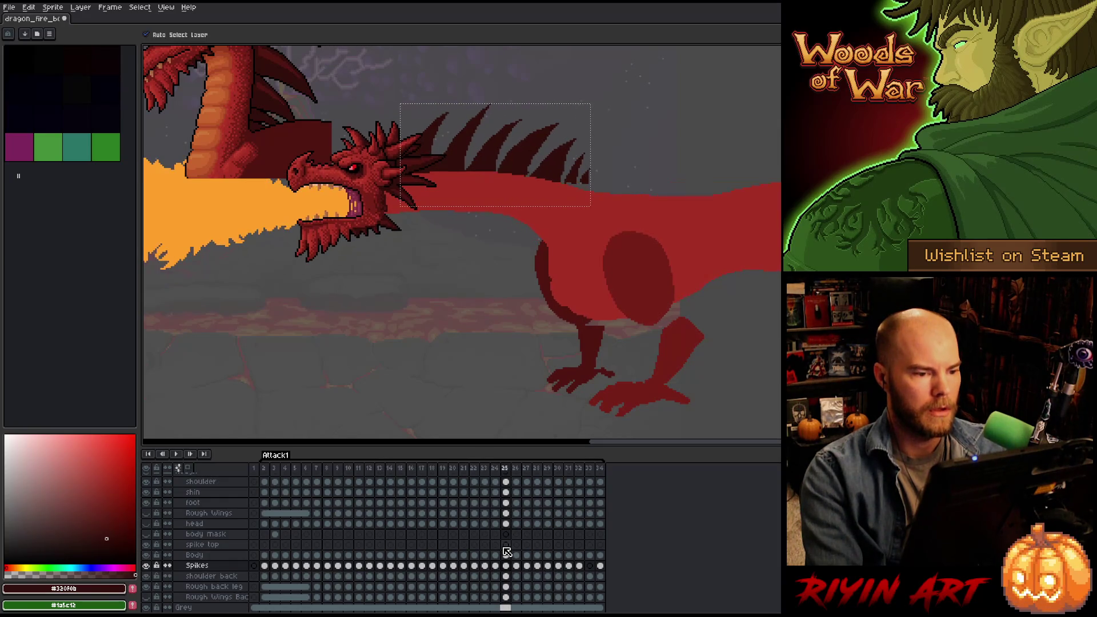
Lasso the two rearmost neck spikes, rotating them about 10° and 11° and nudging onto the neck.
{"action": "key", "text": "m"}
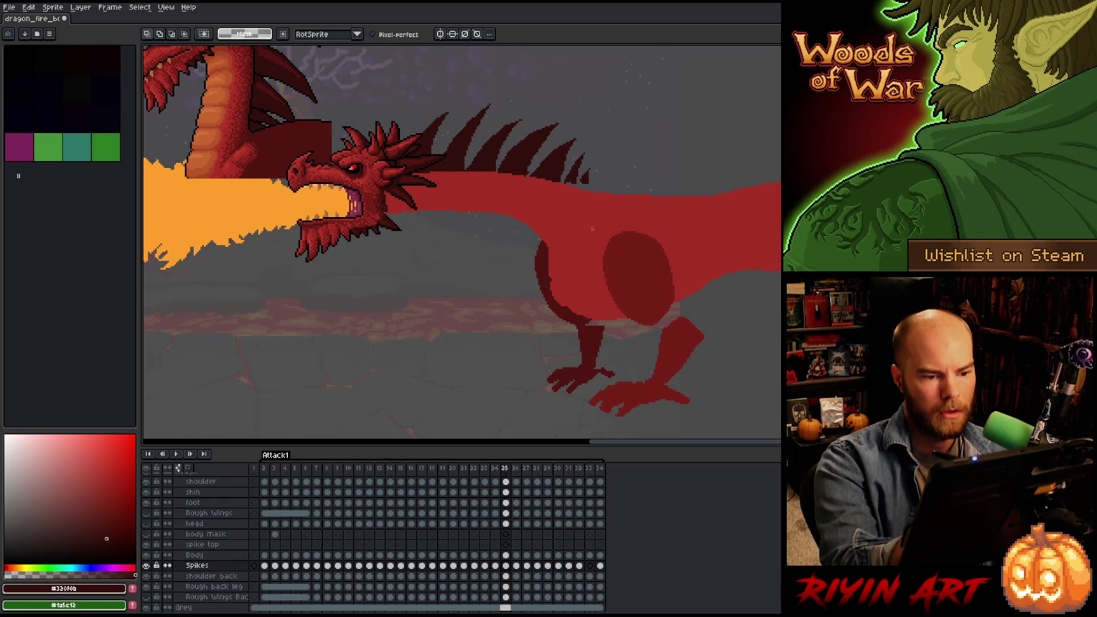
{"action": "mouse_move", "coordinate": [596, 226]}
{"action": "left_mouse_down"}
{"action": "mouse_move", "coordinate": [577, 235]}
{"action": "mouse_move", "coordinate": [571, 217]}
{"action": "left_mouse_up"}
{"action": "left_click", "coordinate": [589, 191]}
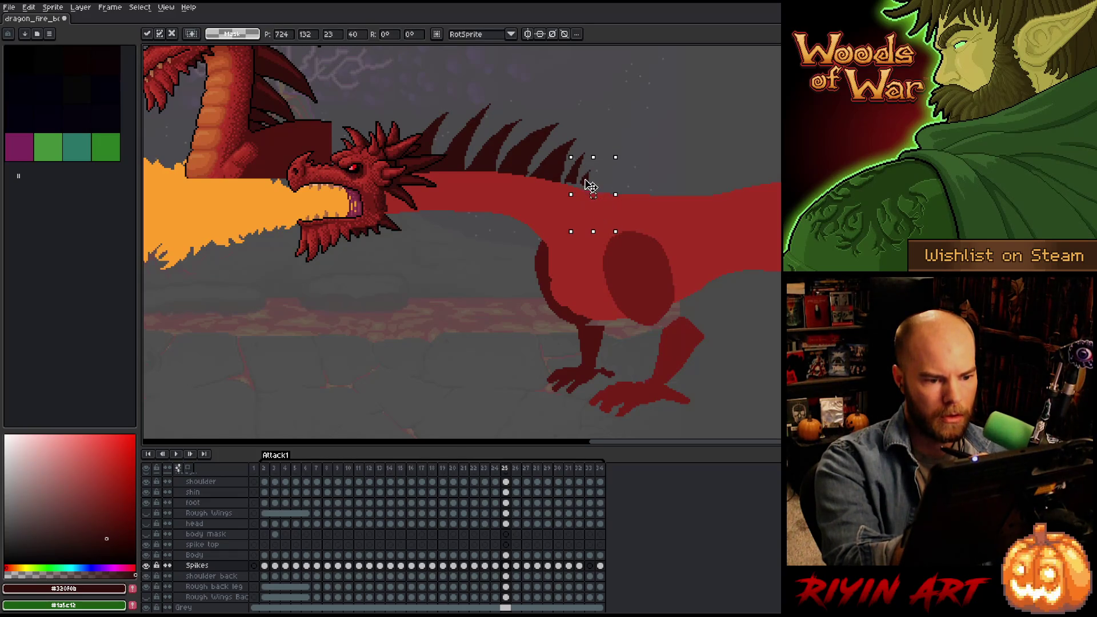
{"action": "mouse_move", "coordinate": [617, 157]}
{"action": "left_mouse_down"}
{"action": "mouse_move", "coordinate": [636, 170]}
{"action": "mouse_move", "coordinate": [627, 152]}
{"action": "left_mouse_up"}
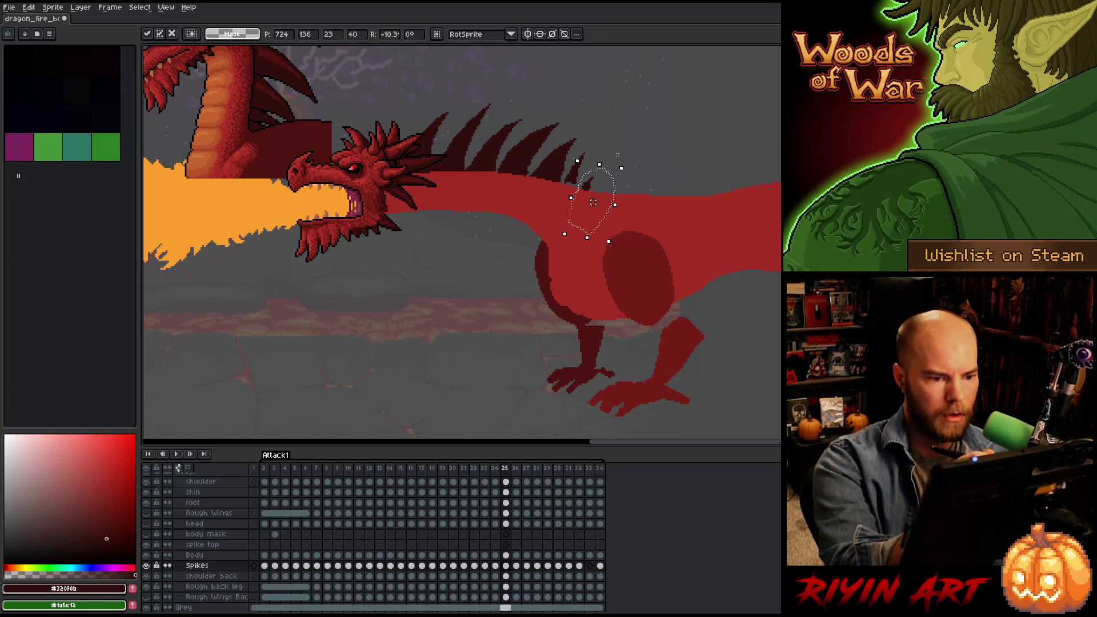
{"action": "left_click", "coordinate": [591, 161]}
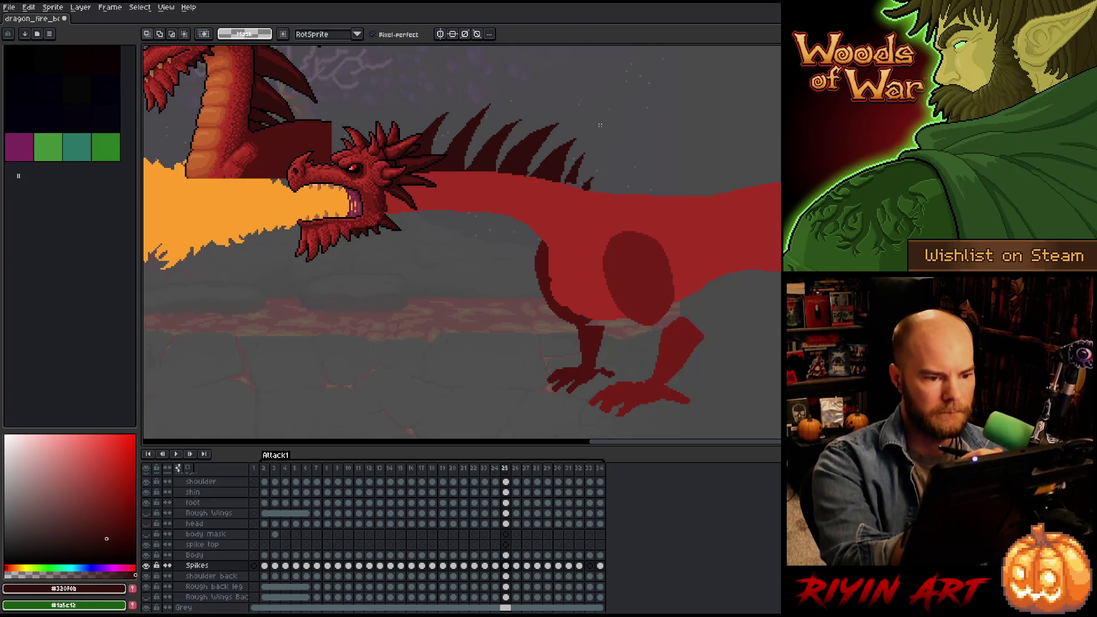
{"action": "left_click_drag", "start_coordinate": [590, 163], "coordinate": [566, 196]}
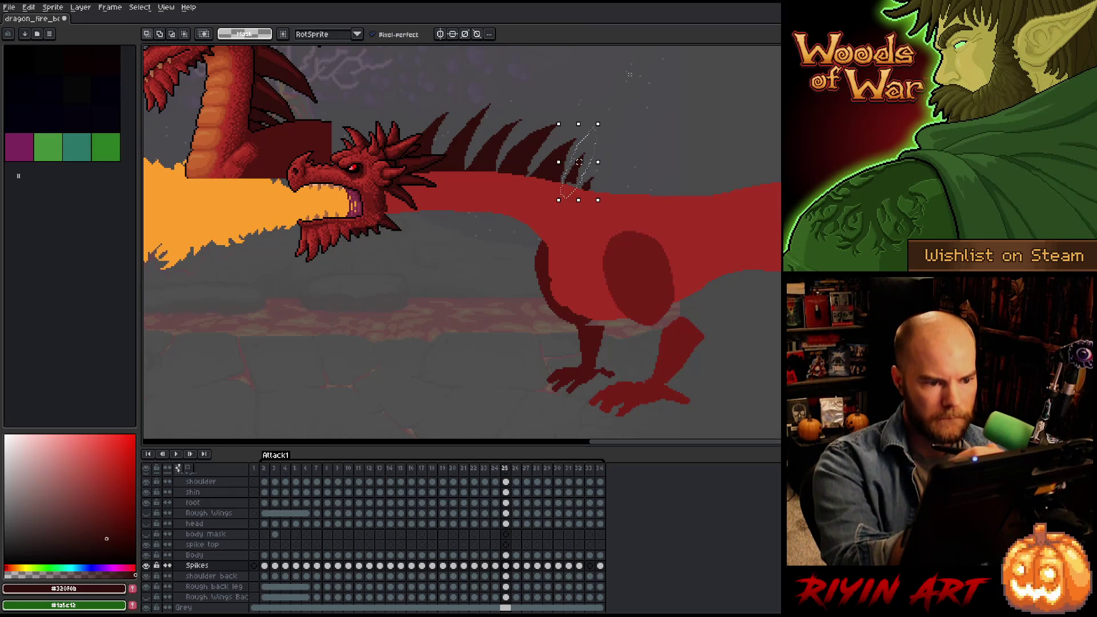
{"action": "left_click_drag", "start_coordinate": [604, 118], "coordinate": [620, 130]}
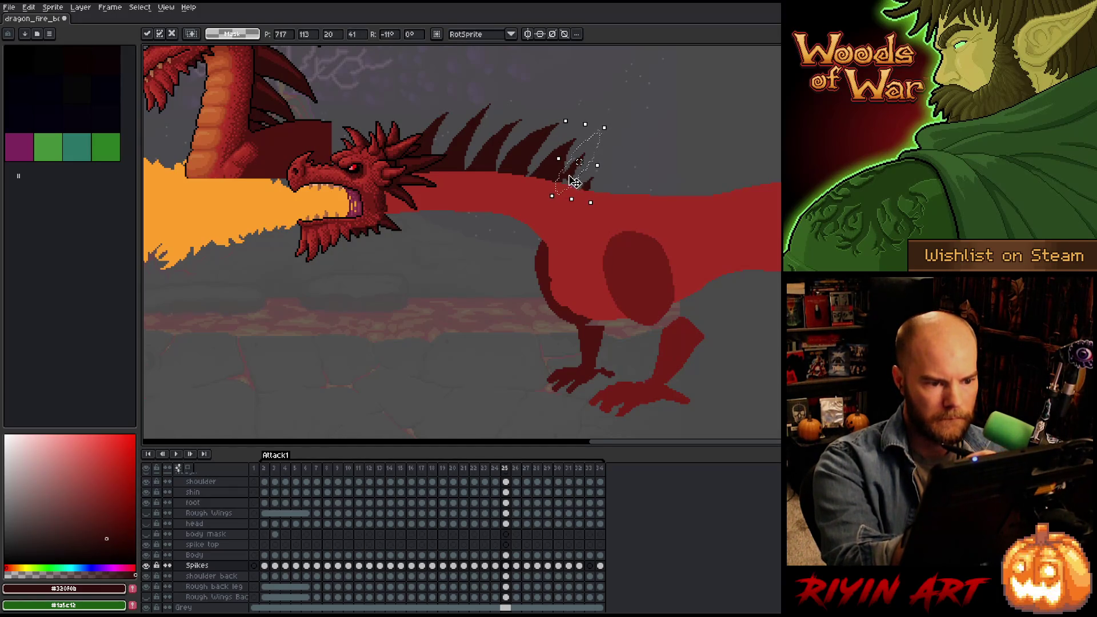
{"action": "left_click_drag", "start_coordinate": [572, 181], "coordinate": [575, 188]}
{"action": "left_click", "coordinate": [635, 120]}
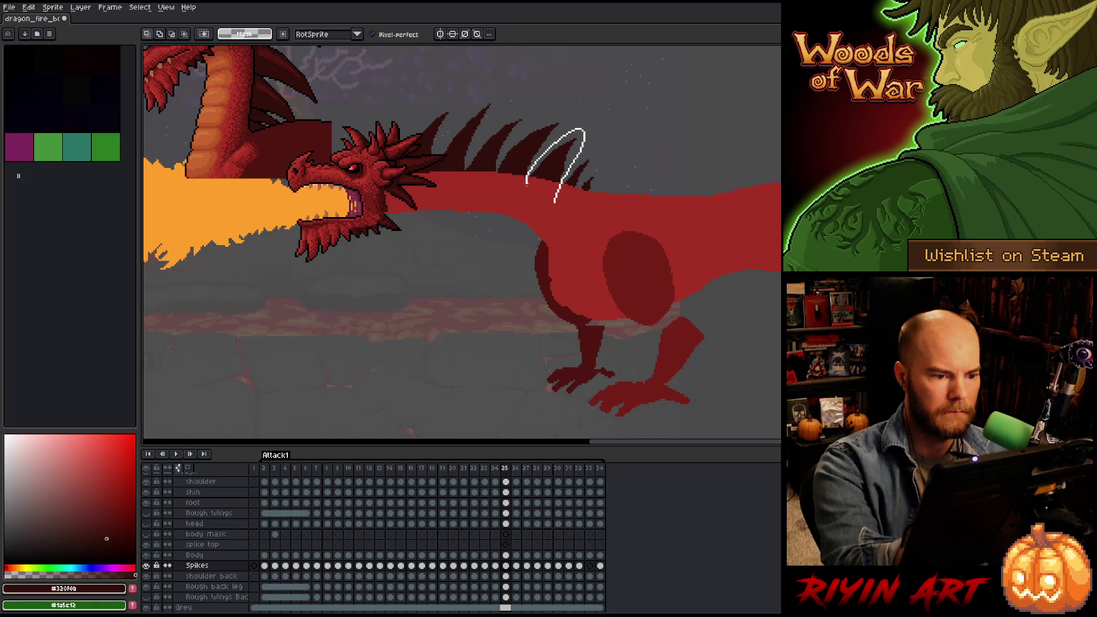
Nudge another back spike up one pixel, select the spikes behind the head, and commit.
{"action": "left_click_drag", "start_coordinate": [554, 203], "coordinate": [554, 204]}
{"action": "key", "text": "Up"}
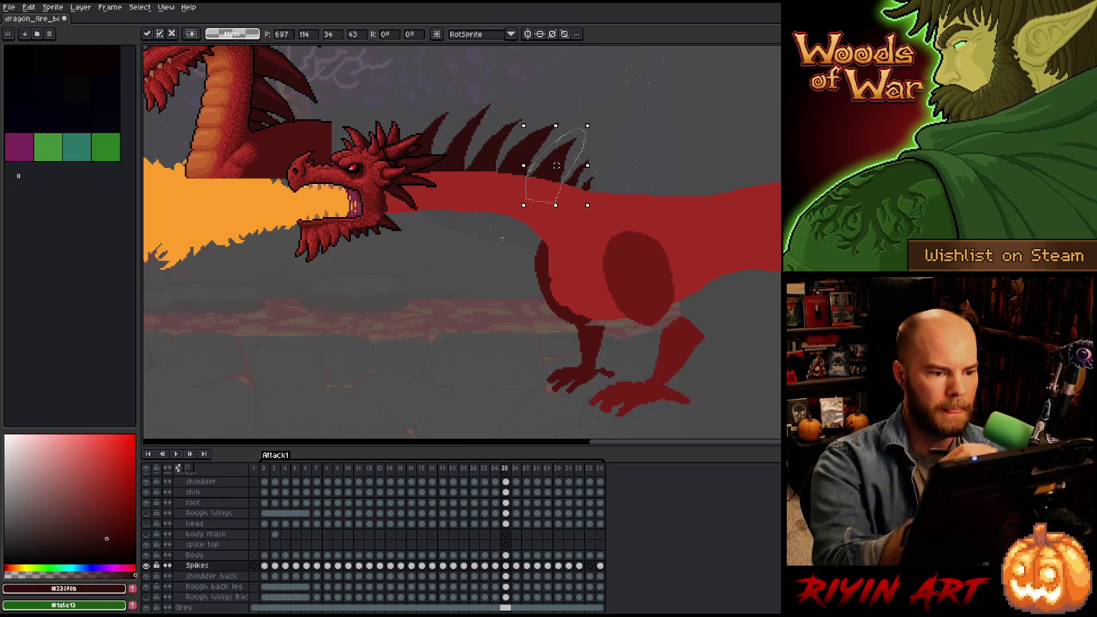
{"action": "left_click_drag", "start_coordinate": [523, 84], "coordinate": [571, 94]}
{"action": "mouse_move", "coordinate": [533, 166]}
{"action": "left_mouse_down"}
{"action": "mouse_move", "coordinate": [388, 201]}
{"action": "mouse_move", "coordinate": [432, 56]}
{"action": "left_mouse_up"}
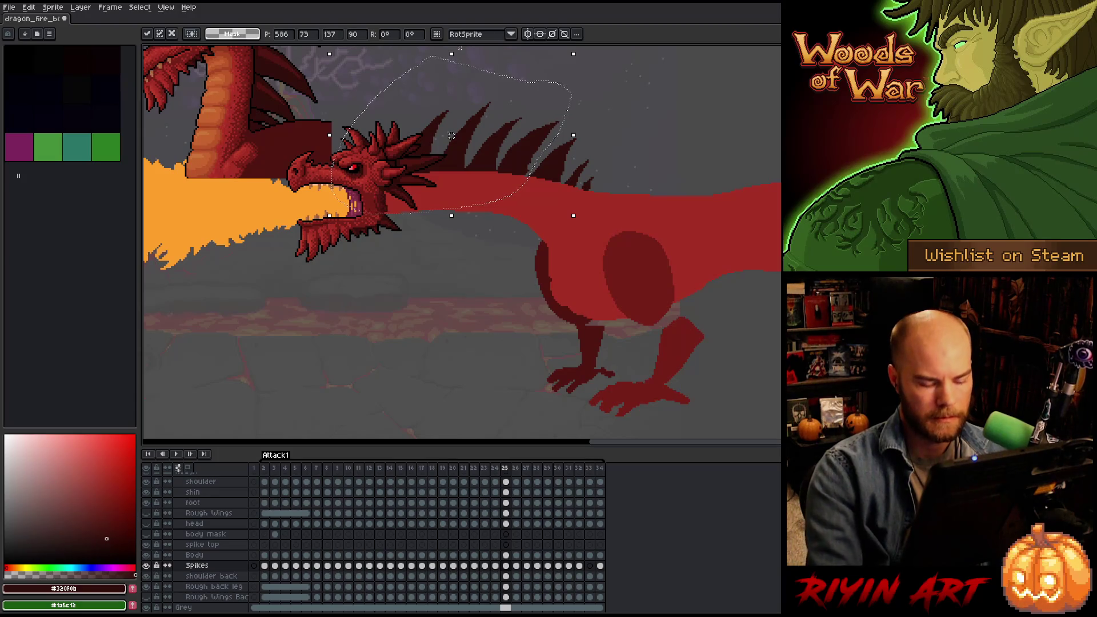
{"action": "key", "text": "ctrl+d"}
Compare frames 24 and 25, then save the sprite file with Ctrl+S.
{"action": "key", "text": "Left"}
{"action": "key", "text": "Right"}
{"action": "key", "text": "Left"}
{"action": "key", "text": "Right"}
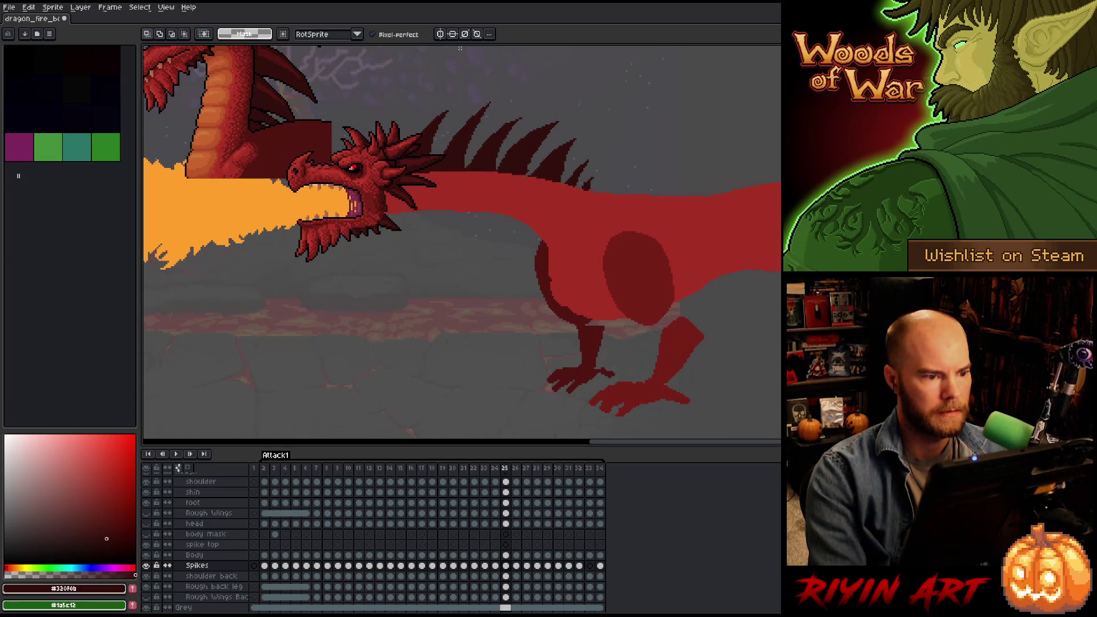
{"action": "key", "text": "Left"}
{"action": "key", "text": "Right"}
{"action": "key", "text": "Left"}
{"action": "key", "text": "Right"}
{"action": "key", "text": "Left"}
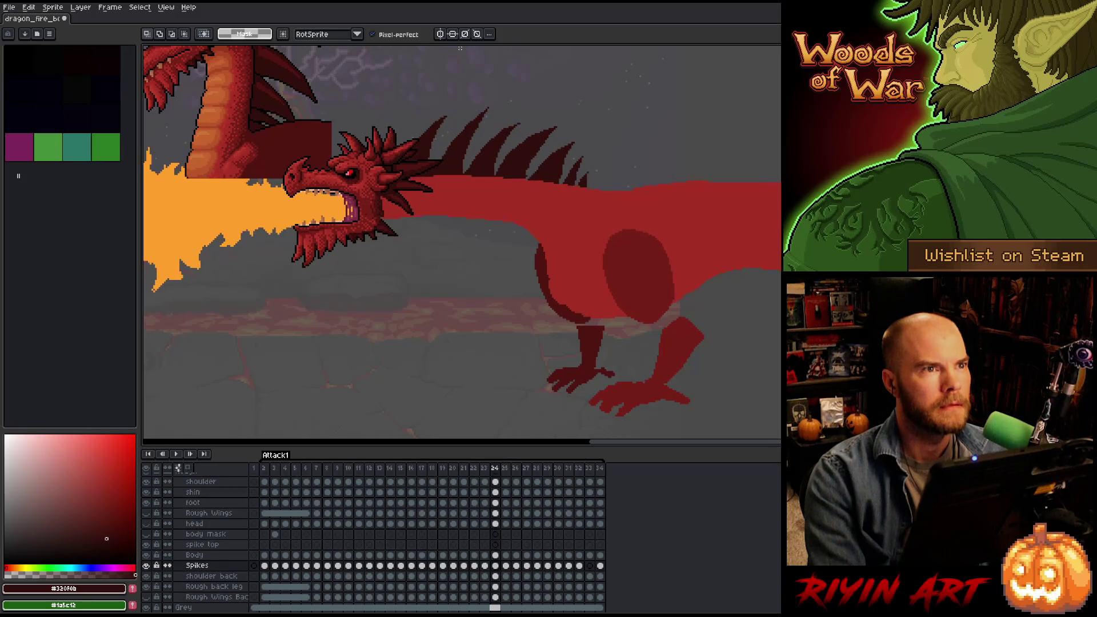
{"action": "key", "text": "Right"}
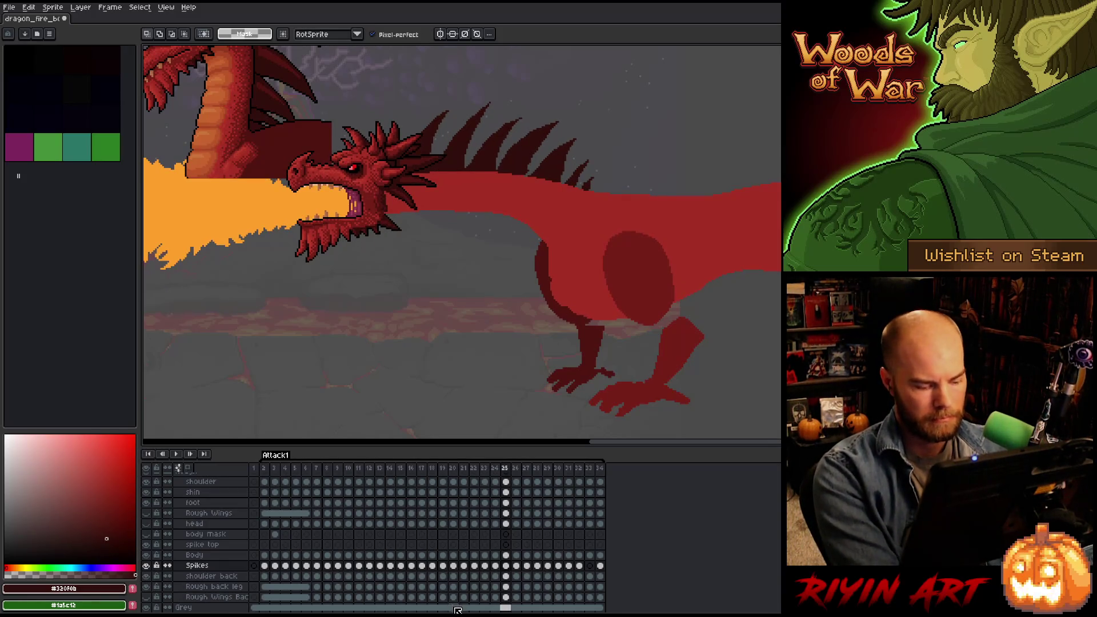
{"action": "key", "text": "ctrl+s"}
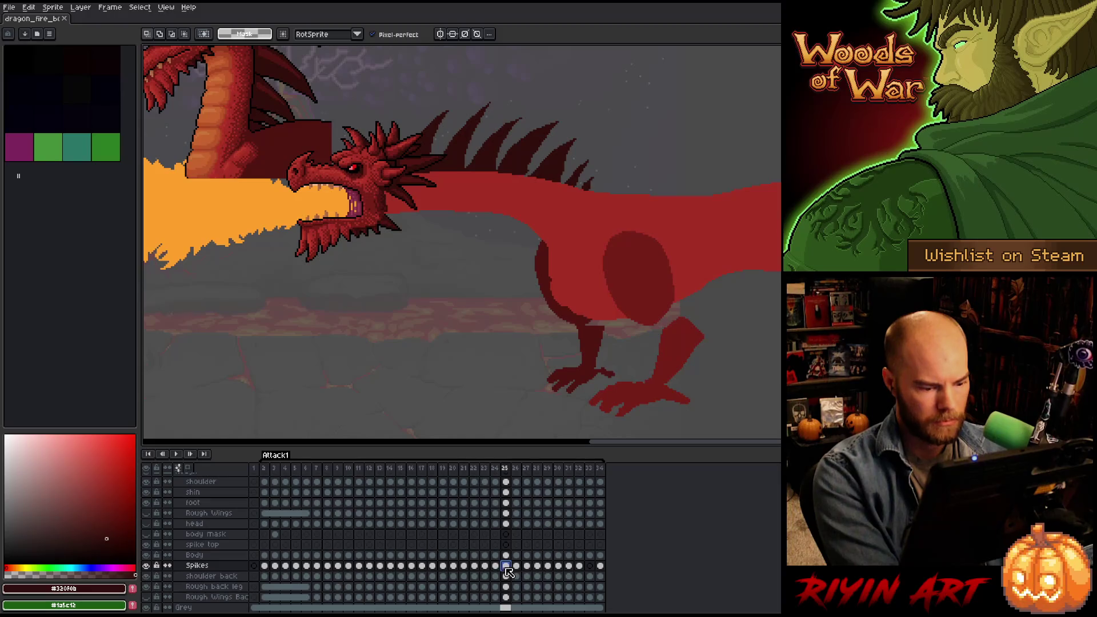
{"action": "left_click", "coordinate": [506, 566]}
Paste frame 25's spikes onto frame 26's Spikes cel and compare with undo/redo.
{"action": "left_click", "coordinate": [516, 566]}
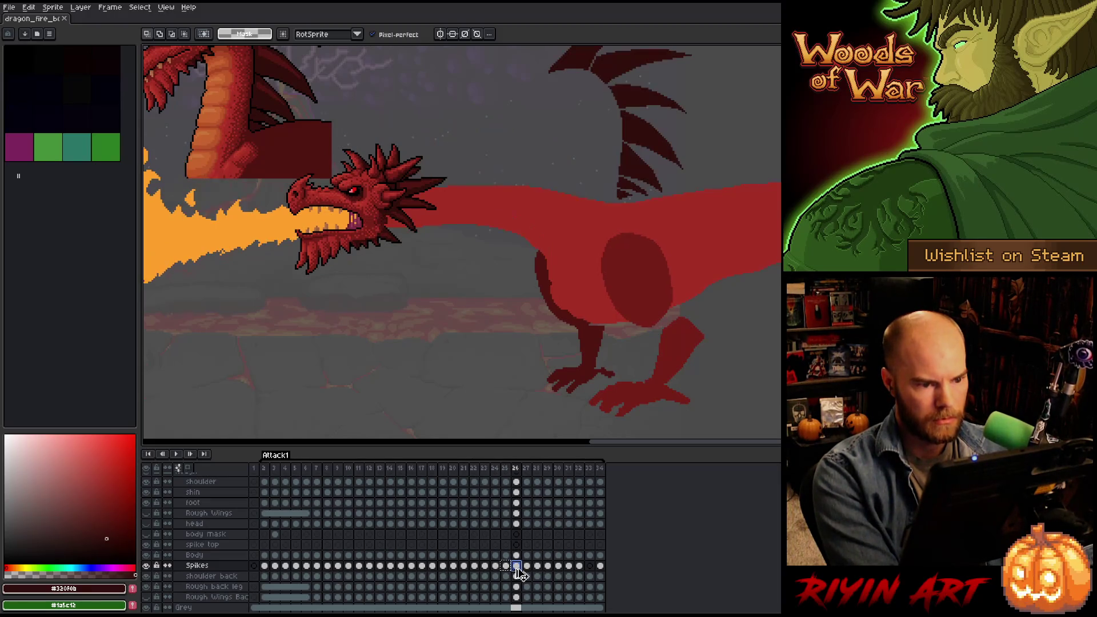
{"action": "key", "text": "ctrl+v"}
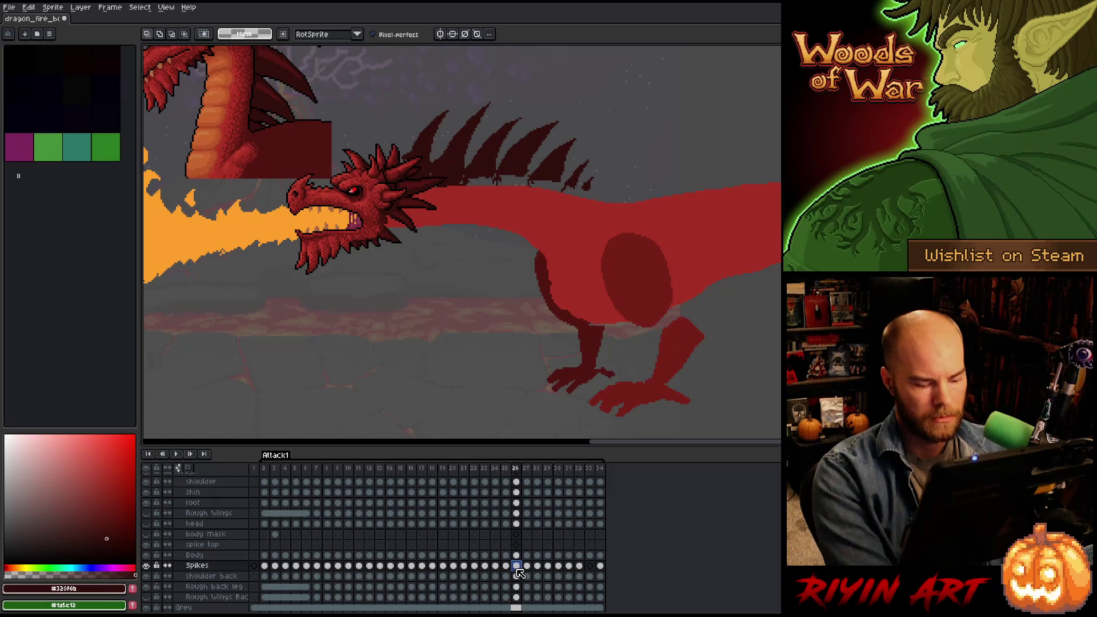
{"action": "key", "text": "ctrl+z"}
{"action": "key", "text": "ctrl+y"}
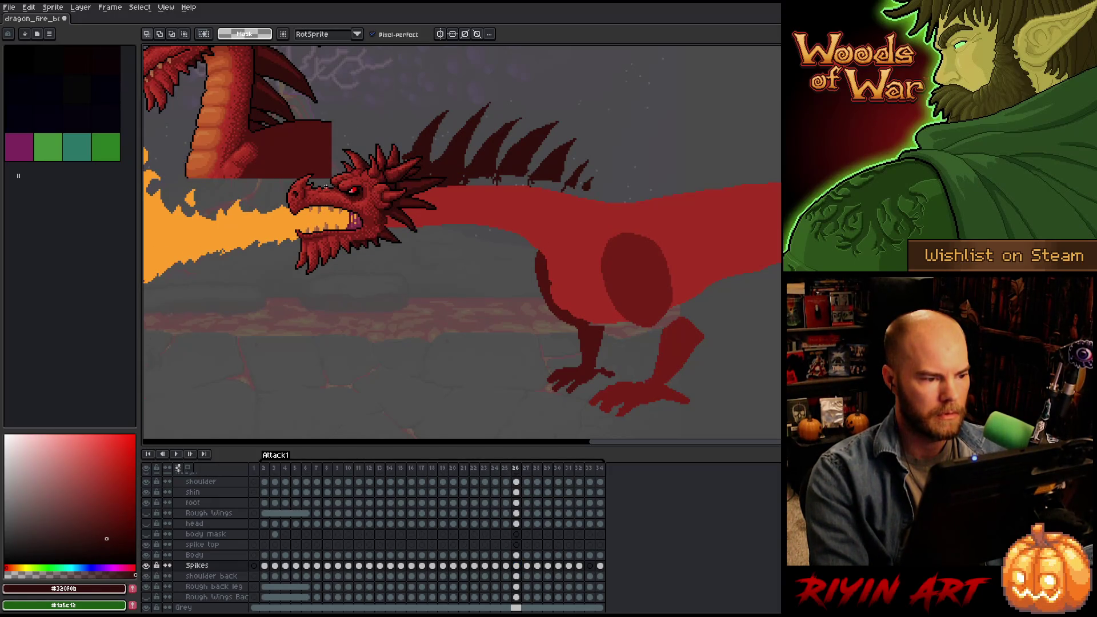
Bring frame 21's spikes onto frame 26 and transform them, checking against frame 25.
{"action": "key", "text": "Left"}
{"action": "key", "text": "Left"}
{"action": "key", "text": "Left"}
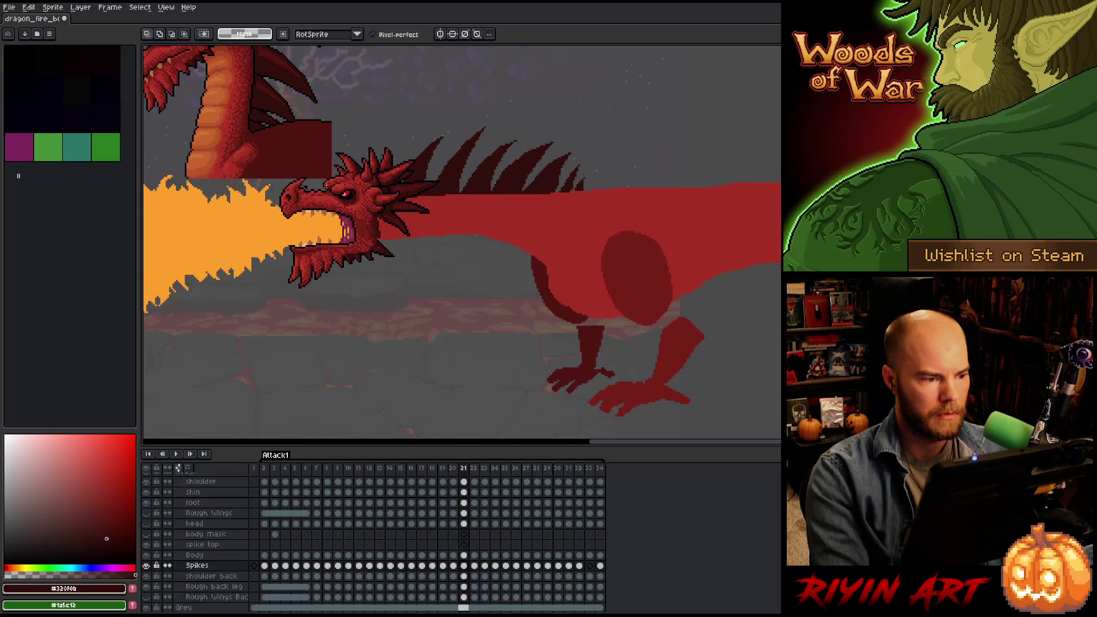
{"action": "left_click", "coordinate": [465, 566]}
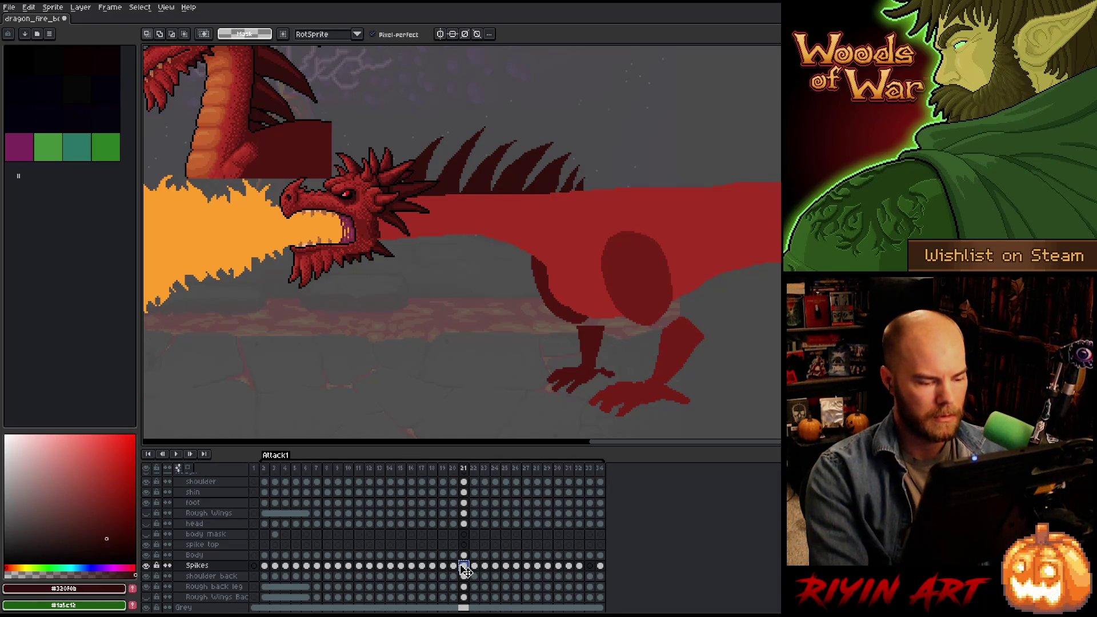
{"action": "key", "text": "Right"}
{"action": "key", "text": "Right"}
{"action": "key", "text": "Right"}
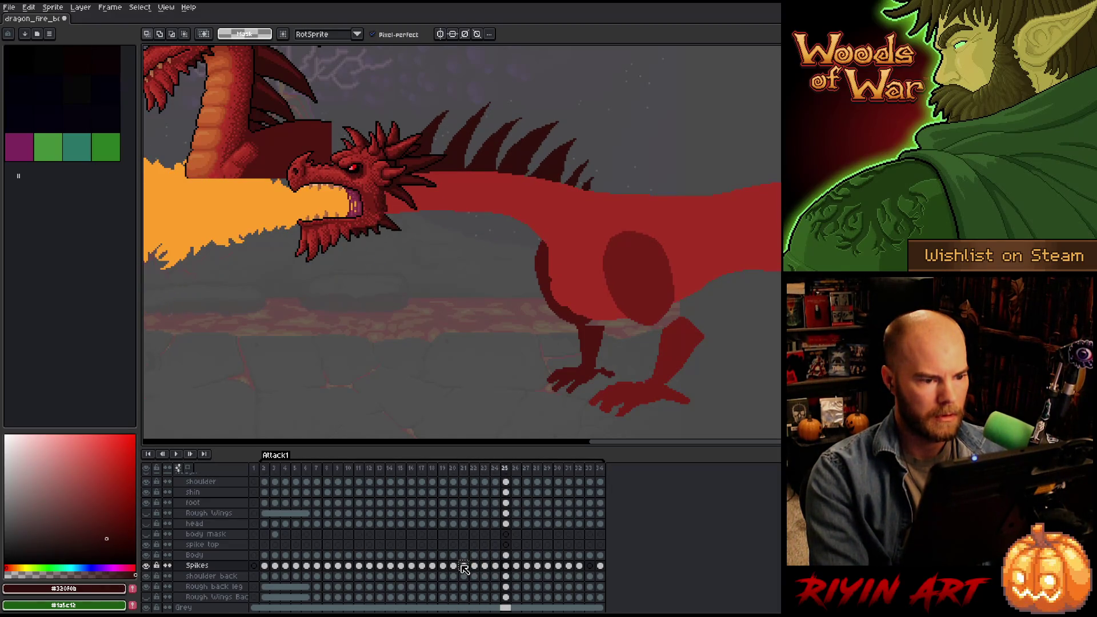
{"action": "key", "text": "Right"}
{"action": "key", "text": "ctrl+z"}
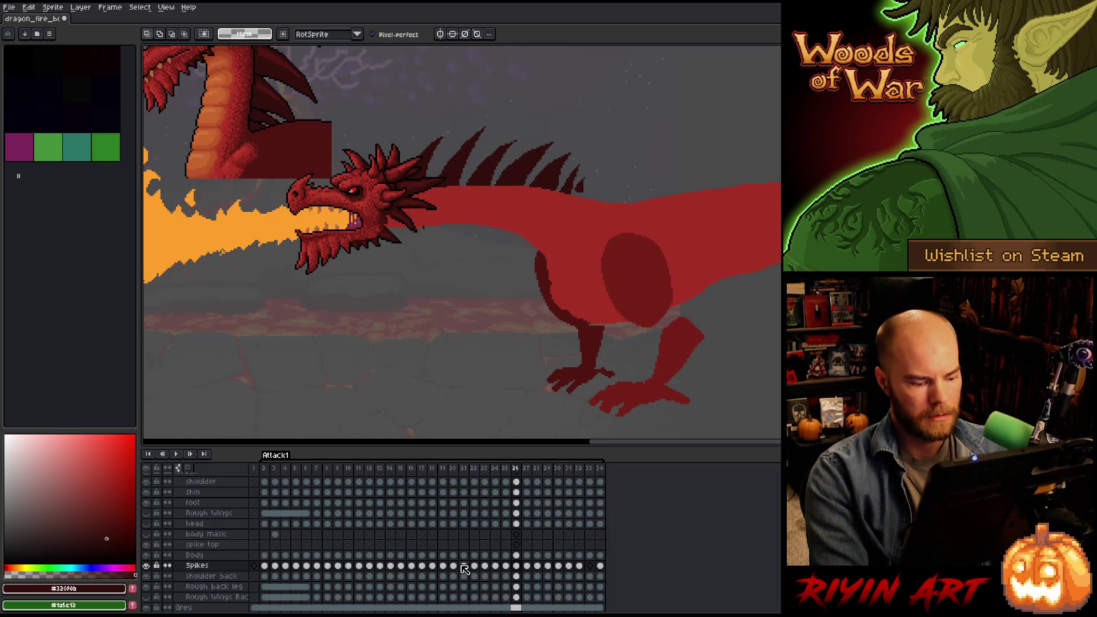
{"action": "key", "text": "ctrl+t"}
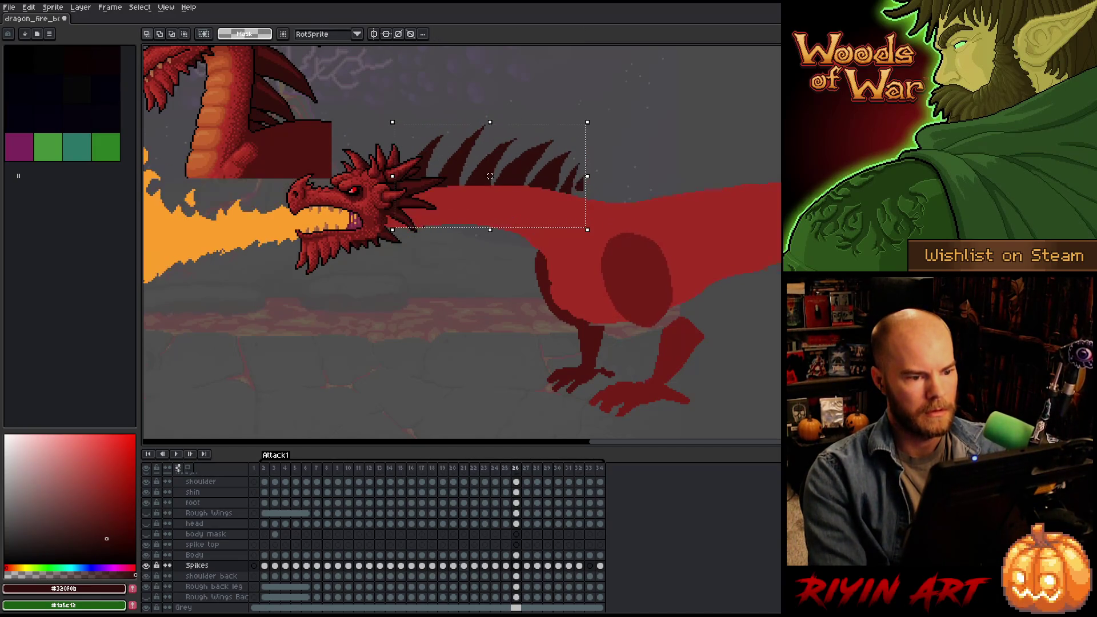
{"action": "key", "text": "comma"}
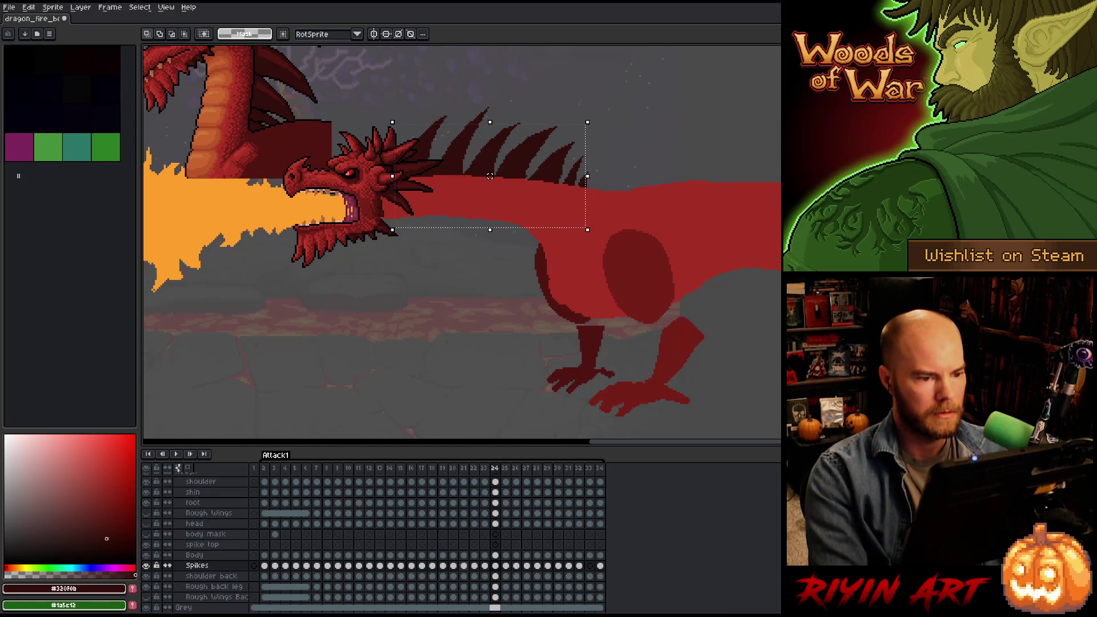
{"action": "key", "text": "period"}
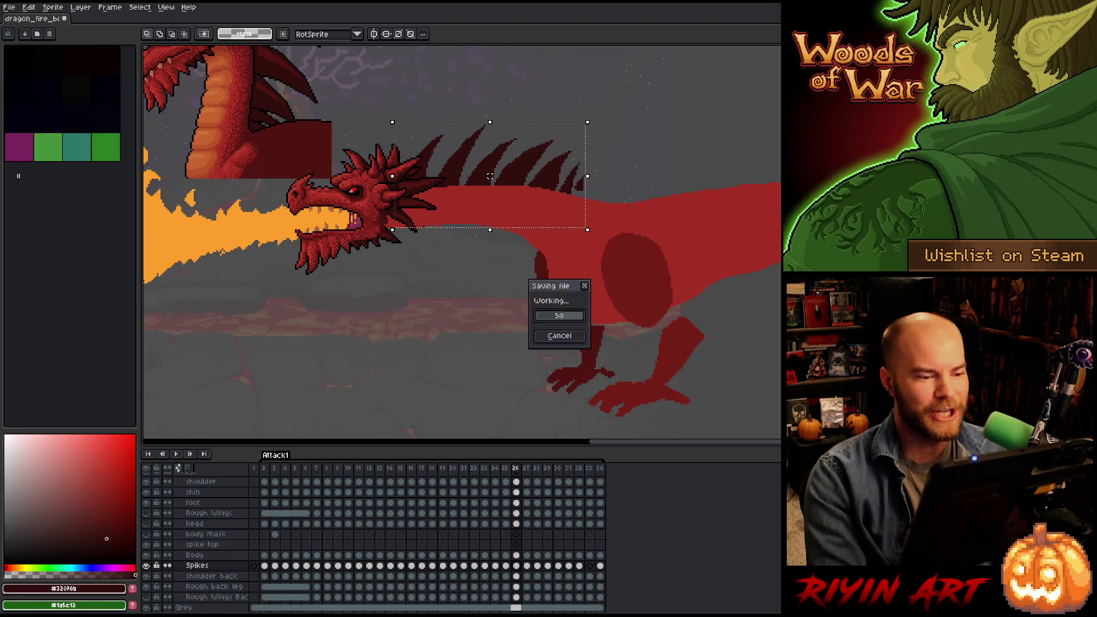
{"action": "key", "text": "comma"}
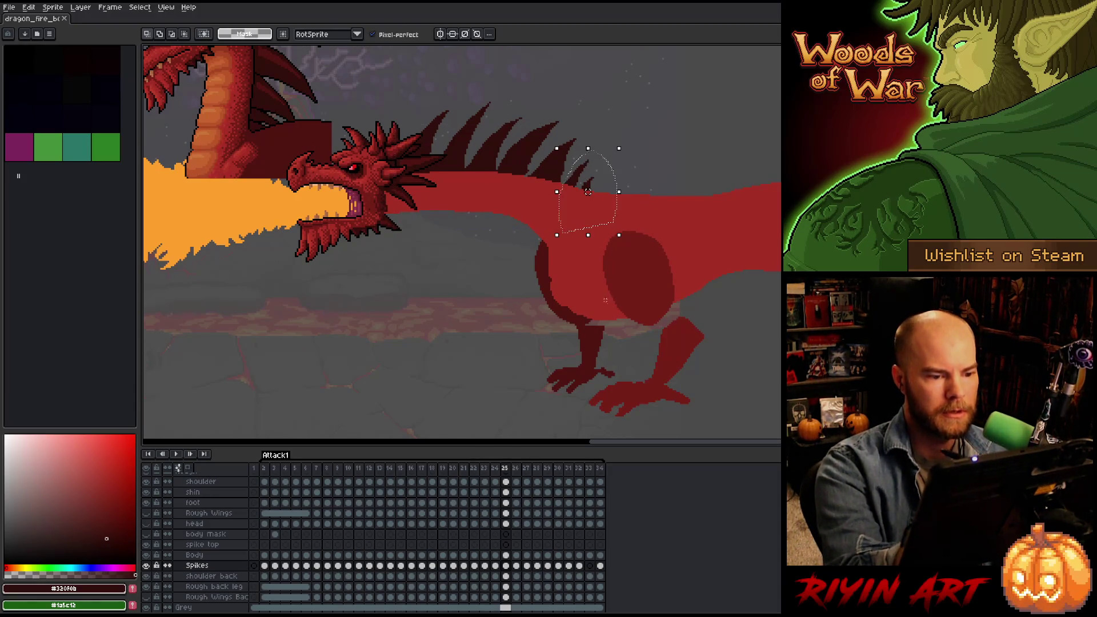
{"action": "left_click", "coordinate": [516, 565]}
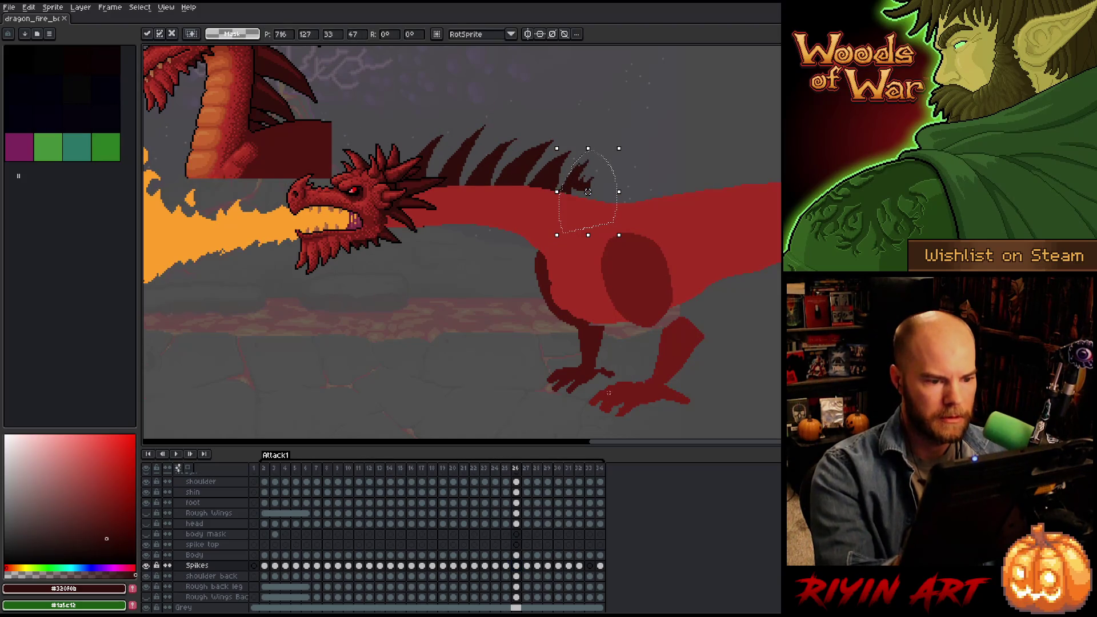
Shift the selected spike one pixel right on frame 26 and apply it.
{"action": "key", "text": "Return"}
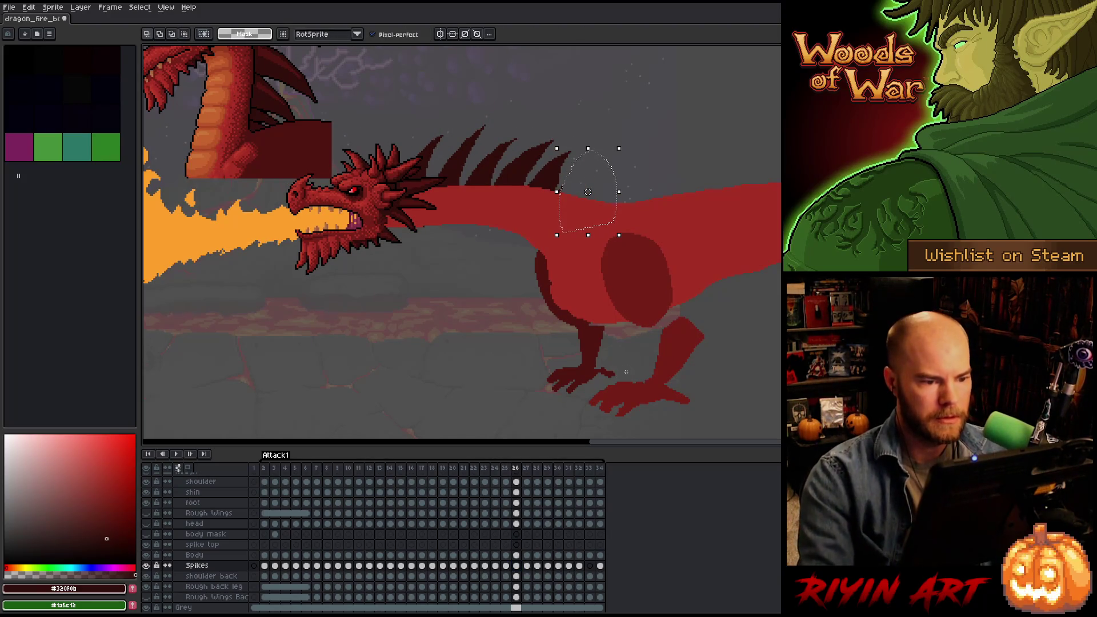
{"action": "key", "text": "ctrl+v"}
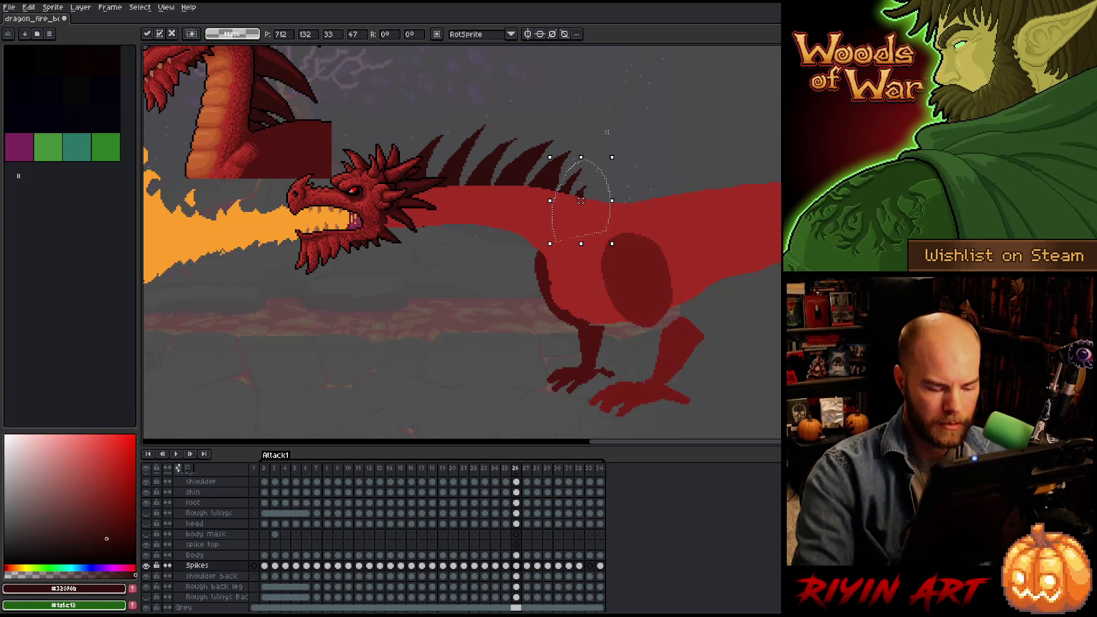
{"action": "left_click_drag", "start_coordinate": [580, 200], "coordinate": [582, 201]}
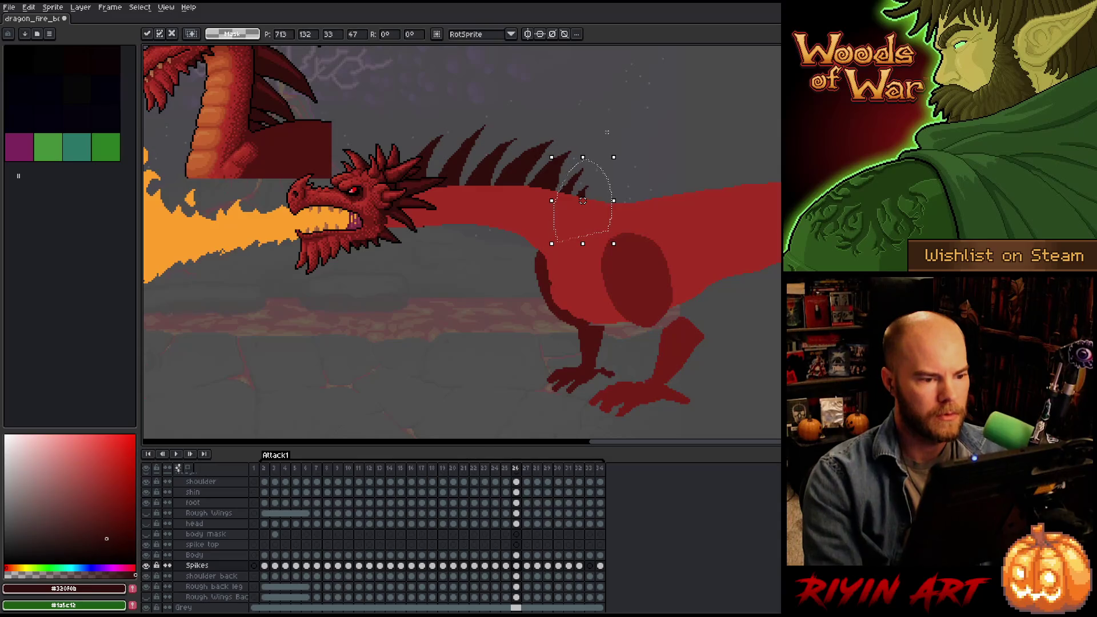
{"action": "key", "text": "Return"}
Review the head-rising poses from frame 12, preview the animation, and return to frame 26's Spikes cel.
{"action": "key", "text": "Right"}
{"action": "key", "text": "Right"}
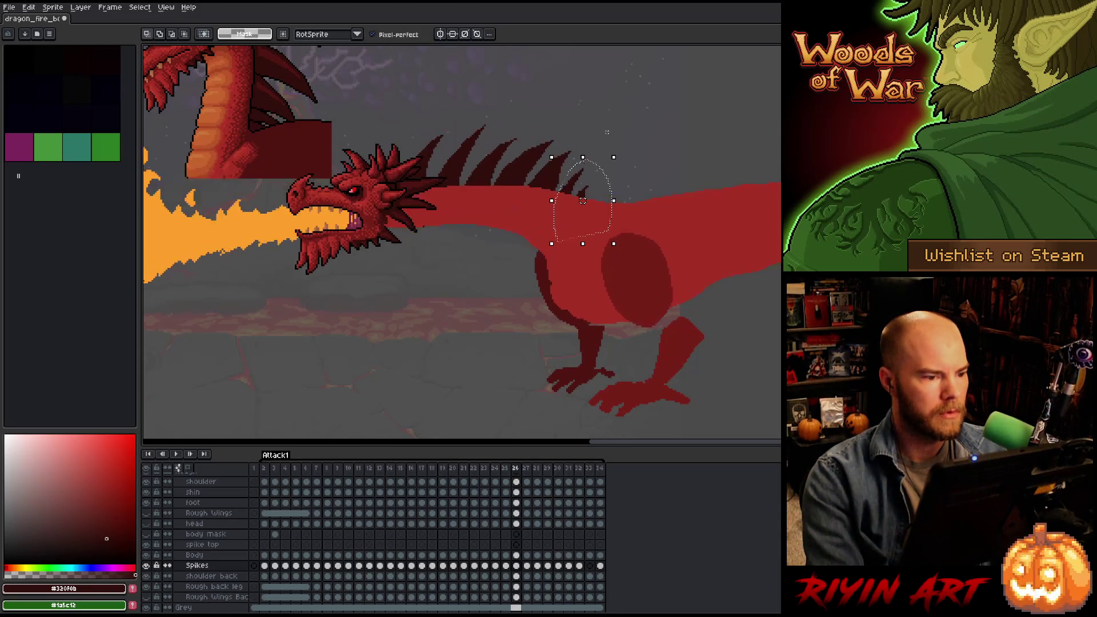
{"action": "key", "text": "Left"}
{"action": "key", "text": "Left"}
{"action": "key", "text": "Left"}
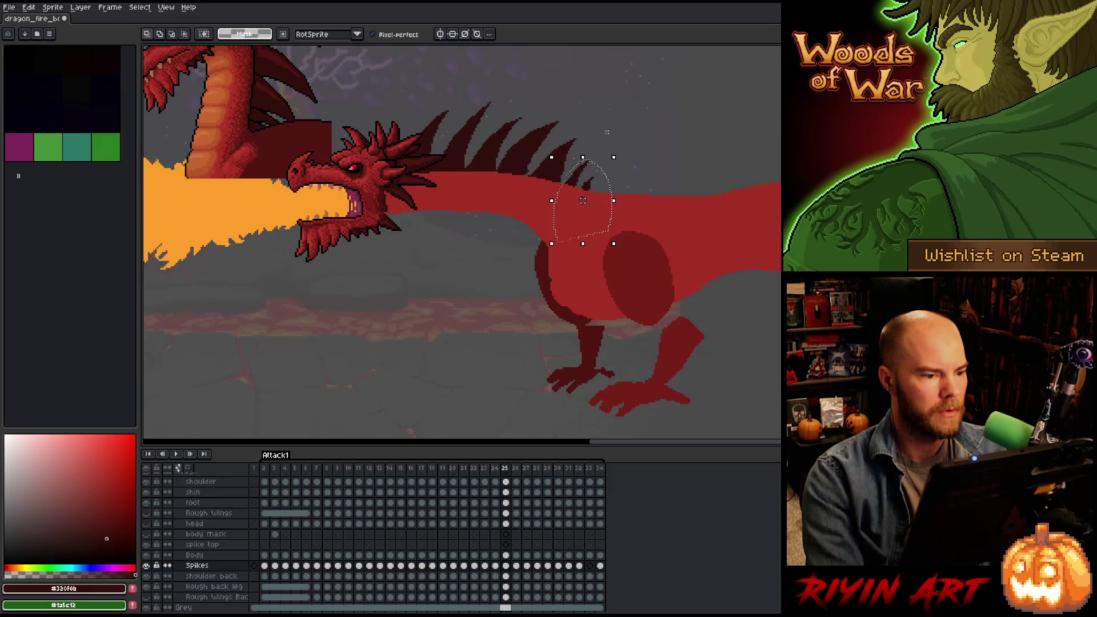
{"action": "key", "text": "Right"}
{"action": "key", "text": "Right"}
{"action": "key", "text": "Right"}
{"action": "key", "text": "Left"}
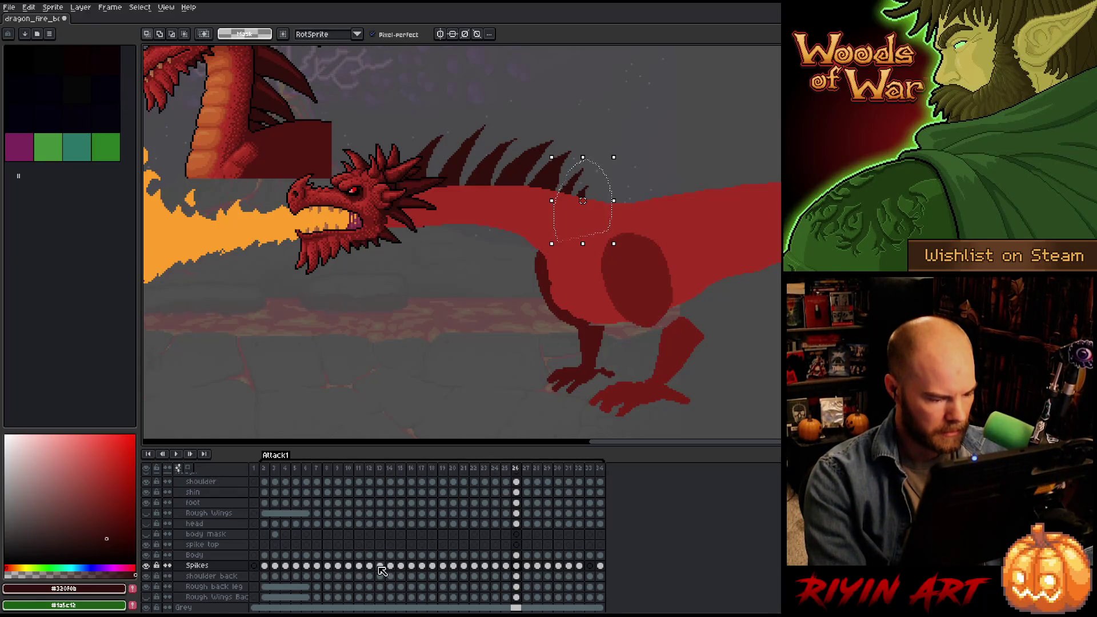
{"action": "key", "text": "Right"}
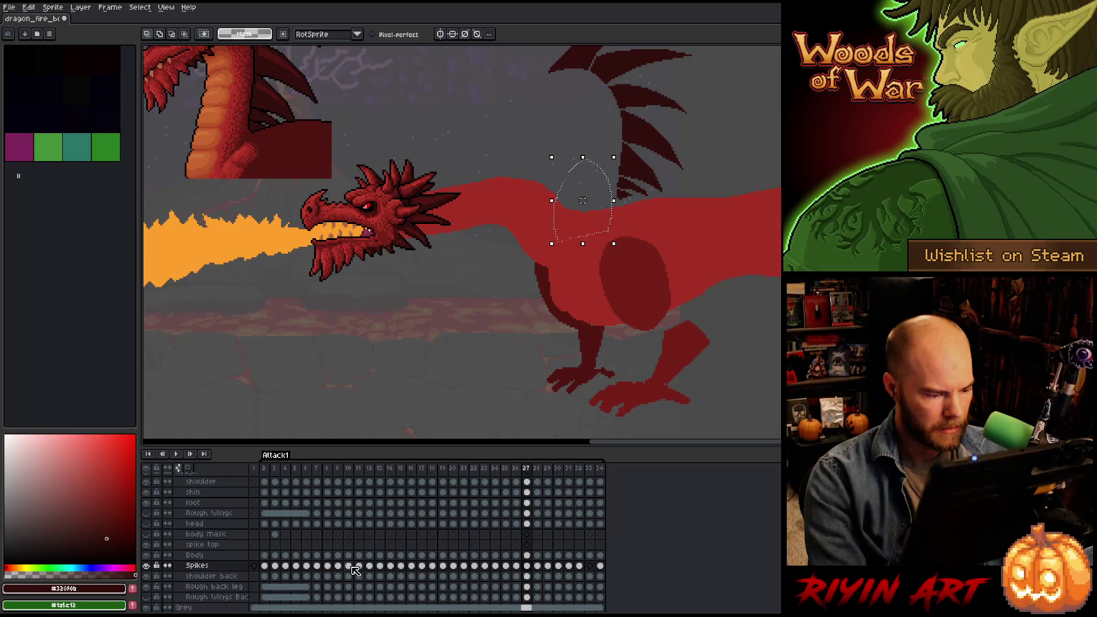
{"action": "left_click", "coordinate": [351, 565]}
{"action": "key", "text": "Right"}
{"action": "key", "text": "Right"}
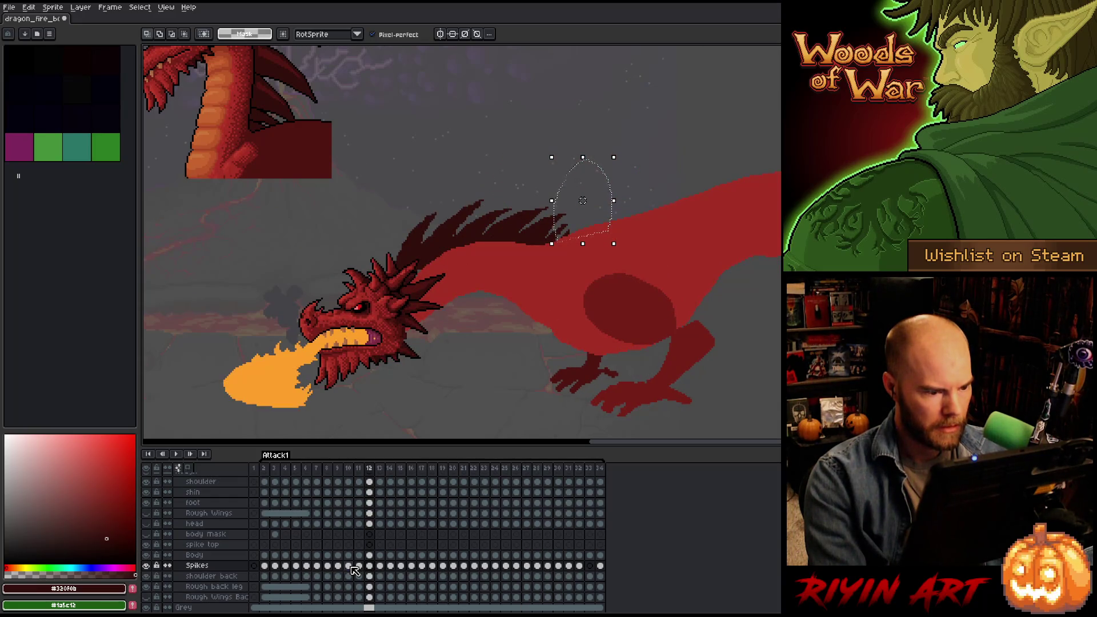
{"action": "key", "text": "Right"}
{"action": "key", "text": "Left"}
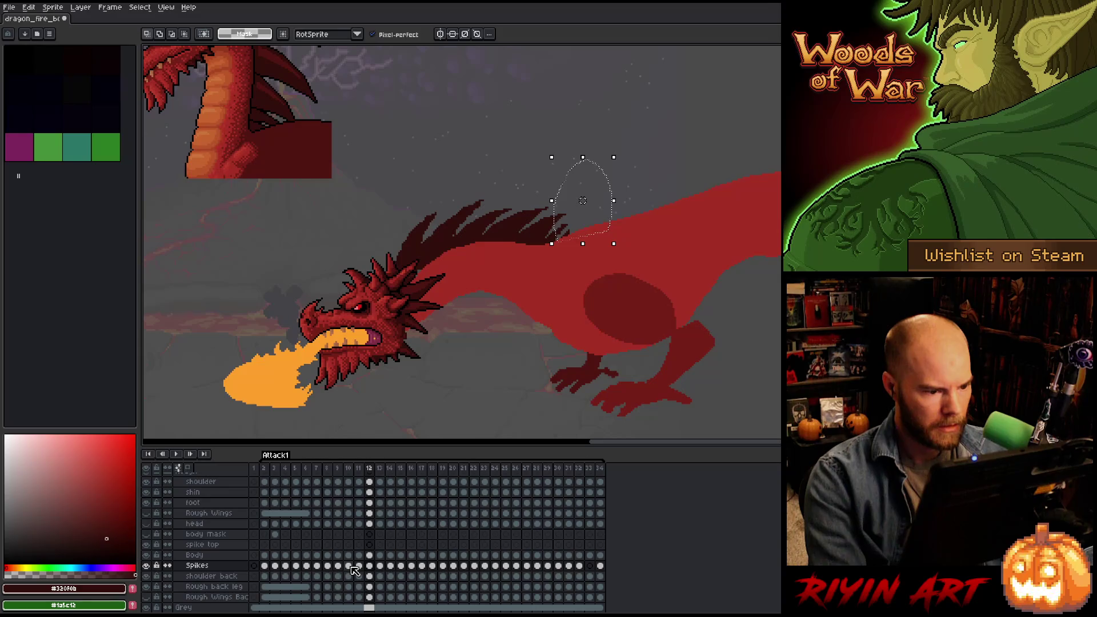
{"action": "key", "text": "Return"}
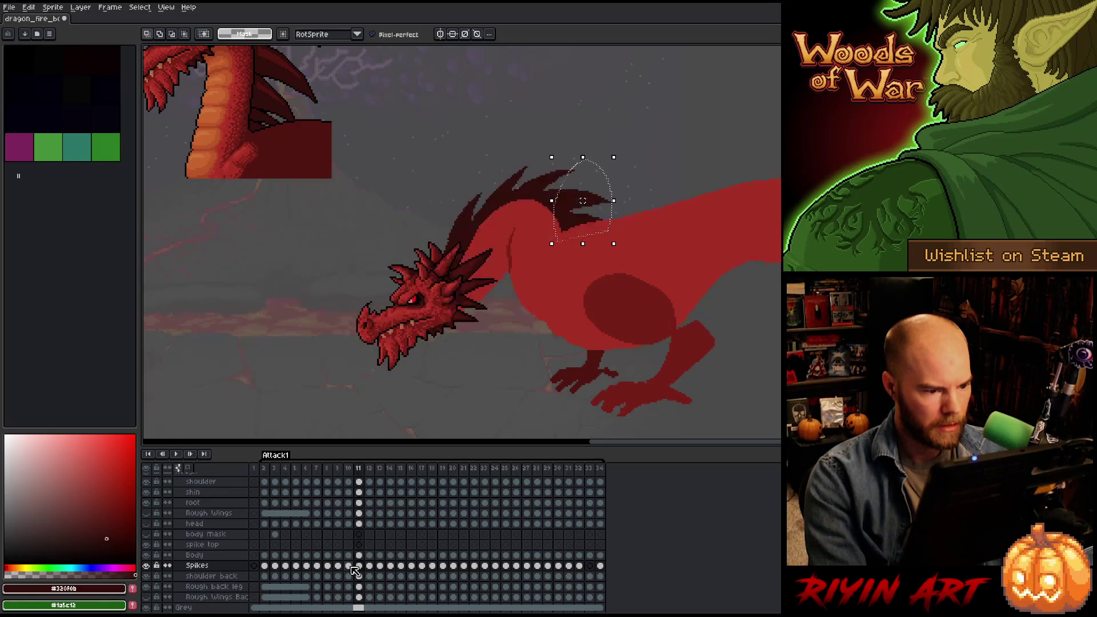
{"action": "key", "text": "Return"}
{"action": "key", "text": "Return"}
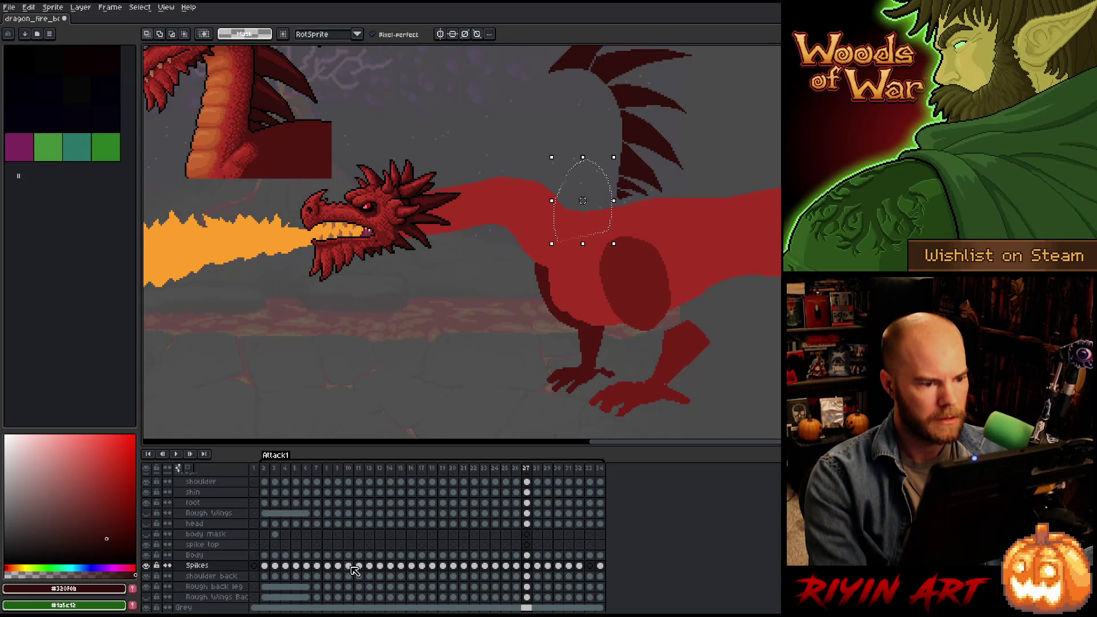
{"action": "left_click", "coordinate": [517, 566]}
On frame 27, lasso the rear back spikes and rotate them about 16 degrees along the neck.
{"action": "left_click", "coordinate": [526, 565]}
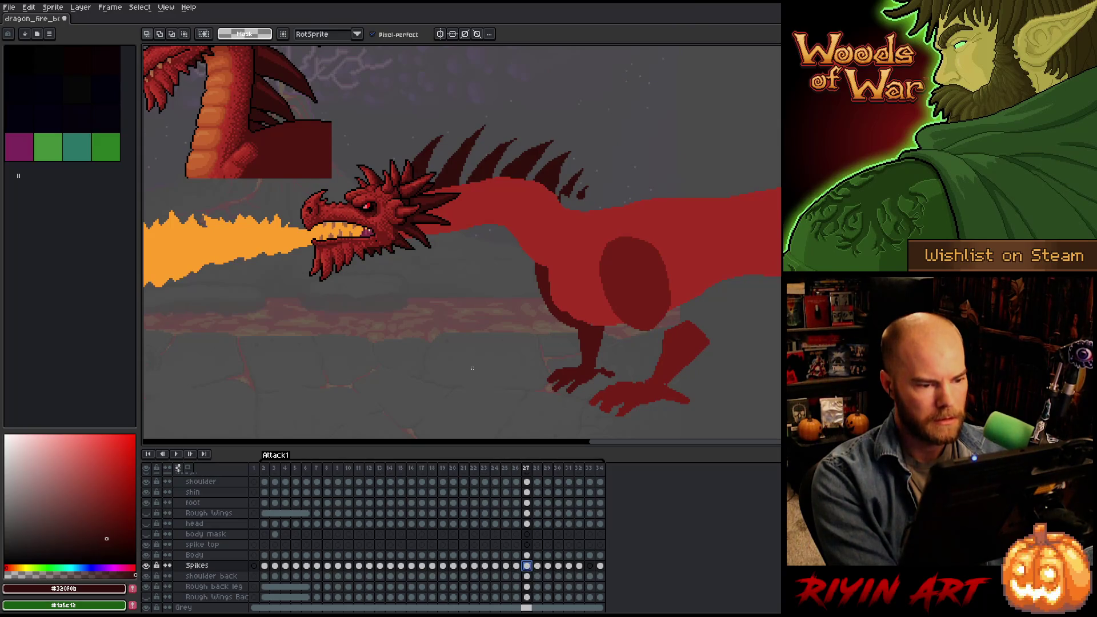
{"action": "mouse_move", "coordinate": [586, 232]}
{"action": "left_mouse_down"}
{"action": "mouse_move", "coordinate": [600, 191]}
{"action": "mouse_move", "coordinate": [580, 184]}
{"action": "mouse_move", "coordinate": [627, 177]}
{"action": "mouse_move", "coordinate": [619, 191]}
{"action": "mouse_move", "coordinate": [590, 191]}
{"action": "mouse_move", "coordinate": [576, 215]}
{"action": "left_mouse_up"}
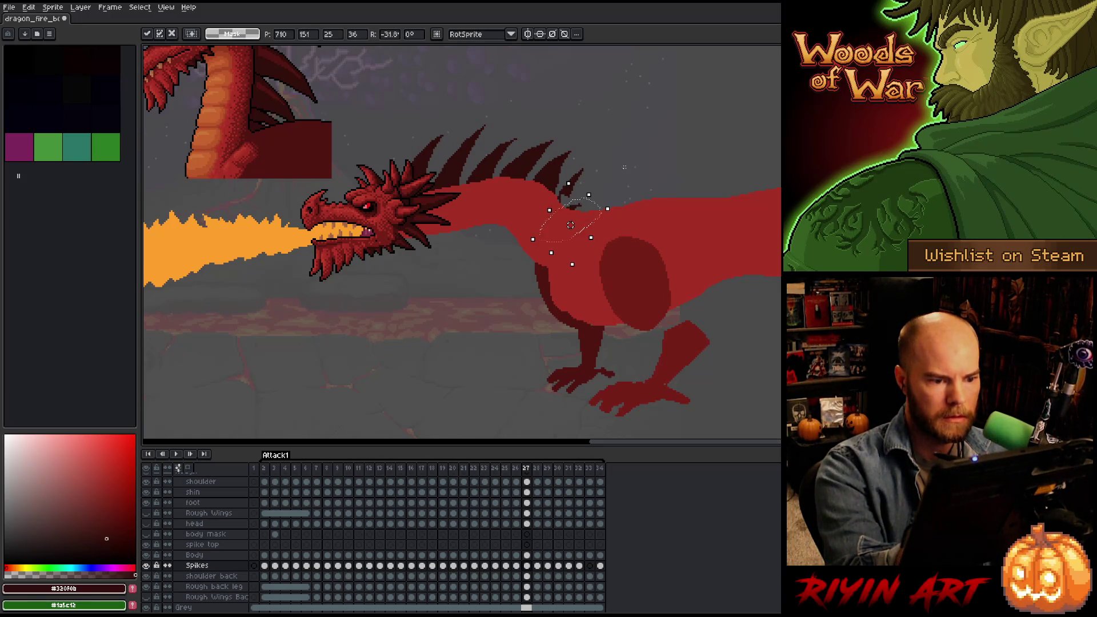
{"action": "left_click", "coordinate": [591, 149]}
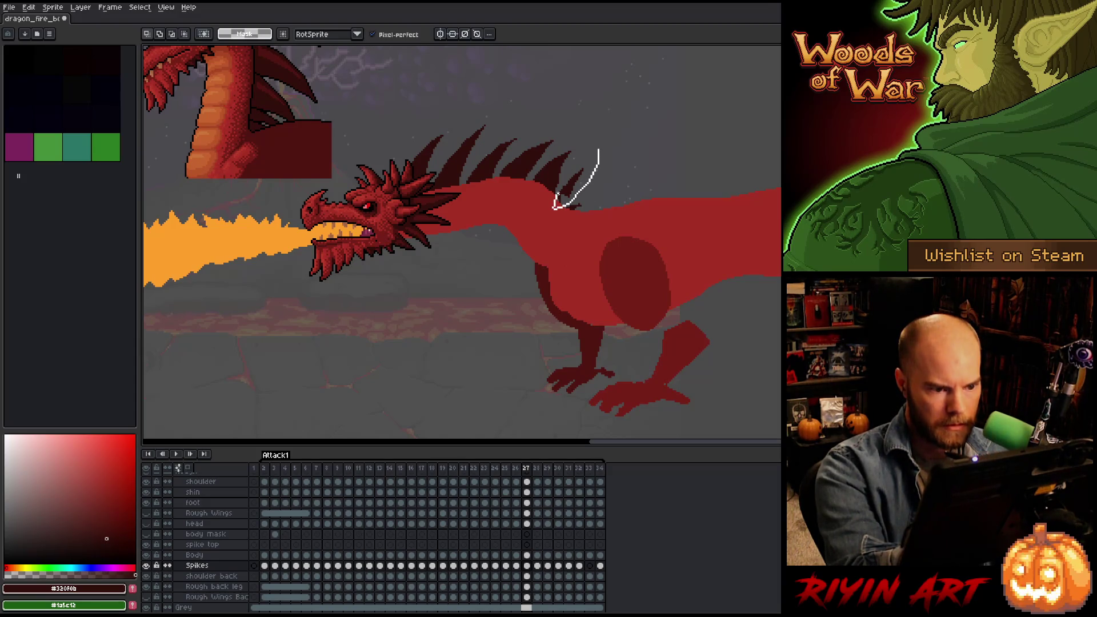
{"action": "left_click_drag", "start_coordinate": [578, 201], "coordinate": [571, 197]}
{"action": "left_click_drag", "start_coordinate": [611, 135], "coordinate": [624, 152]}
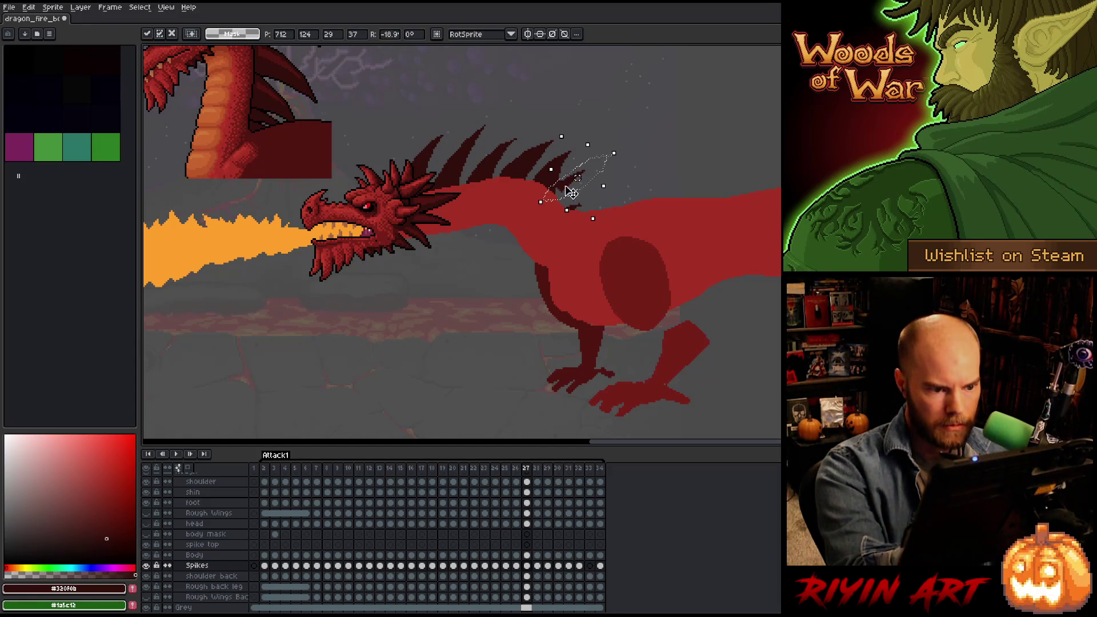
{"action": "left_click", "coordinate": [643, 129]}
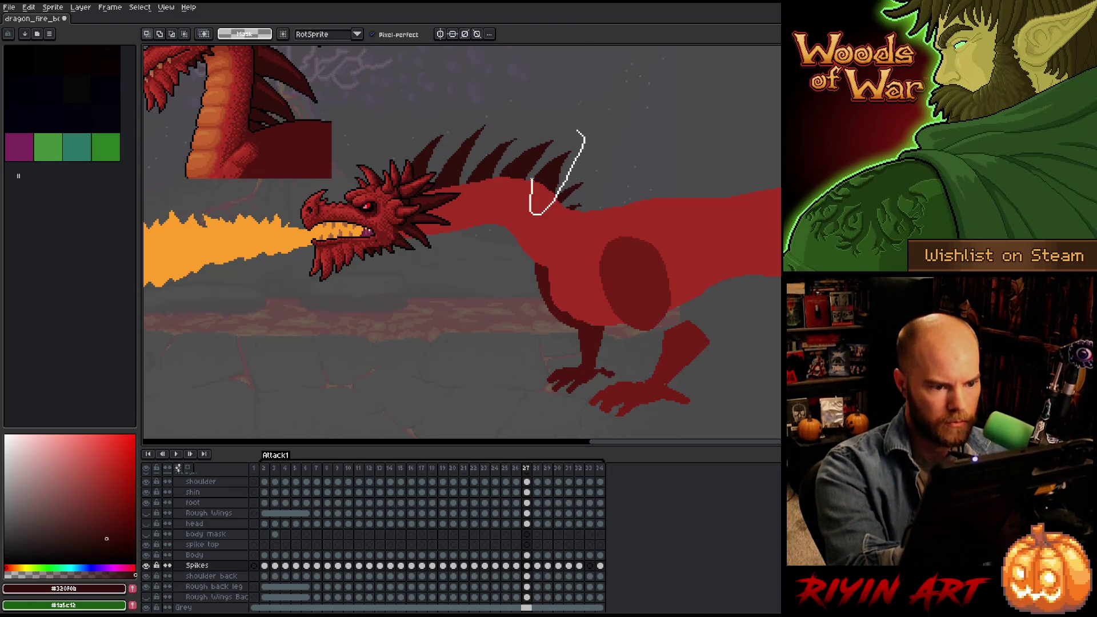
{"action": "mouse_move", "coordinate": [578, 133]}
{"action": "left_mouse_down"}
{"action": "mouse_move", "coordinate": [597, 125]}
{"action": "mouse_move", "coordinate": [606, 136]}
{"action": "left_mouse_up"}
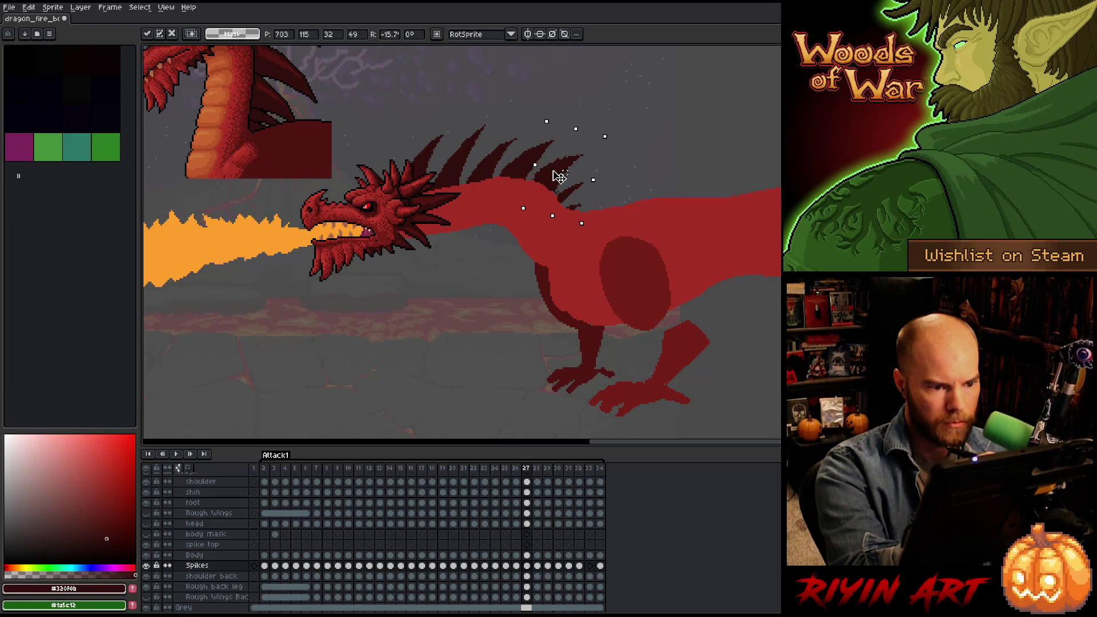
{"action": "left_click", "coordinate": [644, 128]}
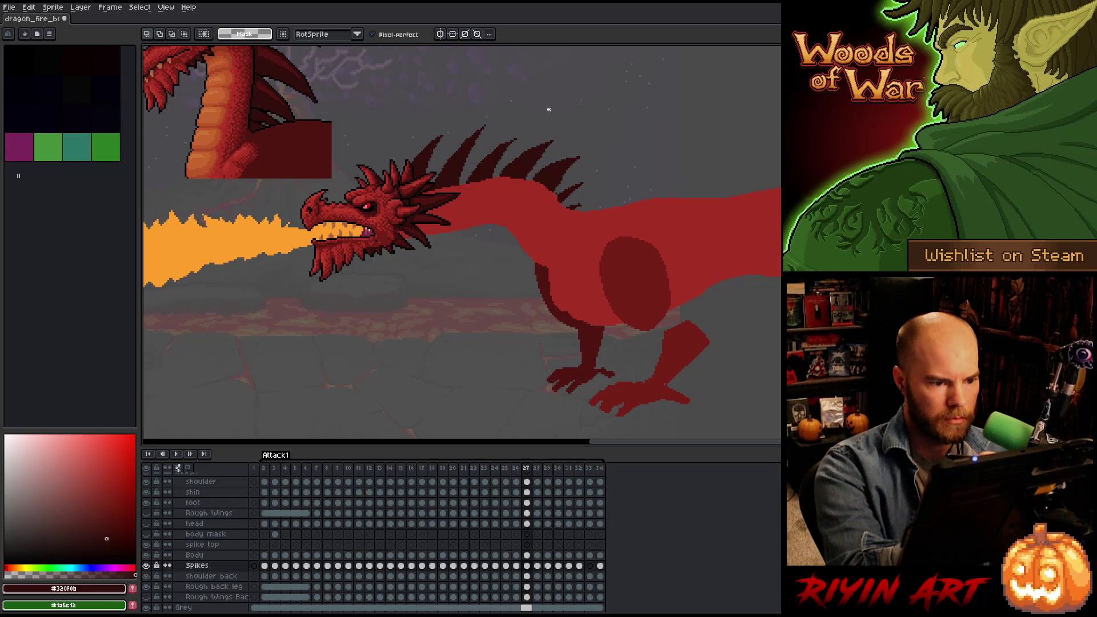
Set the back spikes aside below the neck, then lift one spare onto the back, tilted to match.
{"action": "mouse_move", "coordinate": [534, 172]}
{"action": "left_mouse_down"}
{"action": "mouse_move", "coordinate": [466, 211]}
{"action": "mouse_move", "coordinate": [463, 80]}
{"action": "mouse_move", "coordinate": [547, 109]}
{"action": "left_mouse_up"}
{"action": "mouse_move", "coordinate": [491, 161]}
{"action": "left_mouse_down"}
{"action": "mouse_move", "coordinate": [487, 324]}
{"action": "mouse_move", "coordinate": [472, 357]}
{"action": "left_mouse_up"}
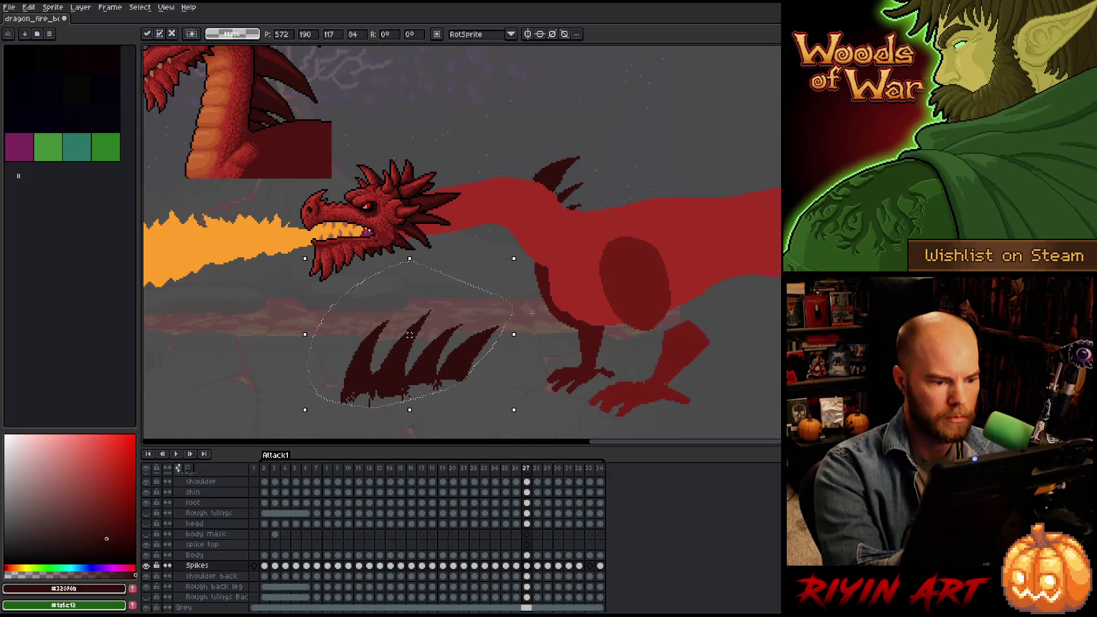
{"action": "mouse_move", "coordinate": [515, 293]}
{"action": "left_mouse_down"}
{"action": "mouse_move", "coordinate": [501, 362]}
{"action": "mouse_move", "coordinate": [437, 388]}
{"action": "left_mouse_up"}
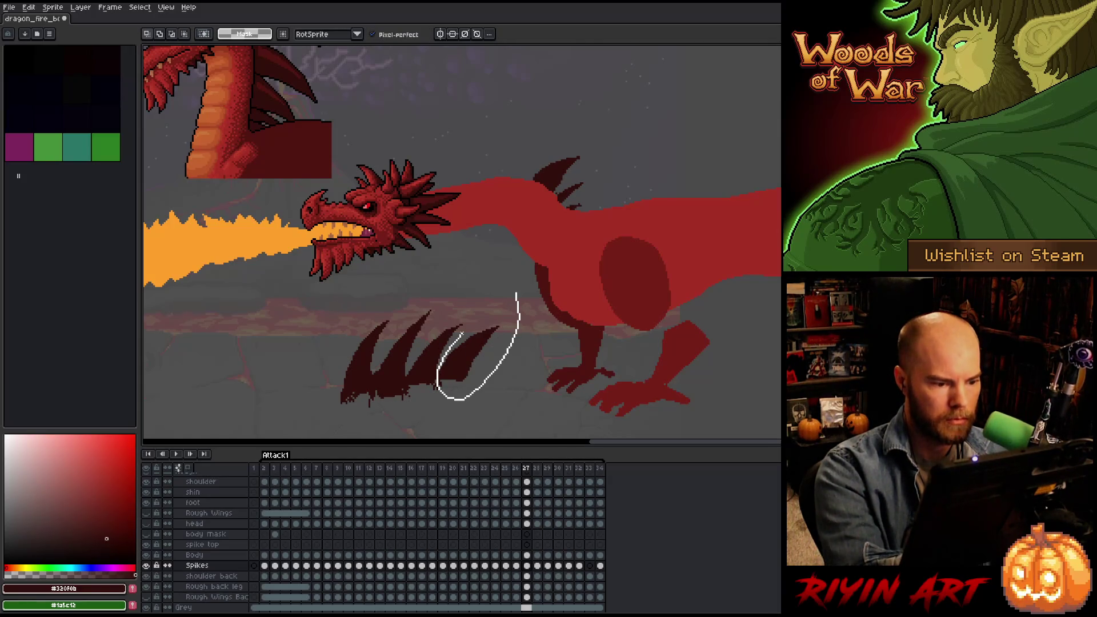
{"action": "left_click_drag", "start_coordinate": [462, 333], "coordinate": [464, 328]}
{"action": "left_click_drag", "start_coordinate": [462, 377], "coordinate": [497, 205]}
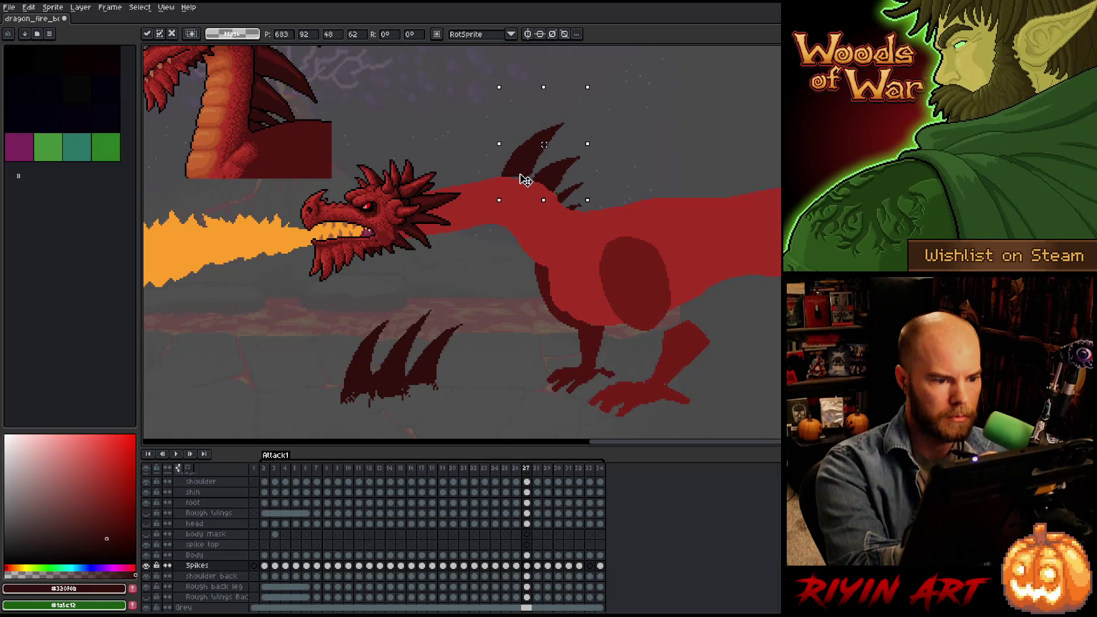
{"action": "left_click_drag", "start_coordinate": [595, 83], "coordinate": [597, 87]}
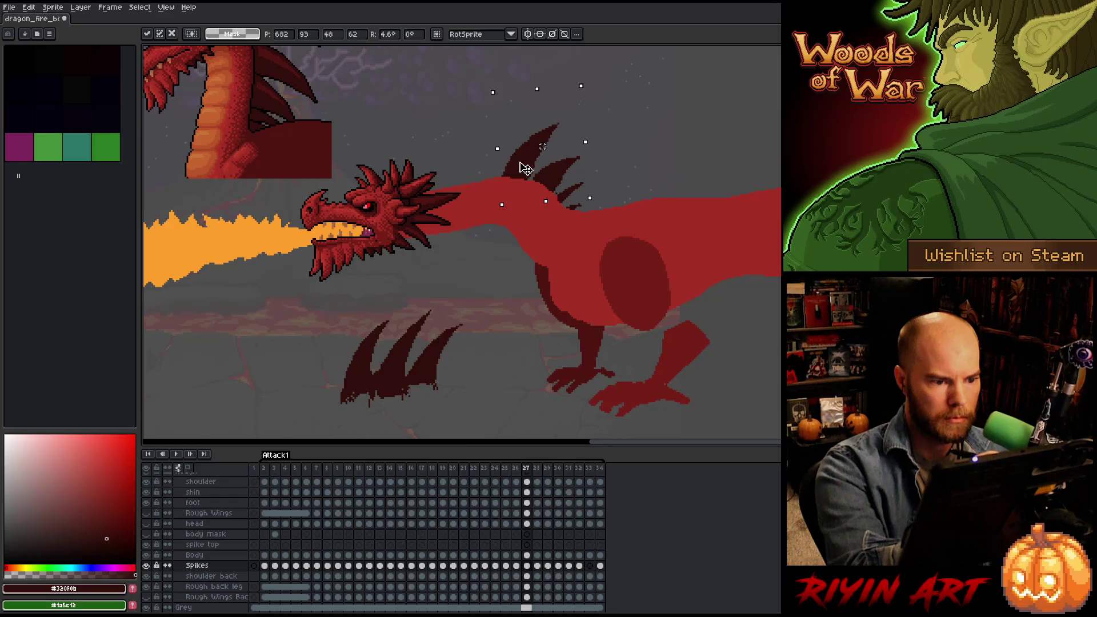
{"action": "key", "text": "Return"}
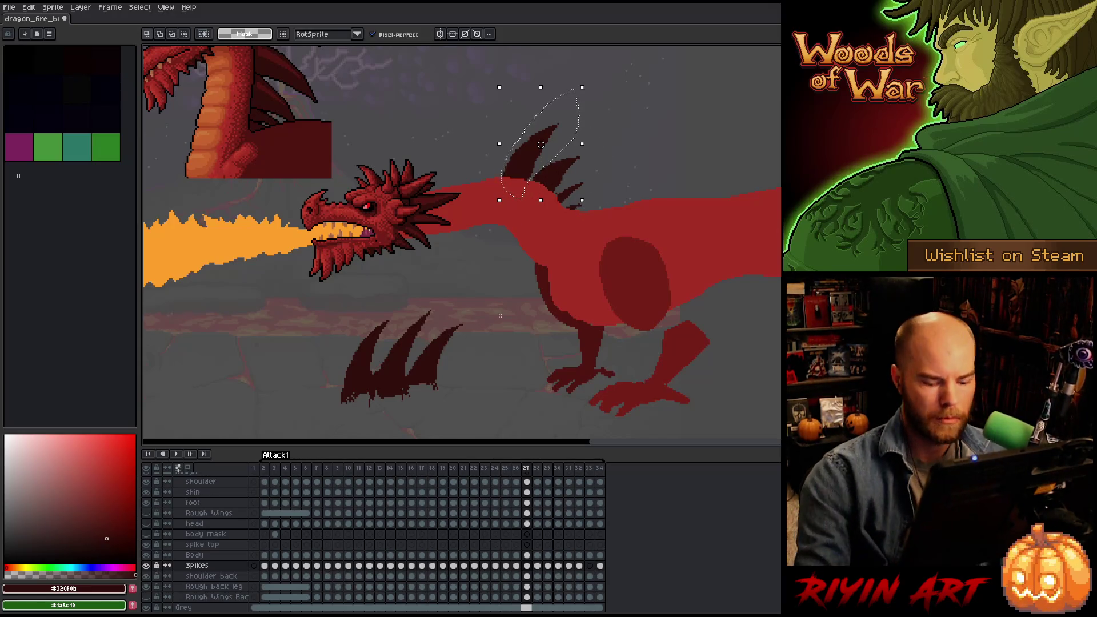
{"action": "left_click_drag", "start_coordinate": [540, 145], "coordinate": [538, 146]}
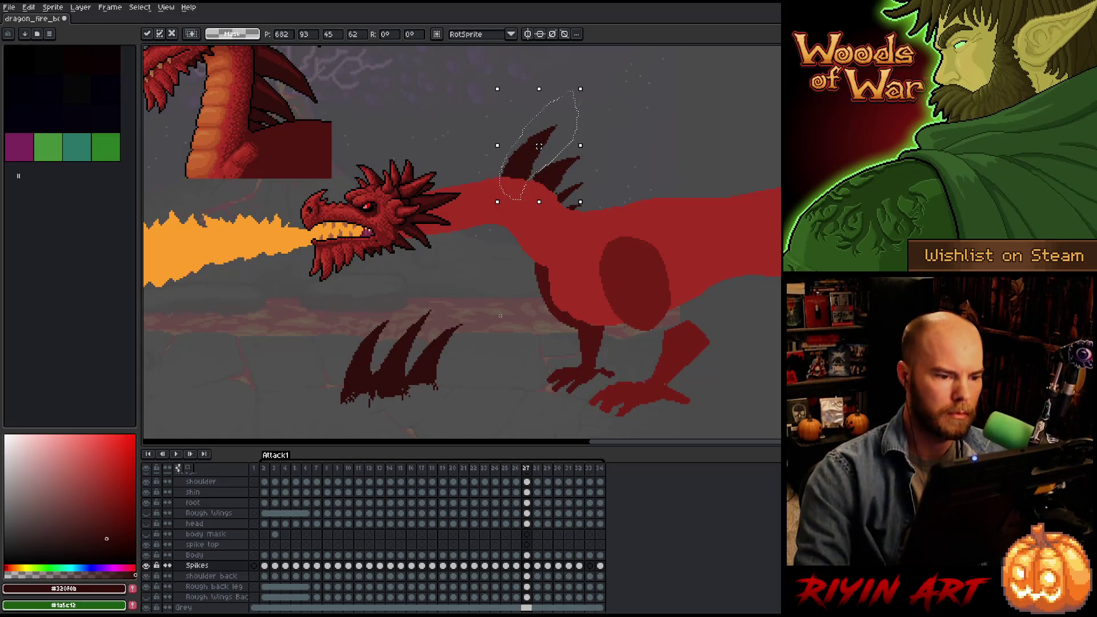
Move a second spare spike up and rotate it into place on the back, then lasso another spare.
{"action": "left_click_drag", "start_coordinate": [469, 387], "coordinate": [441, 321]}
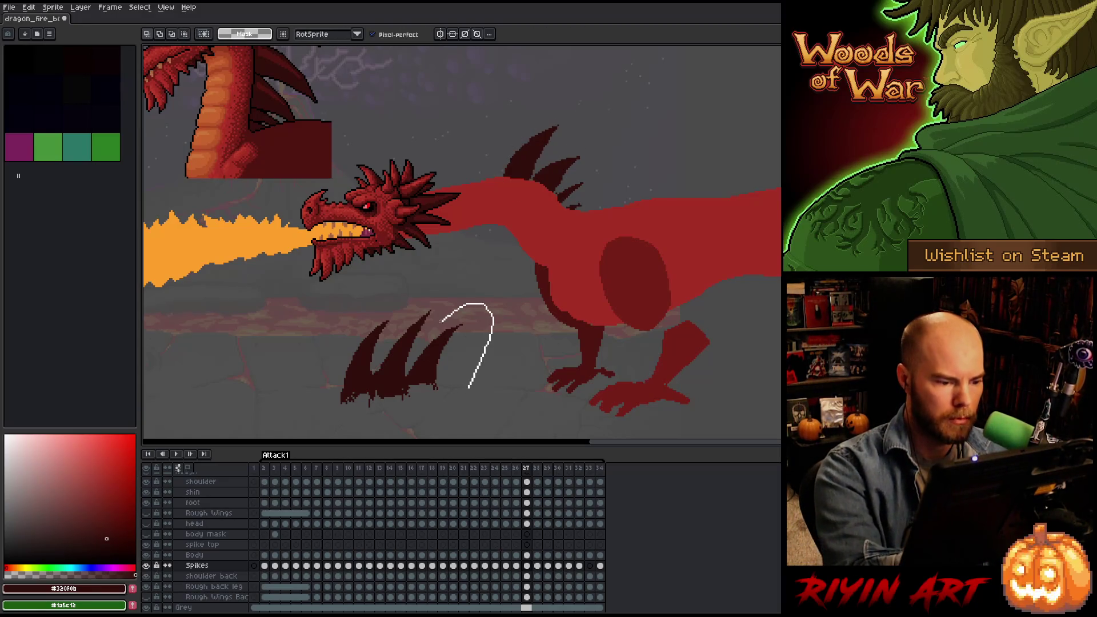
{"action": "mouse_move", "coordinate": [410, 419]}
{"action": "left_mouse_down"}
{"action": "mouse_move", "coordinate": [453, 350]}
{"action": "mouse_move", "coordinate": [461, 311]}
{"action": "left_mouse_up"}
{"action": "mouse_move", "coordinate": [538, 233]}
{"action": "left_mouse_down"}
{"action": "mouse_move", "coordinate": [494, 276]}
{"action": "mouse_move", "coordinate": [482, 201]}
{"action": "mouse_move", "coordinate": [491, 176]}
{"action": "left_mouse_up"}
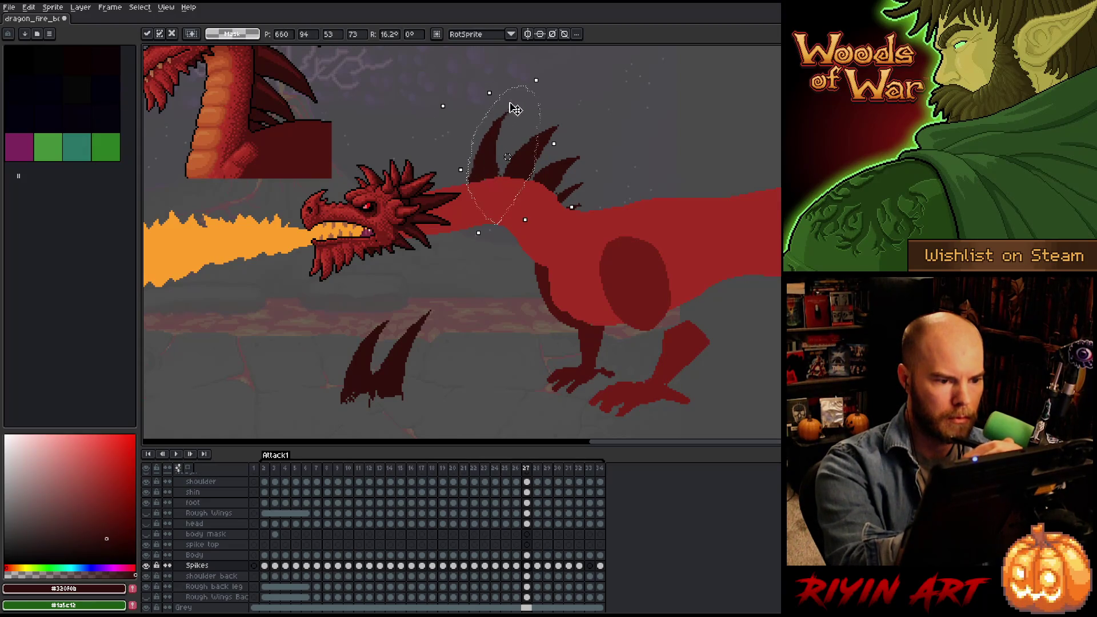
{"action": "key", "text": "Return"}
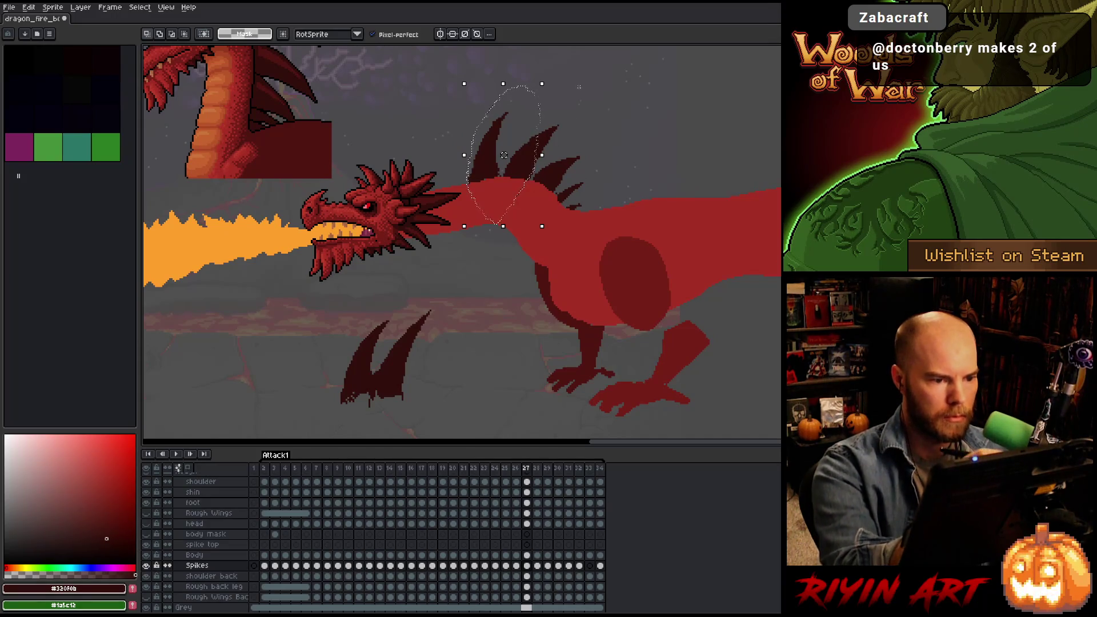
{"action": "mouse_move", "coordinate": [578, 77]}
{"action": "left_mouse_down"}
{"action": "mouse_move", "coordinate": [522, 109]}
{"action": "mouse_move", "coordinate": [500, 161]}
{"action": "mouse_move", "coordinate": [465, 80]}
{"action": "mouse_move", "coordinate": [510, 60]}
{"action": "left_mouse_up"}
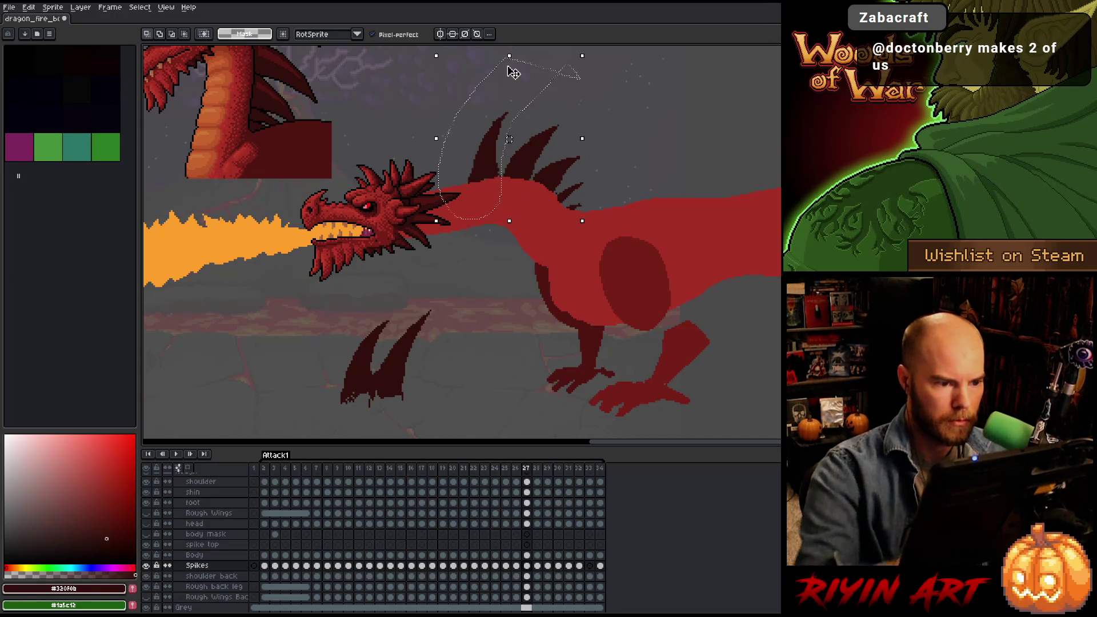
{"action": "left_click", "coordinate": [512, 72]}
{"action": "key", "text": "ctrl+d"}
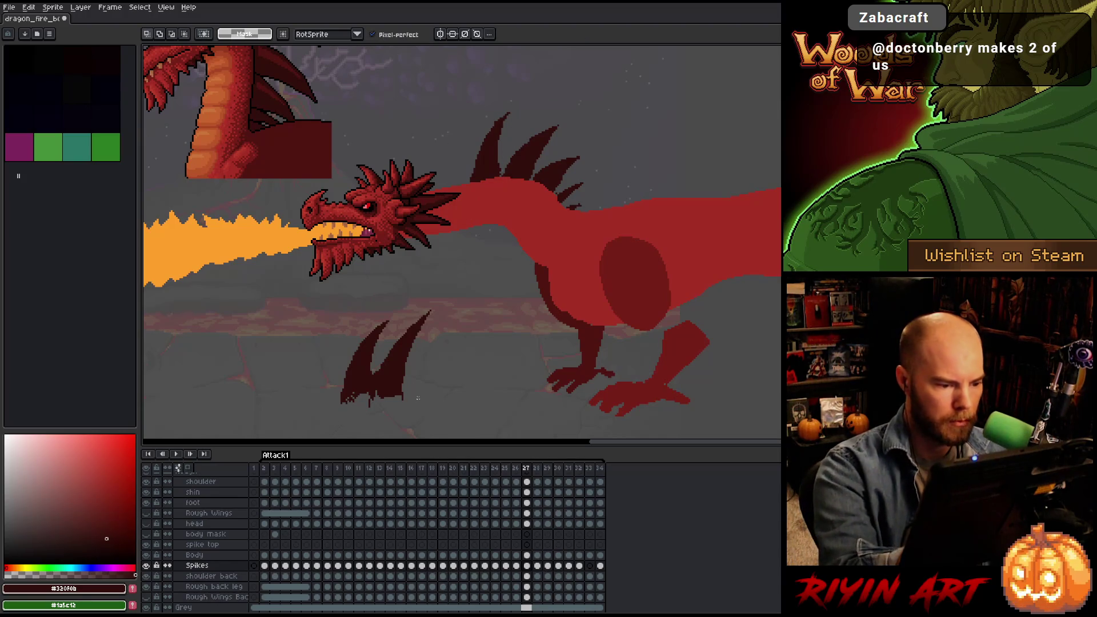
{"action": "mouse_move", "coordinate": [426, 395]}
{"action": "left_mouse_down"}
{"action": "mouse_move", "coordinate": [454, 291]}
{"action": "mouse_move", "coordinate": [380, 358]}
{"action": "mouse_move", "coordinate": [388, 403]}
{"action": "left_mouse_up"}
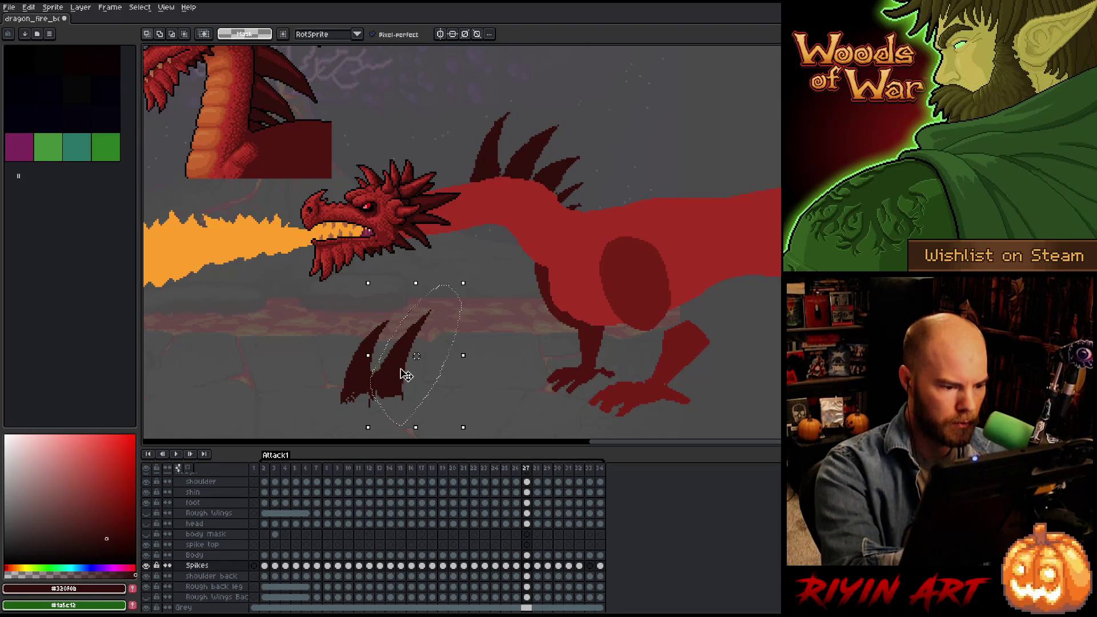
Place a spare spike beside the head leaning along the neck, checking against the previous frame.
{"action": "mouse_move", "coordinate": [417, 354]}
{"action": "left_mouse_down"}
{"action": "mouse_move", "coordinate": [423, 246]}
{"action": "mouse_move", "coordinate": [407, 150]}
{"action": "left_mouse_up"}
{"action": "left_click_drag", "start_coordinate": [465, 74], "coordinate": [423, 67]}
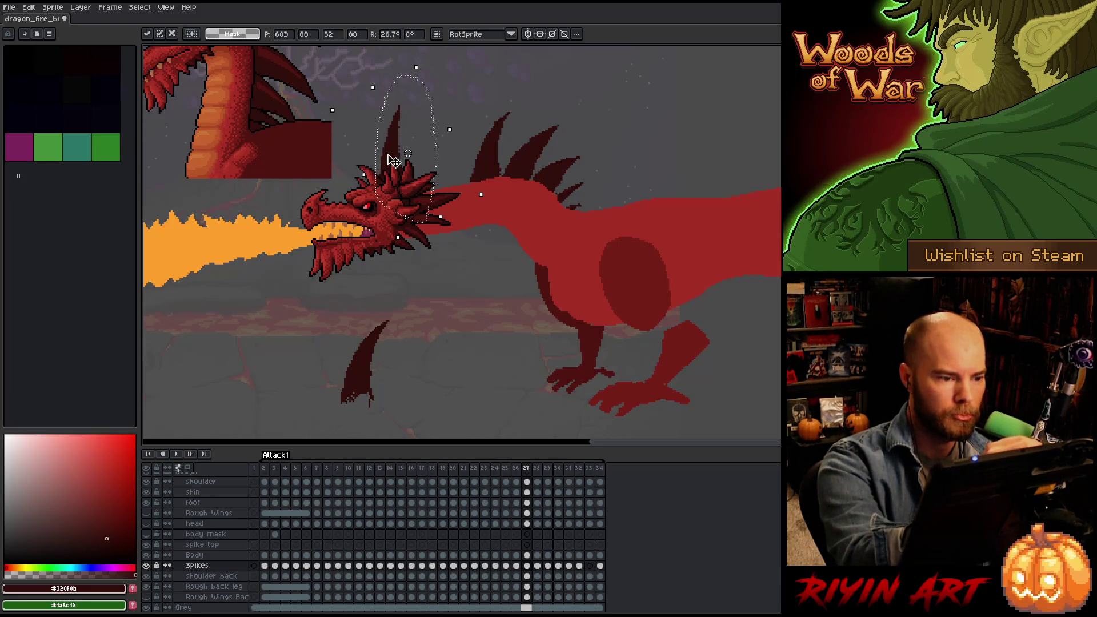
{"action": "mouse_move", "coordinate": [392, 161]}
{"action": "left_mouse_down"}
{"action": "mouse_move", "coordinate": [450, 160]}
{"action": "mouse_move", "coordinate": [474, 74]}
{"action": "mouse_move", "coordinate": [465, 223]}
{"action": "left_mouse_up"}
{"action": "key", "text": "Return"}
{"action": "key", "text": "comma"}
{"action": "key", "text": "period"}
{"action": "key", "text": "comma"}
{"action": "key", "text": "period"}
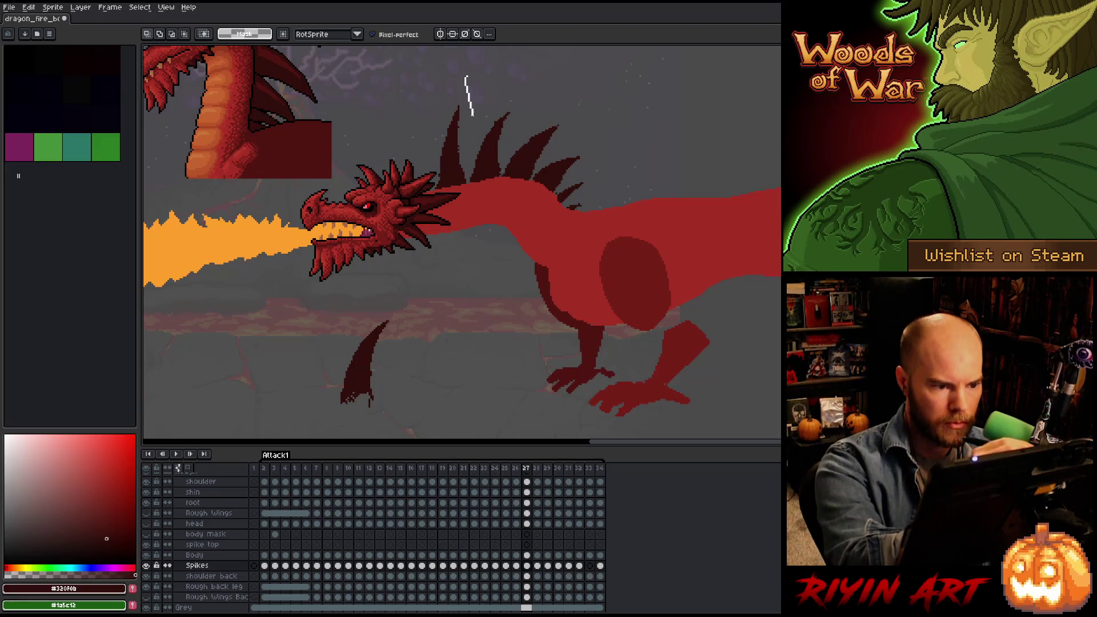
Fine-tune the spike by the head and lift the last spare spike onto the neck on frame 27.
{"action": "left_click_drag", "start_coordinate": [468, 188], "coordinate": [416, 109]}
{"action": "left_click_drag", "start_coordinate": [484, 64], "coordinate": [489, 69]}
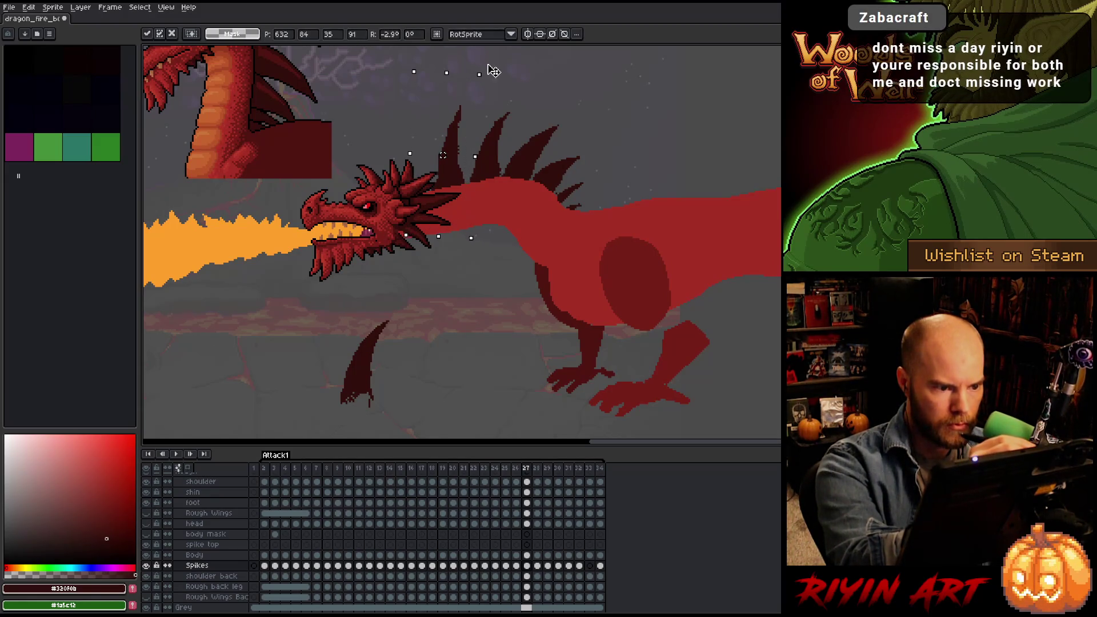
{"action": "left_click_drag", "start_coordinate": [443, 155], "coordinate": [451, 153]}
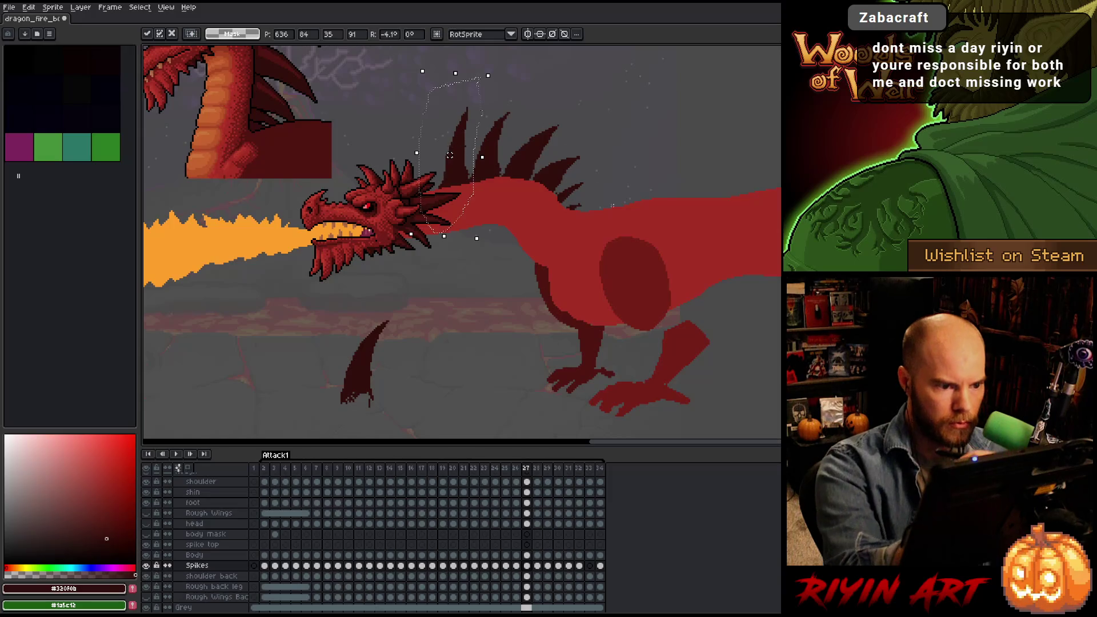
{"action": "key", "text": "Return"}
{"action": "mouse_move", "coordinate": [374, 277]}
{"action": "left_mouse_down"}
{"action": "mouse_move", "coordinate": [400, 426]}
{"action": "mouse_move", "coordinate": [371, 279]}
{"action": "left_mouse_up"}
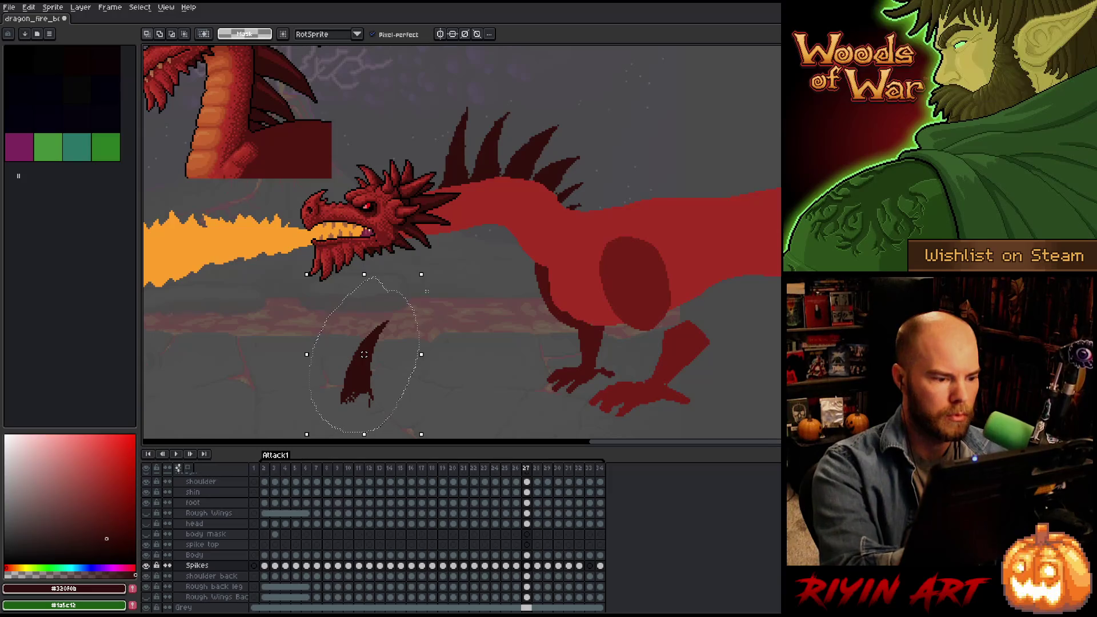
{"action": "left_click_drag", "start_coordinate": [426, 270], "coordinate": [431, 272]}
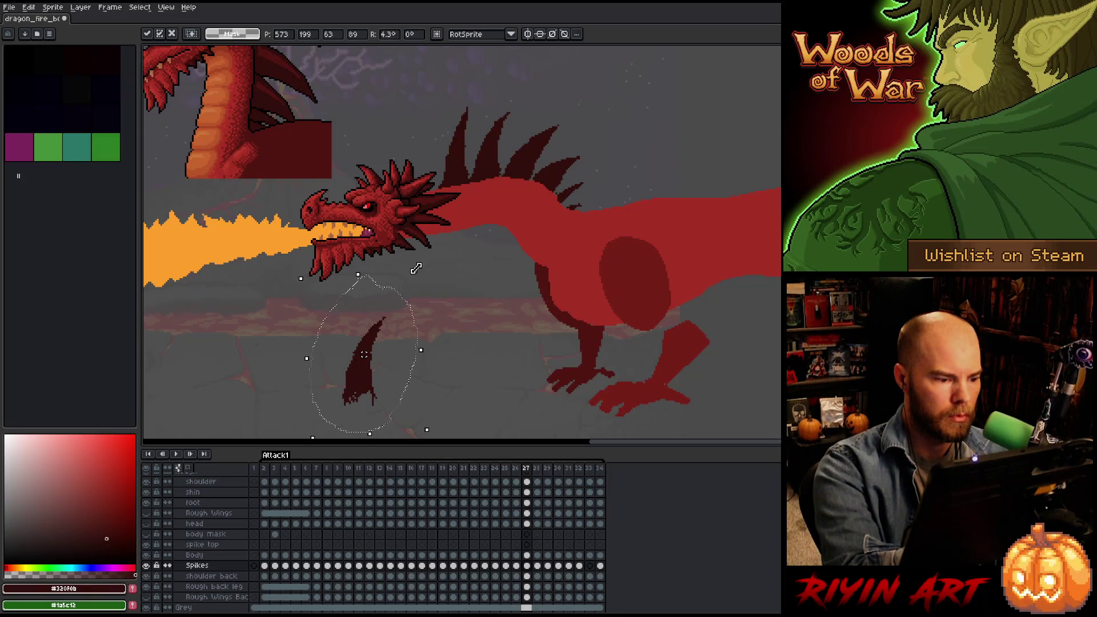
{"action": "mouse_move", "coordinate": [366, 375]}
{"action": "left_mouse_down"}
{"action": "mouse_move", "coordinate": [388, 333]}
{"action": "mouse_move", "coordinate": [426, 186]}
{"action": "left_mouse_up"}
{"action": "key", "text": "Return"}
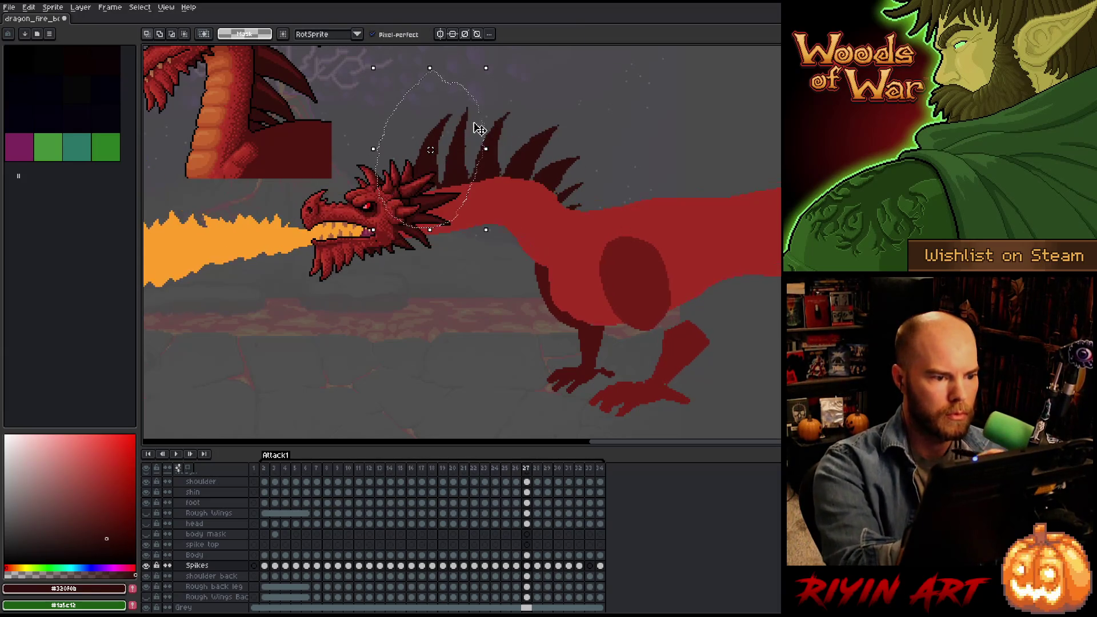
Adjust the front spike behind the head, comparing spike positions on frames 26 and 27.
{"action": "mouse_move", "coordinate": [516, 73]}
{"action": "left_mouse_down"}
{"action": "mouse_move", "coordinate": [530, 84]}
{"action": "mouse_move", "coordinate": [510, 146]}
{"action": "mouse_move", "coordinate": [478, 81]}
{"action": "mouse_move", "coordinate": [514, 76]}
{"action": "left_mouse_up"}
{"action": "left_click", "coordinate": [551, 96]}
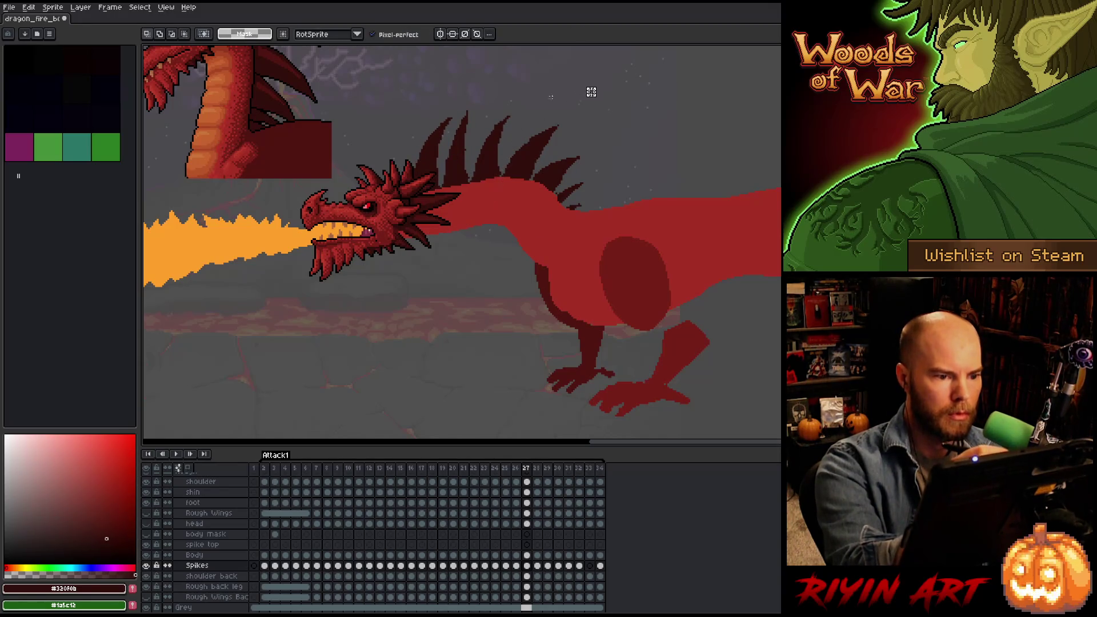
{"action": "mouse_move", "coordinate": [441, 161]}
{"action": "left_mouse_down"}
{"action": "mouse_move", "coordinate": [386, 140]}
{"action": "mouse_move", "coordinate": [456, 90]}
{"action": "left_mouse_up"}
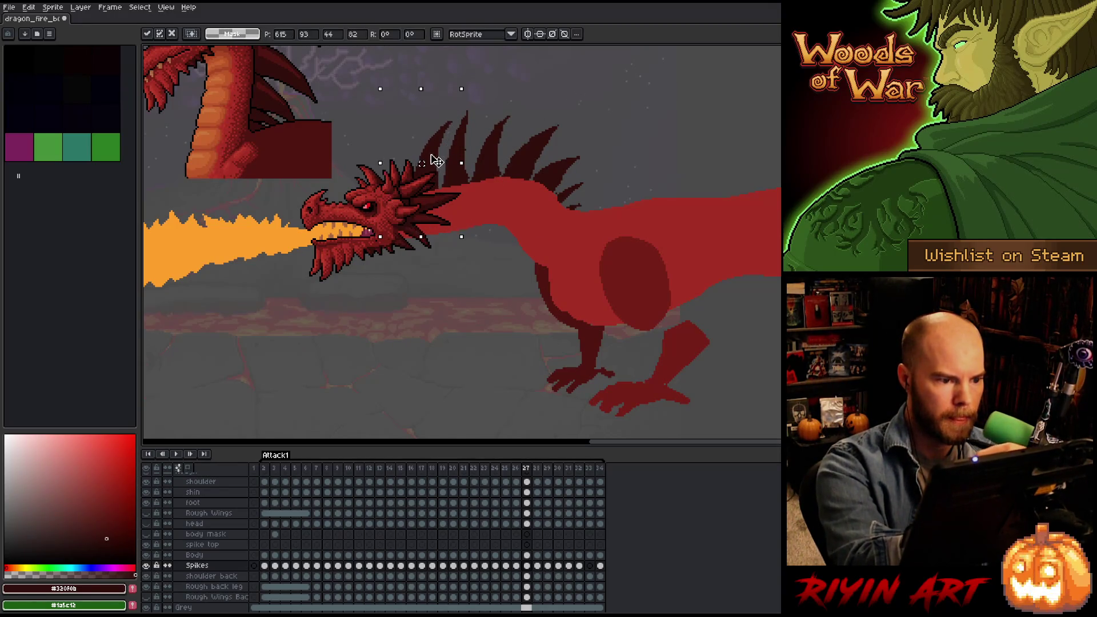
{"action": "key", "text": "Left"}
{"action": "key", "text": "Right"}
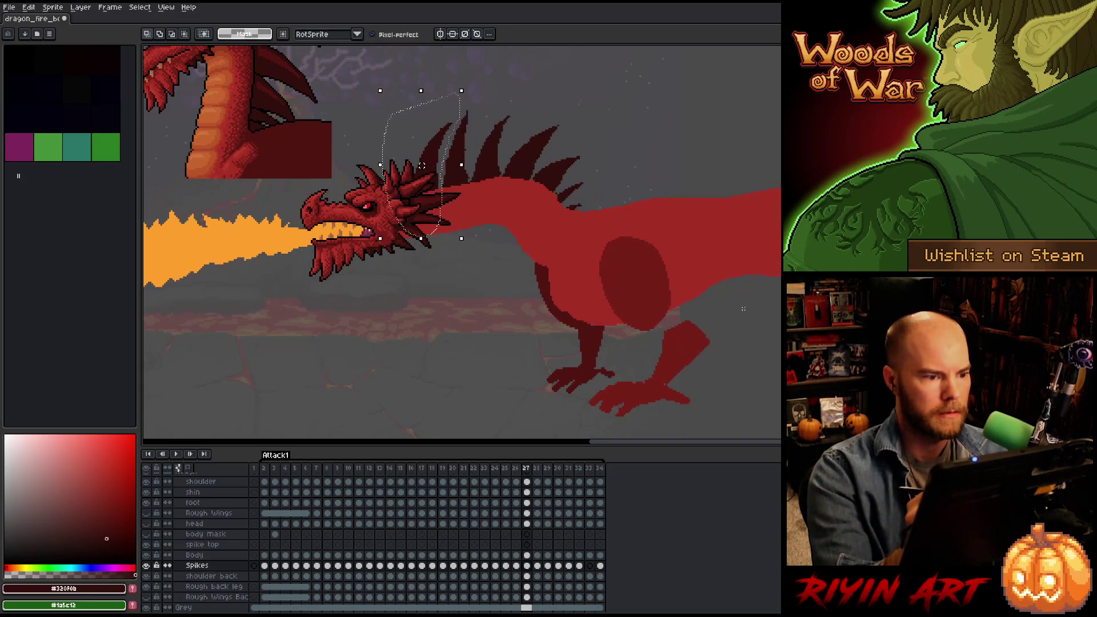
{"action": "key", "text": "Left"}
{"action": "key", "text": "Right"}
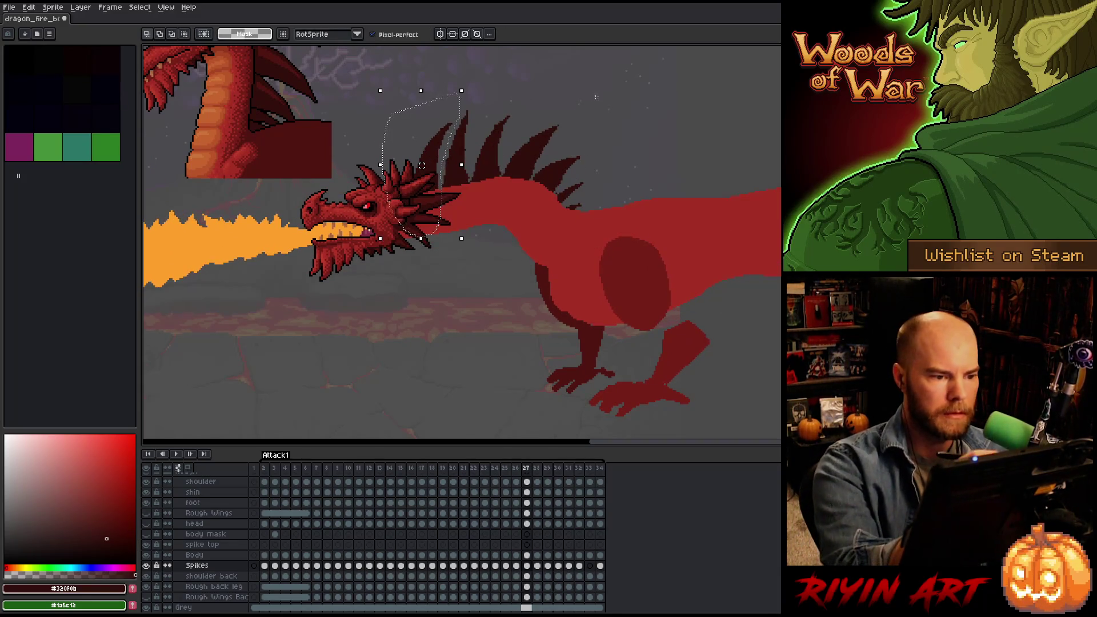
{"action": "mouse_move", "coordinate": [448, 136]}
{"action": "left_mouse_down"}
{"action": "mouse_move", "coordinate": [441, 229]}
{"action": "mouse_move", "coordinate": [436, 152]}
{"action": "mouse_move", "coordinate": [427, 170]}
{"action": "left_mouse_up"}
{"action": "key", "text": "Left"}
{"action": "key", "text": "Right"}
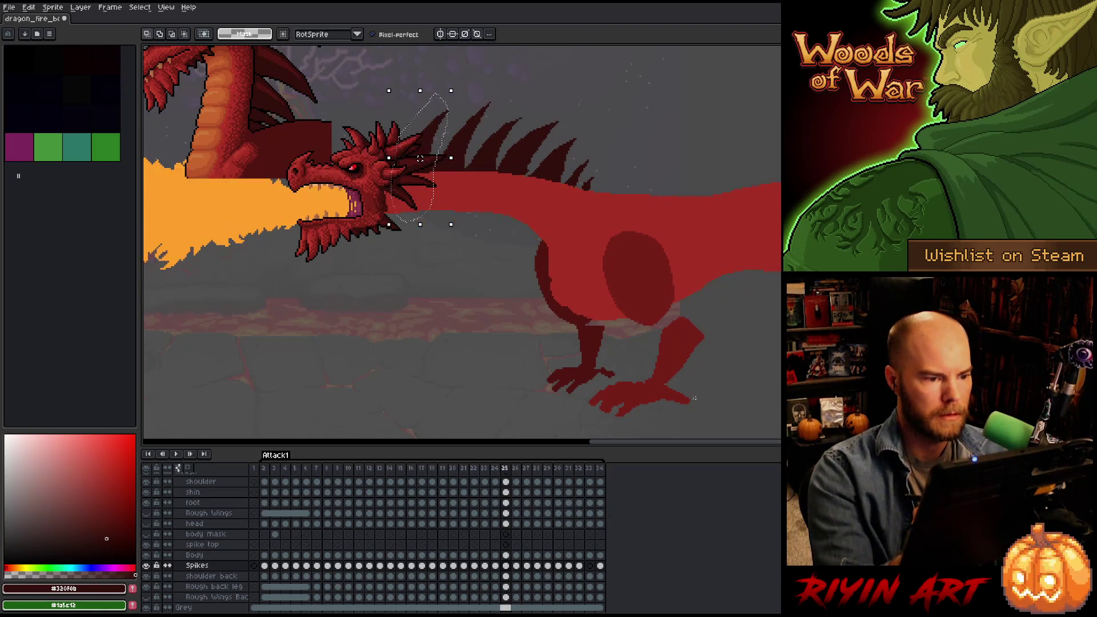
{"action": "key", "text": "Left"}
Raise the whole spike row slightly on frame 26 and compare it with frame 25.
{"action": "key", "text": "ctrl+a"}
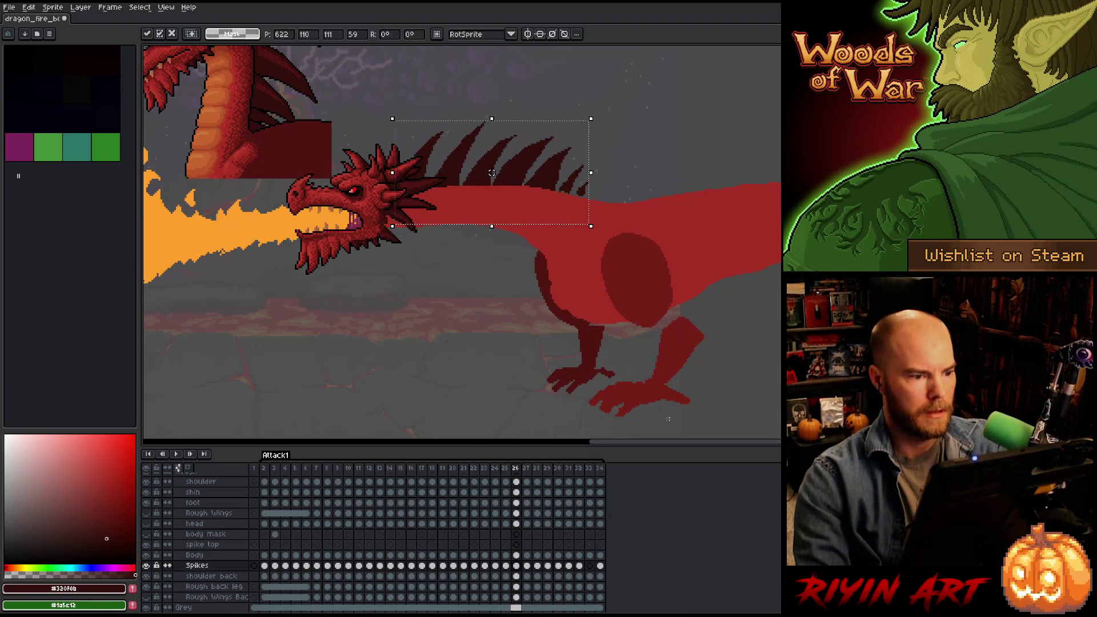
{"action": "left_click_drag", "start_coordinate": [491, 171], "coordinate": [491, 169]}
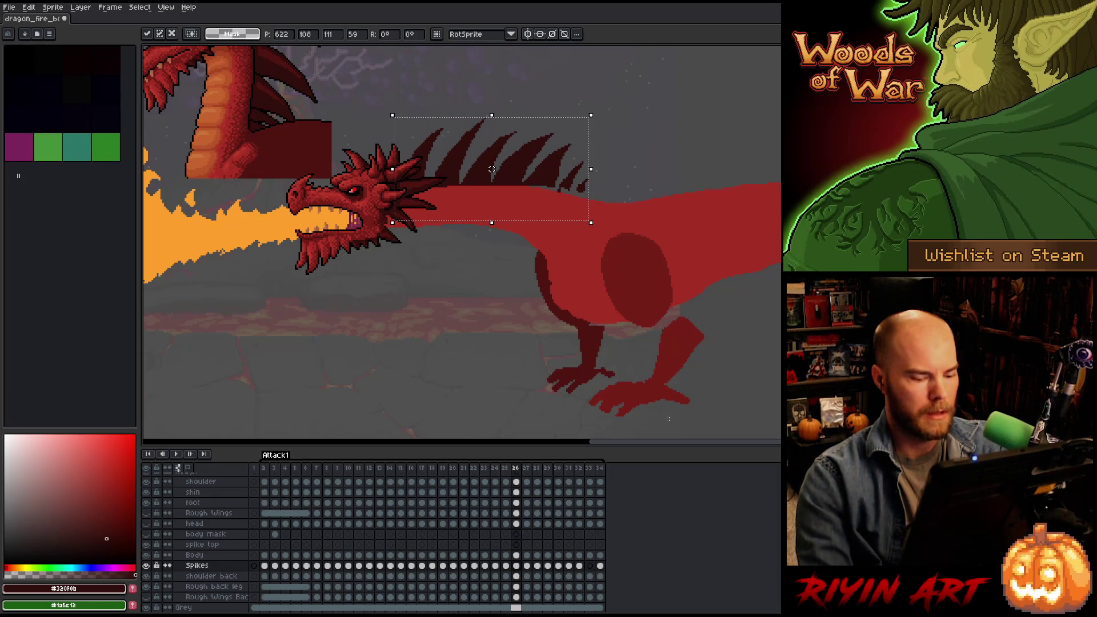
{"action": "key", "text": "Left"}
{"action": "key", "text": "Right"}
{"action": "key", "text": "Left"}
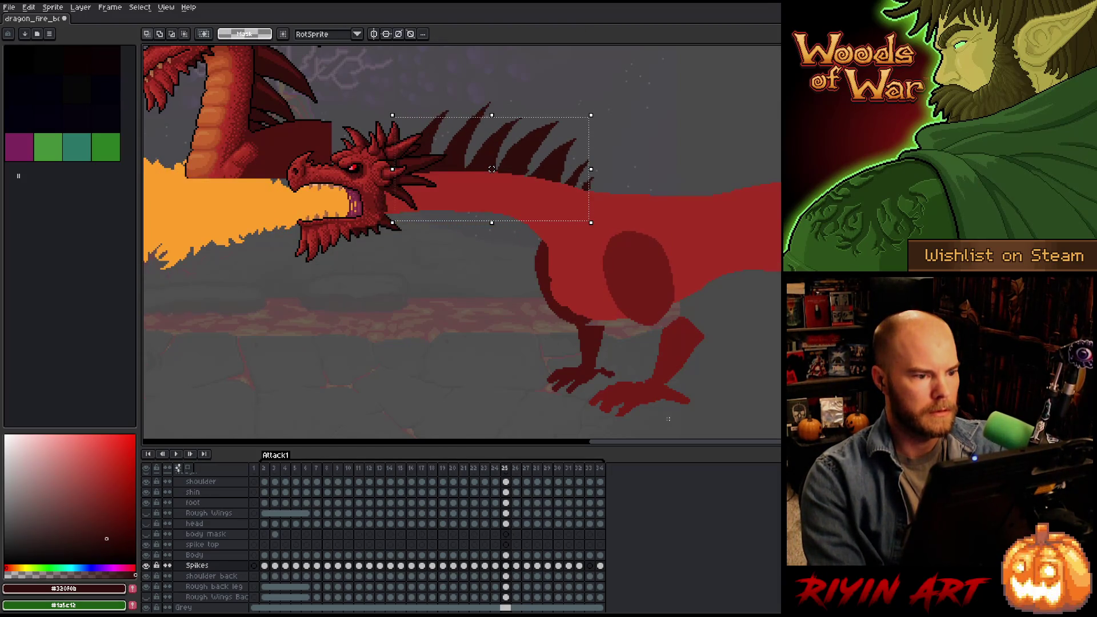
{"action": "key", "text": "Right"}
{"action": "key", "text": "Left"}
{"action": "key", "text": "Right"}
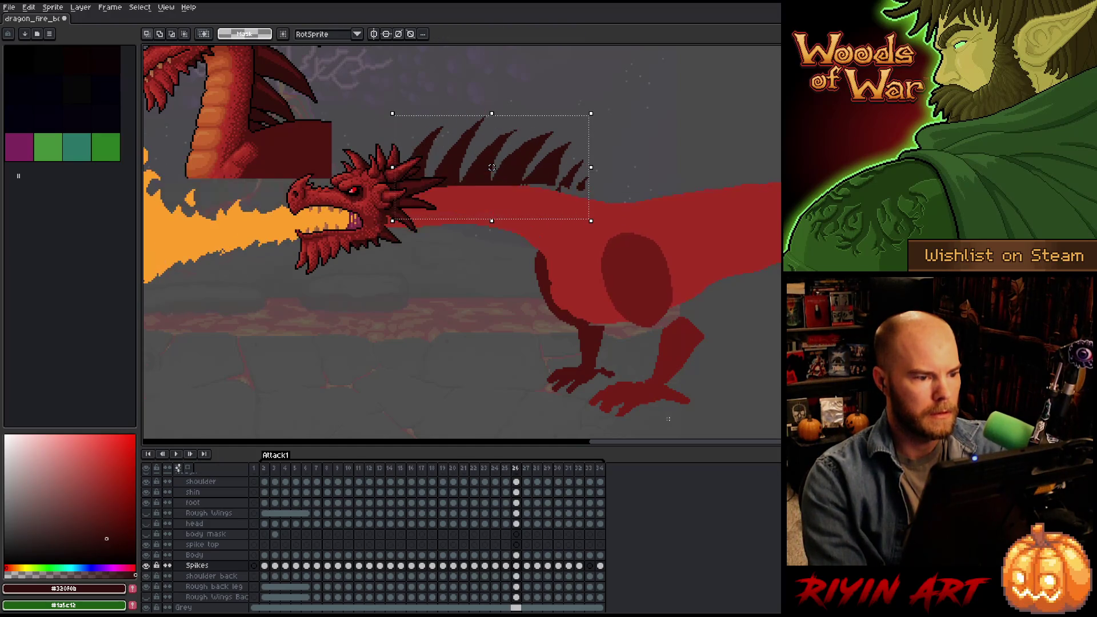
Lasso the rear spikes on frame 26 and lower them onto the back.
{"action": "key", "text": "q"}
{"action": "mouse_move", "coordinate": [649, 240]}
{"action": "left_mouse_down"}
{"action": "mouse_move", "coordinate": [655, 224]}
{"action": "mouse_move", "coordinate": [560, 137]}
{"action": "left_mouse_up"}
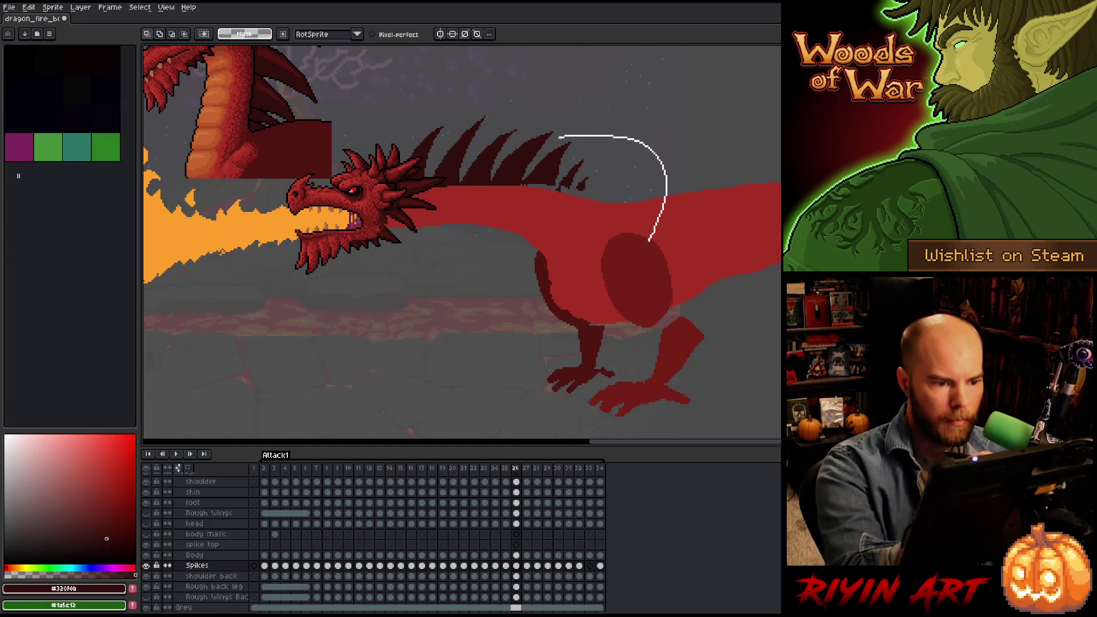
{"action": "left_click_drag", "start_coordinate": [521, 181], "coordinate": [519, 238]}
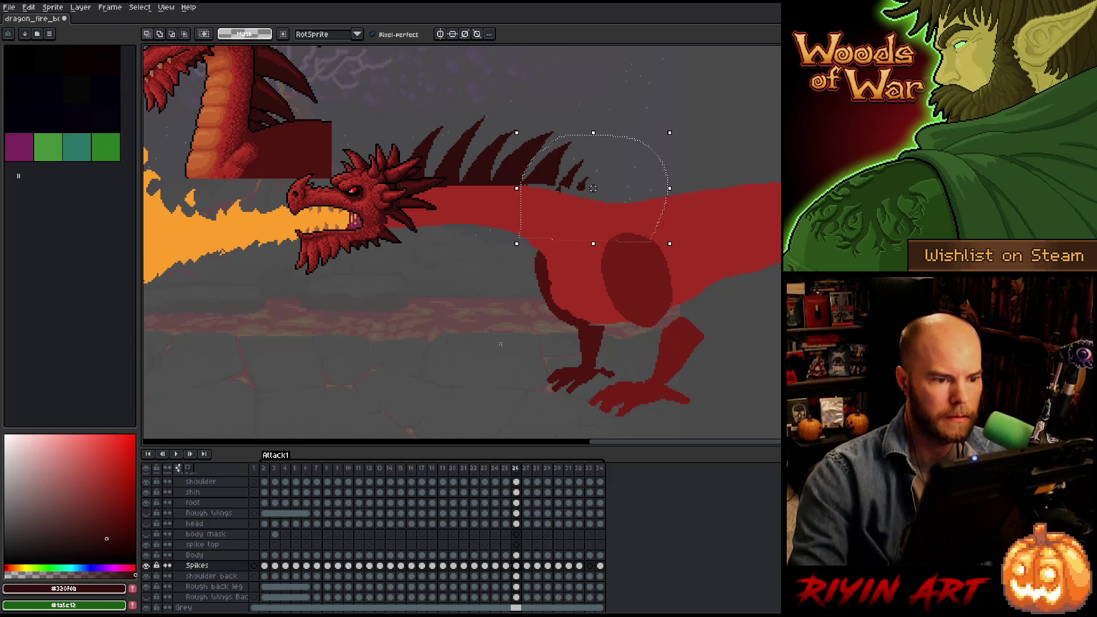
{"action": "left_click_drag", "start_coordinate": [593, 188], "coordinate": [592, 194]}
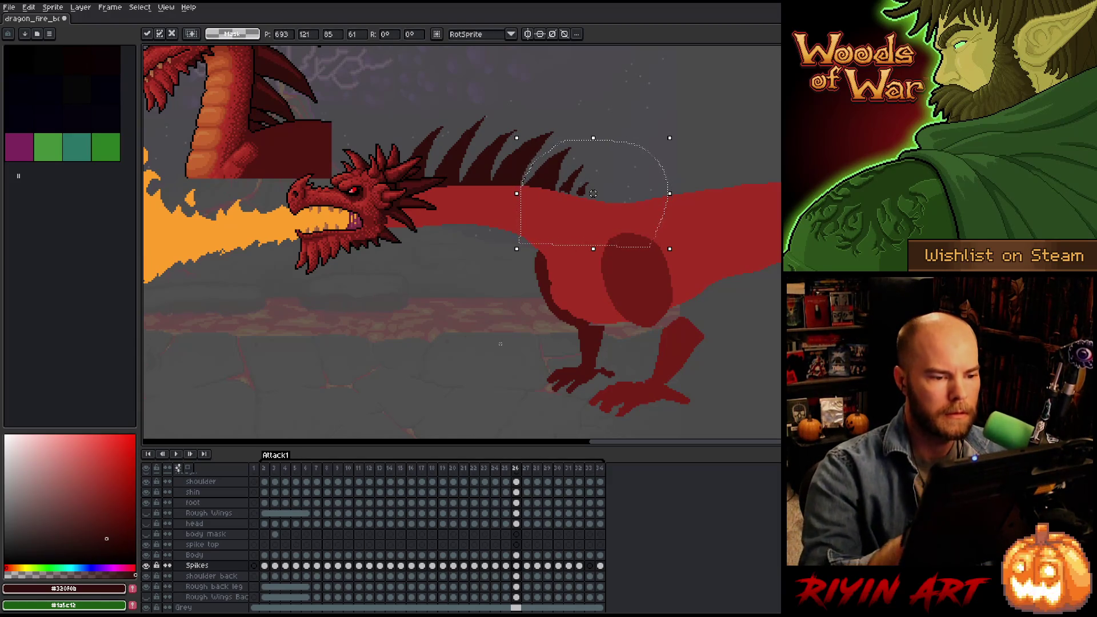
{"action": "left_click_drag", "start_coordinate": [593, 193], "coordinate": [593, 192]}
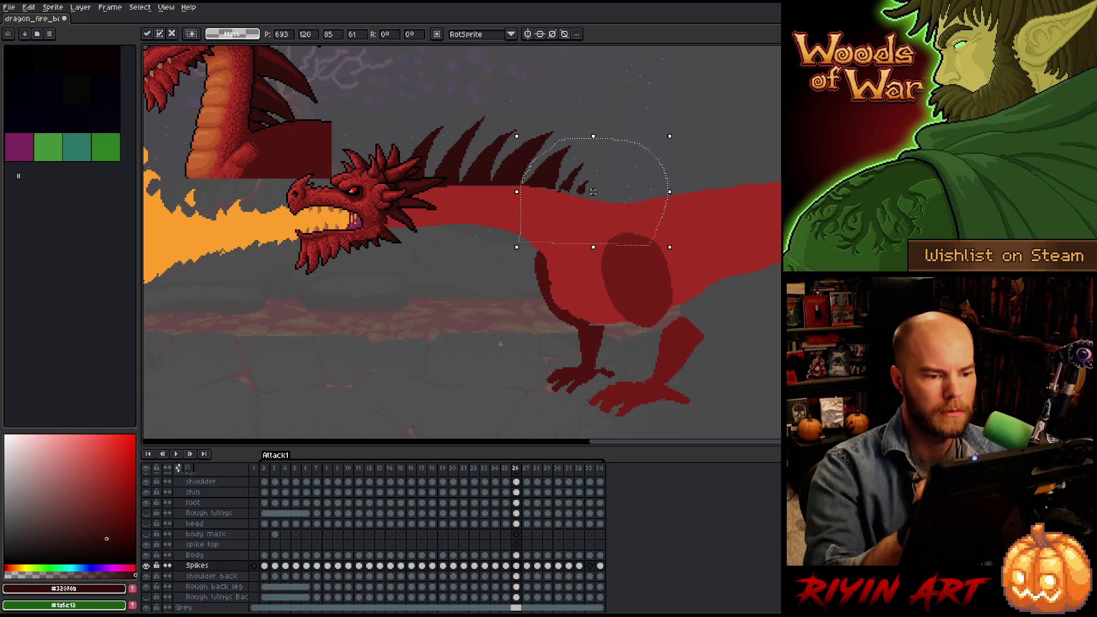
{"action": "mouse_move", "coordinate": [728, 258]}
{"action": "left_mouse_down"}
{"action": "mouse_move", "coordinate": [742, 169]}
{"action": "mouse_move", "coordinate": [524, 131]}
{"action": "left_mouse_up"}
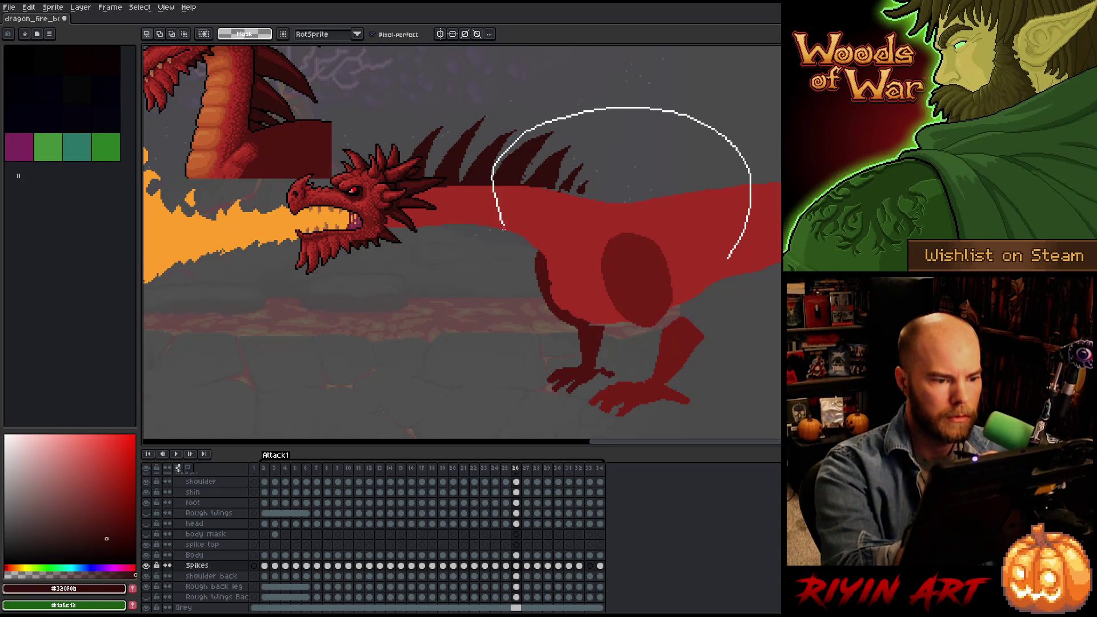
{"action": "left_click_drag", "start_coordinate": [503, 228], "coordinate": [501, 228]}
{"action": "key", "text": "ctrl+t"}
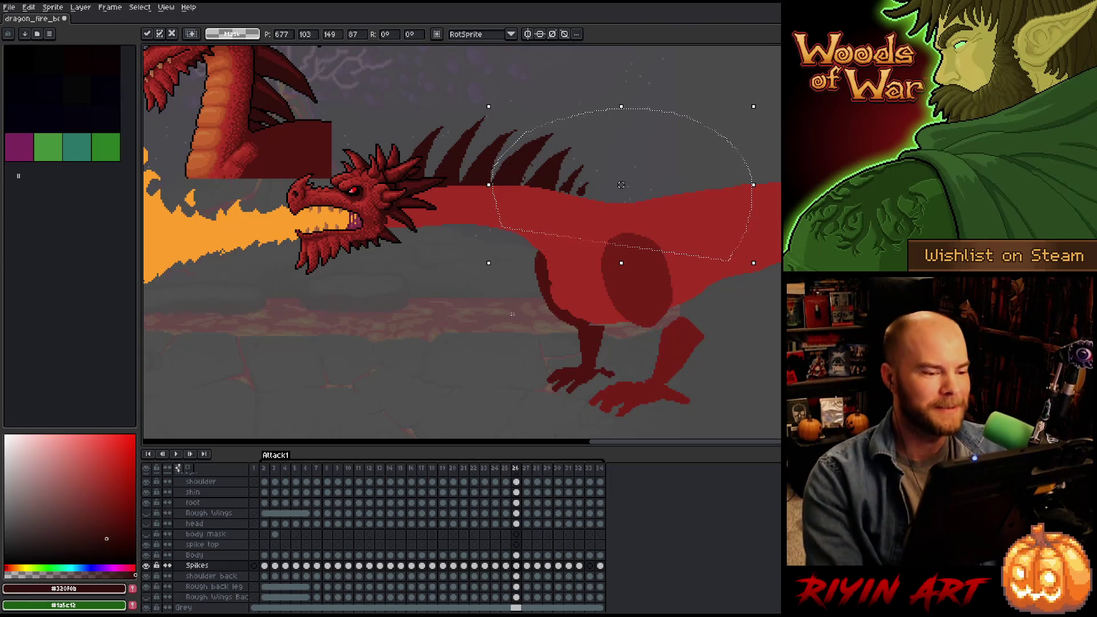
{"action": "left_click", "coordinate": [512, 313]}
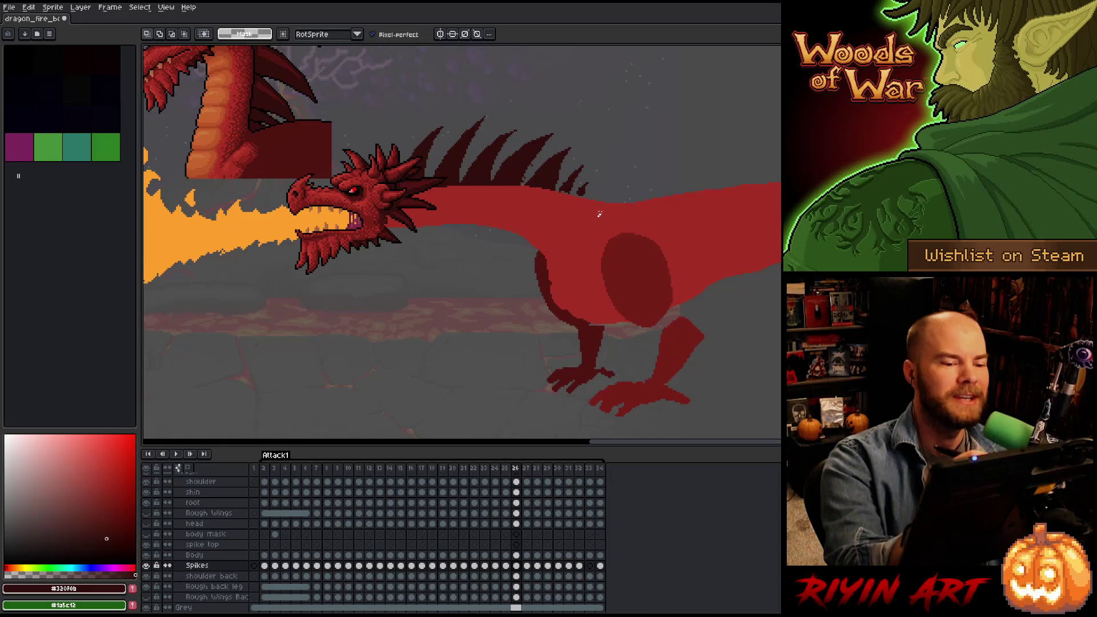
Select and commit the small last spike on the back, then switch to the pencil.
{"action": "left_click_drag", "start_coordinate": [599, 216], "coordinate": [556, 192]}
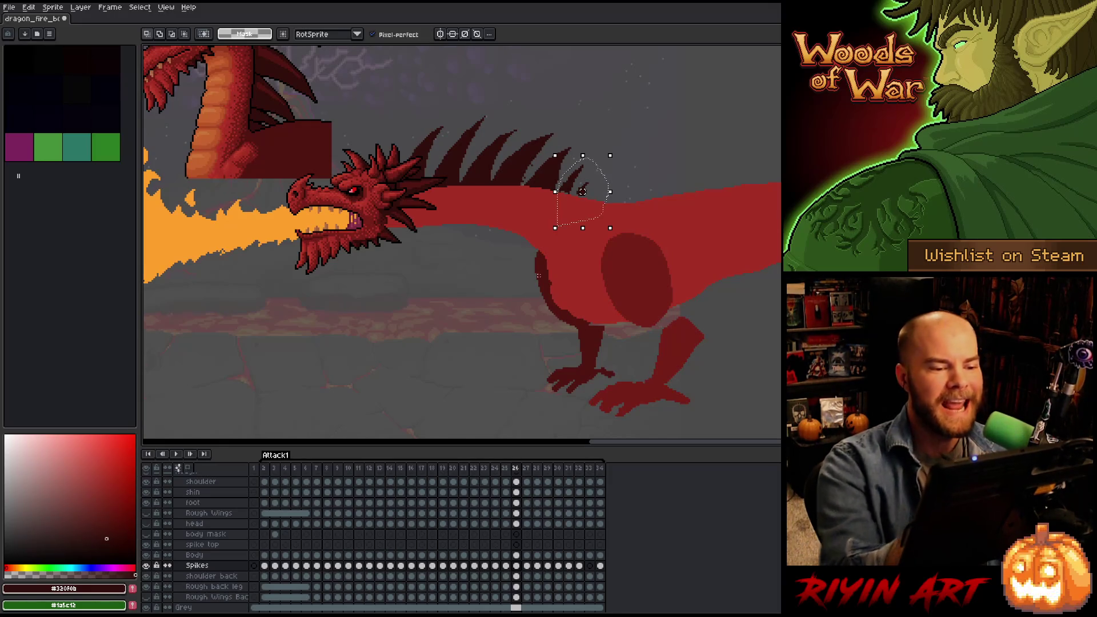
{"action": "key", "text": "ctrl+t"}
{"action": "key", "text": "Return"}
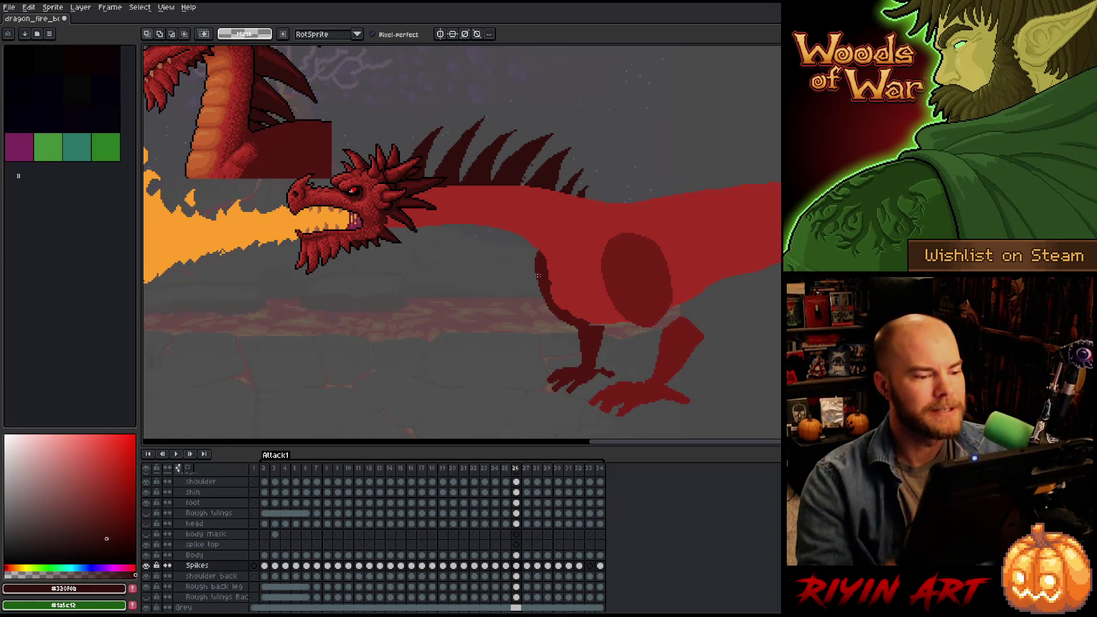
{"action": "key", "text": "b"}
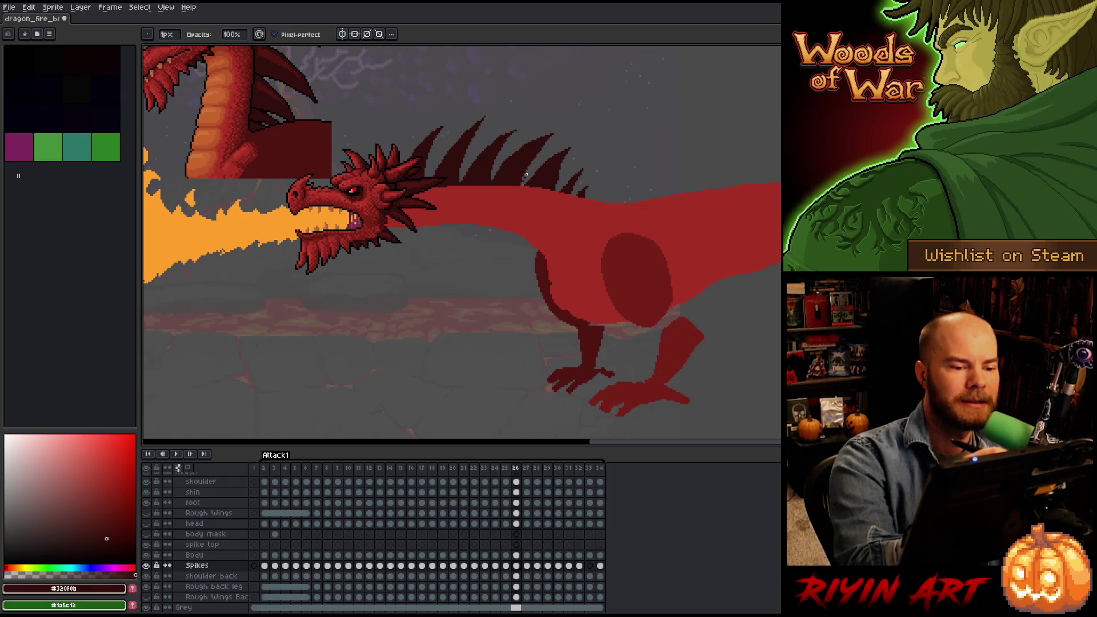
Review the spike poses across frames 24–27, ending on frame 27.
{"action": "key", "text": "e"}
{"action": "key", "text": "b"}
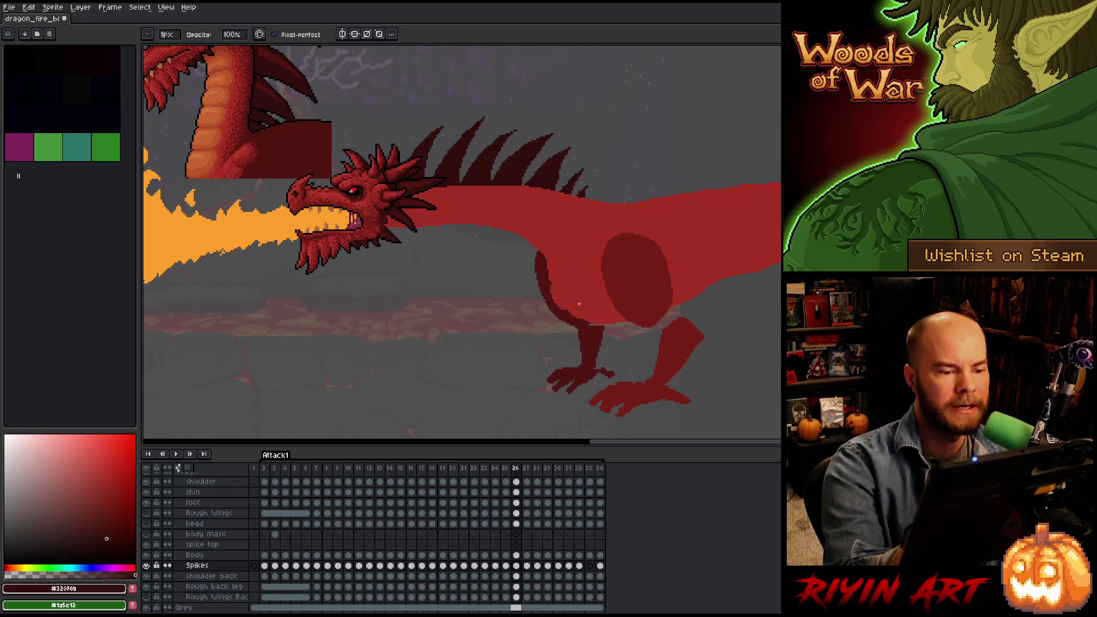
{"action": "key", "text": "e"}
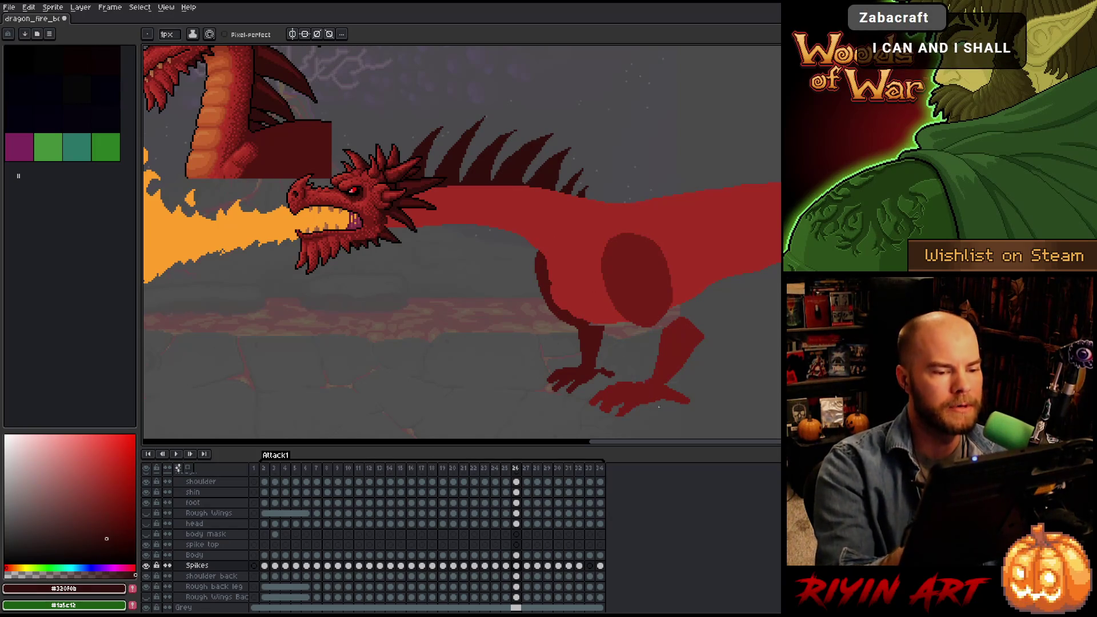
{"action": "key", "text": "comma"}
{"action": "key", "text": "period"}
{"action": "key", "text": "comma"}
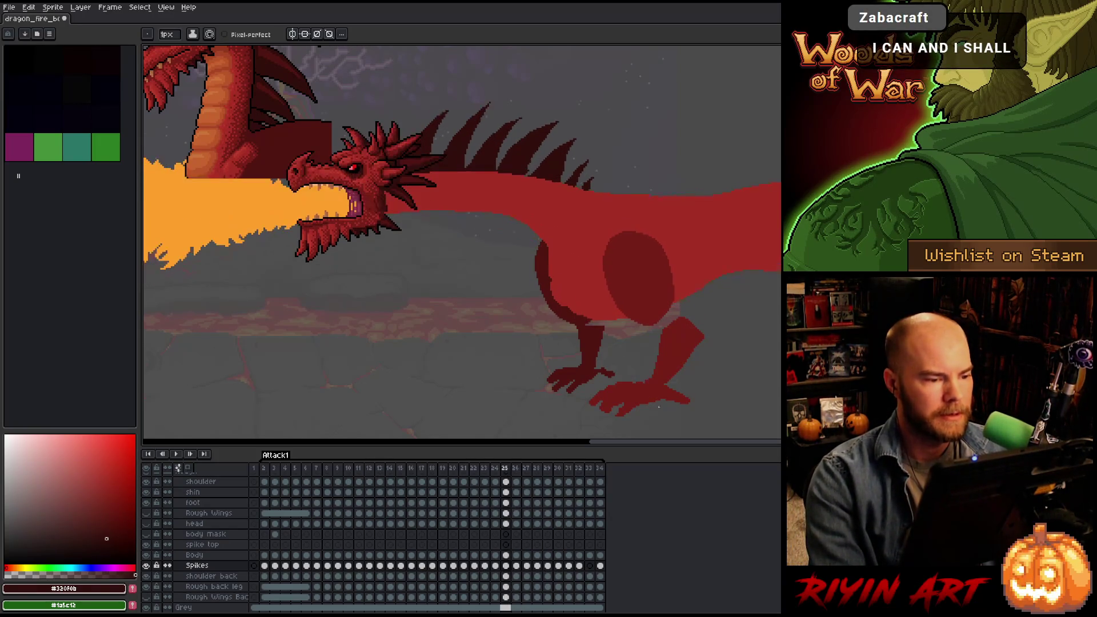
{"action": "key", "text": "period"}
{"action": "key", "text": "comma"}
{"action": "key", "text": "period"}
{"action": "key", "text": "comma"}
{"action": "key", "text": "period"}
{"action": "key", "text": "comma"}
{"action": "key", "text": "comma"}
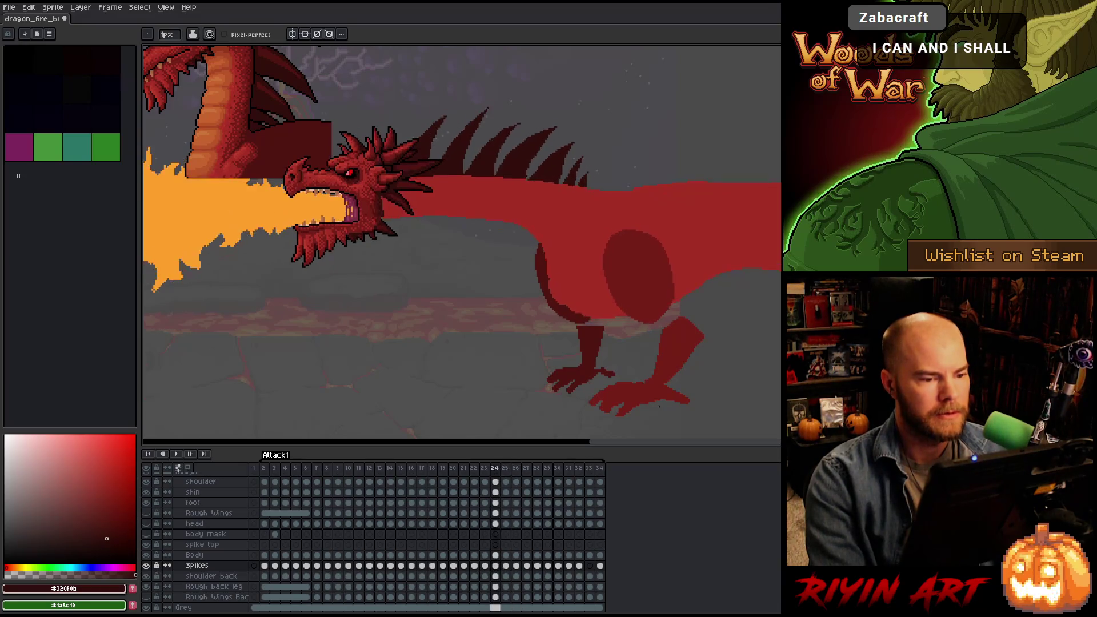
{"action": "key", "text": "period"}
{"action": "key", "text": "period"}
{"action": "key", "text": "period"}
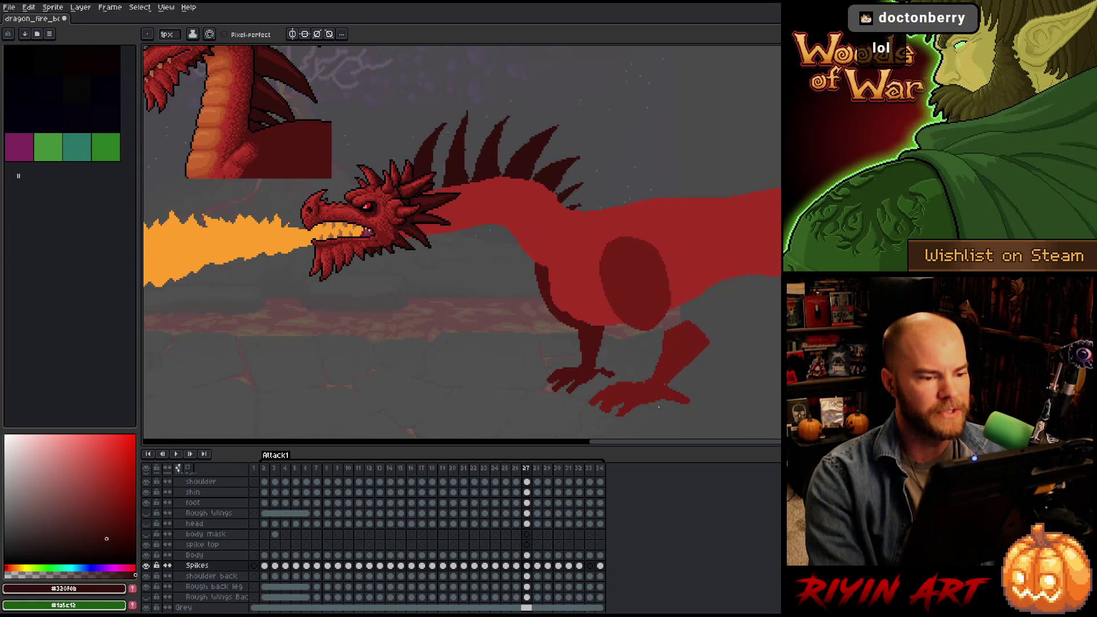
{"action": "key", "text": "comma"}
{"action": "key", "text": "period"}
Toggle between pencil and eraser on frame 27, leaving the pencil active.
{"action": "key", "text": "b"}
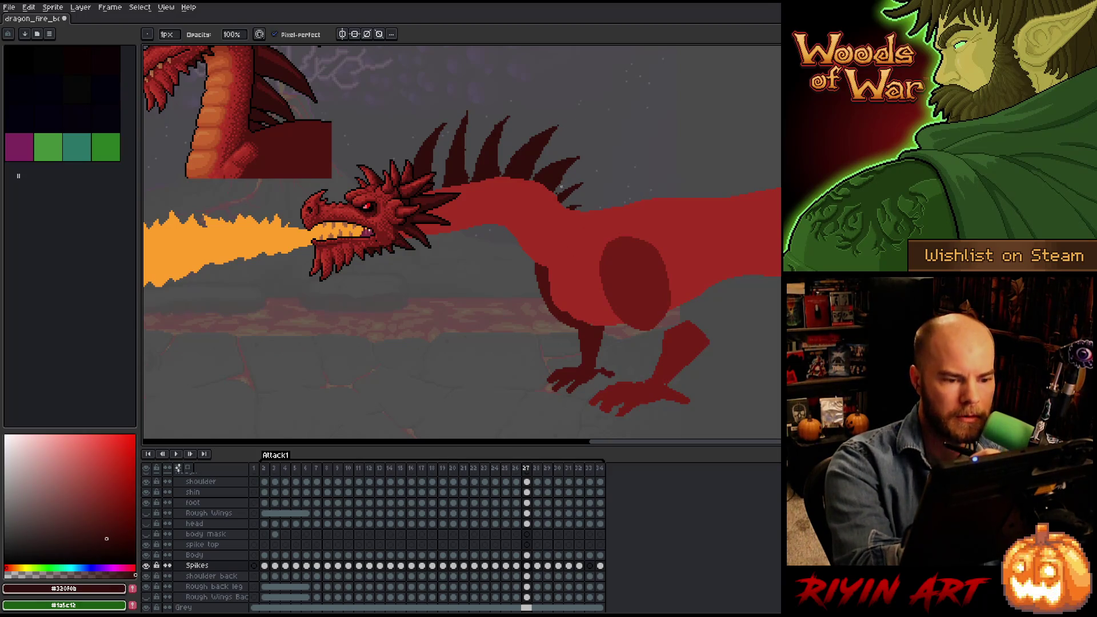
{"action": "key", "text": "e"}
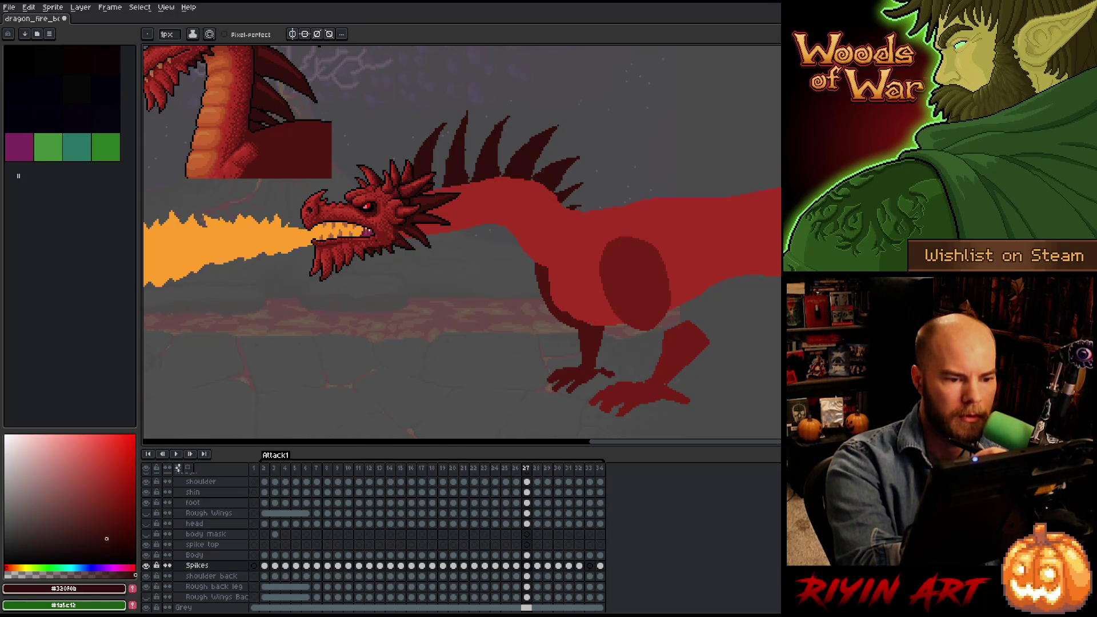
{"action": "key", "text": "b"}
{"action": "key", "text": "e"}
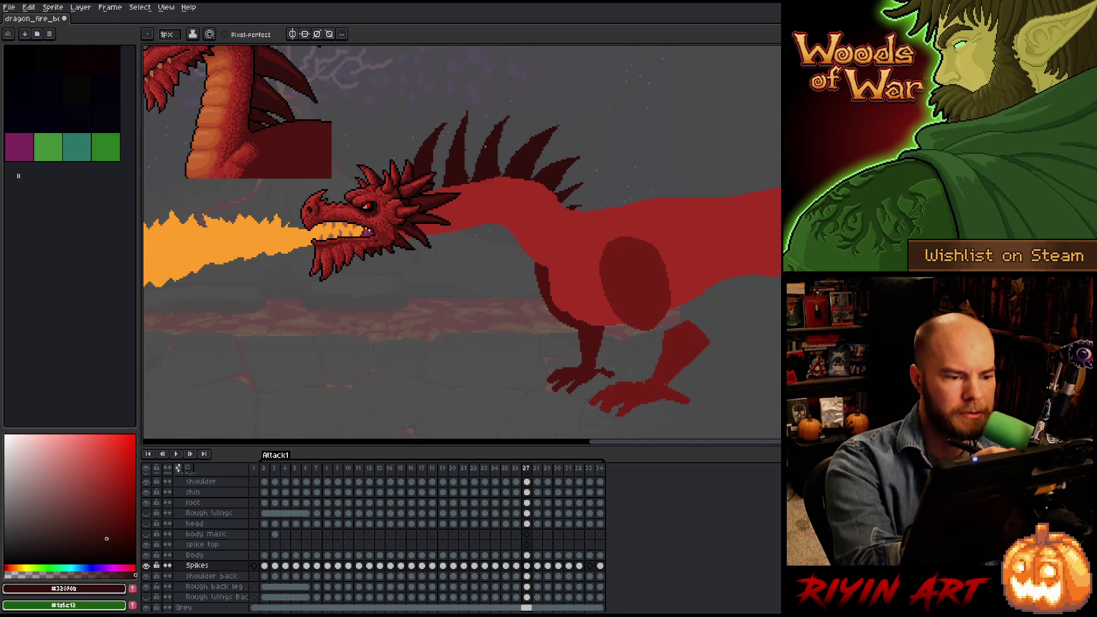
{"action": "key", "text": "b"}
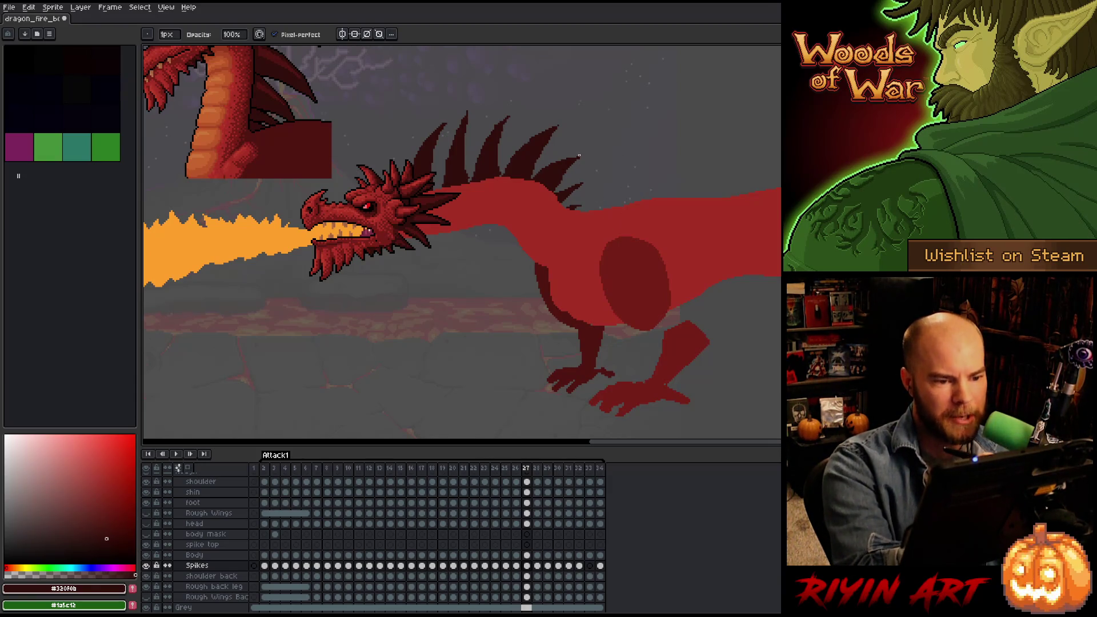
{"action": "key", "text": "e"}
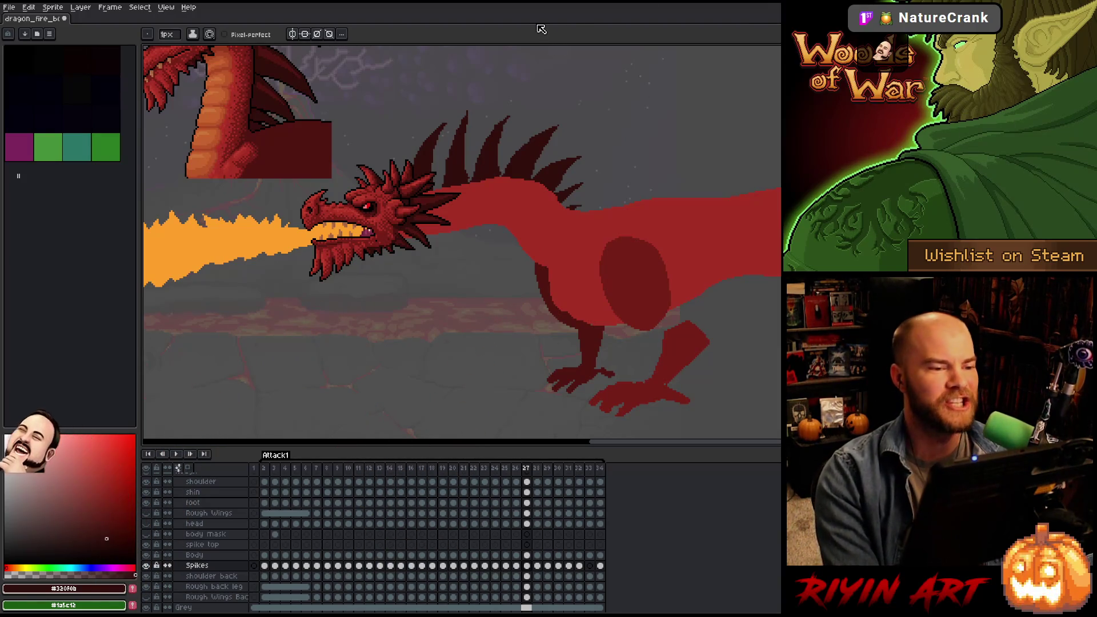
{"action": "key", "text": "Left"}
{"action": "key", "text": "Right"}
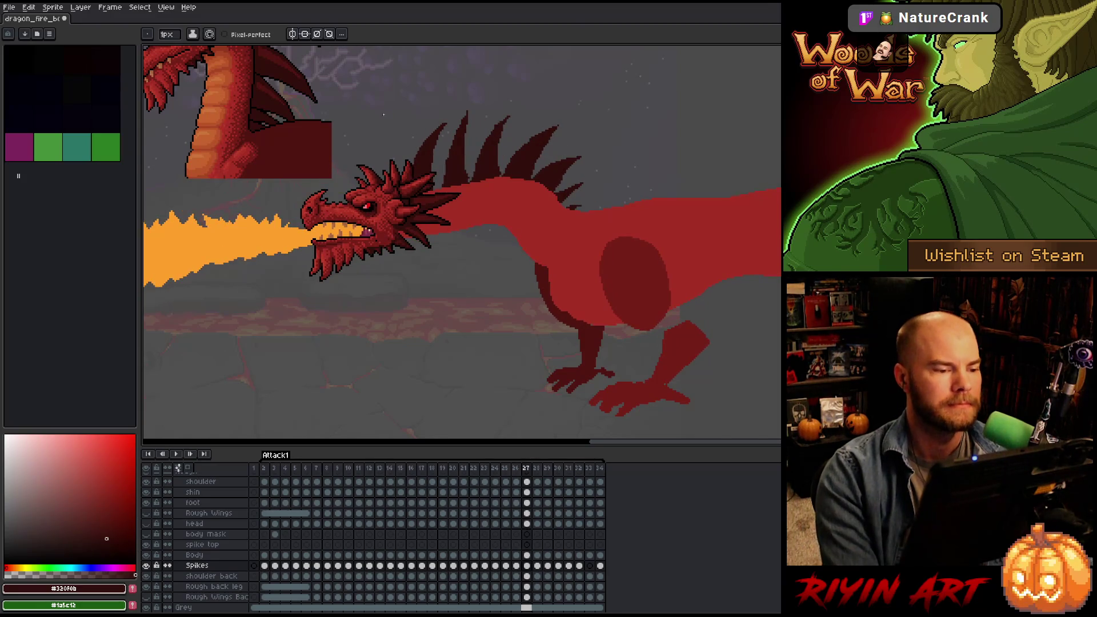
{"action": "key", "text": "Left"}
{"action": "key", "text": "Right"}
{"action": "key", "text": "Left"}
{"action": "key", "text": "Right"}
{"action": "key", "text": "Left"}
{"action": "key", "text": "Right"}
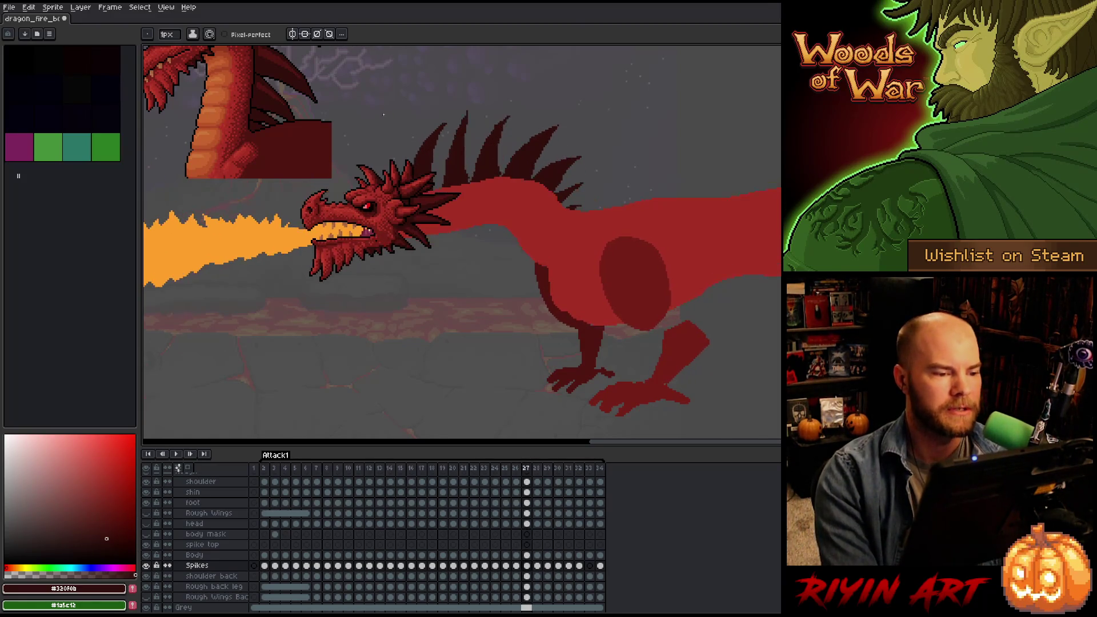
Lasso the front spikes behind the head and move them slightly down and right.
{"action": "key", "text": "q"}
{"action": "mouse_move", "coordinate": [453, 91]}
{"action": "left_mouse_down"}
{"action": "mouse_move", "coordinate": [467, 98]}
{"action": "mouse_move", "coordinate": [472, 151]}
{"action": "left_mouse_up"}
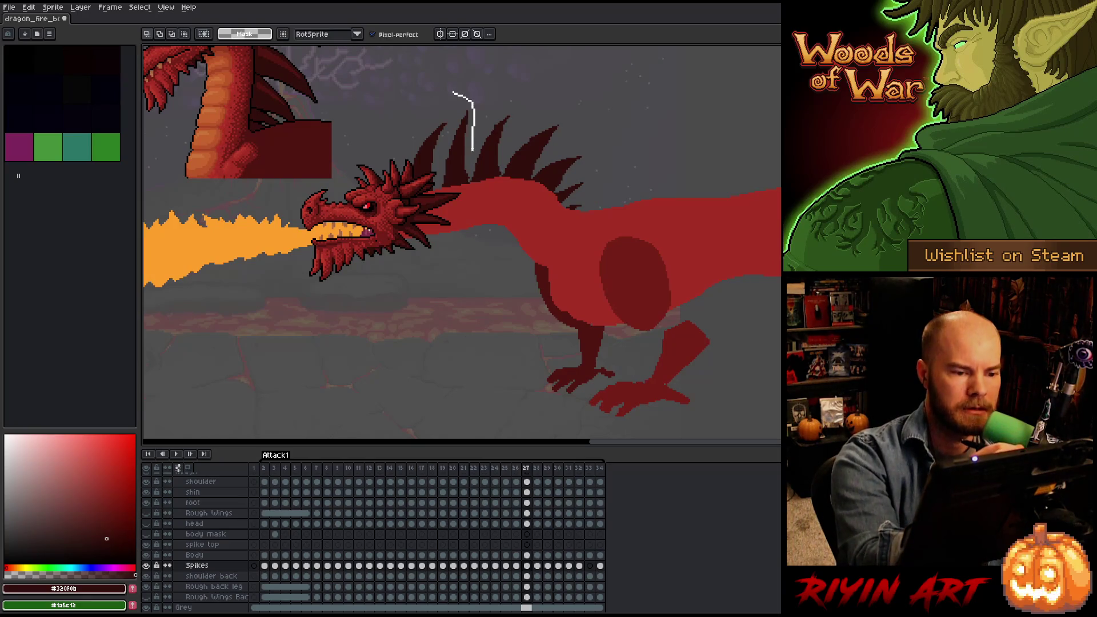
{"action": "left_click_drag", "start_coordinate": [467, 193], "coordinate": [372, 197]}
{"action": "left_click_drag", "start_coordinate": [420, 162], "coordinate": [375, 108]}
{"action": "left_click", "coordinate": [526, 69]}
{"action": "key", "text": "Right"}
{"action": "key", "text": "Down"}
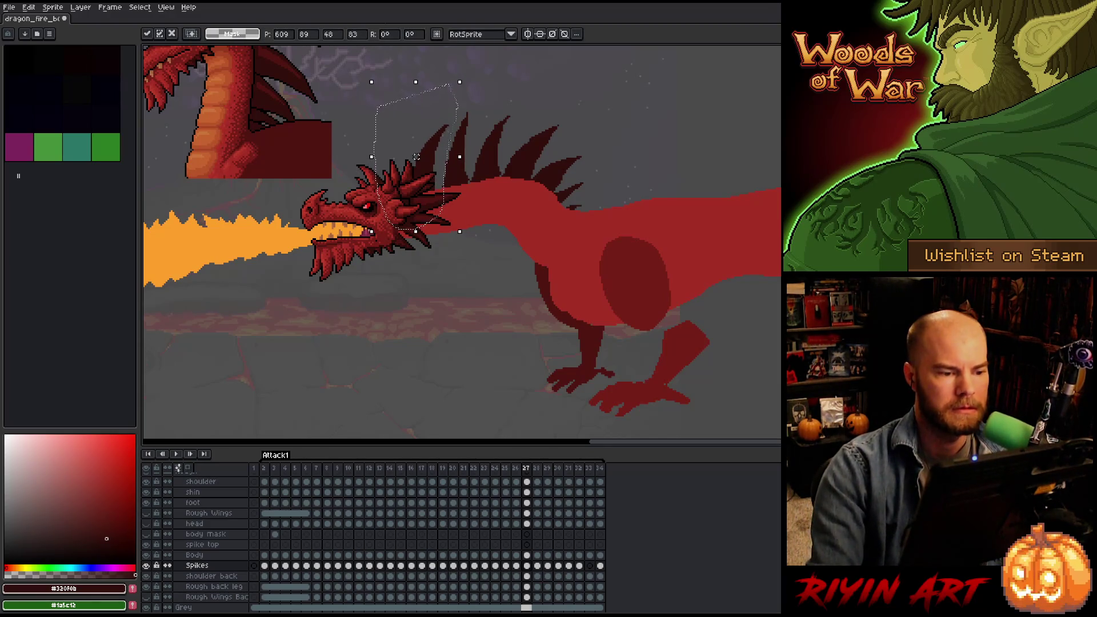
{"action": "key", "text": "Return"}
Compare frames 26 and 27, then shift frame 27's front spikes a few pixels right.
{"action": "key", "text": "comma"}
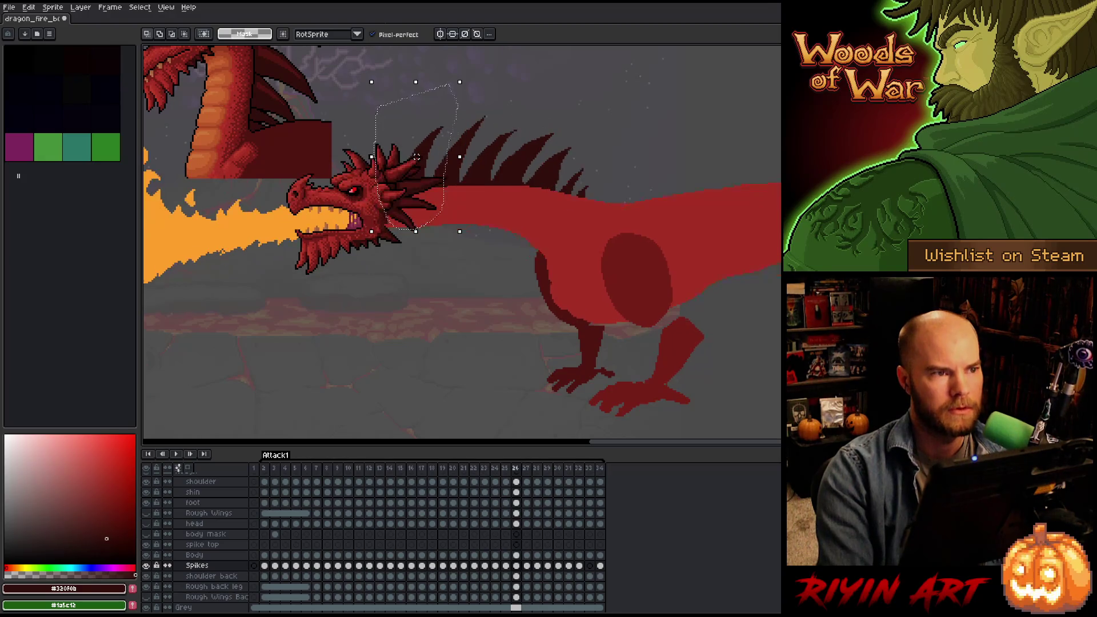
{"action": "key", "text": "period"}
{"action": "key", "text": "comma"}
{"action": "key", "text": "period"}
{"action": "key", "text": "comma"}
{"action": "key", "text": "period"}
{"action": "key", "text": "comma"}
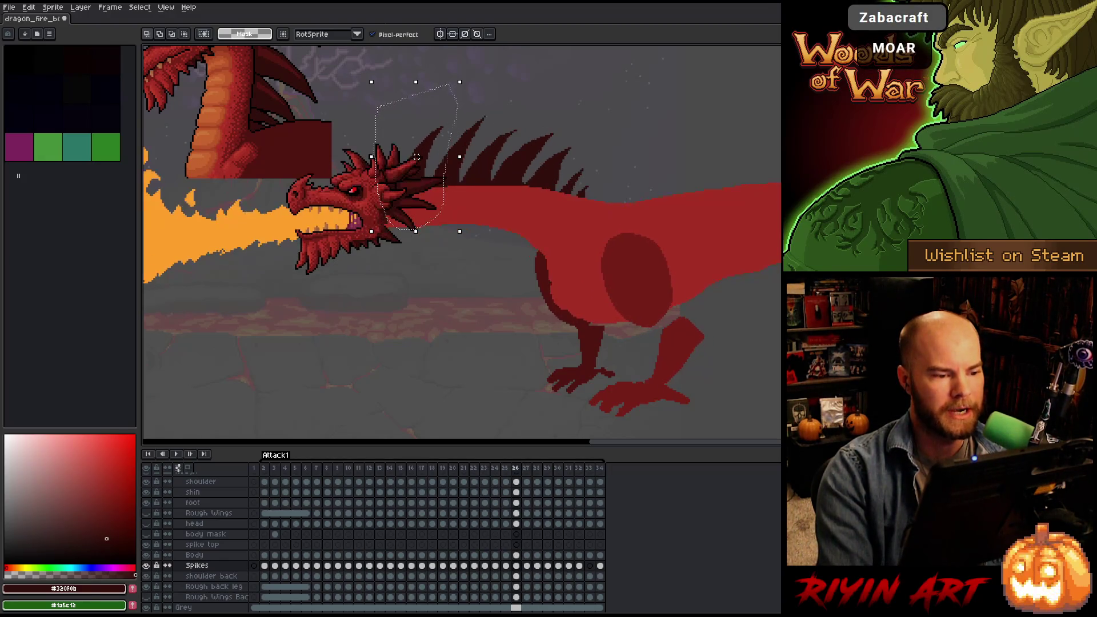
{"action": "key", "text": "comma"}
{"action": "key", "text": "period"}
{"action": "key", "text": "period"}
{"action": "key", "text": "comma"}
{"action": "key", "text": "period"}
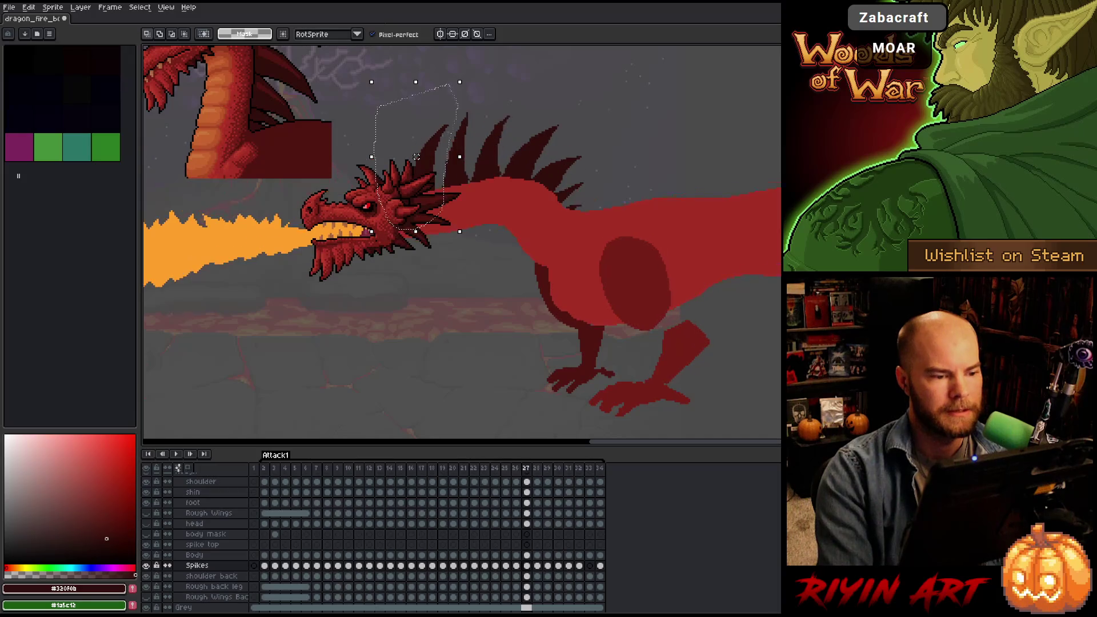
{"action": "key", "text": "comma"}
{"action": "key", "text": "period"}
{"action": "key", "text": "comma"}
{"action": "key", "text": "period"}
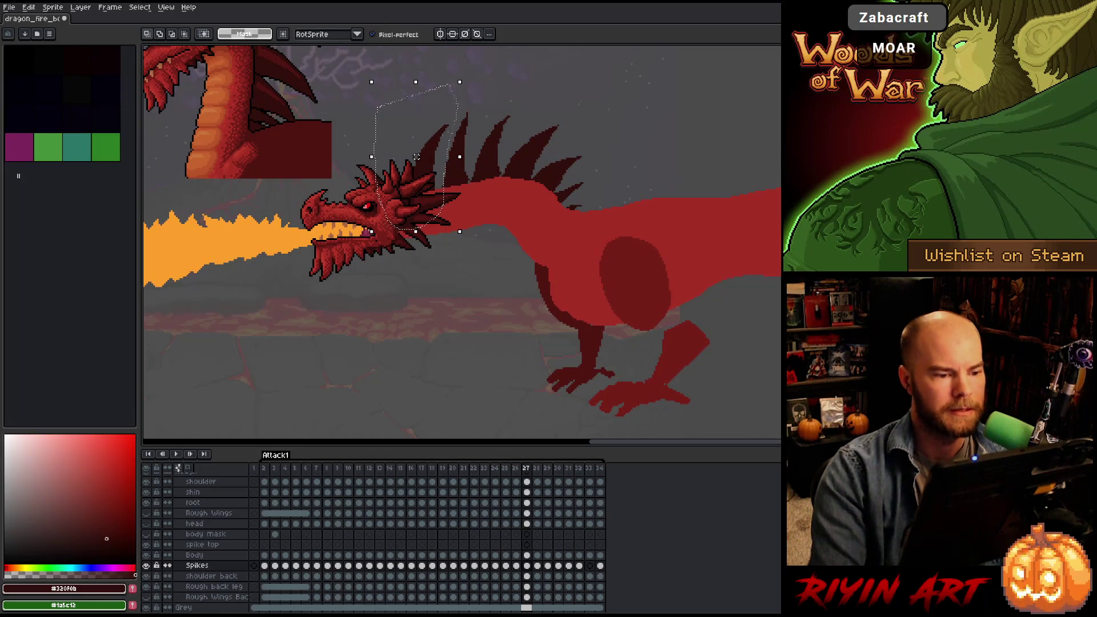
{"action": "key", "text": "comma"}
{"action": "key", "text": "period"}
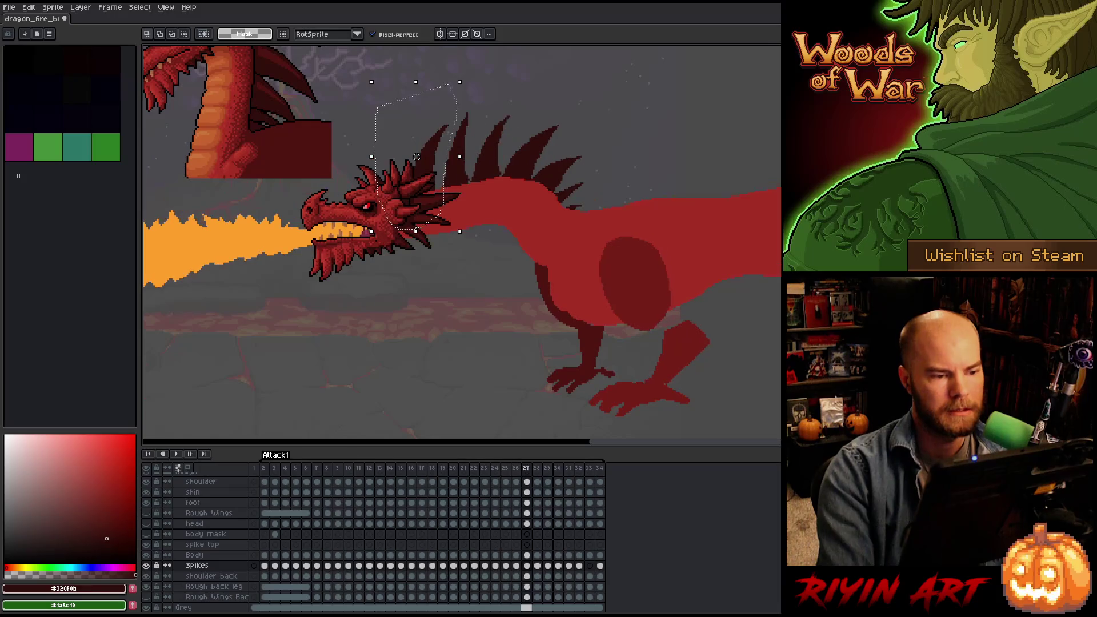
{"action": "key", "text": "comma"}
{"action": "key", "text": "period"}
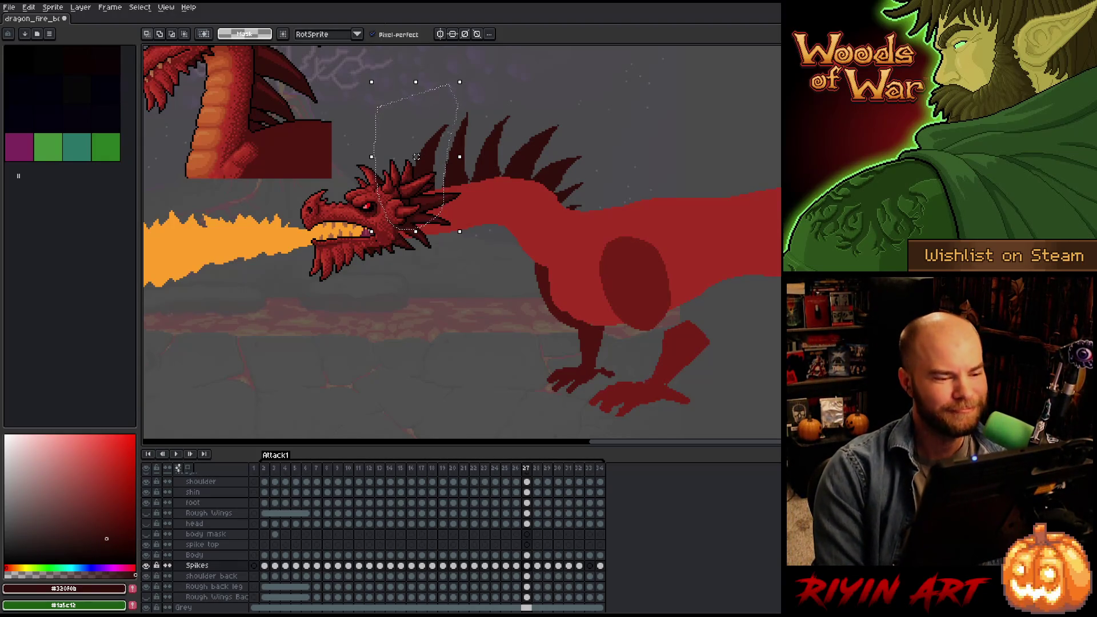
{"action": "left_click_drag", "start_coordinate": [416, 156], "coordinate": [417, 156]}
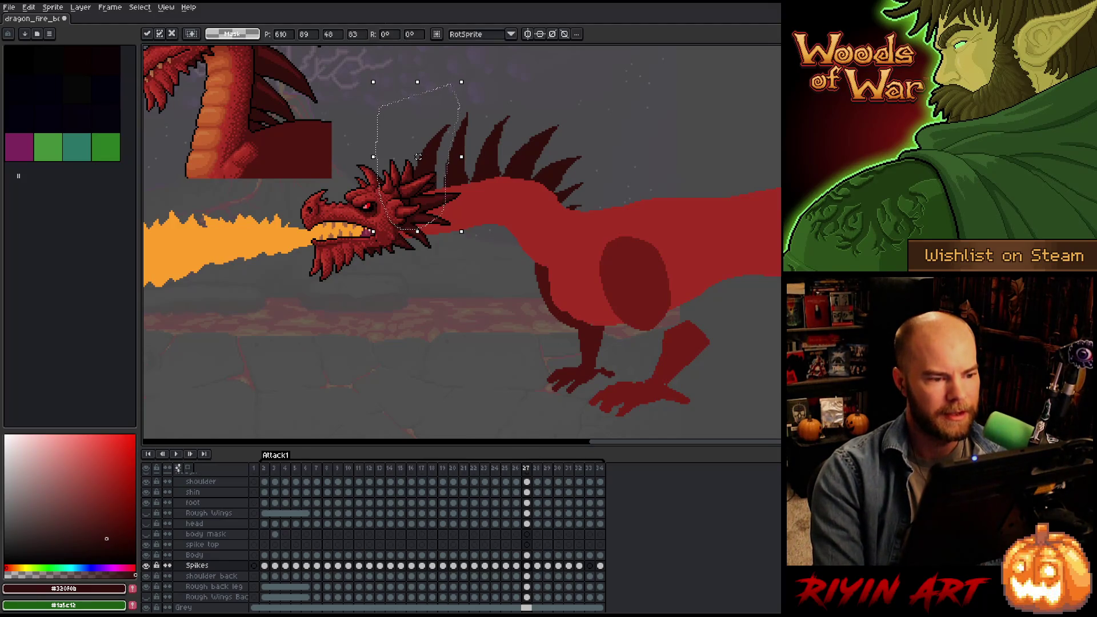
Nudge frame 27's front spikes slightly left, checking them against frames 25 and 26.
{"action": "key", "text": "Left"}
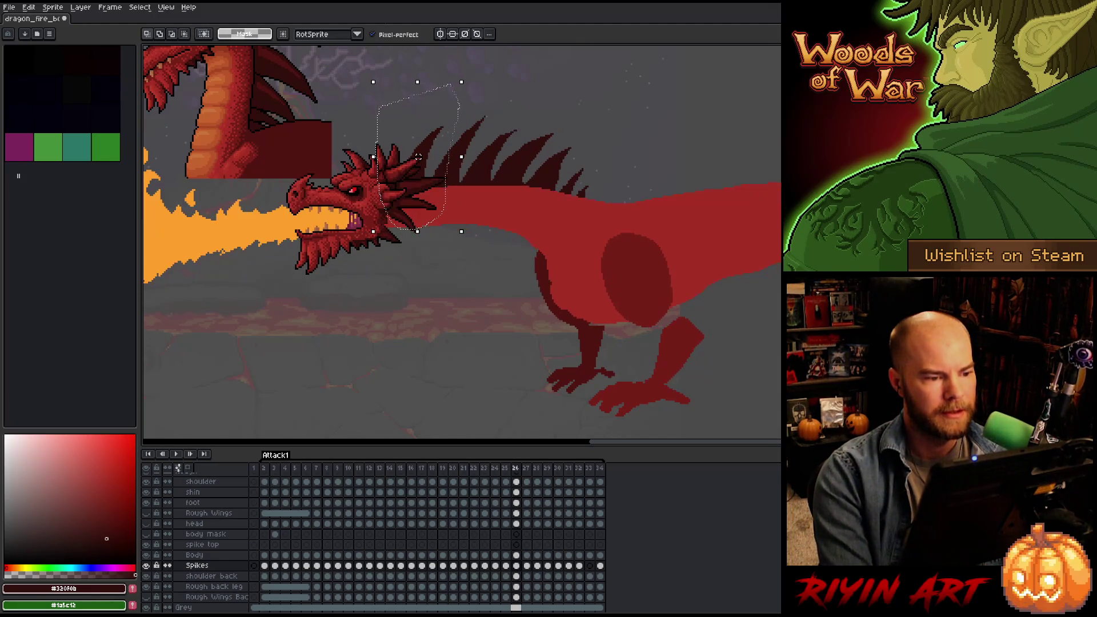
{"action": "key", "text": "Right"}
{"action": "key", "text": "Left"}
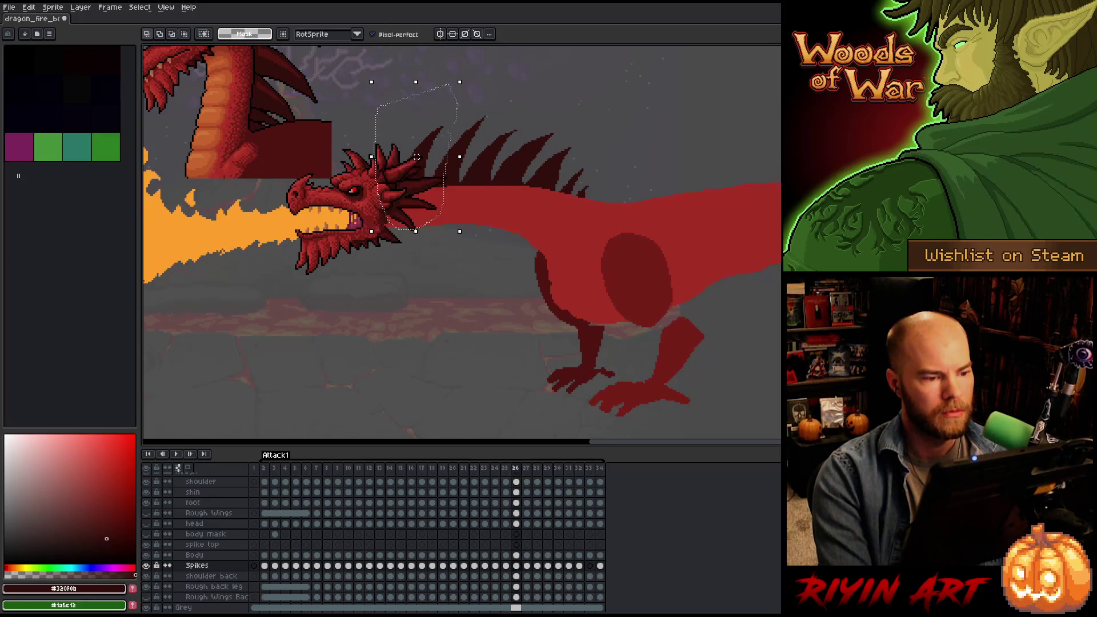
{"action": "key", "text": "Right"}
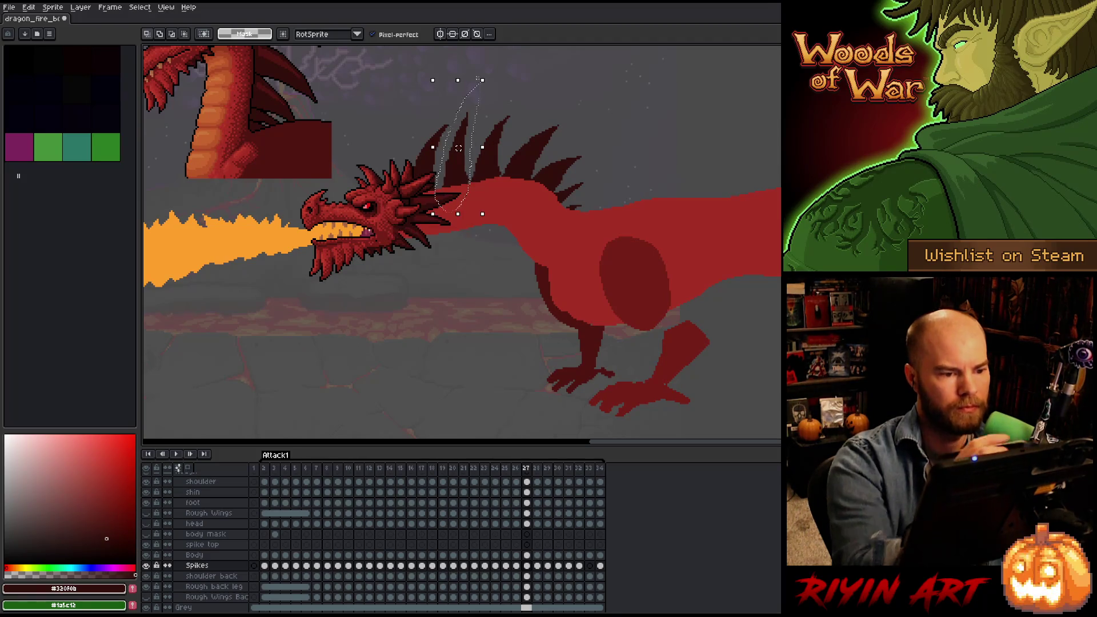
{"action": "key", "text": "Left"}
{"action": "key", "text": "comma"}
{"action": "key", "text": "comma"}
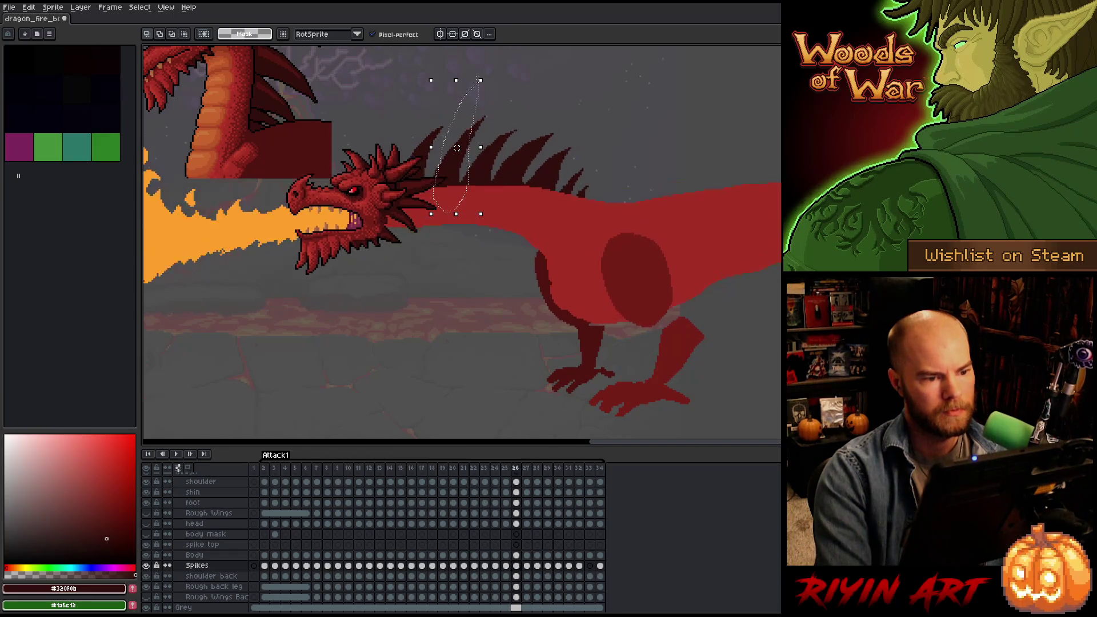
{"action": "key", "text": "period"}
{"action": "key", "text": "period"}
{"action": "key", "text": "comma"}
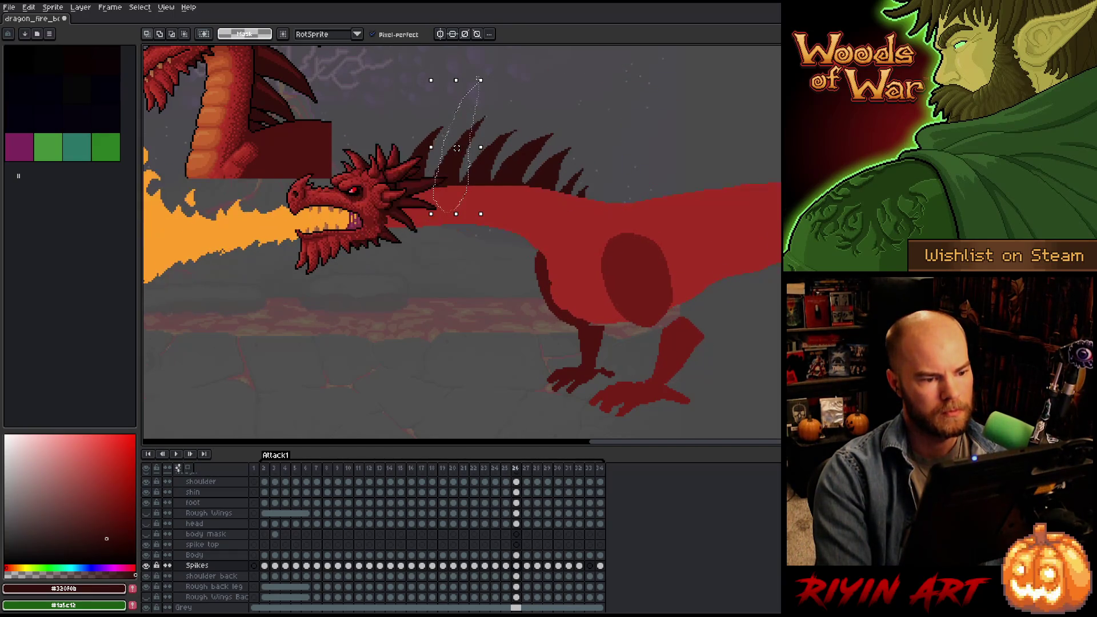
{"action": "key", "text": "period"}
{"action": "key", "text": "comma"}
{"action": "key", "text": "period"}
{"action": "key", "text": "comma"}
{"action": "key", "text": "period"}
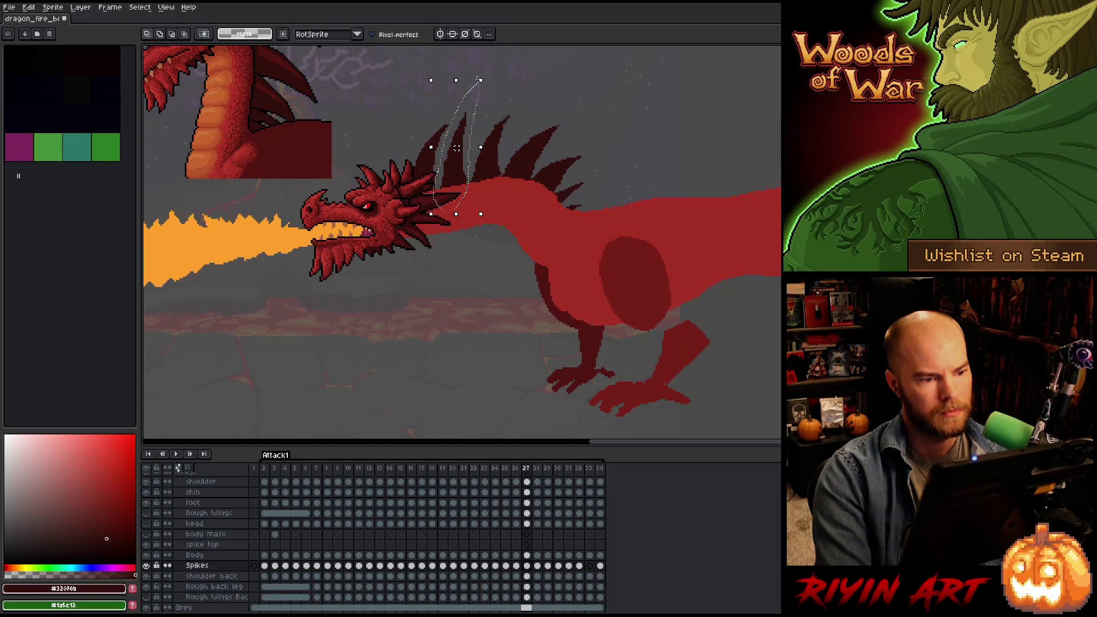
{"action": "key", "text": "period"}
{"action": "key", "text": "comma"}
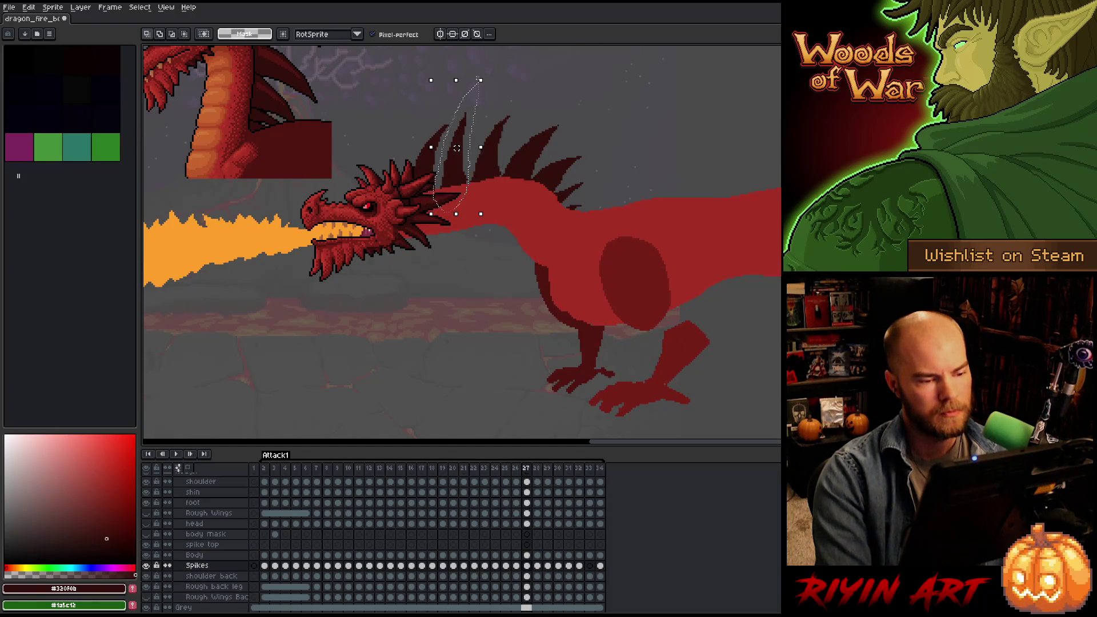
Tilt frame 27's spikes a few degrees and compare the pose with frame 26.
{"action": "key", "text": "comma"}
{"action": "key", "text": "period"}
{"action": "key", "text": "ctrl+d"}
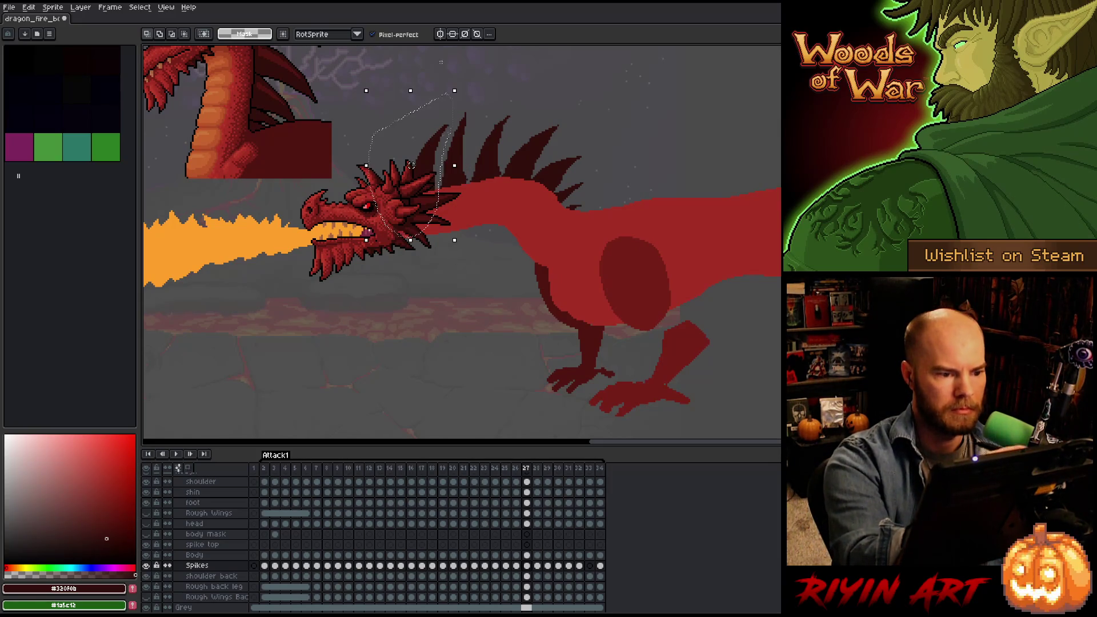
{"action": "left_click_drag", "start_coordinate": [463, 88], "coordinate": [446, 85]}
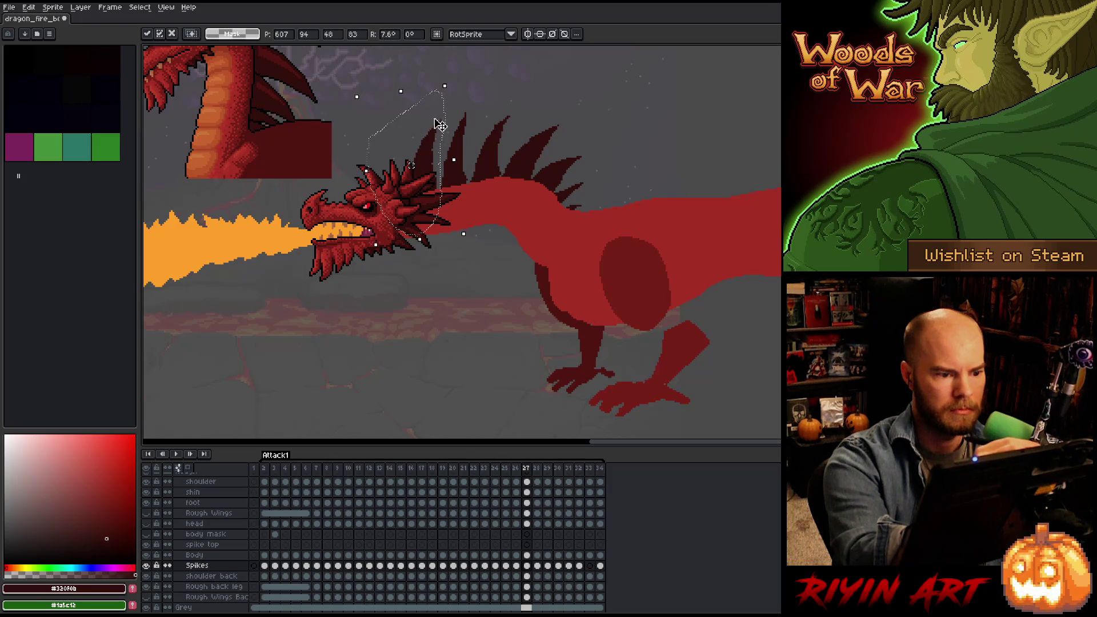
{"action": "key", "text": "Left"}
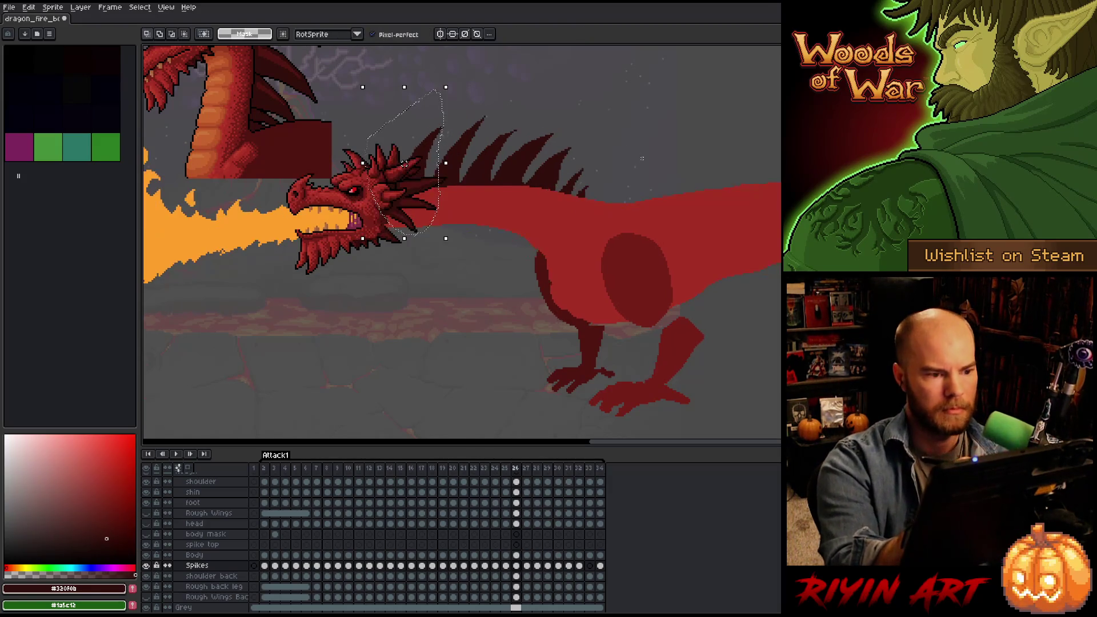
{"action": "key", "text": "Right"}
{"action": "key", "text": "Left"}
{"action": "key", "text": "Left"}
{"action": "key", "text": "Right"}
{"action": "key", "text": "Left"}
{"action": "key", "text": "Right"}
{"action": "key", "text": "Left"}
{"action": "key", "text": "Right"}
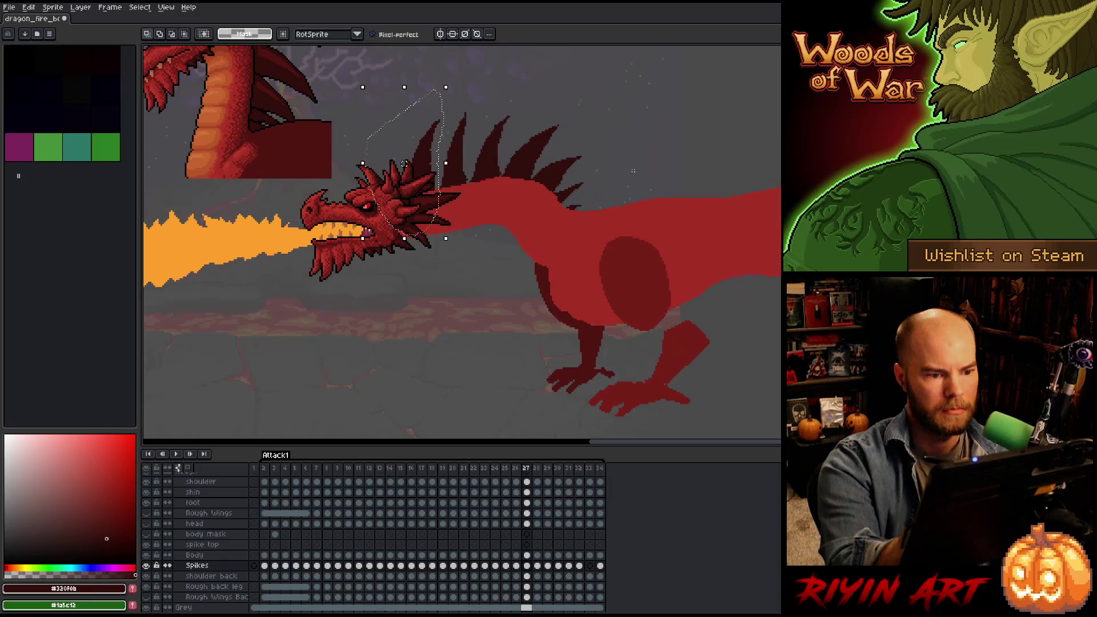
{"action": "key", "text": "Left"}
{"action": "key", "text": "Right"}
{"action": "key", "text": "Left"}
{"action": "key", "text": "Right"}
{"action": "key", "text": "Left"}
{"action": "key", "text": "Right"}
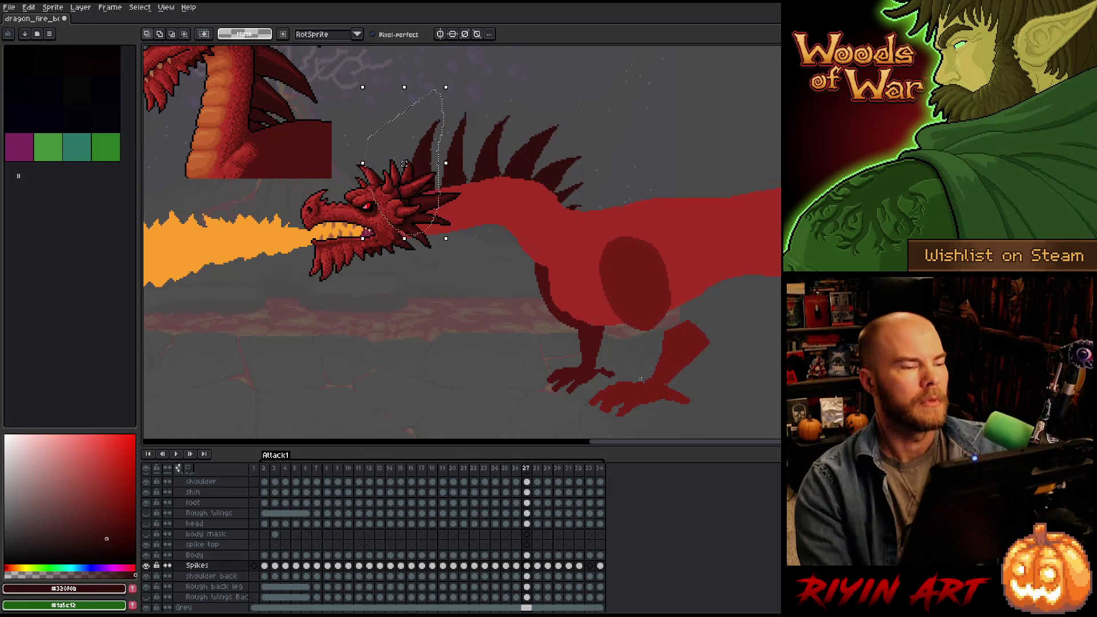
{"action": "key", "text": "Right"}
{"action": "key", "text": "Left"}
{"action": "key", "text": "Right"}
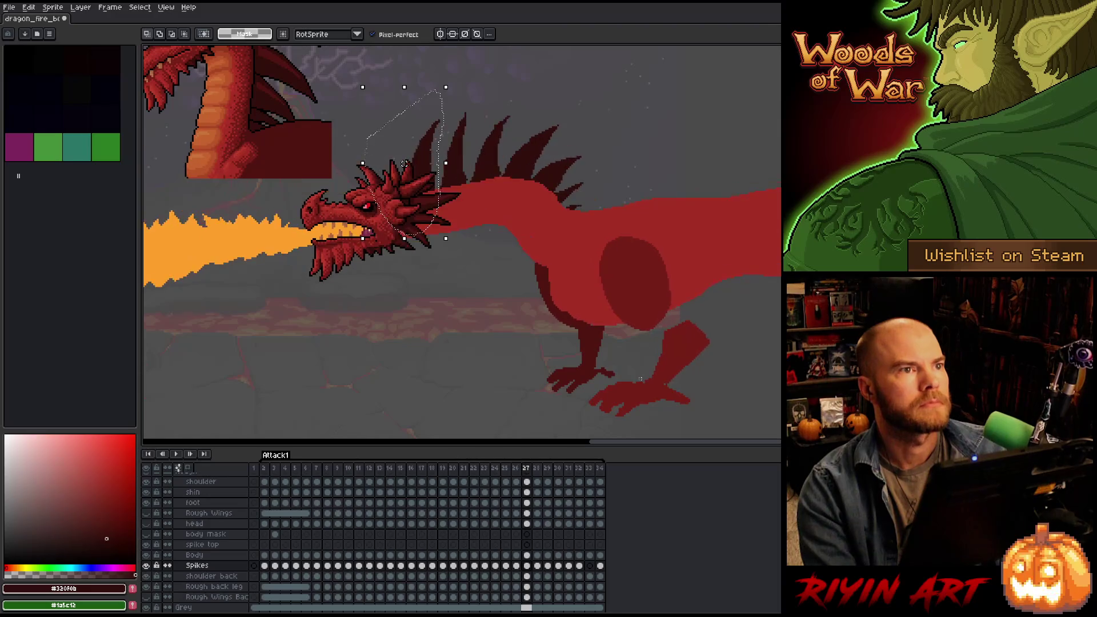
{"action": "key", "text": "Left"}
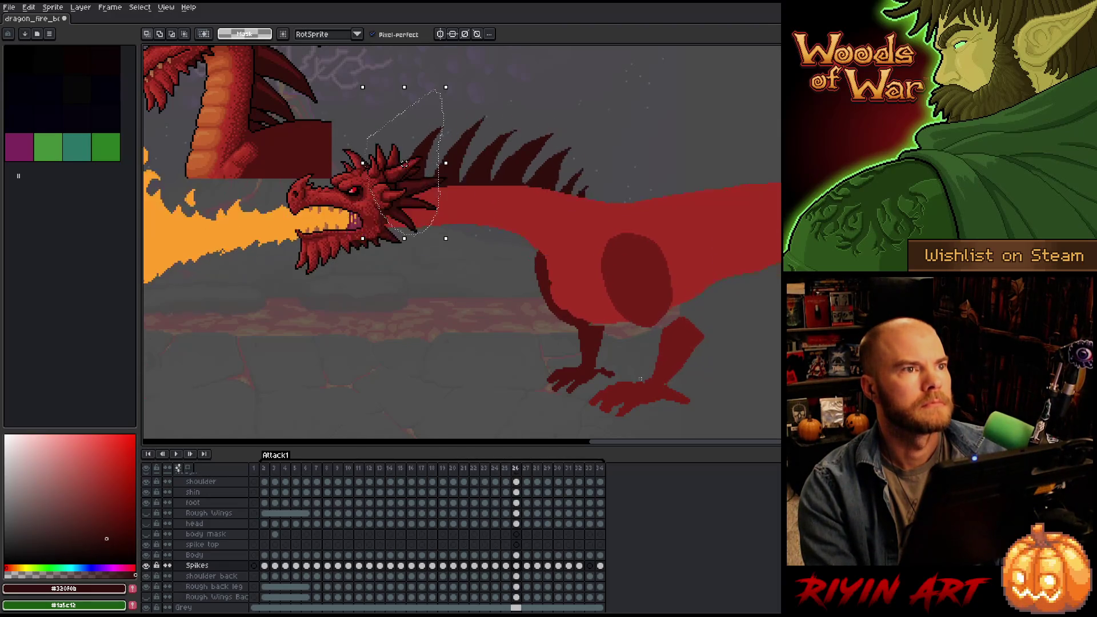
{"action": "key", "text": "Right"}
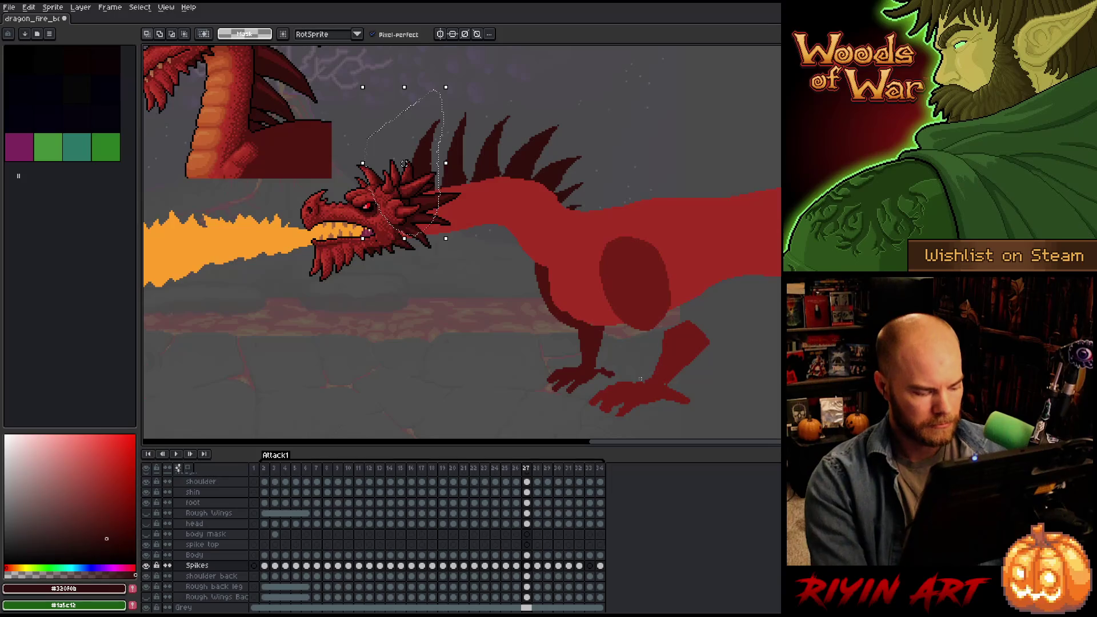
Save the dragon file, then go from the Spikes cel at frame 27 to frame 28.
{"action": "key", "text": "ctrl+s"}
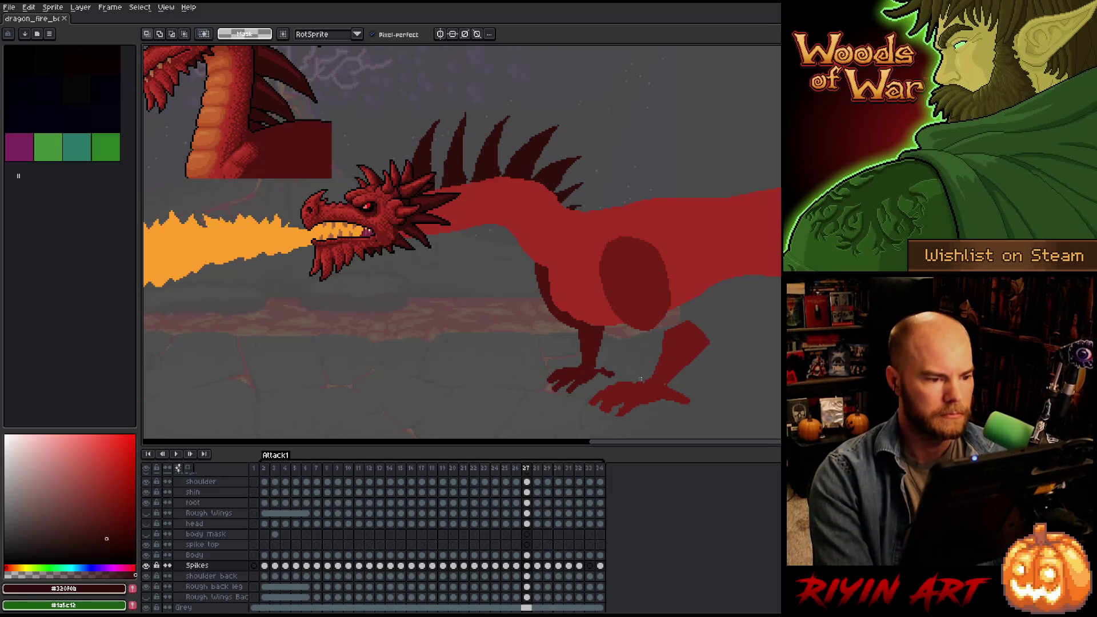
{"action": "key", "text": "Right"}
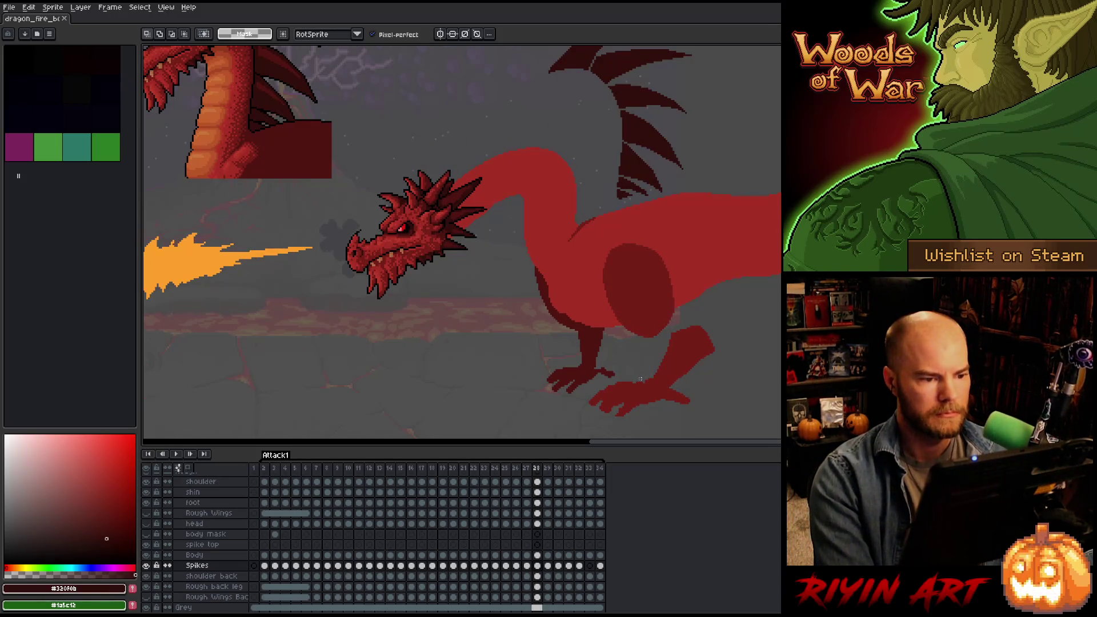
{"action": "key", "text": "Left"}
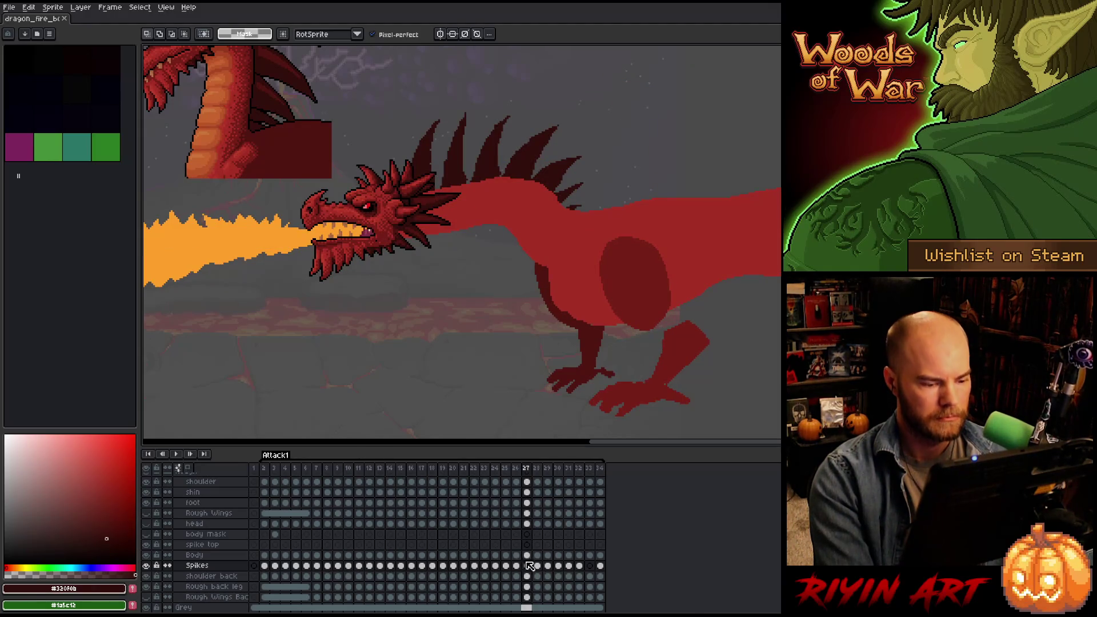
{"action": "left_click", "coordinate": [528, 565]}
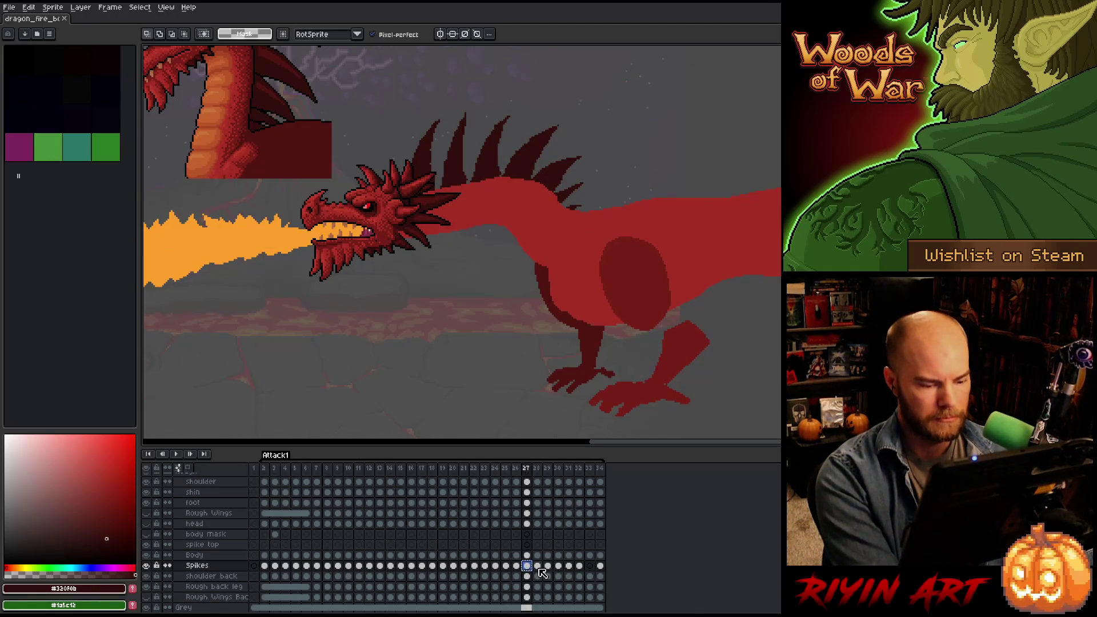
{"action": "left_click", "coordinate": [537, 566]}
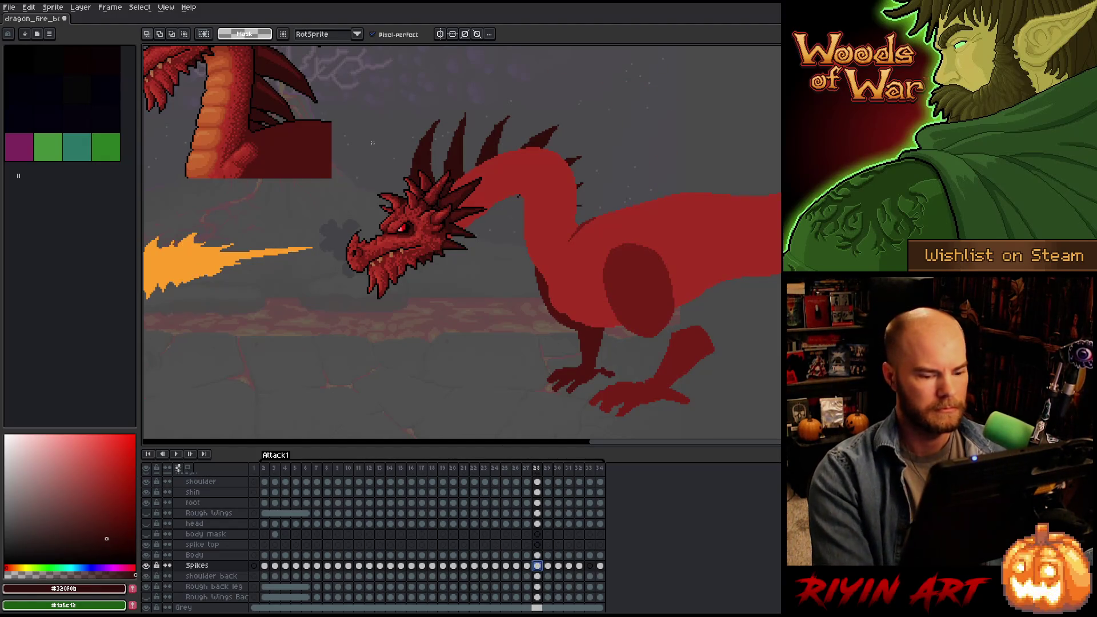
Box-select frame 28's spikes and move them far right, off the dragon's body.
{"action": "key", "text": "m"}
{"action": "mouse_move", "coordinate": [361, 84]}
{"action": "left_mouse_down"}
{"action": "mouse_move", "coordinate": [403, 131]}
{"action": "mouse_move", "coordinate": [717, 344]}
{"action": "left_mouse_up"}
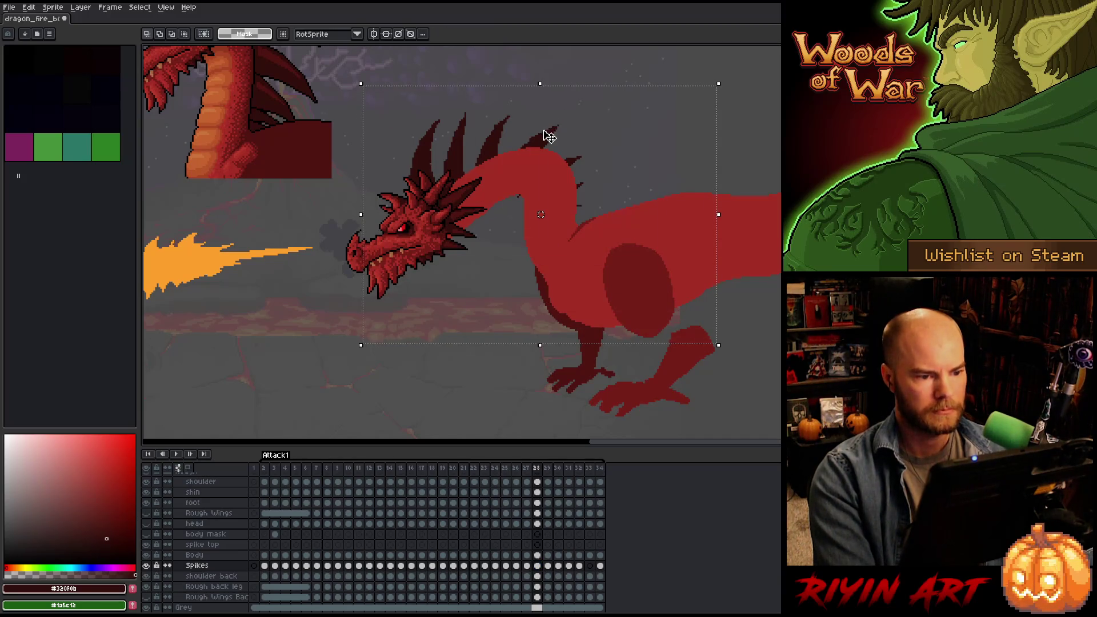
{"action": "mouse_move", "coordinate": [548, 136]}
{"action": "left_mouse_down"}
{"action": "mouse_move", "coordinate": [754, 86]}
{"action": "mouse_move", "coordinate": [813, 84]}
{"action": "left_mouse_up"}
{"action": "left_click_drag", "start_coordinate": [701, 281], "coordinate": [730, 342]}
{"action": "key", "text": "ctrl+d"}
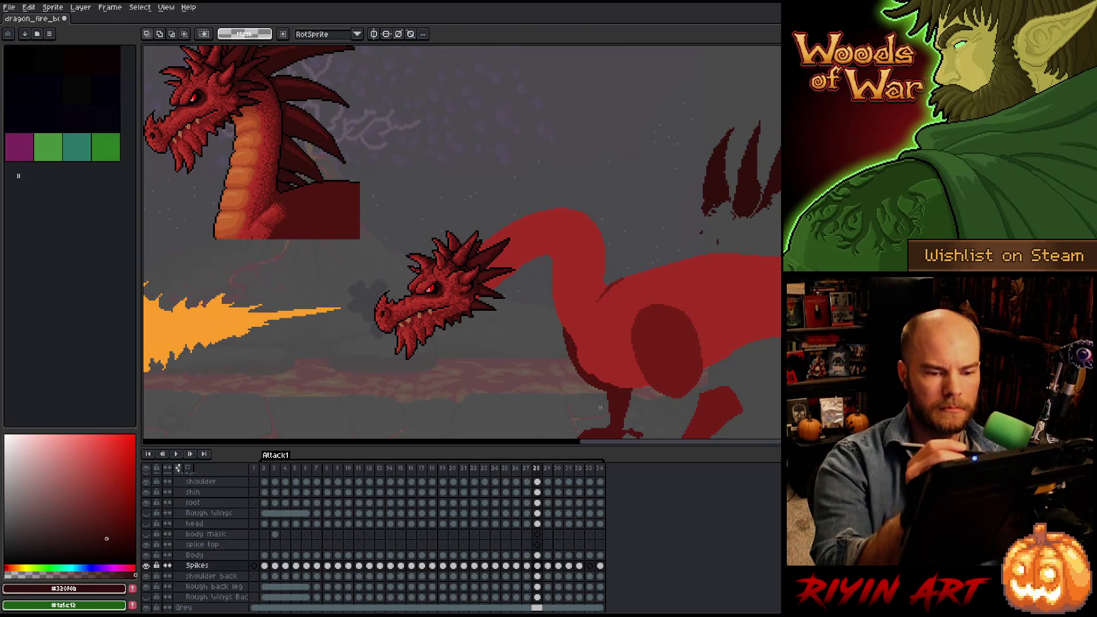
Move the right spike onto the dragon's neck and compare it with frame 27.
{"action": "key", "text": "b"}
{"action": "mouse_move", "coordinate": [728, 93]}
{"action": "left_mouse_down"}
{"action": "mouse_move", "coordinate": [740, 107]}
{"action": "mouse_move", "coordinate": [735, 172]}
{"action": "mouse_move", "coordinate": [688, 111]}
{"action": "left_mouse_up"}
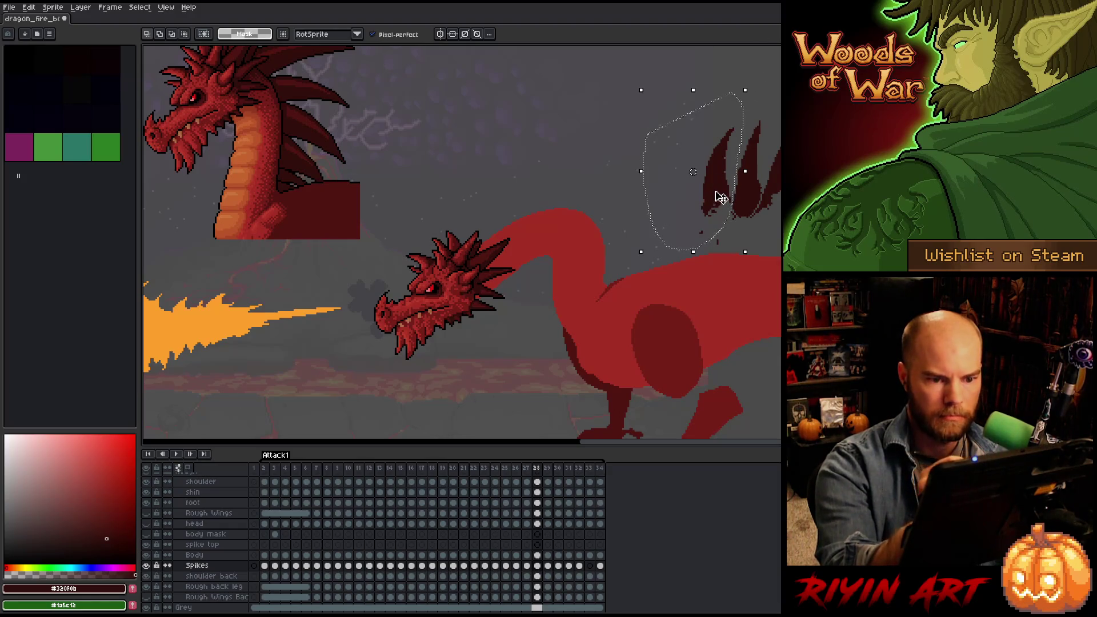
{"action": "left_click_drag", "start_coordinate": [720, 203], "coordinate": [474, 229]}
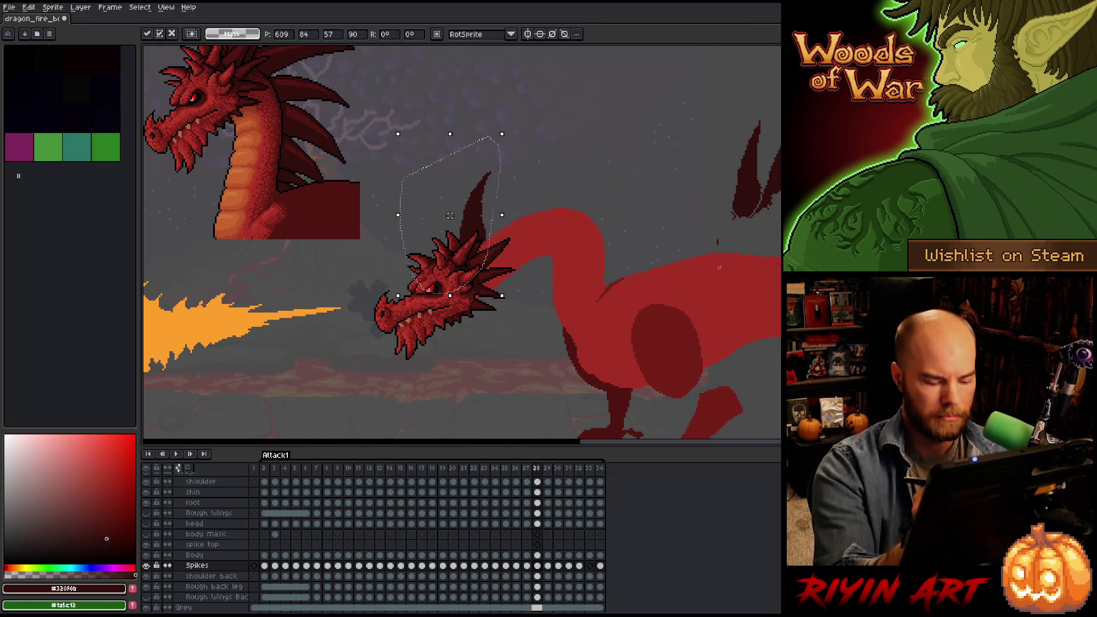
{"action": "key", "text": "Left"}
{"action": "key", "text": "Right"}
{"action": "key", "text": "Left"}
{"action": "key", "text": "Right"}
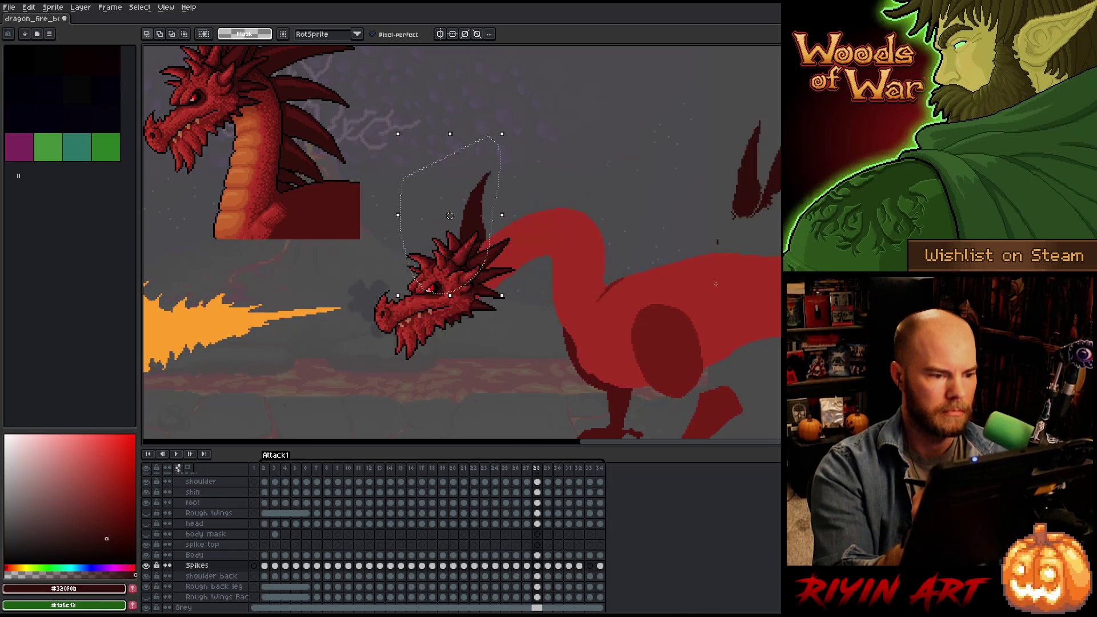
{"action": "key", "text": "Left"}
{"action": "key", "text": "Right"}
{"action": "key", "text": "Left"}
{"action": "key", "text": "Right"}
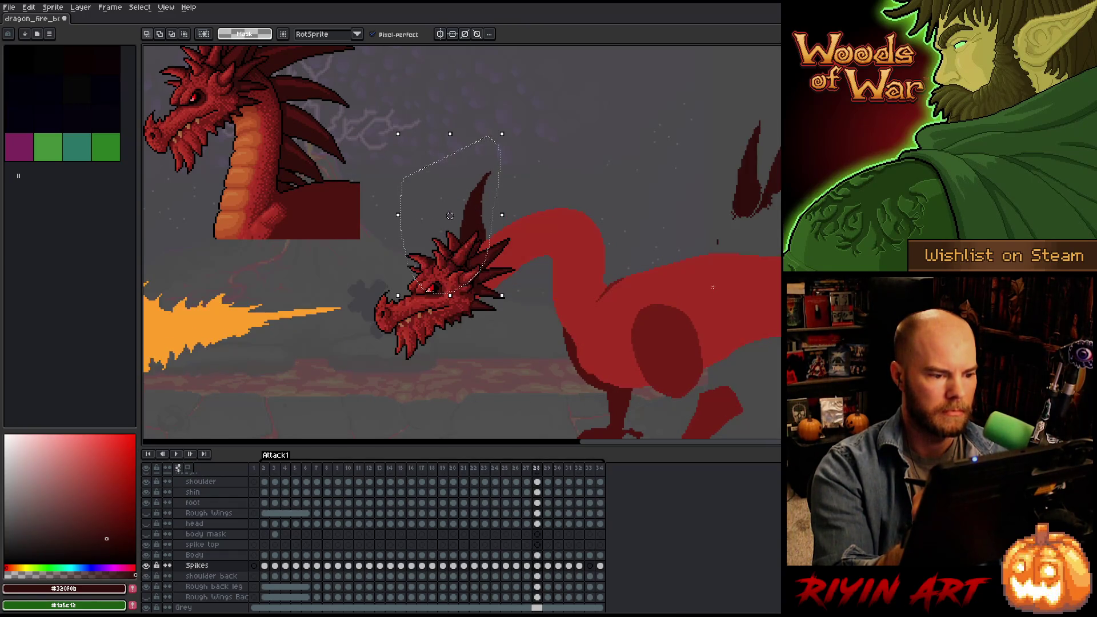
{"action": "key", "text": "Left"}
{"action": "key", "text": "Right"}
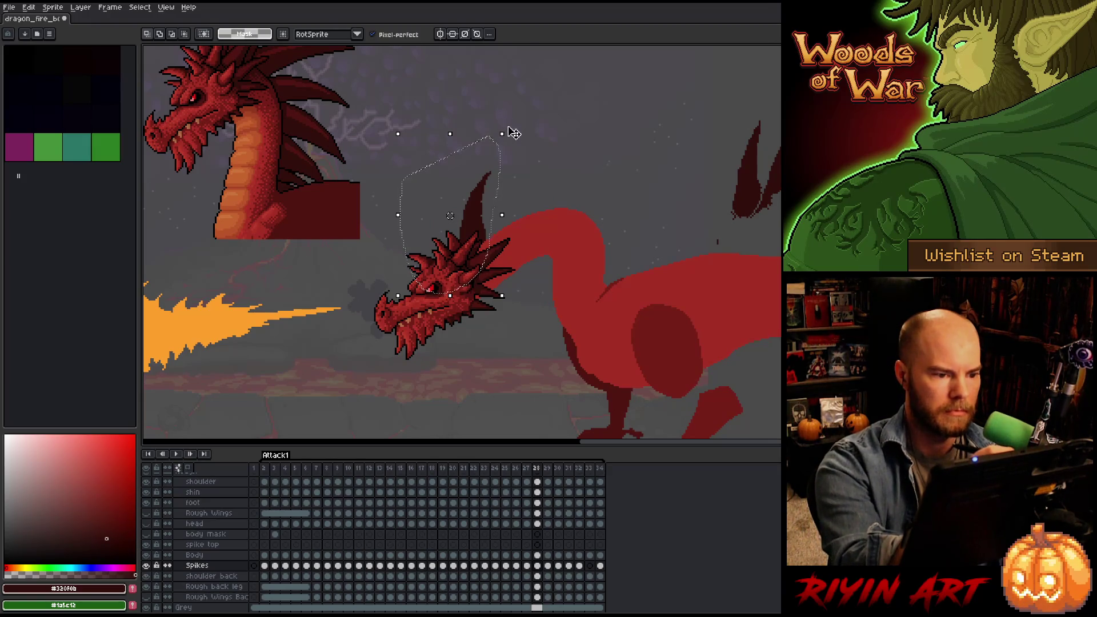
Try a slight rotation of the spike, undo it, and recheck against frame 27.
{"action": "left_click_drag", "start_coordinate": [507, 121], "coordinate": [504, 127]}
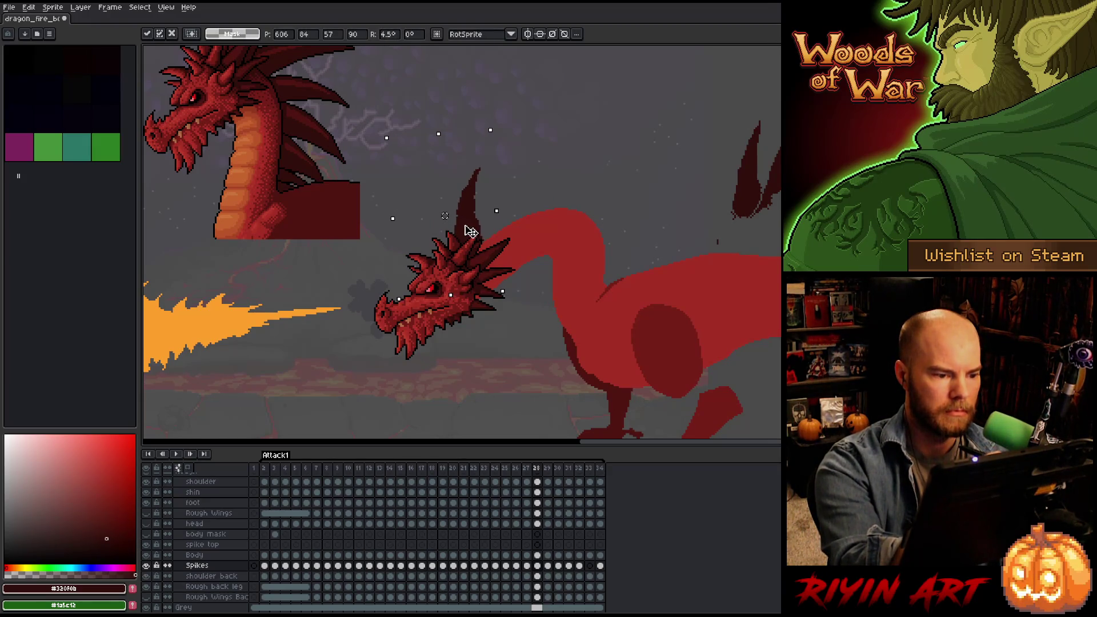
{"action": "key", "text": "Left"}
{"action": "key", "text": "Right"}
{"action": "key", "text": "ctrl+z"}
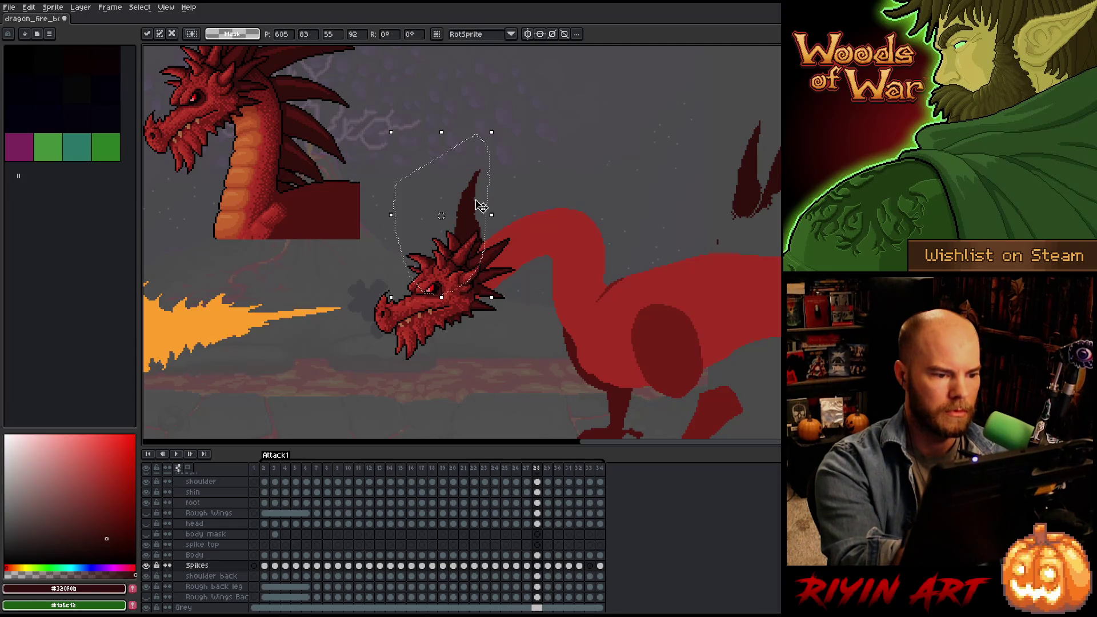
{"action": "key", "text": "Left"}
{"action": "key", "text": "Right"}
{"action": "key", "text": "Left"}
{"action": "key", "text": "Right"}
{"action": "key", "text": "Left"}
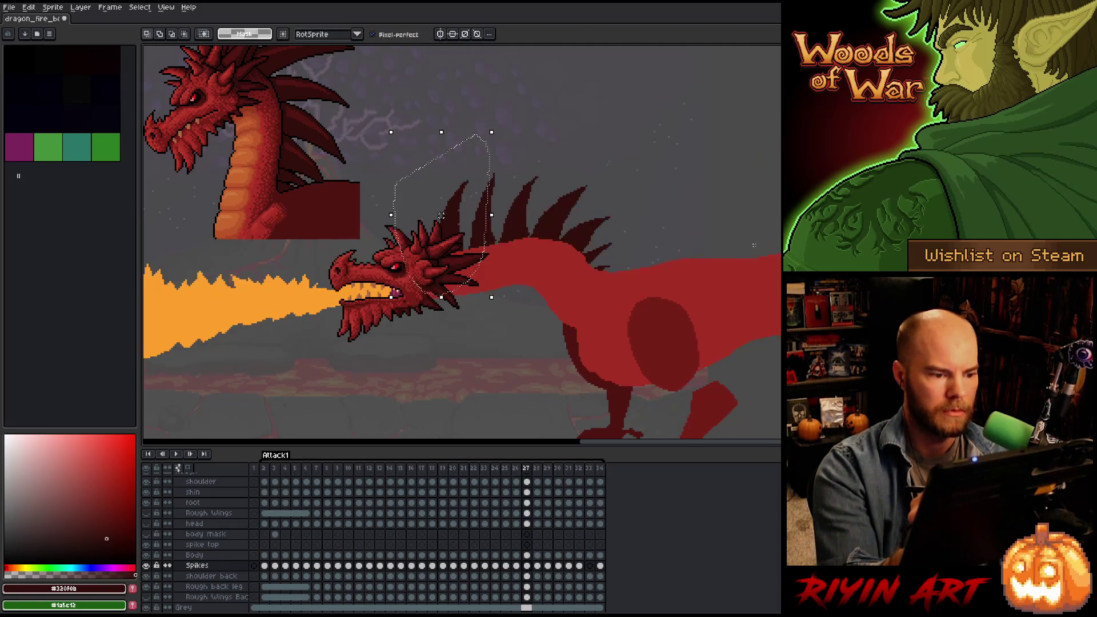
{"action": "key", "text": "Right"}
{"action": "key", "text": "Left"}
{"action": "key", "text": "Right"}
{"action": "key", "text": "Left"}
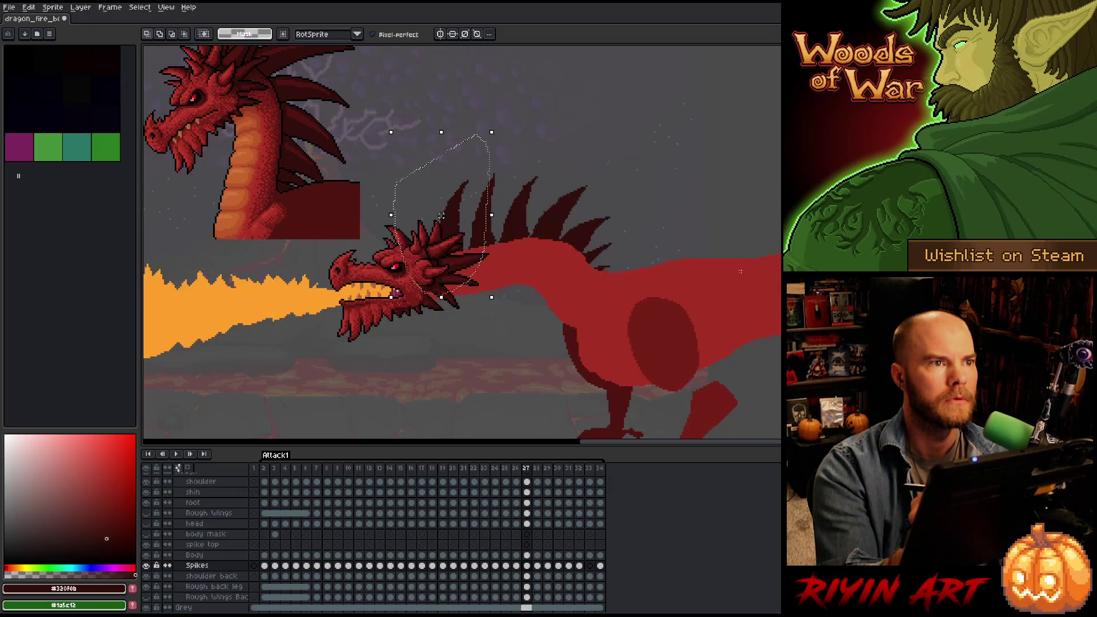
{"action": "key", "text": "Right"}
{"action": "key", "text": "Left"}
{"action": "key", "text": "Right"}
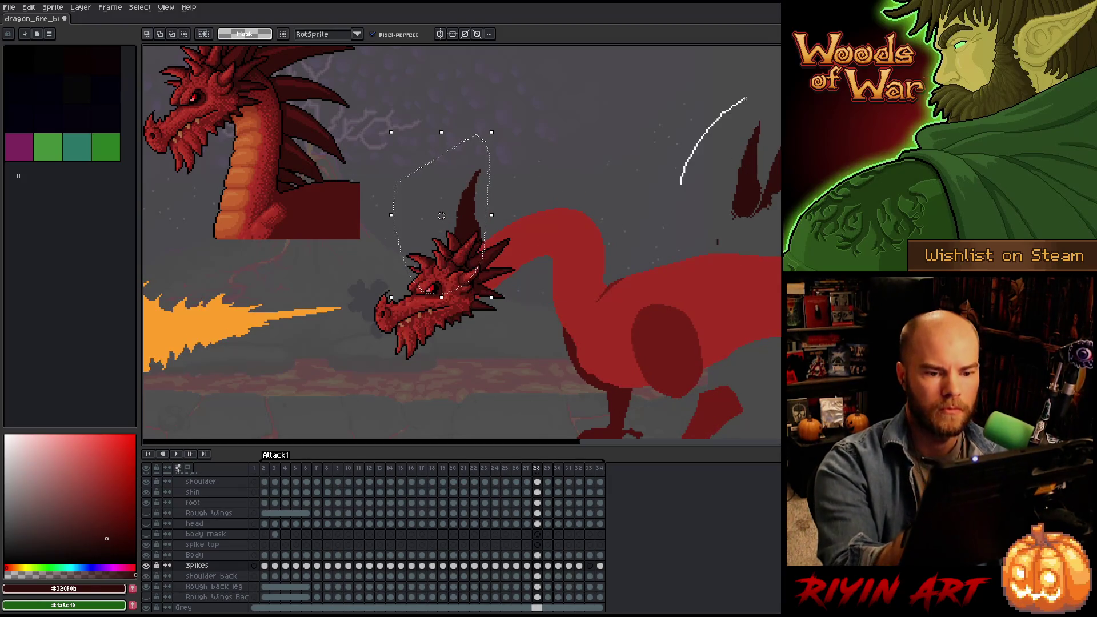
Move another dark spike beside the head and compare frame 28 with frames 26 and 27.
{"action": "mouse_move", "coordinate": [745, 98]}
{"action": "left_mouse_down"}
{"action": "mouse_move", "coordinate": [768, 166]}
{"action": "mouse_move", "coordinate": [763, 197]}
{"action": "mouse_move", "coordinate": [714, 143]}
{"action": "left_mouse_up"}
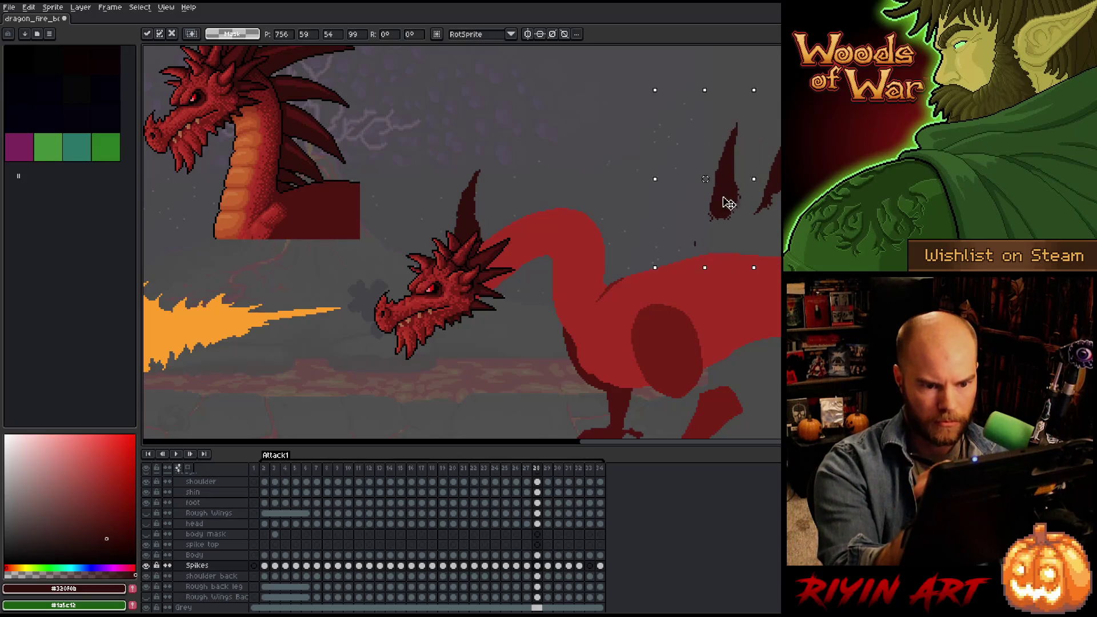
{"action": "mouse_move", "coordinate": [728, 203]}
{"action": "left_mouse_down"}
{"action": "mouse_move", "coordinate": [514, 220]}
{"action": "mouse_move", "coordinate": [499, 233]}
{"action": "left_mouse_up"}
{"action": "key", "text": "Right"}
{"action": "key", "text": "Left"}
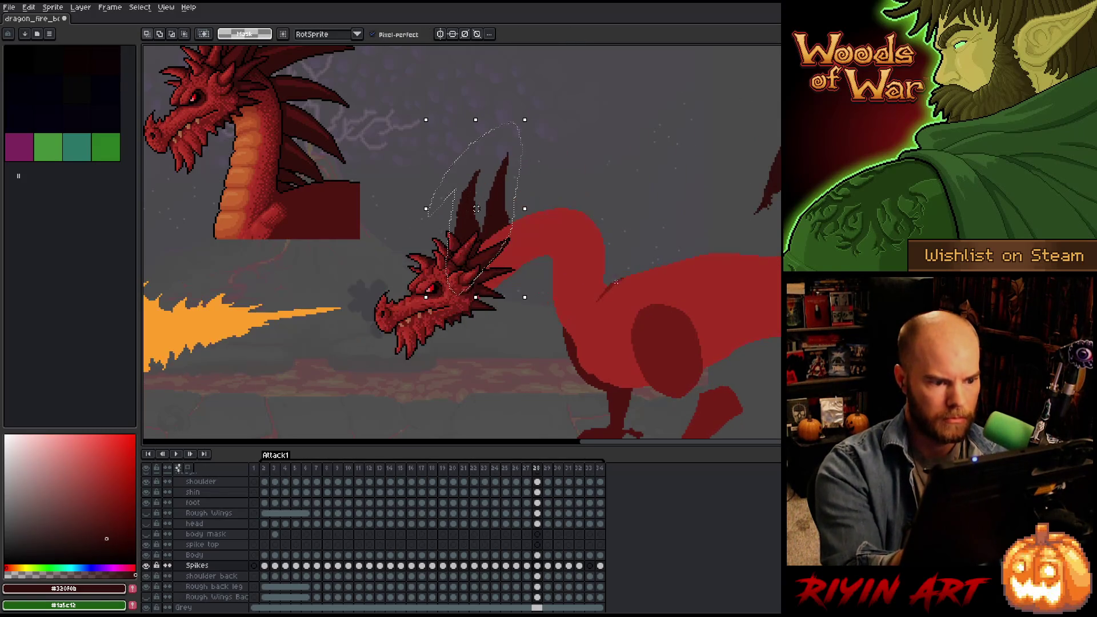
{"action": "key", "text": "Left"}
{"action": "key", "text": "Right"}
{"action": "key", "text": "Left"}
{"action": "key", "text": "Left"}
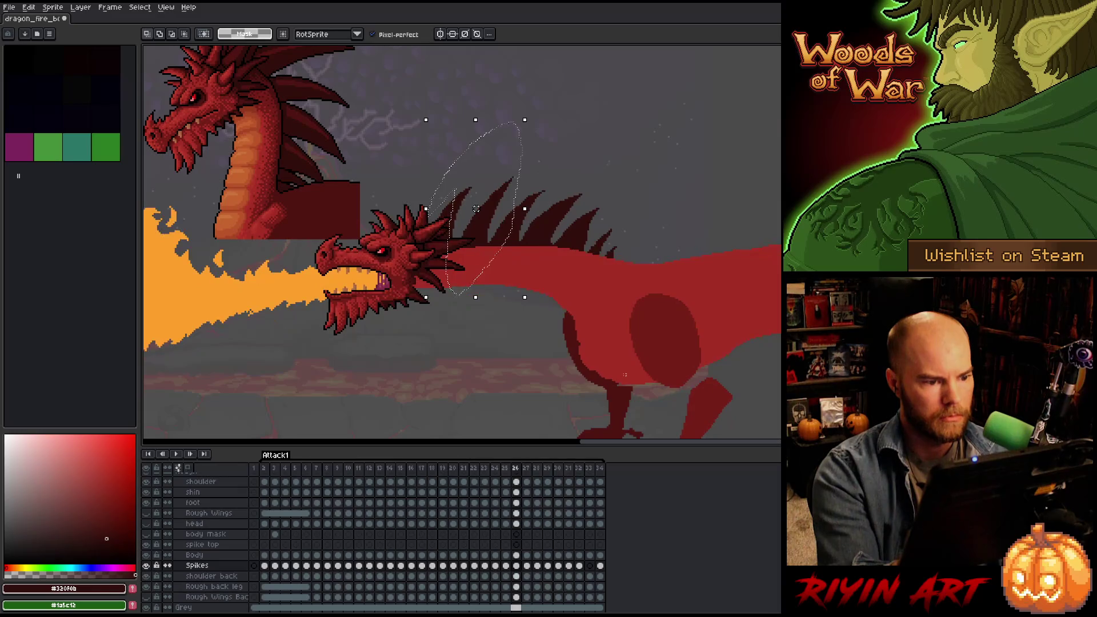
{"action": "key", "text": "Right"}
{"action": "key", "text": "Right"}
{"action": "key", "text": "Left"}
{"action": "key", "text": "Left"}
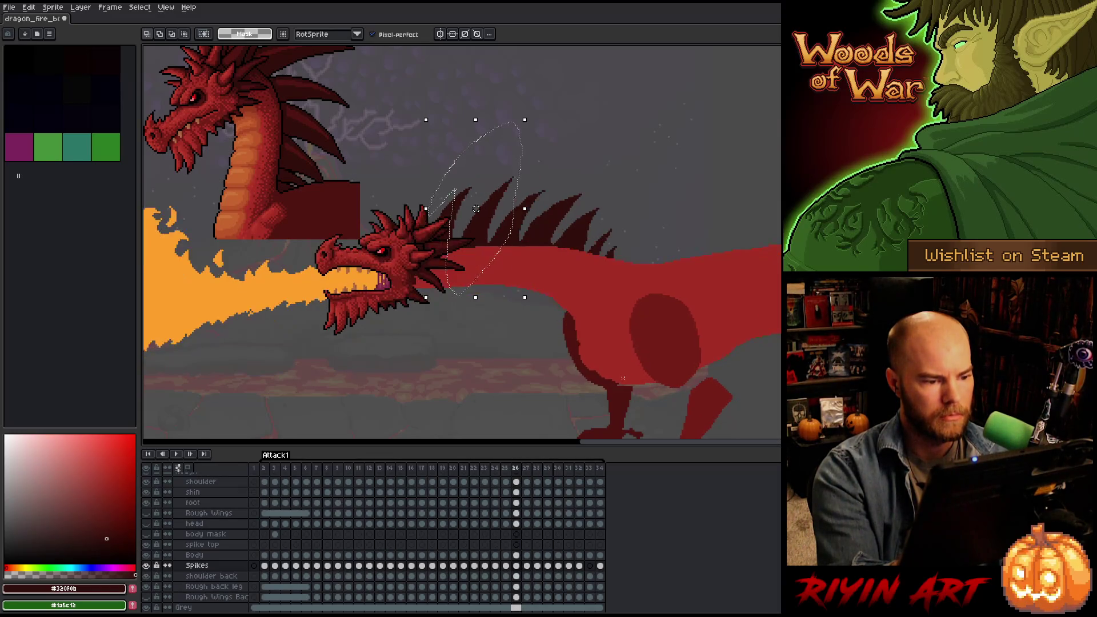
{"action": "key", "text": "Right"}
{"action": "key", "text": "Right"}
{"action": "key", "text": "Left"}
{"action": "key", "text": "Right"}
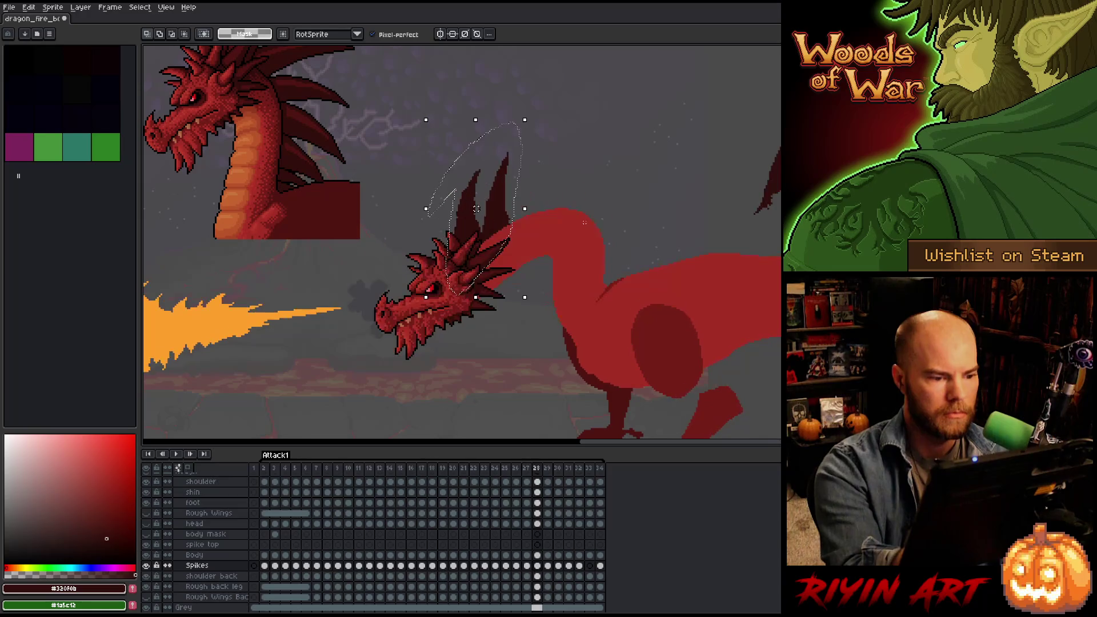
{"action": "key", "text": "Left"}
{"action": "key", "text": "Right"}
{"action": "key", "text": "Left"}
{"action": "key", "text": "Right"}
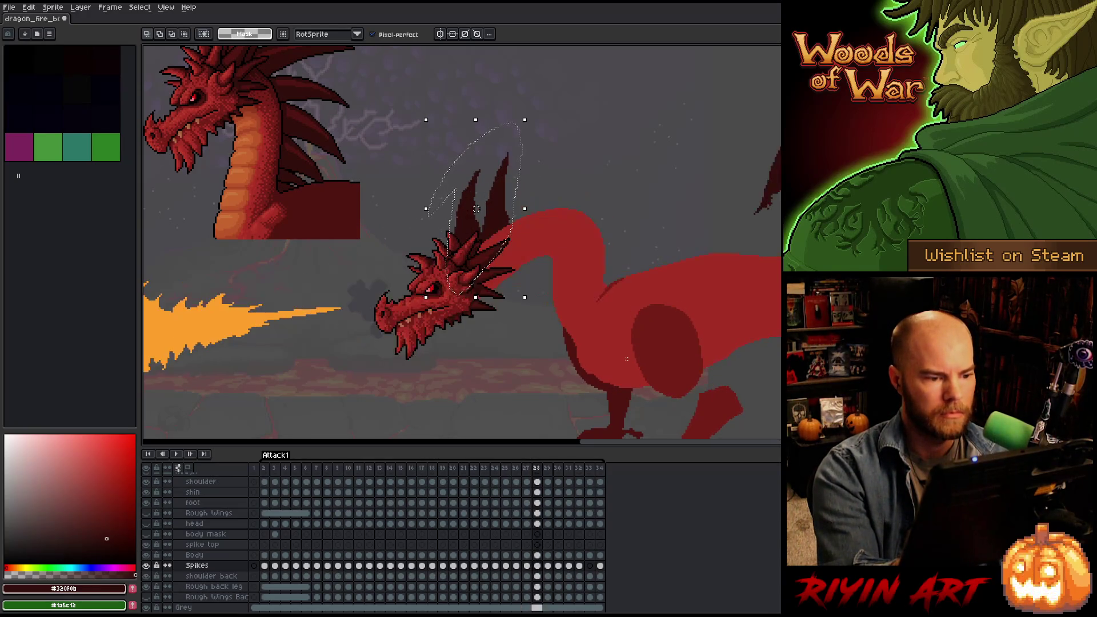
{"action": "key", "text": "Left"}
{"action": "key", "text": "Right"}
{"action": "left_click_drag", "start_coordinate": [578, 112], "coordinate": [489, 171]}
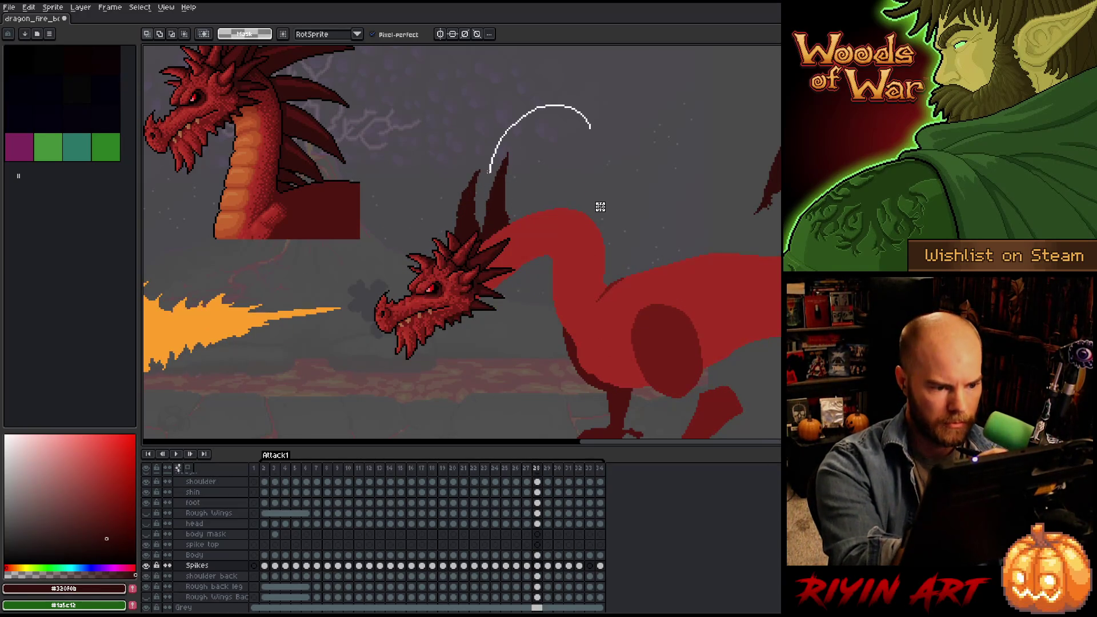
Lasso the neck spikes on frame 28 and nudge them slightly right, comparing against frame 27.
{"action": "left_click_drag", "start_coordinate": [483, 222], "coordinate": [502, 280]}
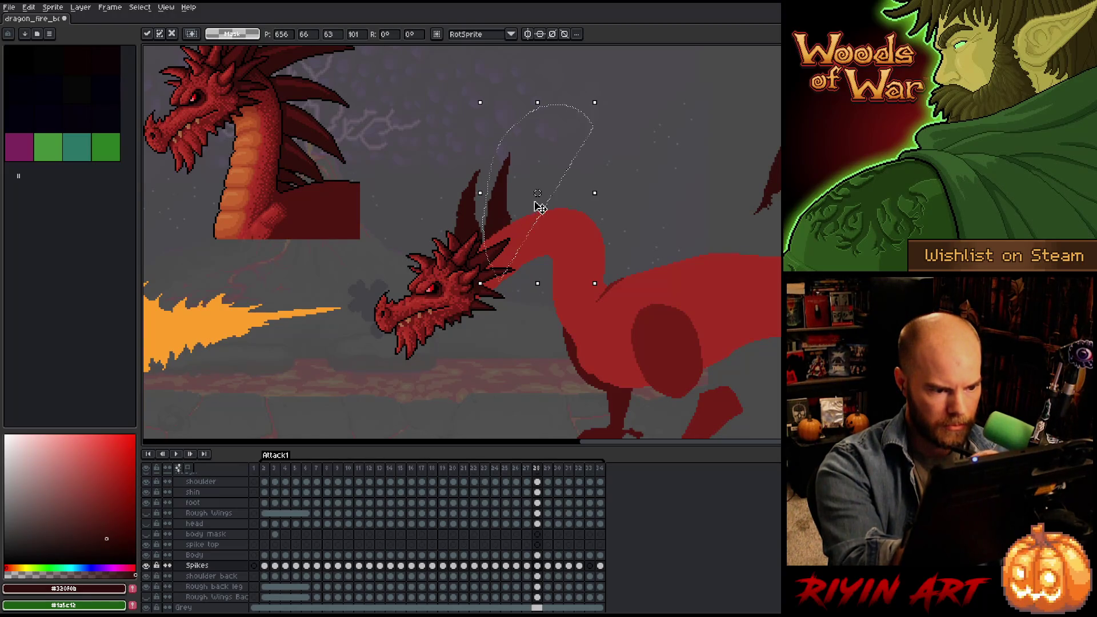
{"action": "key", "text": "Left"}
{"action": "key", "text": "Right"}
{"action": "key", "text": "Left"}
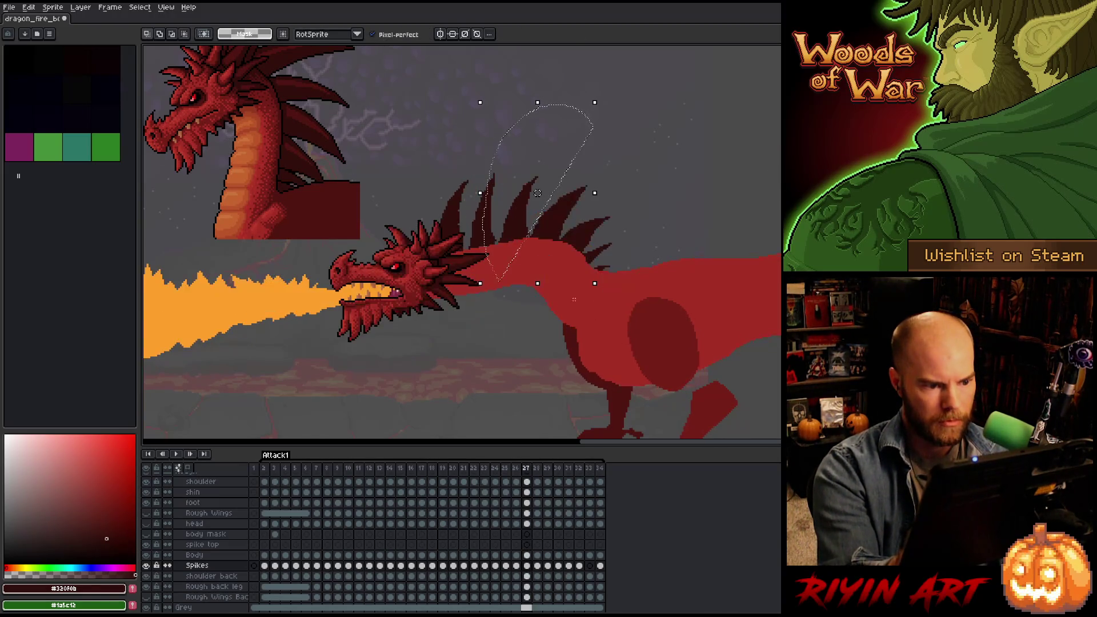
{"action": "key", "text": "Right"}
{"action": "left_click_drag", "start_coordinate": [505, 222], "coordinate": [506, 222]}
{"action": "key", "text": "Left"}
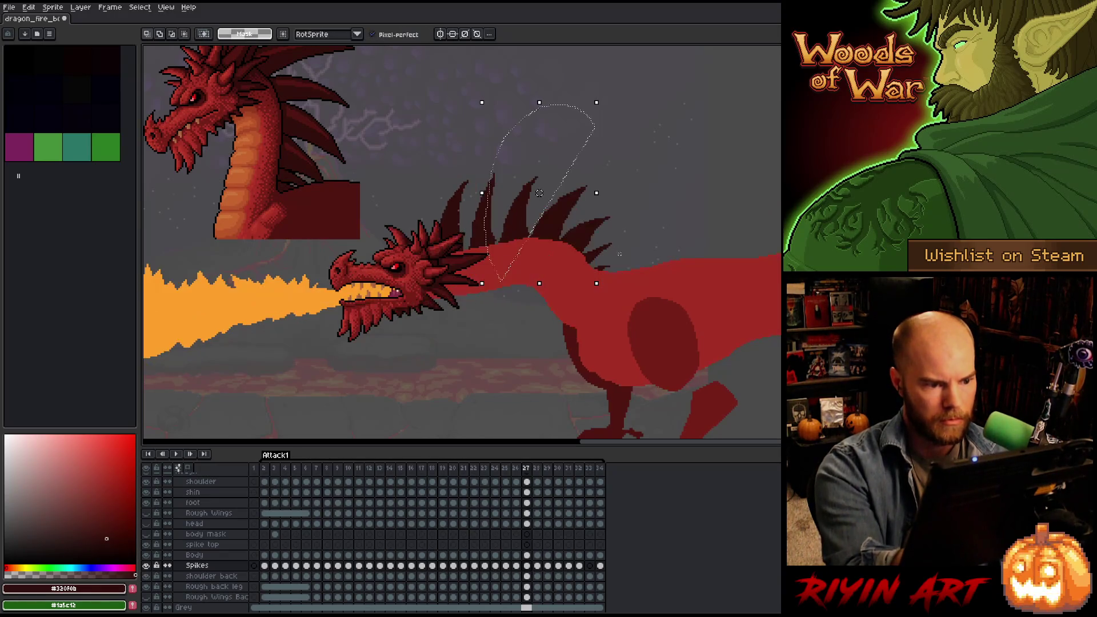
{"action": "key", "text": "Right"}
{"action": "key", "text": "Left"}
{"action": "key", "text": "Right"}
{"action": "key", "text": "Left"}
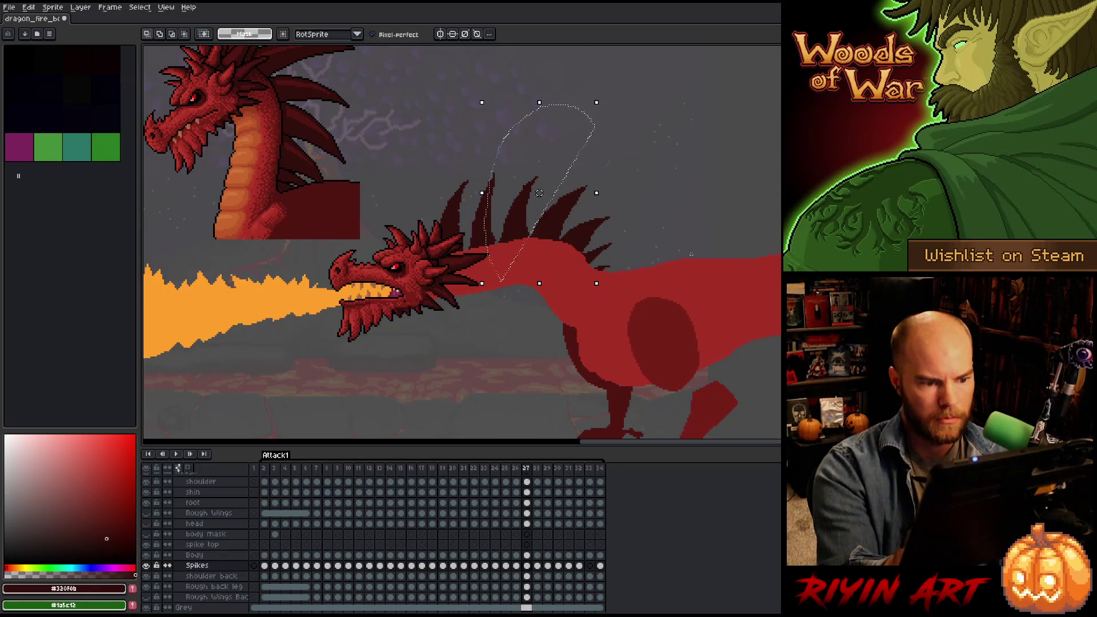
{"action": "key", "text": "Right"}
Reposition the selected spike on the neck and check it against frame 27.
{"action": "mouse_move", "coordinate": [539, 192]}
{"action": "left_mouse_down"}
{"action": "mouse_move", "coordinate": [676, 194]}
{"action": "mouse_move", "coordinate": [542, 204]}
{"action": "left_mouse_up"}
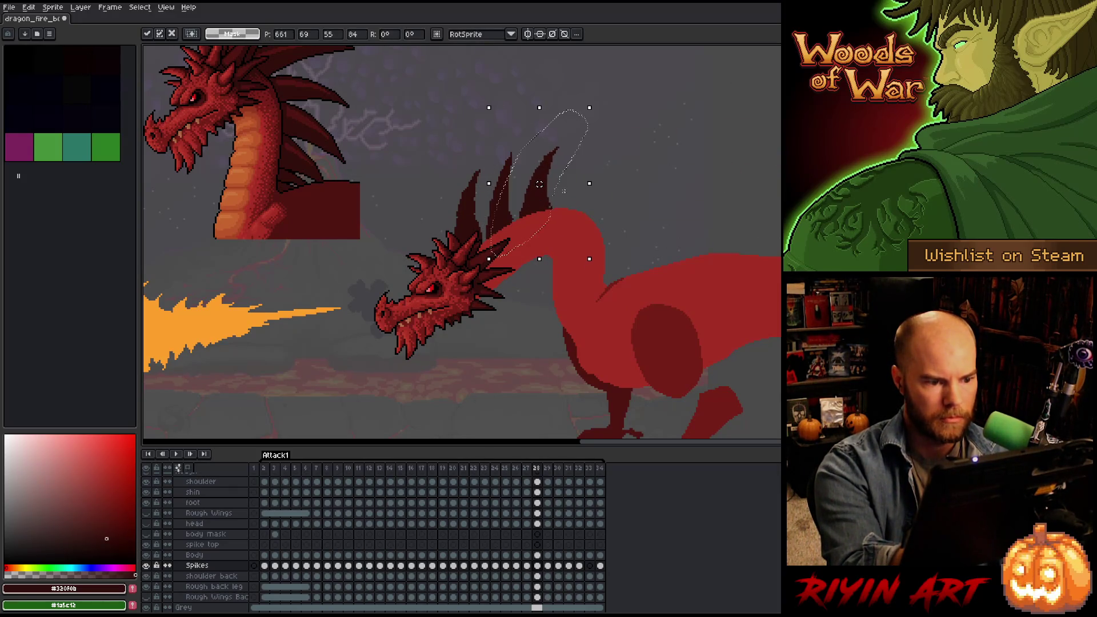
{"action": "key", "text": "Left"}
{"action": "key", "text": "Right"}
{"action": "key", "text": "Left"}
{"action": "key", "text": "Right"}
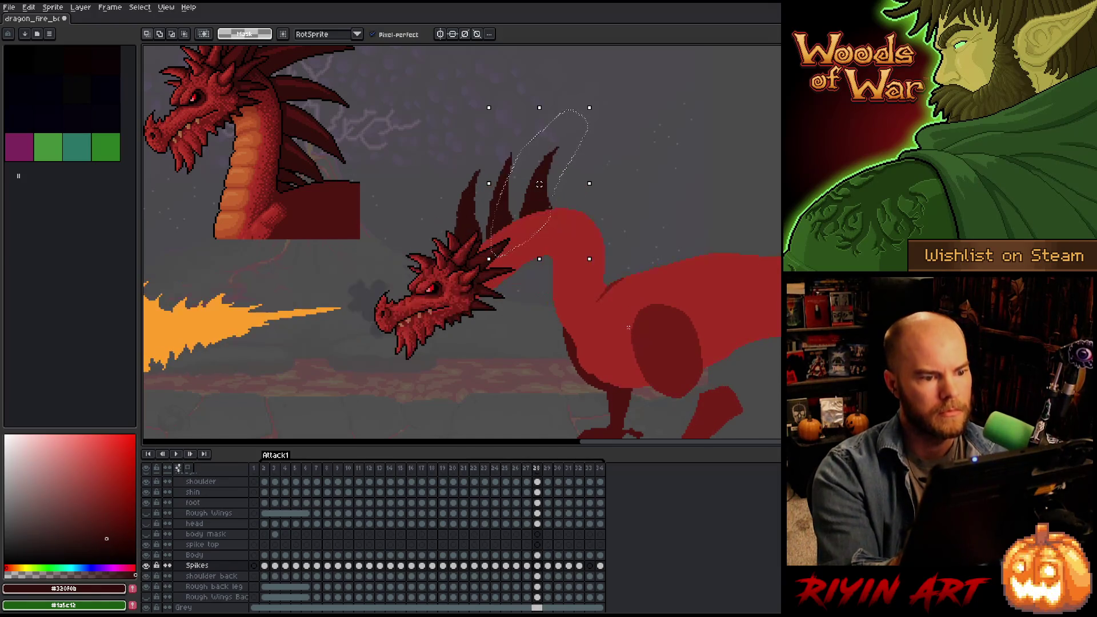
{"action": "key", "text": "Left"}
{"action": "key", "text": "Right"}
{"action": "key", "text": "Left"}
{"action": "key", "text": "Right"}
{"action": "key", "text": "Left"}
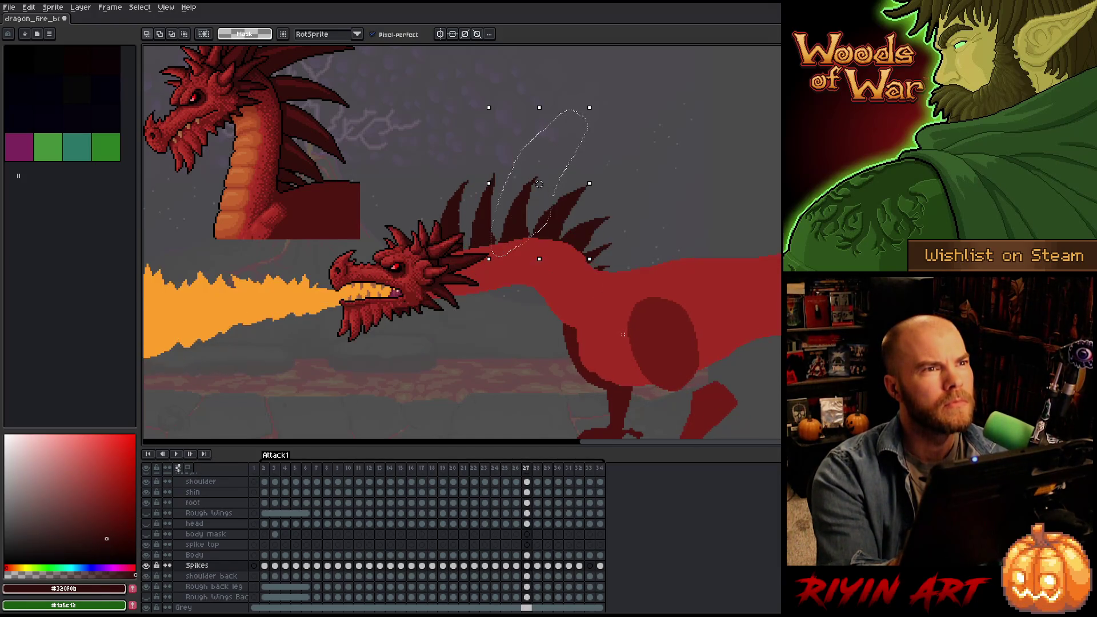
{"action": "key", "text": "Right"}
{"action": "key", "text": "Left"}
{"action": "key", "text": "Right"}
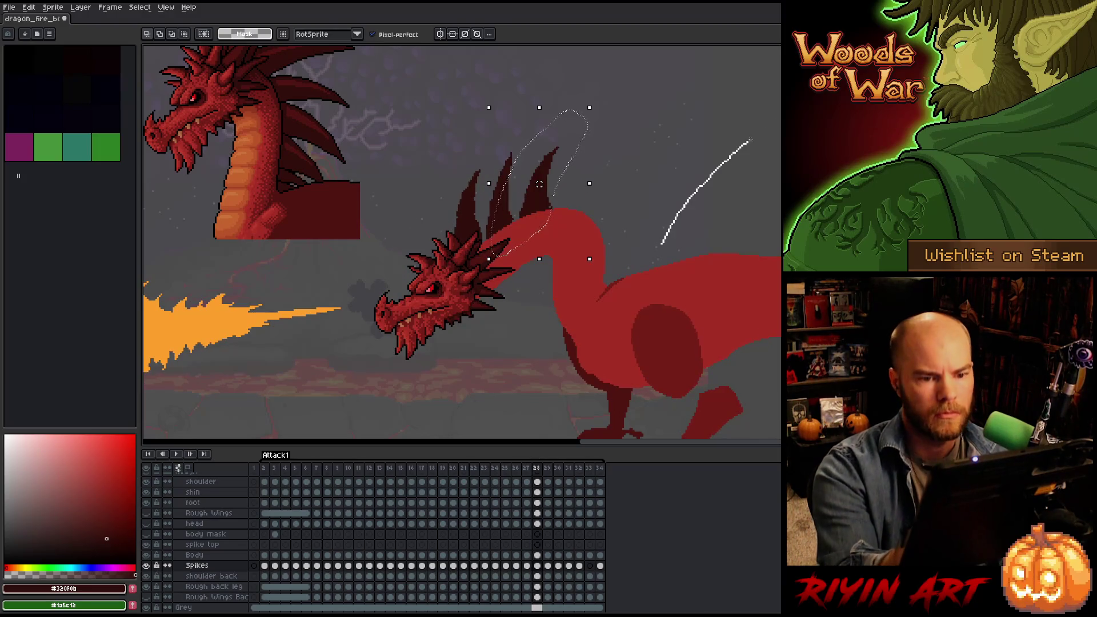
Slide the dark spike right along the back and recheck spike positions against frame 27.
{"action": "mouse_move", "coordinate": [539, 183]}
{"action": "left_mouse_down"}
{"action": "mouse_move", "coordinate": [743, 184]}
{"action": "mouse_move", "coordinate": [591, 197]}
{"action": "left_mouse_up"}
{"action": "key", "text": "Left"}
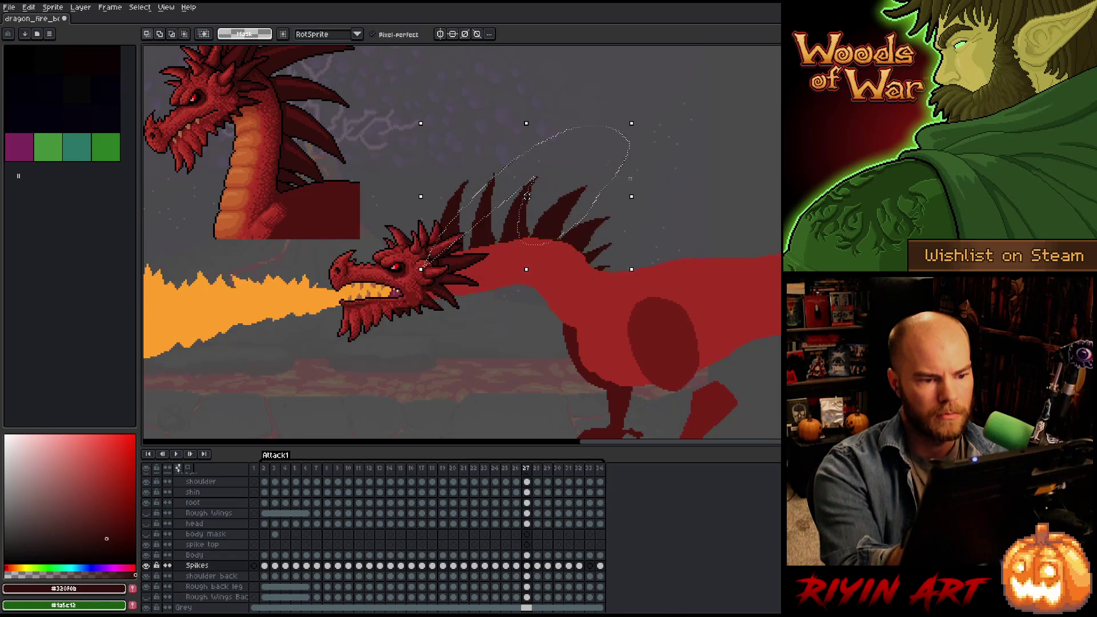
{"action": "key", "text": "Right"}
{"action": "key", "text": "Left"}
{"action": "key", "text": "Right"}
{"action": "key", "text": "Left"}
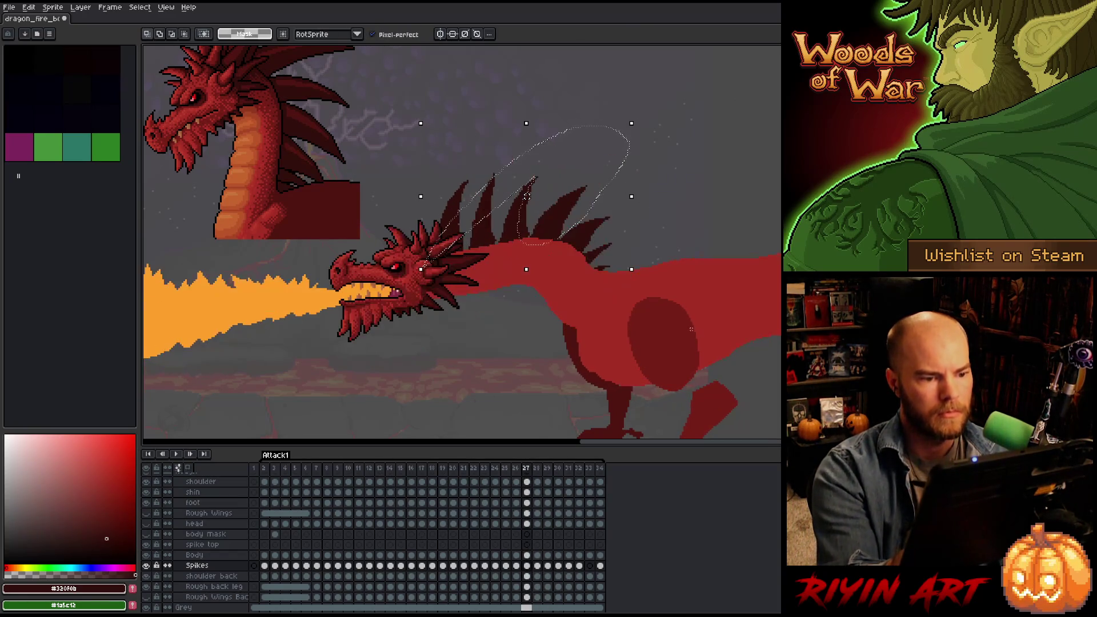
{"action": "key", "text": "Right"}
{"action": "key", "text": "Left"}
{"action": "key", "text": "Right"}
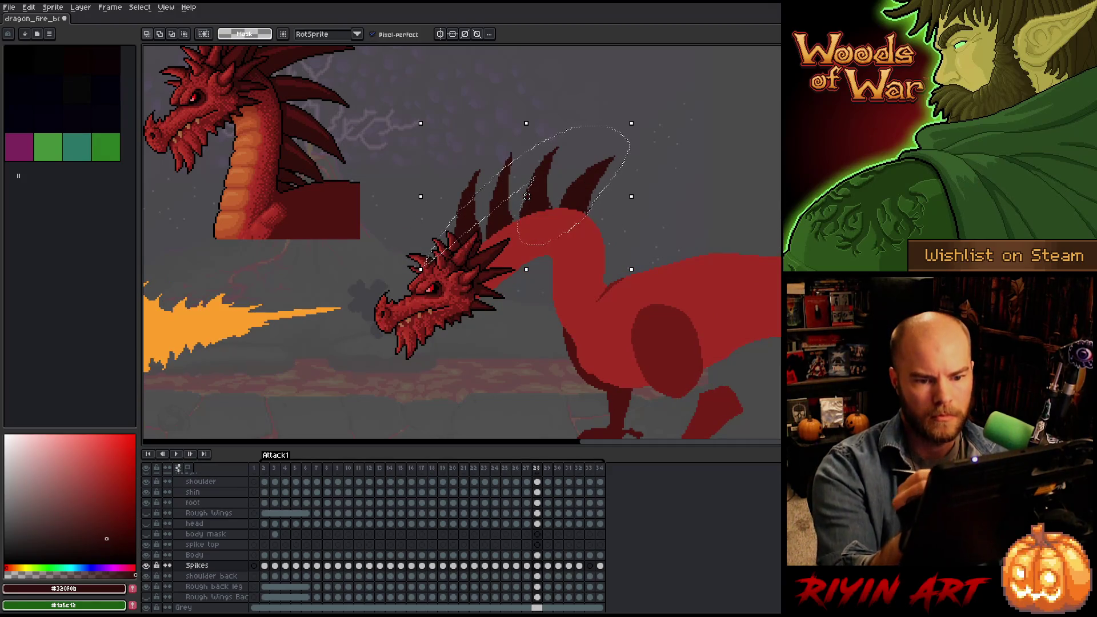
Move spikes right and down along the neck, then shift the upper-neck spikes up-right and commit.
{"action": "mouse_move", "coordinate": [526, 196]}
{"action": "left_mouse_down"}
{"action": "mouse_move", "coordinate": [759, 208]}
{"action": "mouse_move", "coordinate": [609, 219]}
{"action": "mouse_move", "coordinate": [600, 207]}
{"action": "left_mouse_up"}
{"action": "left_click", "coordinate": [674, 139]}
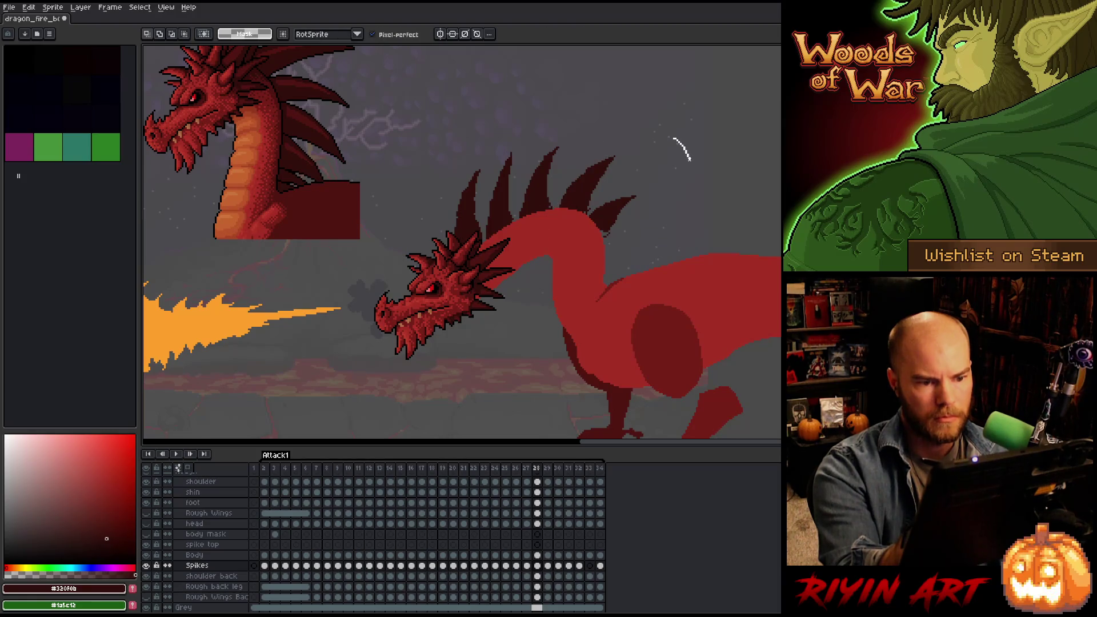
{"action": "mouse_move", "coordinate": [662, 229]}
{"action": "left_mouse_down"}
{"action": "mouse_move", "coordinate": [625, 246]}
{"action": "mouse_move", "coordinate": [588, 228]}
{"action": "mouse_move", "coordinate": [673, 173]}
{"action": "left_mouse_up"}
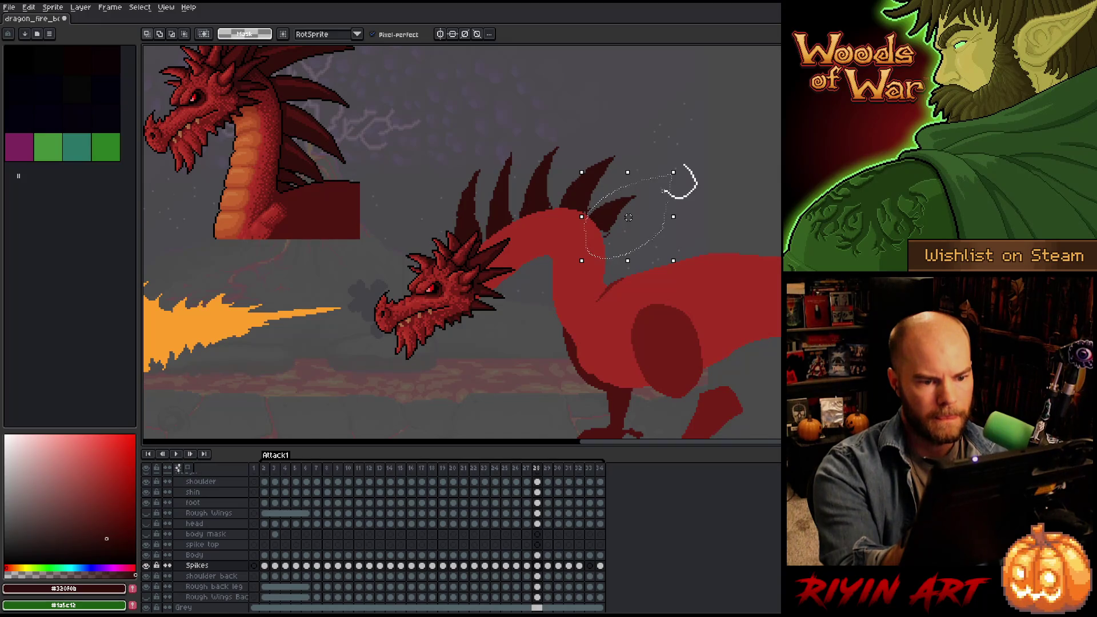
{"action": "mouse_move", "coordinate": [629, 217]}
{"action": "left_mouse_down"}
{"action": "mouse_move", "coordinate": [688, 170]}
{"action": "mouse_move", "coordinate": [696, 180]}
{"action": "left_mouse_up"}
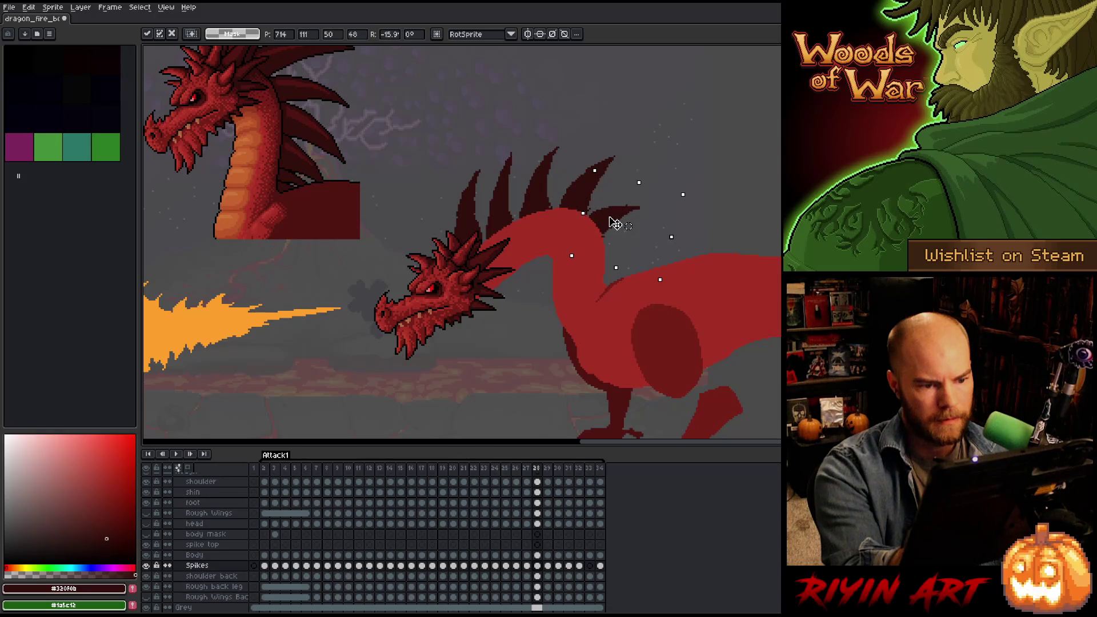
{"action": "key", "text": "Return"}
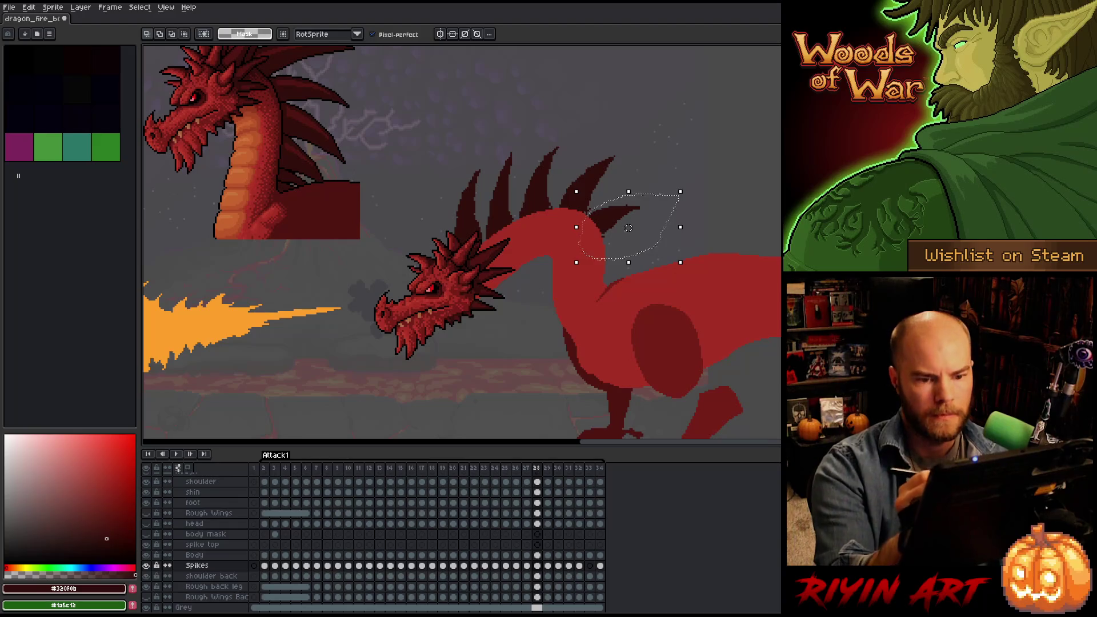
Place a copied spike, tilt and slide it onto the neck, and compare with frame 27.
{"action": "key", "text": "ctrl+t"}
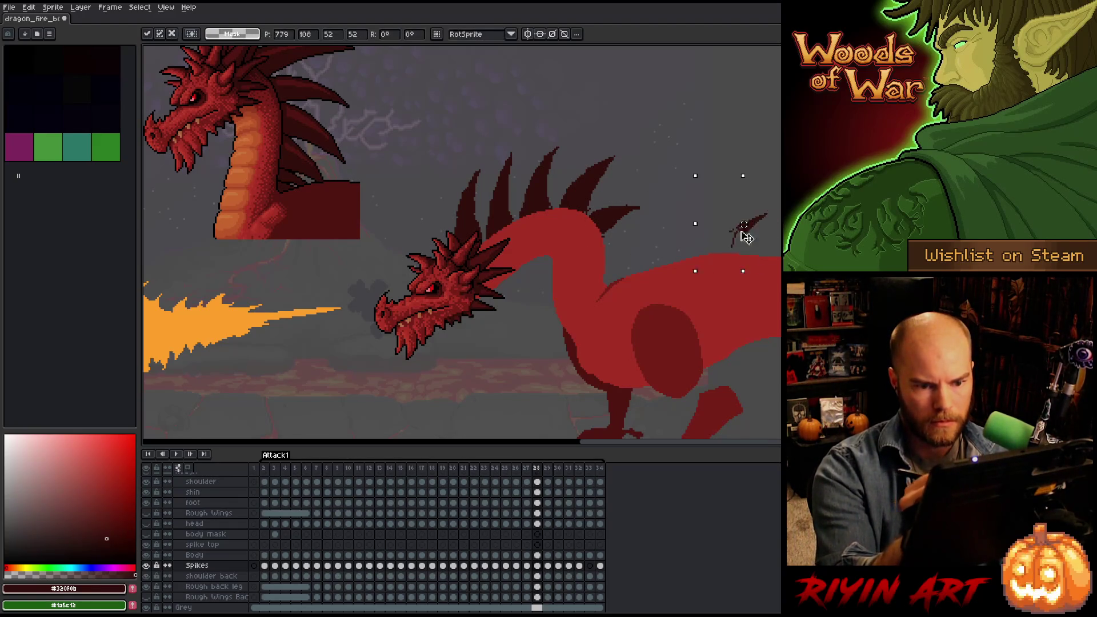
{"action": "left_click_drag", "start_coordinate": [698, 189], "coordinate": [721, 208]}
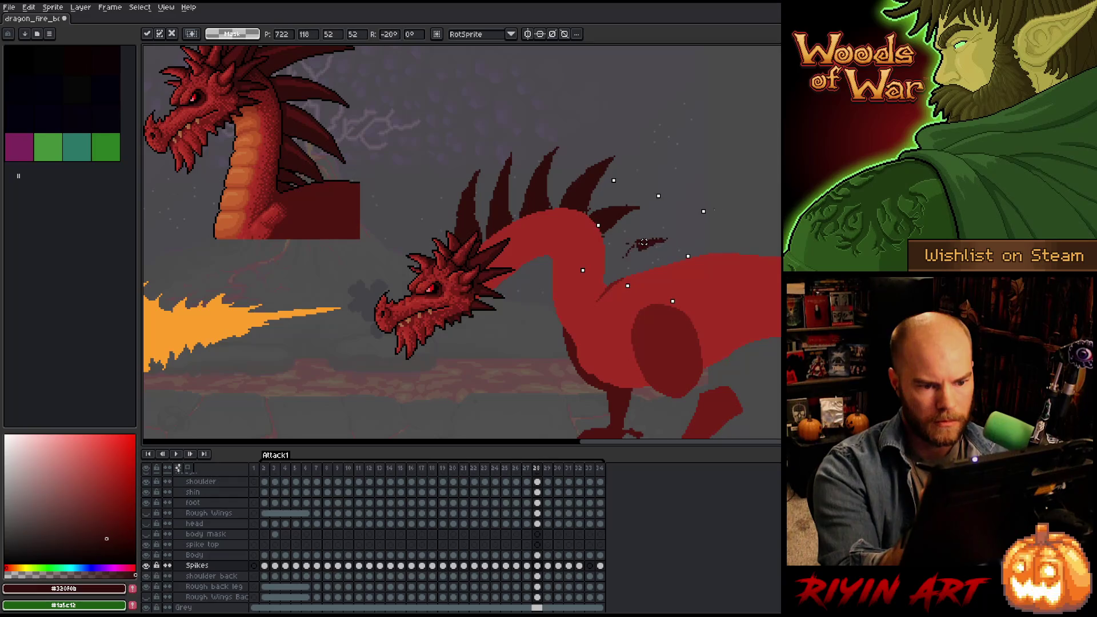
{"action": "left_click_drag", "start_coordinate": [661, 245], "coordinate": [625, 246]}
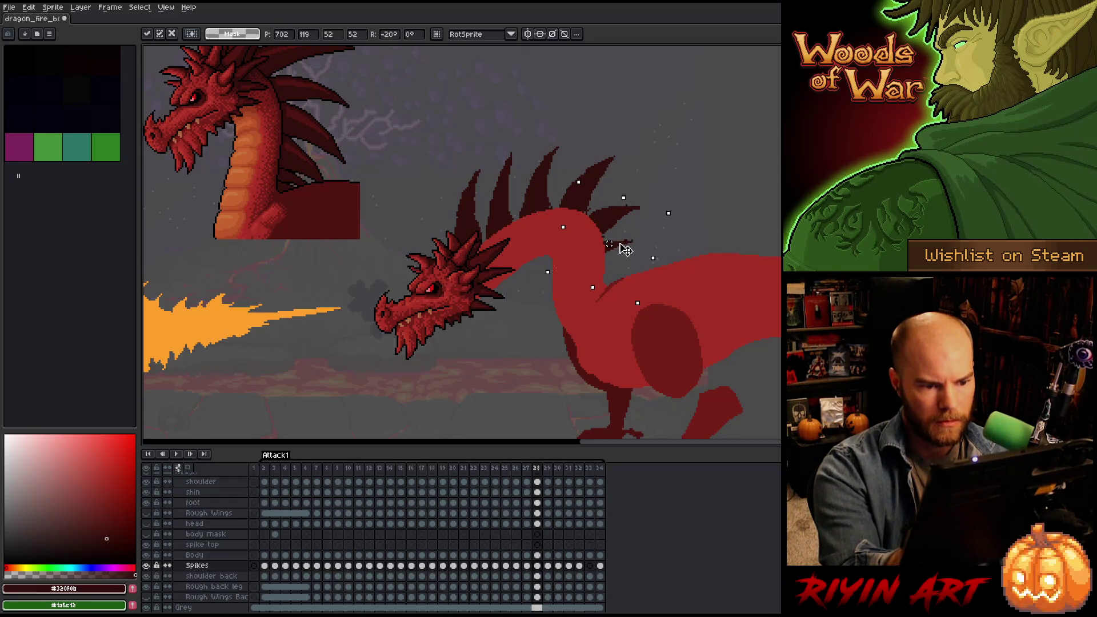
{"action": "key", "text": "Return"}
{"action": "key", "text": "Left"}
{"action": "key", "text": "Right"}
{"action": "key", "text": "Left"}
{"action": "key", "text": "Right"}
{"action": "key", "text": "Left"}
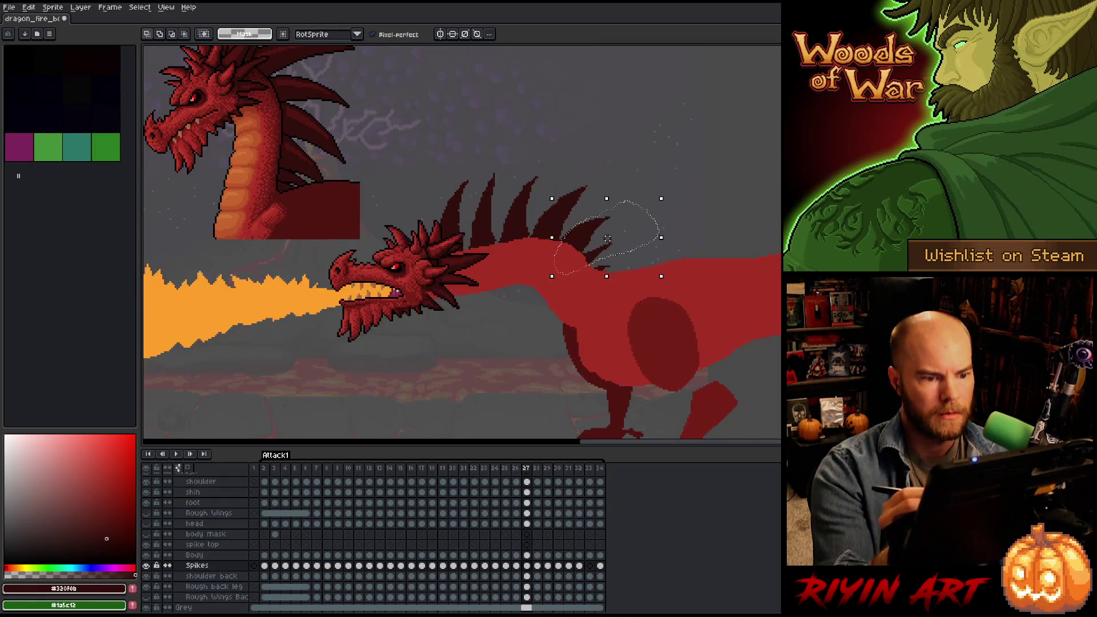
{"action": "key", "text": "Right"}
{"action": "key", "text": "Left"}
{"action": "key", "text": "Right"}
{"action": "key", "text": "Left"}
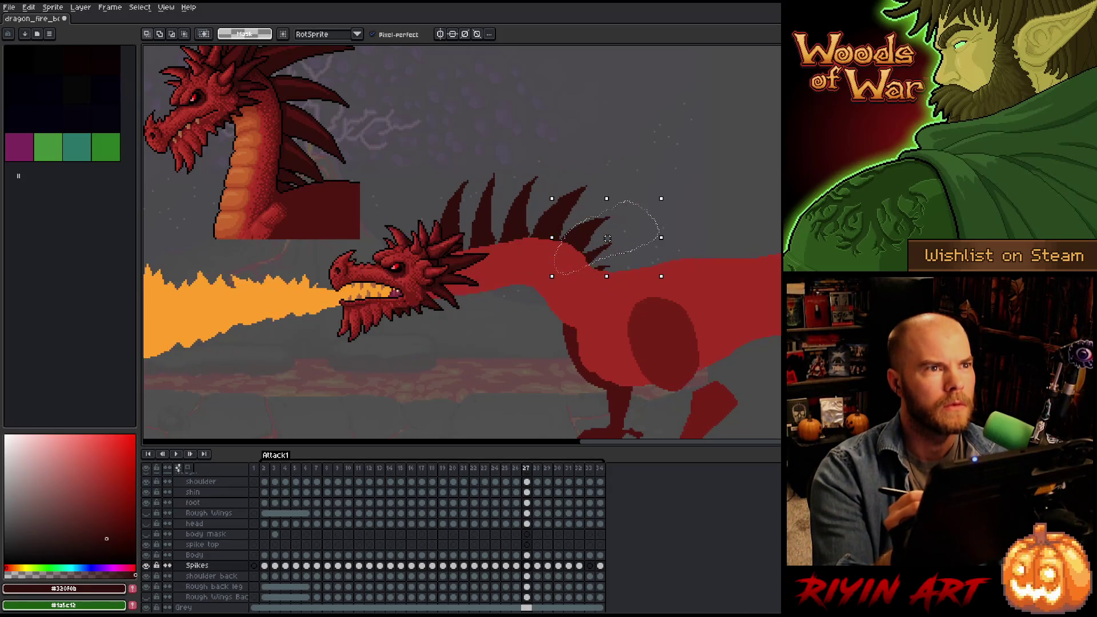
{"action": "key", "text": "Right"}
Rotate the lower neck spikes about 24 degrees and preview neighbouring frames to check them.
{"action": "left_click_drag", "start_coordinate": [549, 219], "coordinate": [647, 305]}
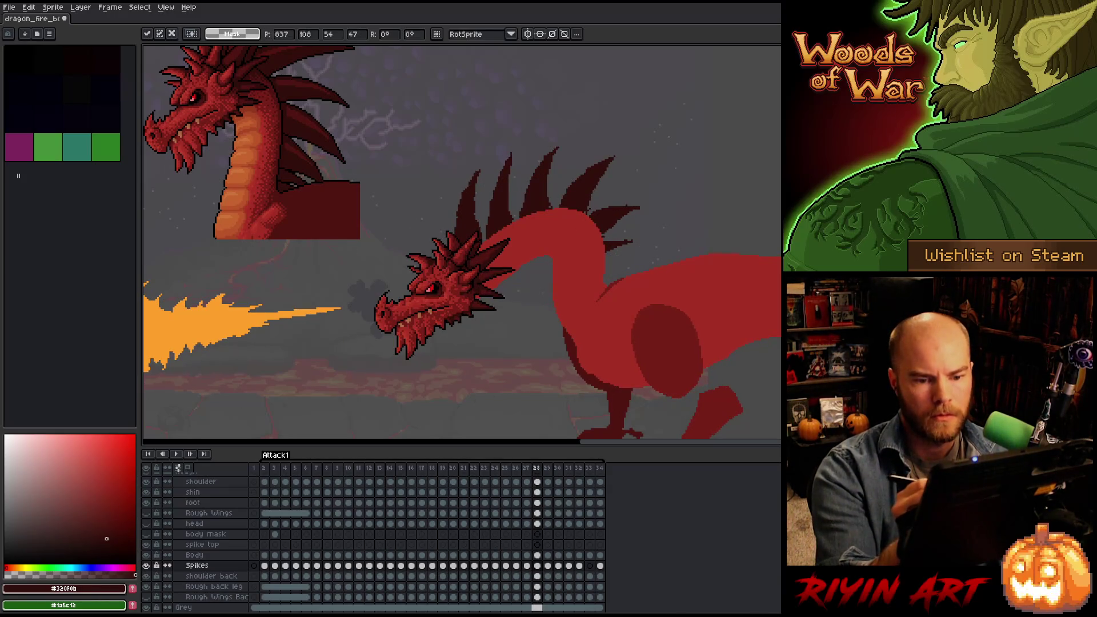
{"action": "mouse_move", "coordinate": [654, 215]}
{"action": "left_mouse_down"}
{"action": "mouse_move", "coordinate": [660, 244]}
{"action": "mouse_move", "coordinate": [619, 271]}
{"action": "left_mouse_up"}
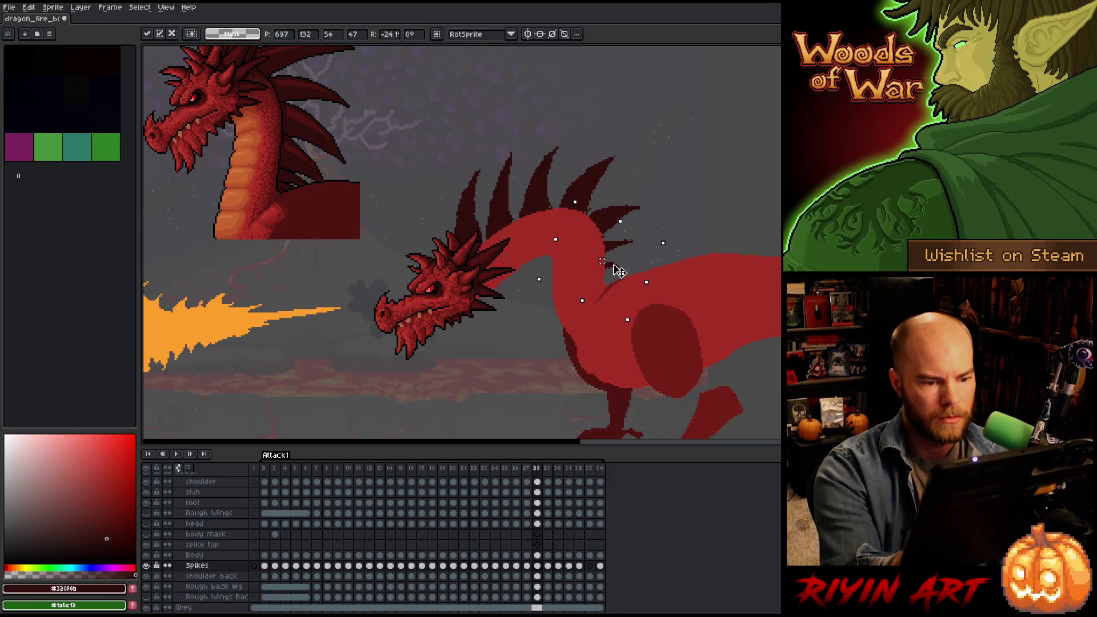
{"action": "key", "text": "comma"}
{"action": "key", "text": "period"}
{"action": "key", "text": "comma"}
{"action": "key", "text": "period"}
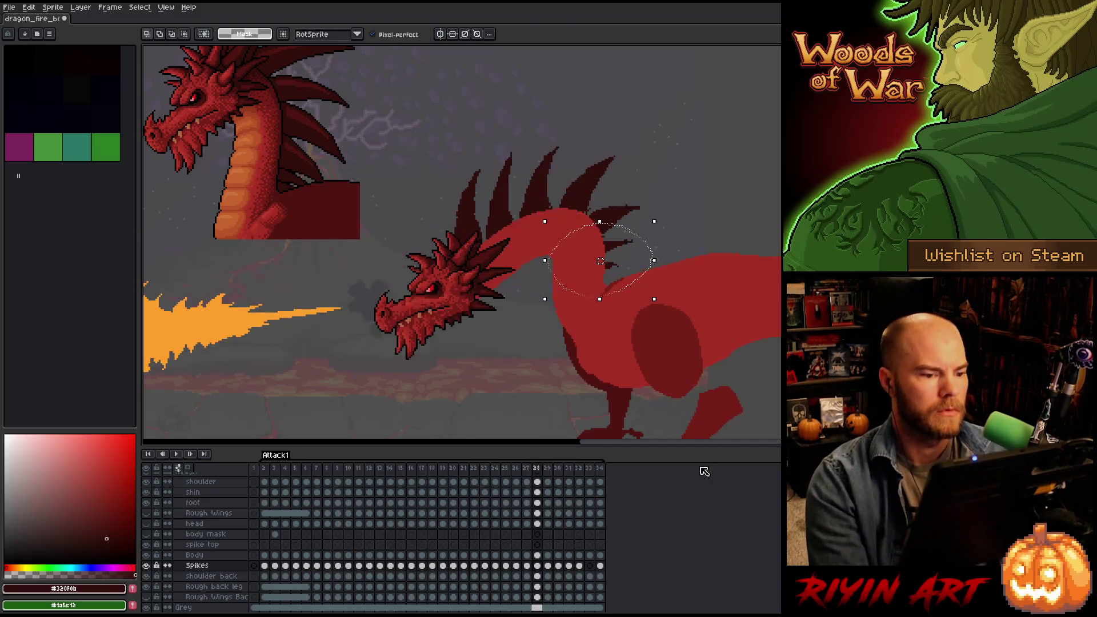
{"action": "key", "text": "comma"}
{"action": "key", "text": "period"}
{"action": "key", "text": "comma"}
{"action": "key", "text": "period"}
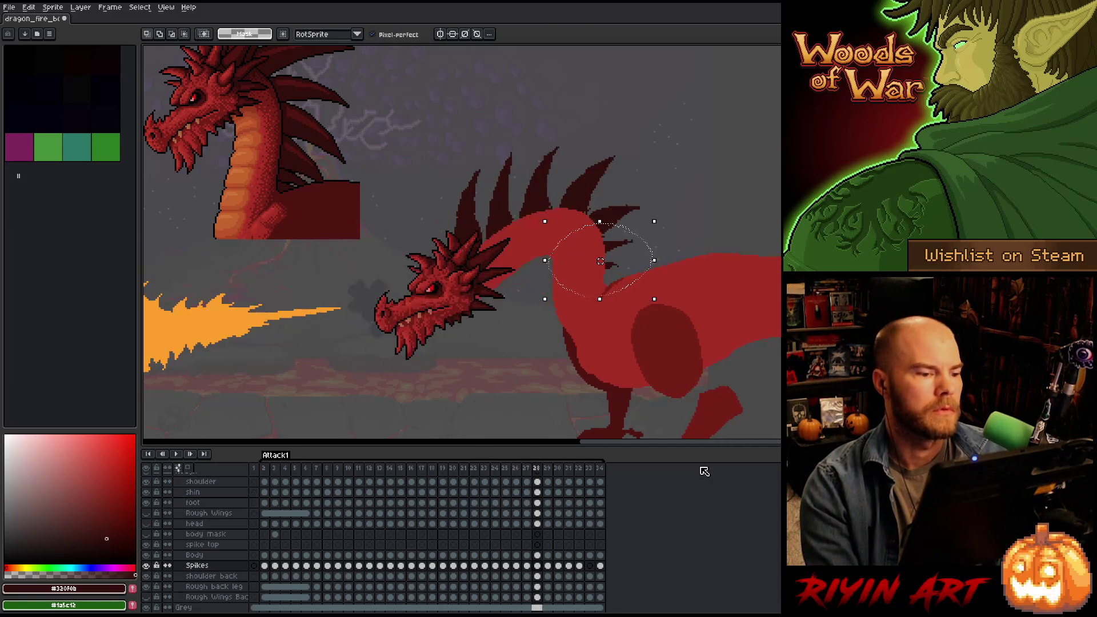
{"action": "key", "text": "comma"}
{"action": "key", "text": "period"}
{"action": "key", "text": "comma"}
{"action": "key", "text": "period"}
{"action": "key", "text": "comma"}
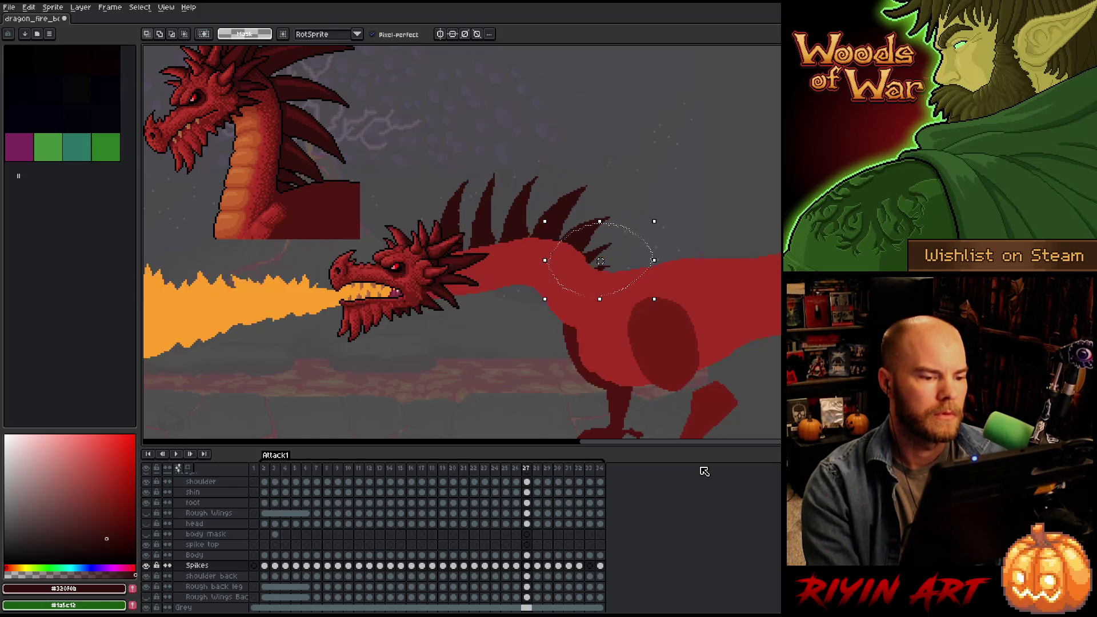
{"action": "key", "text": "period"}
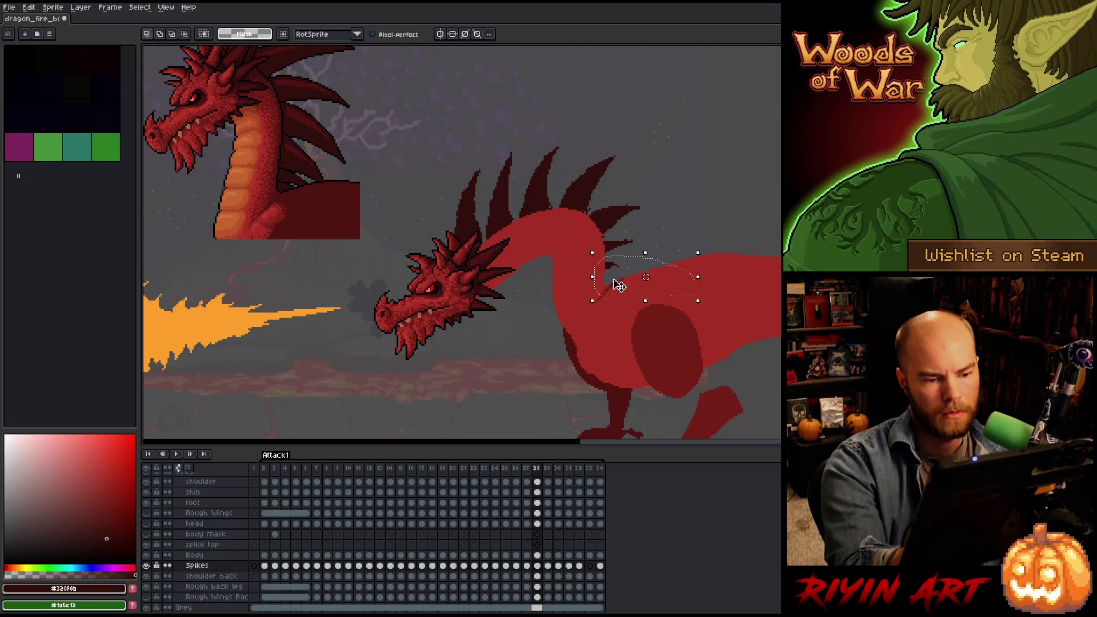
{"action": "key", "text": "comma"}
{"action": "key", "text": "comma"}
{"action": "key", "text": "period"}
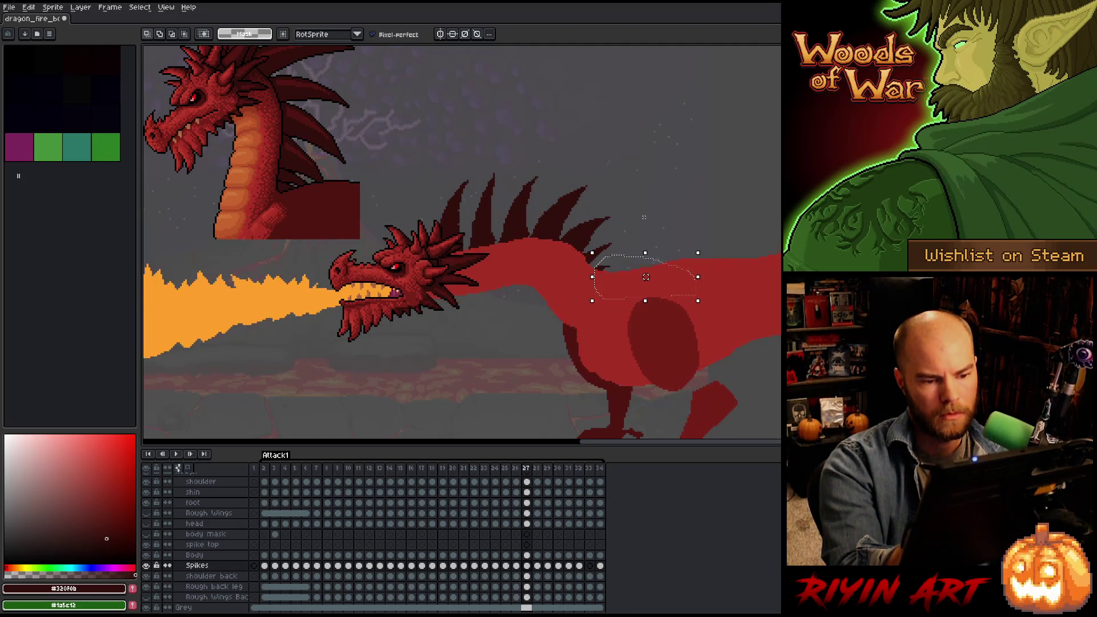
{"action": "key", "text": "period"}
{"action": "key", "text": "comma"}
{"action": "key", "text": "period"}
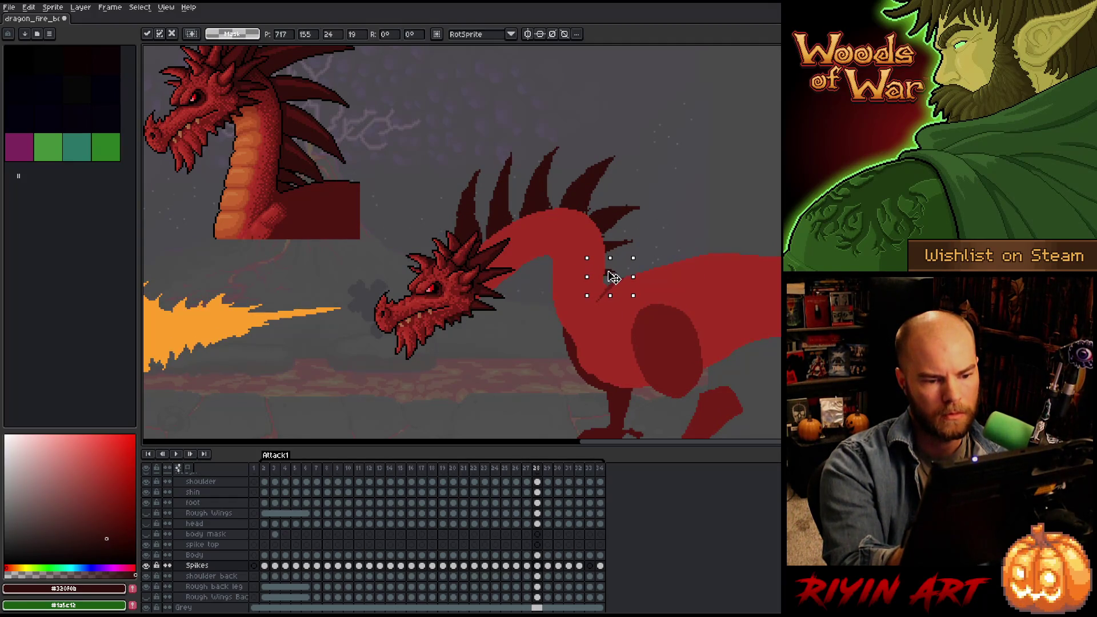
Compare frames 27 and 28 and select the upper neck spikes.
{"action": "key", "text": "comma"}
{"action": "key", "text": "period"}
{"action": "key", "text": "comma"}
{"action": "key", "text": "period"}
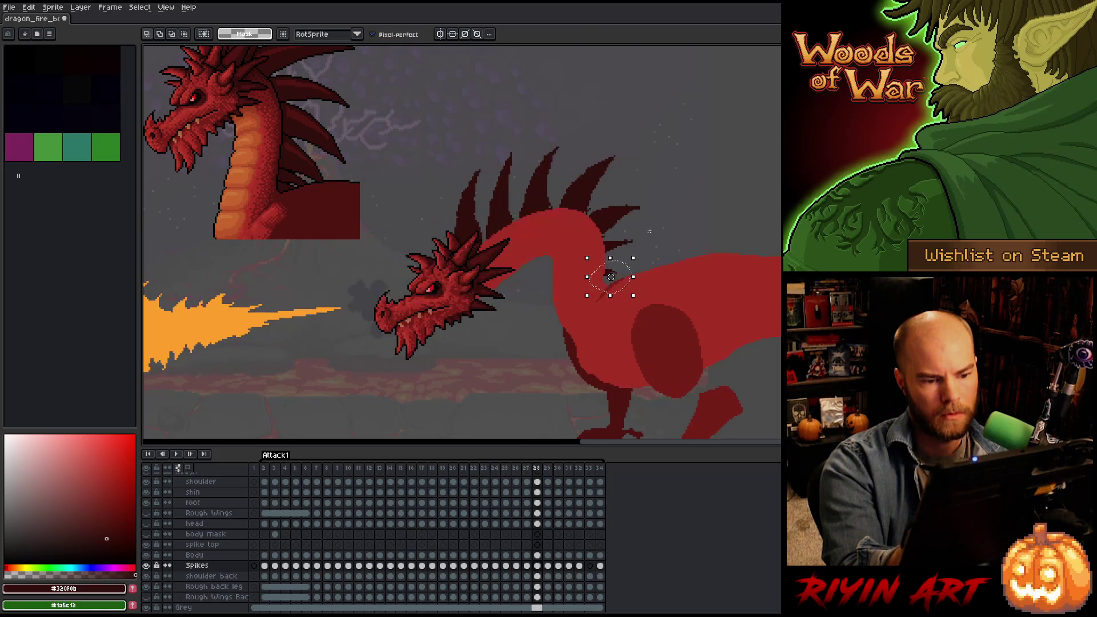
{"action": "key", "text": "comma"}
{"action": "key", "text": "period"}
{"action": "left_click_drag", "start_coordinate": [656, 233], "coordinate": [616, 253]}
{"action": "key", "text": "comma"}
{"action": "key", "text": "period"}
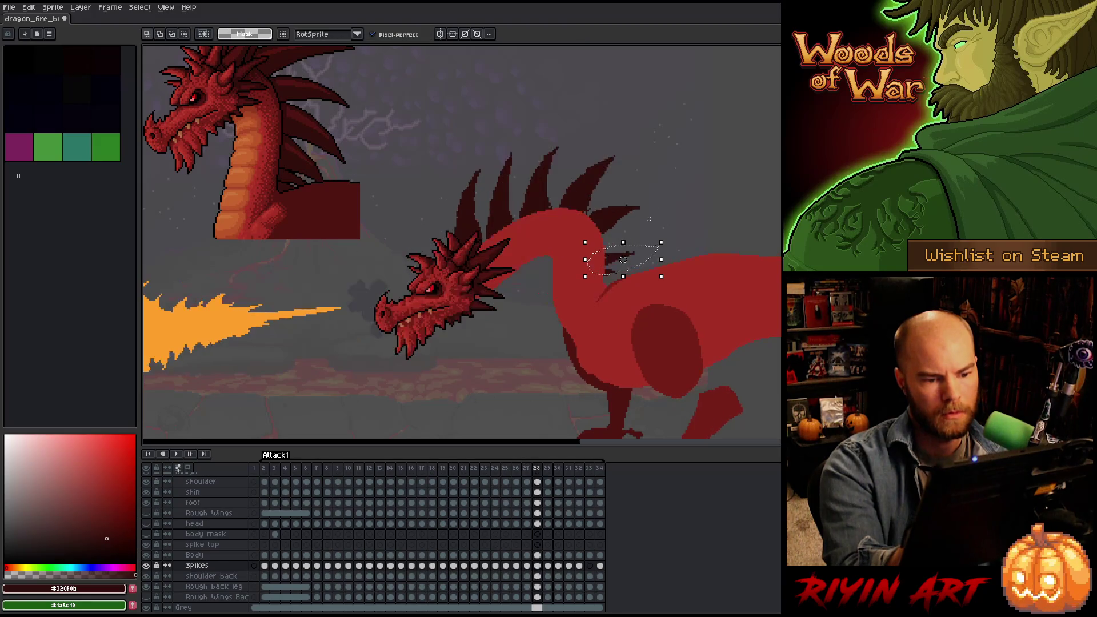
{"action": "key", "text": "comma"}
{"action": "key", "text": "period"}
{"action": "key", "text": "comma"}
{"action": "key", "text": "period"}
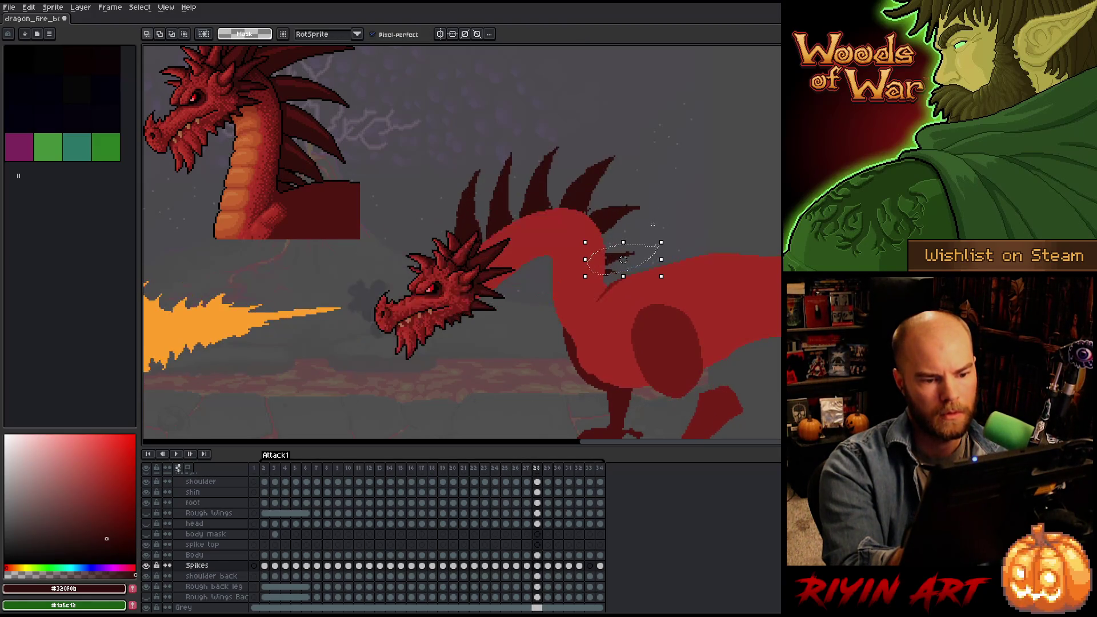
{"action": "key", "text": "comma"}
{"action": "key", "text": "period"}
Reselect the upper neck spikes, rotate them, and compare with frame 27.
{"action": "mouse_move", "coordinate": [666, 191]}
{"action": "left_mouse_down"}
{"action": "mouse_move", "coordinate": [614, 241]}
{"action": "mouse_move", "coordinate": [595, 206]}
{"action": "left_mouse_up"}
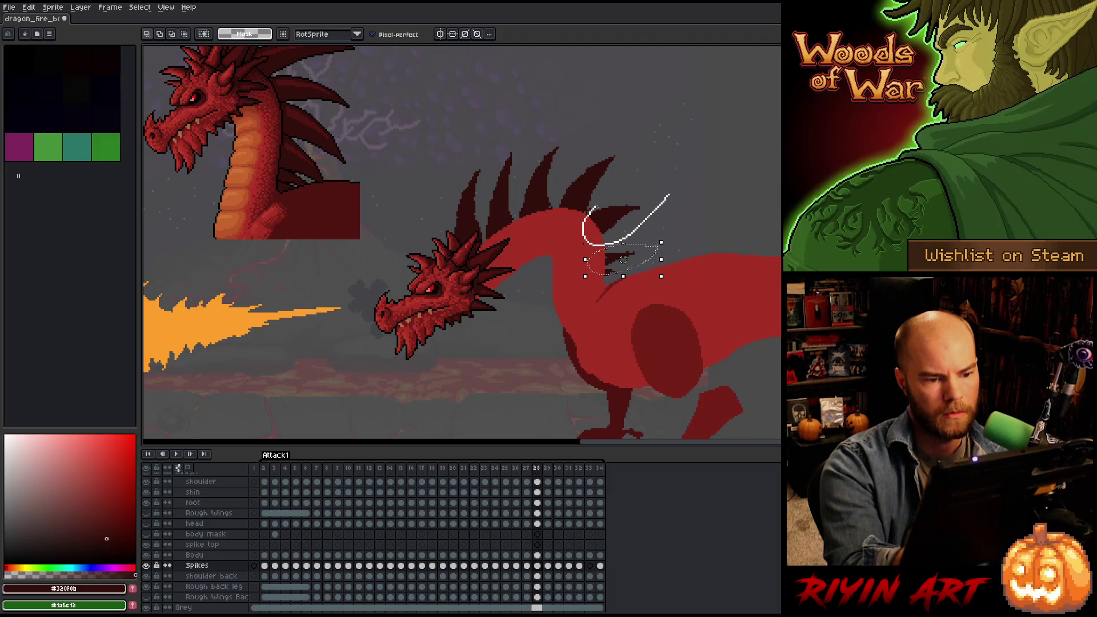
{"action": "left_click_drag", "start_coordinate": [682, 177], "coordinate": [689, 184]}
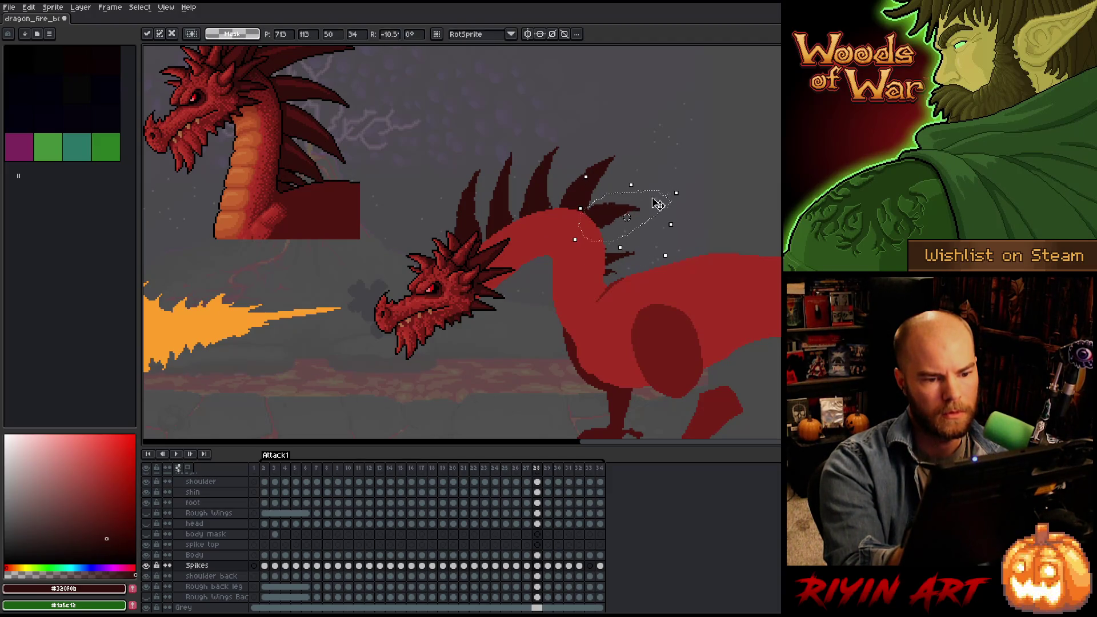
{"action": "key", "text": "comma"}
{"action": "key", "text": "period"}
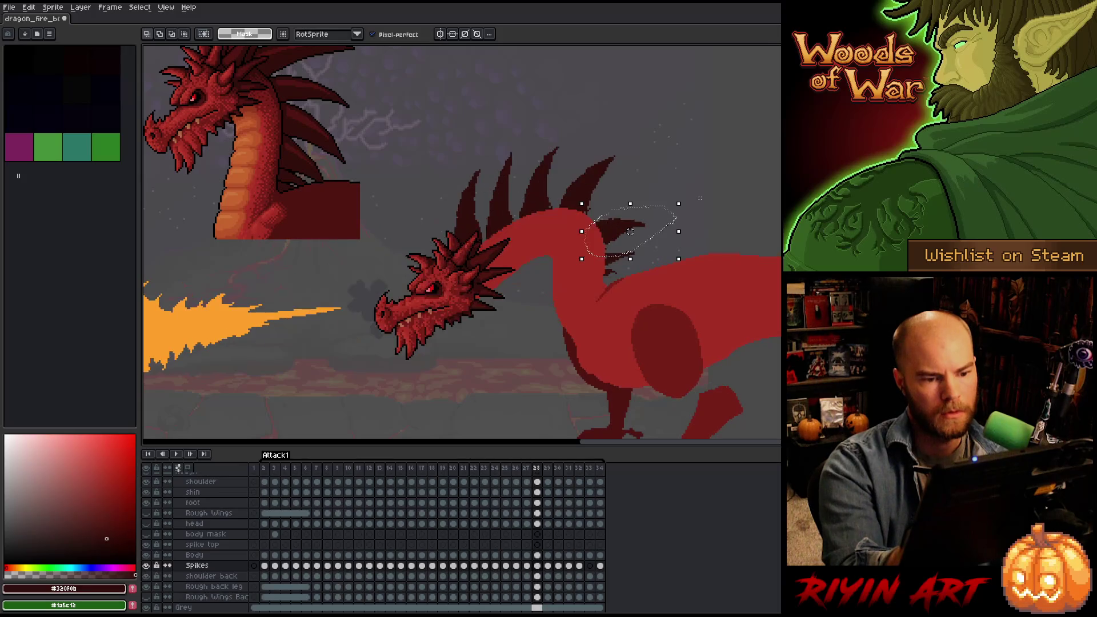
{"action": "key", "text": "comma"}
{"action": "key", "text": "period"}
{"action": "key", "text": "comma"}
{"action": "key", "text": "period"}
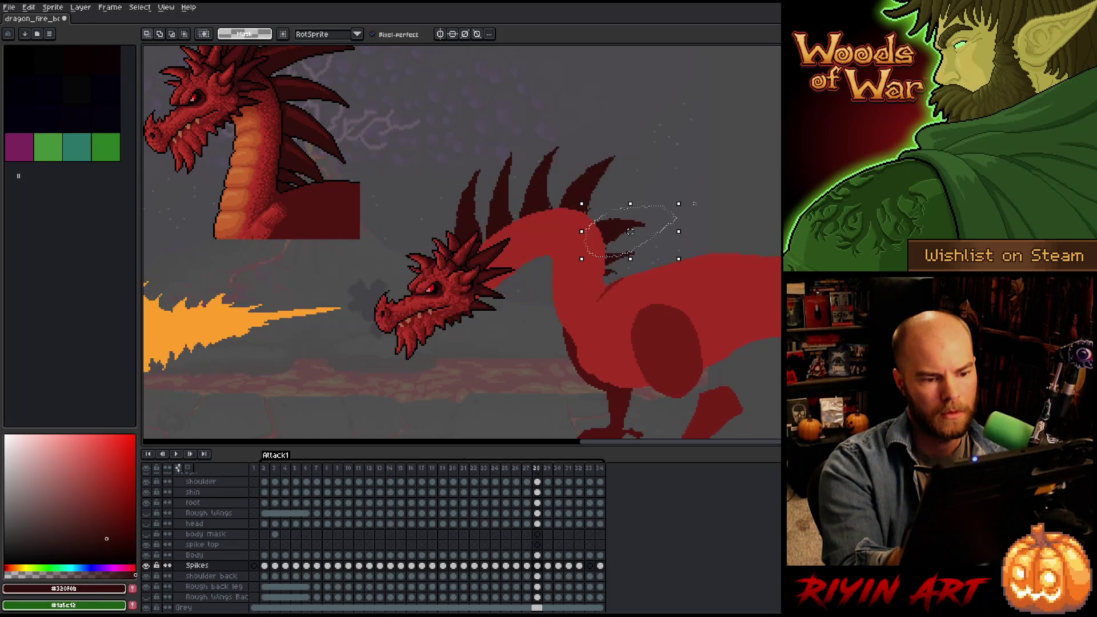
{"action": "key", "text": "comma"}
{"action": "key", "text": "period"}
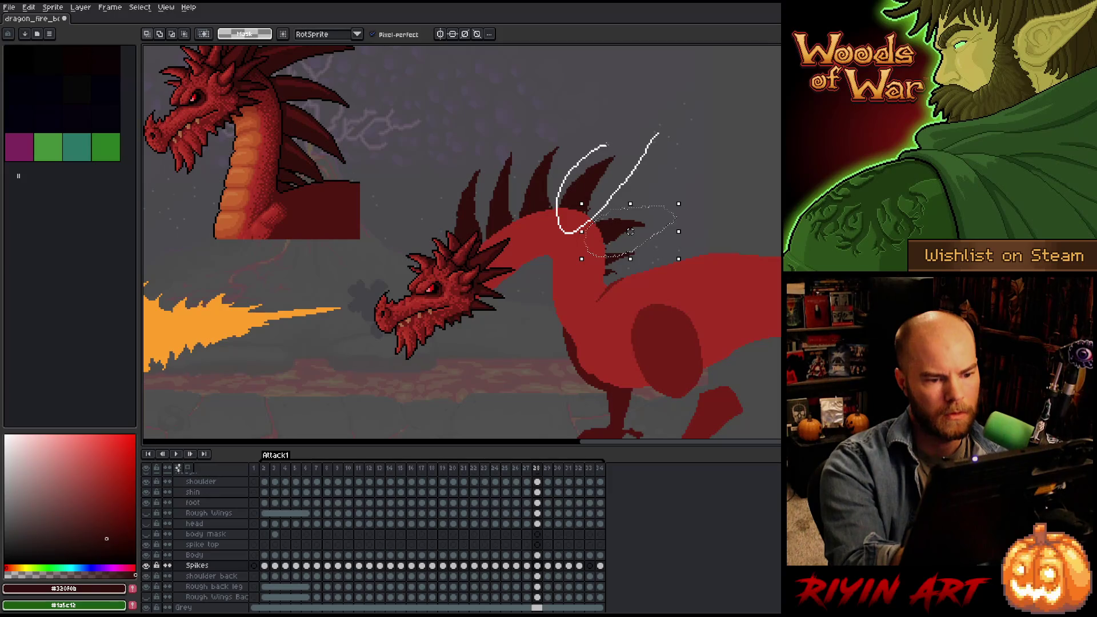
Tilt the selected neck spikes further back and recheck them against frame 27.
{"action": "left_click_drag", "start_coordinate": [674, 122], "coordinate": [688, 136]}
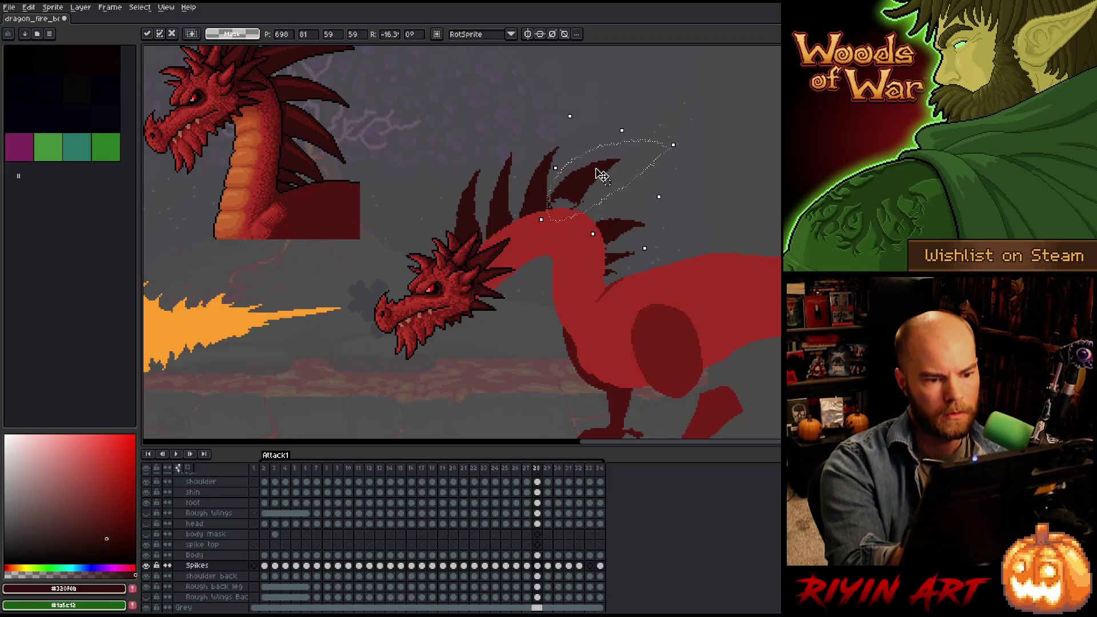
{"action": "key", "text": "comma"}
{"action": "key", "text": "period"}
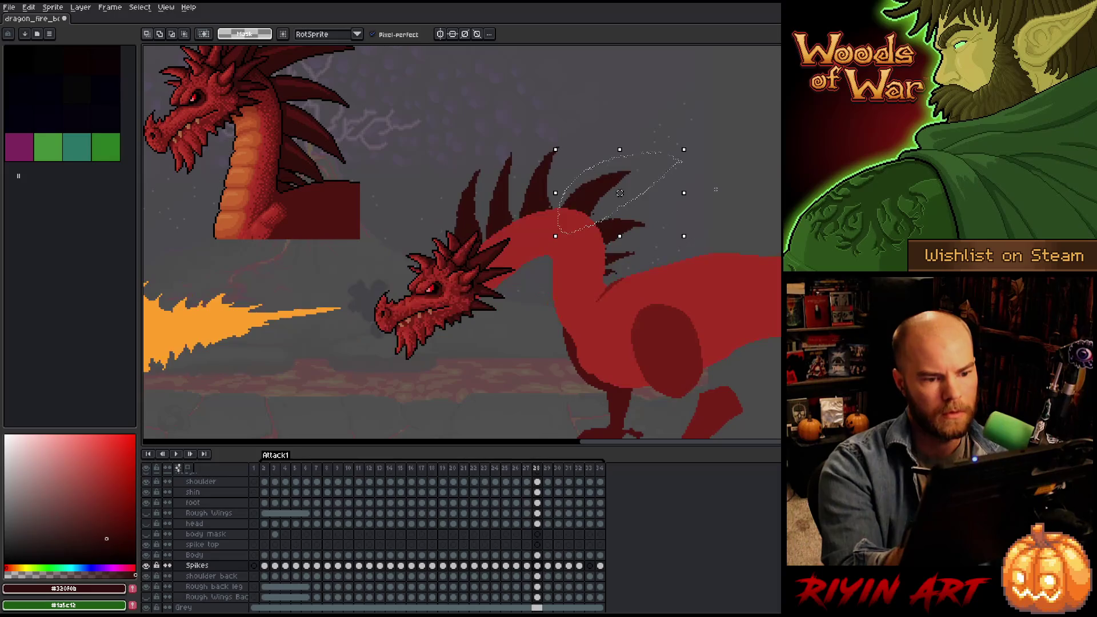
{"action": "key", "text": "comma"}
{"action": "key", "text": "period"}
{"action": "key", "text": "comma"}
{"action": "key", "text": "period"}
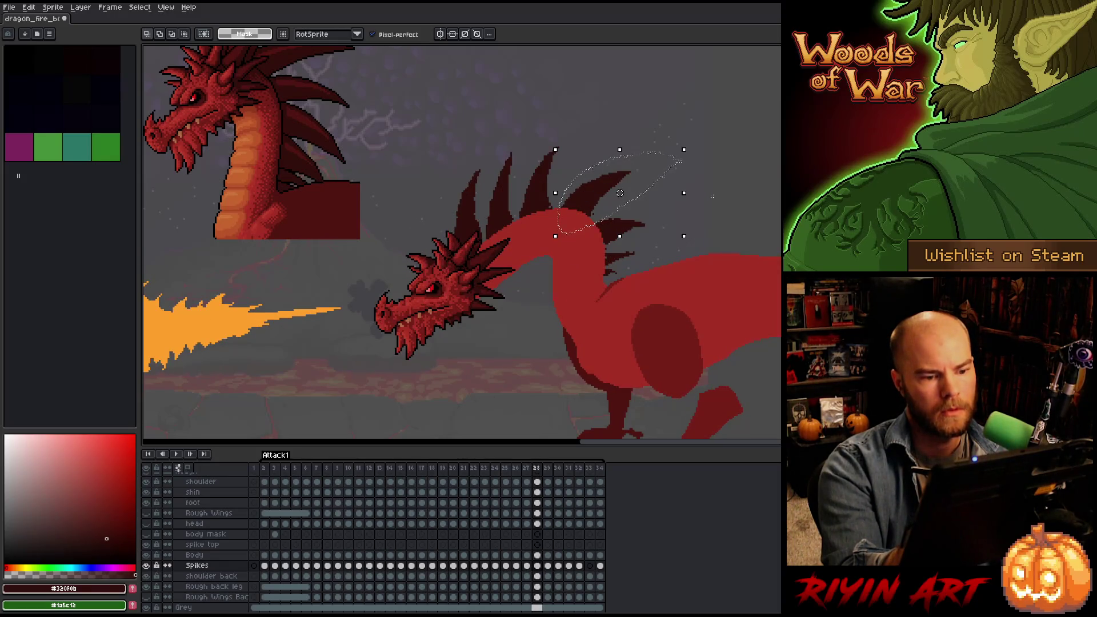
{"action": "key", "text": "comma"}
{"action": "key", "text": "period"}
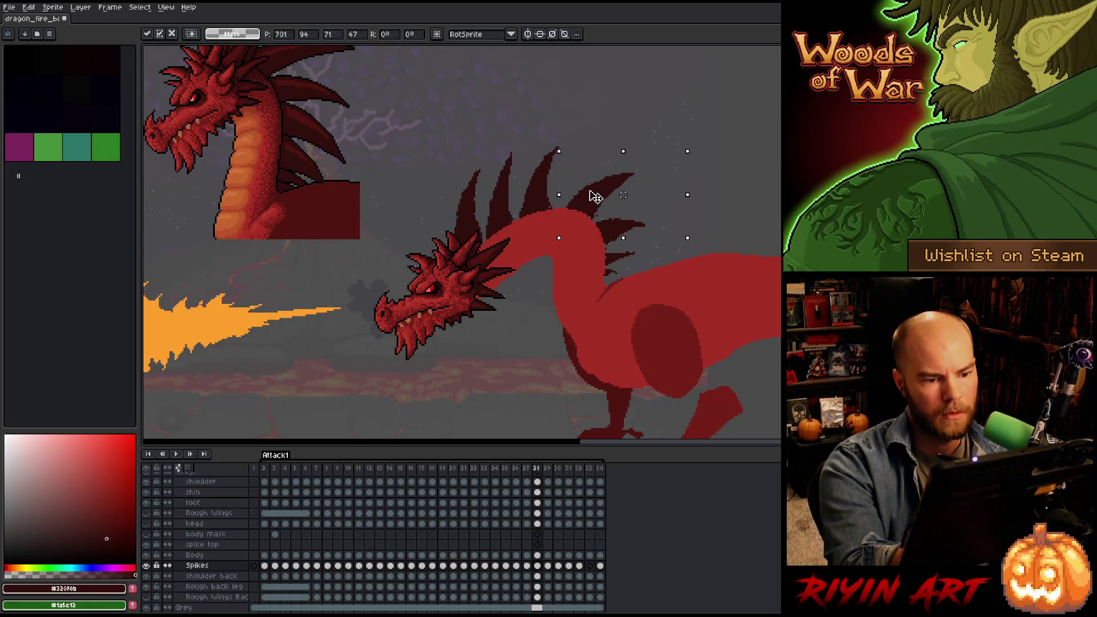
Compare the fire across frames 27 and 28, then rotate one spike about -14.8° without applying.
{"action": "key", "text": "comma"}
{"action": "key", "text": "period"}
{"action": "key", "text": "comma"}
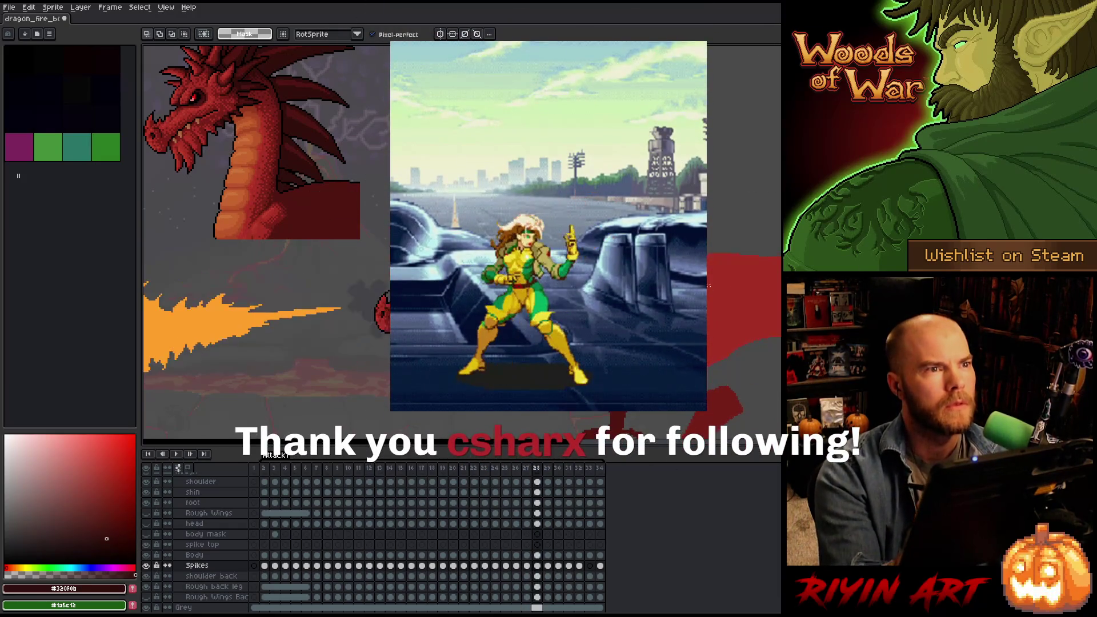
{"action": "key", "text": "period"}
{"action": "key", "text": "comma"}
{"action": "key", "text": "period"}
{"action": "key", "text": "comma"}
{"action": "key", "text": "period"}
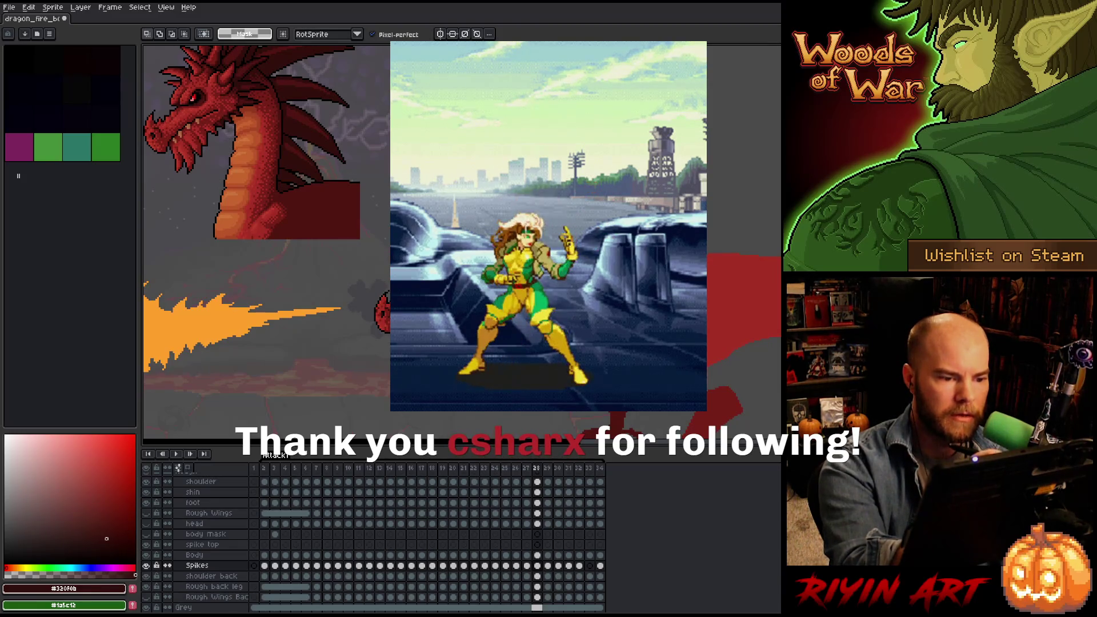
{"action": "key", "text": "ctrl+t"}
{"action": "left_click_drag", "start_coordinate": [557, 198], "coordinate": [552, 195]}
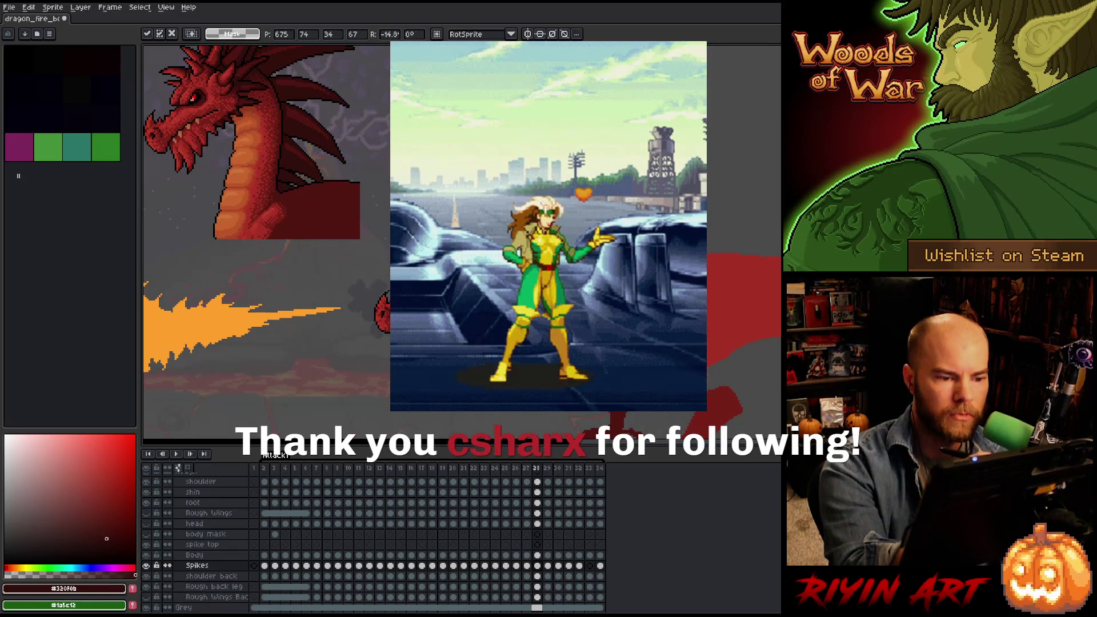
Apply the spike rotation on frame 28 and compare it against frame 27.
{"action": "key", "text": "Return"}
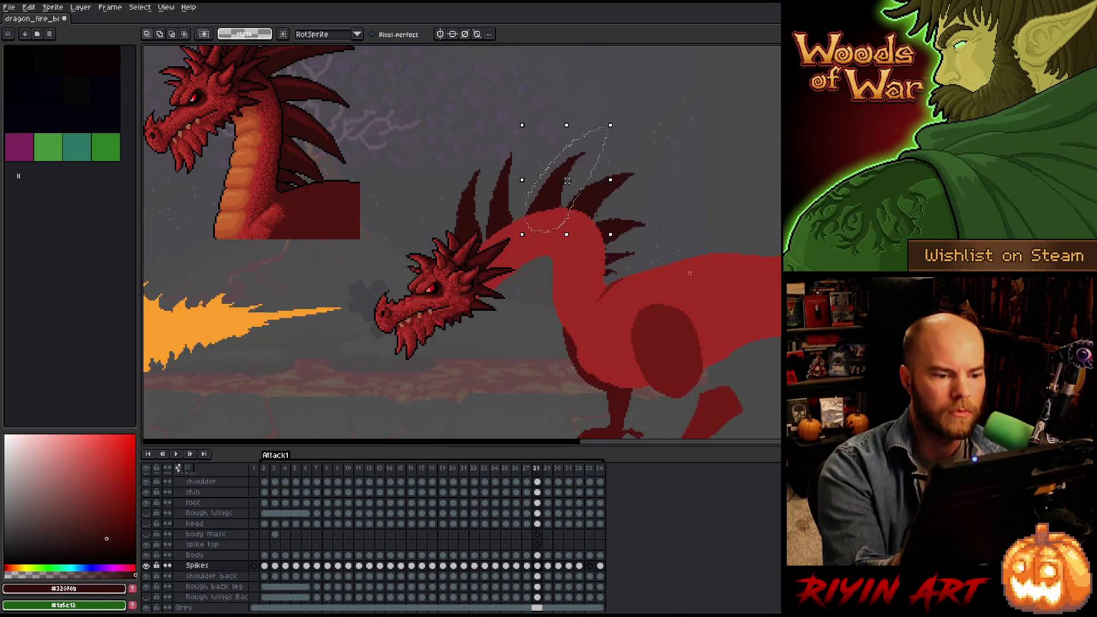
{"action": "key", "text": "Left"}
{"action": "key", "text": "Right"}
{"action": "key", "text": "Left"}
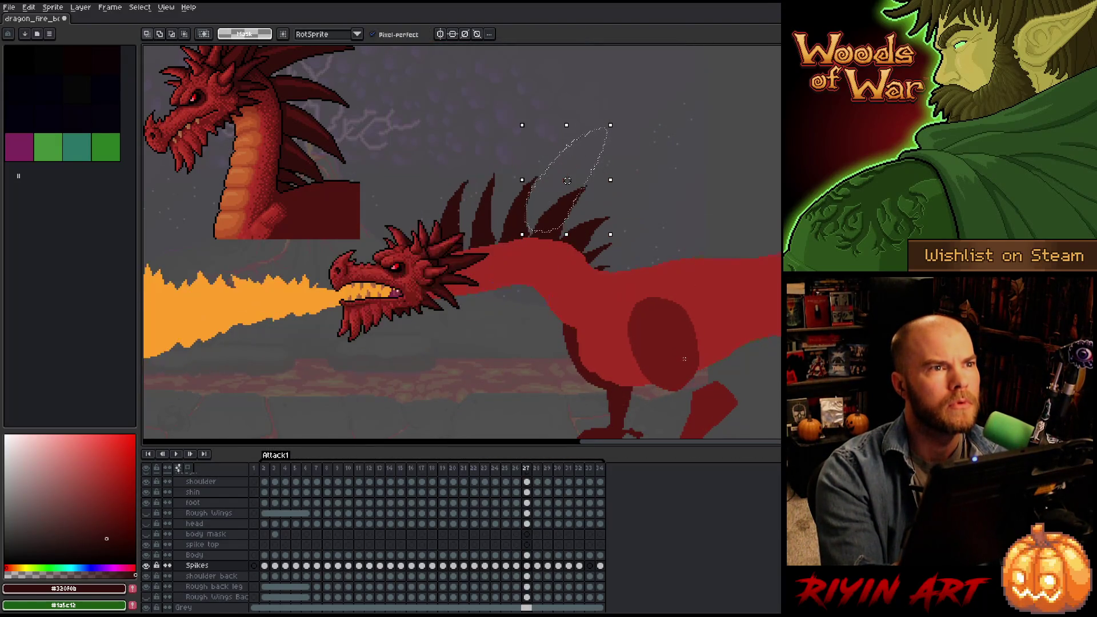
{"action": "key", "text": "Right"}
{"action": "key", "text": "Left"}
{"action": "key", "text": "Right"}
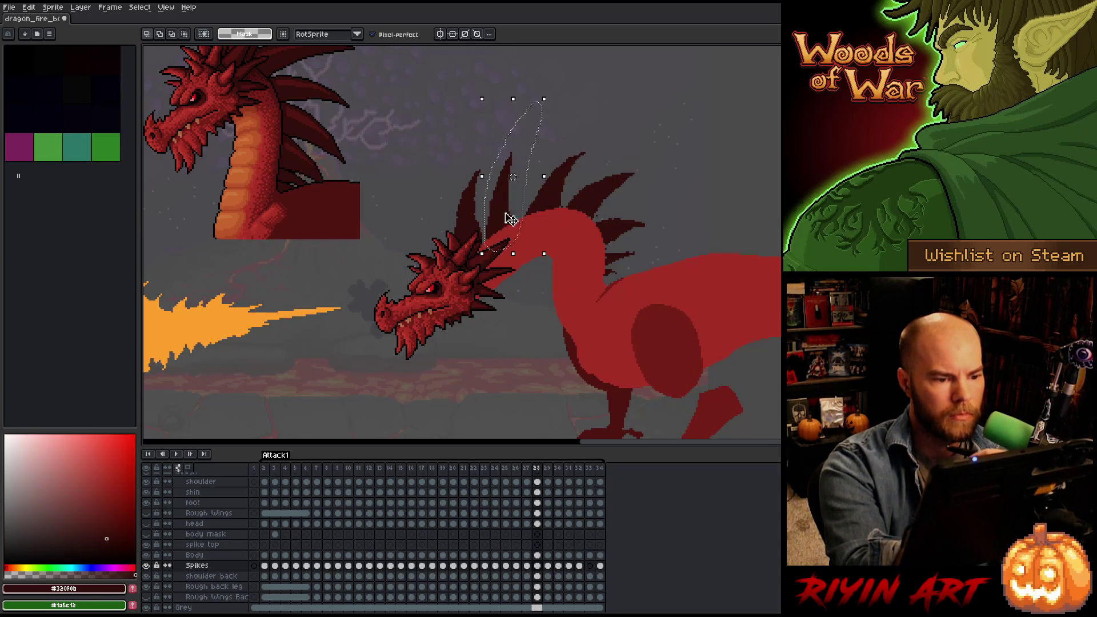
Rotate the spike about 10 degrees and check it against frame 27.
{"action": "left_click_drag", "start_coordinate": [562, 87], "coordinate": [572, 104]}
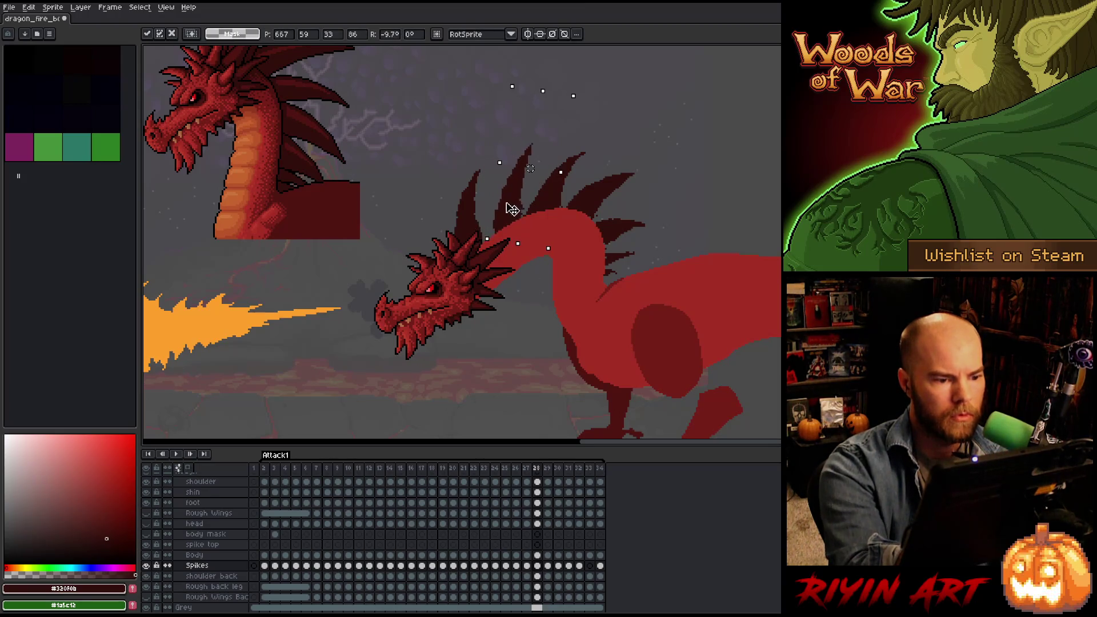
{"action": "key", "text": "Left"}
{"action": "key", "text": "Right"}
{"action": "key", "text": "Left"}
{"action": "key", "text": "Right"}
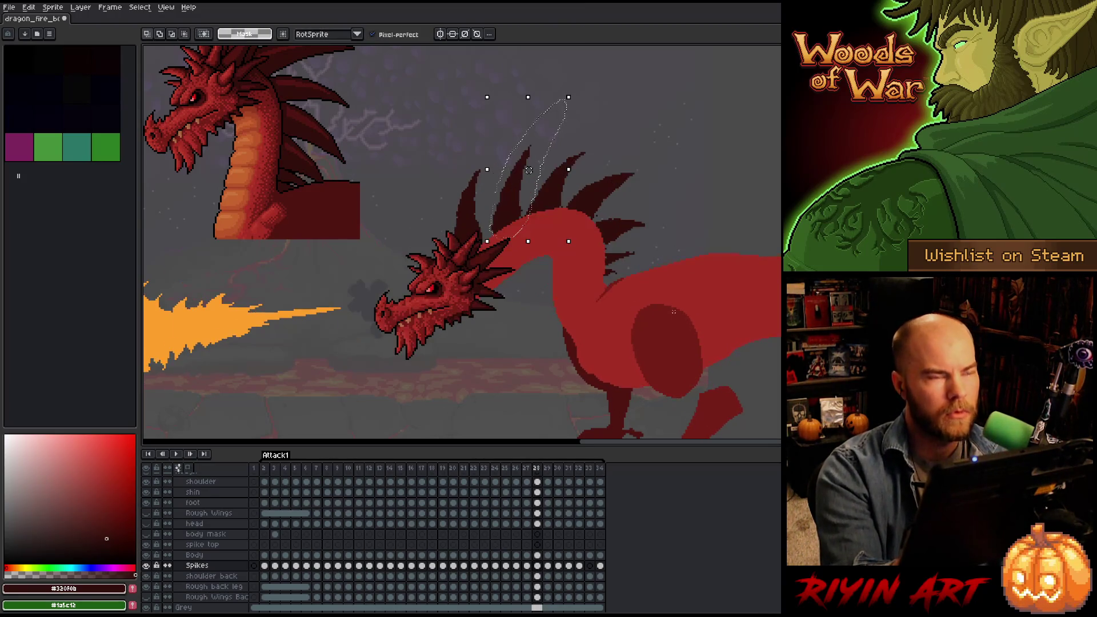
{"action": "key", "text": "Left"}
{"action": "key", "text": "Right"}
{"action": "key", "text": "Left"}
{"action": "key", "text": "Right"}
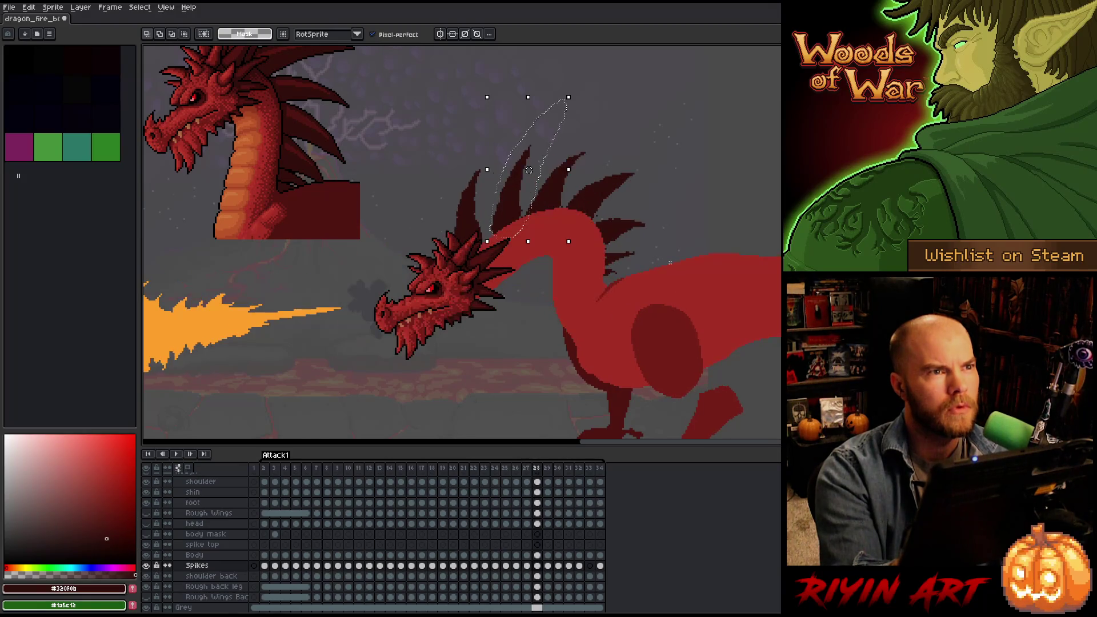
Lasso the single spike above the head and compare frames 27 and 28.
{"action": "left_click_drag", "start_coordinate": [591, 70], "coordinate": [496, 163]}
{"action": "mouse_move", "coordinate": [483, 285]}
{"action": "left_mouse_down"}
{"action": "mouse_move", "coordinate": [512, 123]}
{"action": "mouse_move", "coordinate": [485, 252]}
{"action": "mouse_move", "coordinate": [481, 130]}
{"action": "mouse_move", "coordinate": [514, 122]}
{"action": "left_mouse_up"}
{"action": "left_click", "coordinate": [571, 50]}
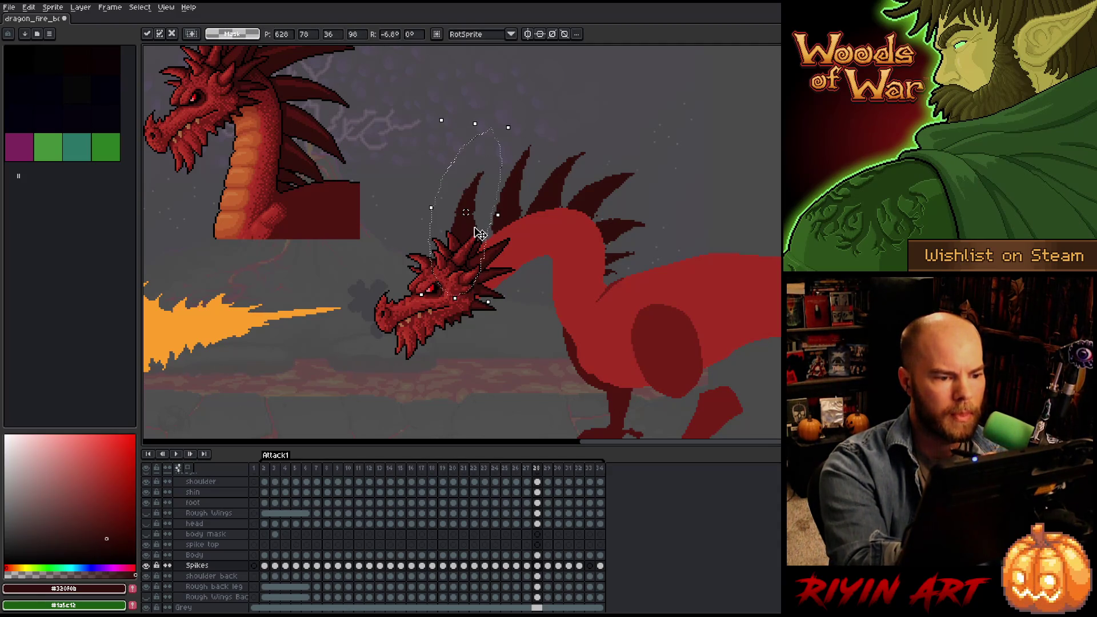
{"action": "key", "text": "comma"}
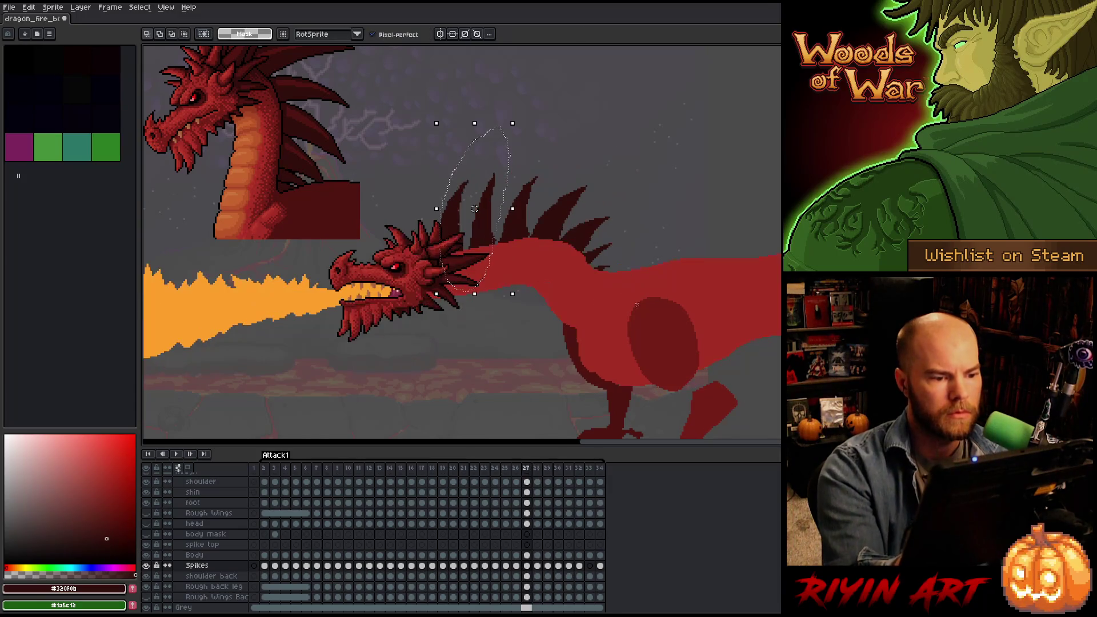
{"action": "key", "text": "period"}
{"action": "key", "text": "comma"}
{"action": "key", "text": "period"}
{"action": "key", "text": "comma"}
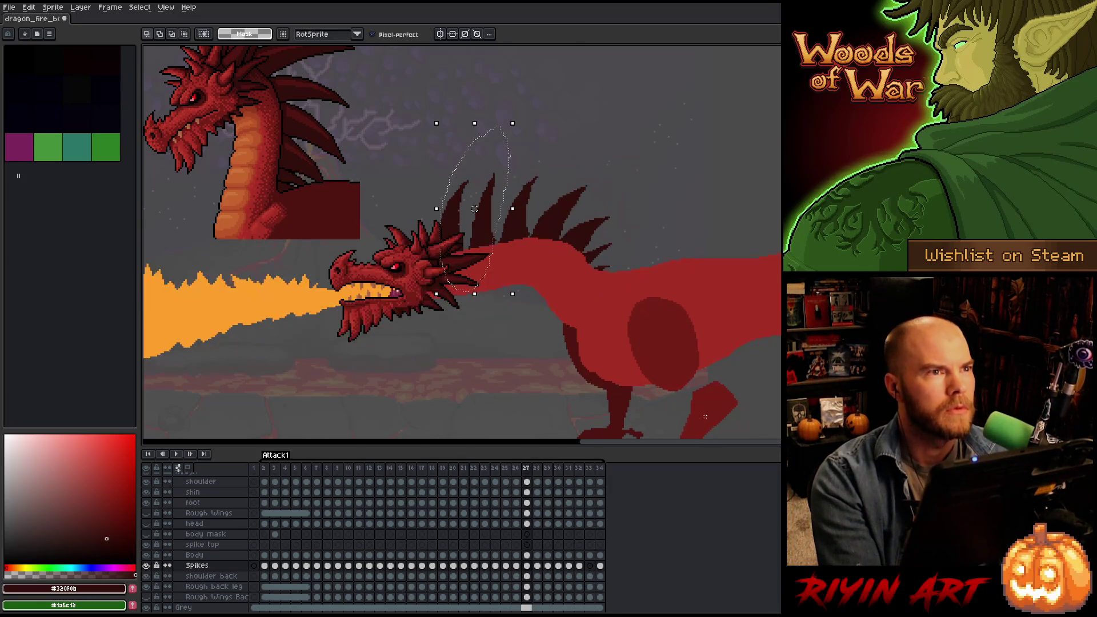
{"action": "key", "text": "period"}
{"action": "key", "text": "comma"}
{"action": "key", "text": "period"}
Step through frames 26 to 29 to check the spike motion, ending on frame 28.
{"action": "key", "text": "comma"}
{"action": "key", "text": "period"}
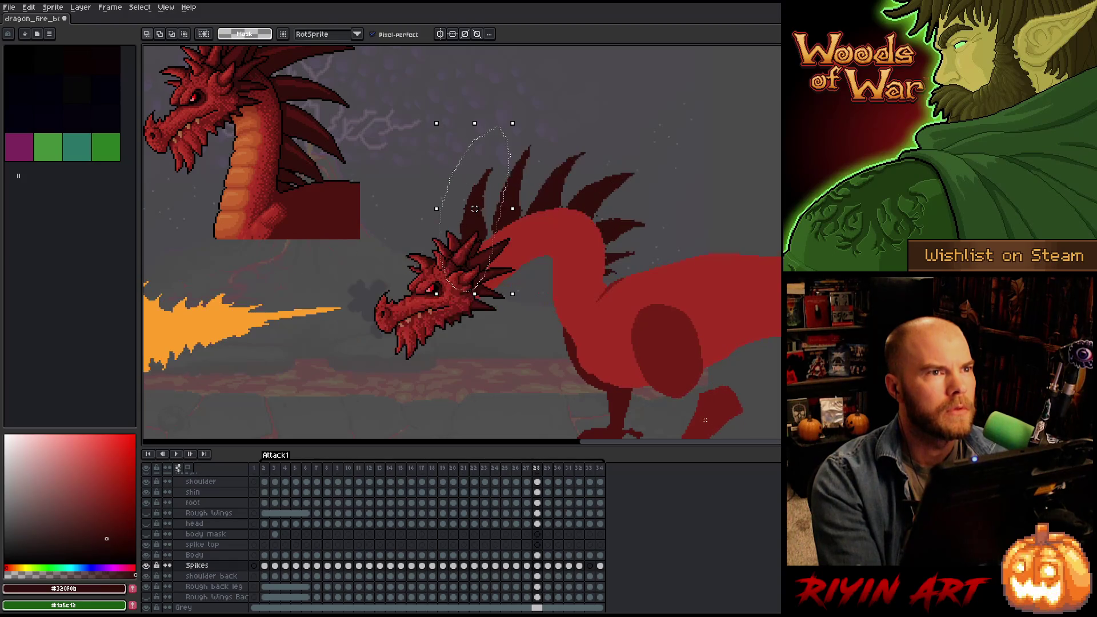
{"action": "key", "text": "comma"}
{"action": "key", "text": "comma"}
{"action": "key", "text": "period"}
{"action": "key", "text": "period"}
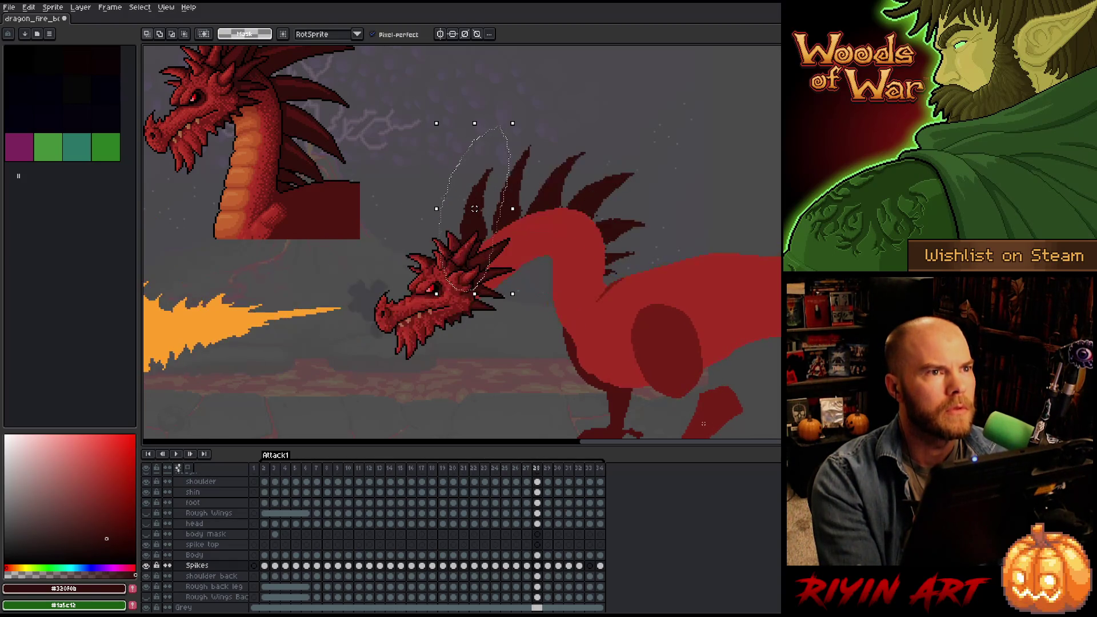
{"action": "key", "text": "comma"}
{"action": "key", "text": "comma"}
{"action": "key", "text": "period"}
{"action": "key", "text": "period"}
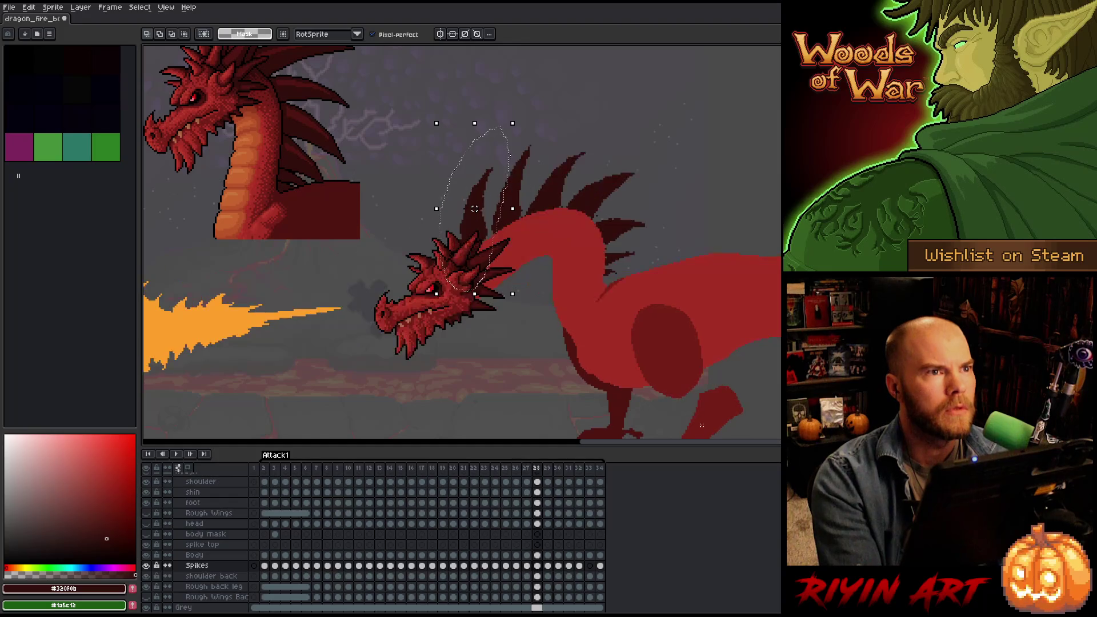
{"action": "key", "text": "comma"}
{"action": "key", "text": "comma"}
{"action": "key", "text": "period"}
{"action": "key", "text": "period"}
{"action": "key", "text": "comma"}
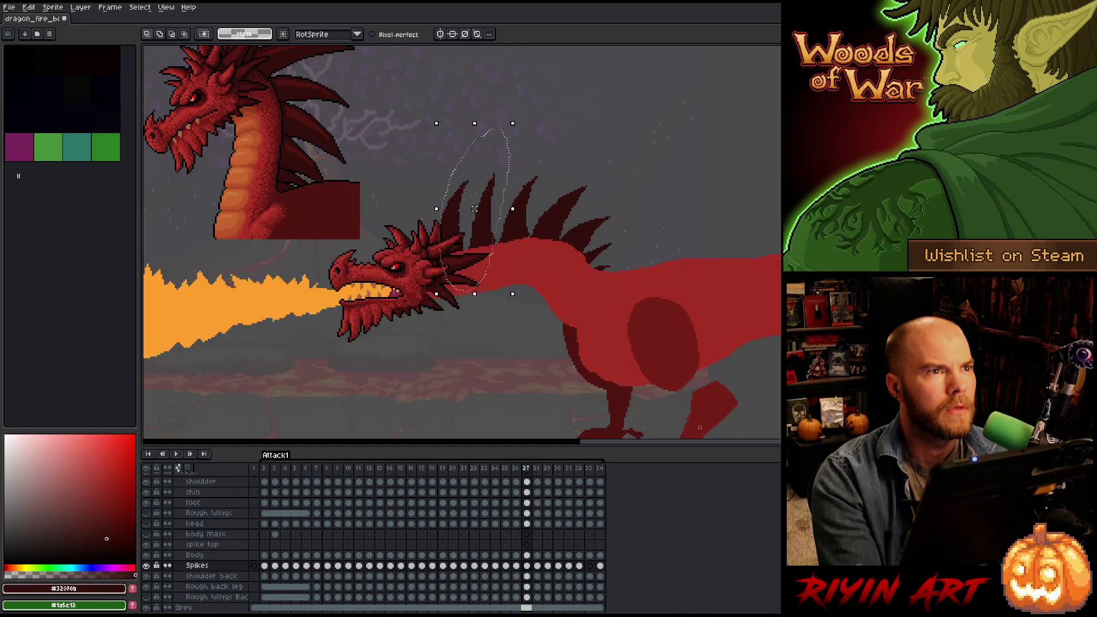
{"action": "key", "text": "comma"}
{"action": "key", "text": "period"}
{"action": "key", "text": "period"}
{"action": "key", "text": "period"}
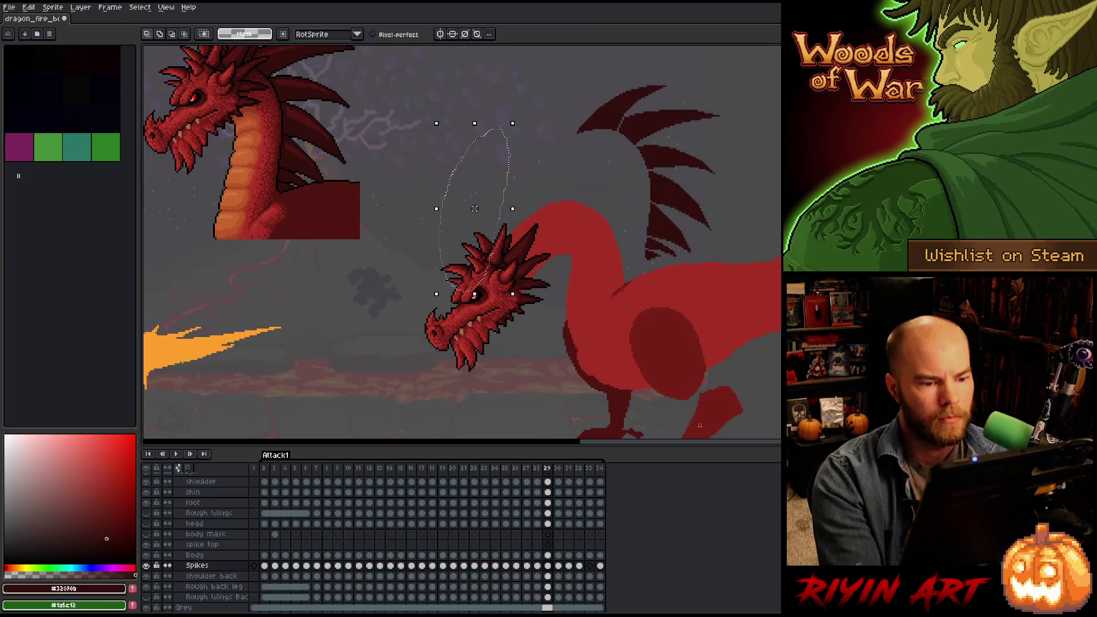
{"action": "key", "text": "comma"}
{"action": "key", "text": "period"}
{"action": "key", "text": "comma"}
{"action": "key", "text": "comma"}
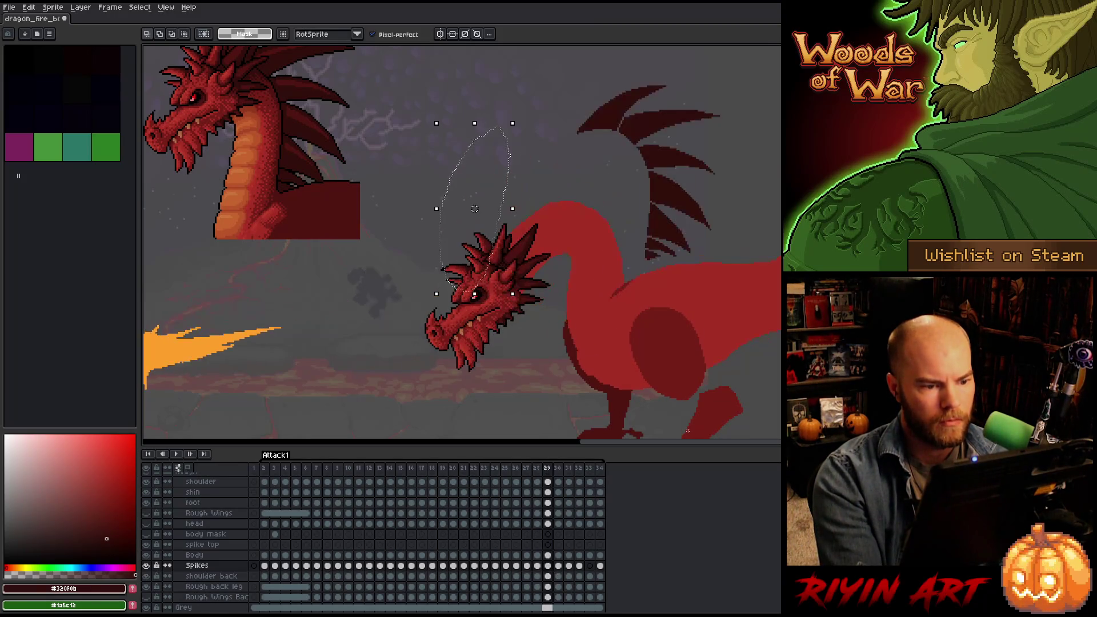
{"action": "key", "text": "period"}
{"action": "key", "text": "period"}
{"action": "key", "text": "comma"}
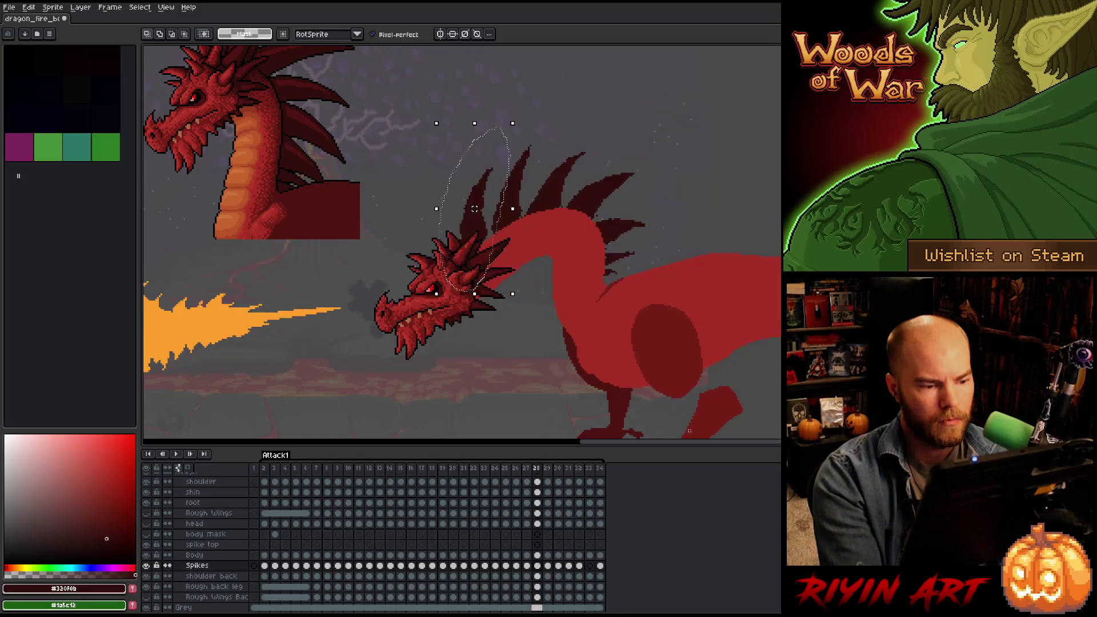
{"action": "key", "text": "period"}
{"action": "key", "text": "comma"}
{"action": "key", "text": "period"}
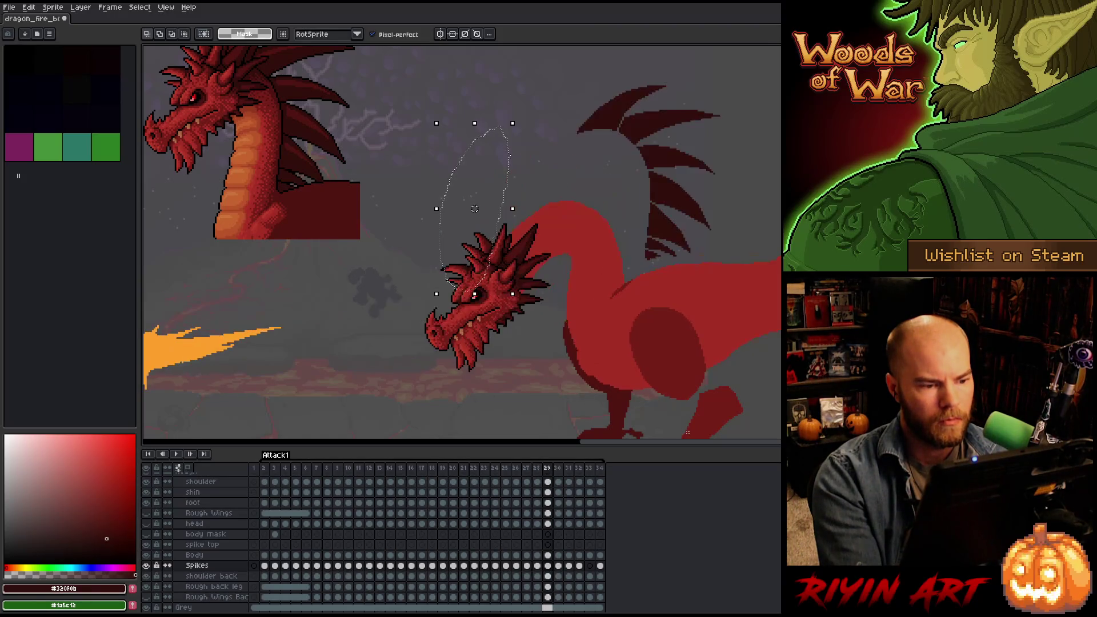
{"action": "key", "text": "comma"}
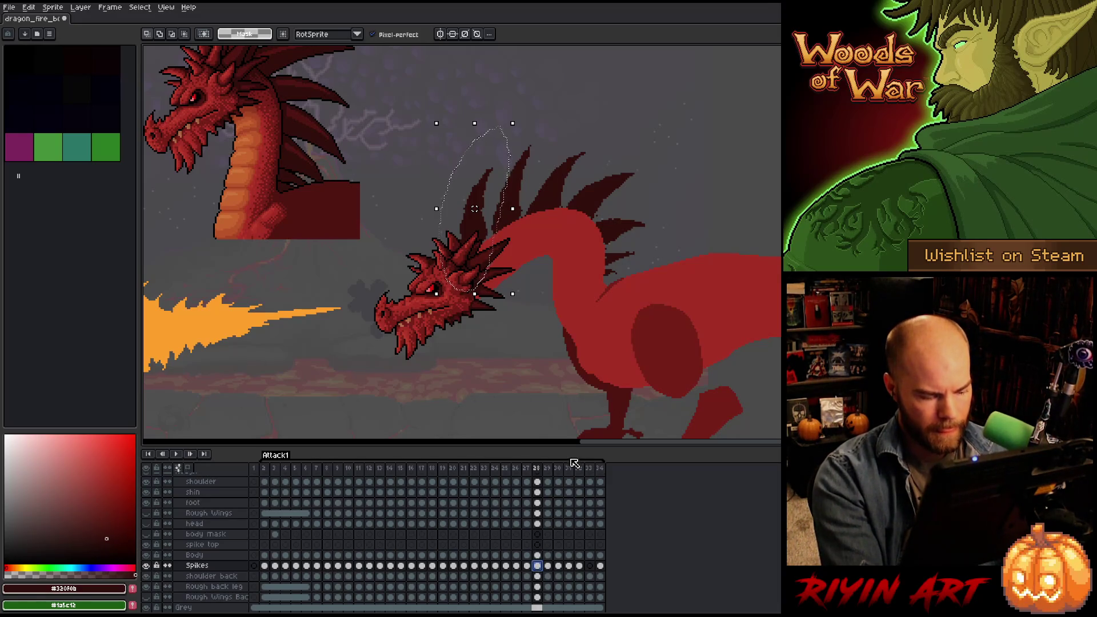
Paste frame 28's Spikes cel into frame 29 and commit it.
{"action": "left_click", "coordinate": [537, 566]}
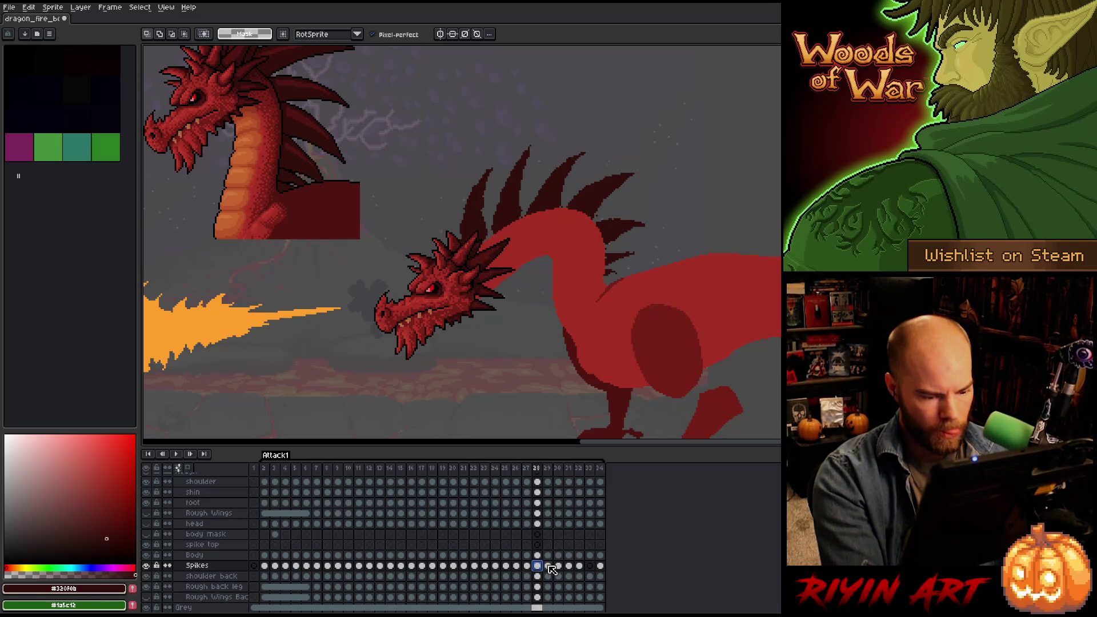
{"action": "left_click", "coordinate": [547, 565]}
{"action": "key", "text": "ctrl+v"}
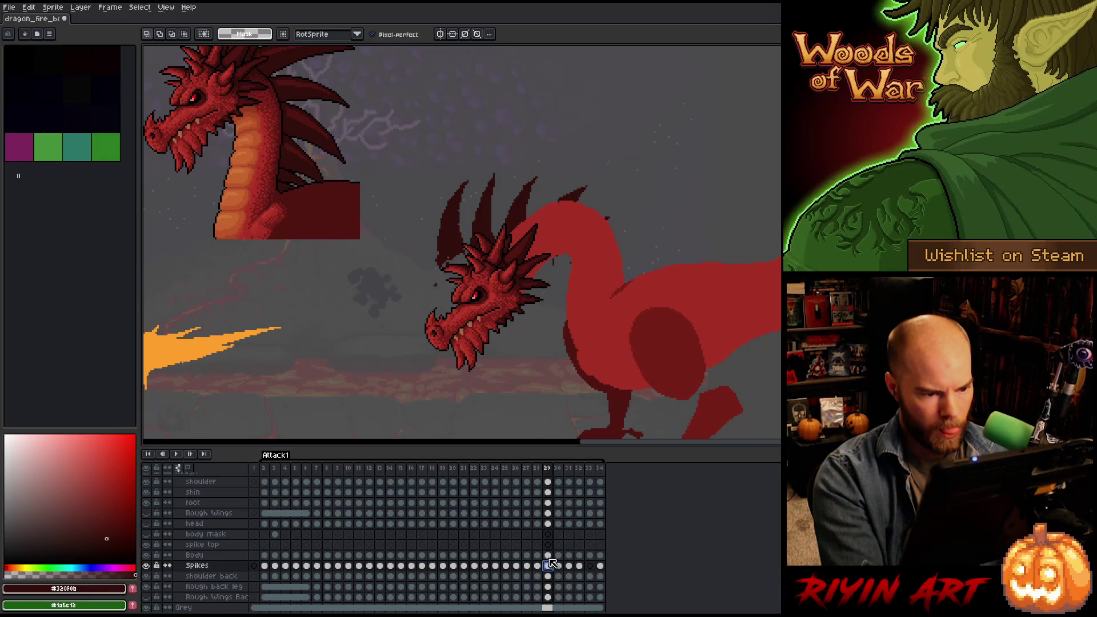
{"action": "key", "text": "Return"}
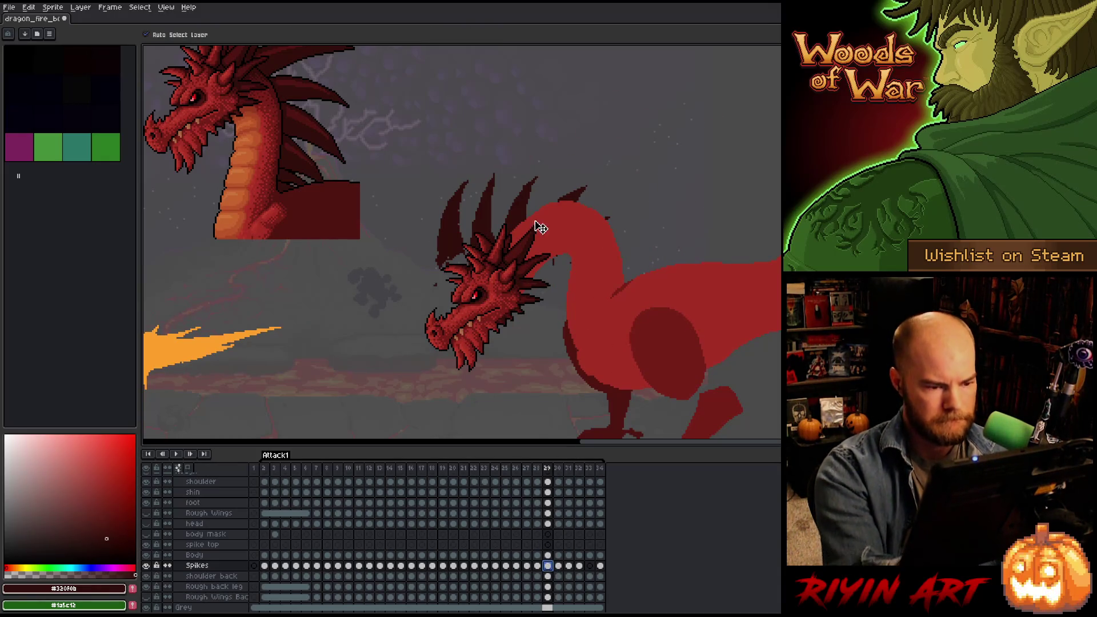
Move the spikes up-right, drop one onto the head, and tilt it slightly counter-clockwise.
{"action": "mouse_move", "coordinate": [514, 219]}
{"action": "left_mouse_down"}
{"action": "mouse_move", "coordinate": [554, 179]}
{"action": "mouse_move", "coordinate": [717, 120]}
{"action": "mouse_move", "coordinate": [742, 144]}
{"action": "left_mouse_up"}
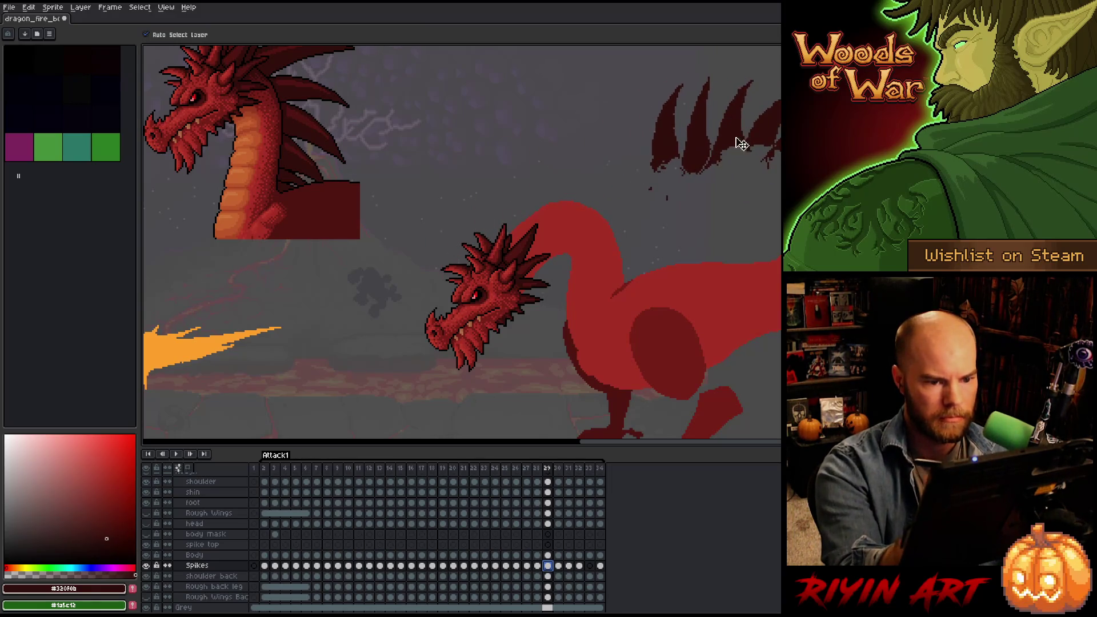
{"action": "key", "text": "m"}
{"action": "left_click_drag", "start_coordinate": [678, 163], "coordinate": [677, 67]}
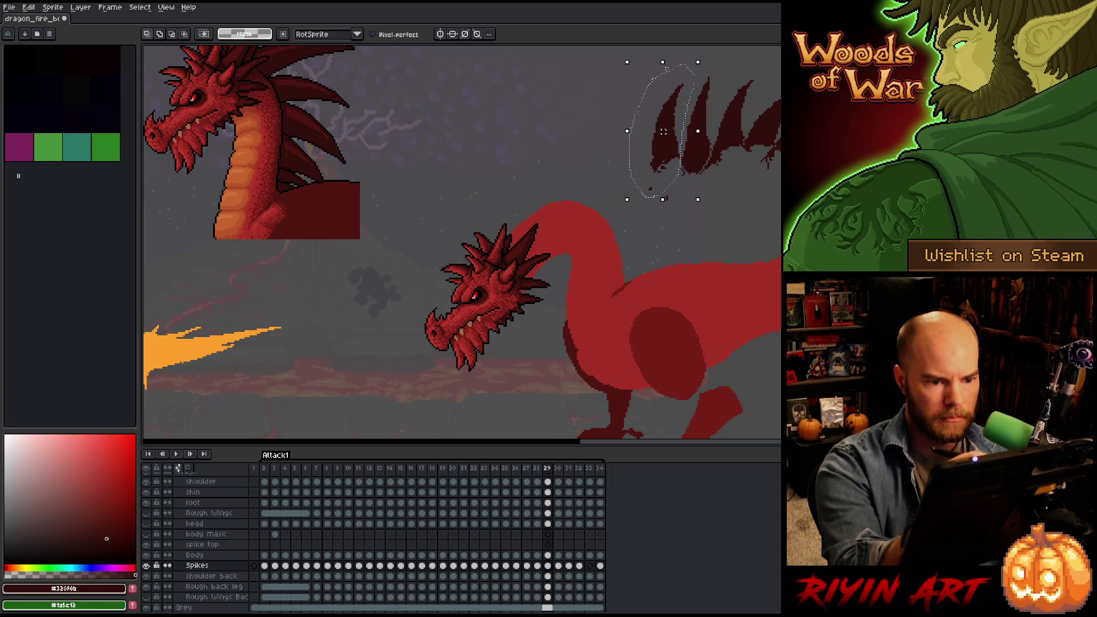
{"action": "mouse_move", "coordinate": [645, 171]}
{"action": "left_mouse_down"}
{"action": "mouse_move", "coordinate": [503, 231]}
{"action": "mouse_move", "coordinate": [505, 240]}
{"action": "left_mouse_up"}
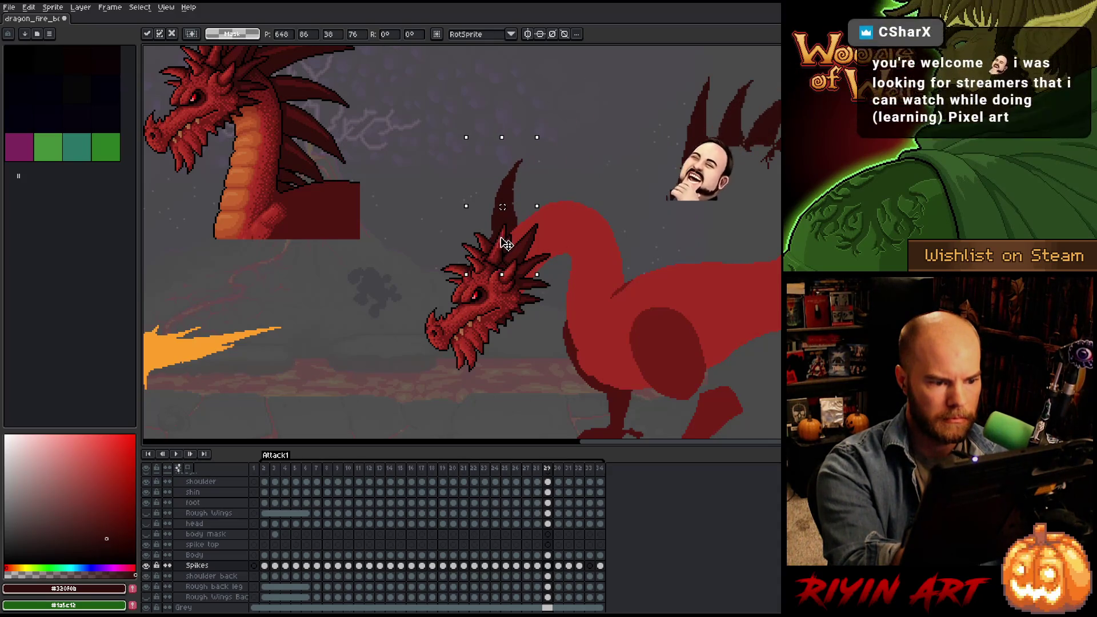
{"action": "key", "text": "comma"}
{"action": "key", "text": "period"}
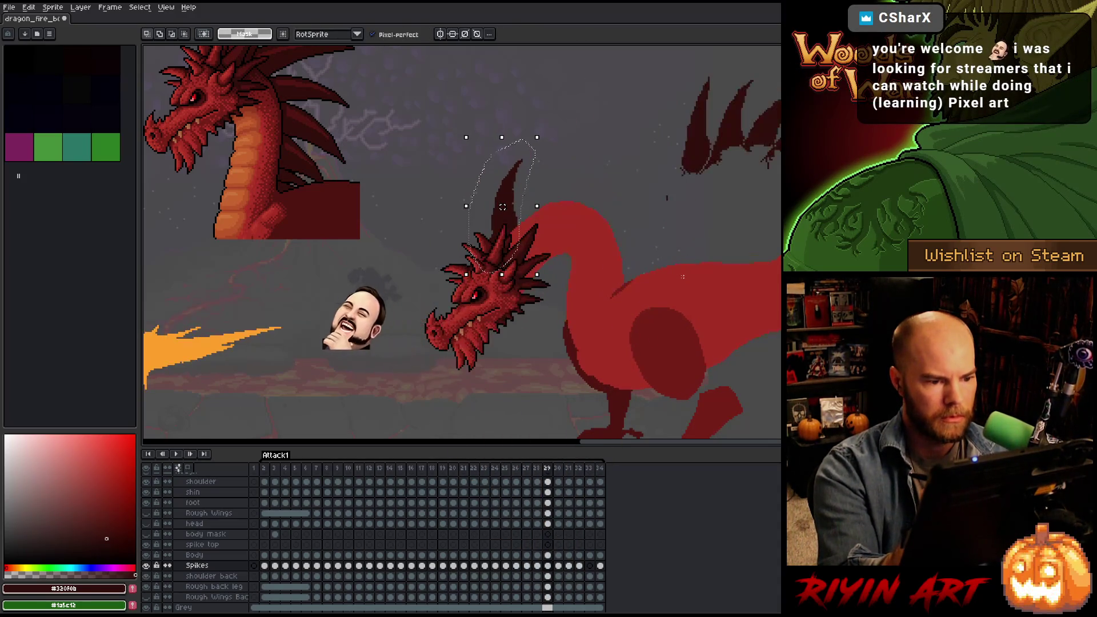
{"action": "key", "text": "comma"}
{"action": "key", "text": "period"}
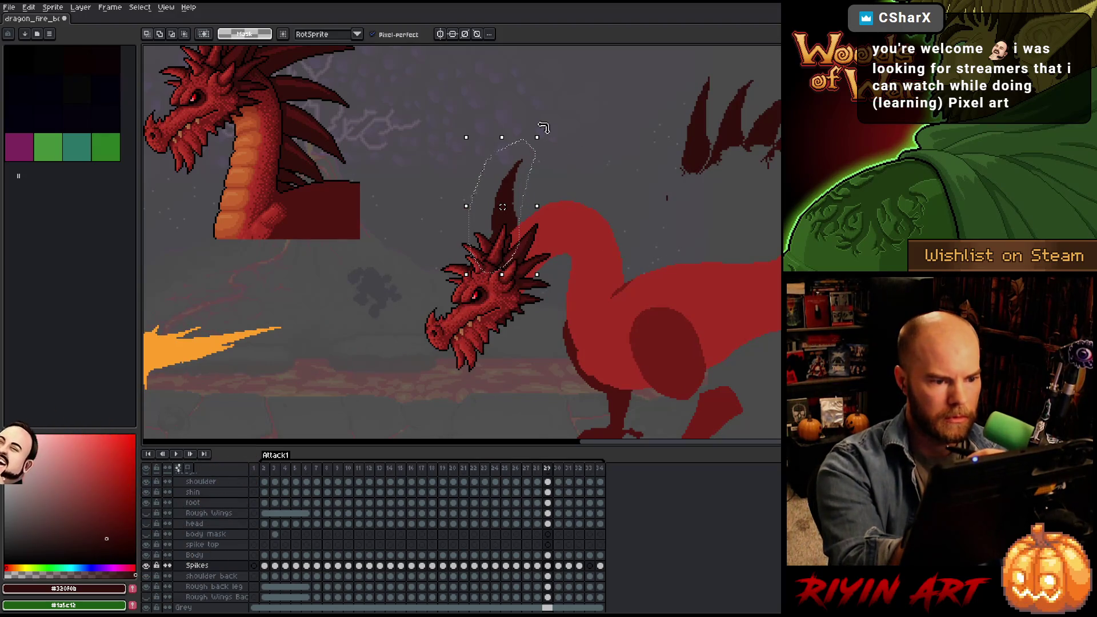
{"action": "mouse_move", "coordinate": [571, 137]}
{"action": "left_mouse_down"}
{"action": "mouse_move", "coordinate": [552, 137]}
{"action": "mouse_move", "coordinate": [562, 132]}
{"action": "left_mouse_up"}
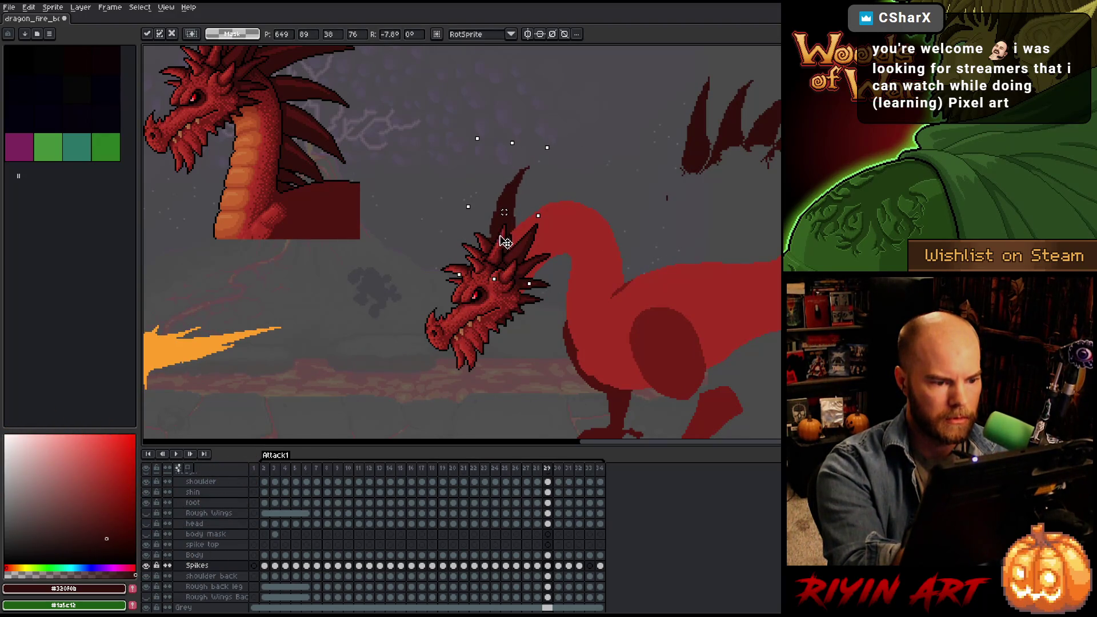
{"action": "key", "text": "comma"}
{"action": "key", "text": "period"}
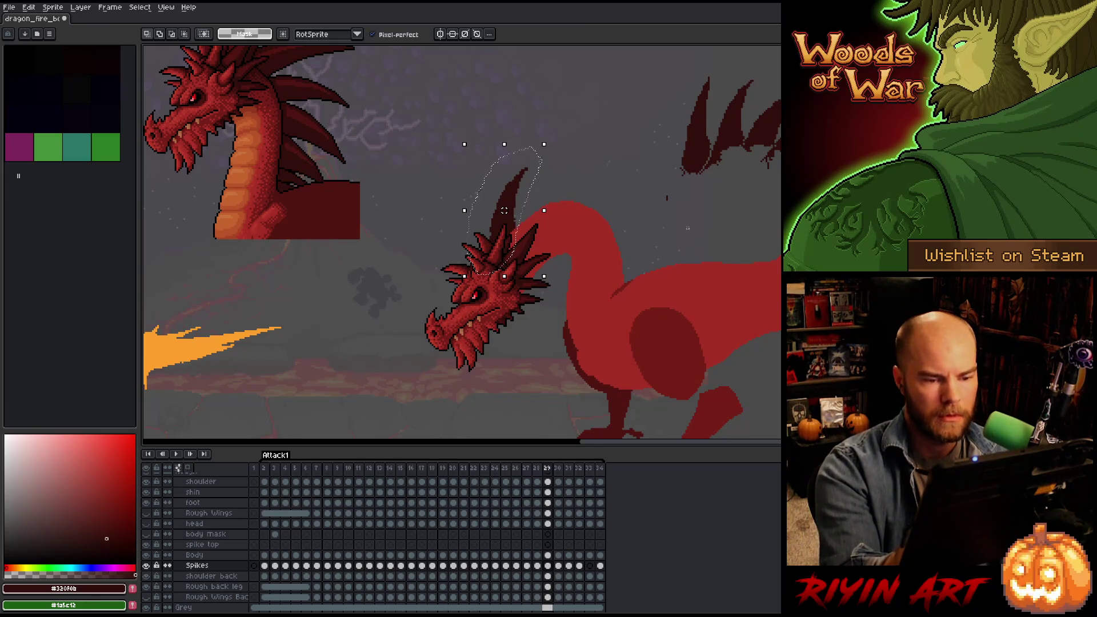
Move the far-right spike left onto the neck, tilted counter-clockwise to match it.
{"action": "left_click_drag", "start_coordinate": [691, 224], "coordinate": [678, 212]}
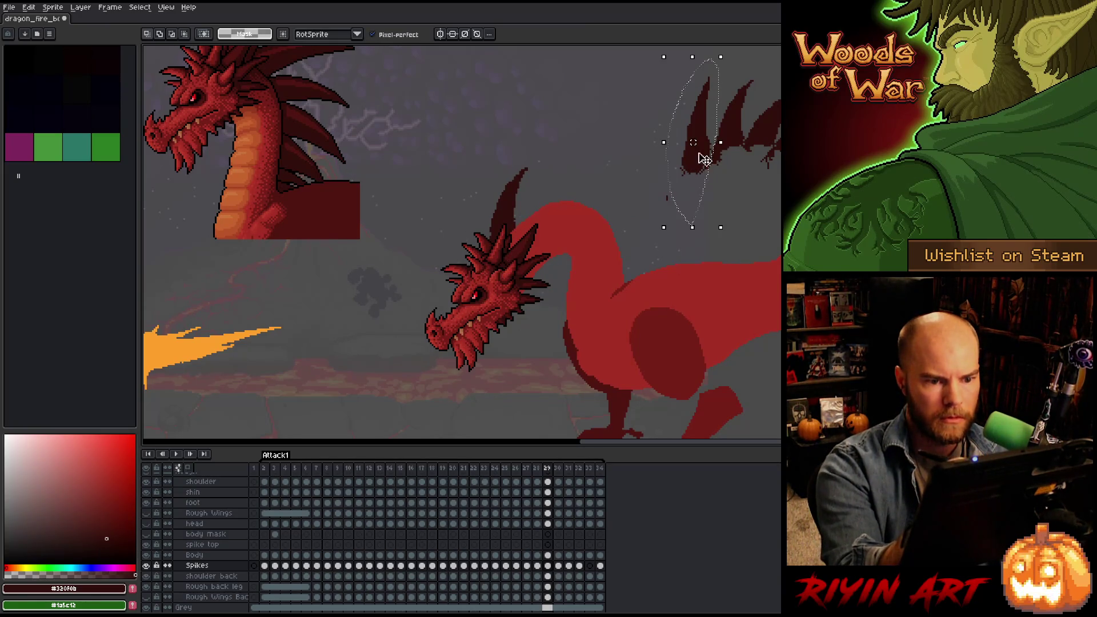
{"action": "left_click_drag", "start_coordinate": [700, 154], "coordinate": [576, 194]}
{"action": "mouse_move", "coordinate": [613, 94]}
{"action": "left_mouse_down"}
{"action": "mouse_move", "coordinate": [622, 102]}
{"action": "mouse_move", "coordinate": [587, 88]}
{"action": "left_mouse_up"}
{"action": "left_click_drag", "start_coordinate": [583, 201], "coordinate": [539, 216]}
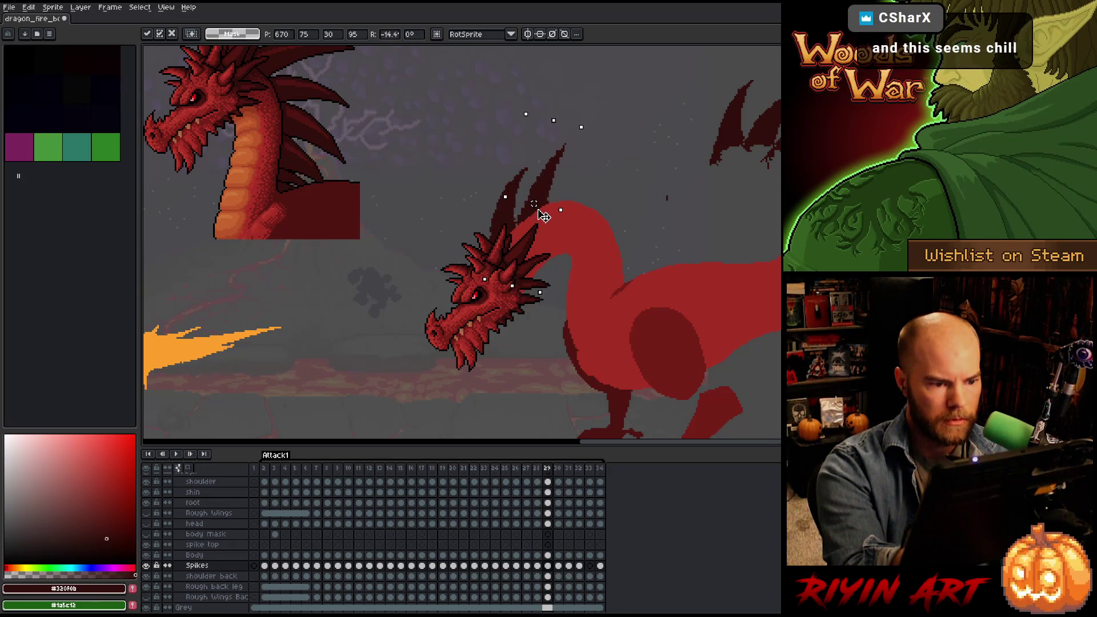
{"action": "key", "text": "comma"}
{"action": "key", "text": "period"}
{"action": "key", "text": "comma"}
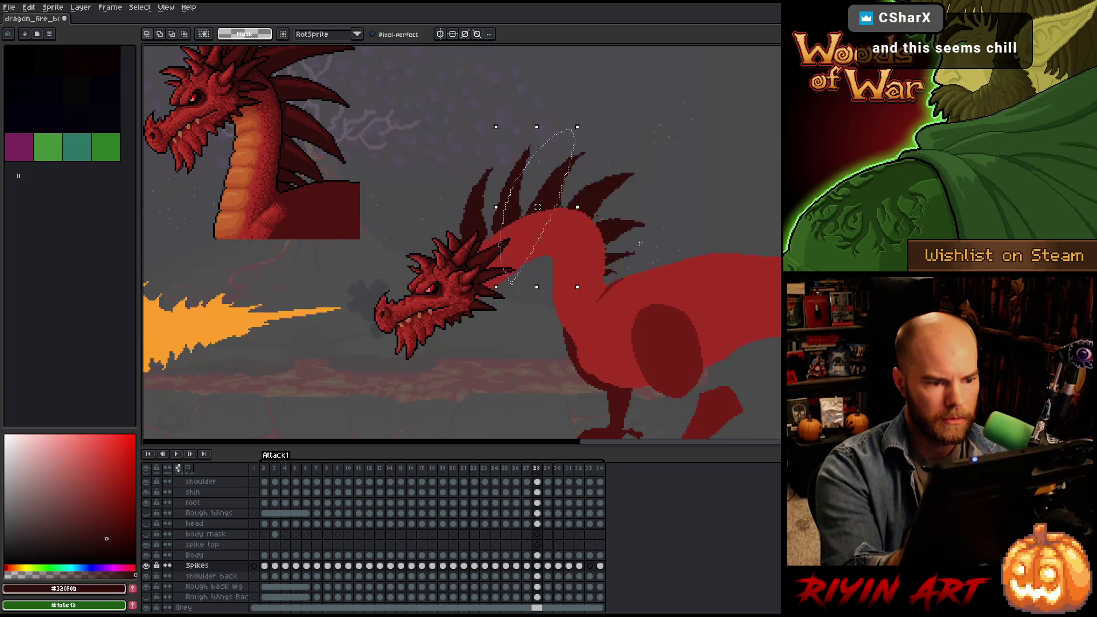
{"action": "key", "text": "period"}
{"action": "key", "text": "comma"}
{"action": "key", "text": "period"}
Move the upper-right spike onto the neck, rotated to follow its curve, and compare frames.
{"action": "mouse_move", "coordinate": [672, 203]}
{"action": "left_mouse_down"}
{"action": "mouse_move", "coordinate": [672, 169]}
{"action": "mouse_move", "coordinate": [759, 71]}
{"action": "left_mouse_up"}
{"action": "left_click_drag", "start_coordinate": [747, 124], "coordinate": [703, 203]}
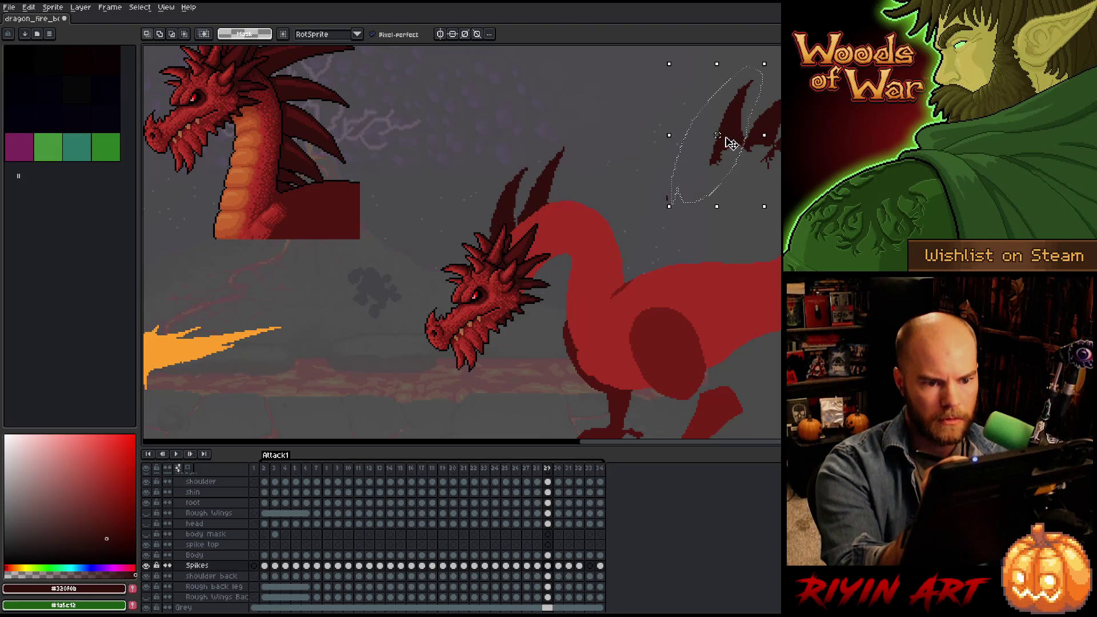
{"action": "left_click_drag", "start_coordinate": [725, 143], "coordinate": [574, 205]}
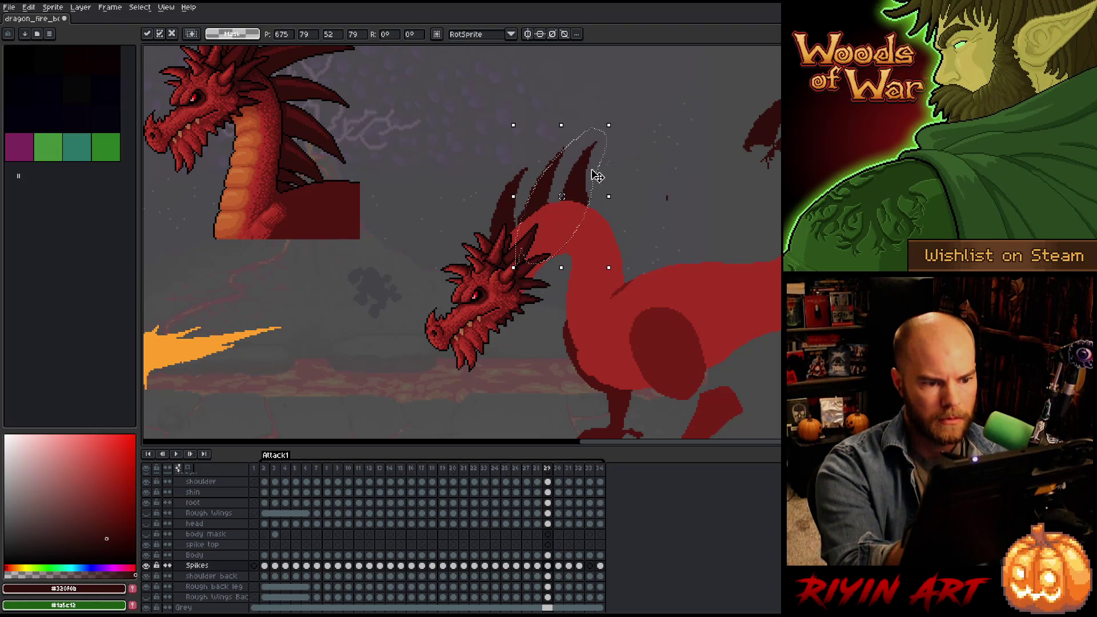
{"action": "left_click_drag", "start_coordinate": [617, 118], "coordinate": [663, 138]}
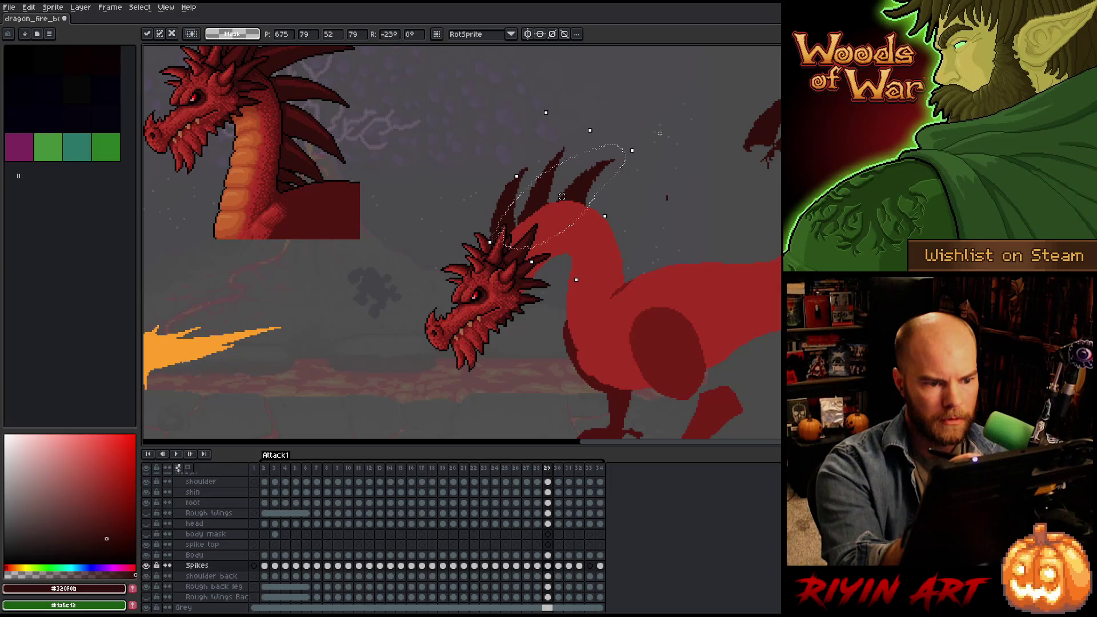
{"action": "left_click_drag", "start_coordinate": [594, 165], "coordinate": [585, 189]}
{"action": "key", "text": "Return"}
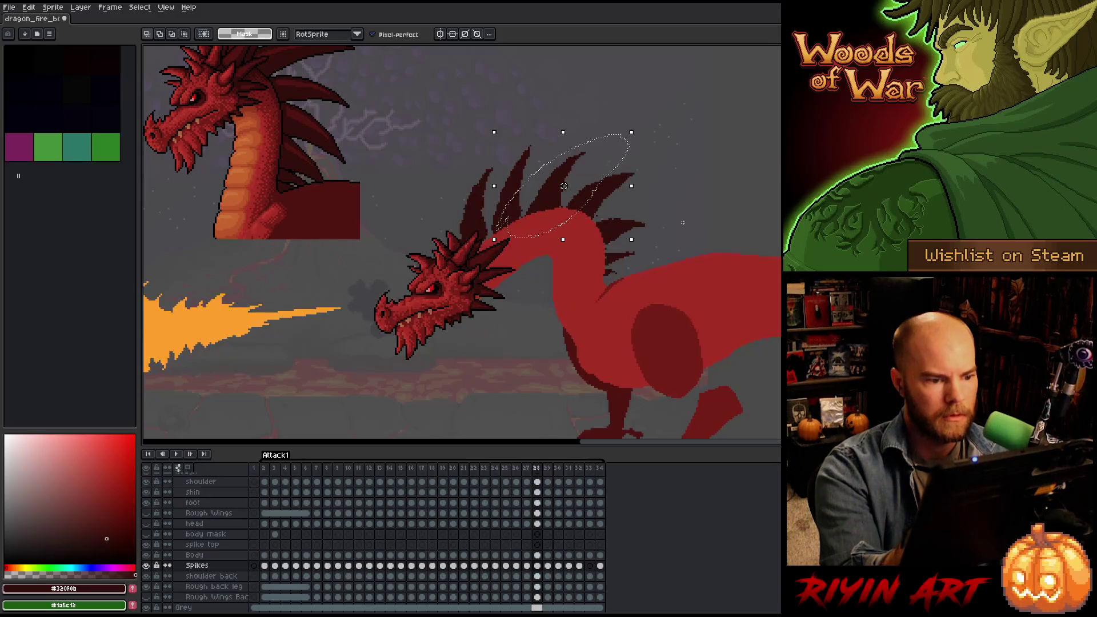
{"action": "key", "text": "Right"}
{"action": "key", "text": "Right"}
{"action": "key", "text": "Left"}
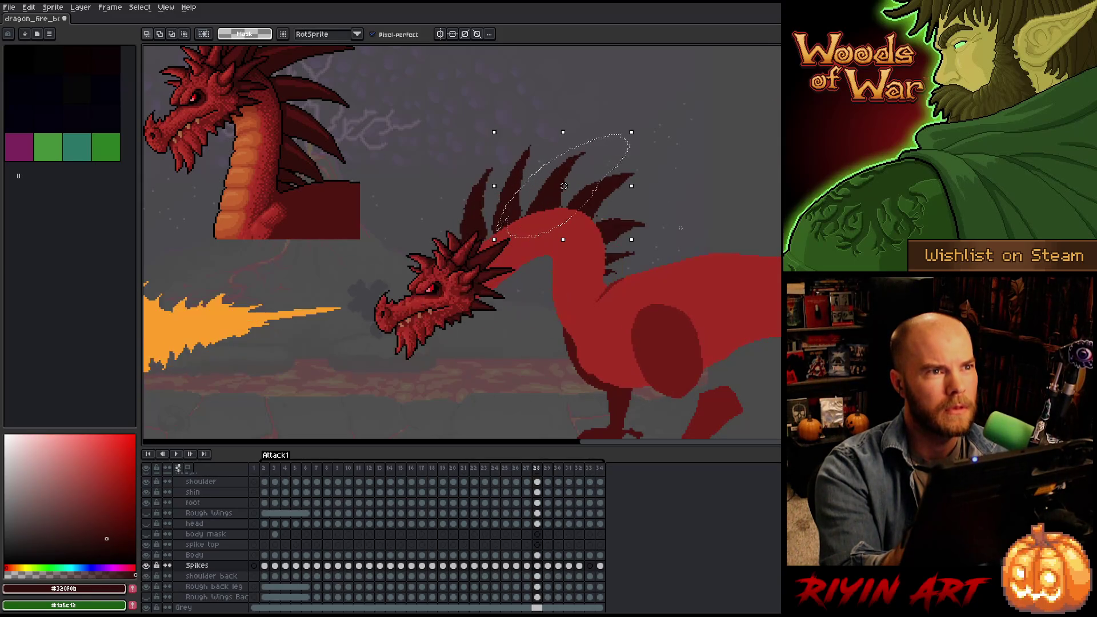
{"action": "key", "text": "Left"}
{"action": "key", "text": "Left"}
{"action": "key", "text": "Right"}
{"action": "key", "text": "Left"}
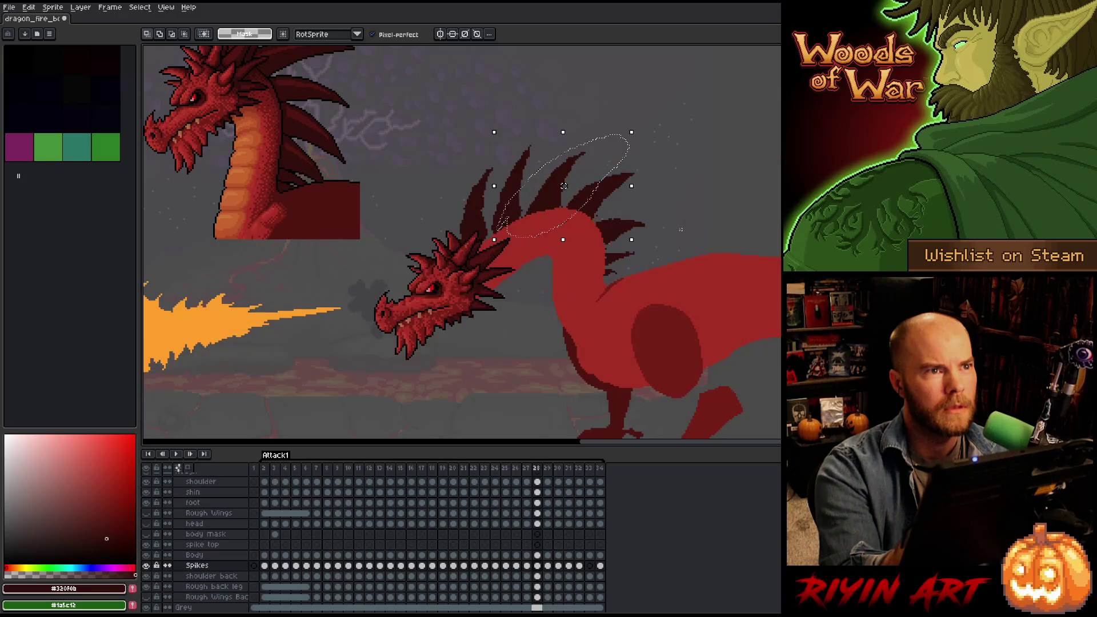
{"action": "key", "text": "Right"}
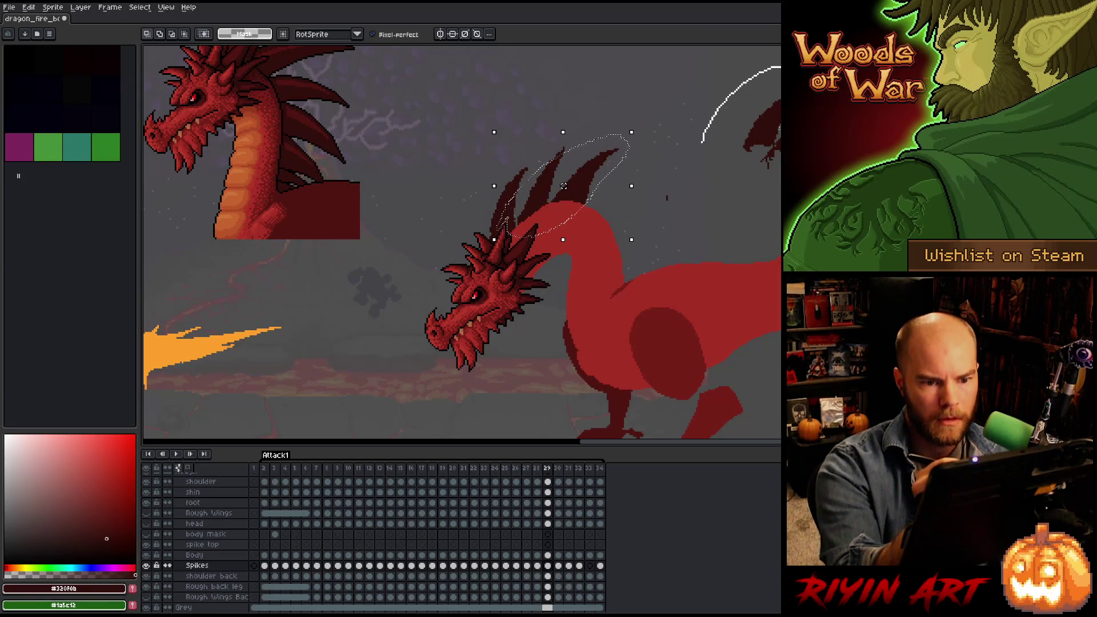
{"action": "left_click_drag", "start_coordinate": [584, 193], "coordinate": [712, 166]}
Undo the last move, rotate another neck spike about 21 degrees, and compare with frame 28.
{"action": "key", "text": "ctrl+z"}
{"action": "left_click_drag", "start_coordinate": [662, 233], "coordinate": [689, 259]}
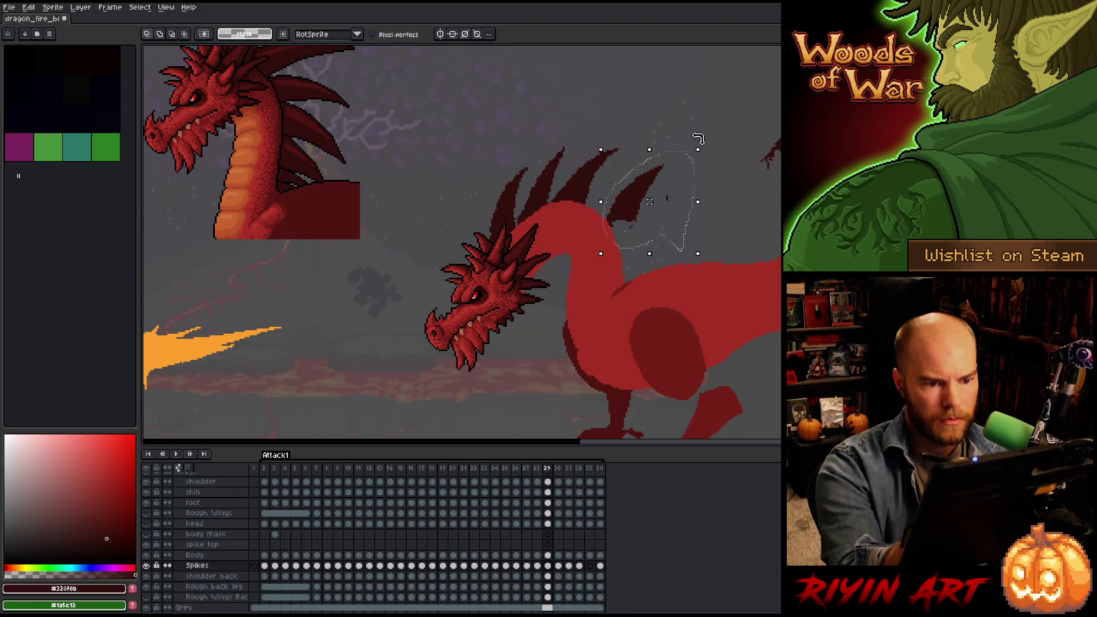
{"action": "left_click_drag", "start_coordinate": [702, 141], "coordinate": [732, 172]}
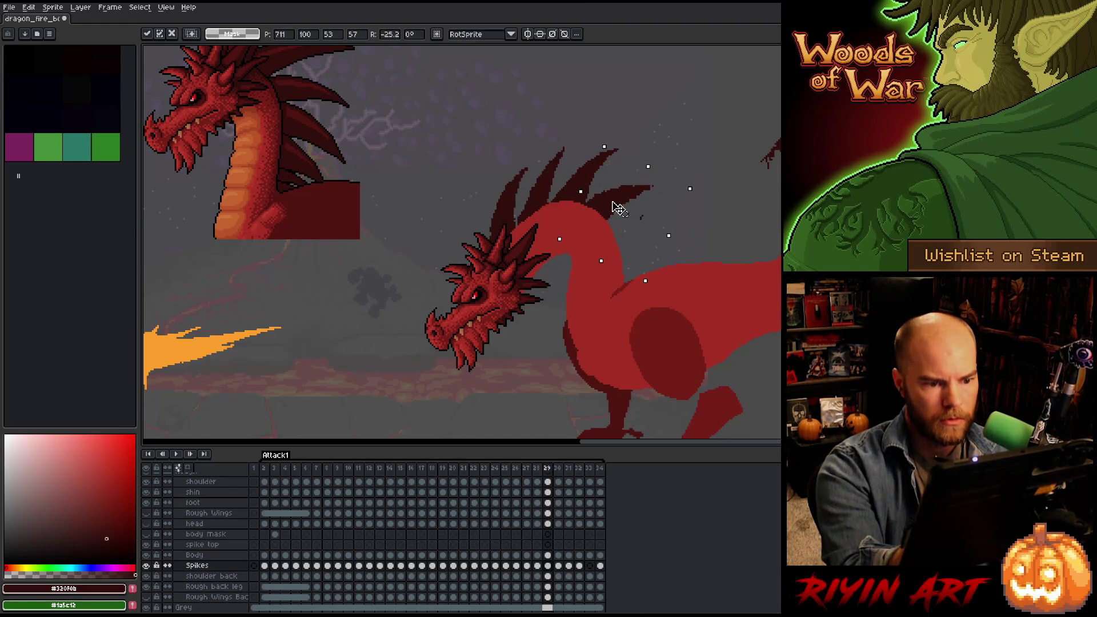
{"action": "key", "text": "Return"}
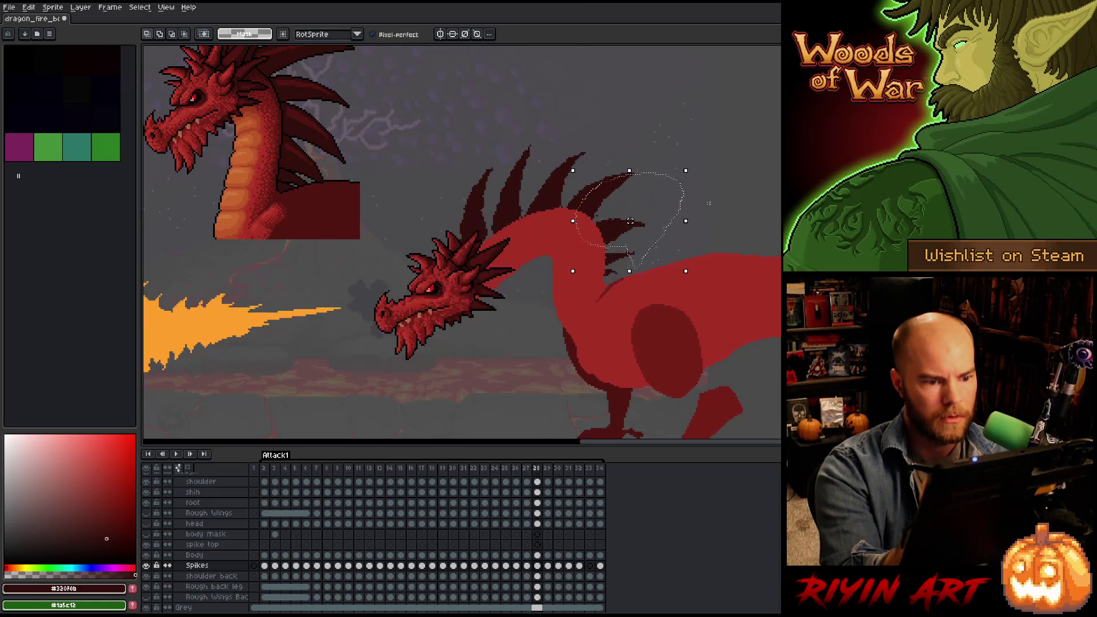
{"action": "key", "text": "Left"}
{"action": "key", "text": "Right"}
{"action": "key", "text": "Left"}
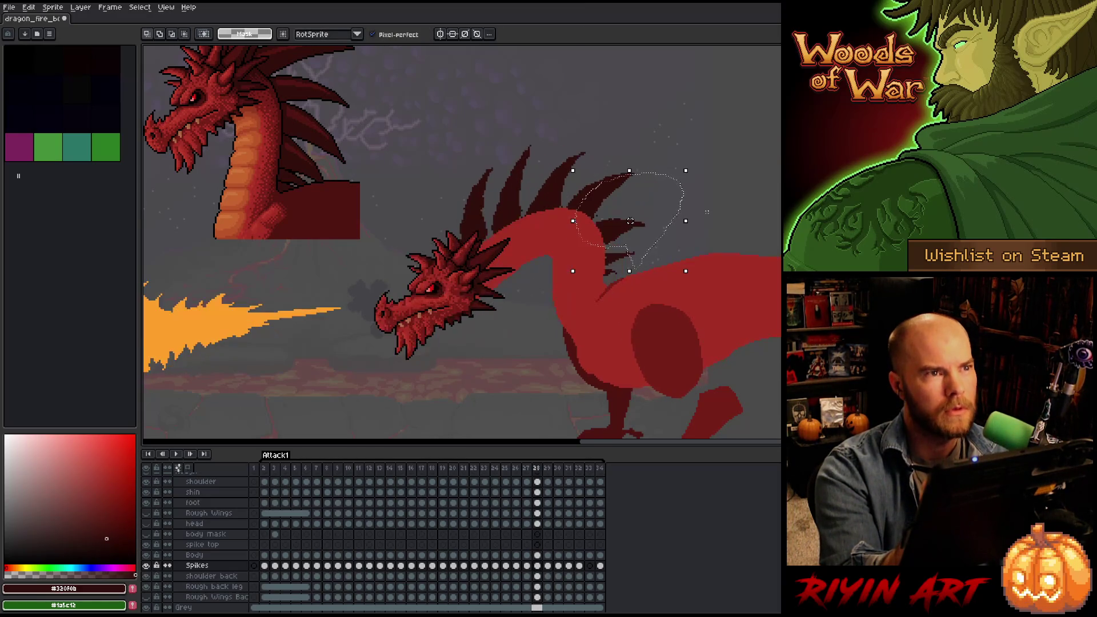
{"action": "key", "text": "Right"}
{"action": "key", "text": "Left"}
{"action": "key", "text": "Right"}
{"action": "key", "text": "Left"}
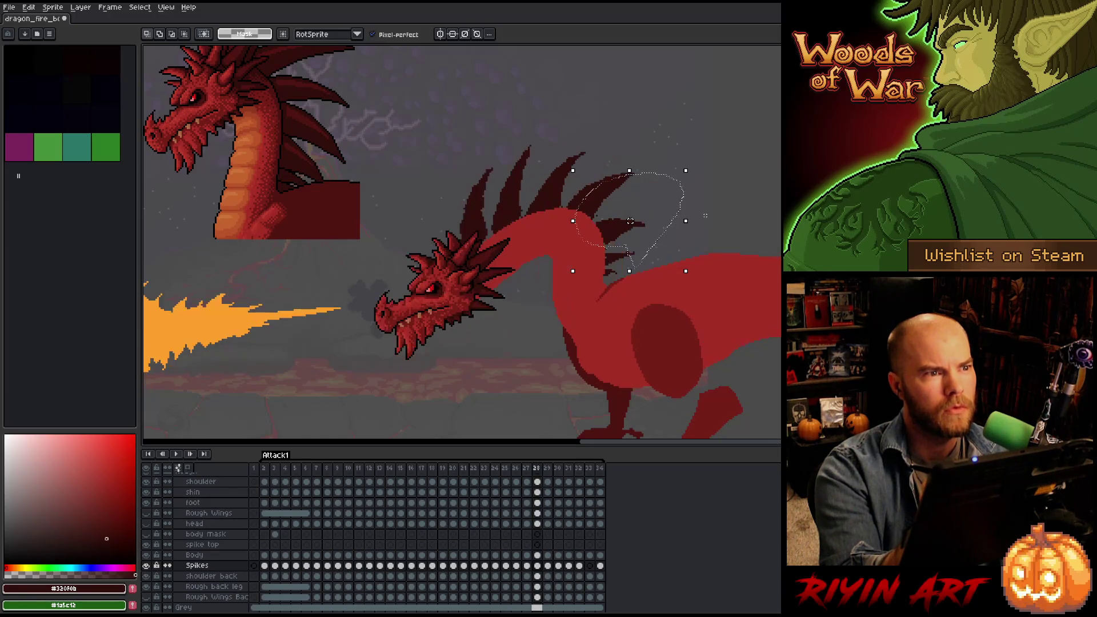
{"action": "key", "text": "Right"}
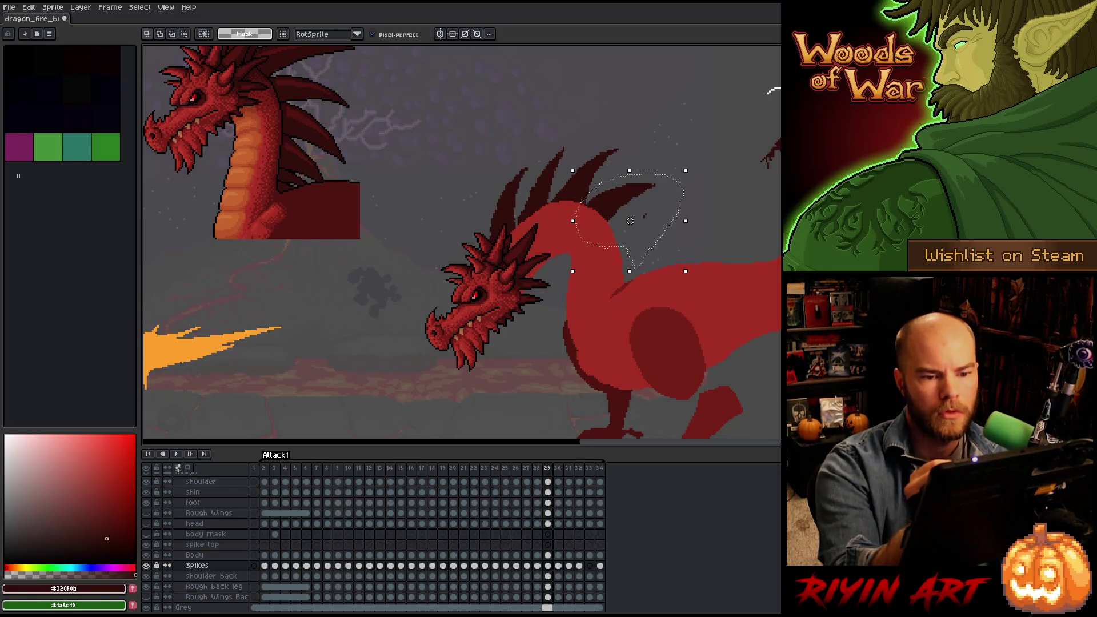
Rotate a spike piece about 33 degrees and shift it onto the neck.
{"action": "mouse_move", "coordinate": [630, 220]}
{"action": "left_mouse_down"}
{"action": "mouse_move", "coordinate": [731, 180]}
{"action": "mouse_move", "coordinate": [712, 227]}
{"action": "left_mouse_up"}
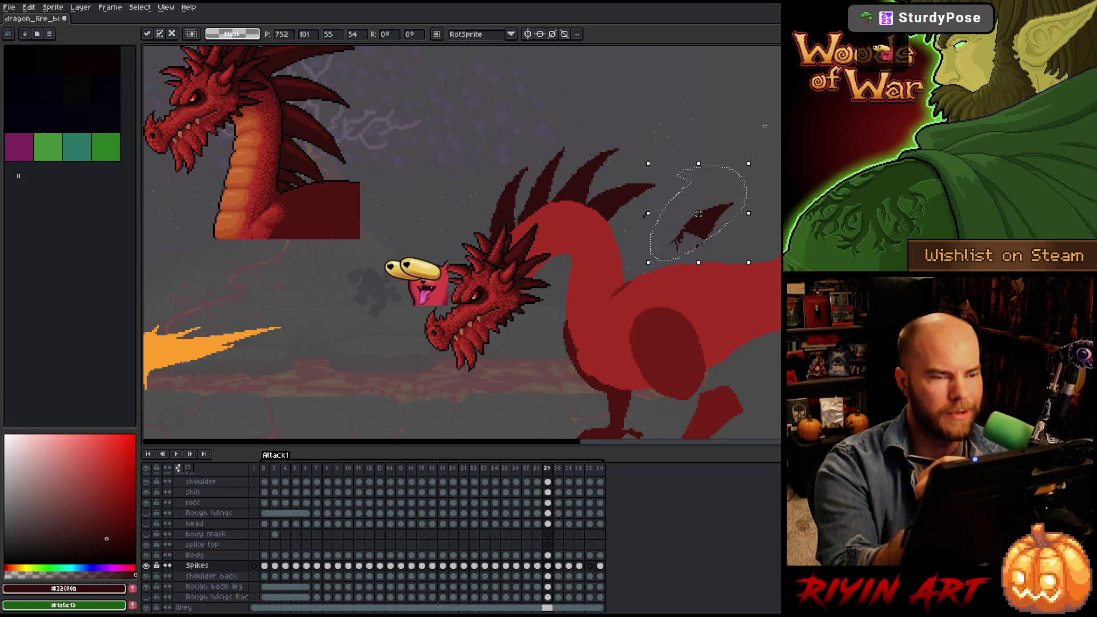
{"action": "left_click_drag", "start_coordinate": [757, 156], "coordinate": [779, 197]}
{"action": "left_click_drag", "start_coordinate": [697, 235], "coordinate": [638, 238]}
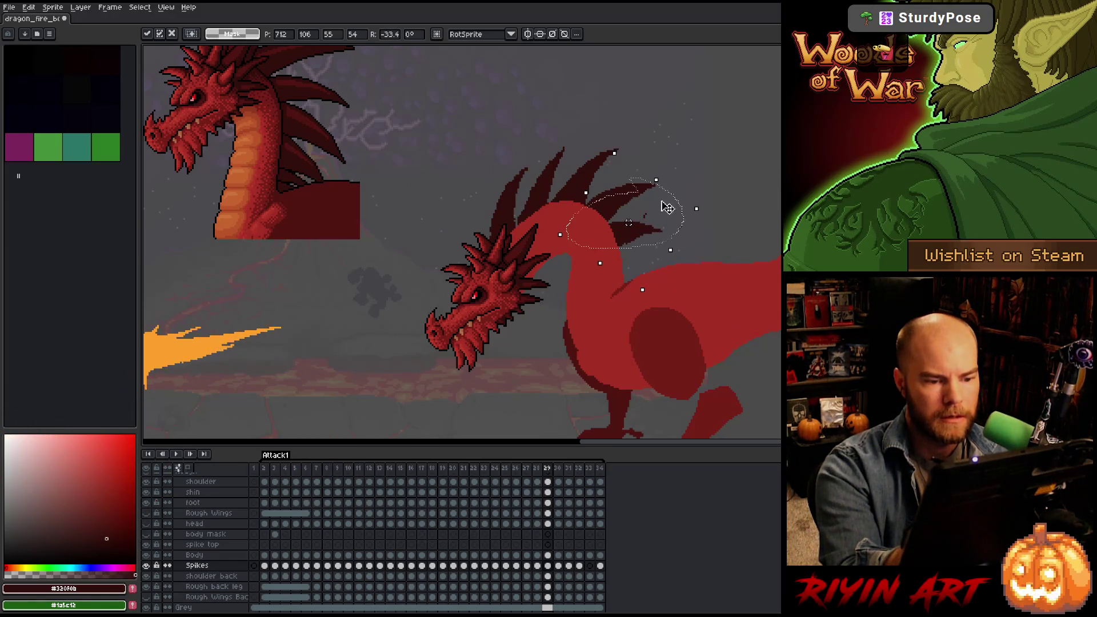
{"action": "key", "text": "Left"}
{"action": "key", "text": "Right"}
{"action": "key", "text": "Left"}
{"action": "key", "text": "Right"}
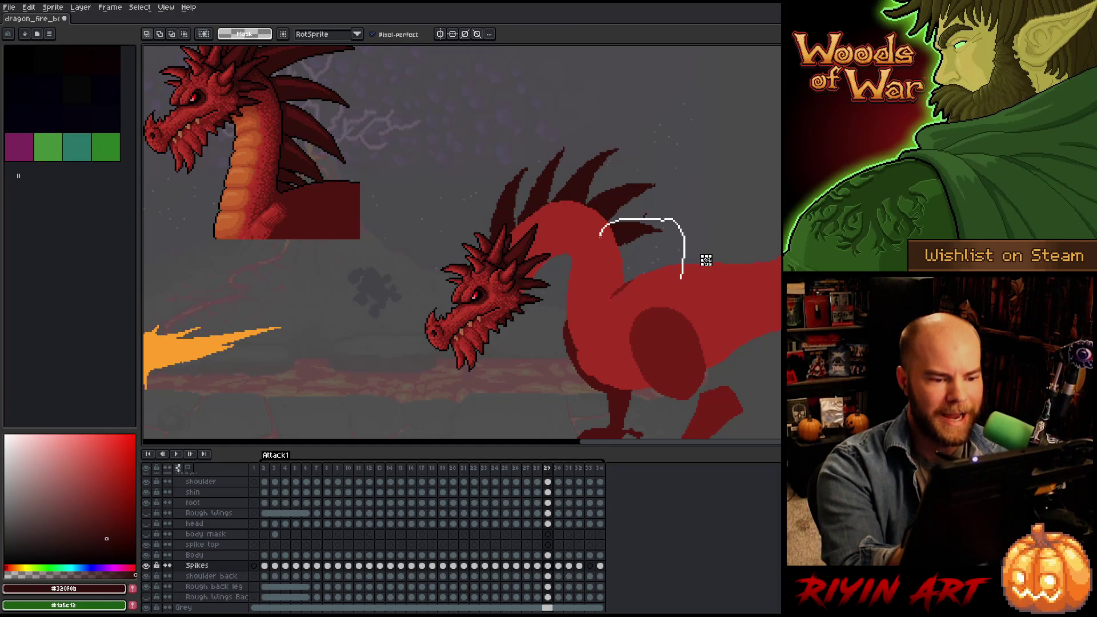
Tilt the spike lower on the neck slightly and nudge it left and down.
{"action": "left_click_drag", "start_coordinate": [706, 260], "coordinate": [610, 299]}
{"action": "left_click_drag", "start_coordinate": [697, 204], "coordinate": [700, 216]}
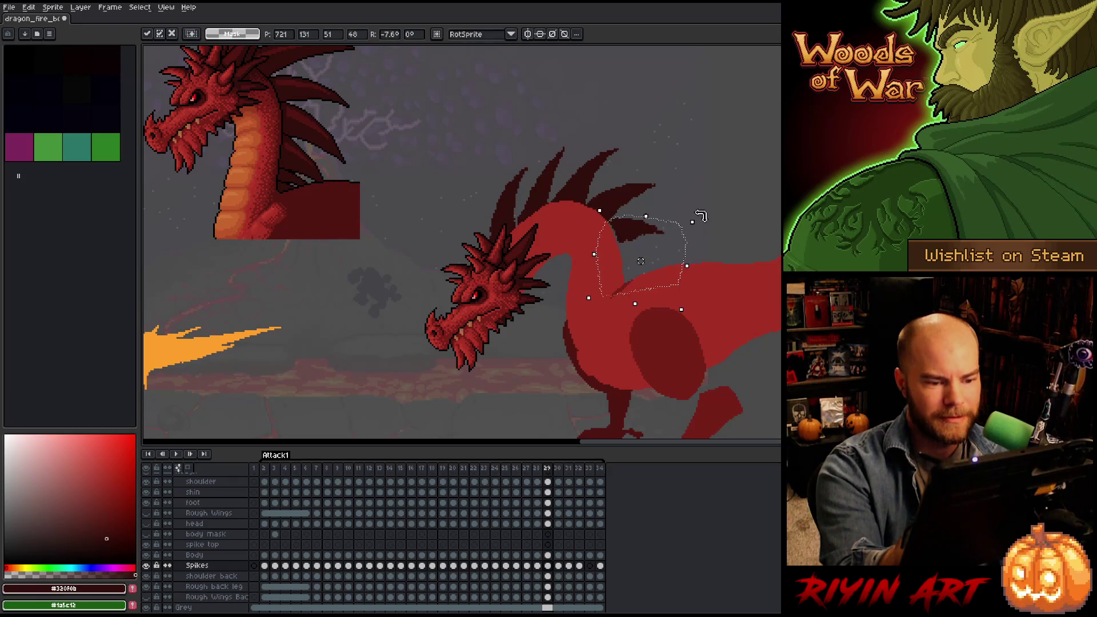
{"action": "left_click_drag", "start_coordinate": [636, 236], "coordinate": [632, 240]}
{"action": "key", "text": "Return"}
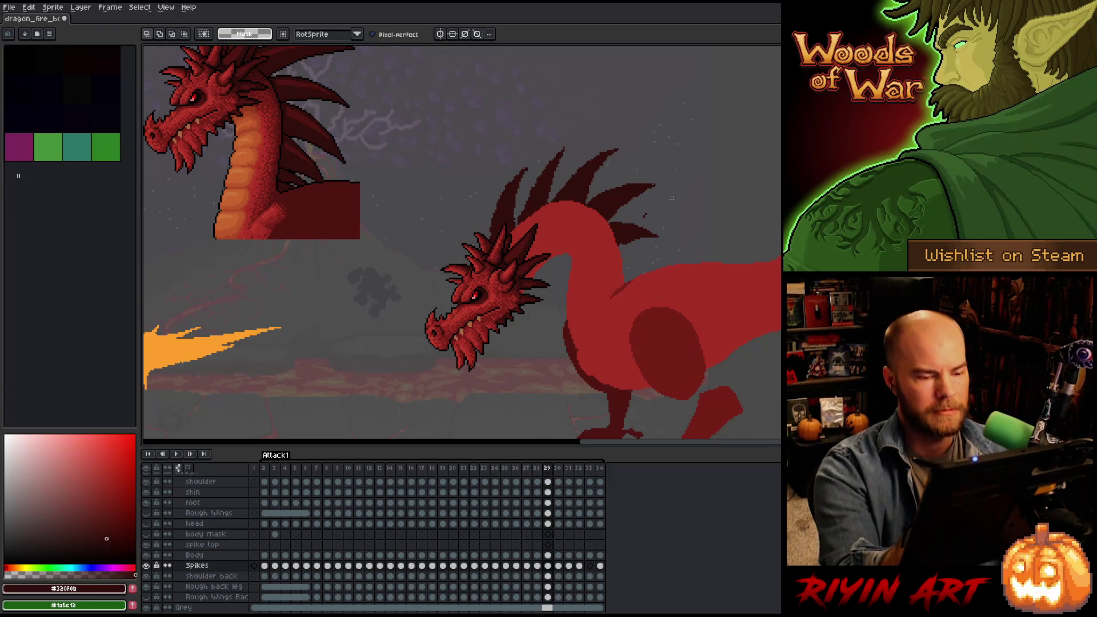
Paste a spike copy onto the lower neck, rotated about 44 degrees.
{"action": "key", "text": "b"}
{"action": "key", "text": "m"}
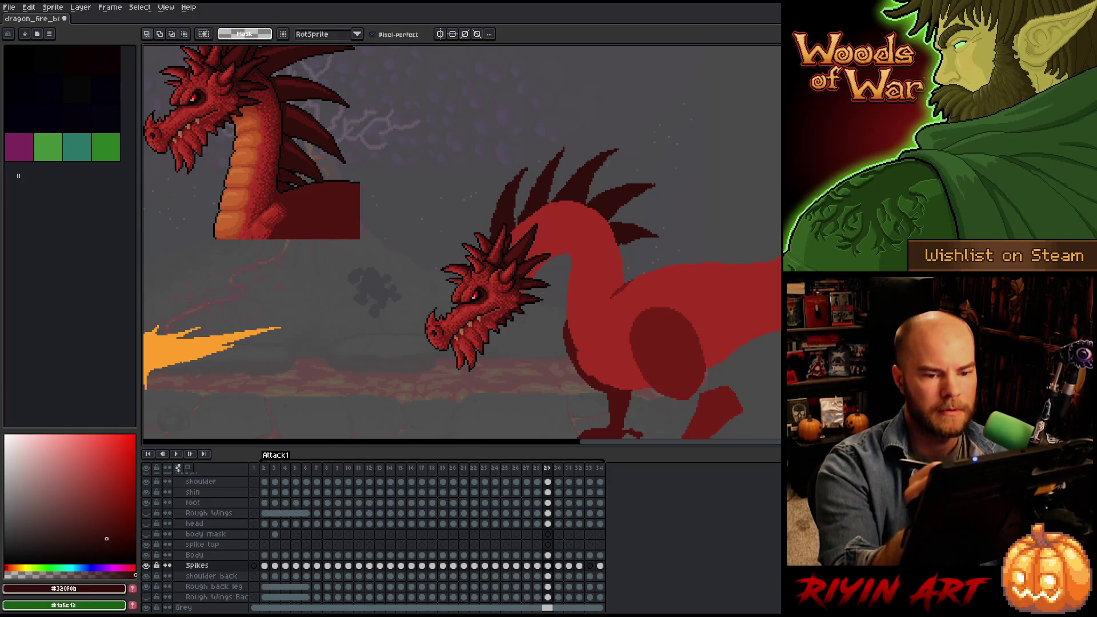
{"action": "key", "text": "ctrl+v"}
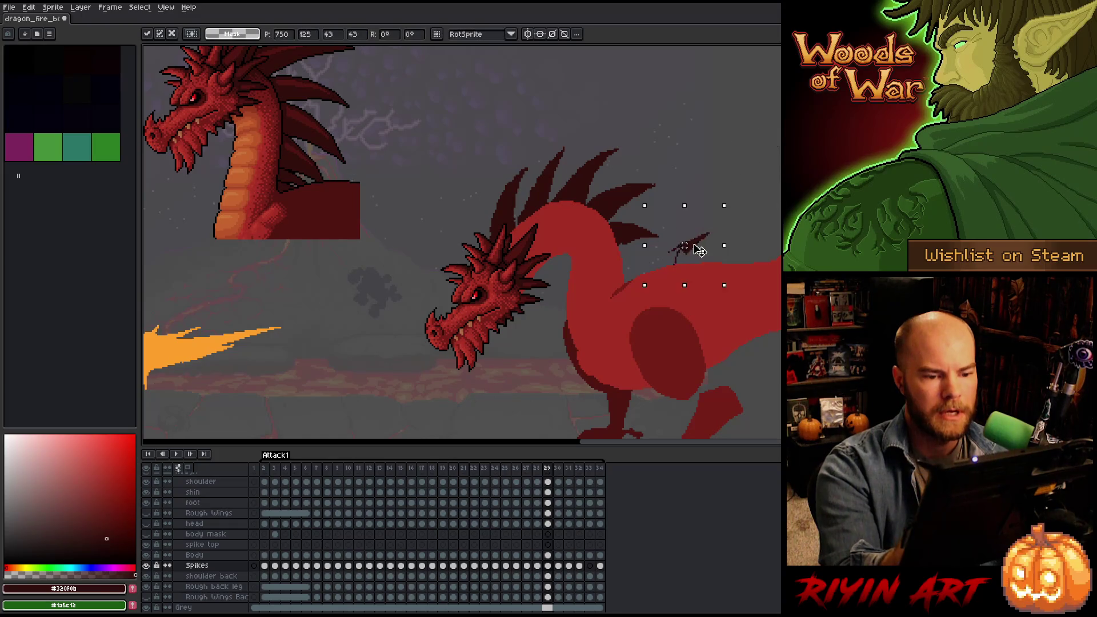
{"action": "left_click_drag", "start_coordinate": [669, 270], "coordinate": [731, 234]}
{"action": "left_click_drag", "start_coordinate": [753, 190], "coordinate": [719, 254]}
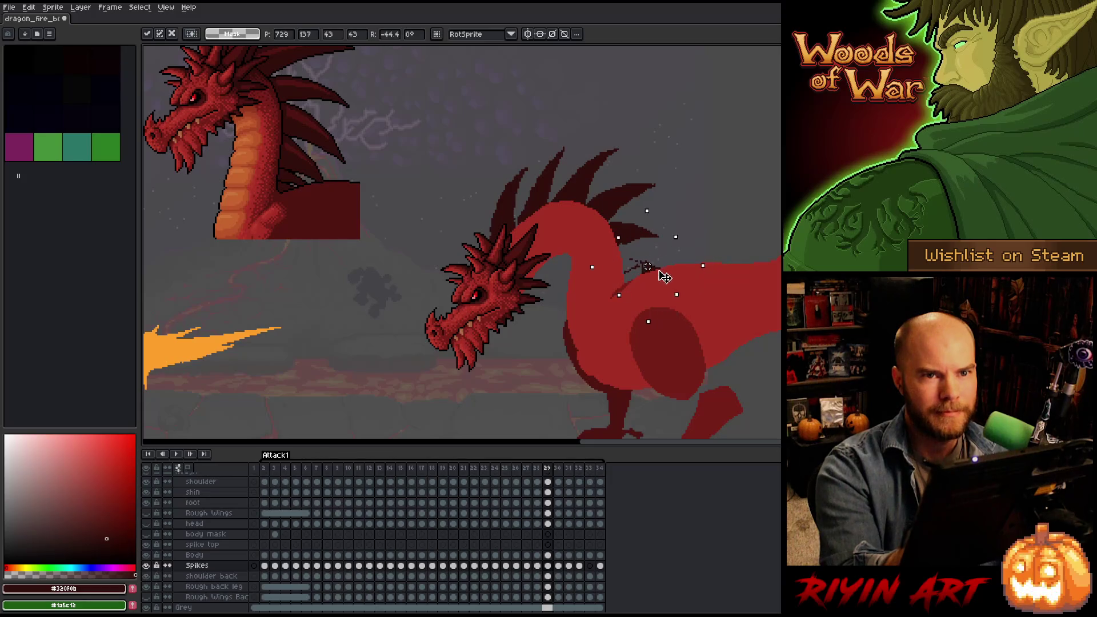
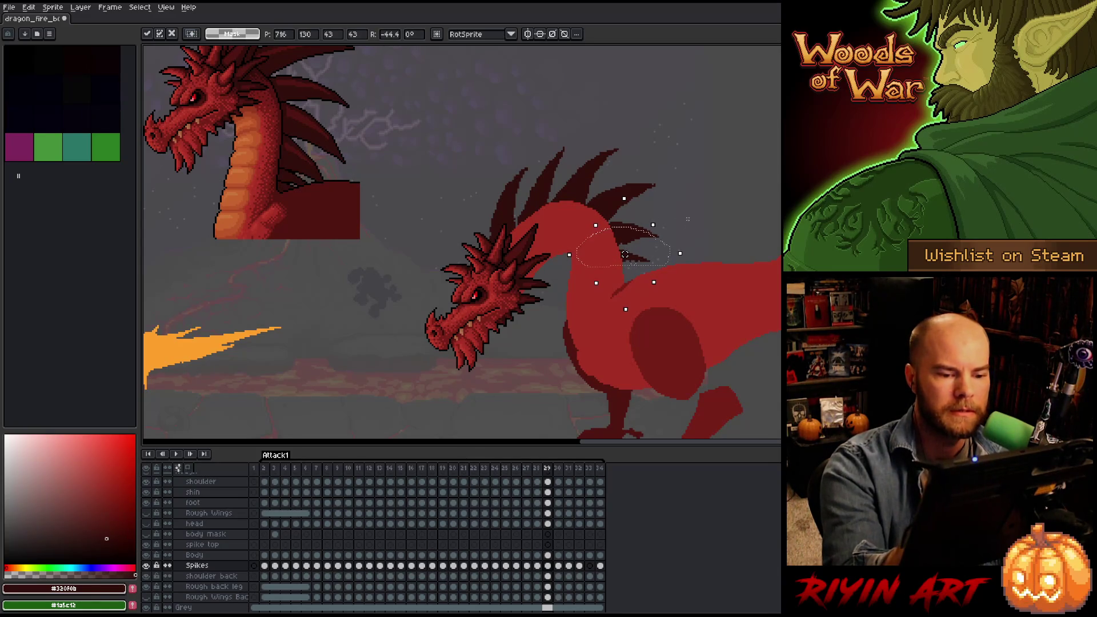
Commit the rotated spike piece and drag it onto the dragon's curved neck on frame 29.
{"action": "key", "text": "Return"}
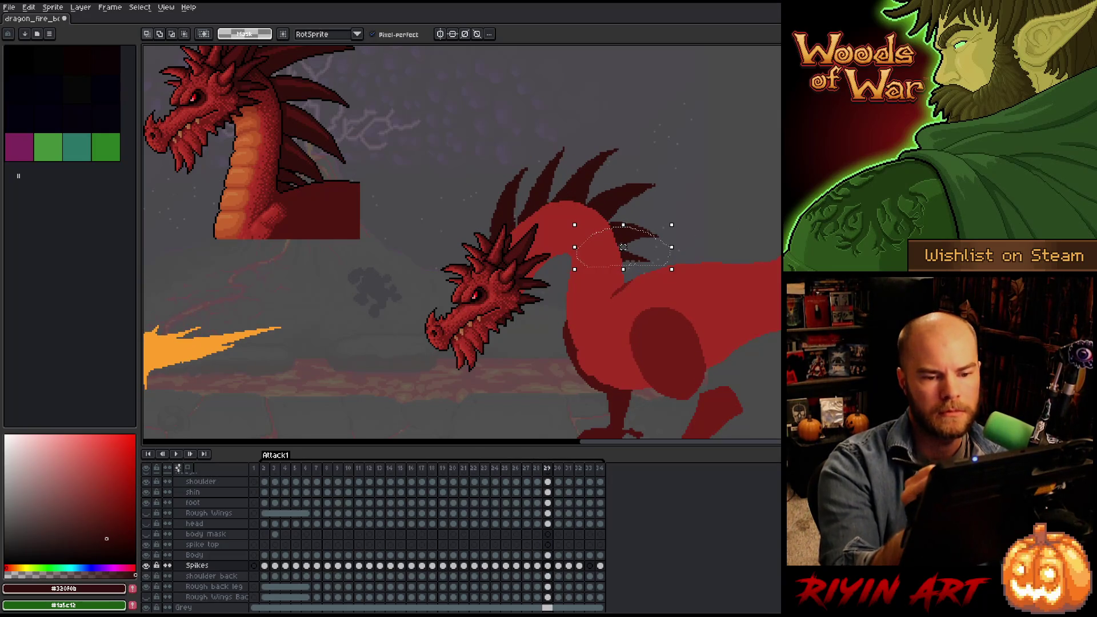
{"action": "left_click", "coordinate": [778, 190]}
{"action": "mouse_move", "coordinate": [774, 173]}
{"action": "left_mouse_down"}
{"action": "mouse_move", "coordinate": [688, 262]}
{"action": "mouse_move", "coordinate": [629, 276]}
{"action": "left_mouse_up"}
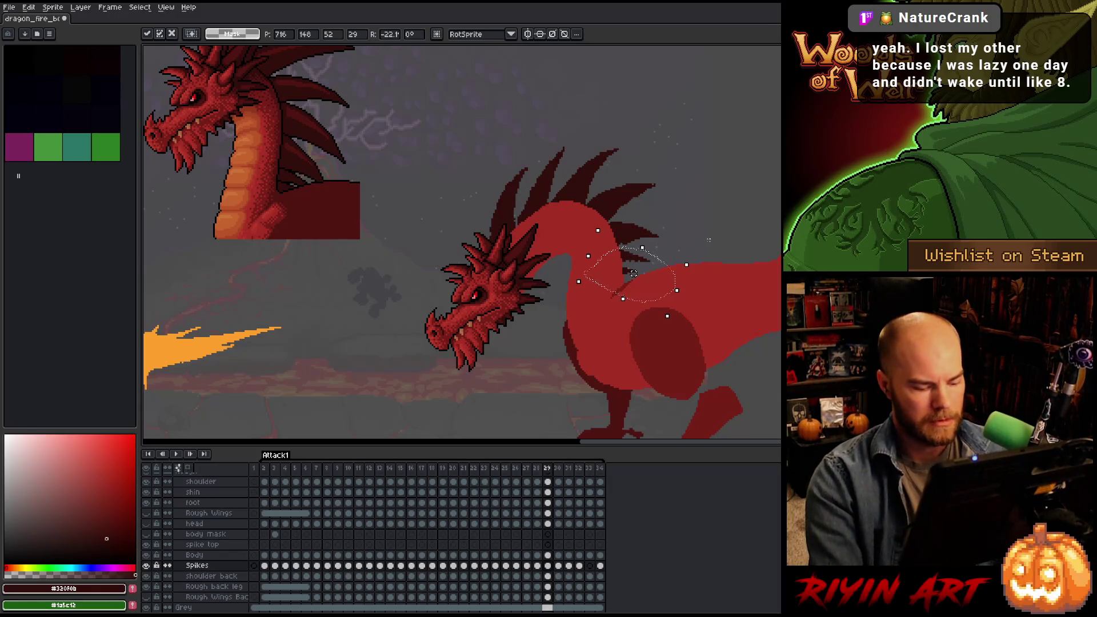
Flip between frames 28 and 29 to check the neck spike, then deselect.
{"action": "key", "text": "comma"}
{"action": "key", "text": "period"}
{"action": "key", "text": "comma"}
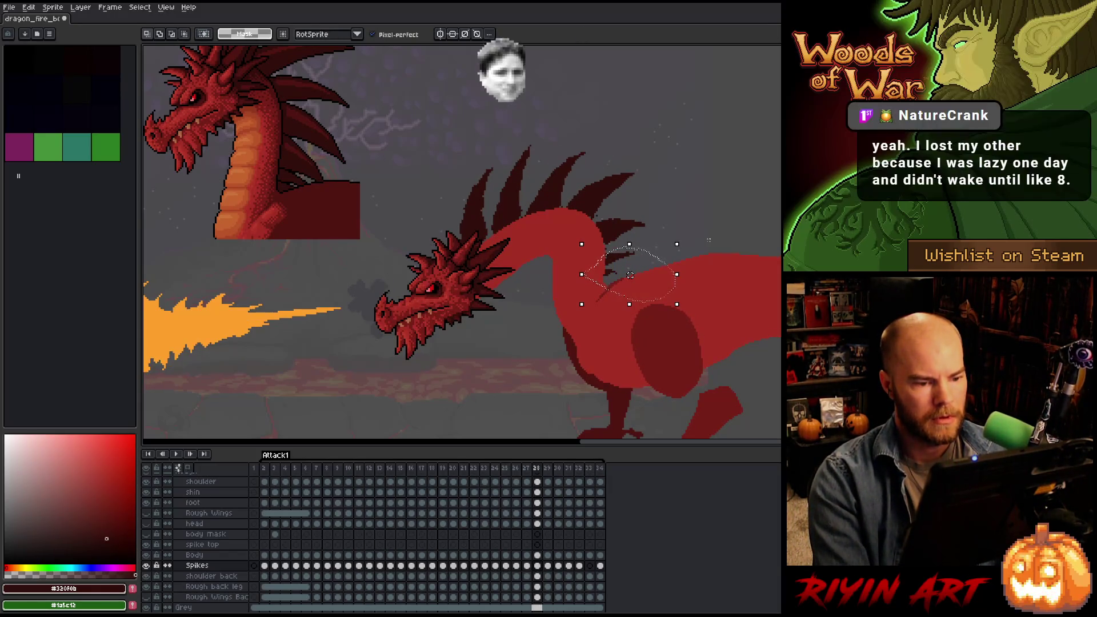
{"action": "key", "text": "period"}
{"action": "key", "text": "comma"}
{"action": "key", "text": "period"}
{"action": "key", "text": "period"}
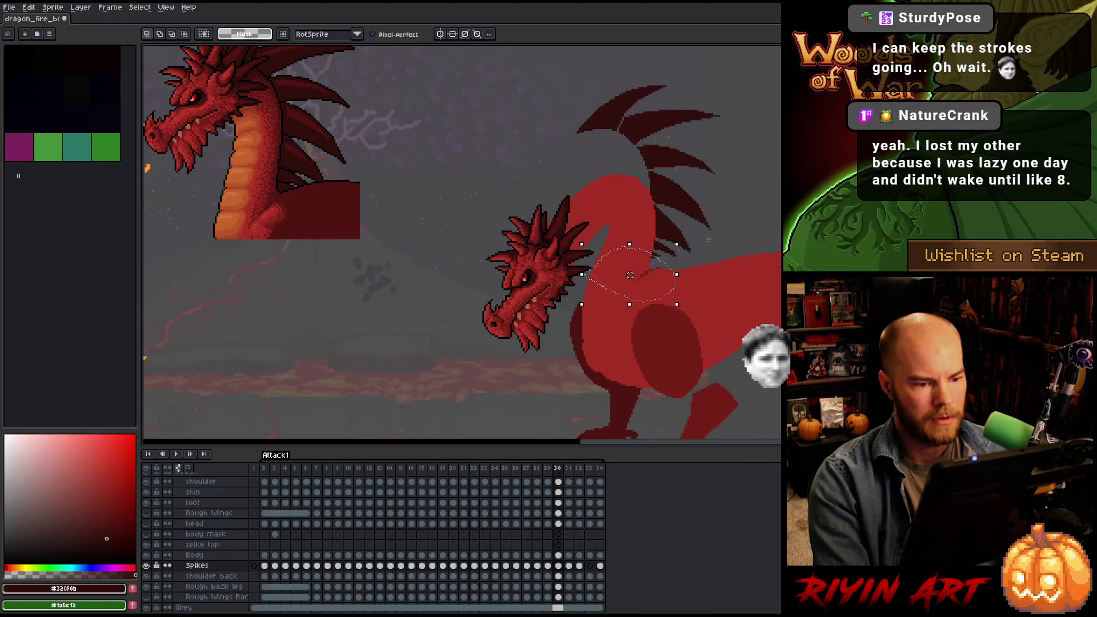
{"action": "key", "text": "comma"}
{"action": "key", "text": "comma"}
{"action": "key", "text": "comma"}
{"action": "key", "text": "period"}
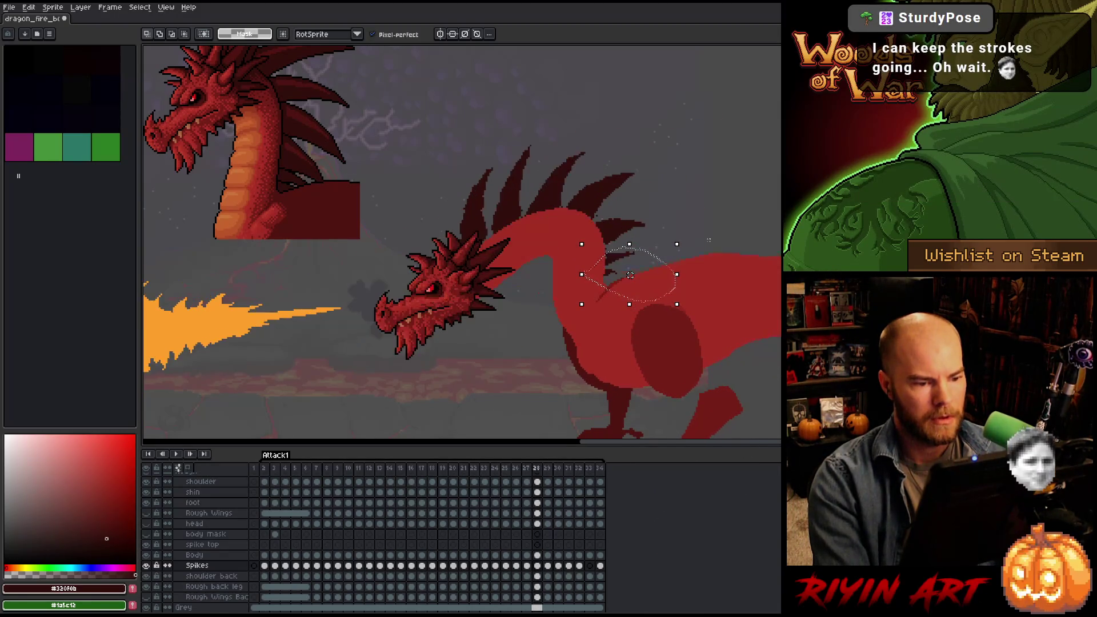
{"action": "key", "text": "period"}
{"action": "key", "text": "comma"}
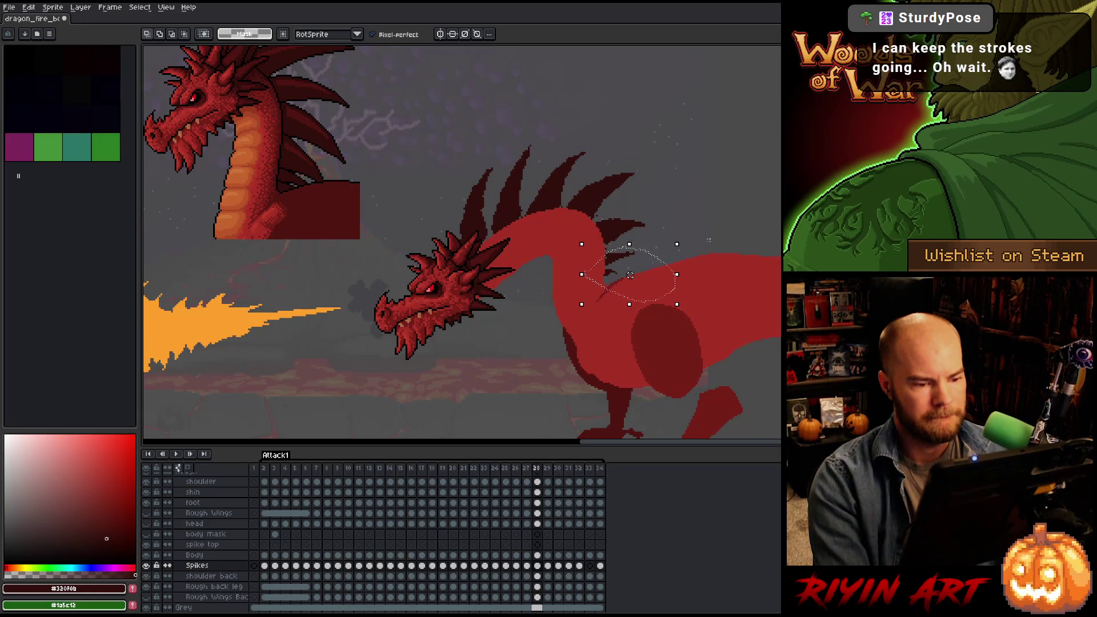
{"action": "key", "text": "ctrl+d"}
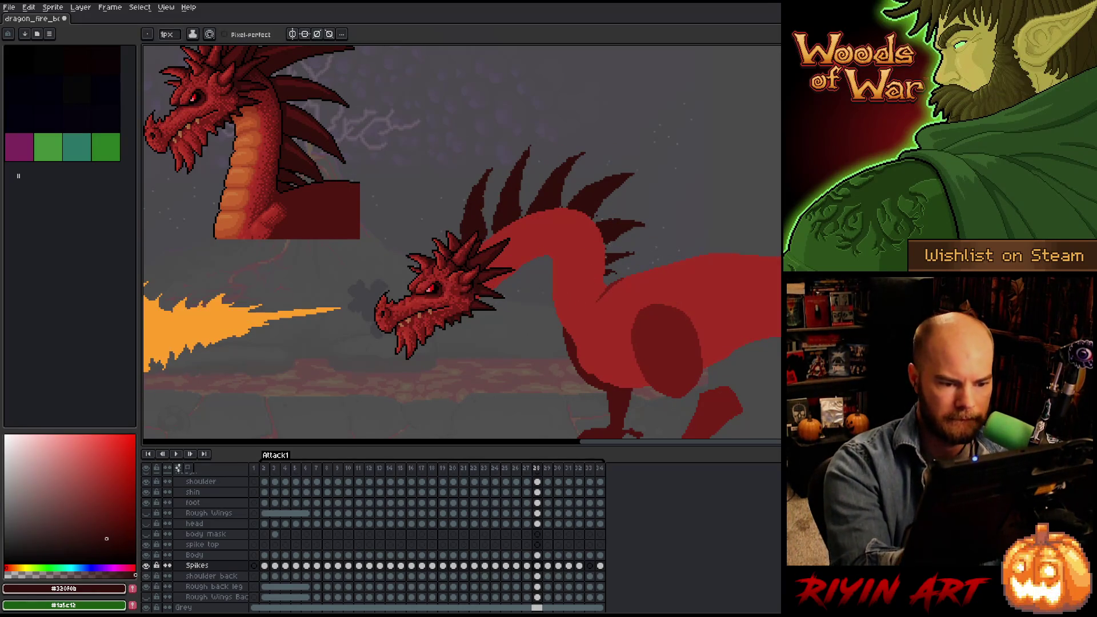
Switch to the eraser, compare frames 28 and 29, and save the animation.
{"action": "key", "text": "b"}
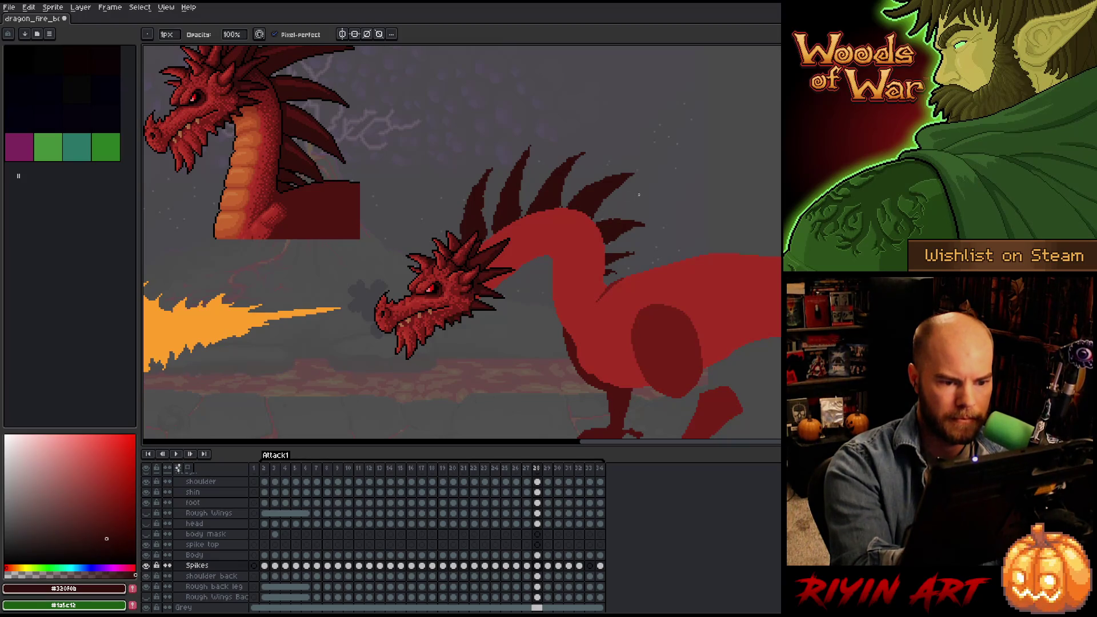
{"action": "key", "text": "e"}
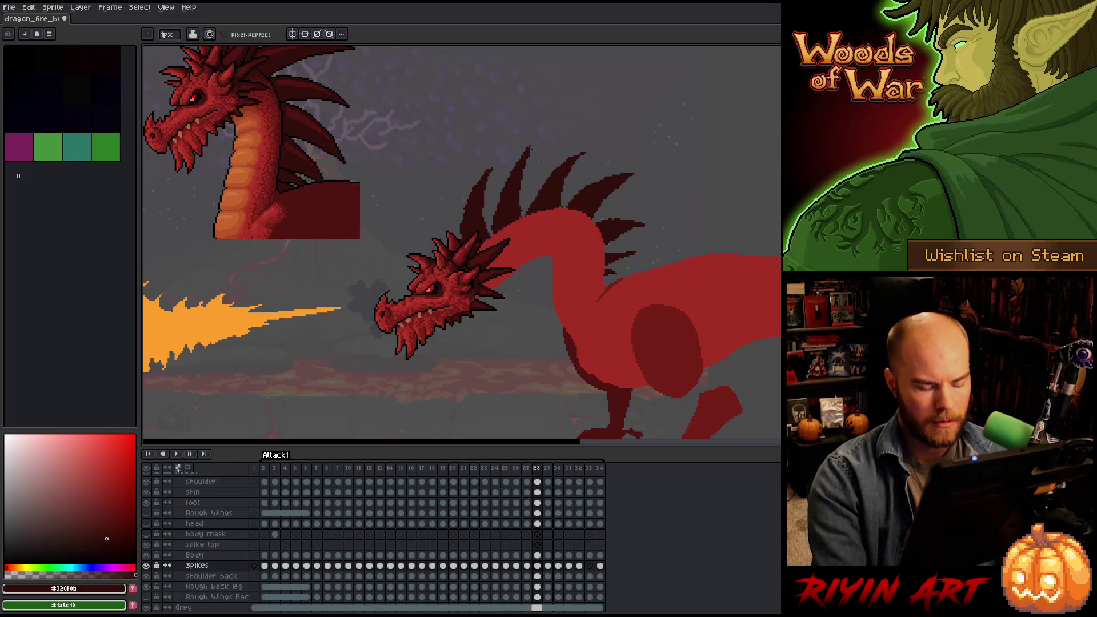
{"action": "key", "text": "Left"}
{"action": "key", "text": "Right"}
{"action": "key", "text": "Left"}
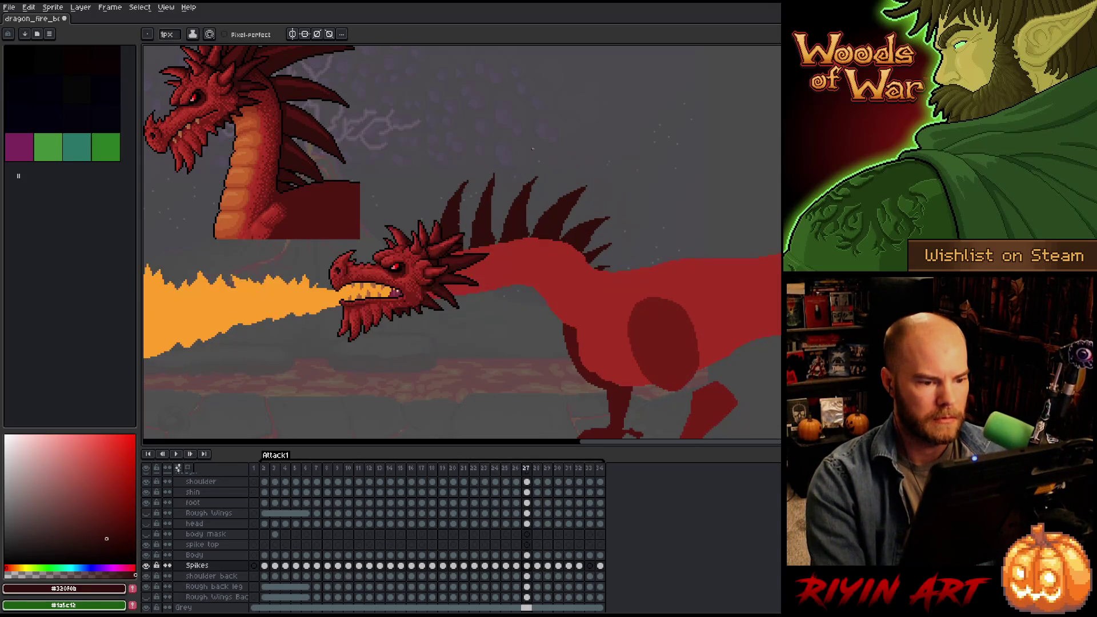
{"action": "key", "text": "Right"}
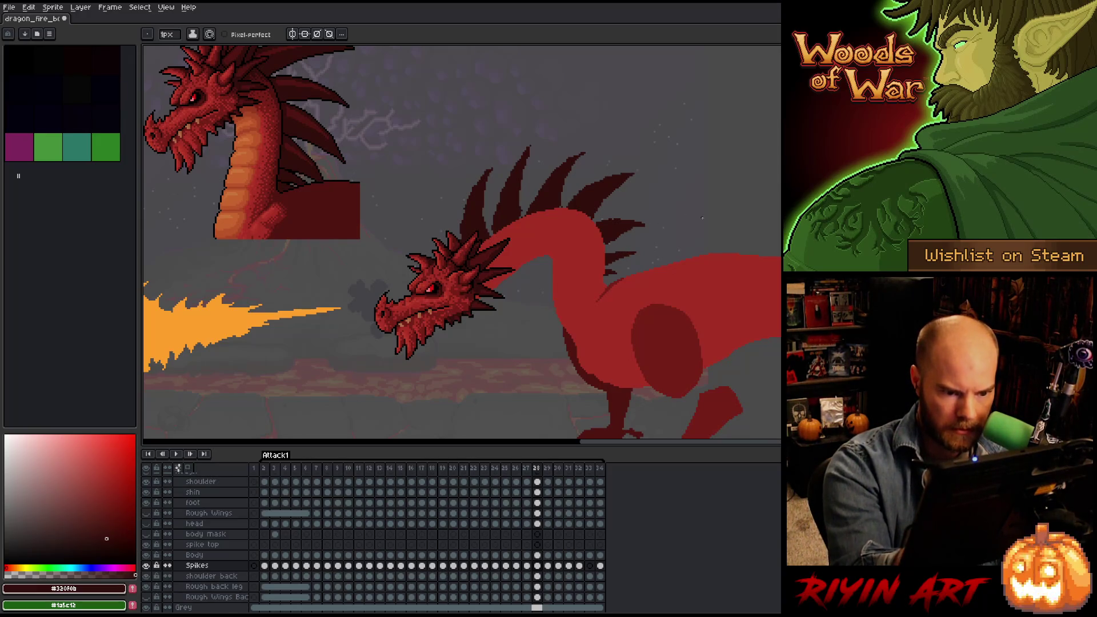
{"action": "key", "text": "ctrl+s"}
Step through frames 27–30 to review the dragon's head motion.
{"action": "key", "text": "Left"}
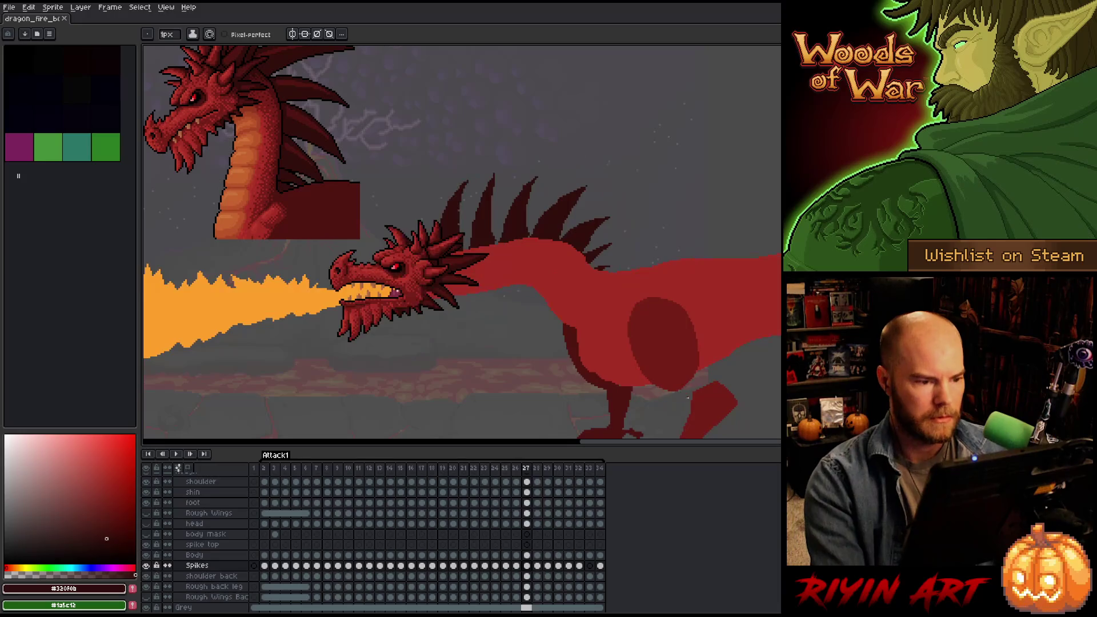
{"action": "key", "text": "Right"}
{"action": "key", "text": "Left"}
{"action": "key", "text": "Right"}
{"action": "key", "text": "Right"}
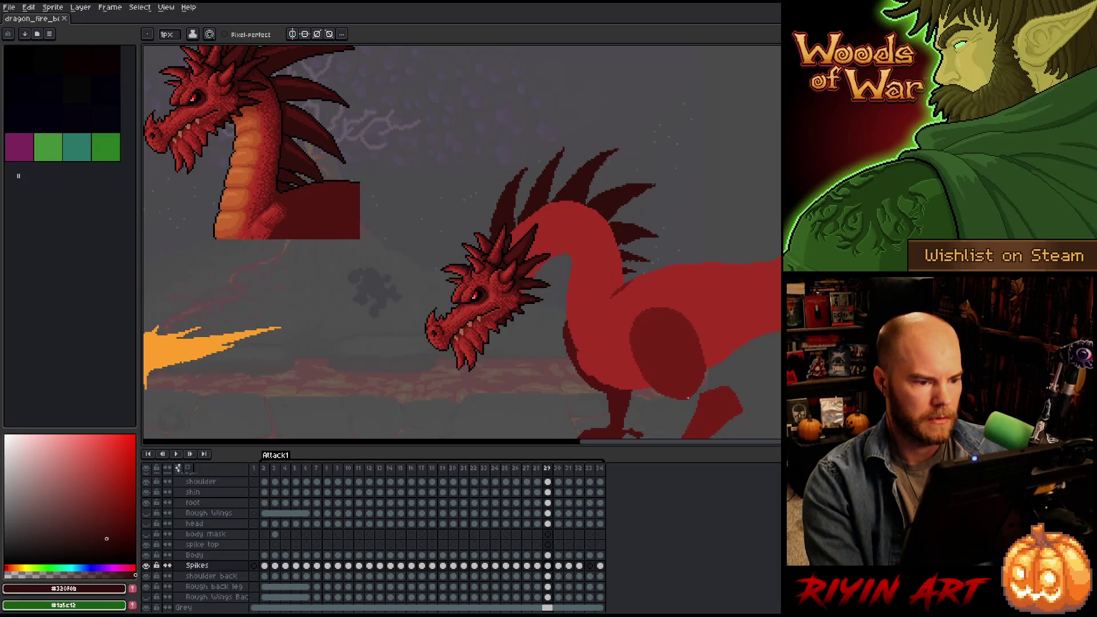
{"action": "key", "text": "Return"}
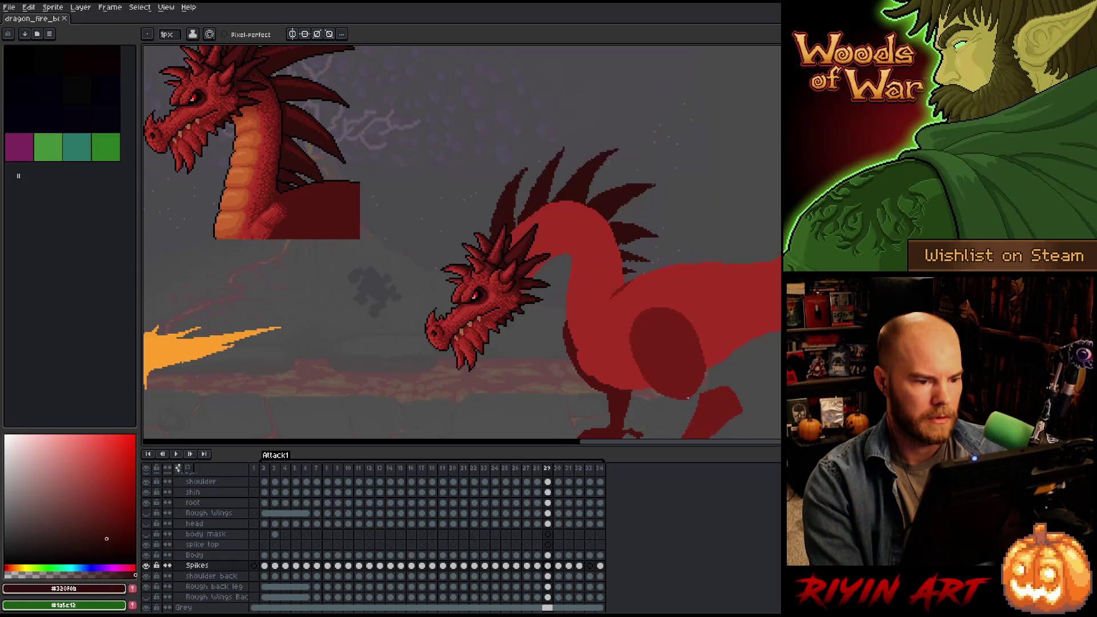
{"action": "key", "text": "Return"}
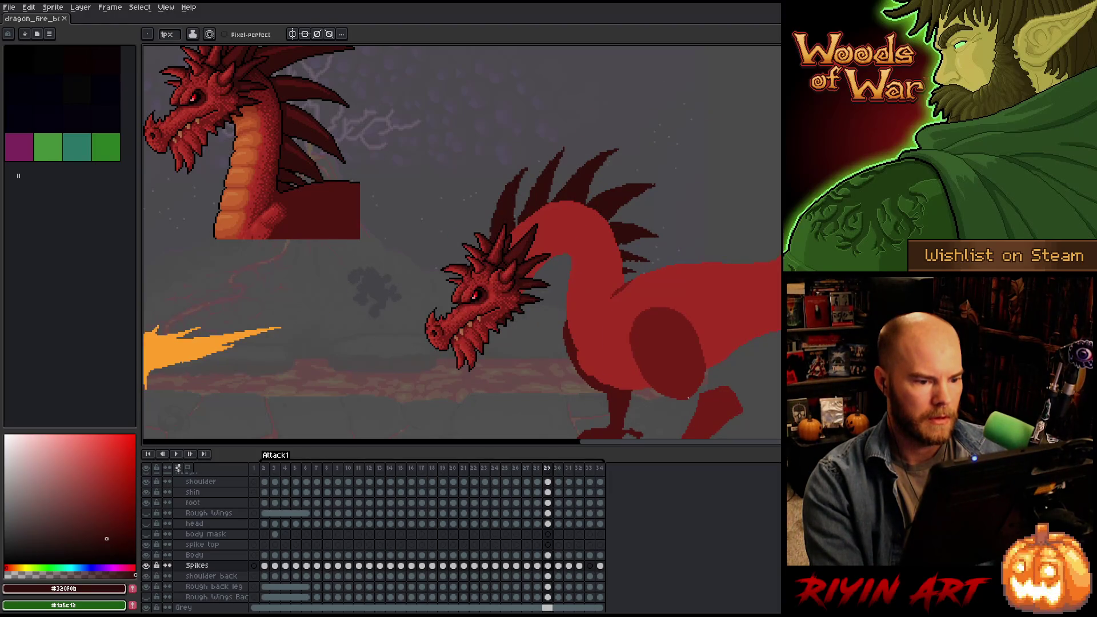
{"action": "key", "text": "Return"}
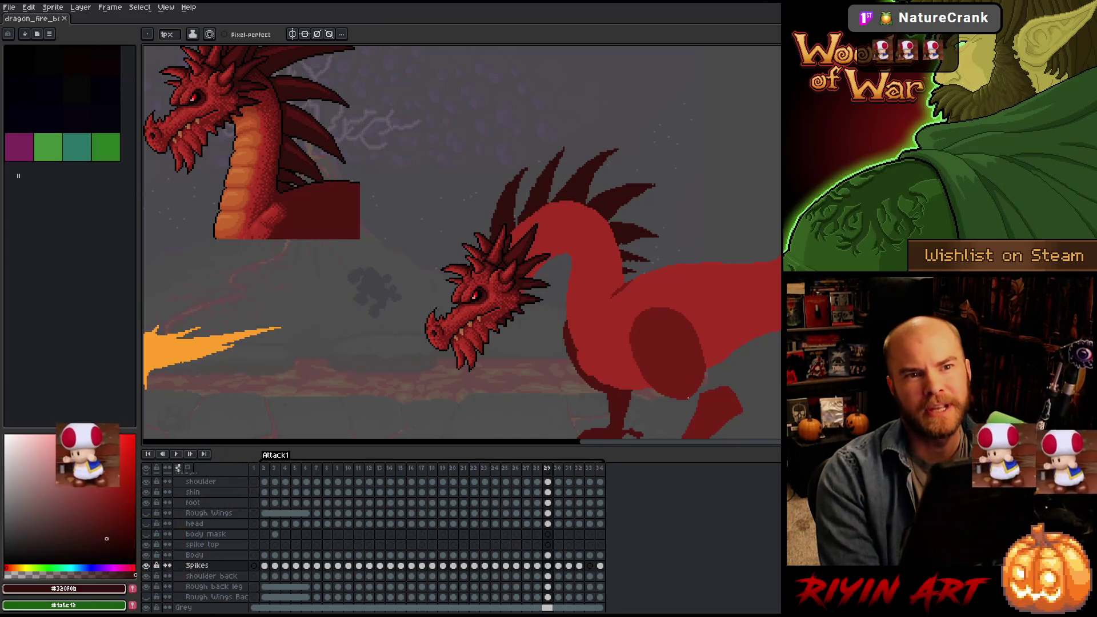
{"action": "key", "text": "Return"}
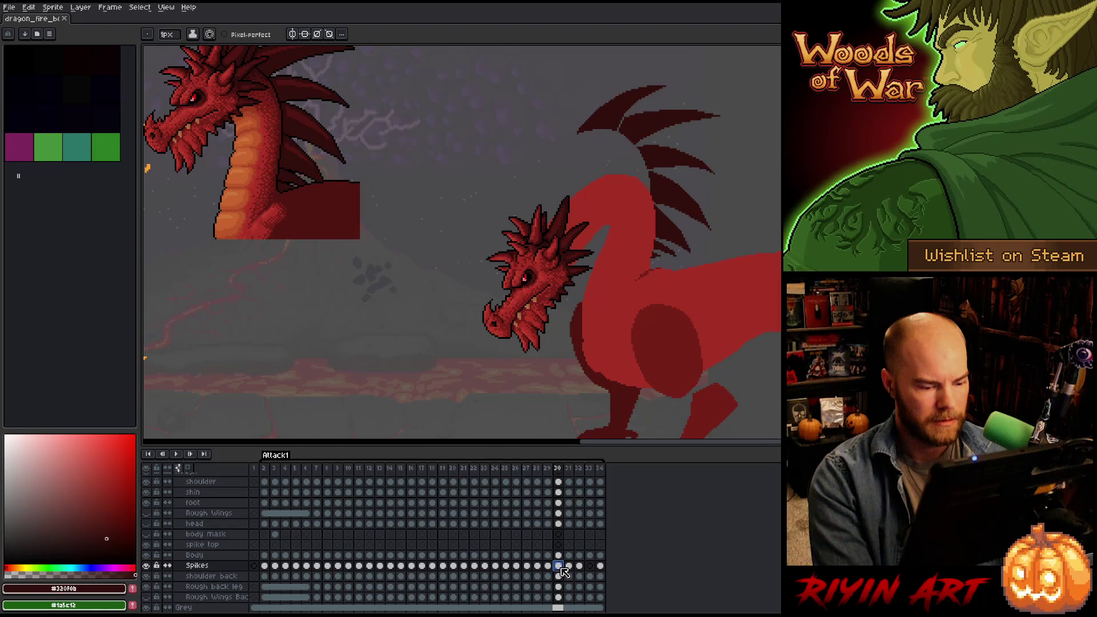
Shift the spike top cel on frame 30 up and right, and bring the head and neck into view.
{"action": "left_click", "coordinate": [558, 544]}
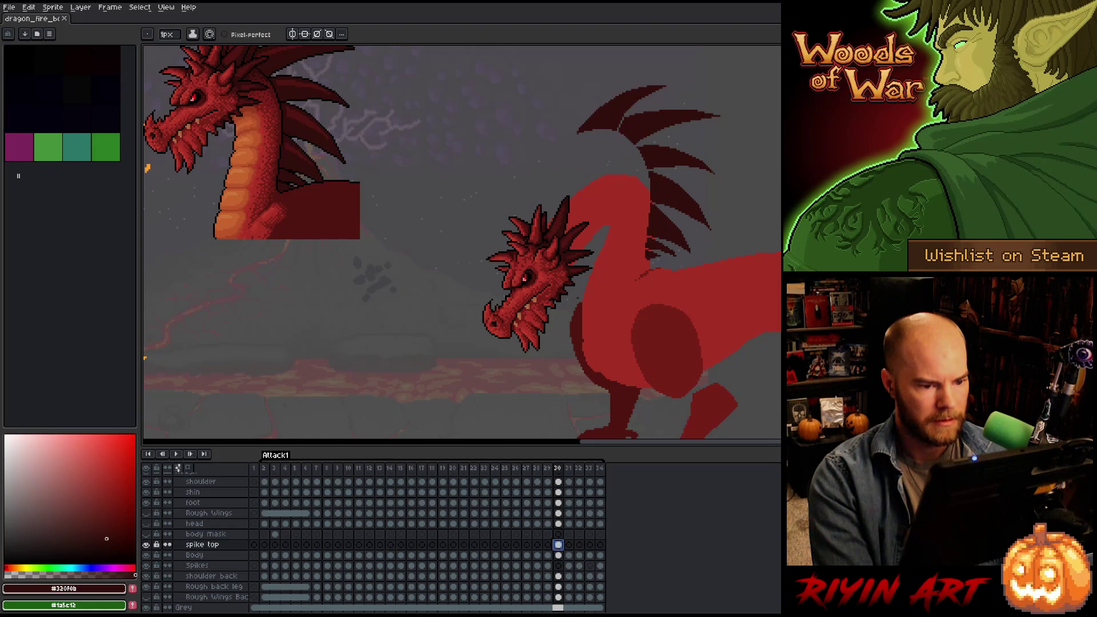
{"action": "key", "text": "v"}
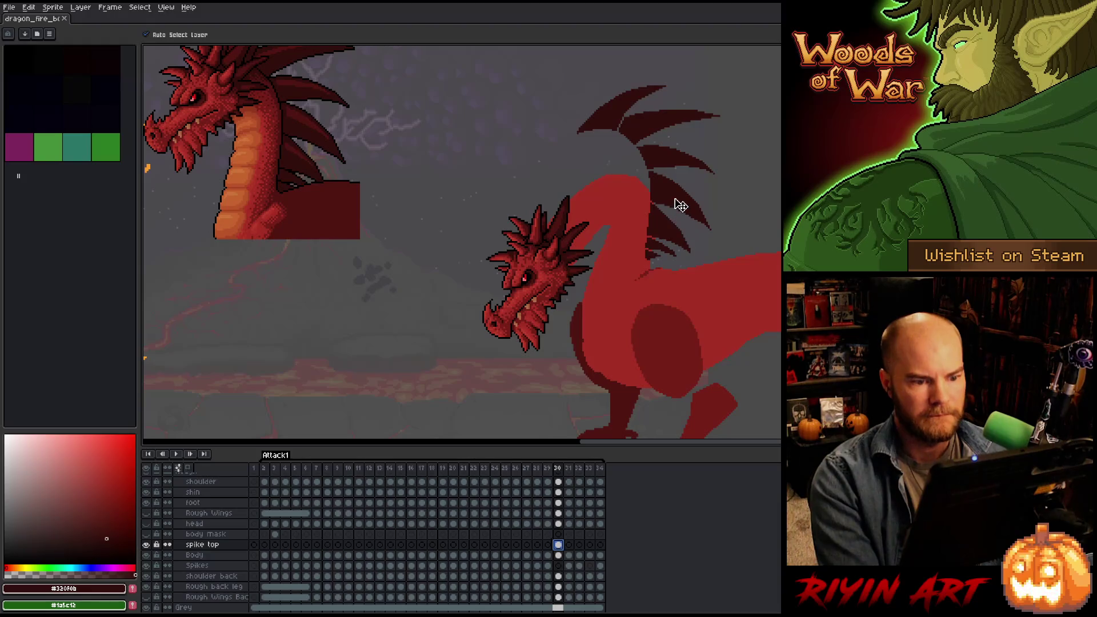
{"action": "left_click_drag", "start_coordinate": [672, 218], "coordinate": [745, 198]}
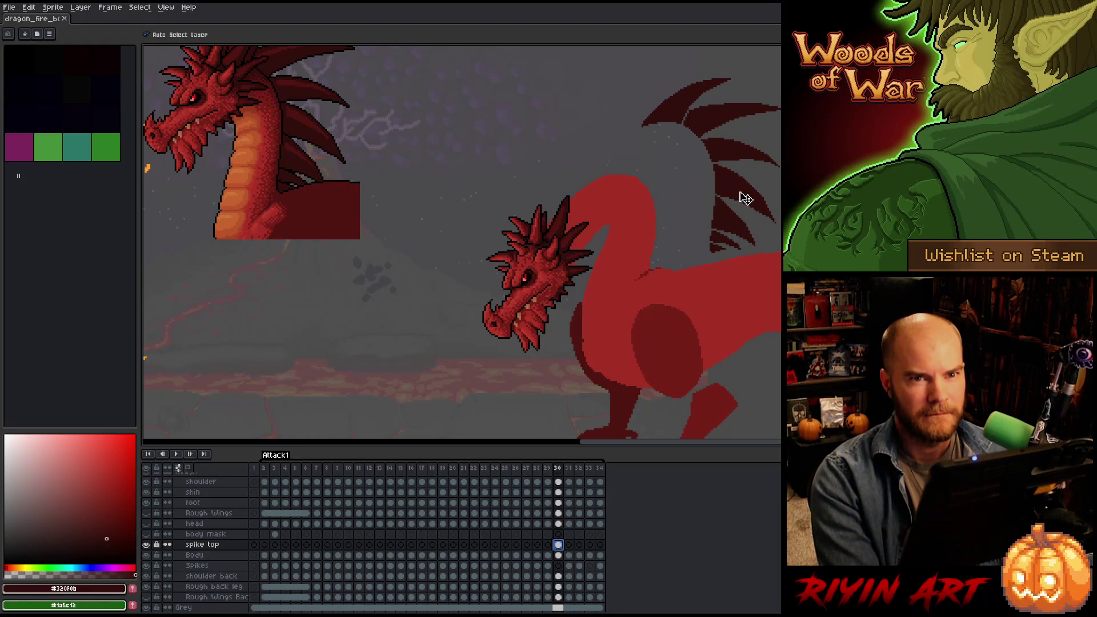
{"action": "key", "text": "h"}
{"action": "left_click_drag", "start_coordinate": [678, 232], "coordinate": [557, 255]}
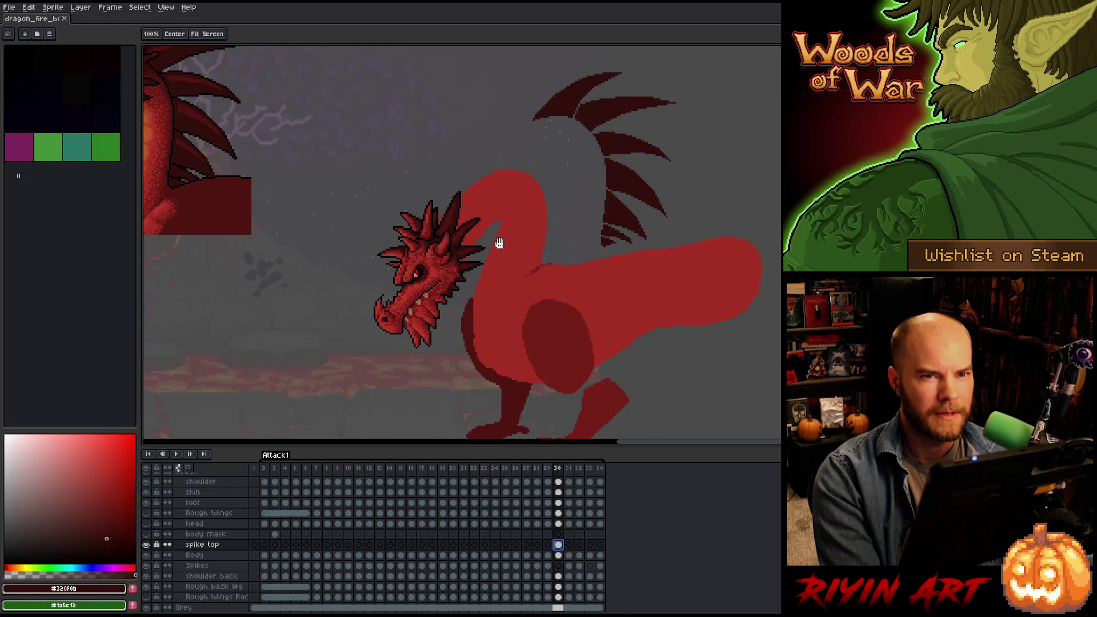
{"action": "key", "text": "v"}
{"action": "scroll", "coordinate": [487, 213], "scroll_direction": "up", "scroll_amount": 1}
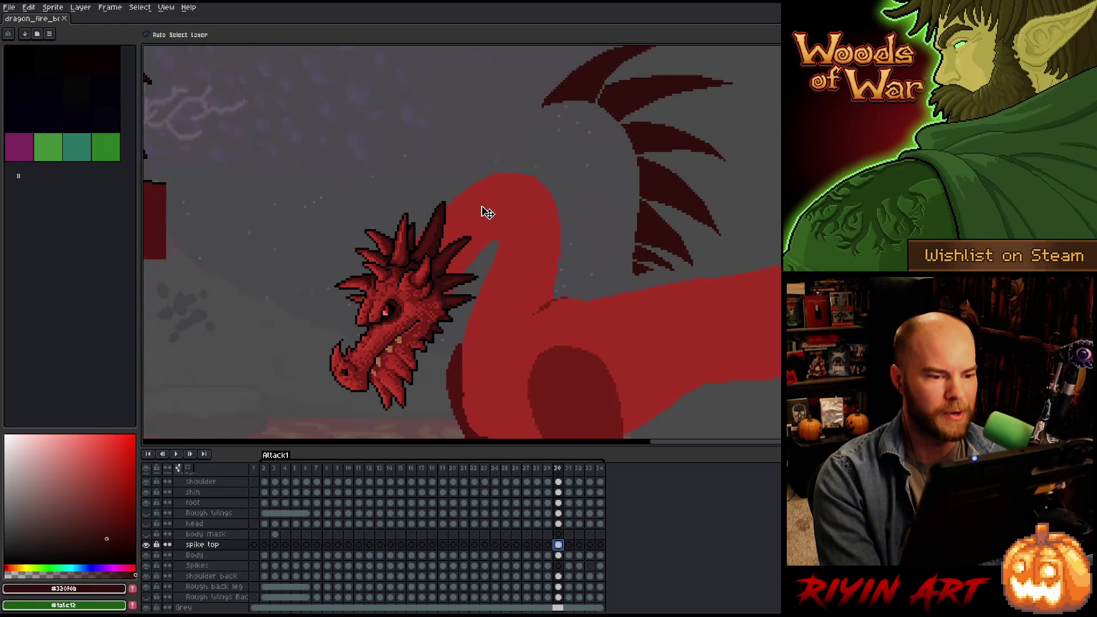
{"action": "scroll", "coordinate": [487, 213], "scroll_direction": "down", "scroll_amount": 2}
{"action": "scroll", "coordinate": [489, 197], "scroll_direction": "up", "scroll_amount": 1}
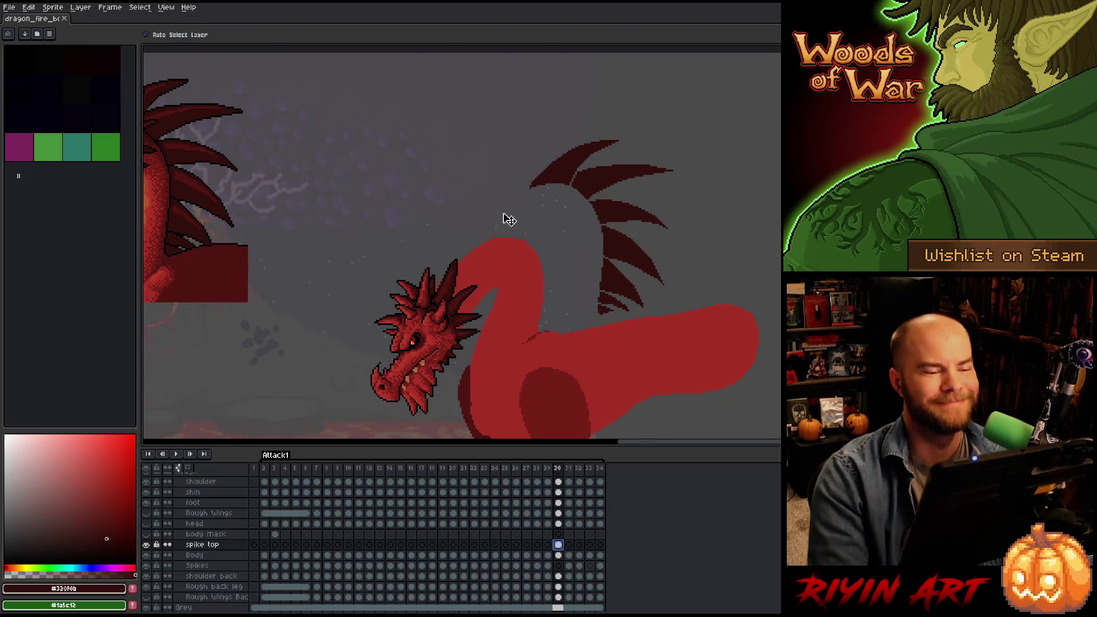
Cut out the top spike, rotate it upright, and place it just behind the head.
{"action": "key", "text": "m"}
{"action": "left_click", "coordinate": [558, 168]}
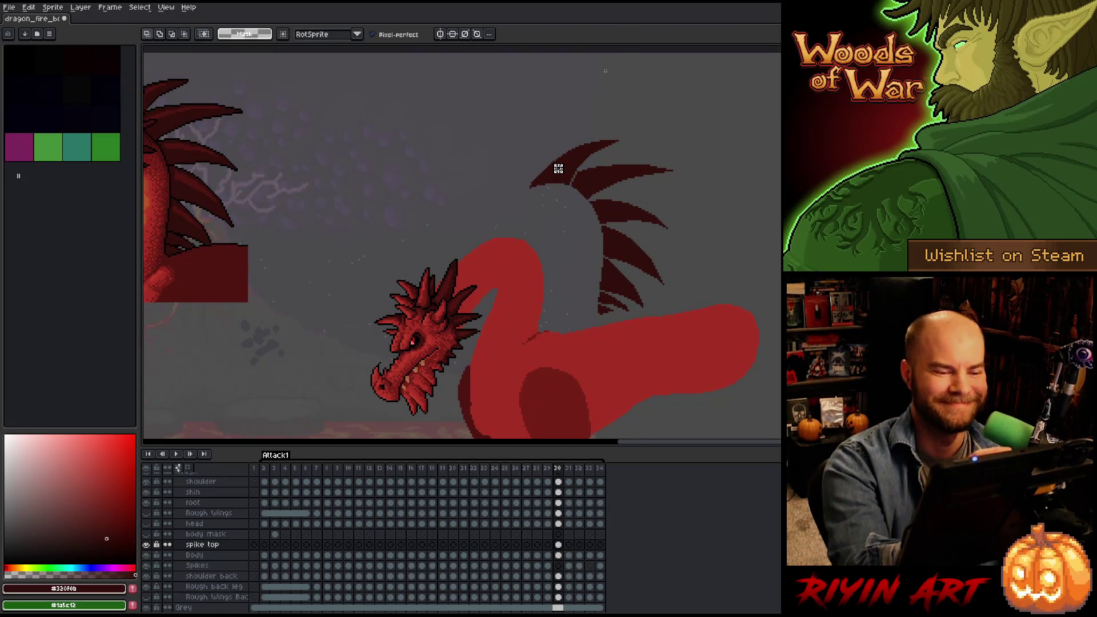
{"action": "mouse_move", "coordinate": [526, 139]}
{"action": "left_mouse_down"}
{"action": "mouse_move", "coordinate": [618, 192]}
{"action": "mouse_move", "coordinate": [440, 240]}
{"action": "left_mouse_up"}
{"action": "left_click_drag", "start_coordinate": [505, 199], "coordinate": [464, 171]}
{"action": "left_click_drag", "start_coordinate": [448, 262], "coordinate": [439, 291]}
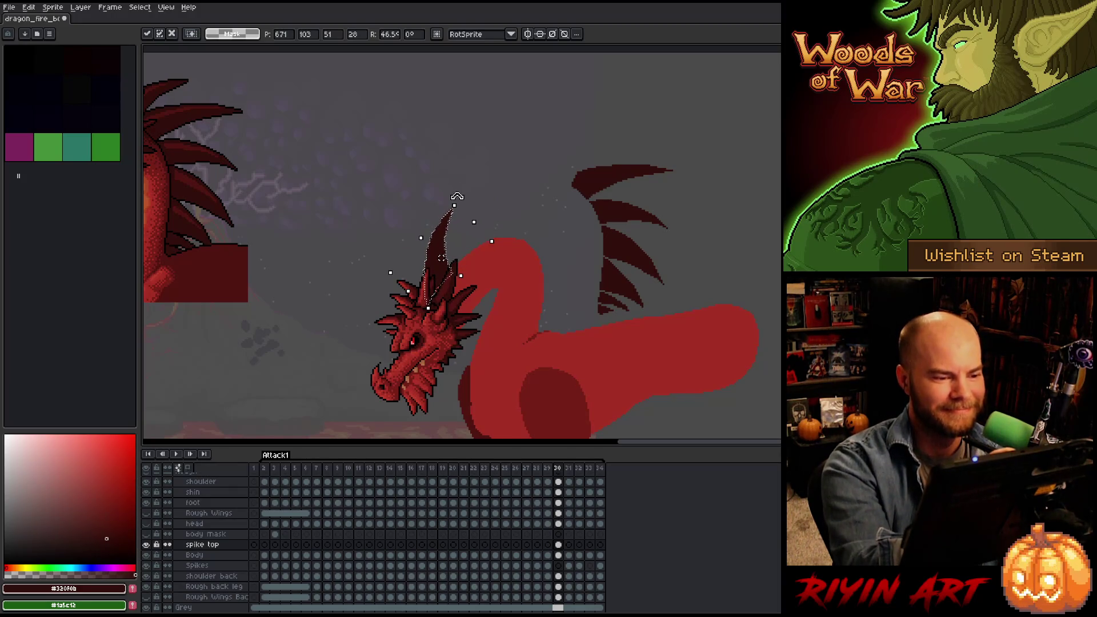
{"action": "left_click_drag", "start_coordinate": [457, 196], "coordinate": [471, 206]}
{"action": "left_click_drag", "start_coordinate": [439, 284], "coordinate": [445, 284]}
{"action": "key", "text": "Return"}
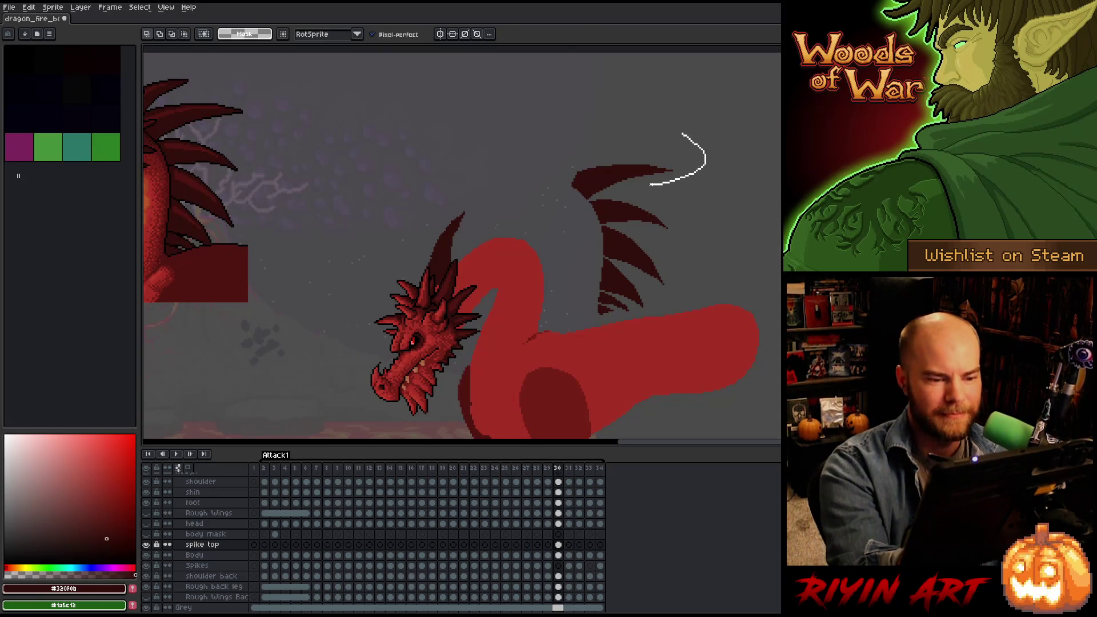
Lasso the next back spike, rotate it, and move it down onto the neck.
{"action": "mouse_move", "coordinate": [564, 206]}
{"action": "left_mouse_down"}
{"action": "mouse_move", "coordinate": [662, 137]}
{"action": "mouse_move", "coordinate": [680, 142]}
{"action": "left_mouse_up"}
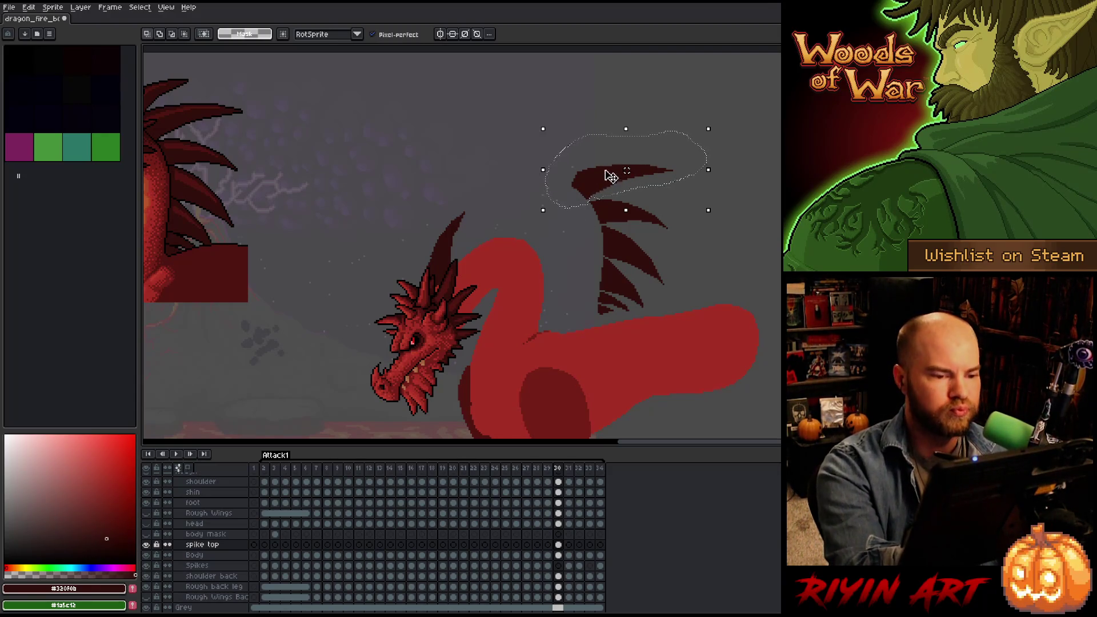
{"action": "left_click_drag", "start_coordinate": [627, 171], "coordinate": [551, 216]}
{"action": "key", "text": "ctrl+z"}
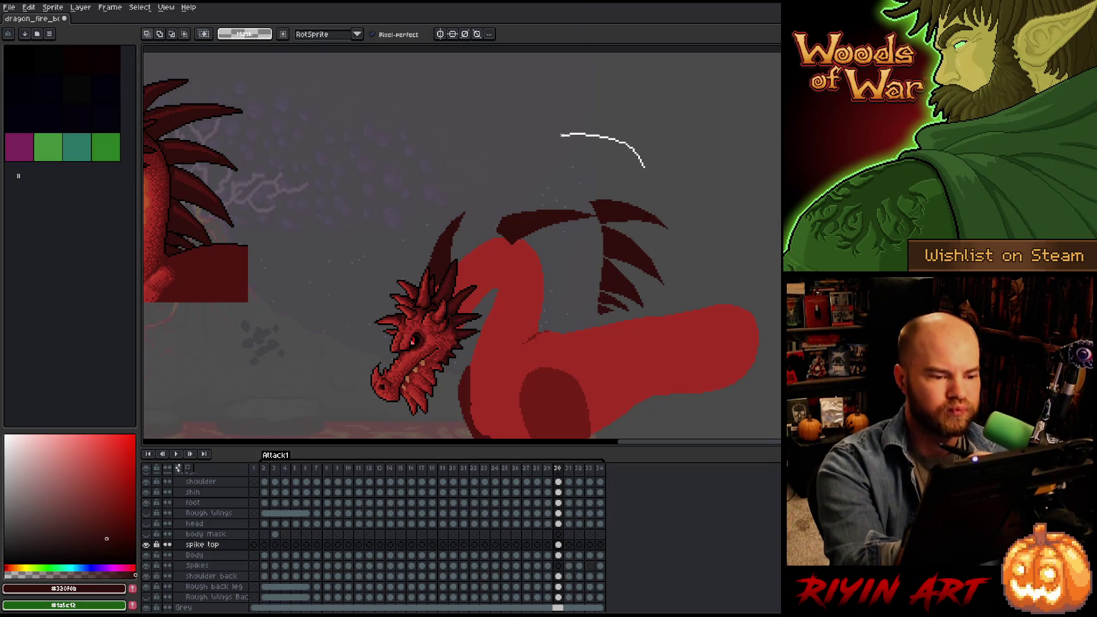
{"action": "left_click_drag", "start_coordinate": [627, 170], "coordinate": [546, 142]}
{"action": "mouse_move", "coordinate": [641, 97]}
{"action": "left_mouse_down"}
{"action": "mouse_move", "coordinate": [562, 71]}
{"action": "mouse_move", "coordinate": [600, 106]}
{"action": "mouse_move", "coordinate": [641, 97]}
{"action": "mouse_move", "coordinate": [555, 83]}
{"action": "left_mouse_up"}
{"action": "mouse_move", "coordinate": [550, 178]}
{"action": "left_mouse_down"}
{"action": "mouse_move", "coordinate": [470, 263]}
{"action": "mouse_move", "coordinate": [477, 257]}
{"action": "left_mouse_up"}
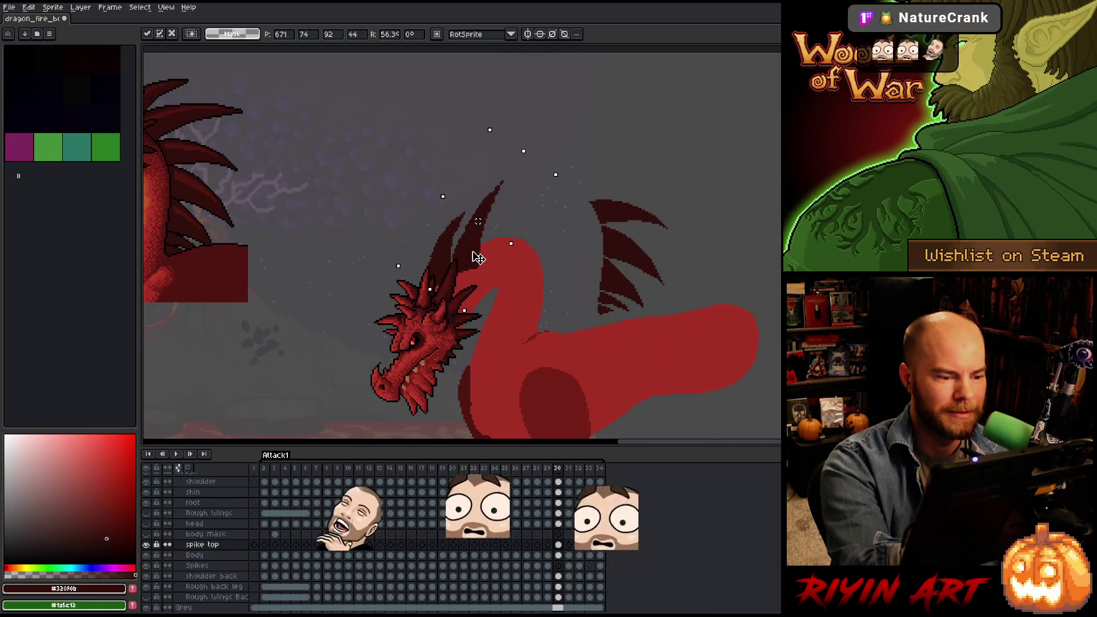
{"action": "key", "text": "Return"}
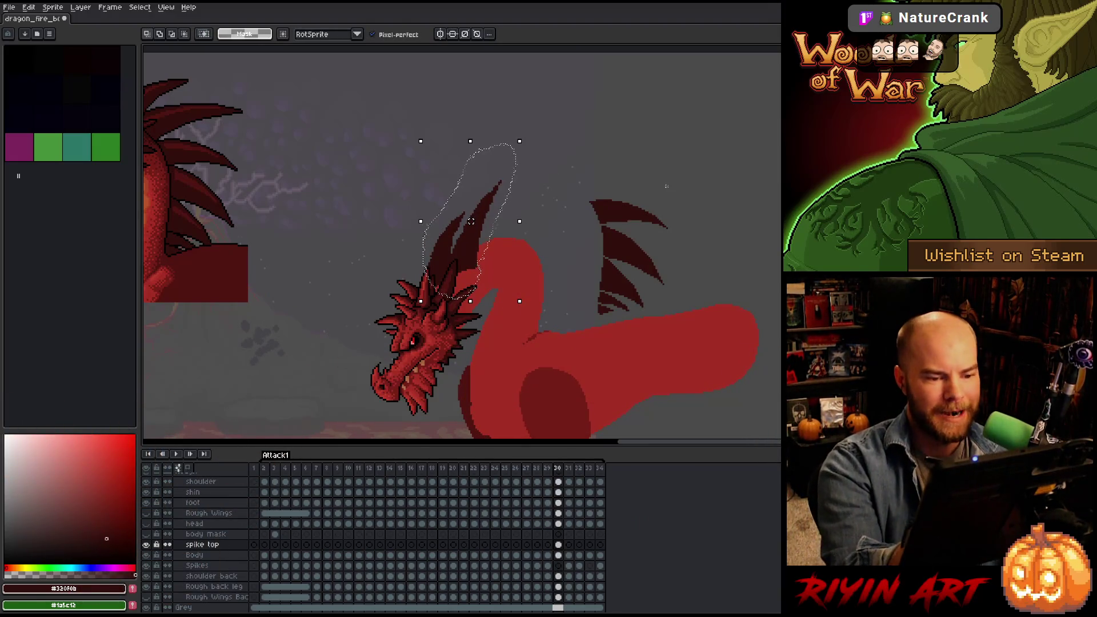
Lasso the right-hand spike, rotate it counter-clockwise, and place it beside the head spikes.
{"action": "mouse_move", "coordinate": [675, 194]}
{"action": "left_mouse_down"}
{"action": "mouse_move", "coordinate": [676, 231]}
{"action": "mouse_move", "coordinate": [631, 229]}
{"action": "mouse_move", "coordinate": [615, 222]}
{"action": "mouse_move", "coordinate": [677, 197]}
{"action": "mouse_move", "coordinate": [584, 183]}
{"action": "left_mouse_up"}
{"action": "left_click_drag", "start_coordinate": [651, 112], "coordinate": [601, 94]}
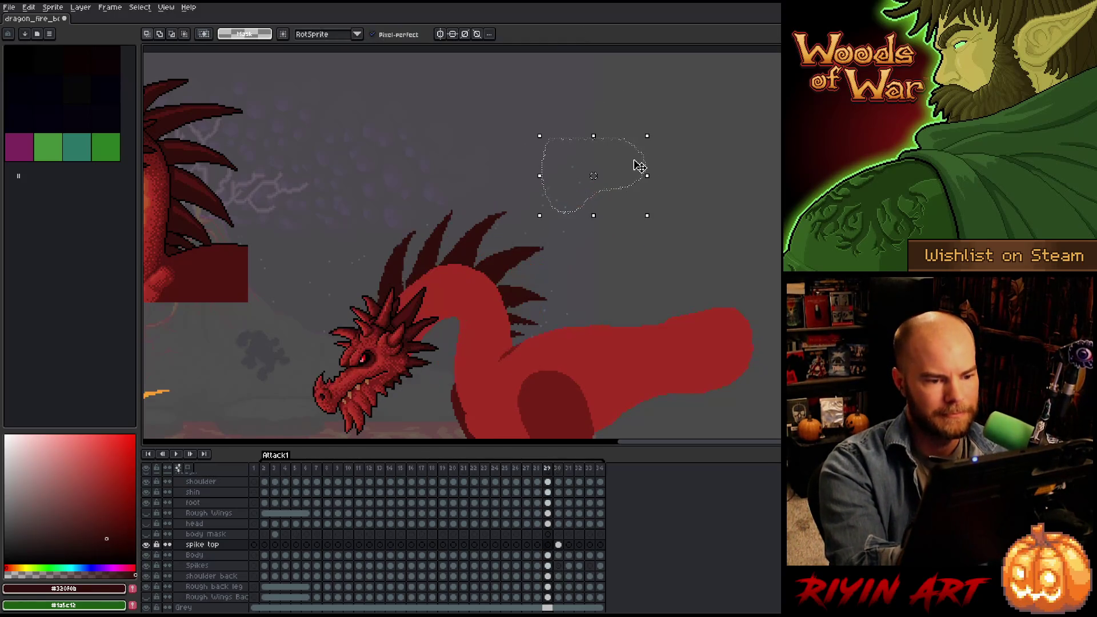
{"action": "left_click_drag", "start_coordinate": [588, 191], "coordinate": [506, 244]}
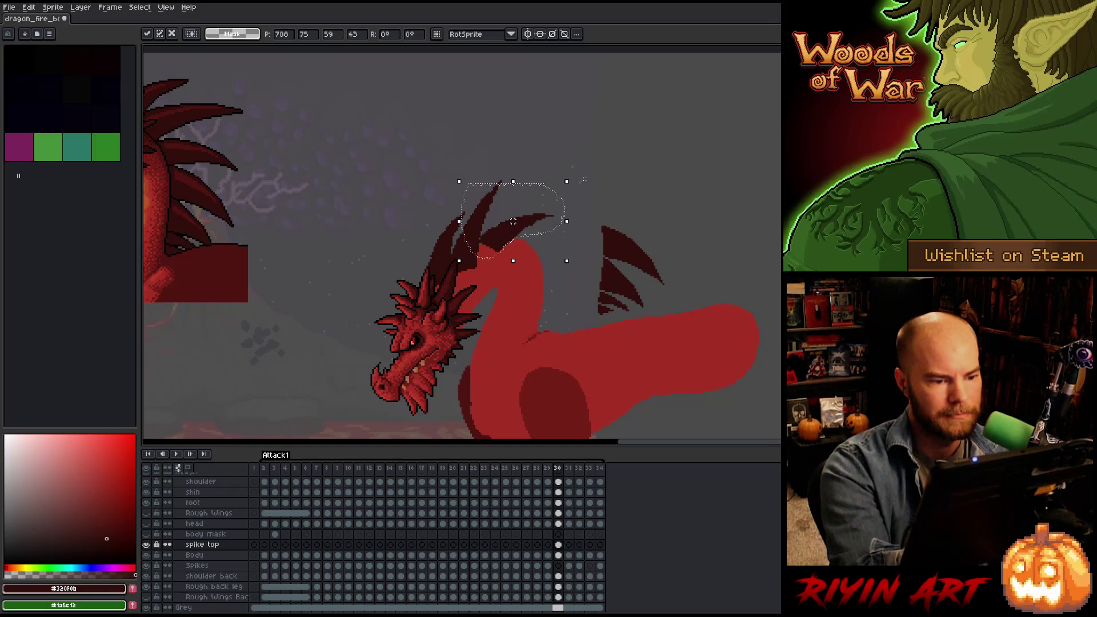
{"action": "key", "text": "Return"}
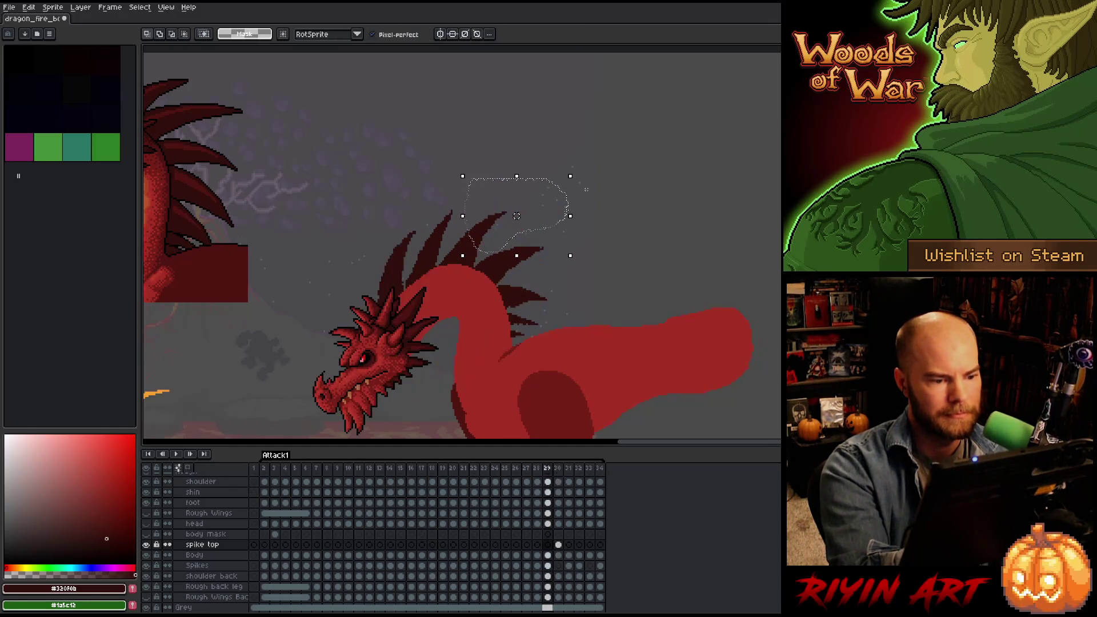
{"action": "left_click_drag", "start_coordinate": [505, 236], "coordinate": [510, 231]}
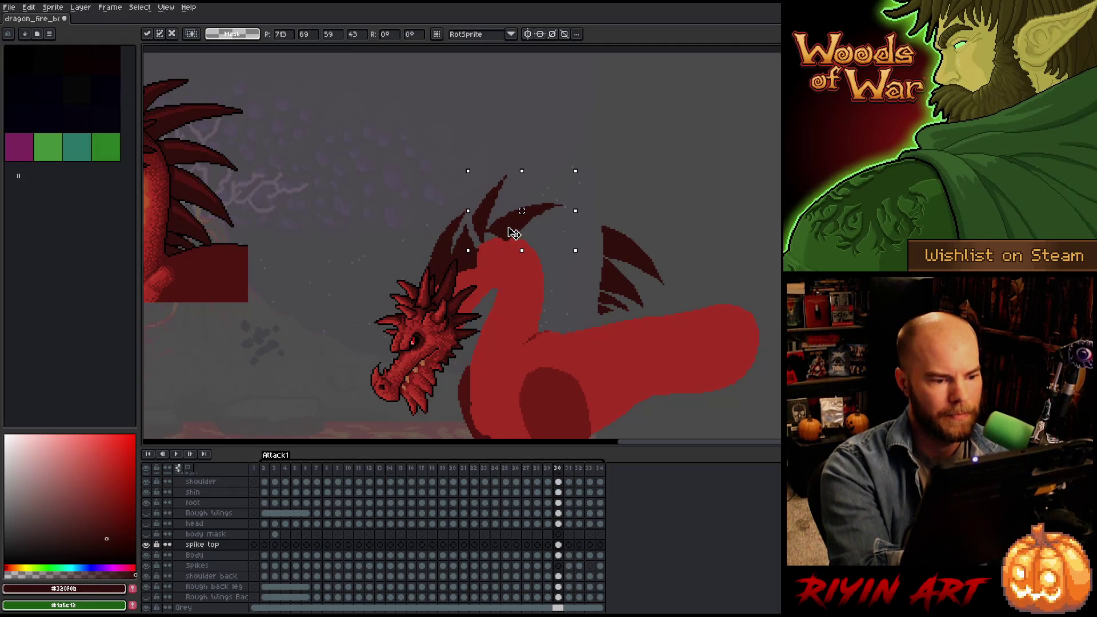
{"action": "key", "text": "Escape"}
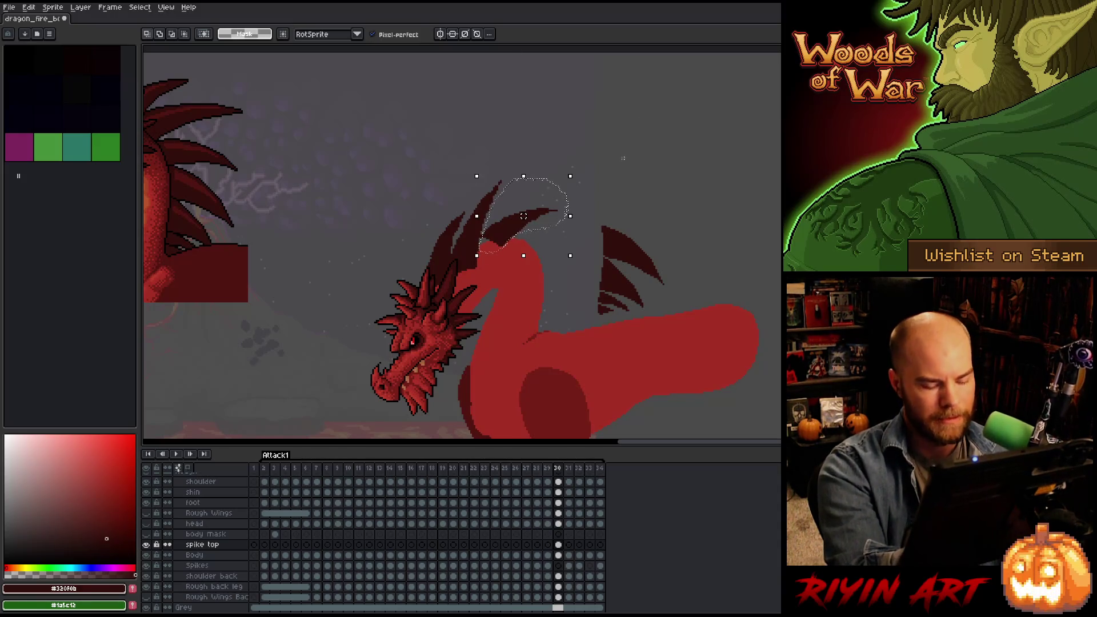
{"action": "left_click_drag", "start_coordinate": [524, 216], "coordinate": [525, 214]}
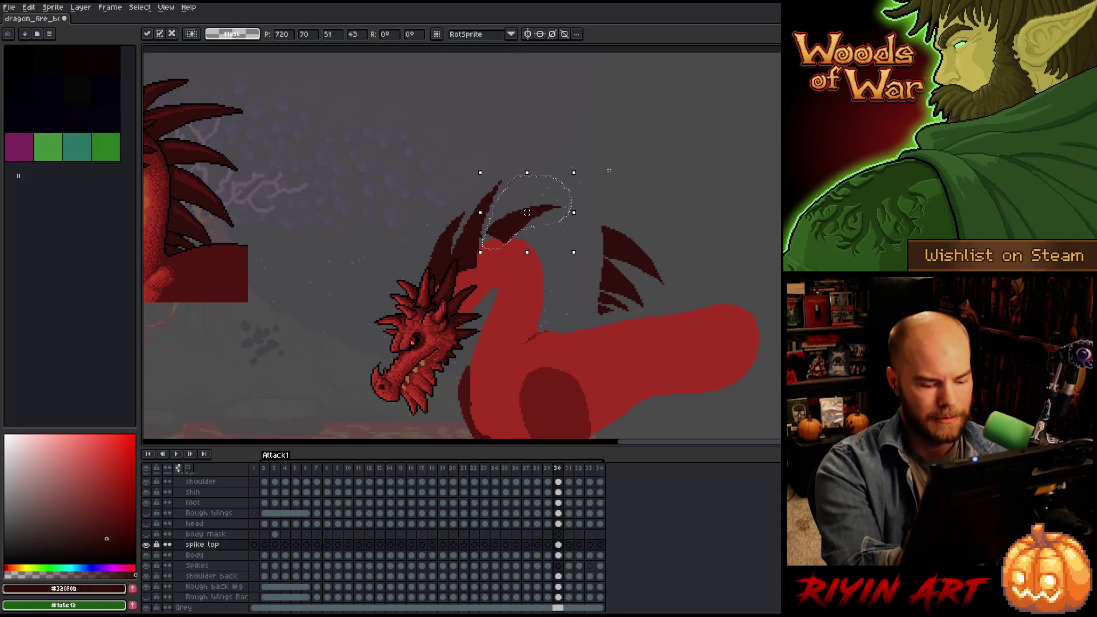
{"action": "key", "text": "Return"}
Deselect the spike and compare frame 30's pose with the neighbouring frame.
{"action": "left_click_drag", "start_coordinate": [518, 292], "coordinate": [515, 153]}
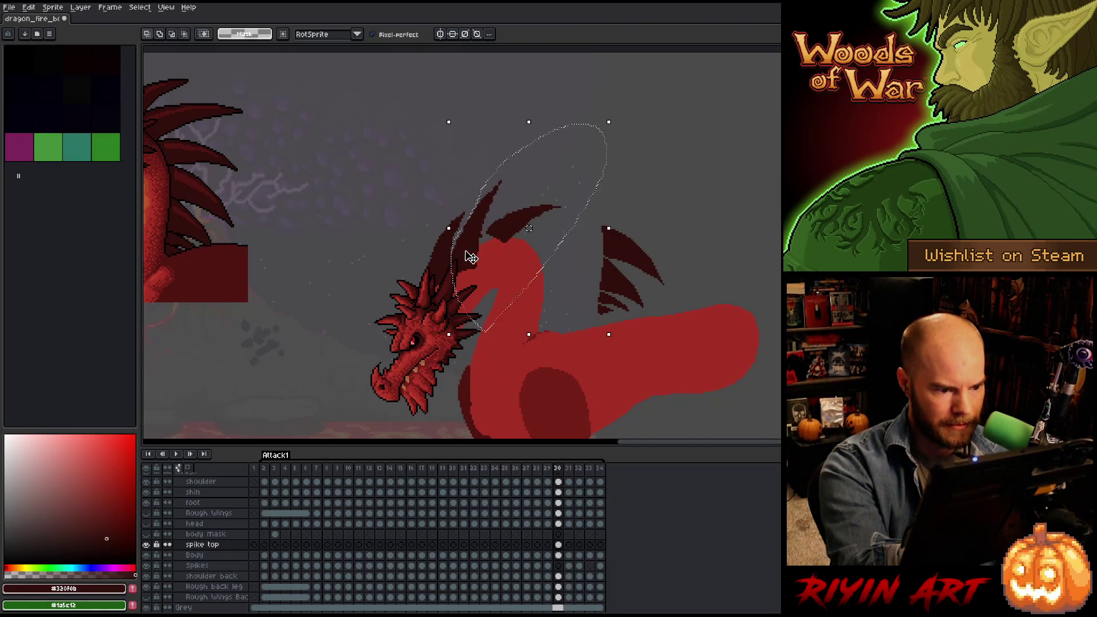
{"action": "left_click", "coordinate": [621, 181]}
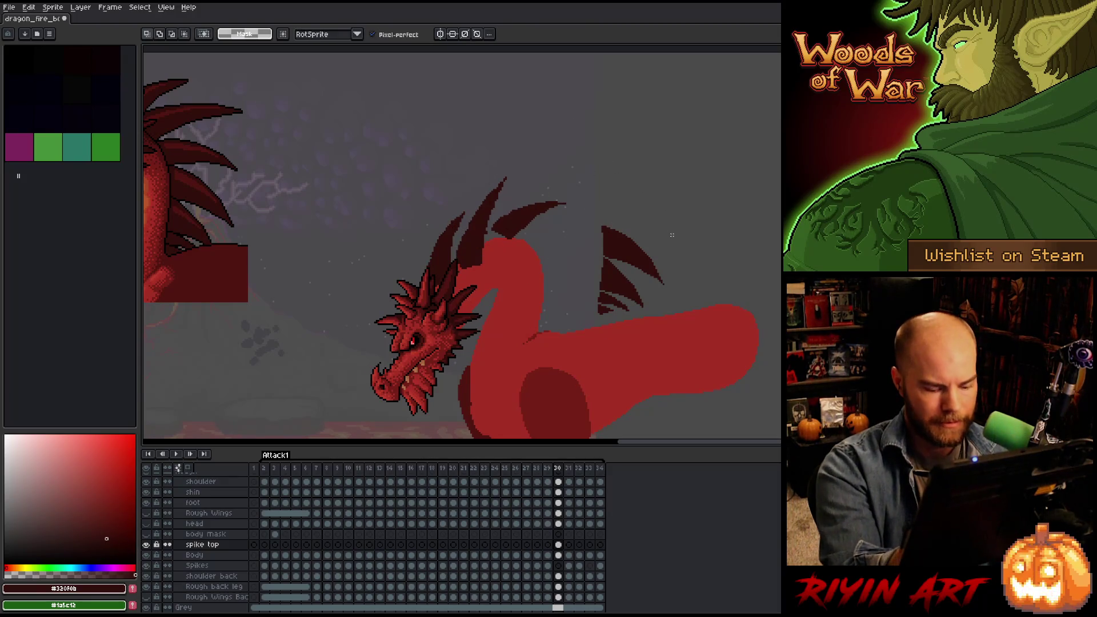
{"action": "key", "text": "Left"}
{"action": "key", "text": "Right"}
{"action": "key", "text": "Left"}
{"action": "key", "text": "Right"}
{"action": "key", "text": "Left"}
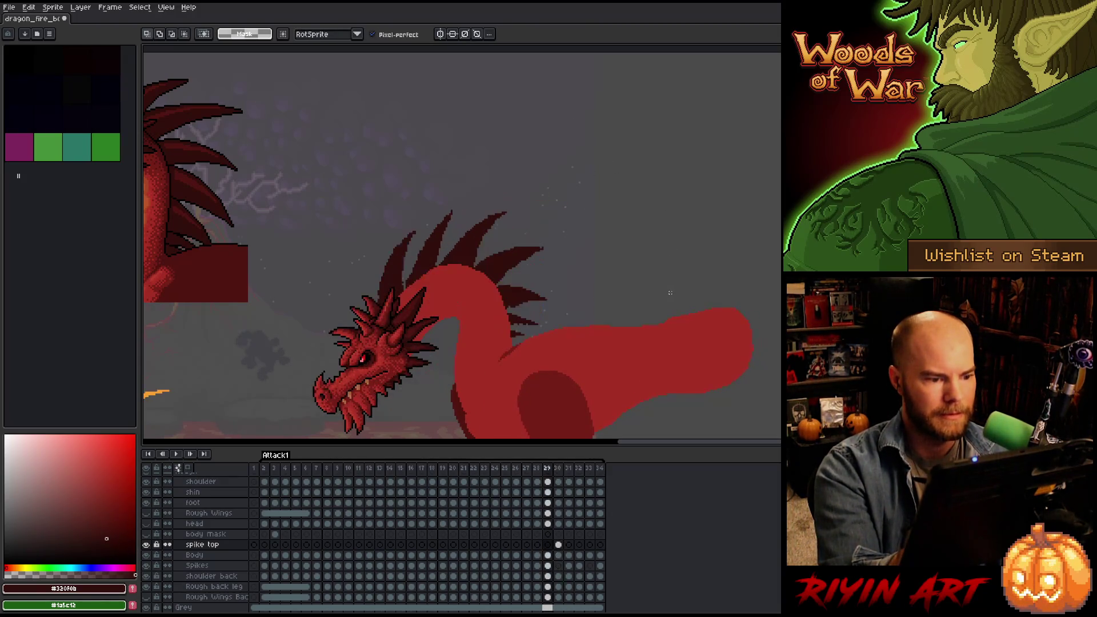
{"action": "key", "text": "Right"}
{"action": "key", "text": "b"}
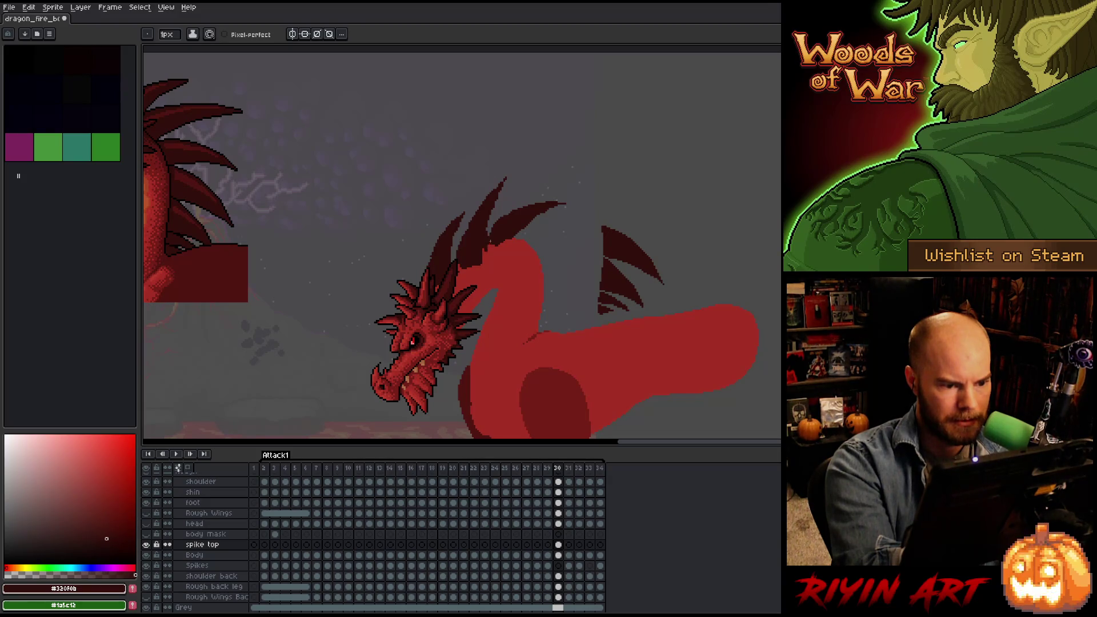
{"action": "key", "text": "b"}
{"action": "key", "text": "e"}
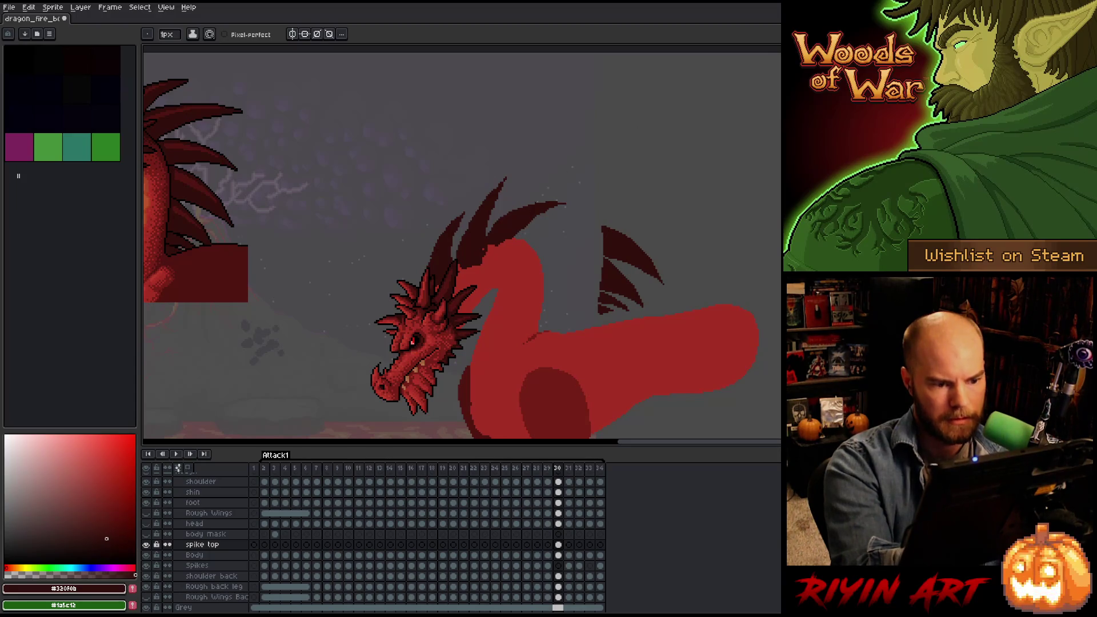
Rotate the spike beside the wing to 39° and place it on top of the neck.
{"action": "key", "text": "m"}
{"action": "mouse_move", "coordinate": [656, 216]}
{"action": "left_mouse_down"}
{"action": "mouse_move", "coordinate": [672, 282]}
{"action": "mouse_move", "coordinate": [611, 259]}
{"action": "left_mouse_up"}
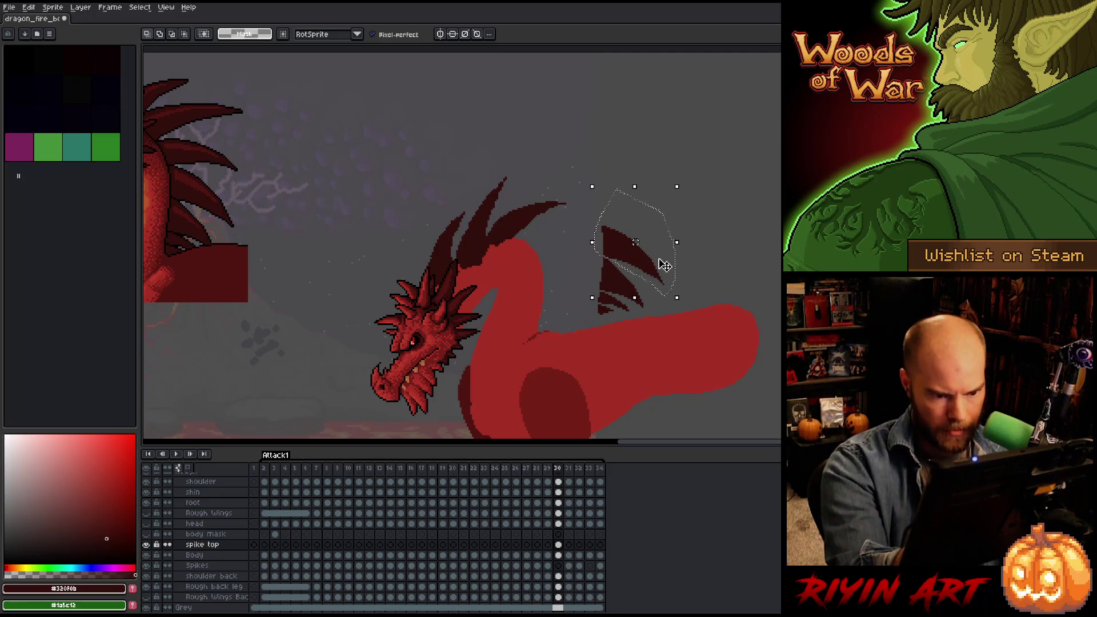
{"action": "left_click_drag", "start_coordinate": [680, 302], "coordinate": [705, 278]}
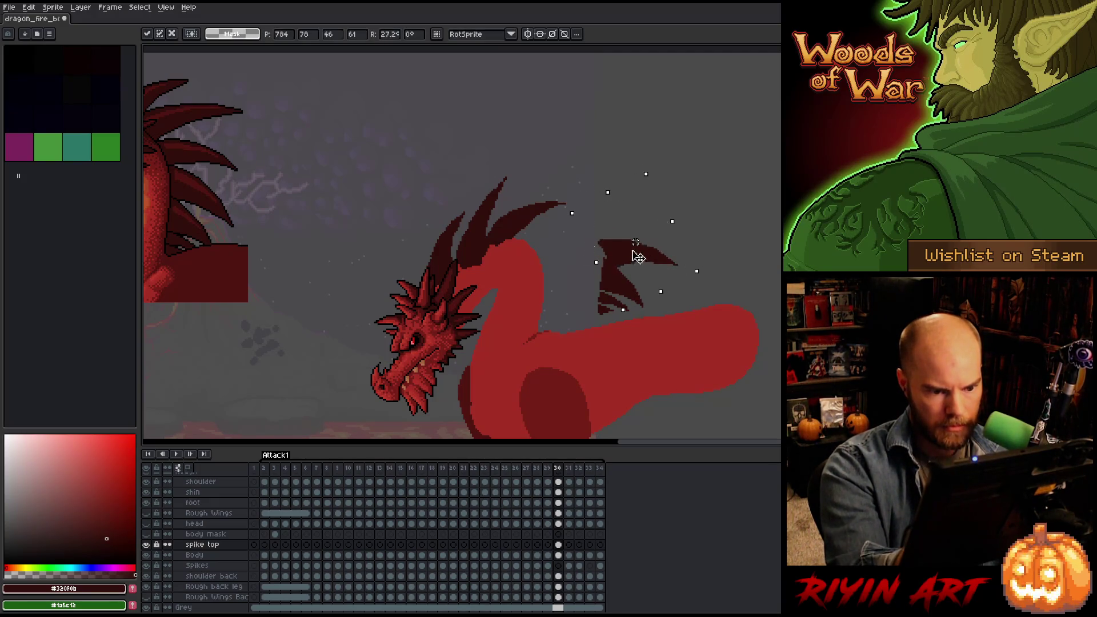
{"action": "left_click_drag", "start_coordinate": [645, 258], "coordinate": [566, 253]}
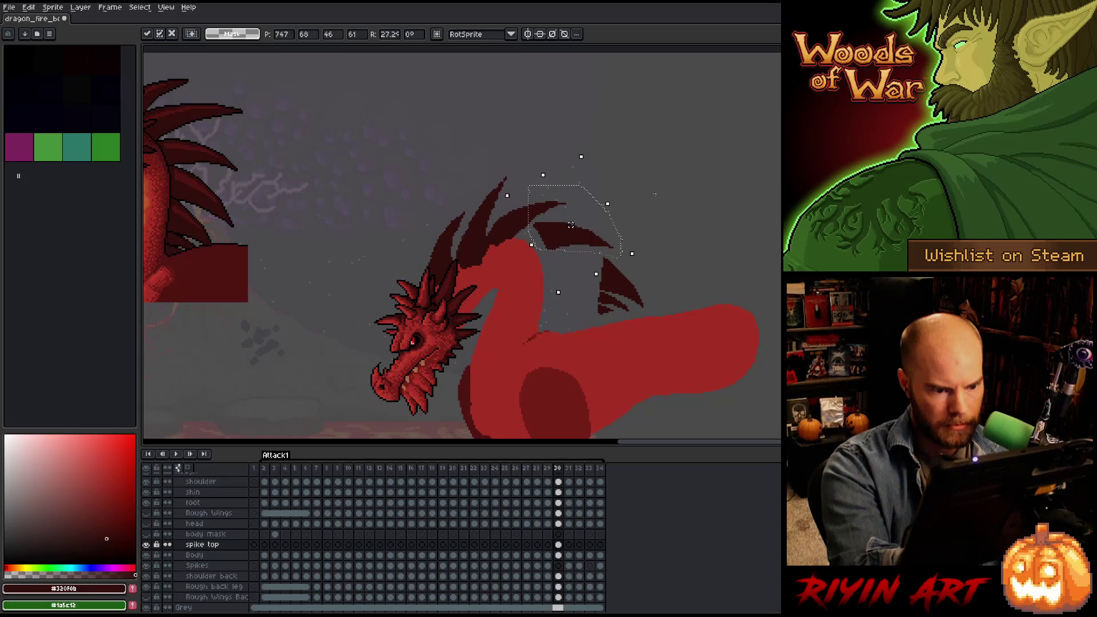
{"action": "left_click_drag", "start_coordinate": [633, 254], "coordinate": [650, 246]}
{"action": "left_click_drag", "start_coordinate": [582, 243], "coordinate": [569, 250]}
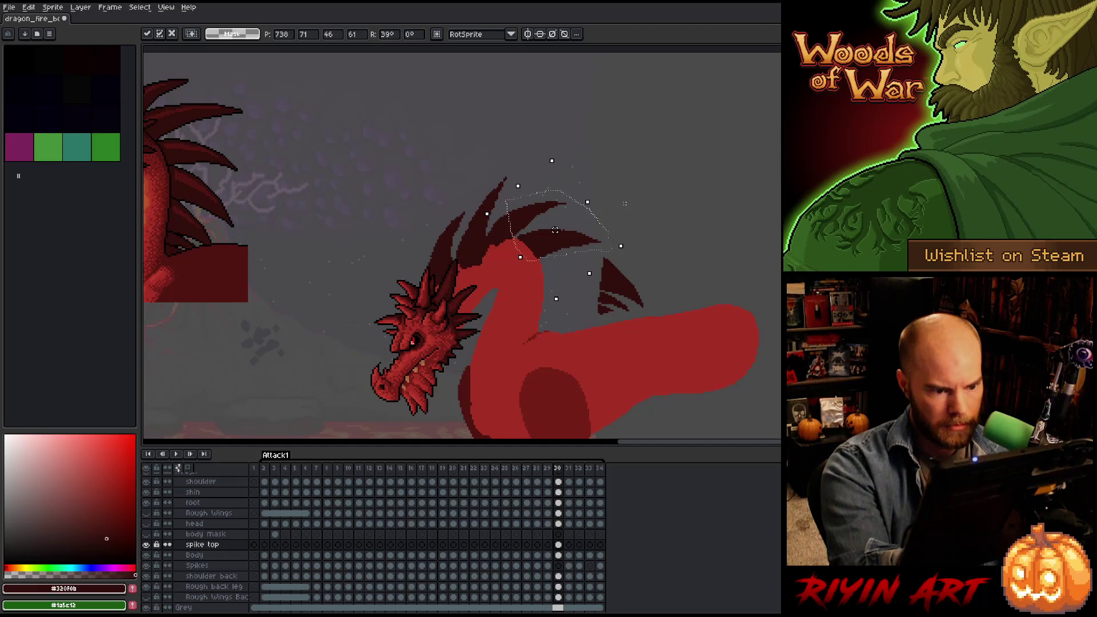
{"action": "key", "text": "comma"}
{"action": "key", "text": "period"}
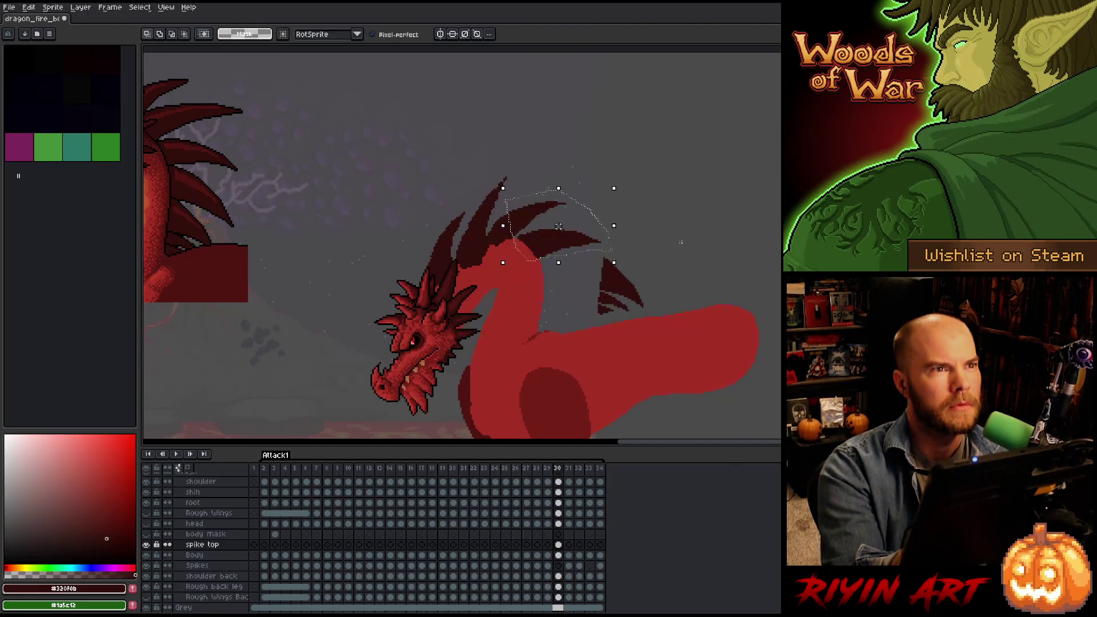
{"action": "key", "text": "comma"}
{"action": "key", "text": "period"}
{"action": "key", "text": "comma"}
{"action": "key", "text": "period"}
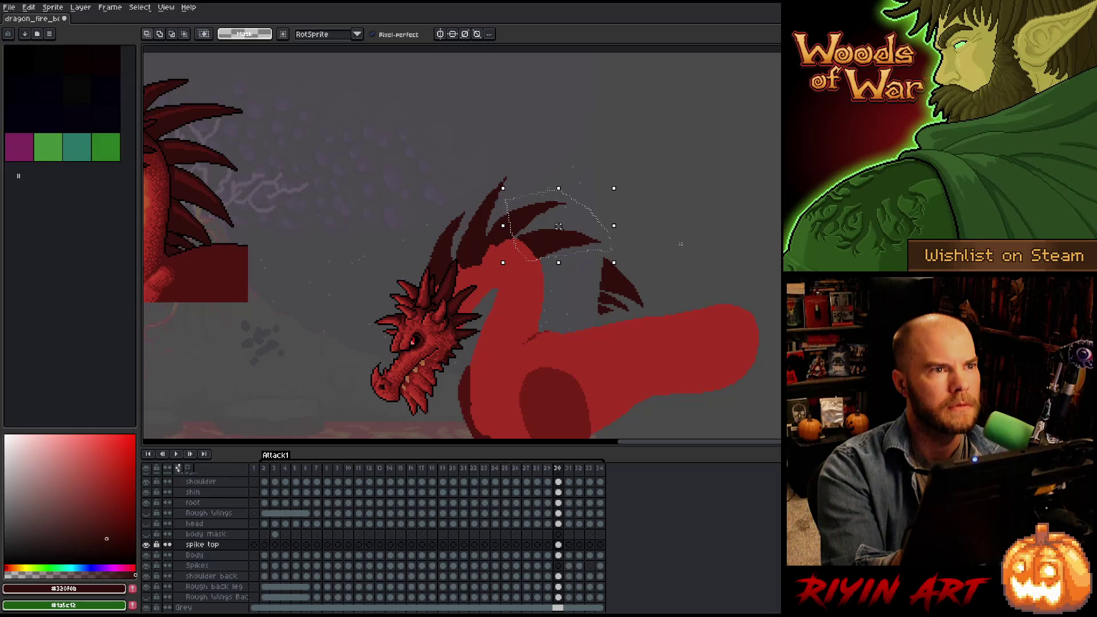
Nudge the left neck spike into place and select the remaining spike by the wing.
{"action": "left_click_drag", "start_coordinate": [452, 161], "coordinate": [463, 223]}
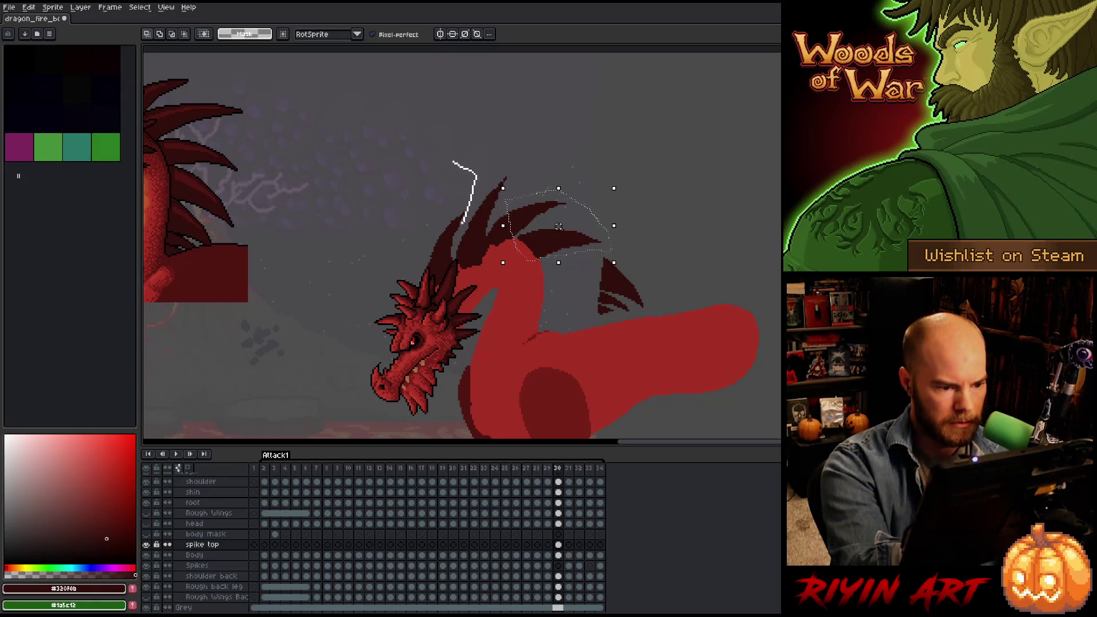
{"action": "mouse_move", "coordinate": [454, 263]}
{"action": "left_mouse_down"}
{"action": "mouse_move", "coordinate": [453, 245]}
{"action": "mouse_move", "coordinate": [449, 273]}
{"action": "left_mouse_up"}
{"action": "key", "text": "b"}
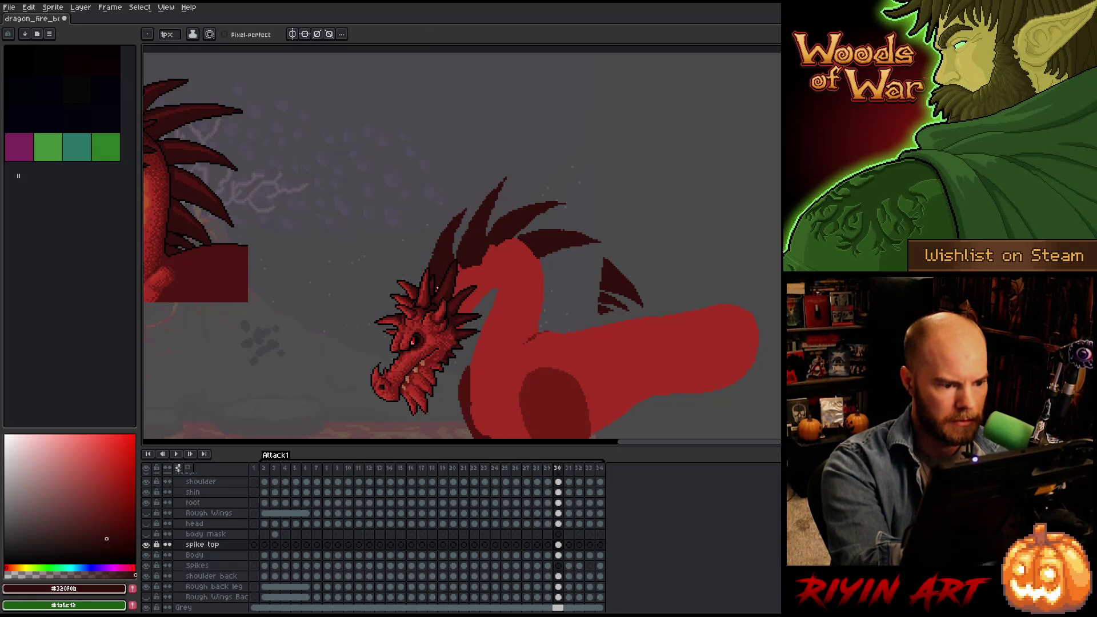
{"action": "key", "text": "q"}
{"action": "mouse_move", "coordinate": [647, 256]}
{"action": "left_mouse_down"}
{"action": "mouse_move", "coordinate": [649, 274]}
{"action": "mouse_move", "coordinate": [578, 311]}
{"action": "mouse_move", "coordinate": [642, 251]}
{"action": "left_mouse_up"}
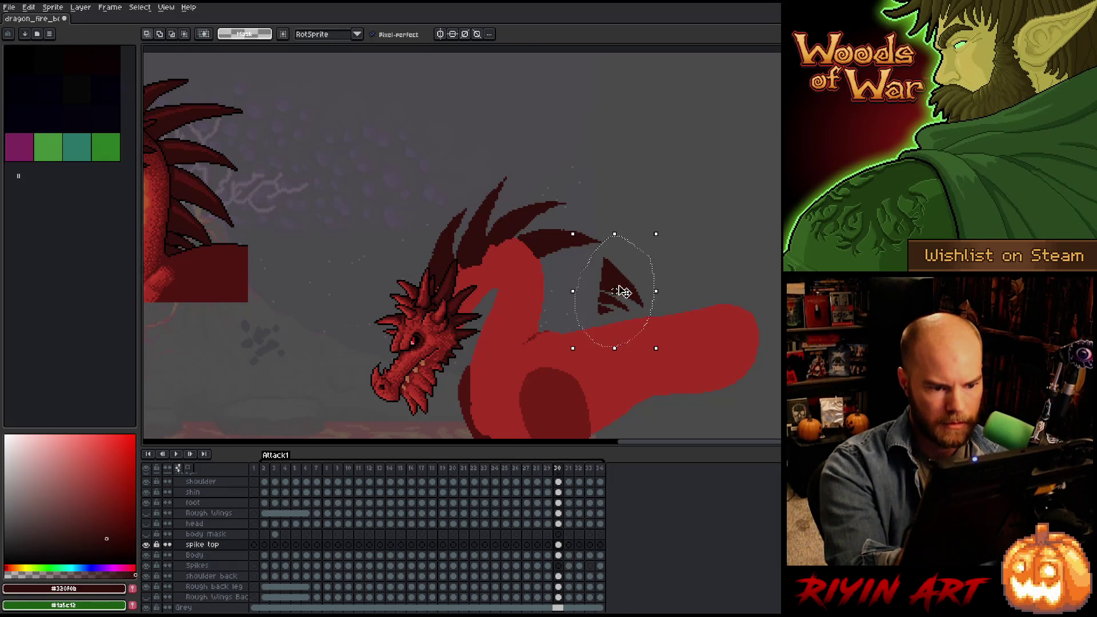
Move the remaining spike down onto the neck and compare frames 29 and 30.
{"action": "left_click_drag", "start_coordinate": [624, 291], "coordinate": [562, 299]}
{"action": "key", "text": "comma"}
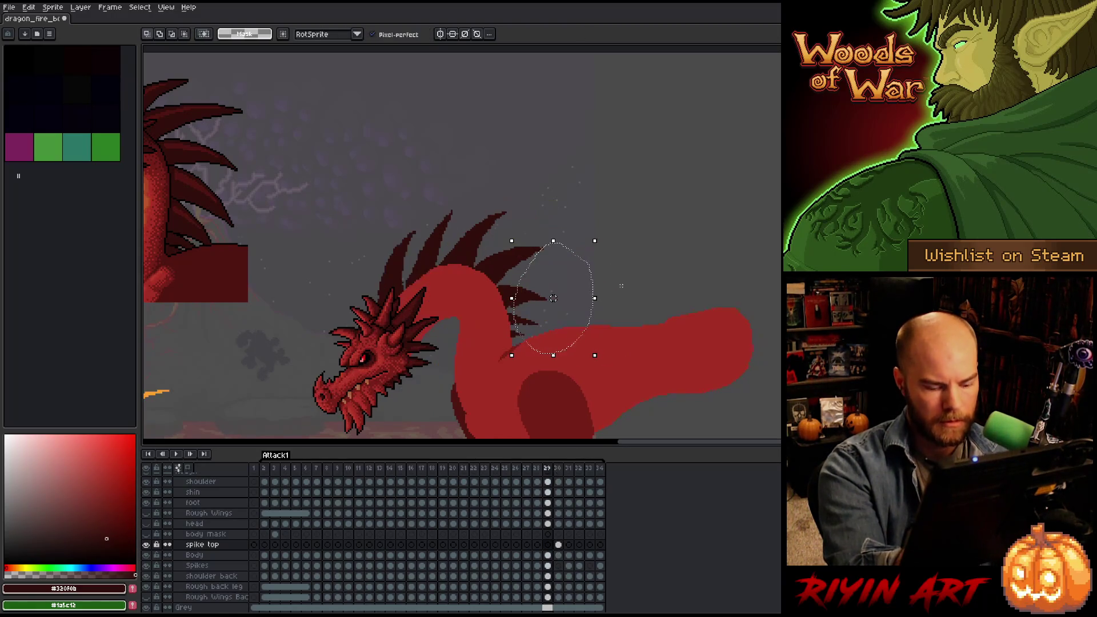
{"action": "key", "text": "period"}
{"action": "key", "text": "comma"}
{"action": "key", "text": "period"}
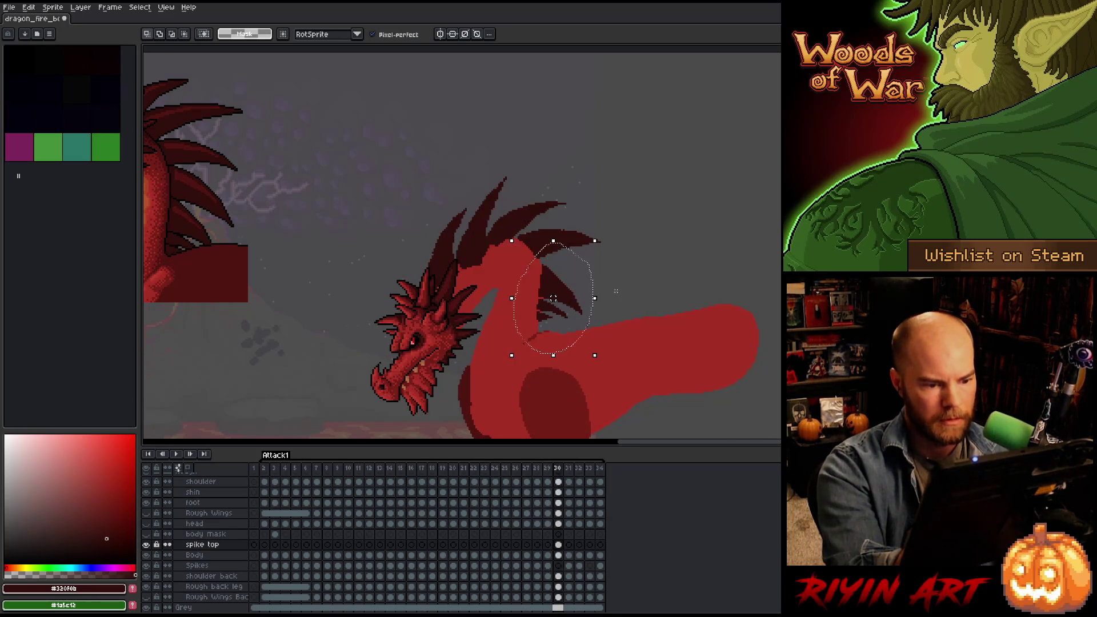
Rotate the neck spikes about 10° to follow the neck's curve.
{"action": "mouse_move", "coordinate": [547, 367]}
{"action": "left_mouse_down"}
{"action": "mouse_move", "coordinate": [528, 303]}
{"action": "mouse_move", "coordinate": [576, 343]}
{"action": "left_mouse_up"}
{"action": "left_click", "coordinate": [564, 324]}
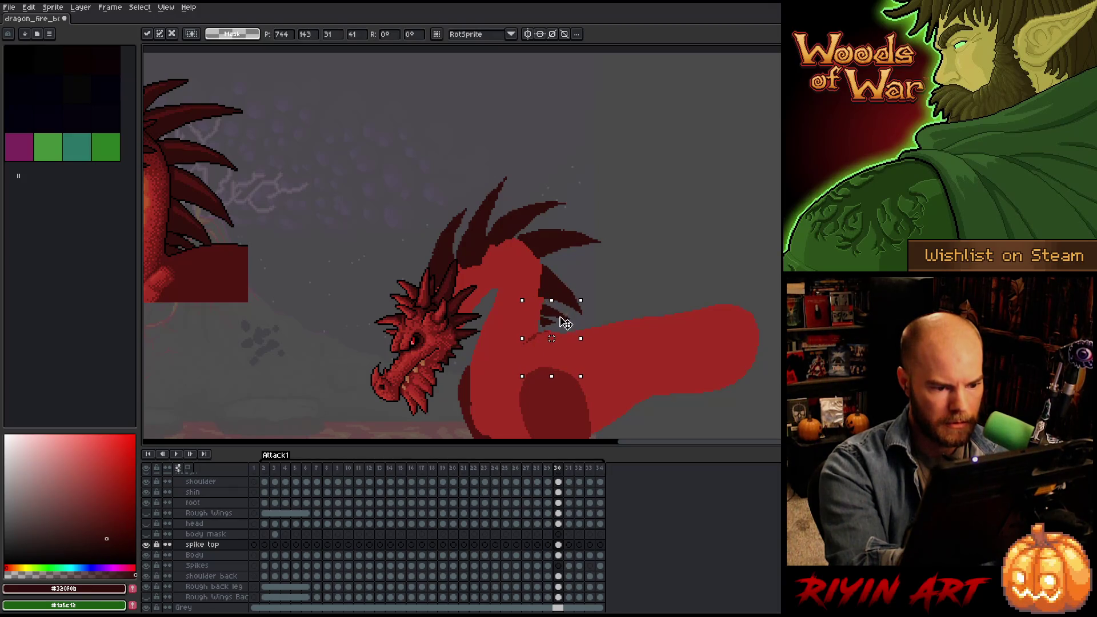
{"action": "left_click", "coordinate": [598, 282]}
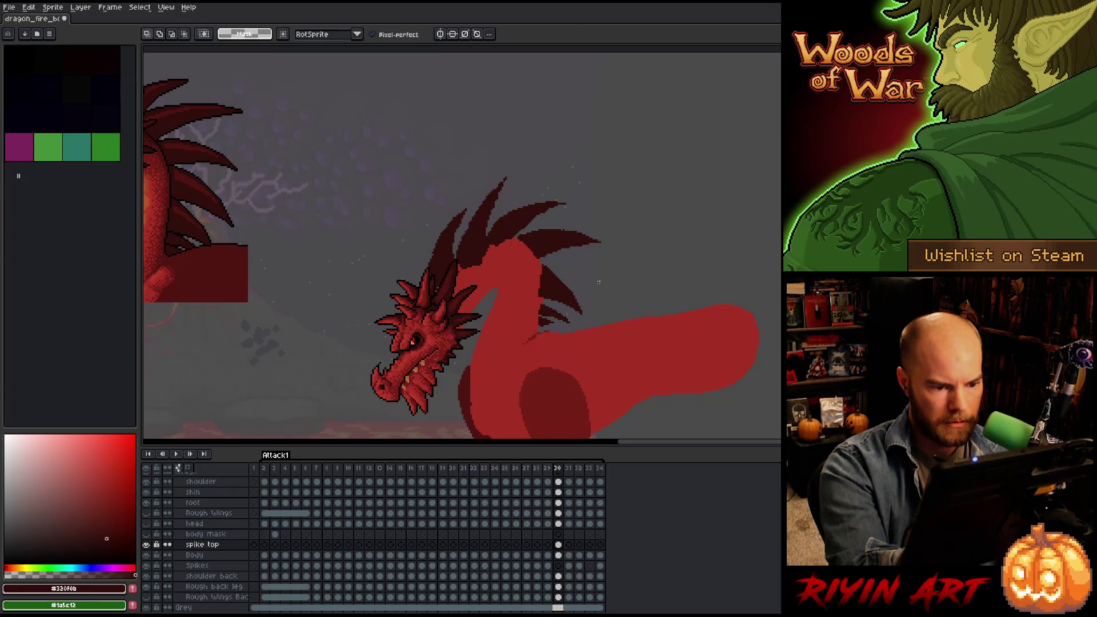
{"action": "mouse_move", "coordinate": [599, 291]}
{"action": "left_mouse_down"}
{"action": "mouse_move", "coordinate": [528, 263]}
{"action": "mouse_move", "coordinate": [534, 289]}
{"action": "left_mouse_up"}
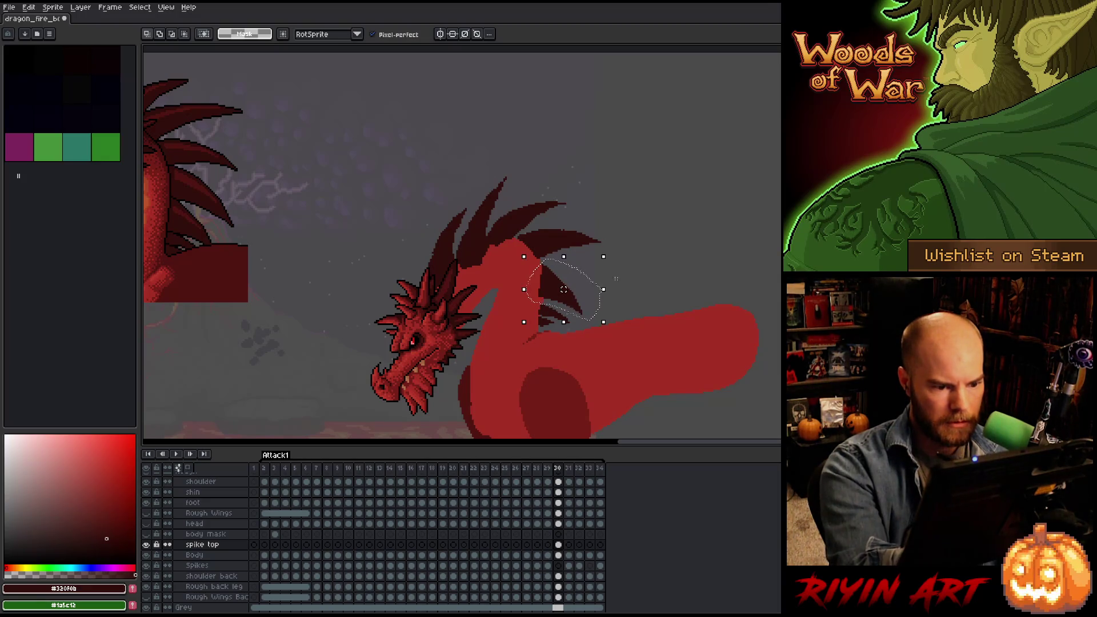
{"action": "left_click_drag", "start_coordinate": [612, 326], "coordinate": [623, 317]}
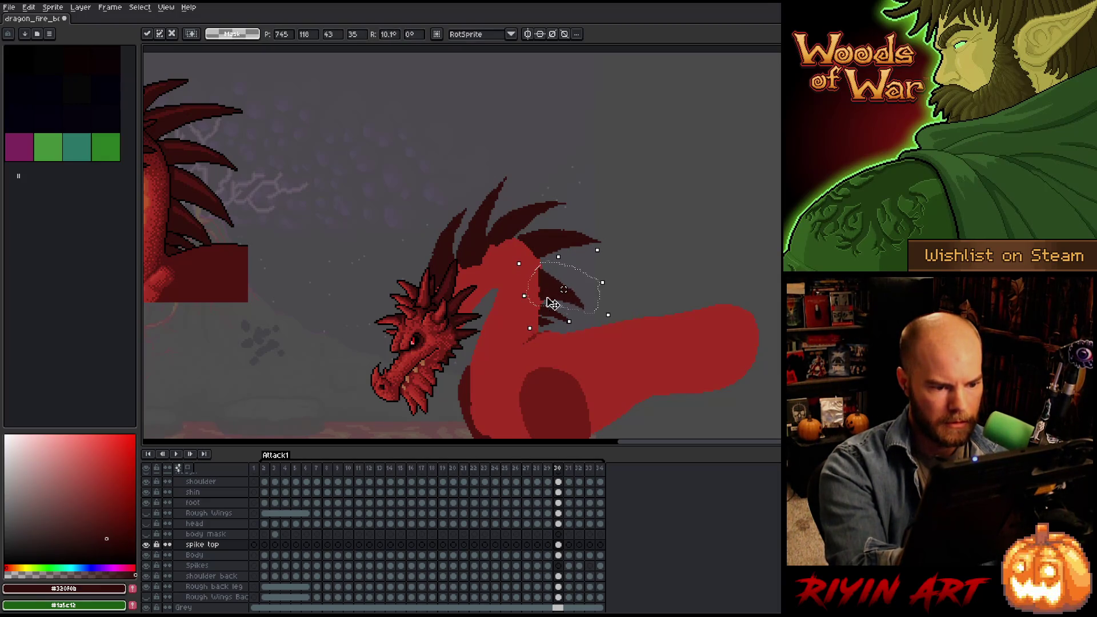
{"action": "left_click_drag", "start_coordinate": [555, 302], "coordinate": [559, 297]}
{"action": "left_click", "coordinate": [632, 268]}
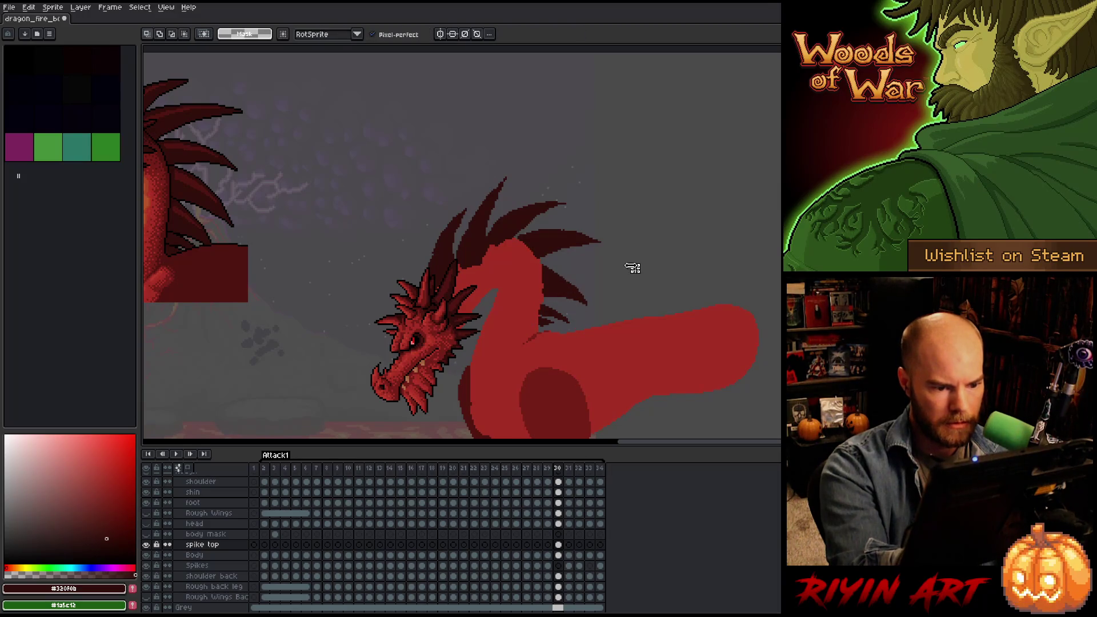
{"action": "mouse_move", "coordinate": [561, 341]}
{"action": "left_mouse_down"}
{"action": "mouse_move", "coordinate": [583, 311]}
{"action": "mouse_move", "coordinate": [563, 346]}
{"action": "left_mouse_up"}
{"action": "key", "text": "Return"}
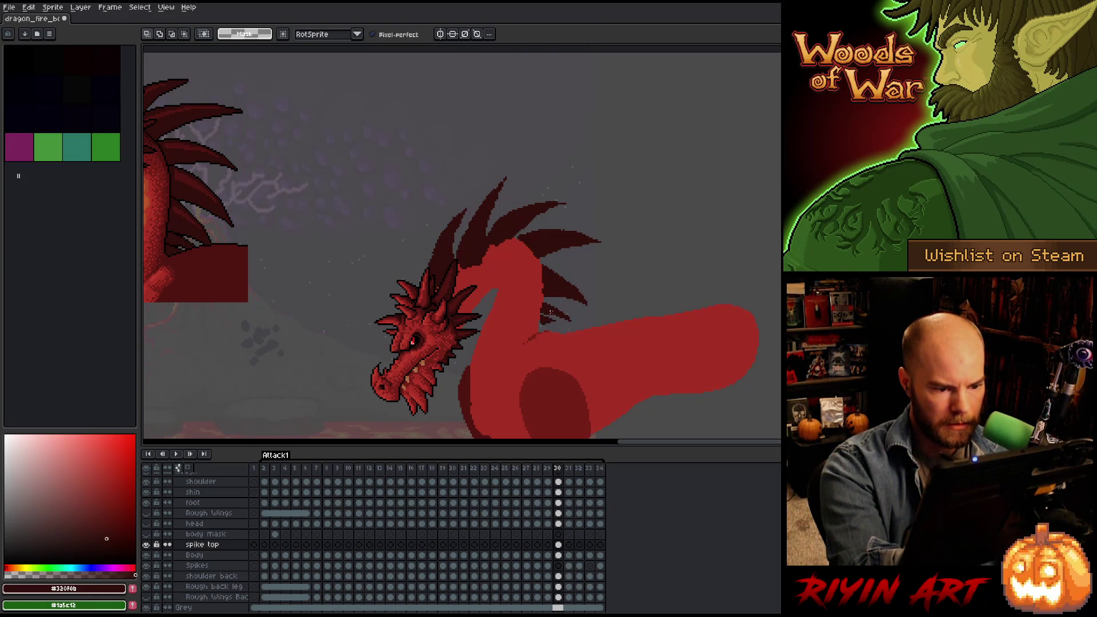
Tilt the small spike at the neck base about -11°, deselect, and compare with the previous frame.
{"action": "key", "text": "w"}
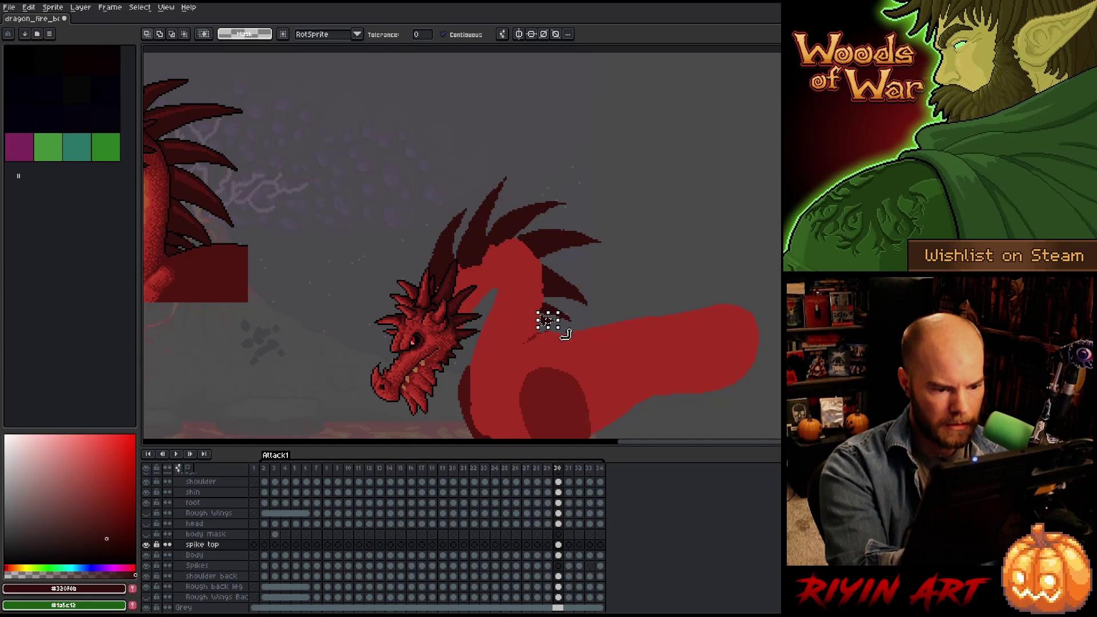
{"action": "left_click_drag", "start_coordinate": [566, 334], "coordinate": [563, 337]}
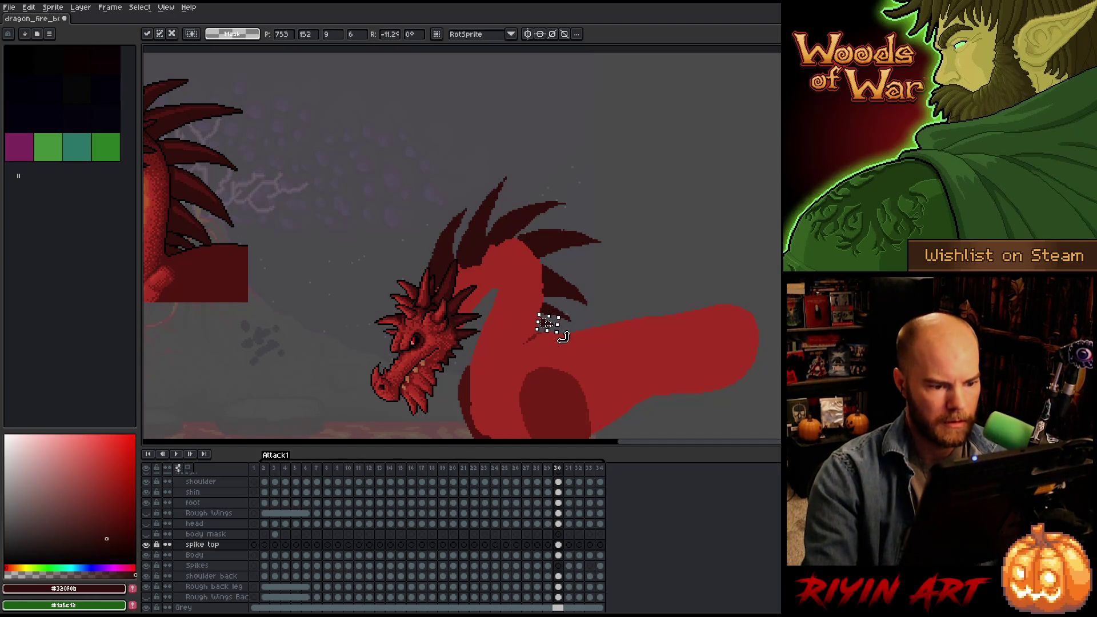
{"action": "key", "text": "ctrl+d"}
{"action": "key", "text": "Left"}
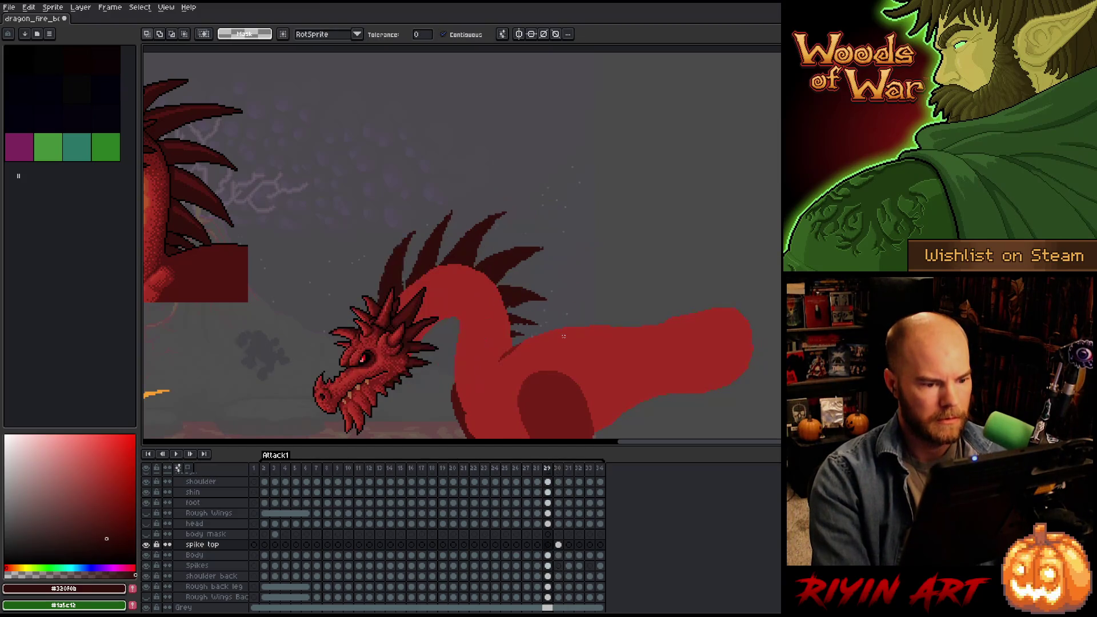
{"action": "key", "text": "Right"}
{"action": "key", "text": "Left"}
{"action": "key", "text": "Right"}
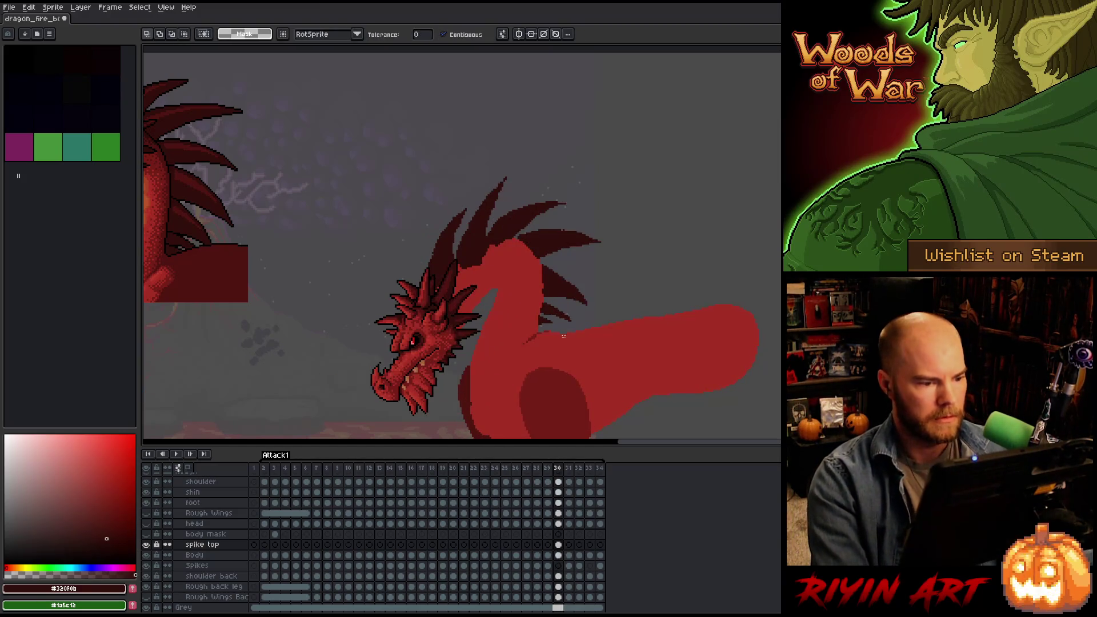
Compare the poses on frames 29–32 and play the animation to review the motion.
{"action": "left_click", "coordinate": [558, 544]}
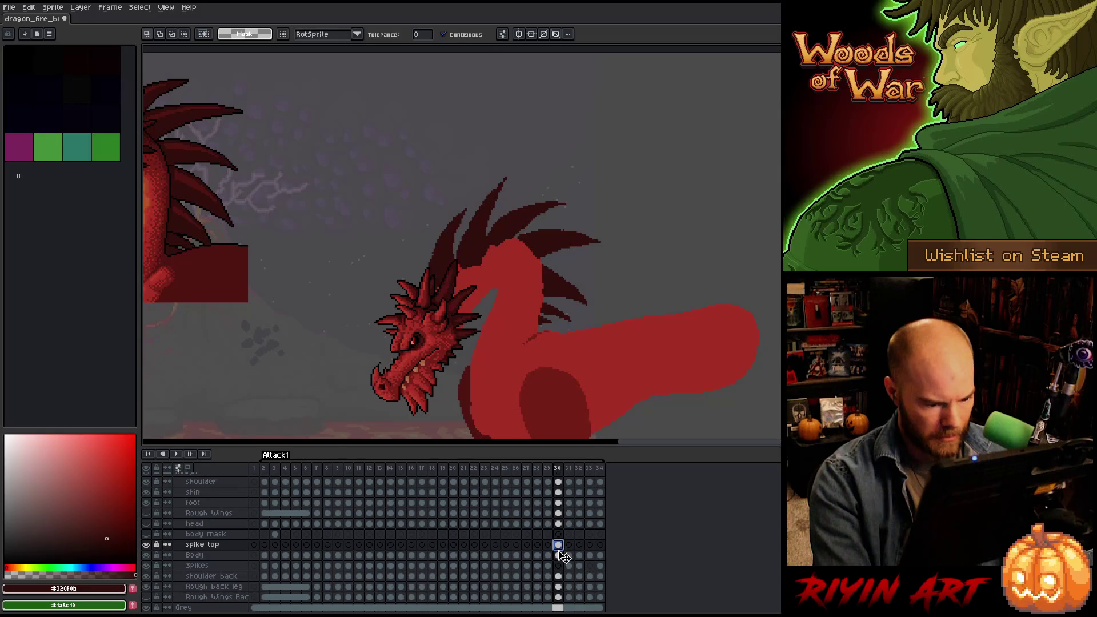
{"action": "left_click", "coordinate": [558, 566]}
{"action": "key", "text": "Left"}
{"action": "key", "text": "Right"}
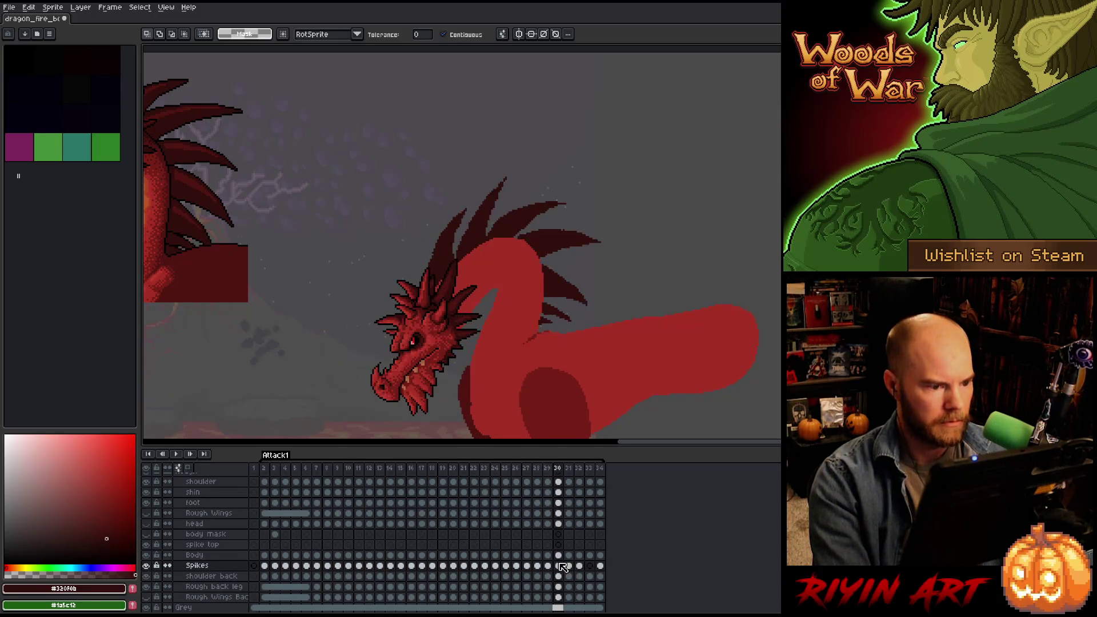
{"action": "key", "text": "Left"}
{"action": "key", "text": "Left"}
{"action": "key", "text": "Right"}
{"action": "key", "text": "Left"}
{"action": "key", "text": "Right"}
{"action": "key", "text": "Right"}
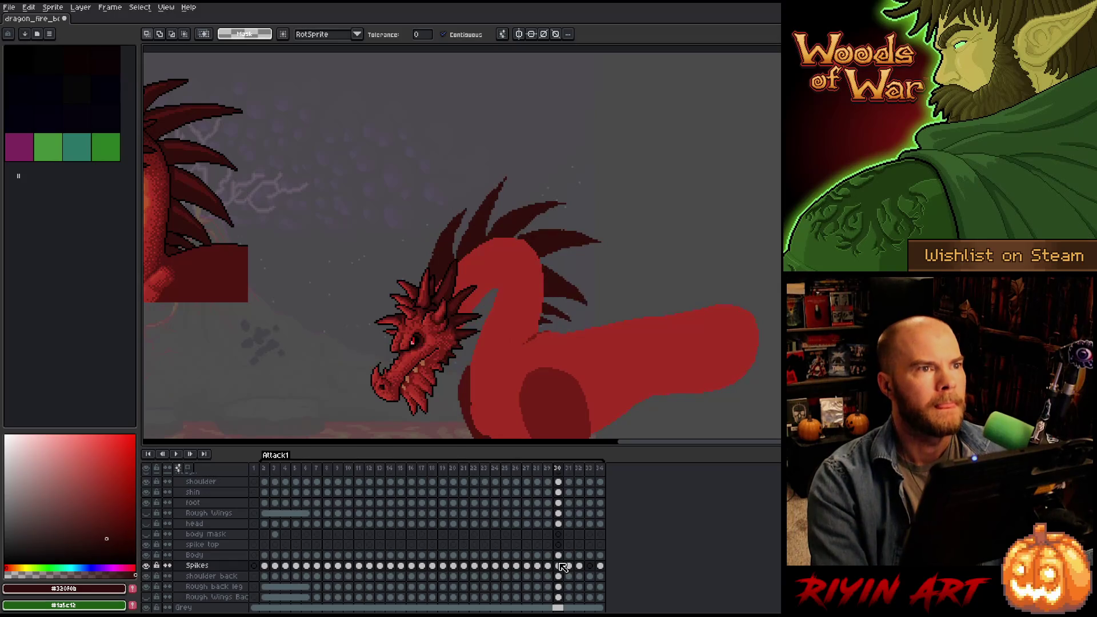
{"action": "key", "text": "Left"}
{"action": "key", "text": "Right"}
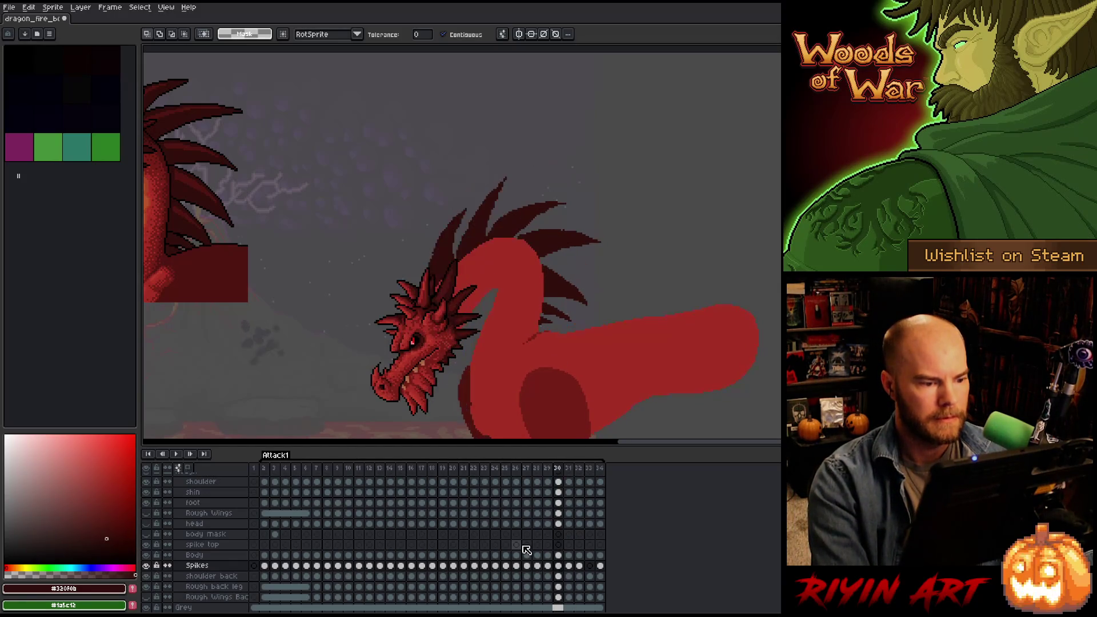
{"action": "key", "text": "Right"}
{"action": "key", "text": "Right"}
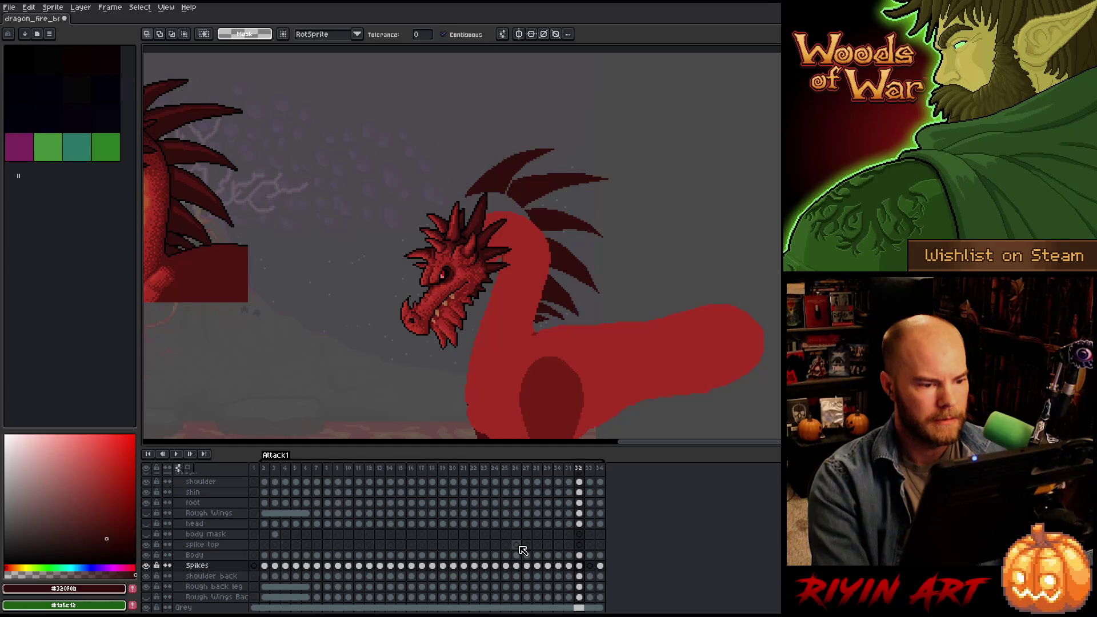
{"action": "key", "text": "Left"}
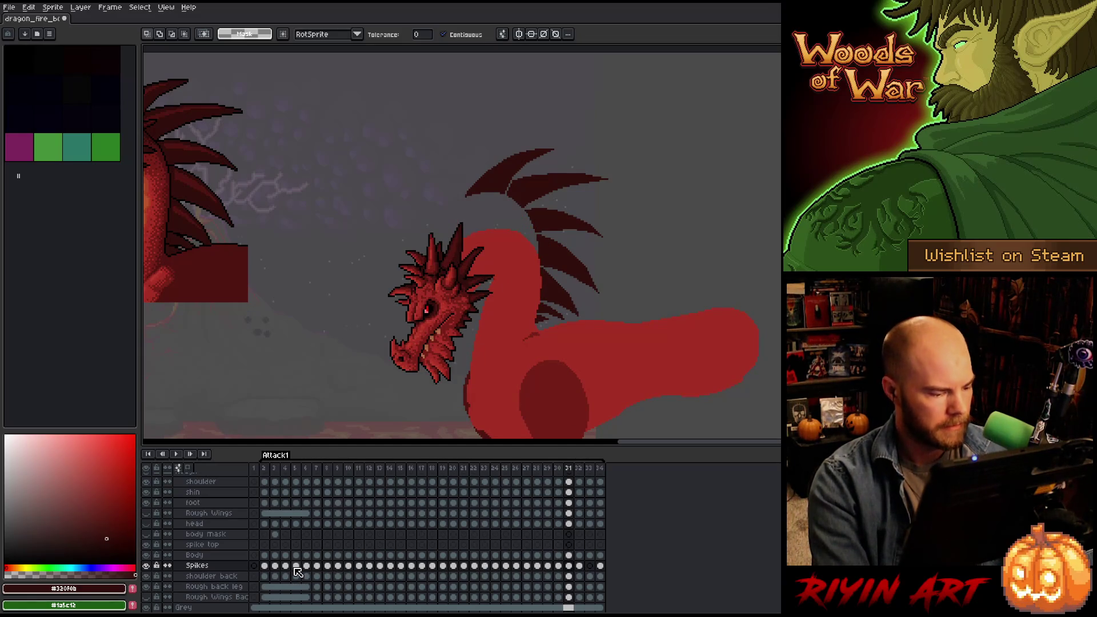
{"action": "key", "text": "Return"}
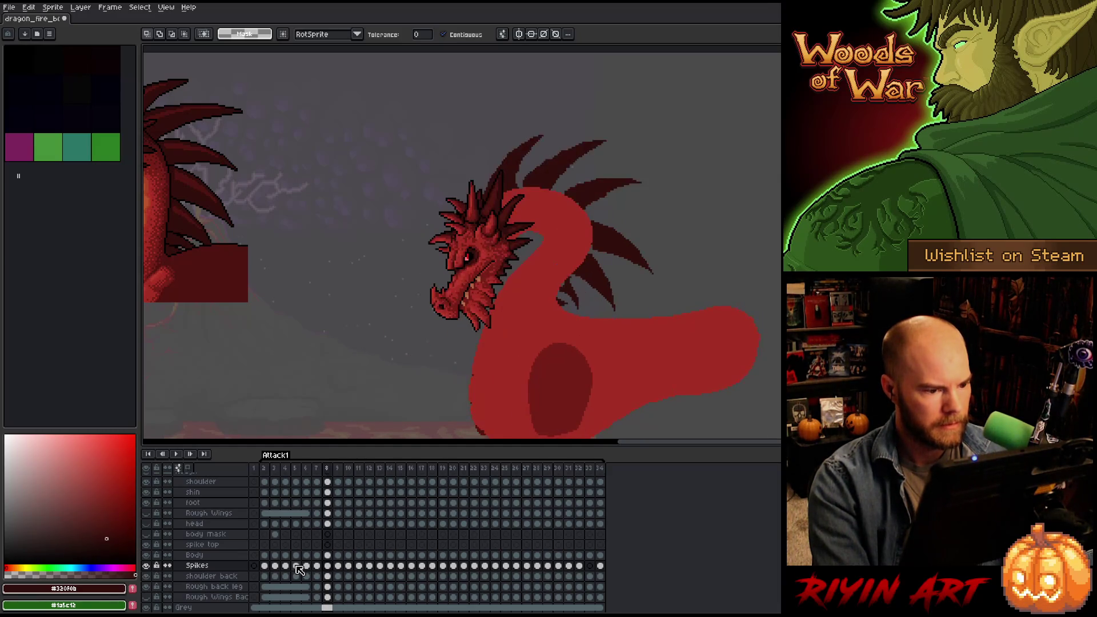
Copy the Spikes cels from frames 8–9 and paste them at frame 32 of the spike top layer.
{"action": "left_click", "coordinate": [338, 567]}
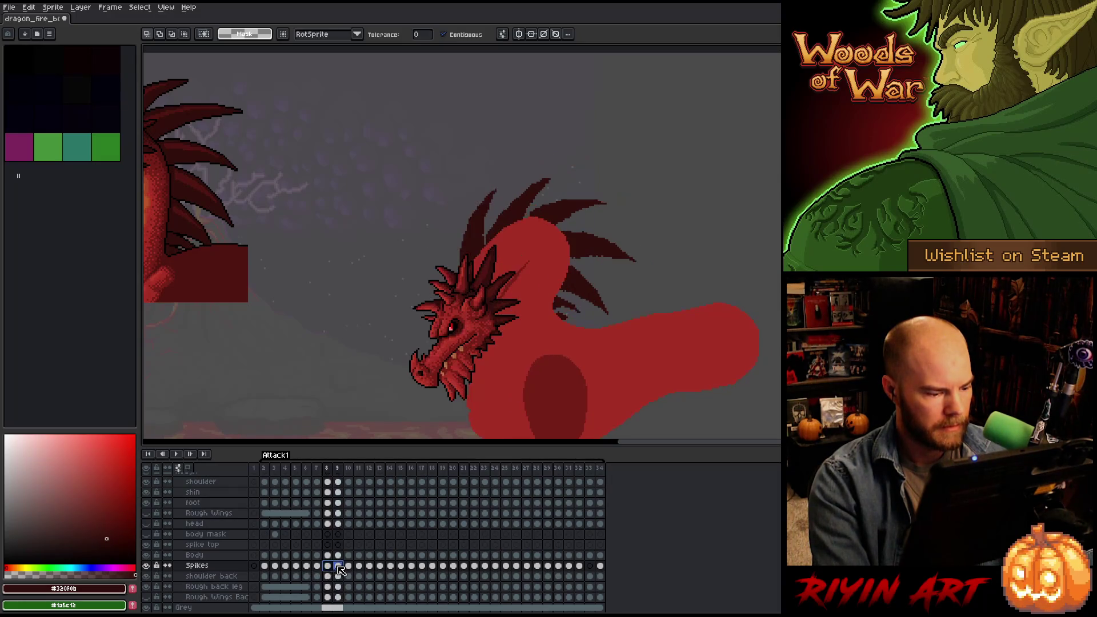
{"action": "key", "text": "ctrl+c"}
{"action": "left_click", "coordinate": [579, 545]}
{"action": "key", "text": "ctrl+v"}
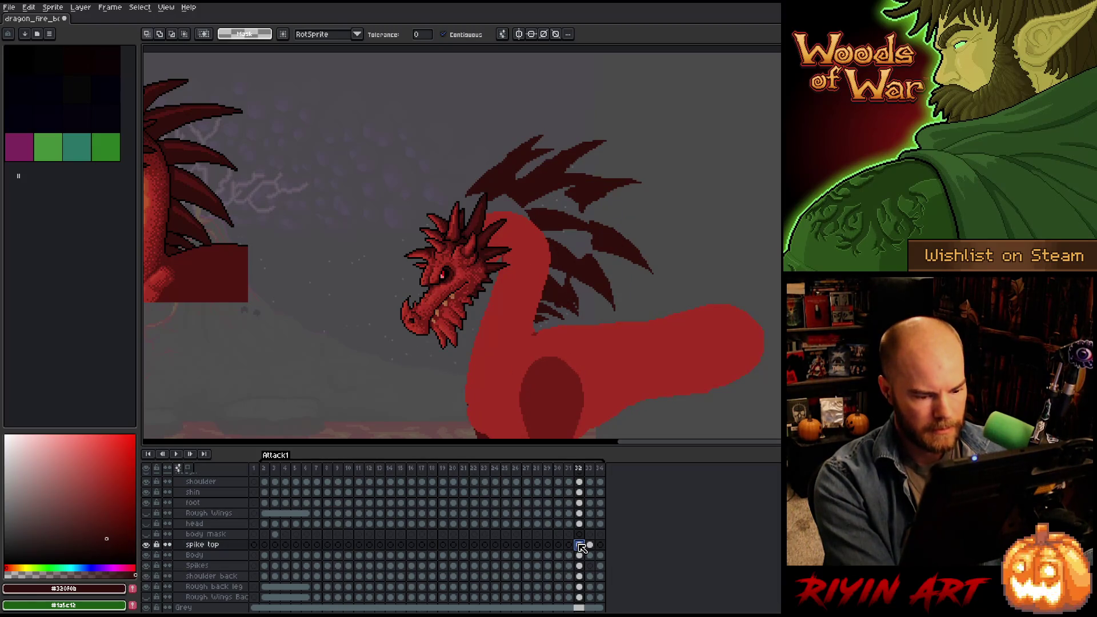
Shift the back spikes right and up with the Move tool, undoing a stray move on frame 32.
{"action": "key", "text": "v"}
{"action": "mouse_move", "coordinate": [592, 192]}
{"action": "left_mouse_down"}
{"action": "mouse_move", "coordinate": [741, 152]}
{"action": "mouse_move", "coordinate": [731, 140]}
{"action": "left_mouse_up"}
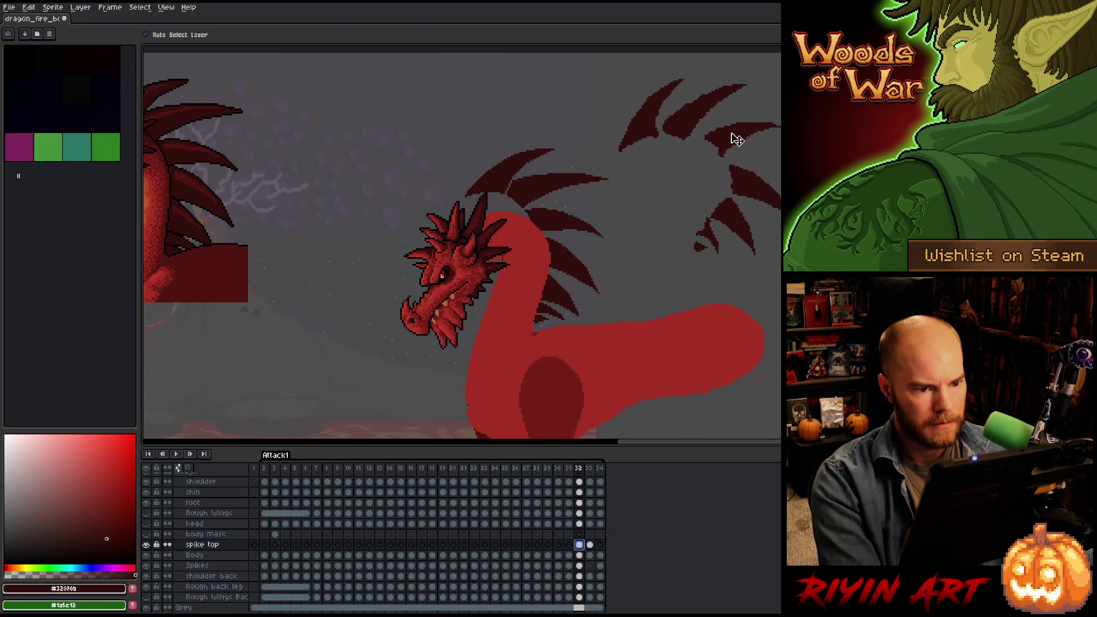
{"action": "left_click", "coordinate": [579, 566]}
{"action": "left_click_drag", "start_coordinate": [558, 261], "coordinate": [365, 213]}
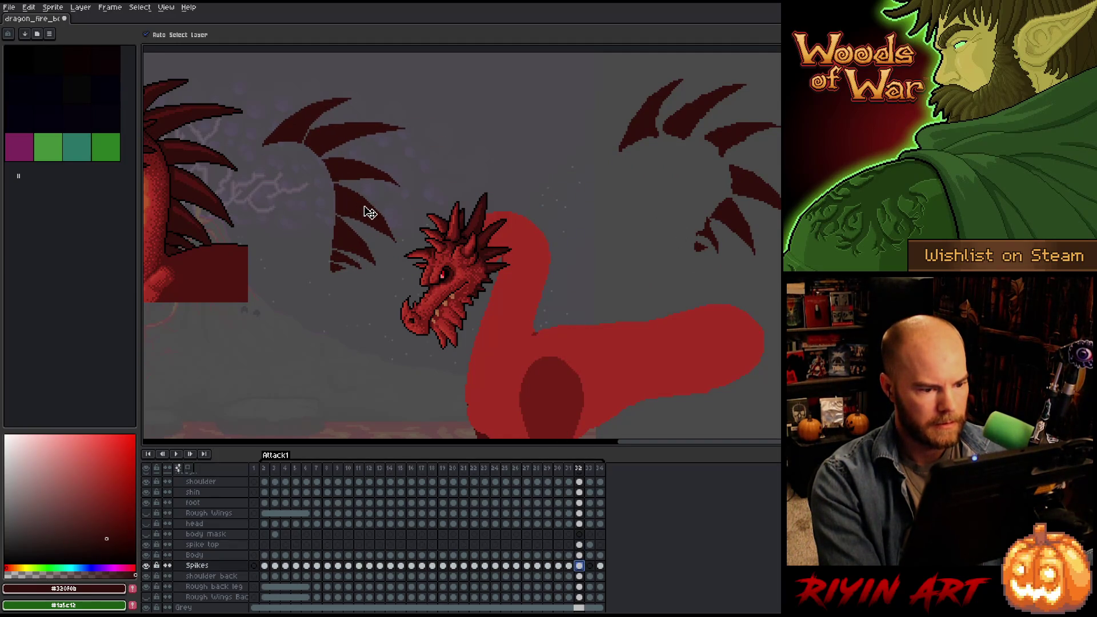
{"action": "key", "text": "ctrl+z"}
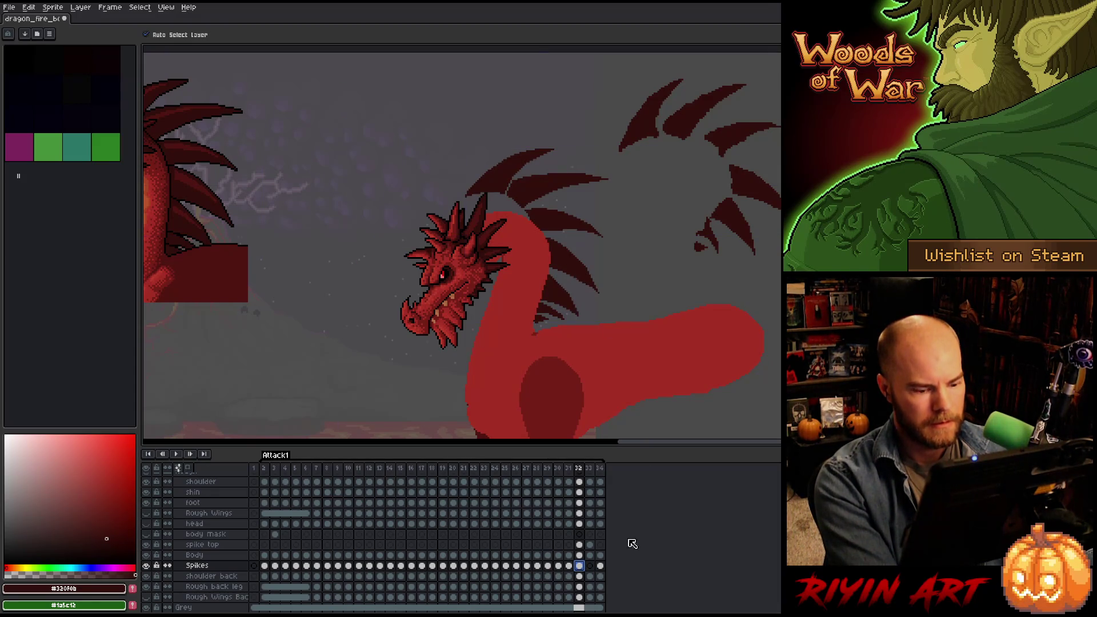
Raise frame 33's spike top artwork and paste frame 32's spikes into frame 33's Spikes cel.
{"action": "left_click", "coordinate": [590, 544]}
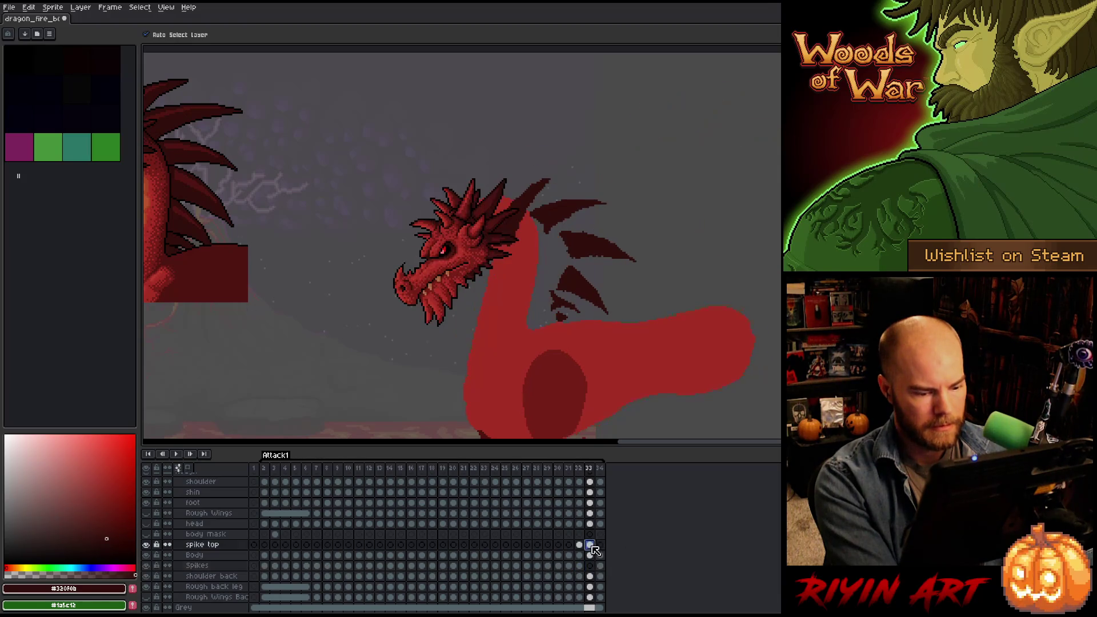
{"action": "mouse_move", "coordinate": [566, 211]}
{"action": "left_mouse_down"}
{"action": "mouse_move", "coordinate": [550, 147]}
{"action": "mouse_move", "coordinate": [557, 167]}
{"action": "mouse_move", "coordinate": [568, 159]}
{"action": "left_mouse_up"}
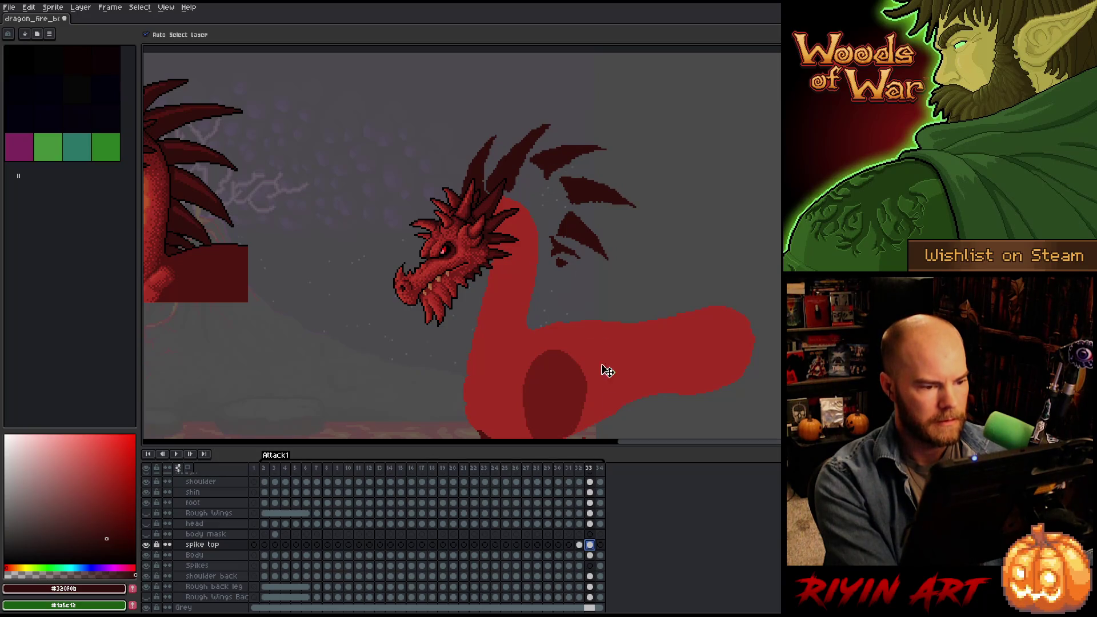
{"action": "left_click", "coordinate": [601, 545]}
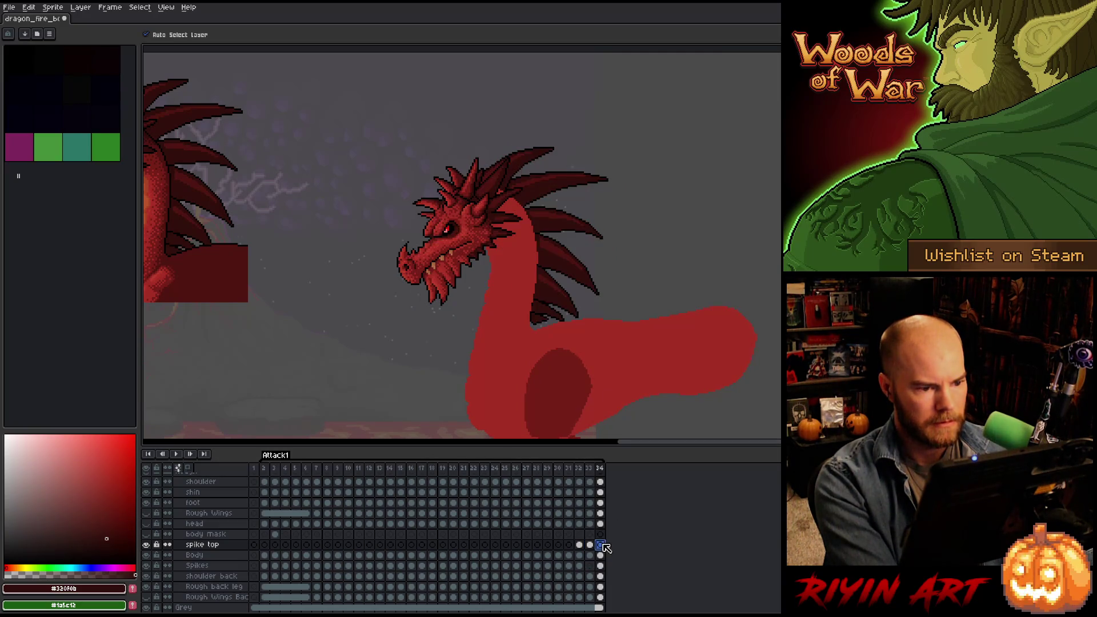
{"action": "key", "text": "Left"}
{"action": "key", "text": "Left"}
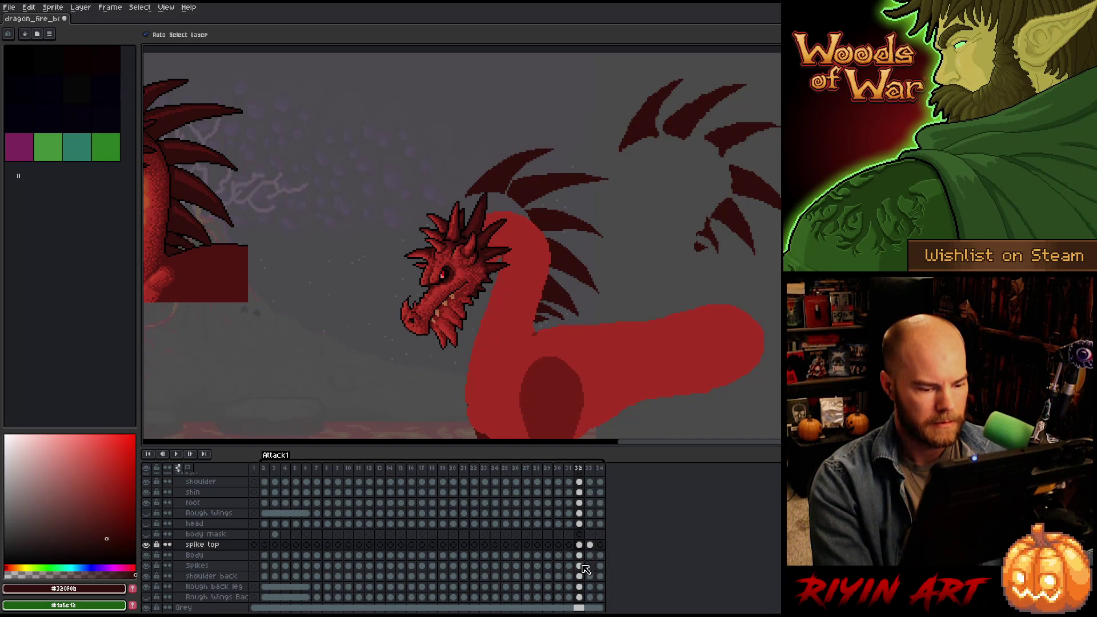
{"action": "left_click", "coordinate": [581, 566]}
{"action": "left_click", "coordinate": [589, 565]}
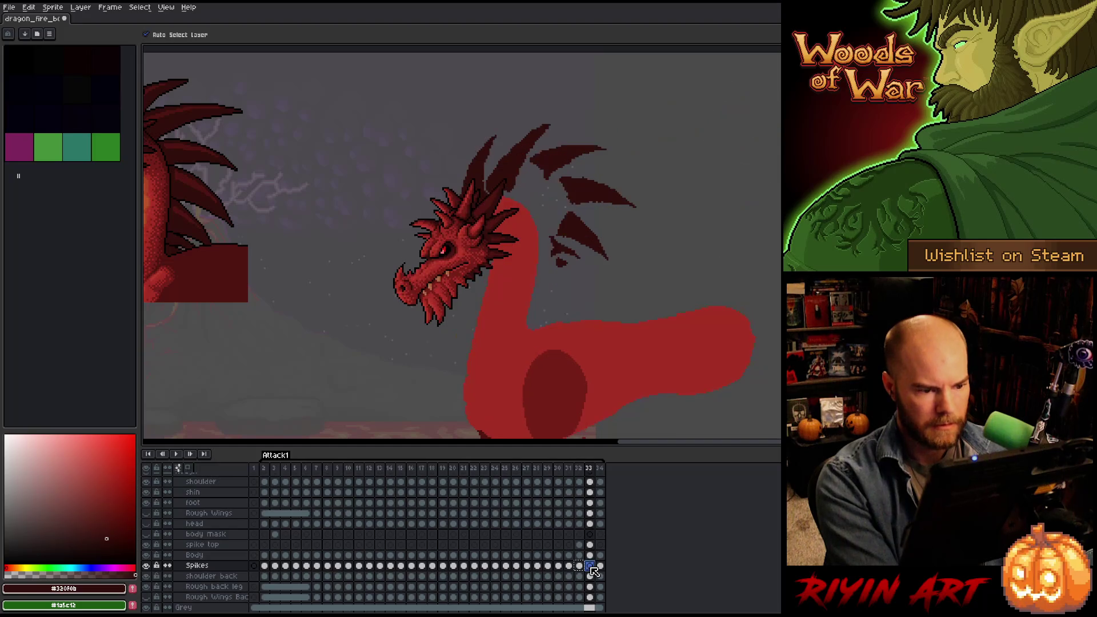
{"action": "key", "text": "ctrl+v"}
Flip between frames 31–34 to check the spike motion, ending on frame 31.
{"action": "left_click", "coordinate": [600, 565]}
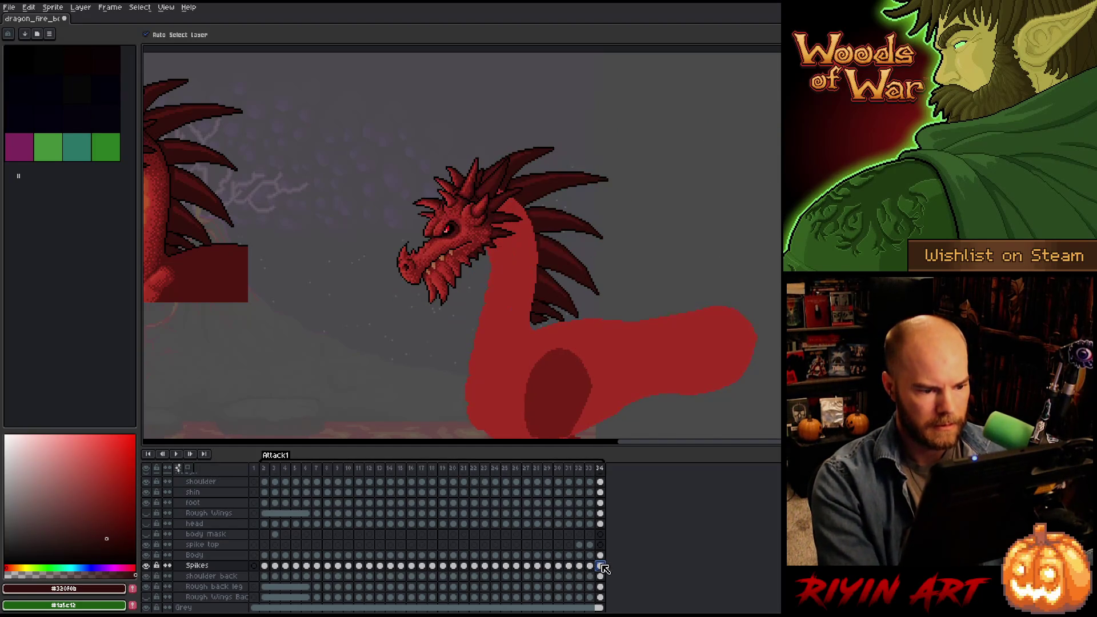
{"action": "key", "text": "Left"}
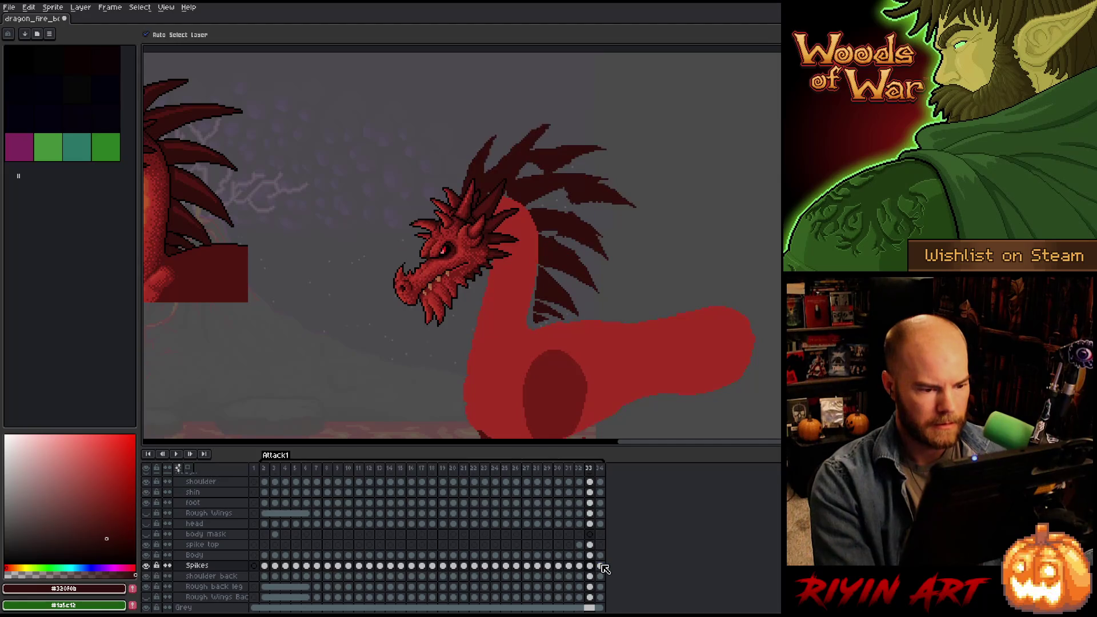
{"action": "key", "text": "Right"}
{"action": "key", "text": "Left"}
{"action": "key", "text": "Right"}
{"action": "key", "text": "Left"}
{"action": "key", "text": "Right"}
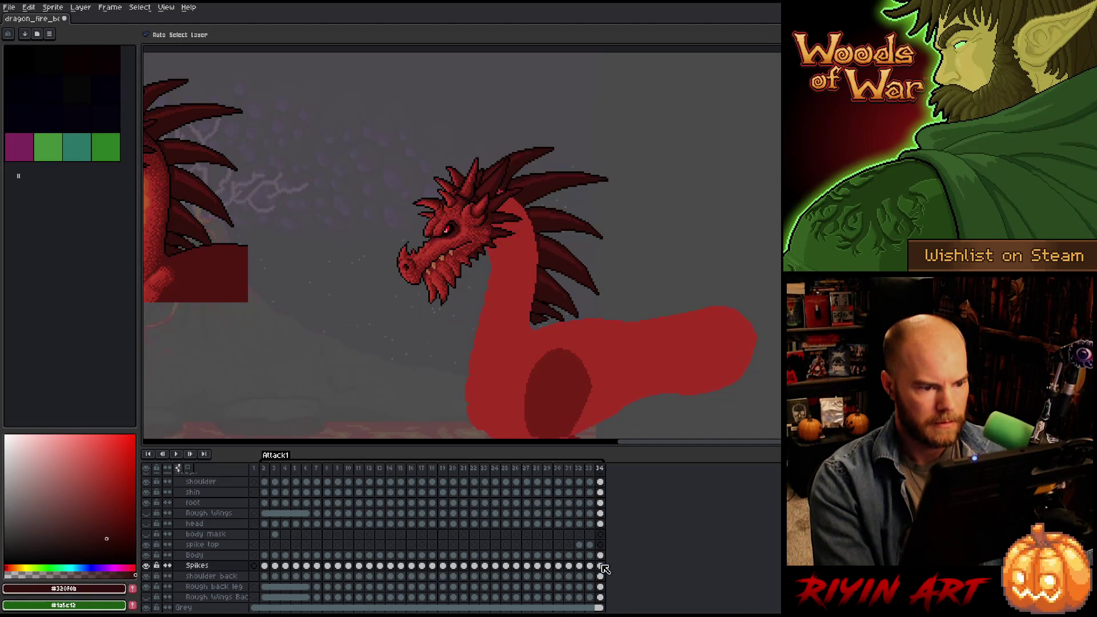
{"action": "key", "text": "Left"}
{"action": "key", "text": "Right"}
{"action": "key", "text": "Left"}
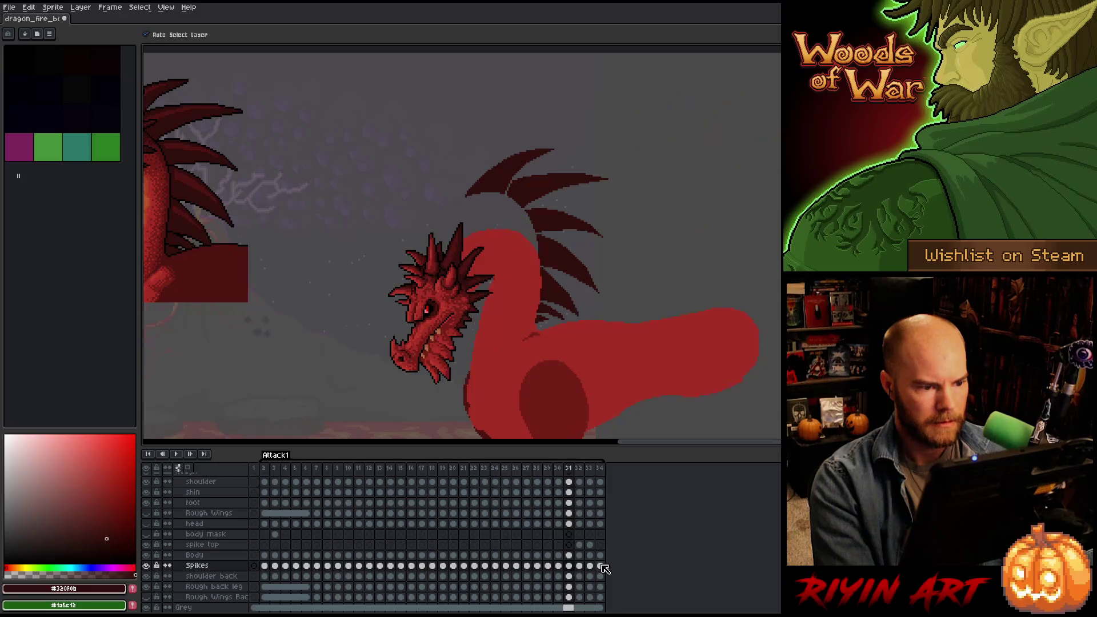
{"action": "key", "text": "Right"}
{"action": "key", "text": "Left"}
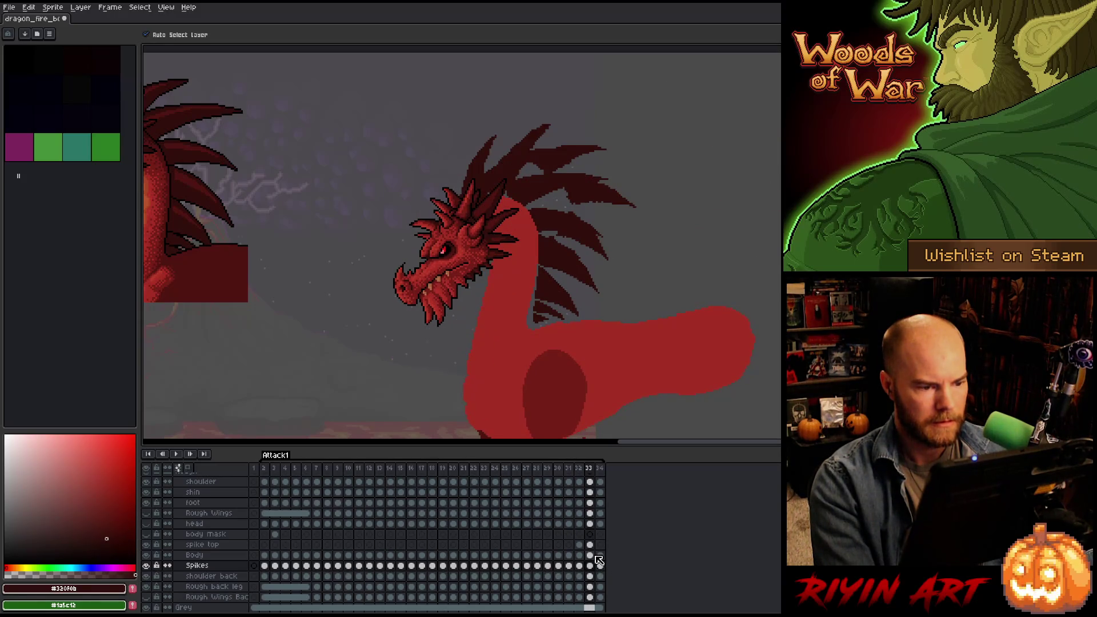
{"action": "key", "text": "Left"}
{"action": "key", "text": "Left"}
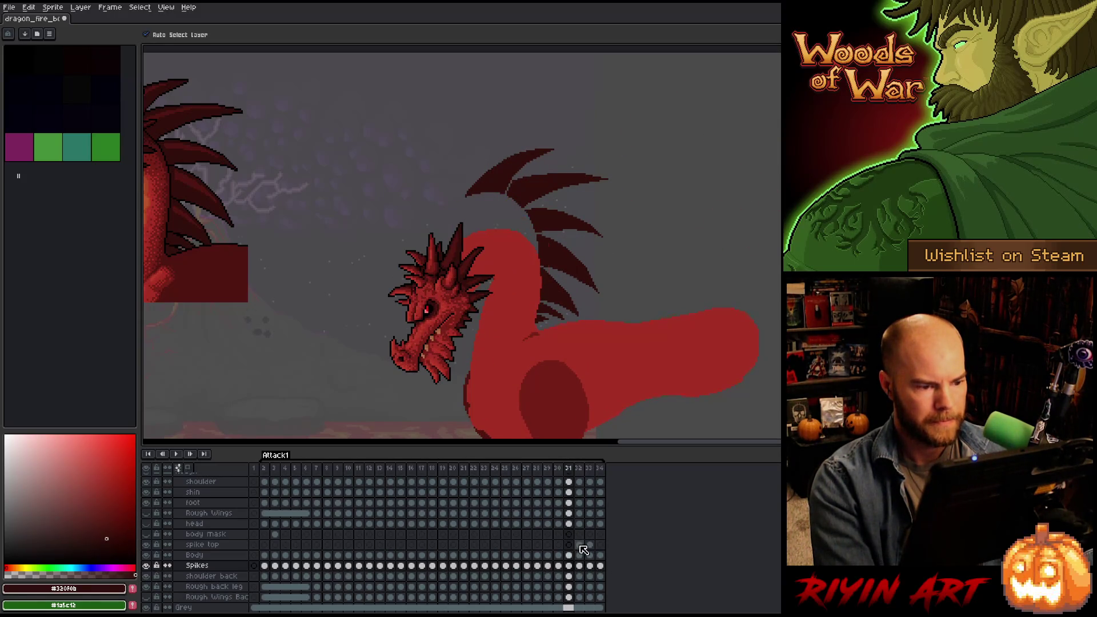
{"action": "key", "text": "Right"}
{"action": "key", "text": "Left"}
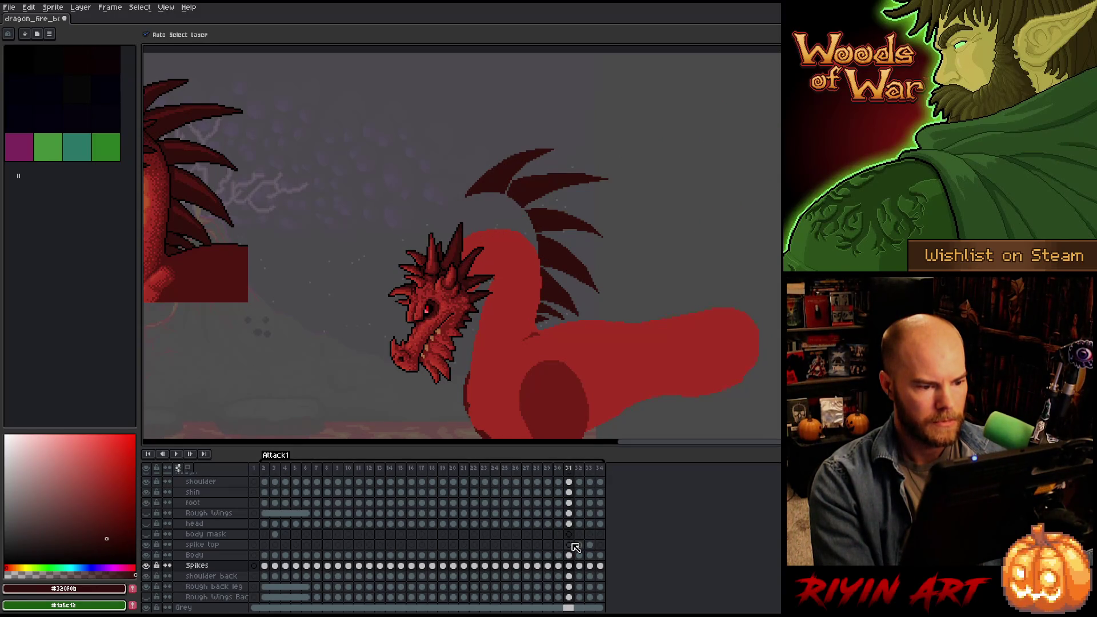
On frame 31, move the Spikes artwork left and drop the top spikes down onto the neck.
{"action": "mouse_move", "coordinate": [579, 545]}
{"action": "left_mouse_down"}
{"action": "mouse_move", "coordinate": [589, 546]}
{"action": "mouse_move", "coordinate": [573, 548]}
{"action": "left_mouse_up"}
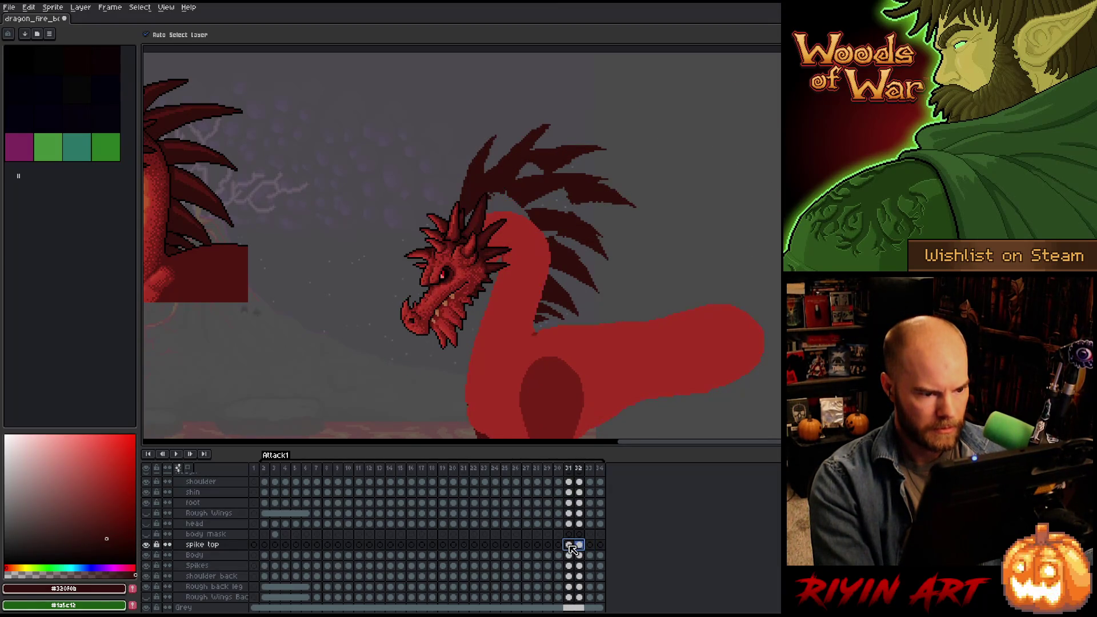
{"action": "left_click", "coordinate": [570, 566]}
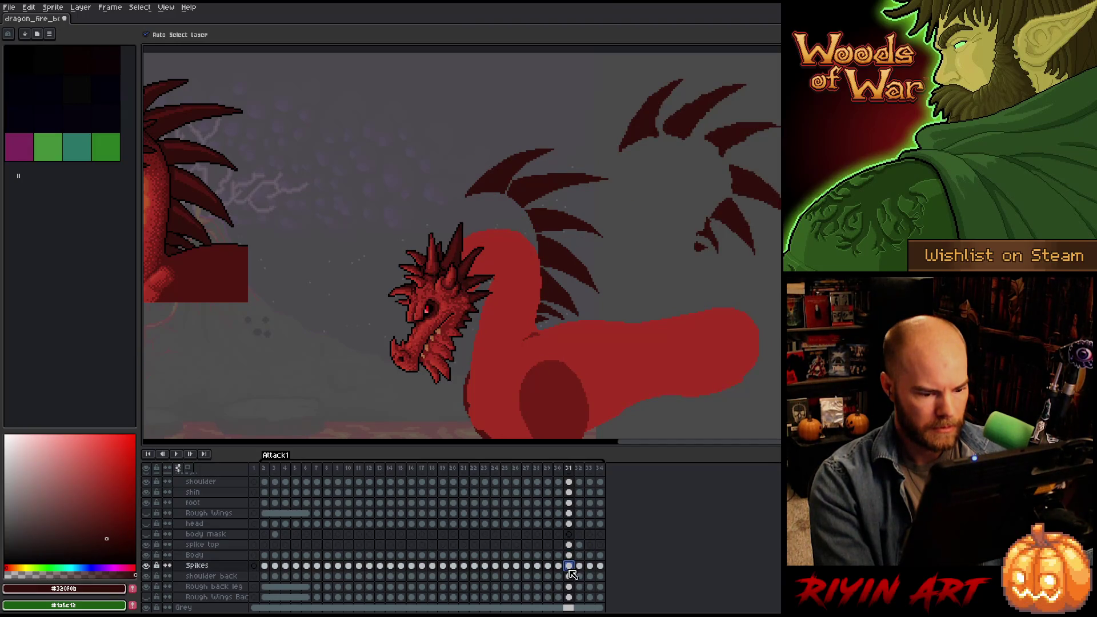
{"action": "left_click_drag", "start_coordinate": [536, 259], "coordinate": [307, 248]}
{"action": "left_click", "coordinate": [569, 545]}
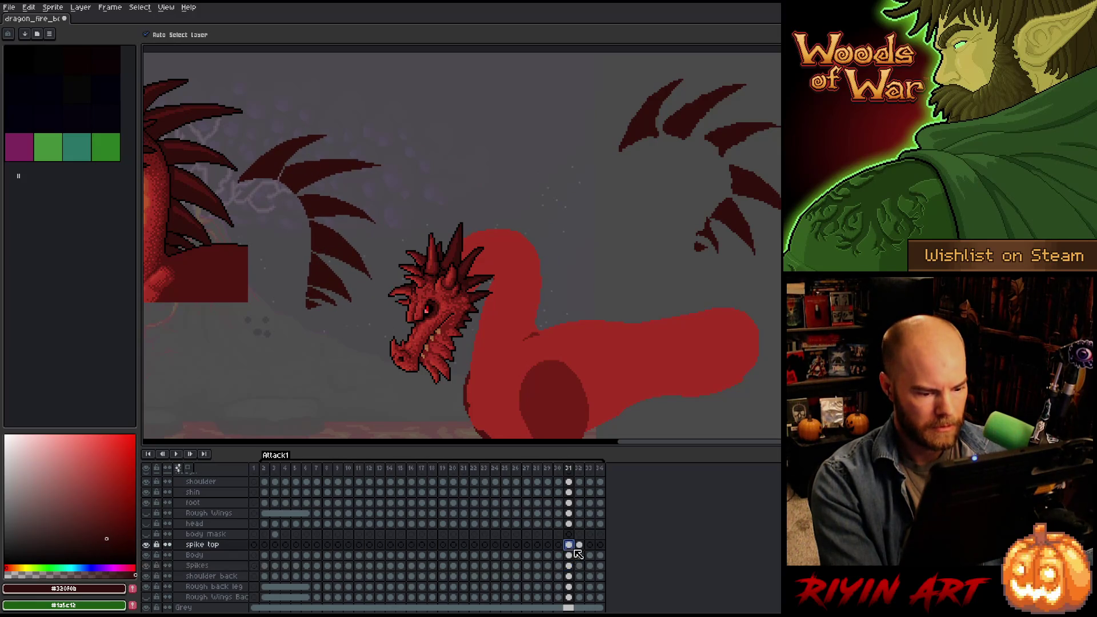
{"action": "mouse_move", "coordinate": [656, 120]}
{"action": "left_mouse_down"}
{"action": "mouse_move", "coordinate": [666, 122]}
{"action": "mouse_move", "coordinate": [502, 191]}
{"action": "mouse_move", "coordinate": [518, 220]}
{"action": "mouse_move", "coordinate": [499, 216]}
{"action": "mouse_move", "coordinate": [511, 221]}
{"action": "left_mouse_up"}
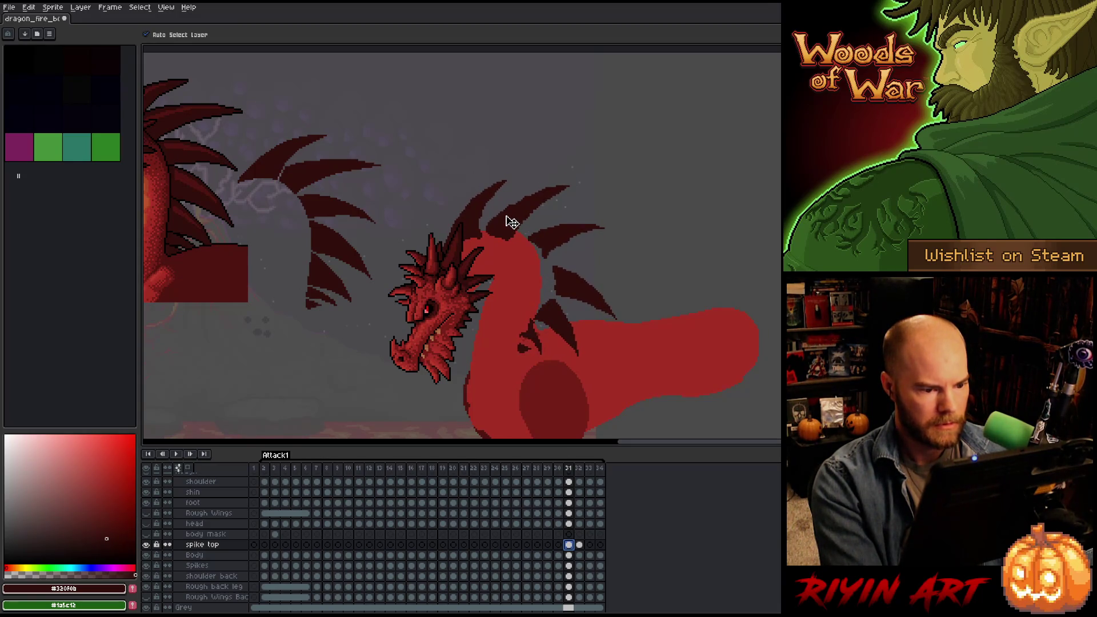
On frame 32, lasso the upper spikes and move them right along the raised neck.
{"action": "left_click", "coordinate": [579, 544]}
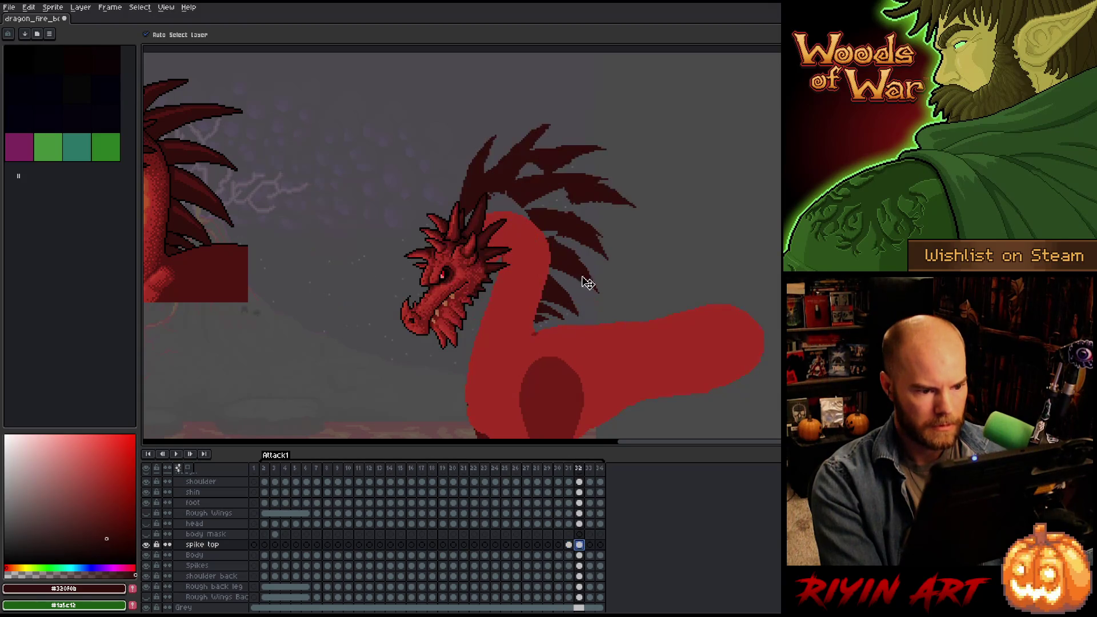
{"action": "left_click", "coordinate": [579, 555]}
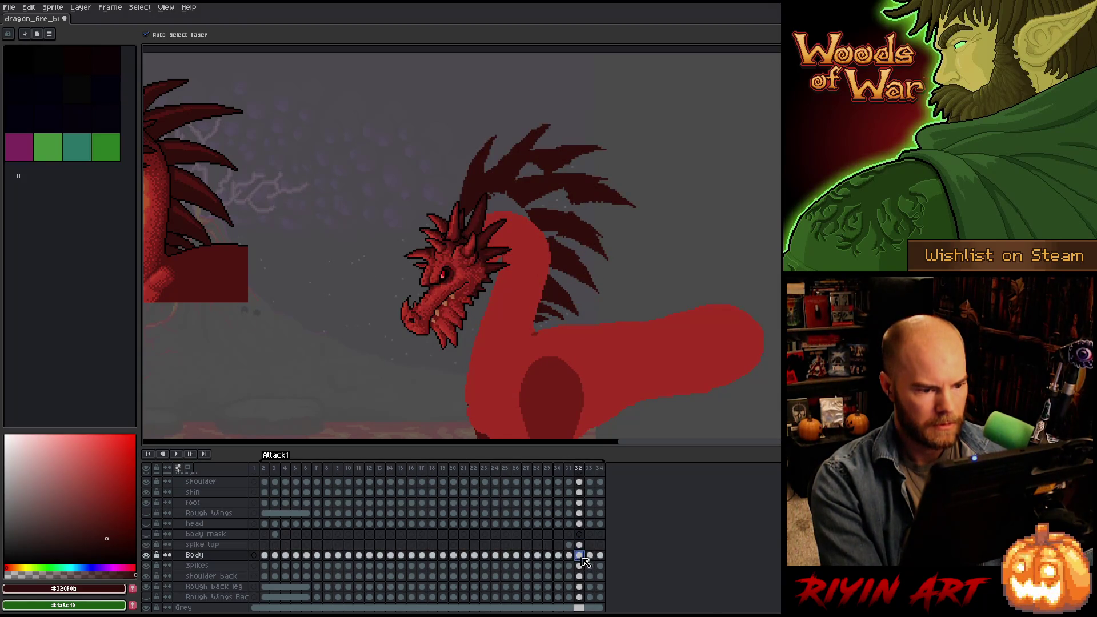
{"action": "left_click_drag", "start_coordinate": [599, 229], "coordinate": [743, 200]}
{"action": "key", "text": "ctrl+z"}
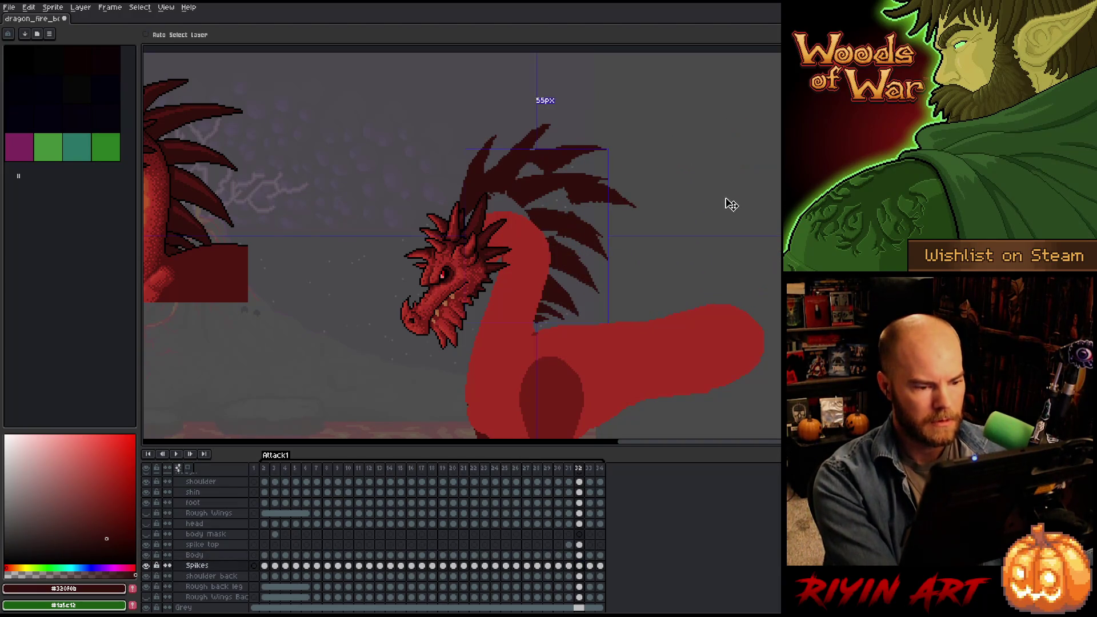
{"action": "key", "text": "q"}
{"action": "mouse_move", "coordinate": [672, 177]}
{"action": "left_mouse_down"}
{"action": "mouse_move", "coordinate": [667, 209]}
{"action": "mouse_move", "coordinate": [618, 295]}
{"action": "mouse_move", "coordinate": [503, 297]}
{"action": "left_mouse_up"}
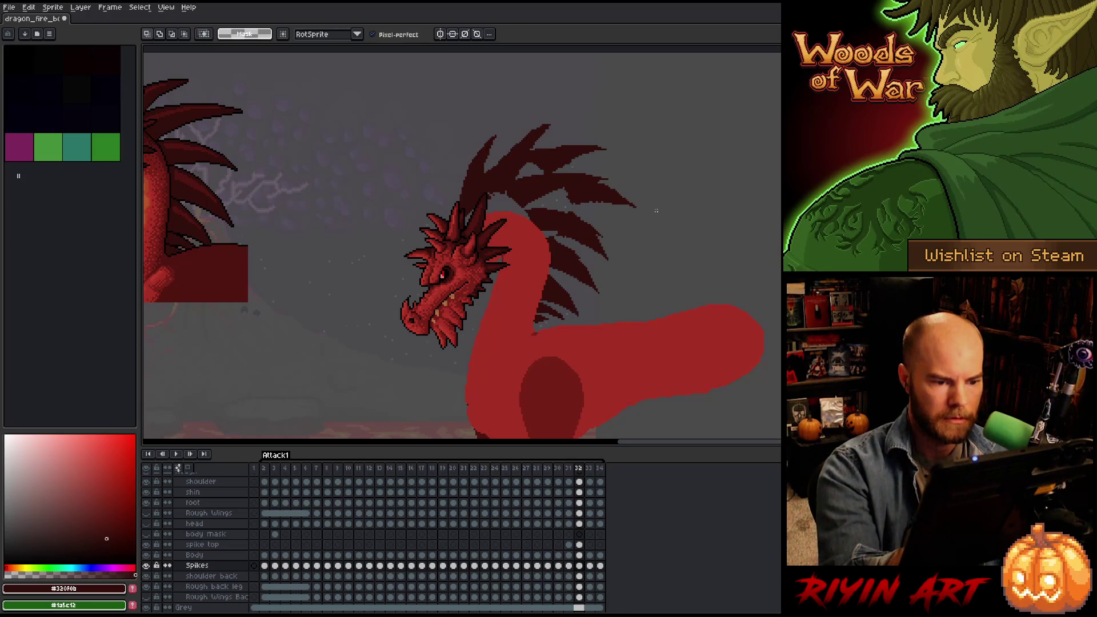
{"action": "left_click_drag", "start_coordinate": [666, 163], "coordinate": [604, 265]}
{"action": "mouse_move", "coordinate": [554, 235]}
{"action": "left_mouse_down"}
{"action": "mouse_move", "coordinate": [365, 255]}
{"action": "mouse_move", "coordinate": [628, 85]}
{"action": "left_mouse_up"}
{"action": "left_click_drag", "start_coordinate": [554, 196], "coordinate": [771, 167]}
{"action": "key", "text": "ctrl+d"}
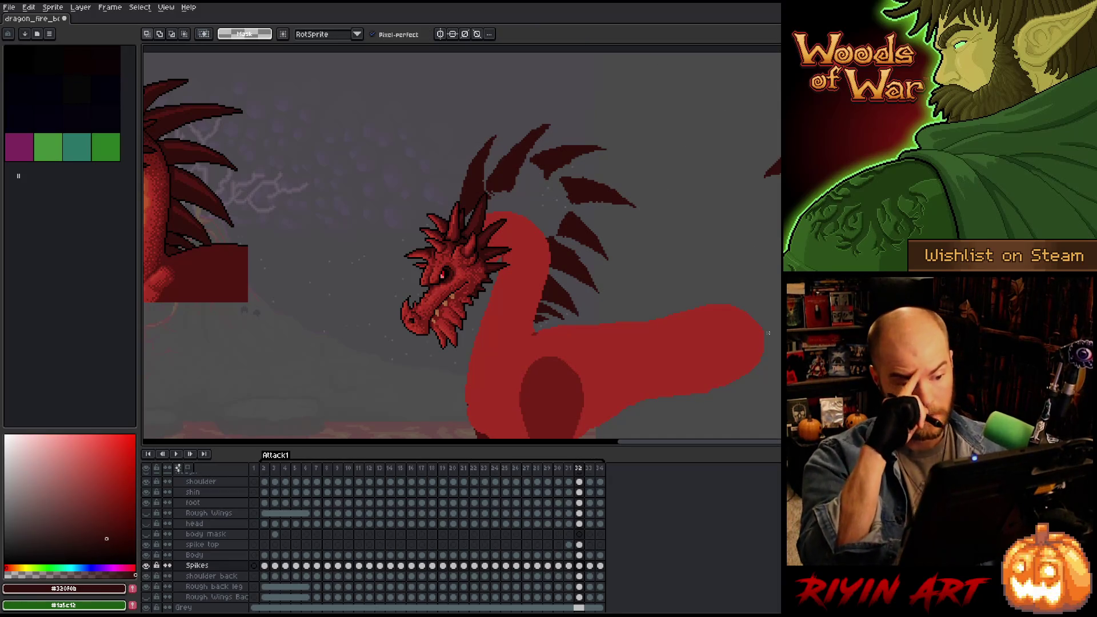
{"action": "key", "text": "Right"}
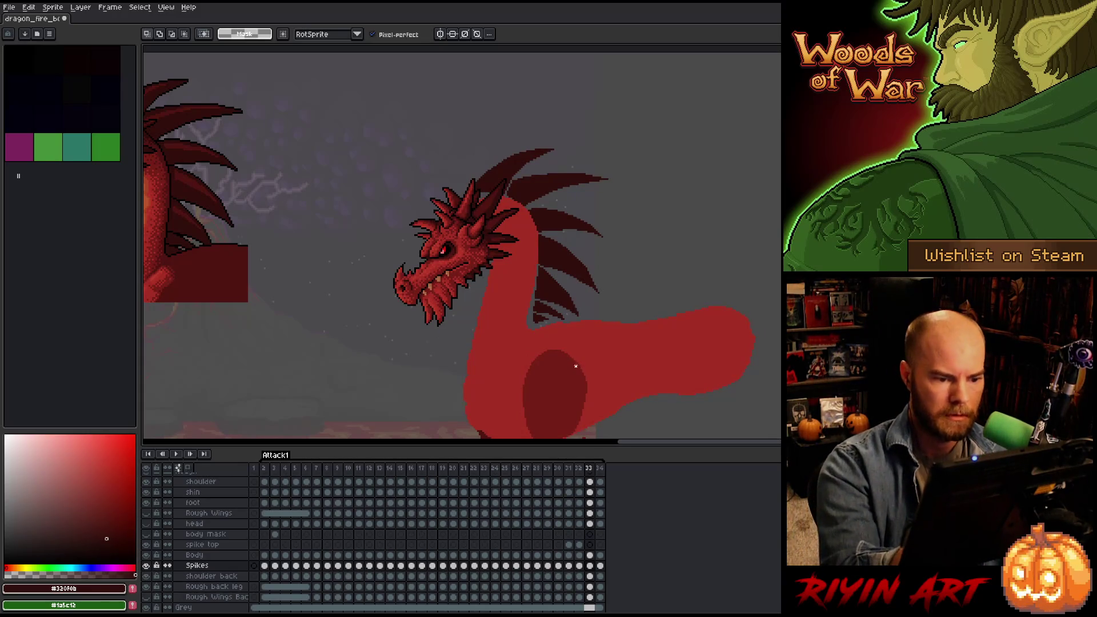
Move the lassoed neck spikes down-left and nudge the upper spike group a few pixels right.
{"action": "mouse_move", "coordinate": [576, 366]}
{"action": "left_mouse_down"}
{"action": "mouse_move", "coordinate": [486, 324]}
{"action": "mouse_move", "coordinate": [539, 317]}
{"action": "left_mouse_up"}
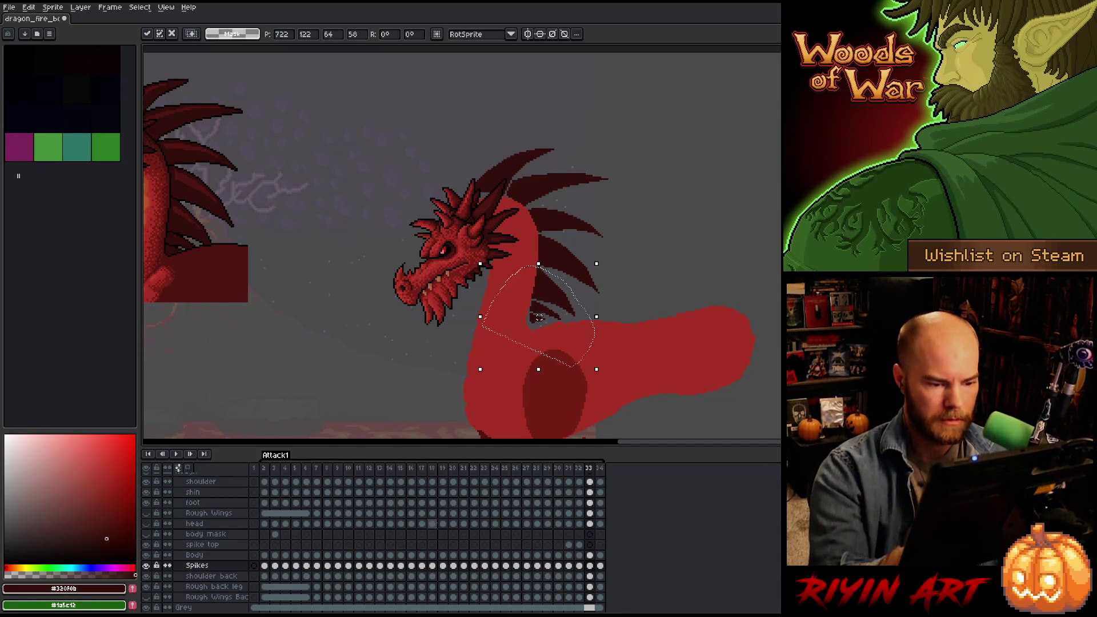
{"action": "mouse_move", "coordinate": [603, 351]}
{"action": "left_mouse_down"}
{"action": "mouse_move", "coordinate": [623, 387]}
{"action": "mouse_move", "coordinate": [490, 392]}
{"action": "left_mouse_up"}
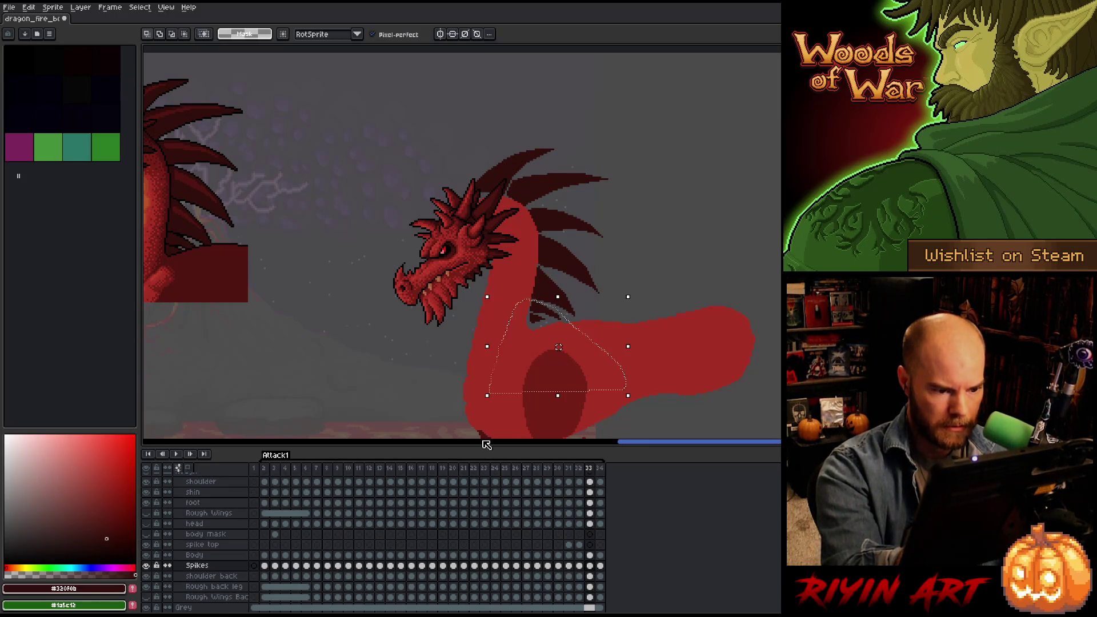
{"action": "key", "text": "Left"}
{"action": "key", "text": "ctrl+d"}
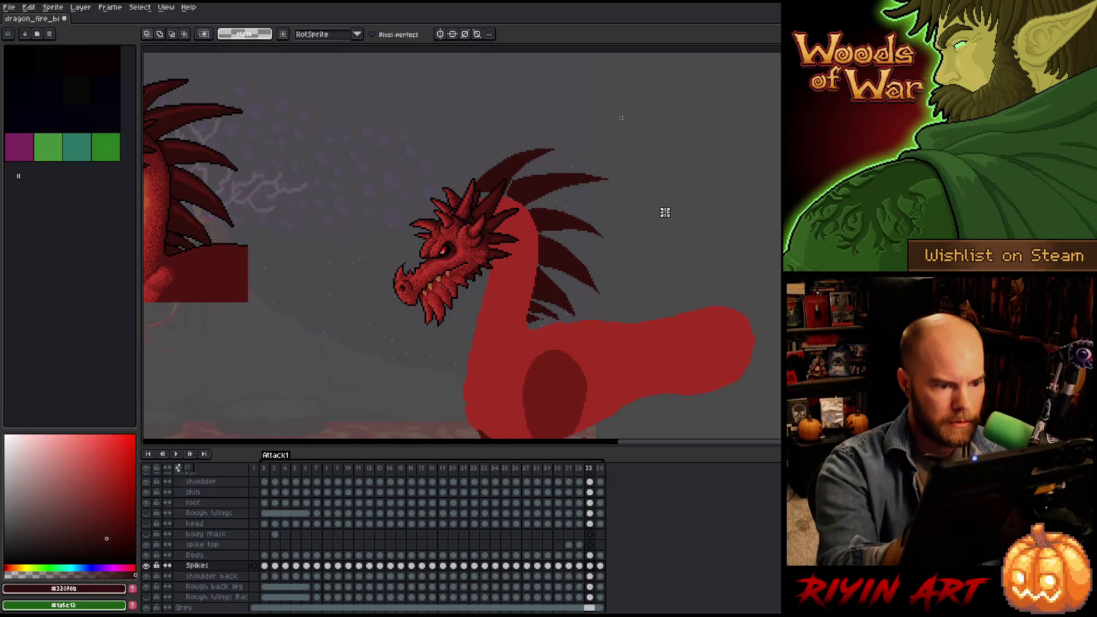
{"action": "left_click_drag", "start_coordinate": [598, 93], "coordinate": [400, 252]}
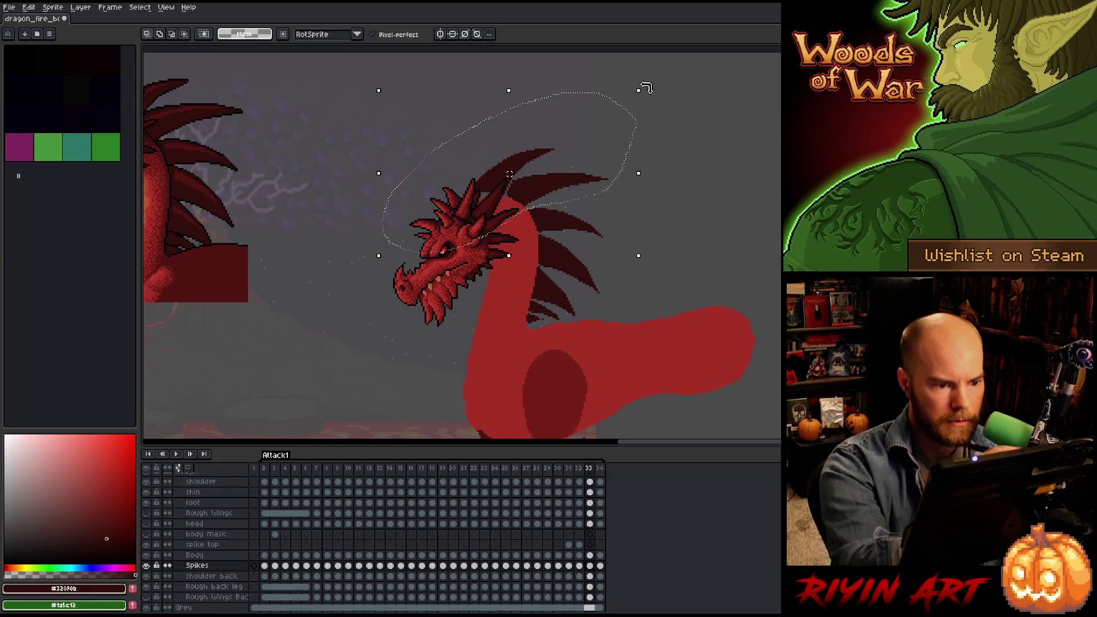
{"action": "left_click", "coordinate": [645, 87]}
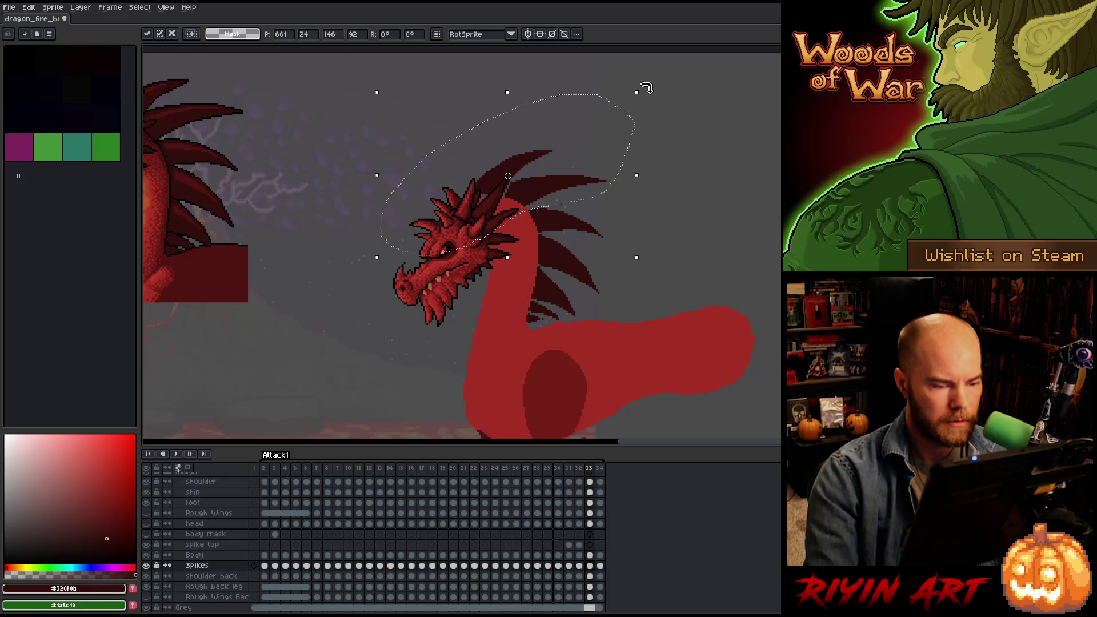
{"action": "key", "text": "Right"}
{"action": "key", "text": "ctrl+d"}
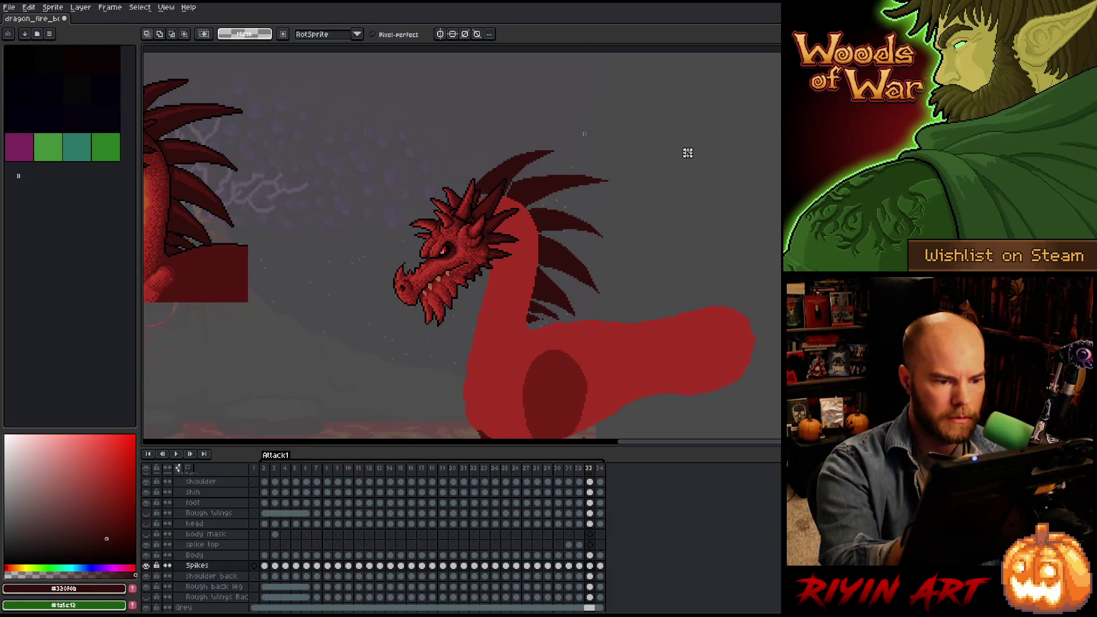
Magic-wand the single top spike, shift it down-left and rotate it about 6.8°.
{"action": "key", "text": "w"}
{"action": "left_click", "coordinate": [517, 177]}
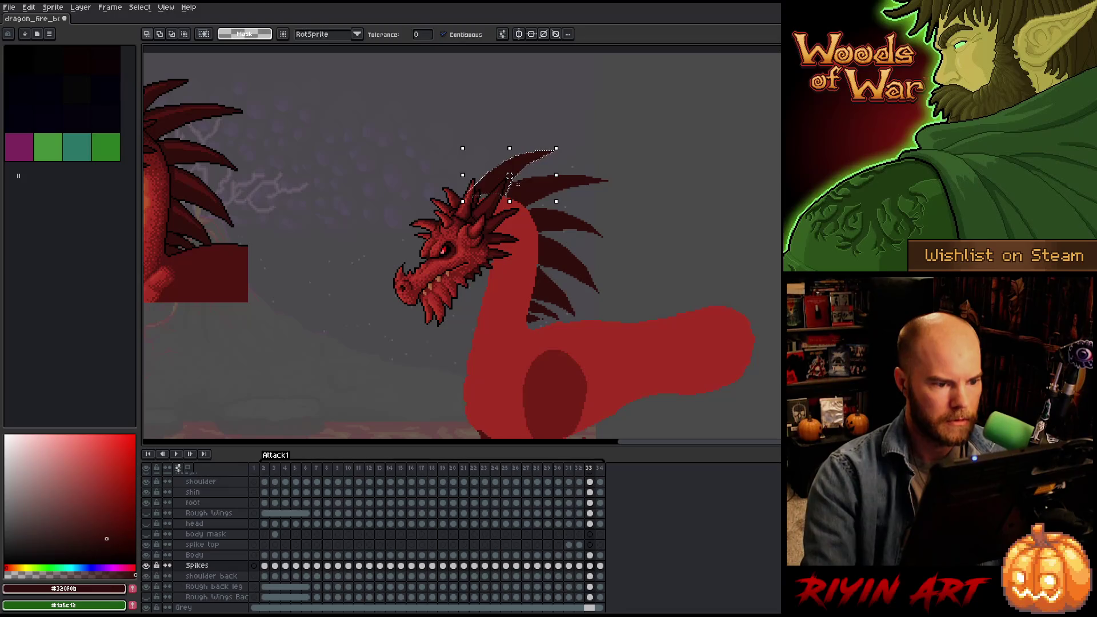
{"action": "left_click_drag", "start_coordinate": [510, 175], "coordinate": [508, 177]}
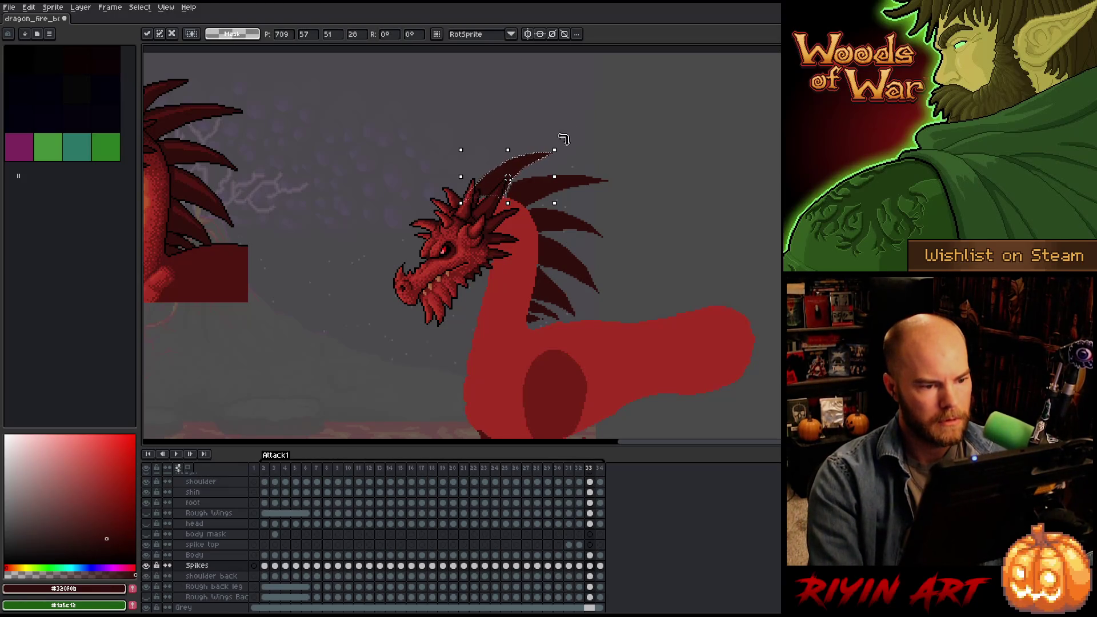
{"action": "left_click_drag", "start_coordinate": [562, 139], "coordinate": [556, 144]}
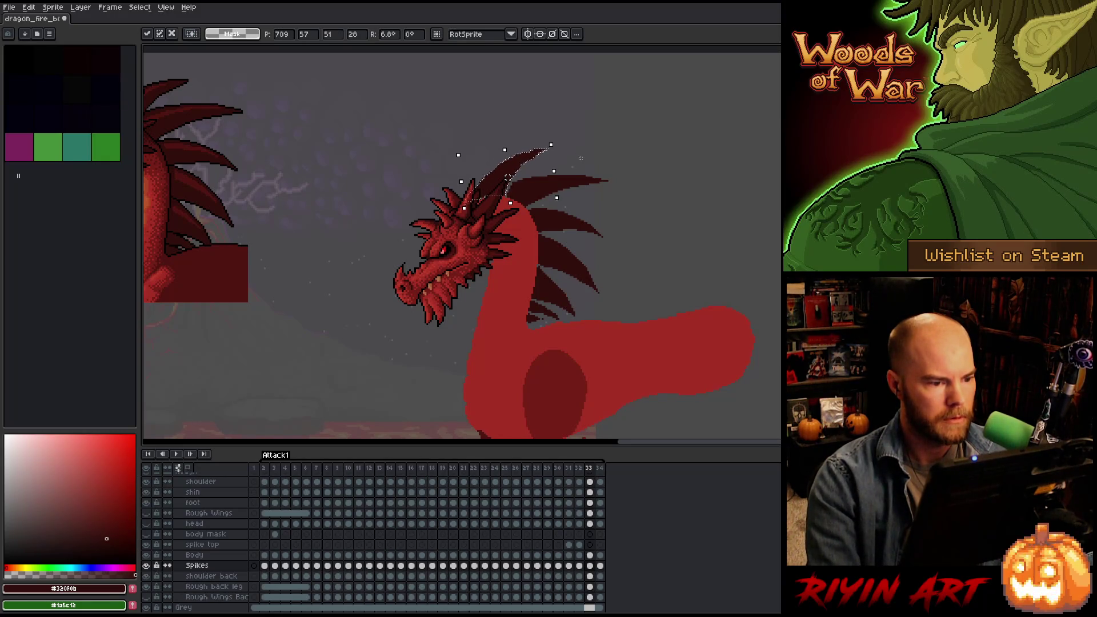
{"action": "key", "text": "ctrl+d"}
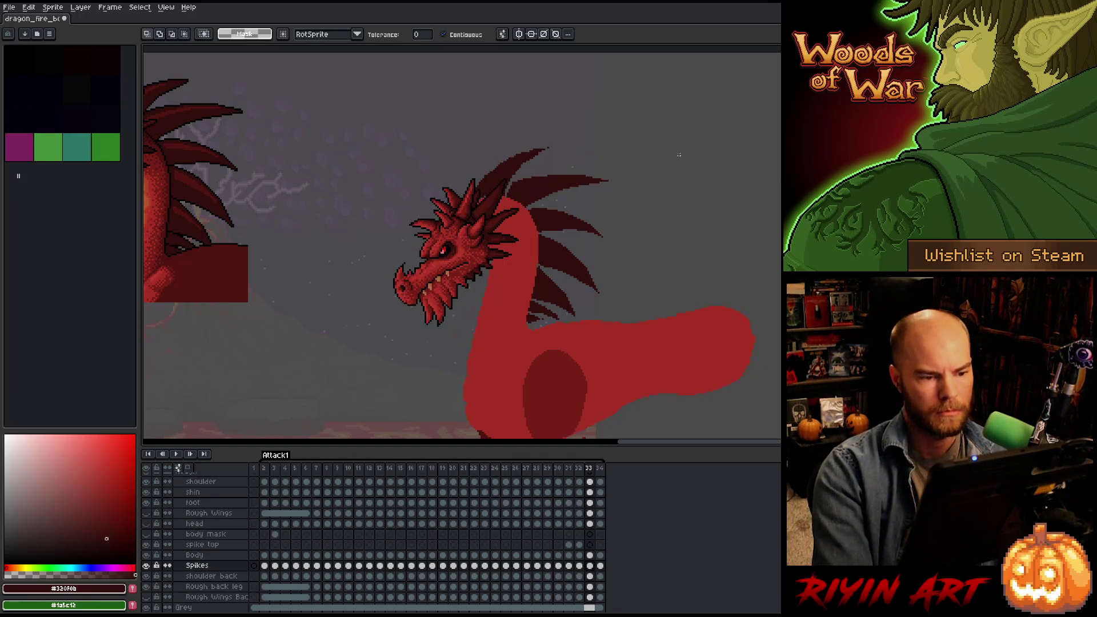
Compare the poses of frames 30–33, settle on frame 30 and lasso the neck spikes.
{"action": "key", "text": "Right"}
{"action": "key", "text": "Left"}
{"action": "key", "text": "Right"}
{"action": "key", "text": "Left"}
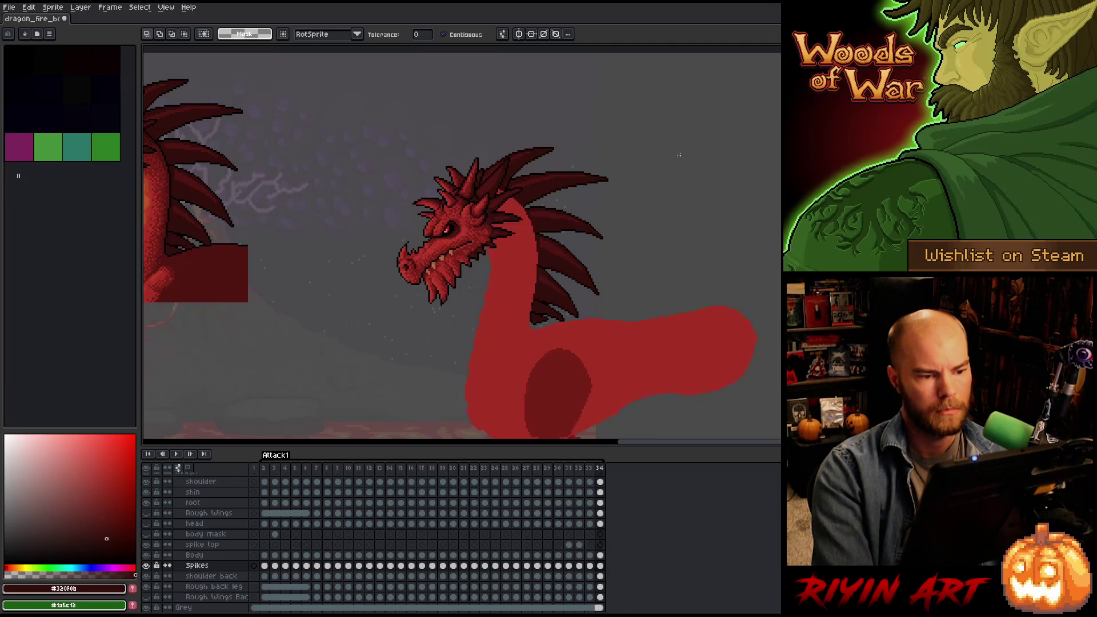
{"action": "key", "text": "Right"}
{"action": "key", "text": "Left"}
{"action": "key", "text": "Right"}
{"action": "key", "text": "Left"}
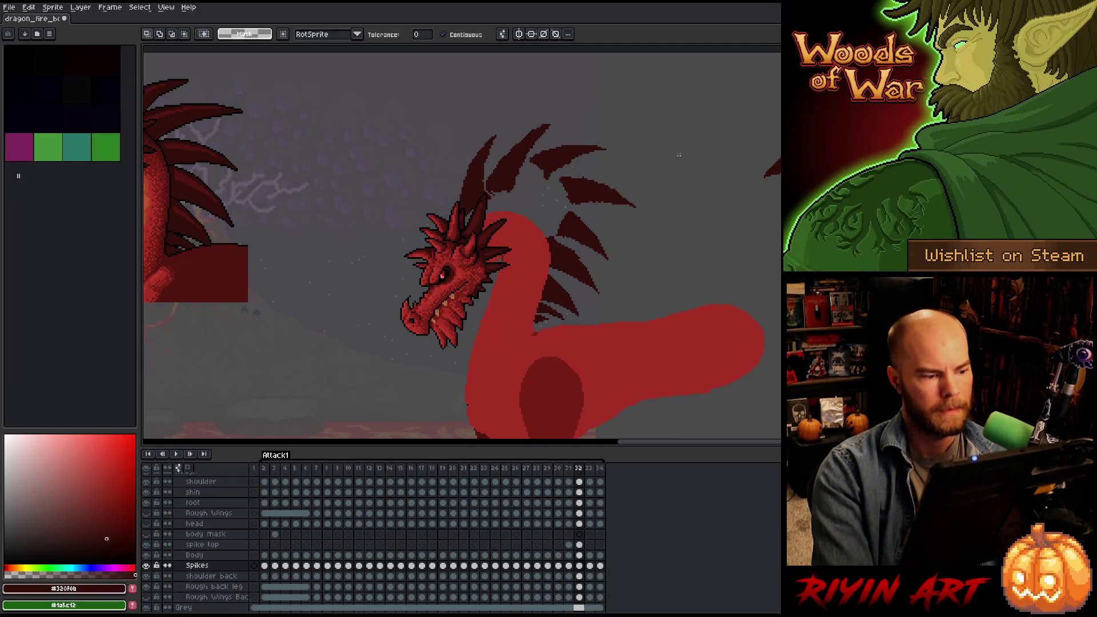
{"action": "key", "text": "Left"}
{"action": "key", "text": "Right"}
{"action": "key", "text": "Left"}
{"action": "key", "text": "Right"}
{"action": "key", "text": "Right"}
{"action": "key", "text": "Left"}
{"action": "key", "text": "Left"}
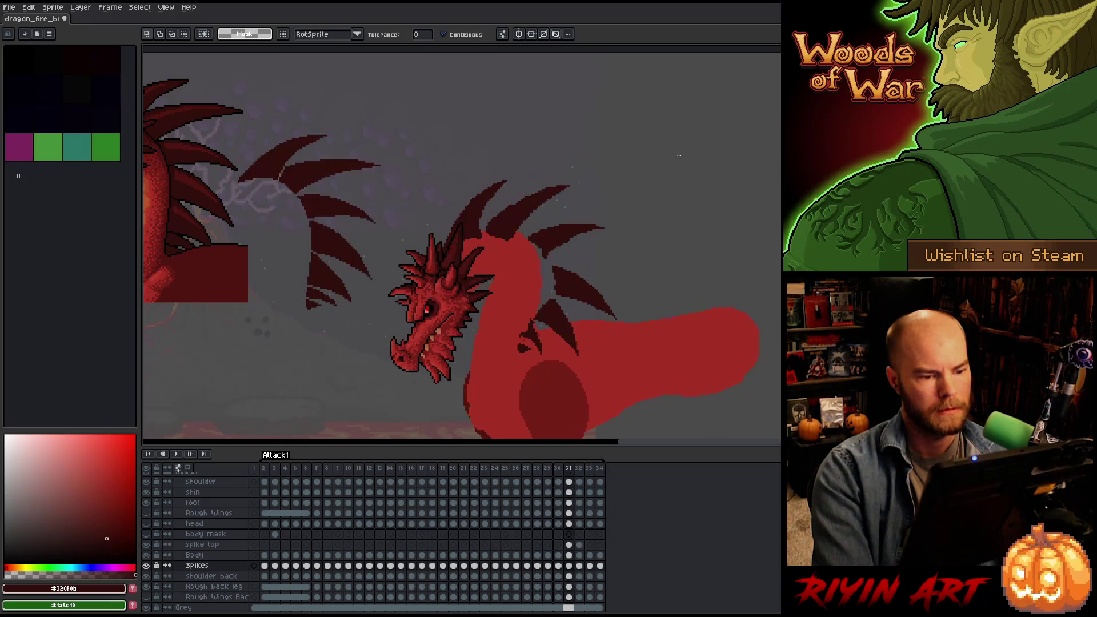
{"action": "key", "text": "Left"}
{"action": "key", "text": "Right"}
{"action": "key", "text": "Left"}
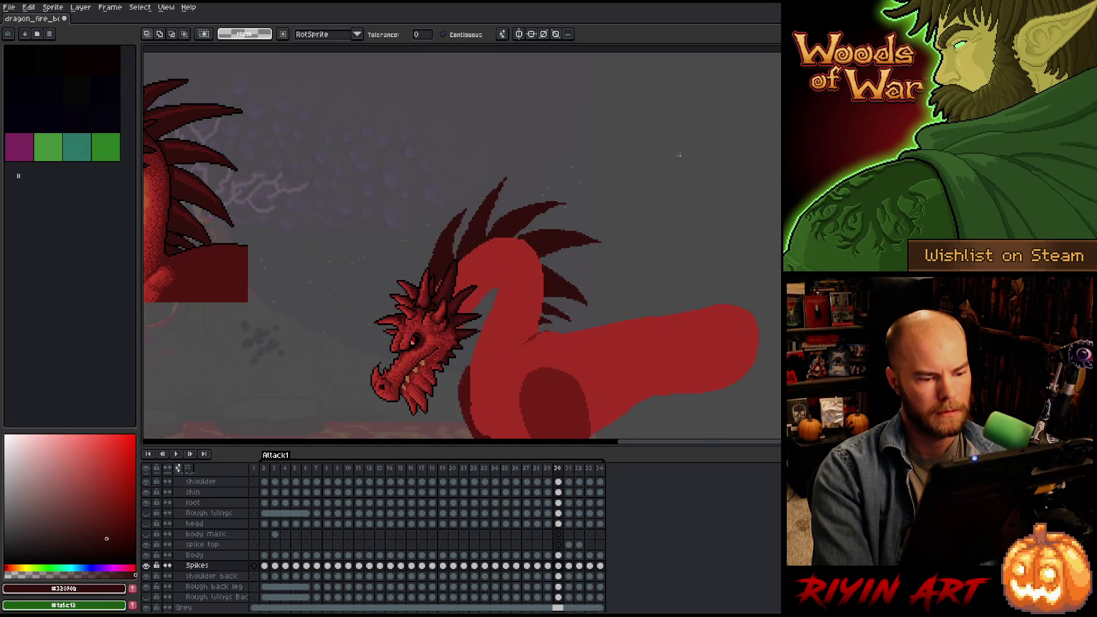
{"action": "key", "text": "Right"}
{"action": "key", "text": "Left"}
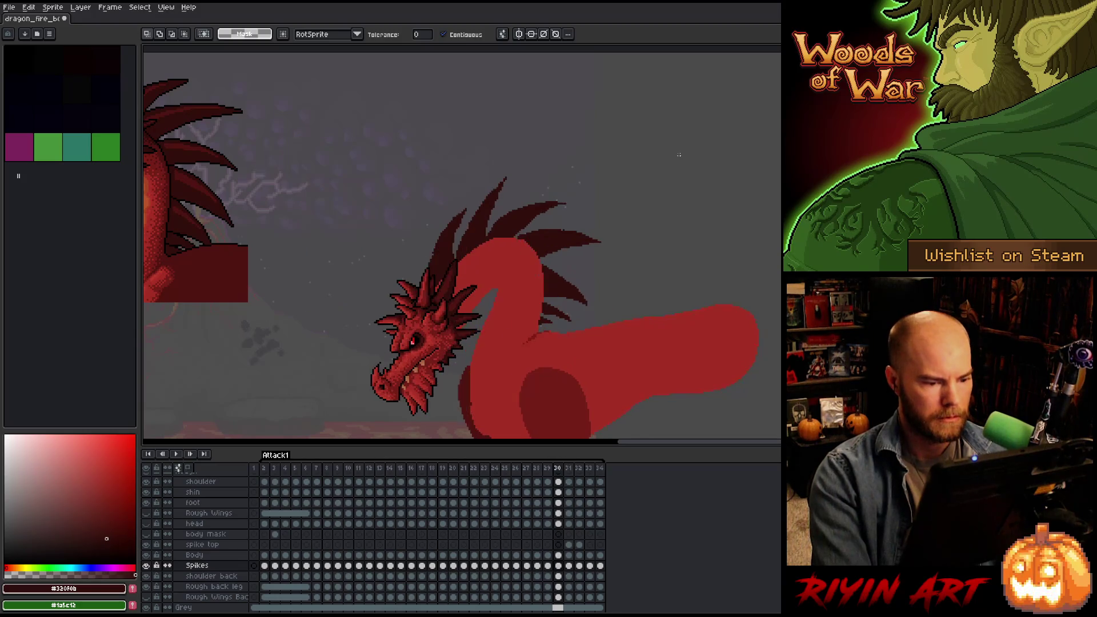
{"action": "key", "text": "Right"}
{"action": "key", "text": "Left"}
{"action": "key", "text": "Right"}
{"action": "key", "text": "Left"}
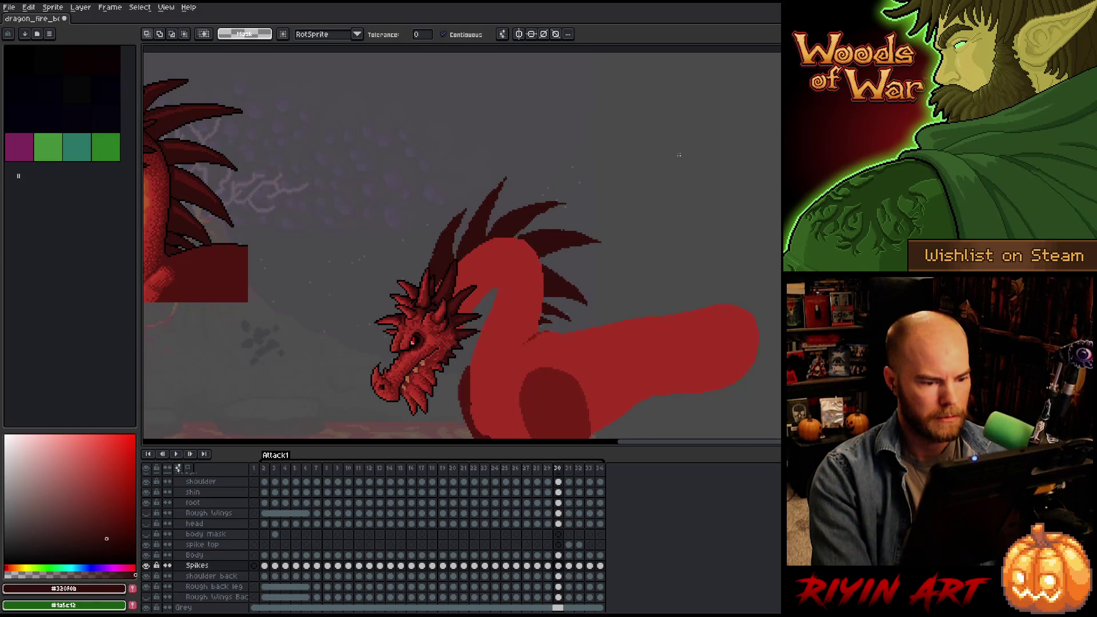
{"action": "key", "text": "Right"}
{"action": "key", "text": "Right"}
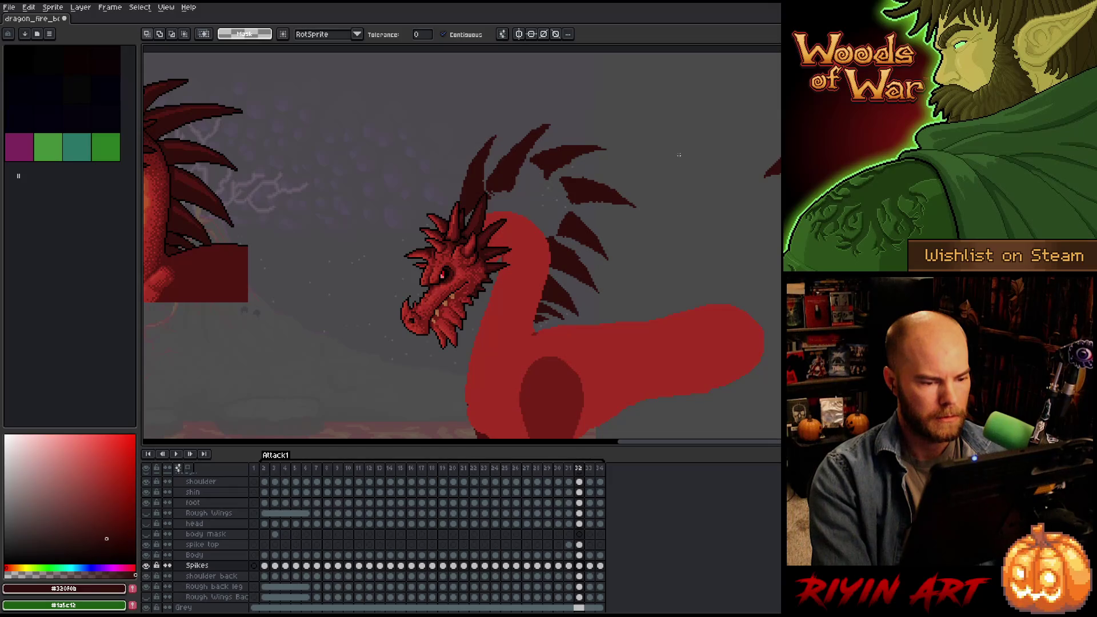
{"action": "key", "text": "Left"}
{"action": "key", "text": "Right"}
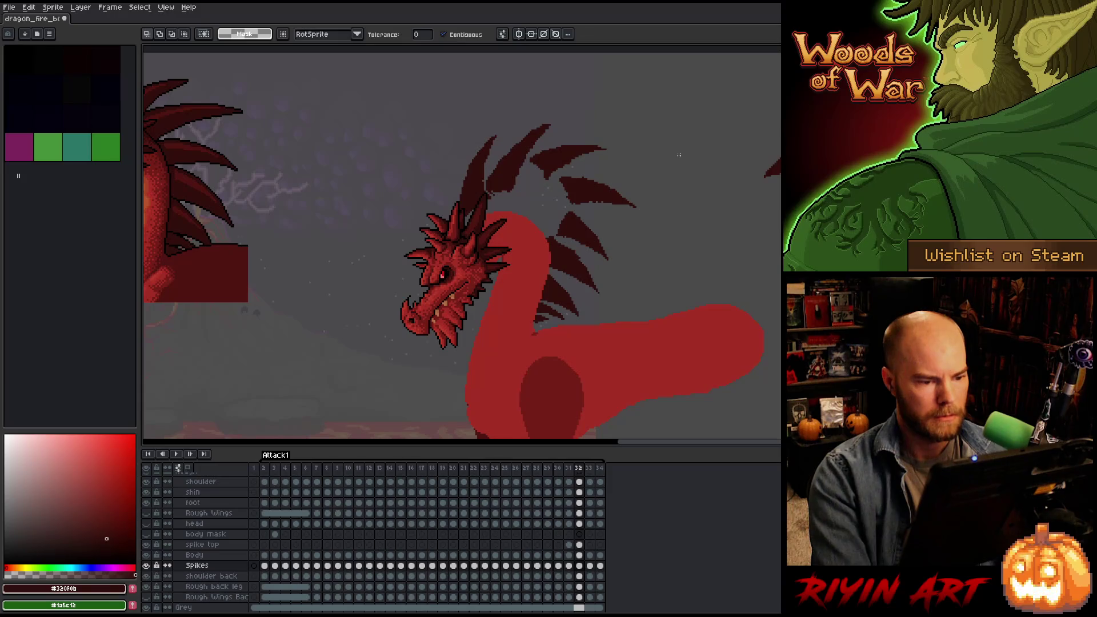
{"action": "key", "text": "Left"}
{"action": "key", "text": "Left"}
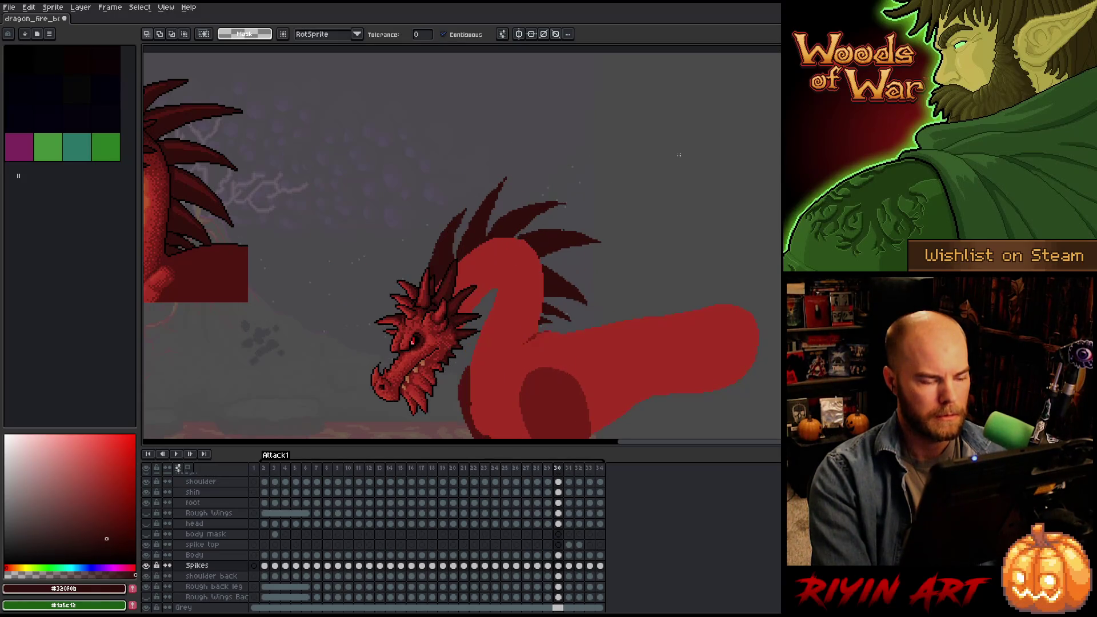
{"action": "key", "text": "Left"}
{"action": "key", "text": "Right"}
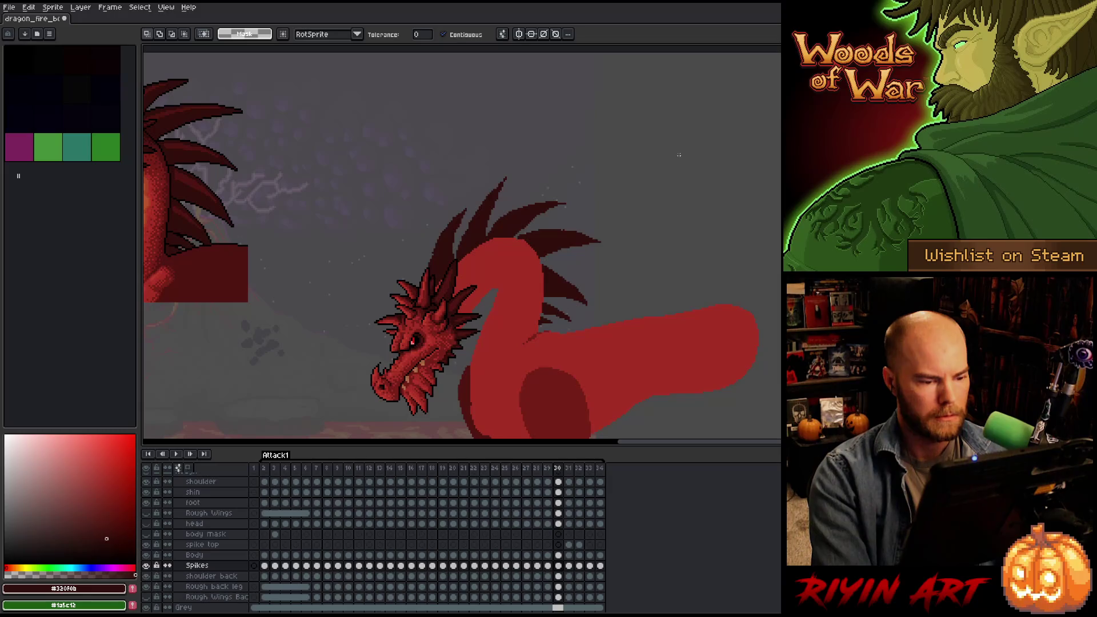
{"action": "key", "text": "q"}
{"action": "mouse_move", "coordinate": [563, 368]}
{"action": "left_mouse_down"}
{"action": "mouse_move", "coordinate": [597, 330]}
{"action": "mouse_move", "coordinate": [551, 264]}
{"action": "mouse_move", "coordinate": [516, 372]}
{"action": "left_mouse_up"}
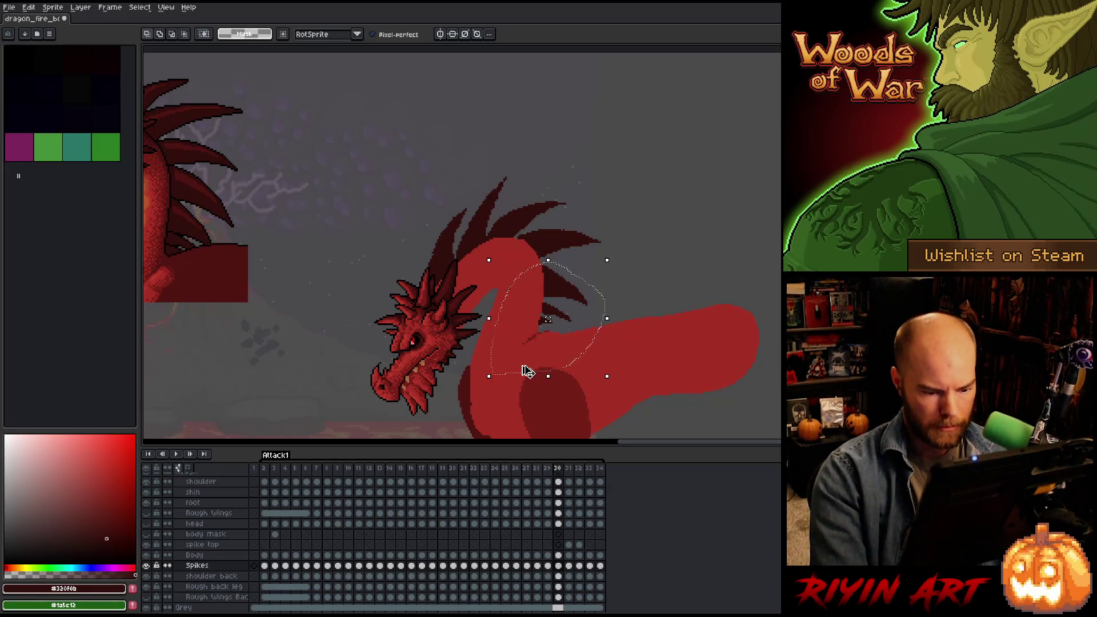
On frame 31, move a neck spike far right and erase a stray spike on the spike top layer.
{"action": "left_click", "coordinate": [569, 287]}
{"action": "key", "text": "period"}
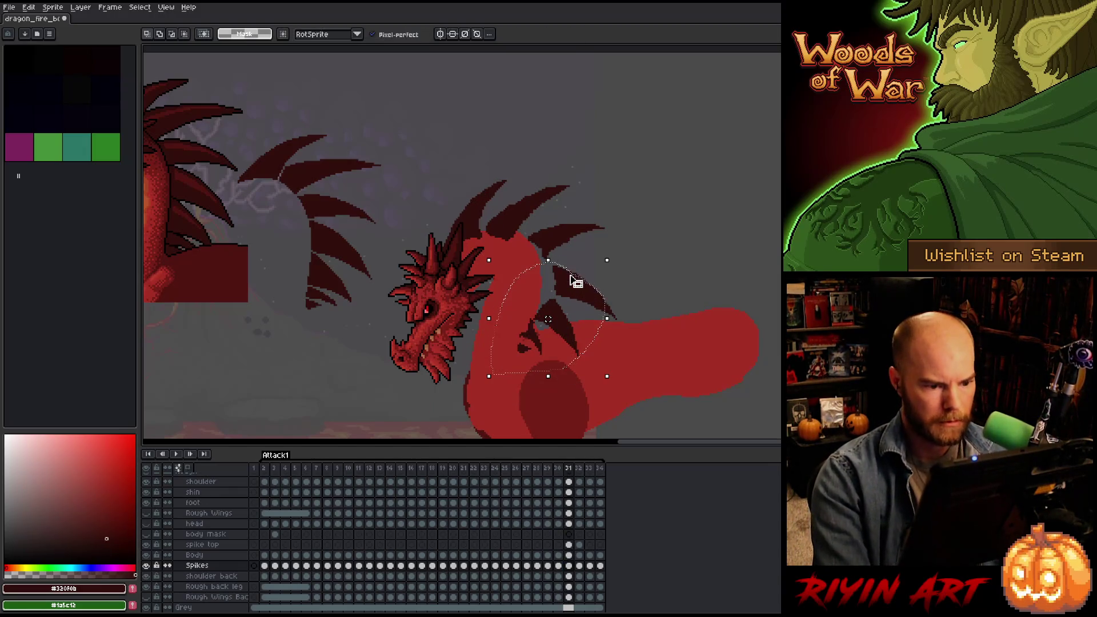
{"action": "left_click_drag", "start_coordinate": [574, 280], "coordinate": [714, 280]}
{"action": "mouse_move", "coordinate": [567, 393]}
{"action": "left_mouse_down"}
{"action": "mouse_move", "coordinate": [586, 334]}
{"action": "mouse_move", "coordinate": [524, 303]}
{"action": "mouse_move", "coordinate": [514, 405]}
{"action": "left_mouse_up"}
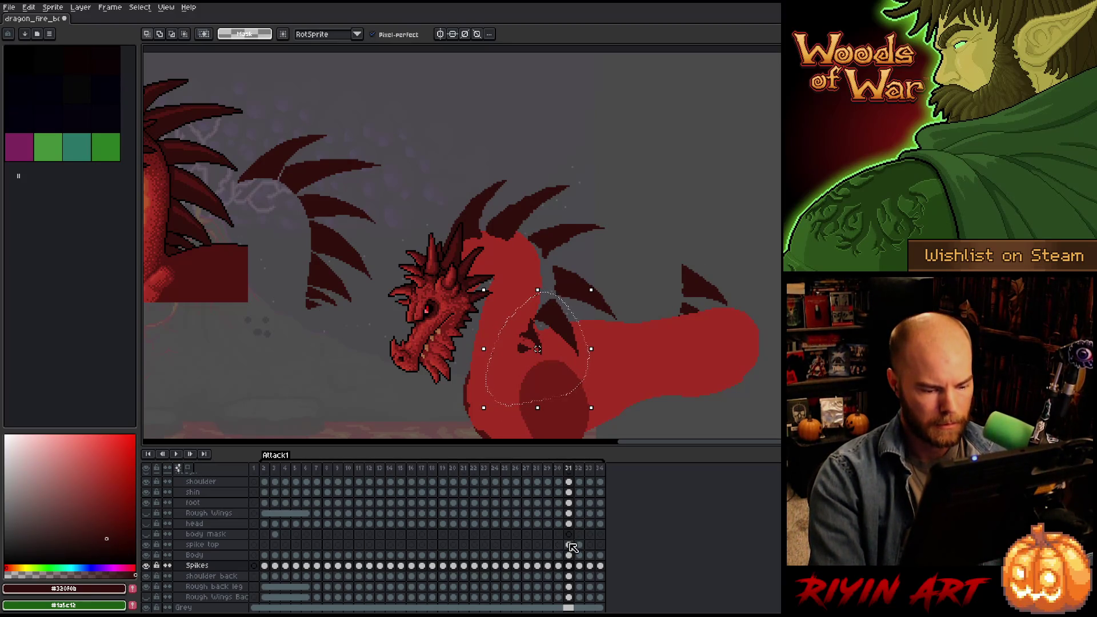
{"action": "left_click", "coordinate": [568, 545]}
{"action": "key", "text": "Delete"}
{"action": "left_click", "coordinate": [376, 379]}
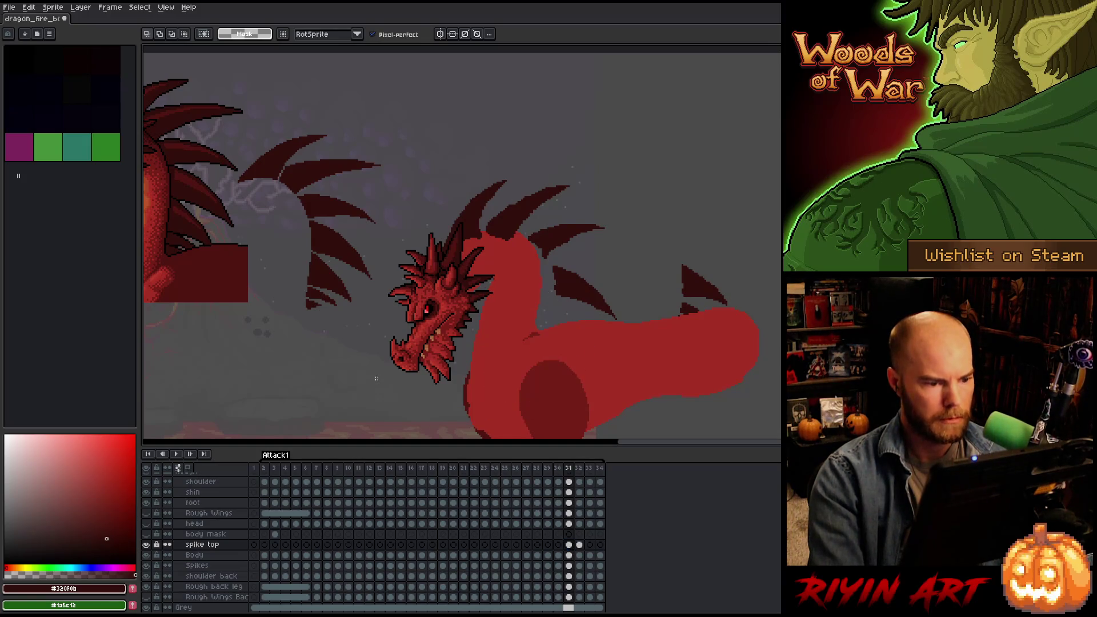
Rotate the upper neck spikes about 9° and shift them left and down.
{"action": "mouse_move", "coordinate": [610, 353]}
{"action": "left_mouse_down"}
{"action": "mouse_move", "coordinate": [572, 159]}
{"action": "mouse_move", "coordinate": [498, 207]}
{"action": "mouse_move", "coordinate": [481, 297]}
{"action": "left_mouse_up"}
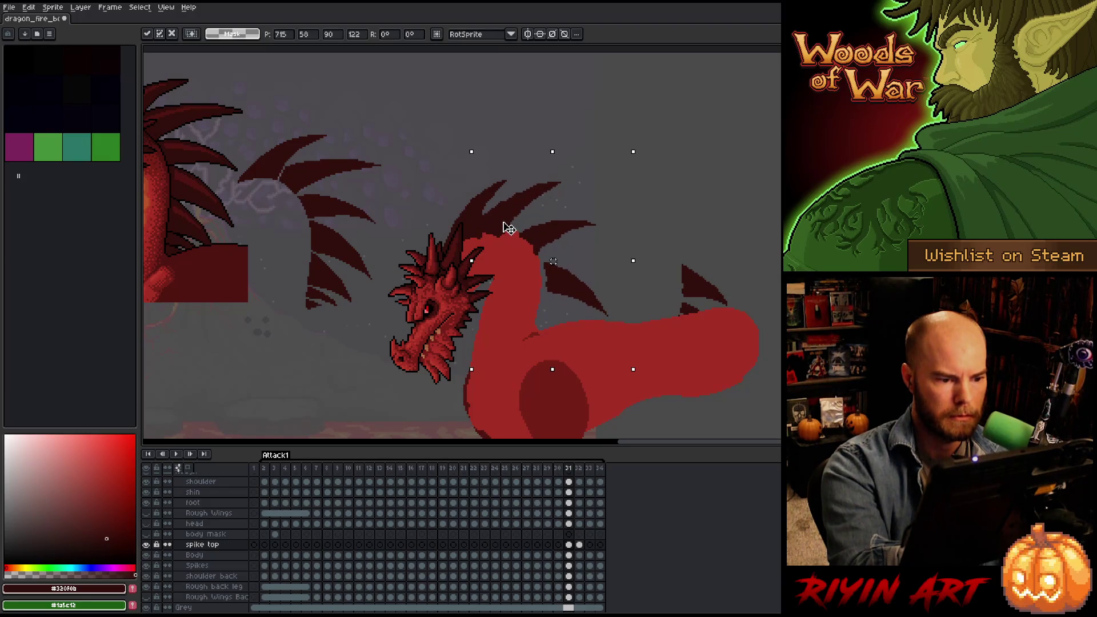
{"action": "left_click_drag", "start_coordinate": [524, 220], "coordinate": [483, 228]}
{"action": "mouse_move", "coordinate": [521, 149]}
{"action": "left_mouse_down"}
{"action": "mouse_move", "coordinate": [481, 254]}
{"action": "mouse_move", "coordinate": [425, 234]}
{"action": "left_mouse_up"}
{"action": "left_click_drag", "start_coordinate": [533, 130], "coordinate": [520, 122]}
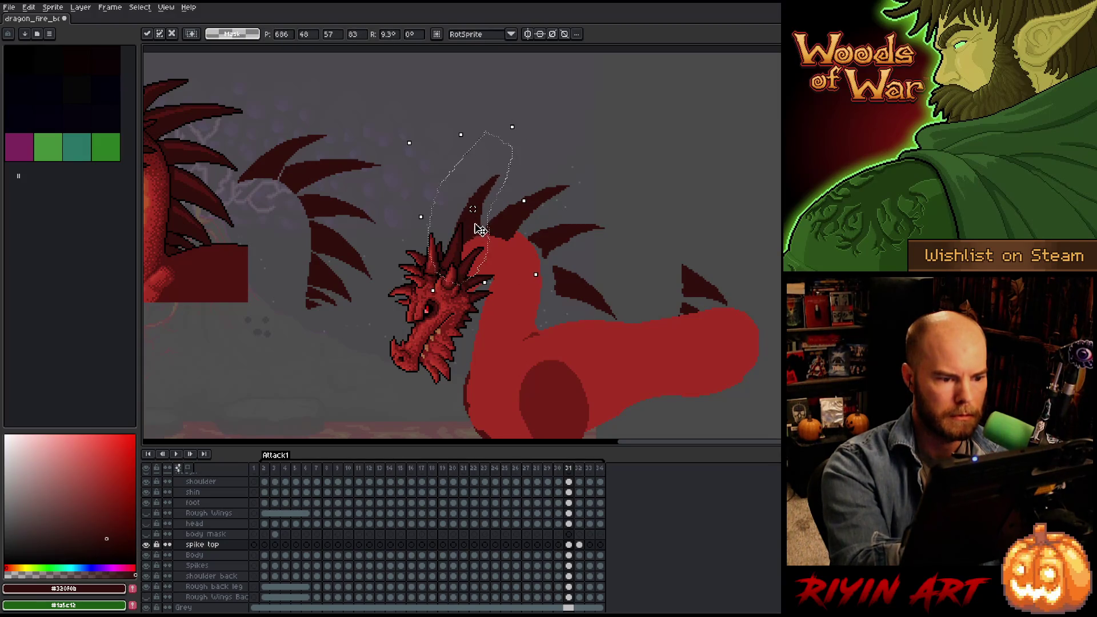
{"action": "left_click_drag", "start_coordinate": [477, 225], "coordinate": [464, 237]}
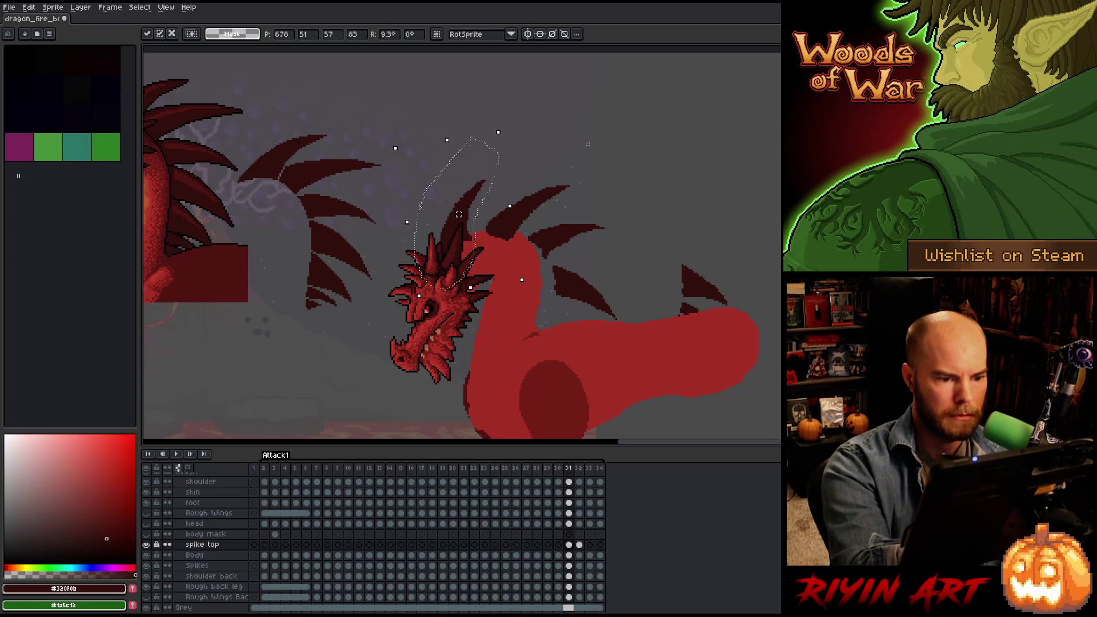
{"action": "key", "text": "Return"}
Rotate the next spike along the neck 8° and shift it up-left.
{"action": "left_click_drag", "start_coordinate": [622, 137], "coordinate": [548, 209]}
{"action": "mouse_move", "coordinate": [571, 149]}
{"action": "left_mouse_down"}
{"action": "mouse_move", "coordinate": [580, 165]}
{"action": "mouse_move", "coordinate": [539, 222]}
{"action": "mouse_move", "coordinate": [491, 205]}
{"action": "mouse_move", "coordinate": [600, 143]}
{"action": "mouse_move", "coordinate": [589, 139]}
{"action": "left_mouse_up"}
{"action": "mouse_move", "coordinate": [541, 207]}
{"action": "left_mouse_down"}
{"action": "mouse_move", "coordinate": [511, 208]}
{"action": "mouse_move", "coordinate": [521, 204]}
{"action": "left_mouse_up"}
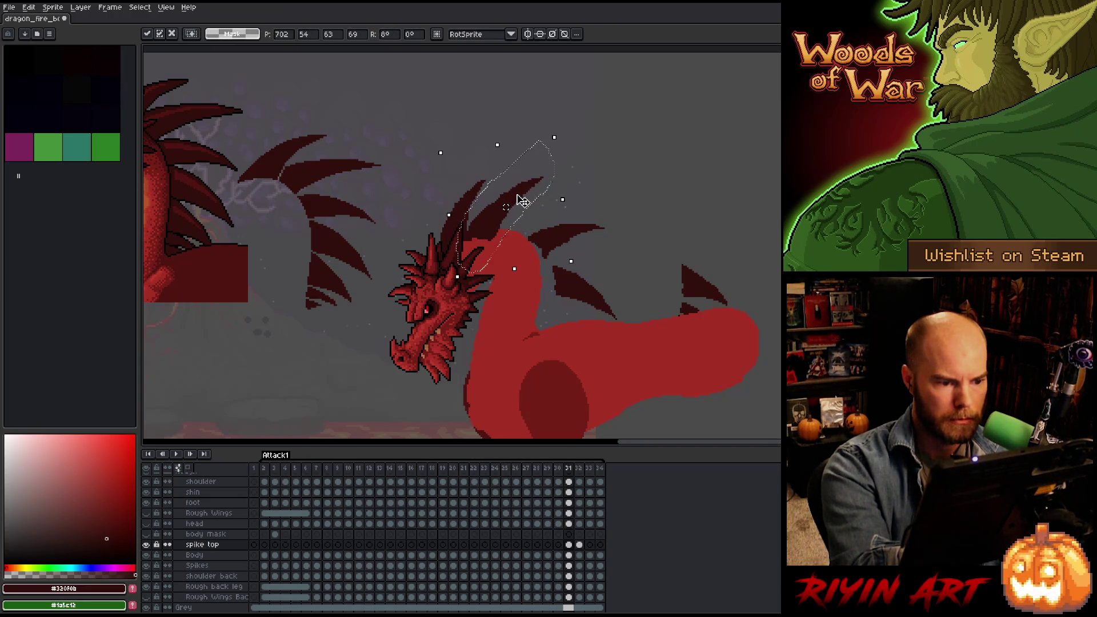
{"action": "key", "text": "Return"}
Move the right-hand back spike left on the Spikes layer.
{"action": "mouse_move", "coordinate": [551, 264]}
{"action": "left_mouse_down"}
{"action": "mouse_move", "coordinate": [628, 226]}
{"action": "mouse_move", "coordinate": [553, 225]}
{"action": "left_mouse_up"}
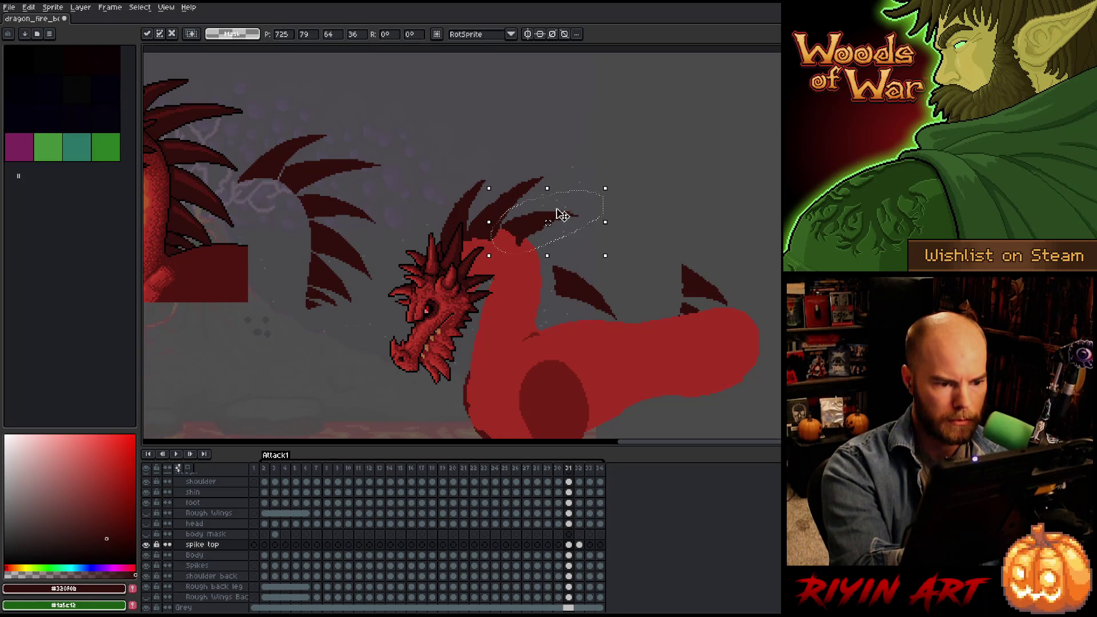
{"action": "mouse_move", "coordinate": [610, 273]}
{"action": "left_mouse_down"}
{"action": "mouse_move", "coordinate": [614, 345]}
{"action": "mouse_move", "coordinate": [612, 326]}
{"action": "mouse_move", "coordinate": [563, 264]}
{"action": "left_mouse_up"}
{"action": "mouse_move", "coordinate": [771, 293]}
{"action": "left_mouse_down"}
{"action": "mouse_move", "coordinate": [705, 385]}
{"action": "mouse_move", "coordinate": [729, 362]}
{"action": "mouse_move", "coordinate": [743, 320]}
{"action": "left_mouse_up"}
{"action": "left_click_drag", "start_coordinate": [699, 311], "coordinate": [584, 310]}
{"action": "key", "text": "ctrl+z"}
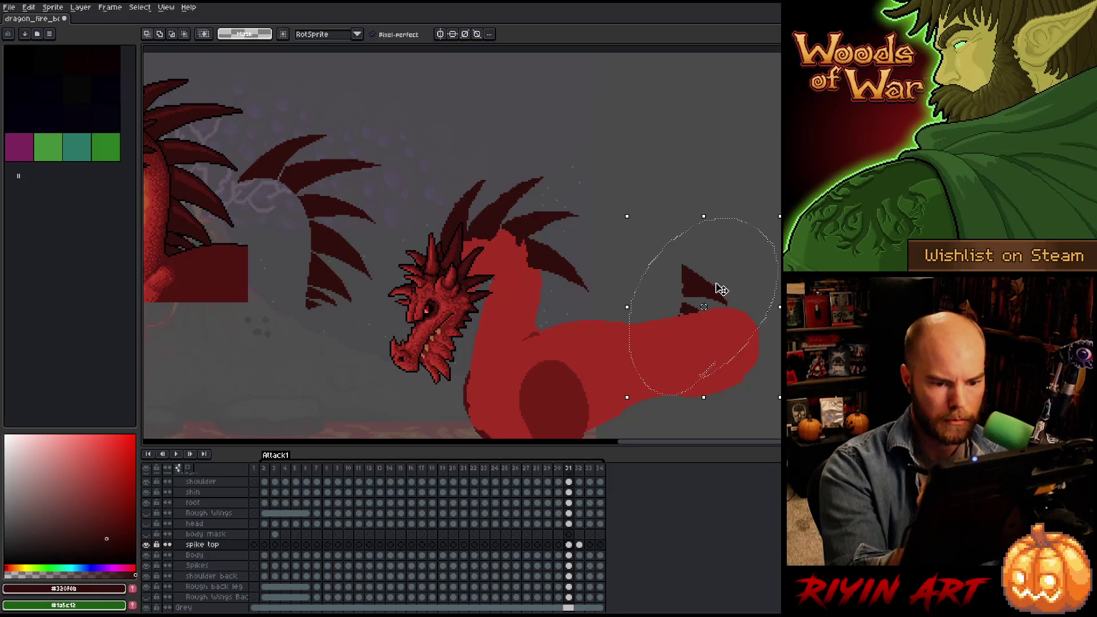
{"action": "left_click", "coordinate": [569, 565]}
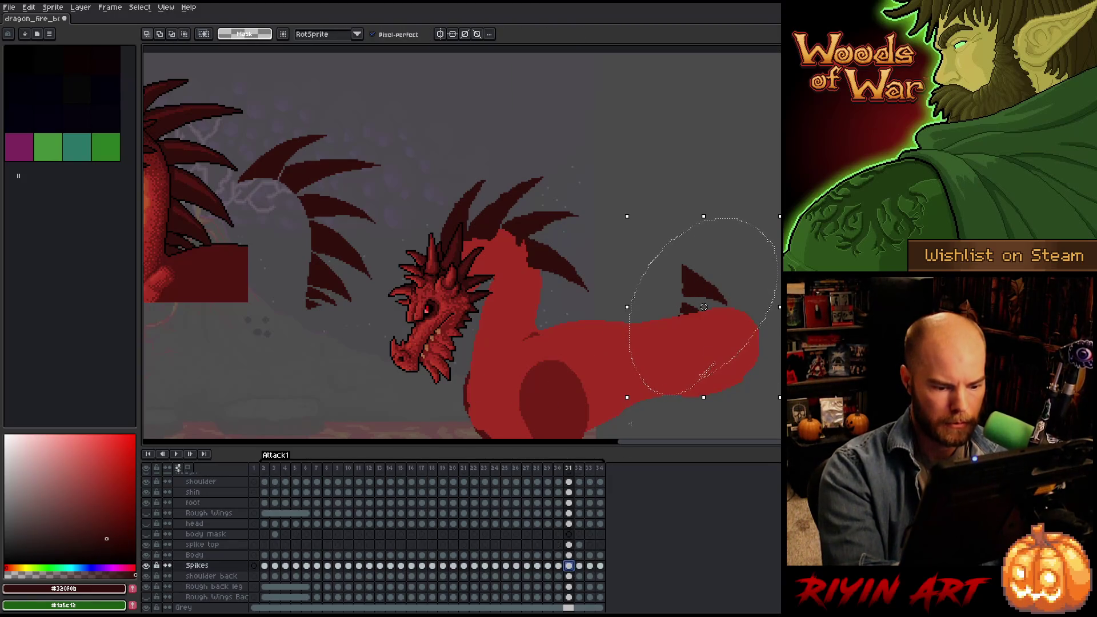
{"action": "left_click_drag", "start_coordinate": [707, 298], "coordinate": [565, 303]}
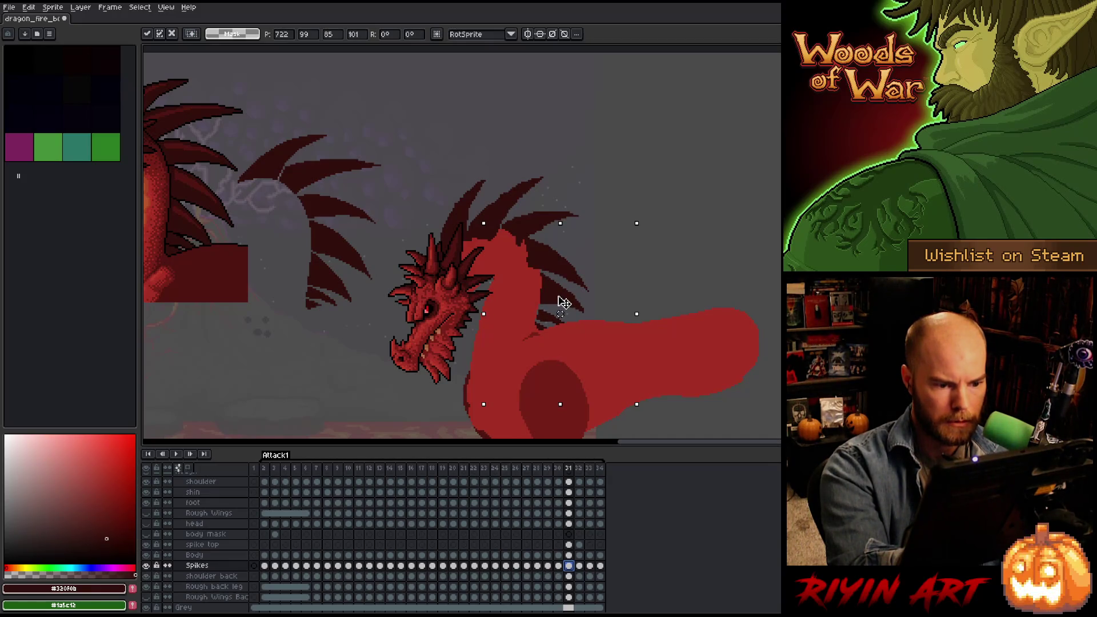
Nudge a body area down one pixel and shift the neck spikes slightly up-left.
{"action": "key", "text": "q"}
{"action": "mouse_move", "coordinate": [676, 391]}
{"action": "left_mouse_down"}
{"action": "mouse_move", "coordinate": [560, 313]}
{"action": "mouse_move", "coordinate": [551, 411]}
{"action": "left_mouse_up"}
{"action": "key", "text": "ctrl+t"}
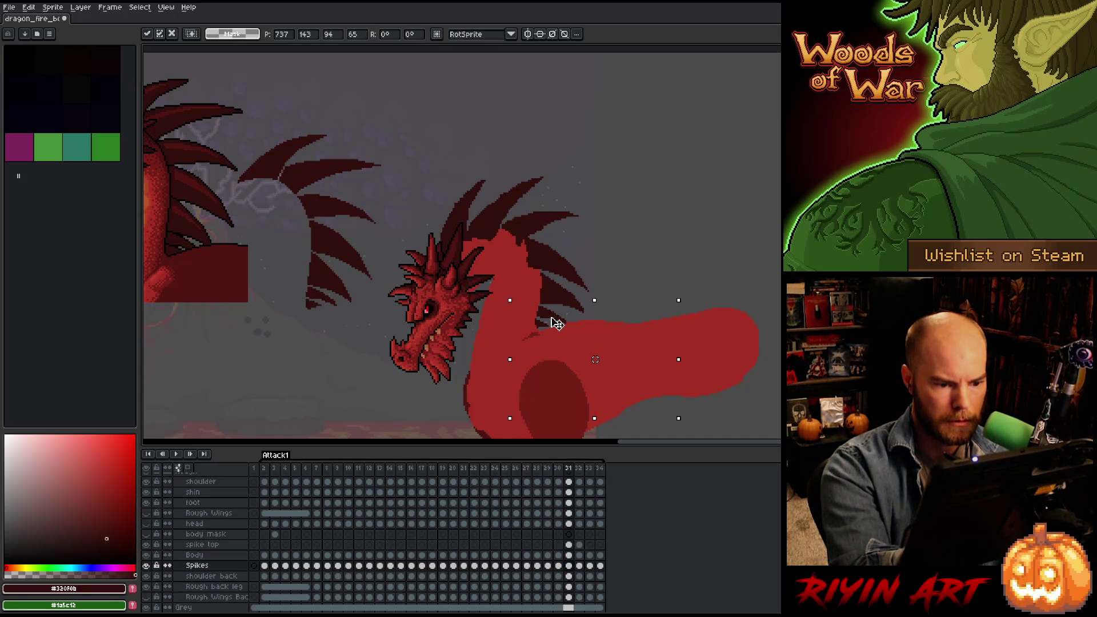
{"action": "key", "text": "Down"}
{"action": "mouse_move", "coordinate": [571, 290]}
{"action": "left_mouse_down"}
{"action": "mouse_move", "coordinate": [617, 332]}
{"action": "mouse_move", "coordinate": [542, 273]}
{"action": "mouse_move", "coordinate": [516, 436]}
{"action": "left_mouse_up"}
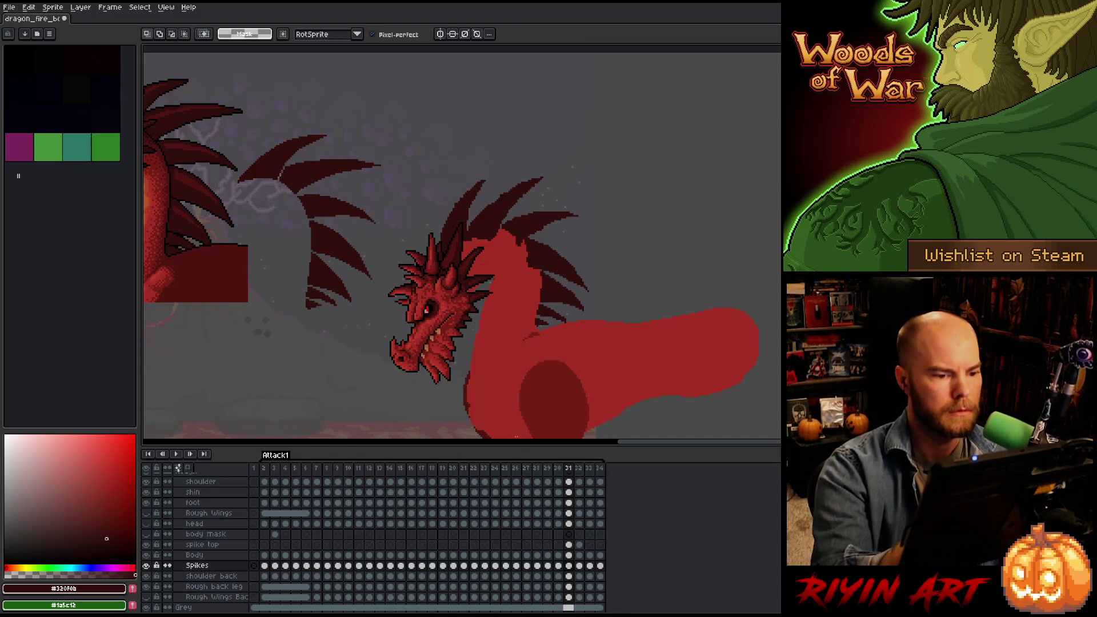
{"action": "mouse_move", "coordinate": [594, 355]}
{"action": "left_mouse_down"}
{"action": "mouse_move", "coordinate": [595, 216]}
{"action": "mouse_move", "coordinate": [526, 206]}
{"action": "mouse_move", "coordinate": [623, 334]}
{"action": "mouse_move", "coordinate": [581, 243]}
{"action": "mouse_move", "coordinate": [510, 327]}
{"action": "left_mouse_up"}
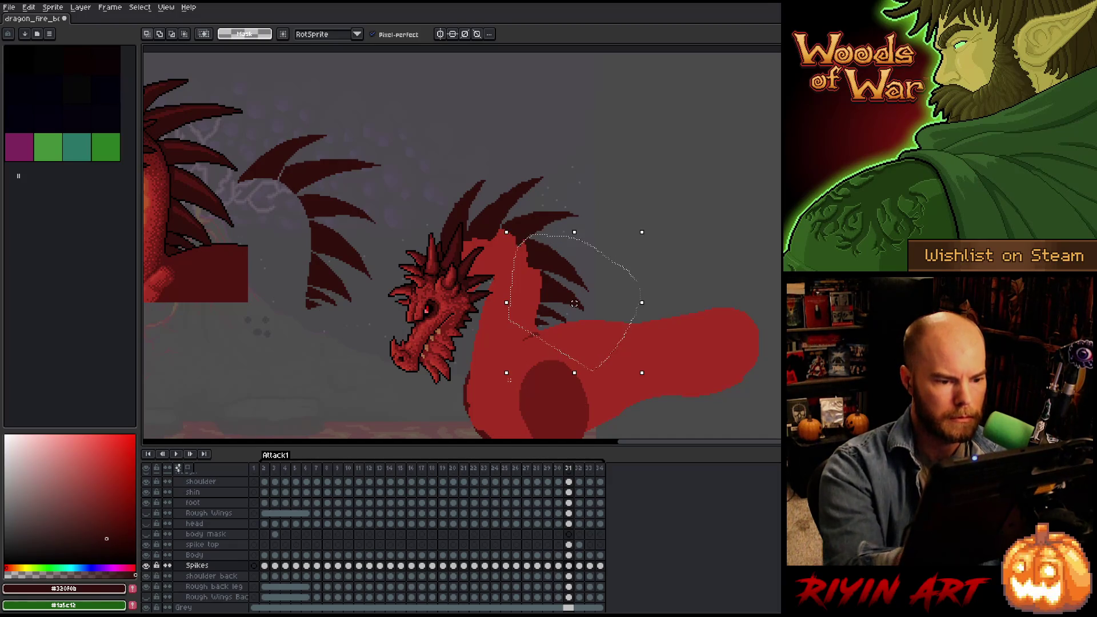
{"action": "left_click_drag", "start_coordinate": [574, 303], "coordinate": [574, 303]}
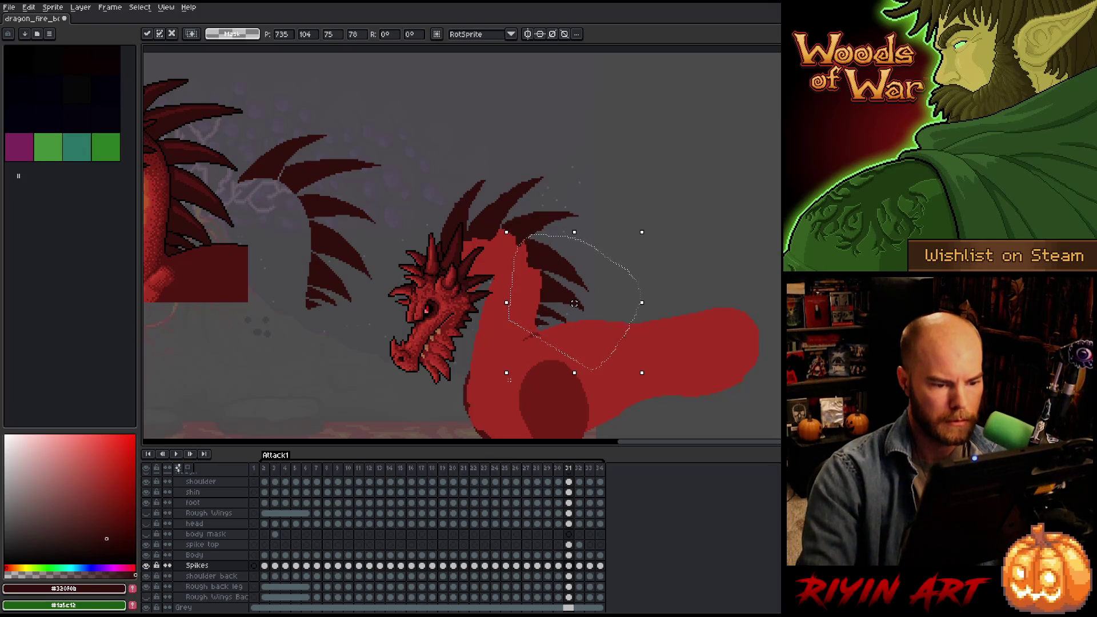
{"action": "key", "text": "Return"}
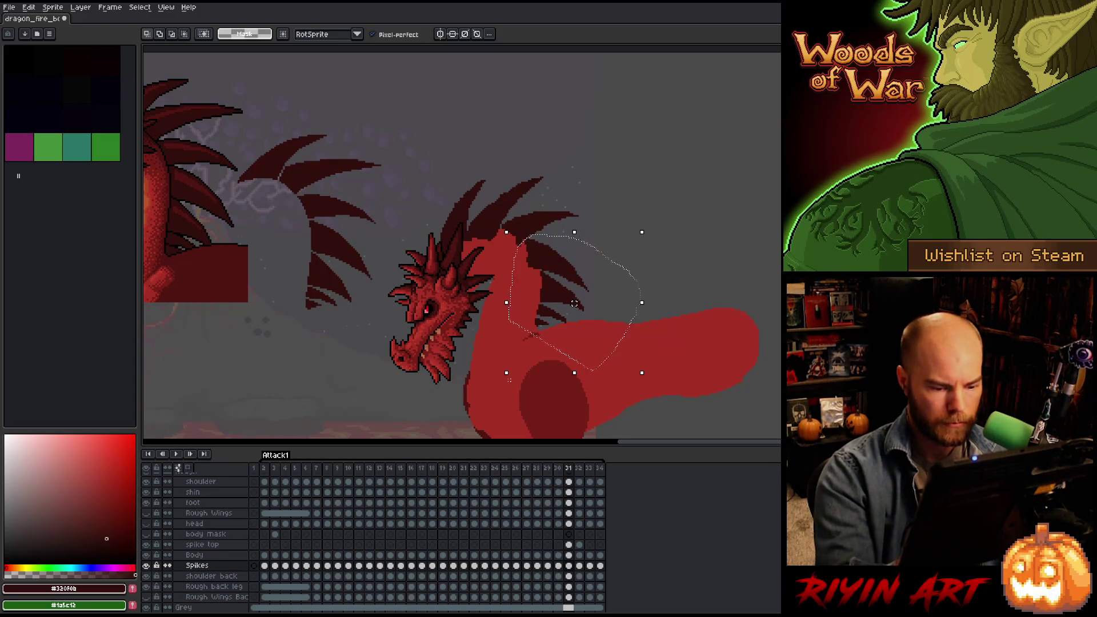
On the spike top layer, rotate the top spikes about 9° and move them up-right.
{"action": "key", "text": "Up"}
{"action": "key", "text": "Up"}
{"action": "left_click_drag", "start_coordinate": [673, 378], "coordinate": [640, 284]}
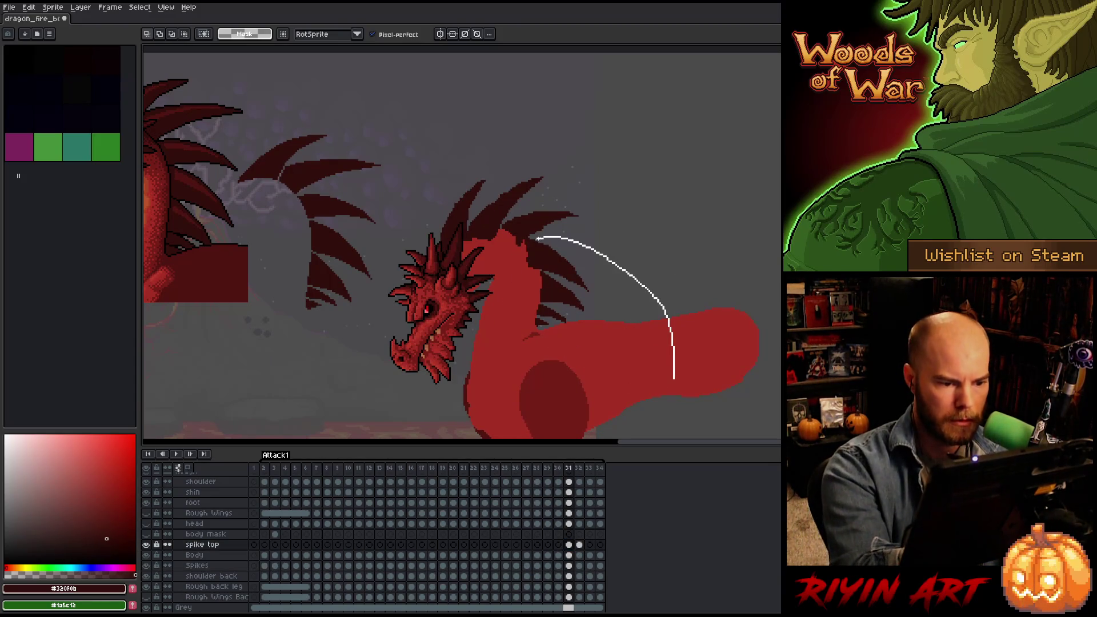
{"action": "left_click_drag", "start_coordinate": [525, 239], "coordinate": [497, 354]}
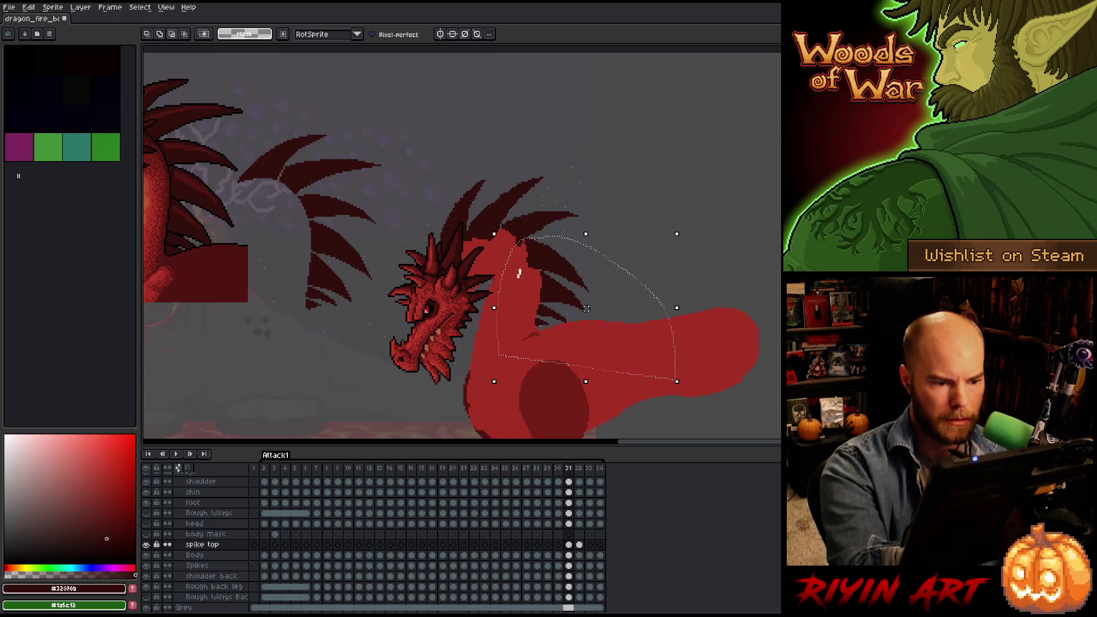
{"action": "left_click_drag", "start_coordinate": [494, 288], "coordinate": [521, 279]}
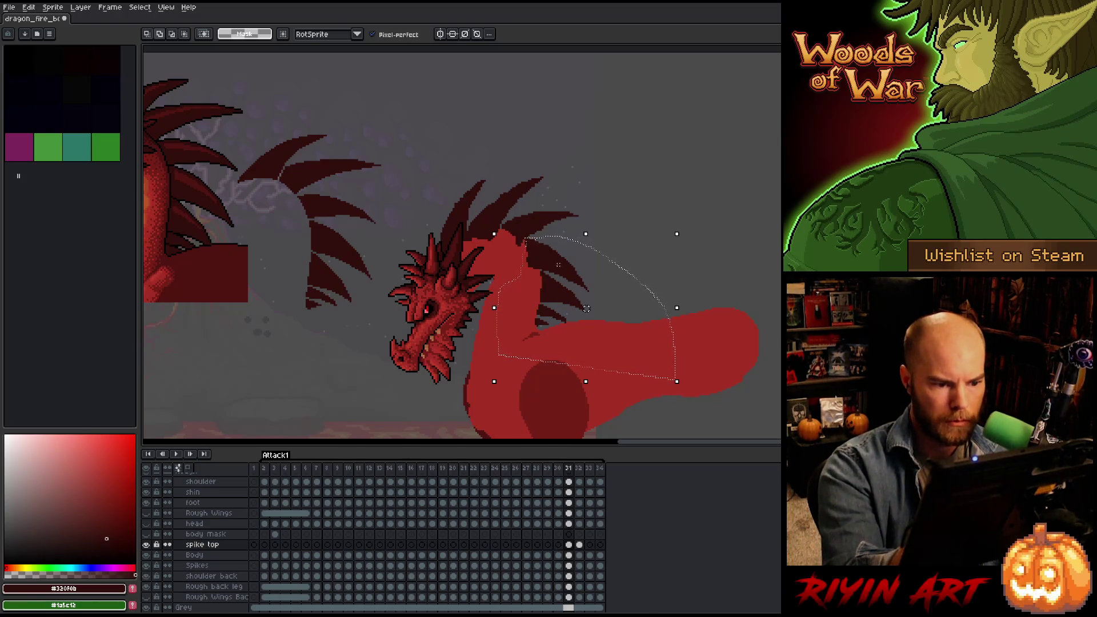
{"action": "left_click_drag", "start_coordinate": [654, 297], "coordinate": [691, 233]}
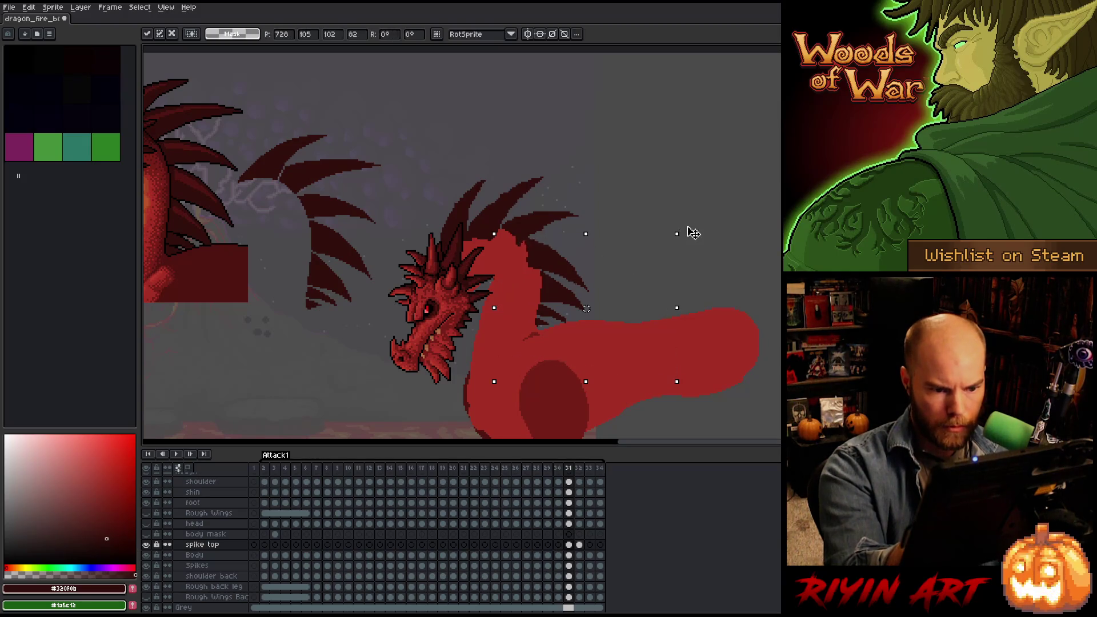
{"action": "left_click_drag", "start_coordinate": [567, 286], "coordinate": [581, 277]}
{"action": "key", "text": "Return"}
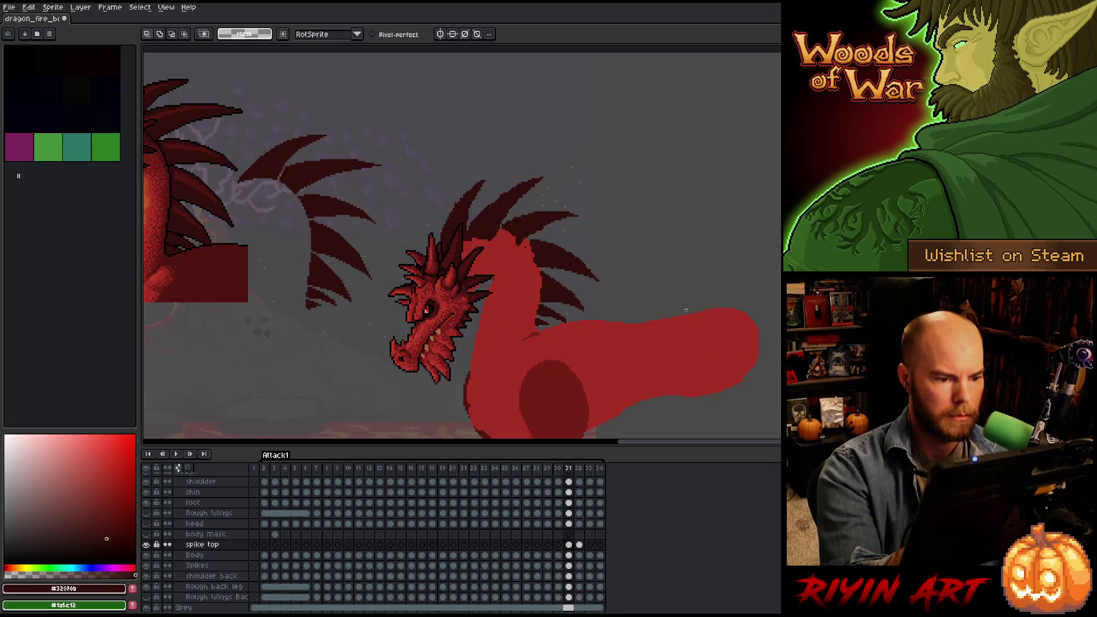
Compare frame 31 with its neighbour, then select the stray spikes left of the dragon.
{"action": "key", "text": "Left"}
{"action": "key", "text": "Right"}
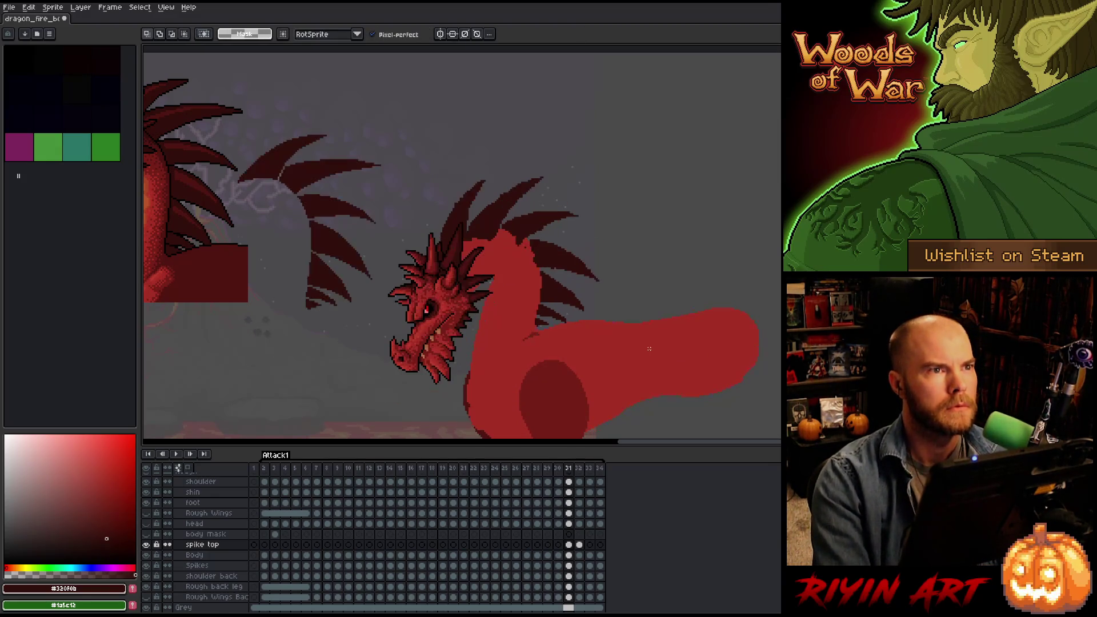
{"action": "key", "text": "Left"}
{"action": "key", "text": "Right"}
{"action": "key", "text": "Left"}
{"action": "key", "text": "Right"}
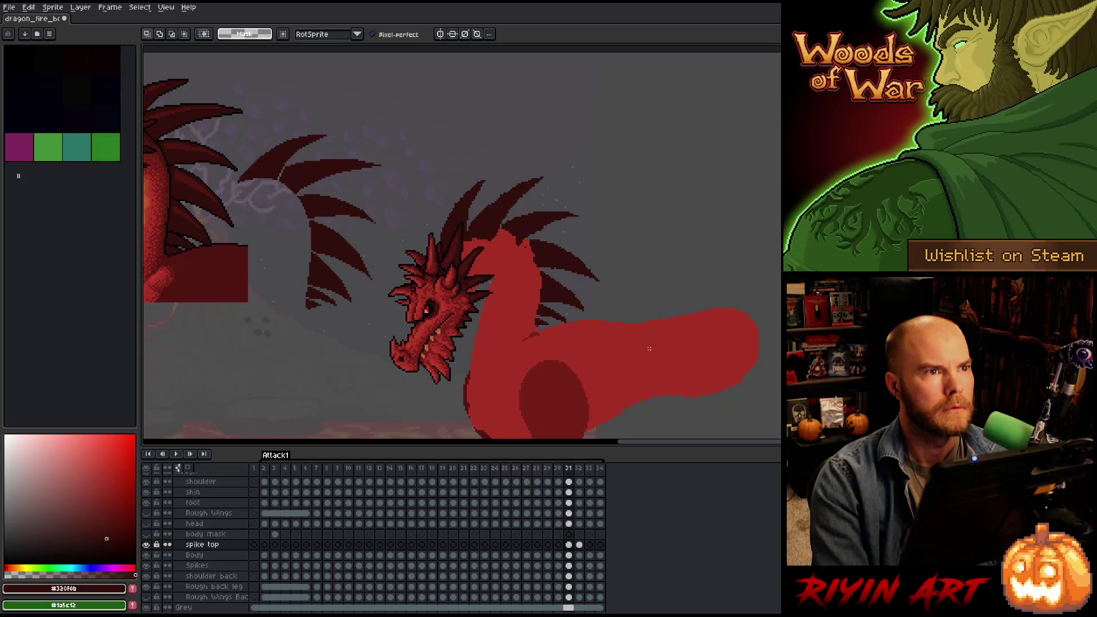
{"action": "mouse_move", "coordinate": [403, 135]}
{"action": "left_mouse_down"}
{"action": "mouse_move", "coordinate": [274, 400]}
{"action": "mouse_move", "coordinate": [380, 139]}
{"action": "left_mouse_up"}
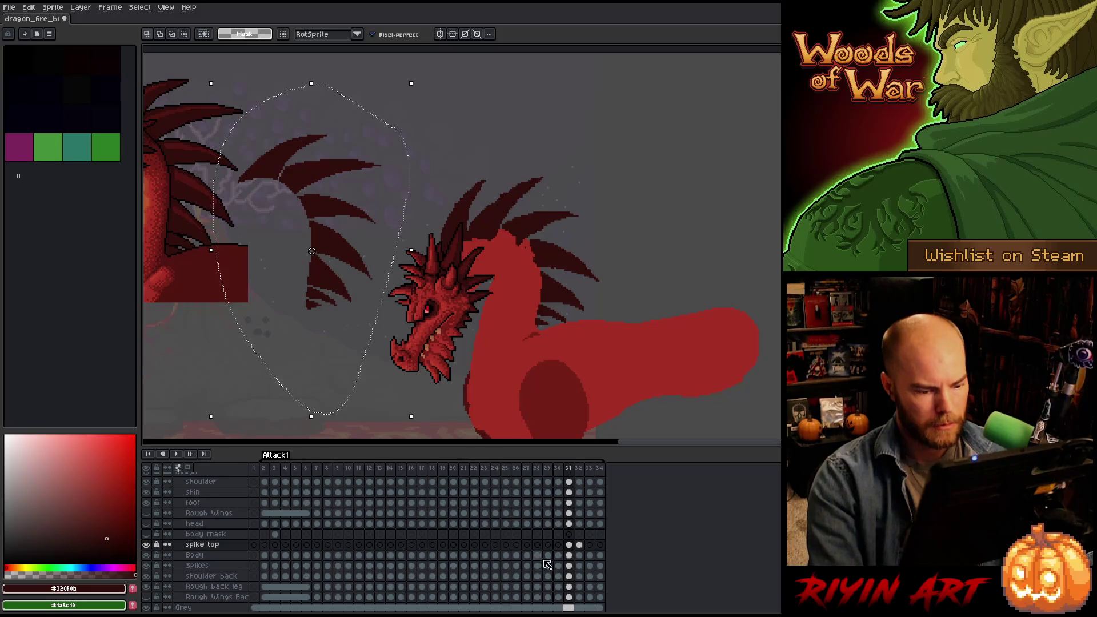
Remove the stray spikes on frame 31 and cut the top spikes from the spike top layer.
{"action": "left_click", "coordinate": [570, 565]}
{"action": "key", "text": "ctrl+x"}
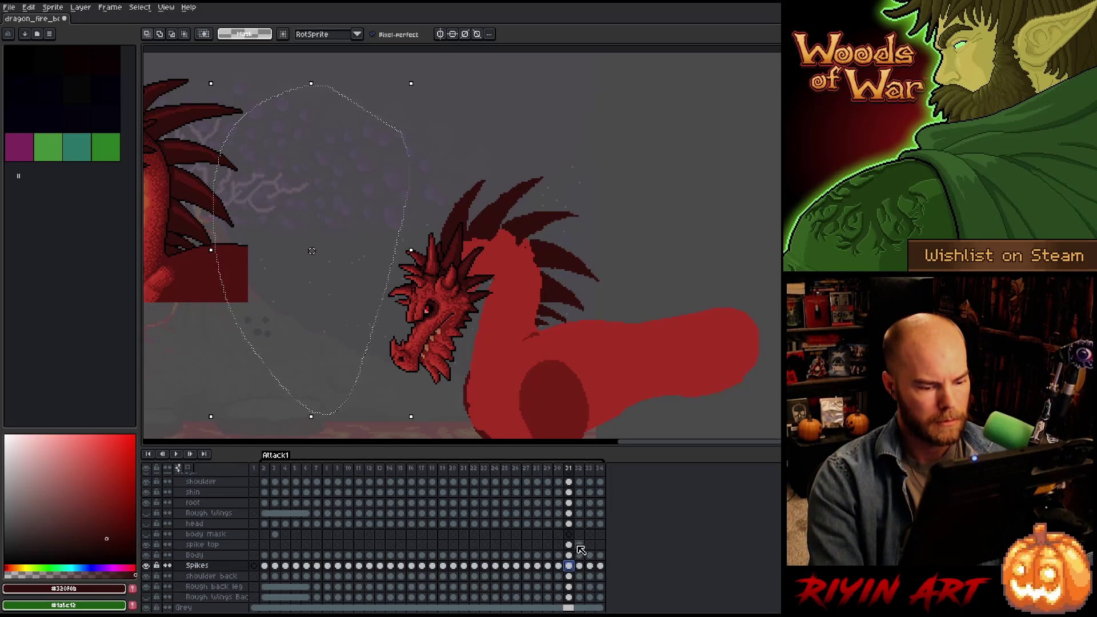
{"action": "left_click", "coordinate": [569, 546]}
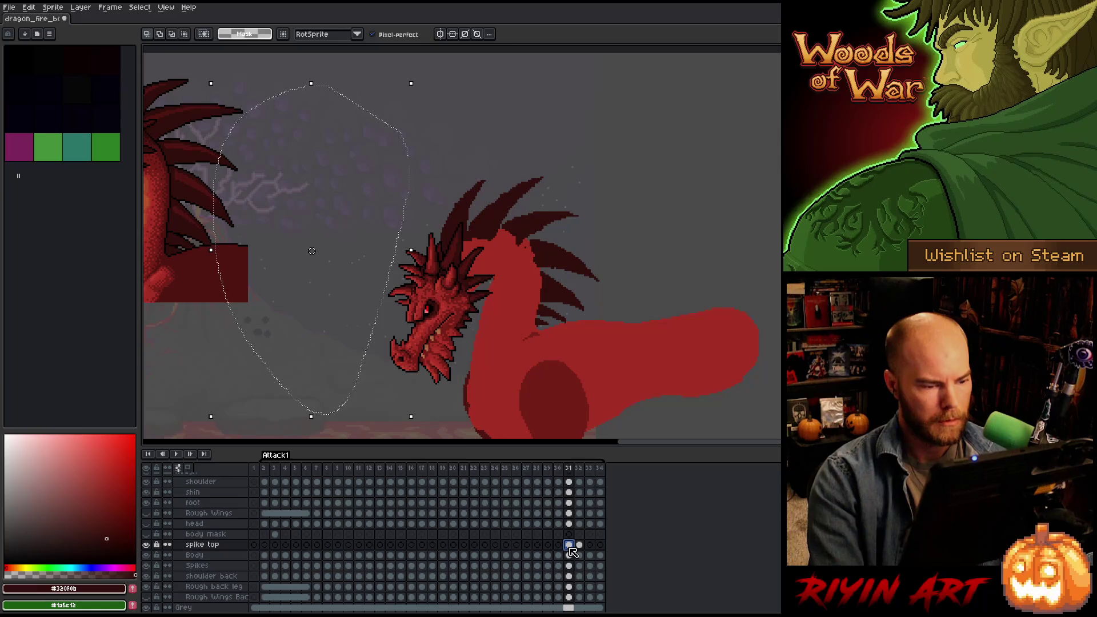
{"action": "key", "text": "m"}
{"action": "mouse_move", "coordinate": [729, 98]}
{"action": "left_mouse_down"}
{"action": "mouse_move", "coordinate": [706, 139]}
{"action": "mouse_move", "coordinate": [368, 432]}
{"action": "left_mouse_up"}
{"action": "key", "text": "ctrl+x"}
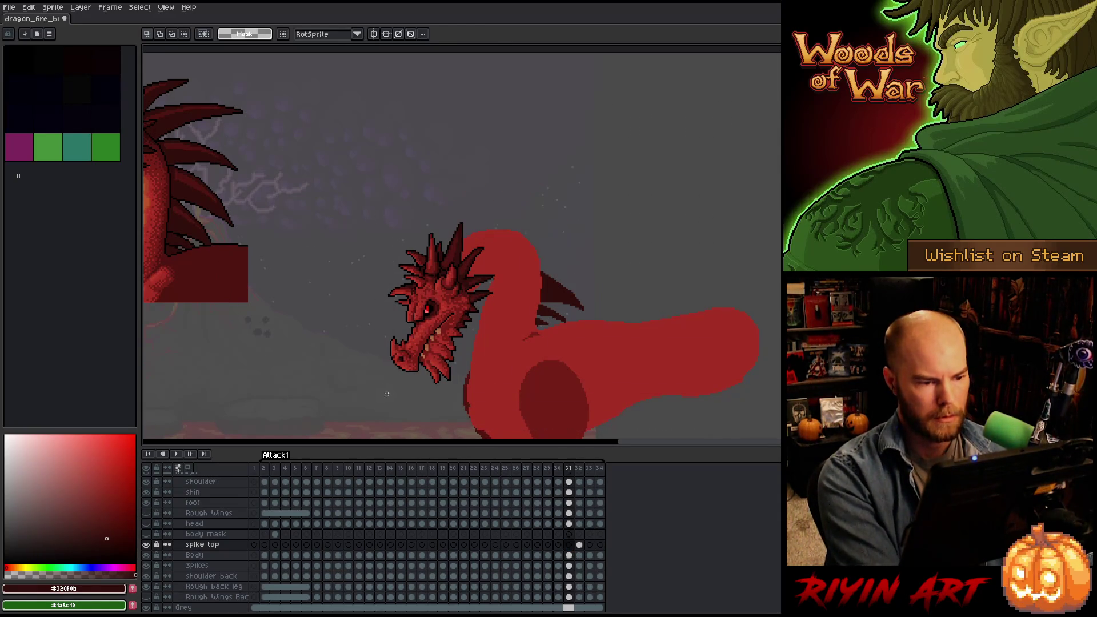
Paste the top spikes onto frame 31's Spikes layer and commit them in place.
{"action": "left_click", "coordinate": [572, 566]}
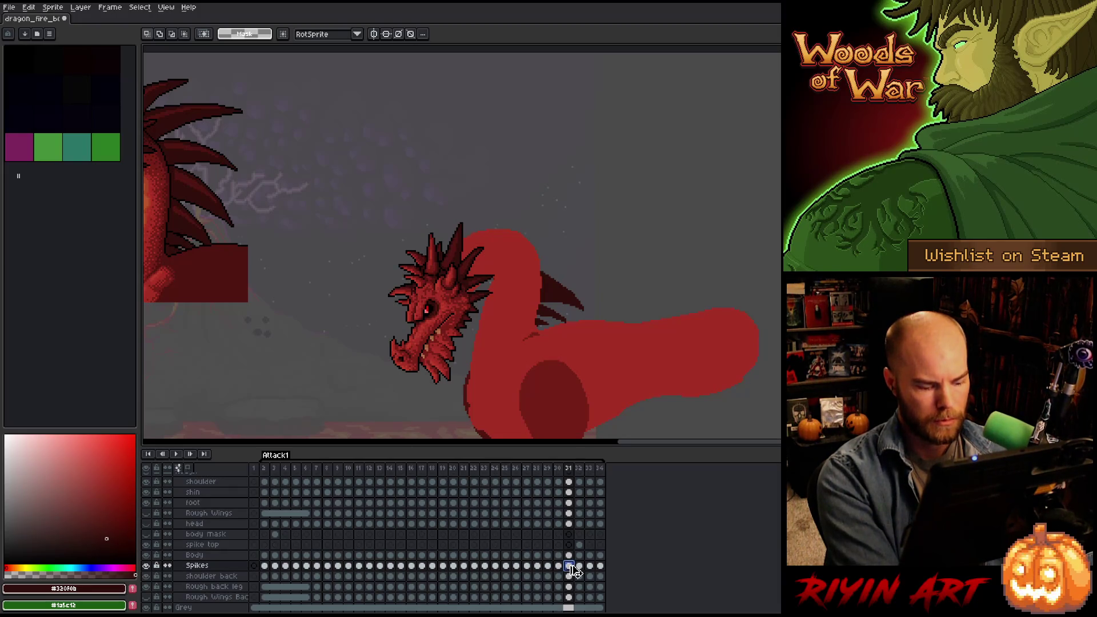
{"action": "key", "text": "ctrl+v"}
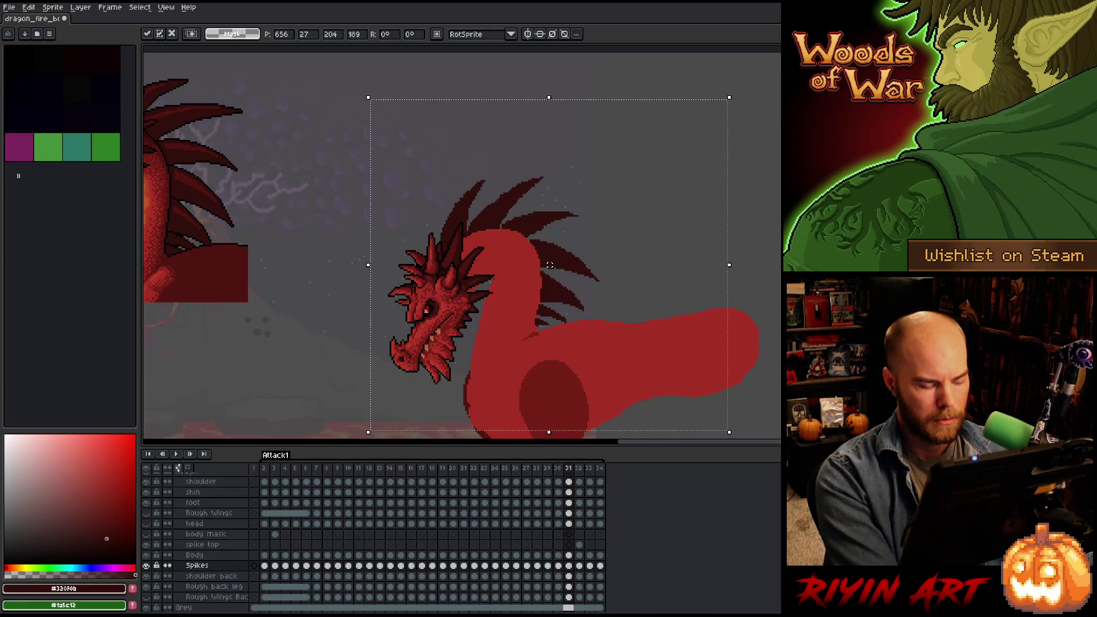
{"action": "right_click", "coordinate": [550, 265]}
{"action": "left_click", "coordinate": [542, 297]}
Flip between frames 30 to 33 to compare the dragon's poses.
{"action": "key", "text": "Left"}
{"action": "key", "text": "Right"}
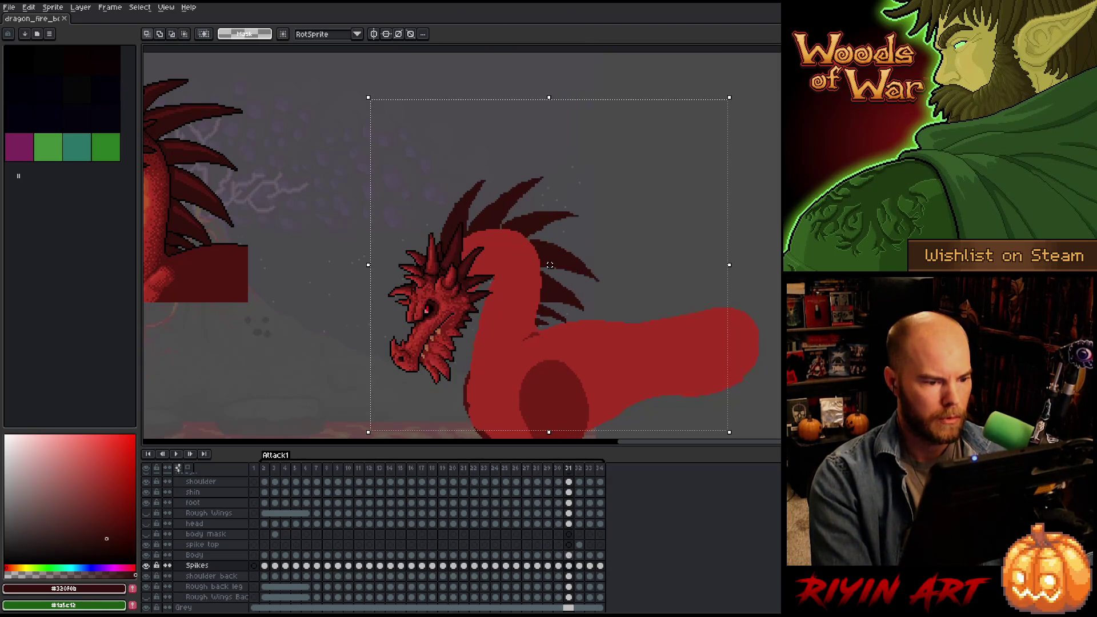
{"action": "key", "text": "Left"}
{"action": "key", "text": "Right"}
{"action": "key", "text": "Right"}
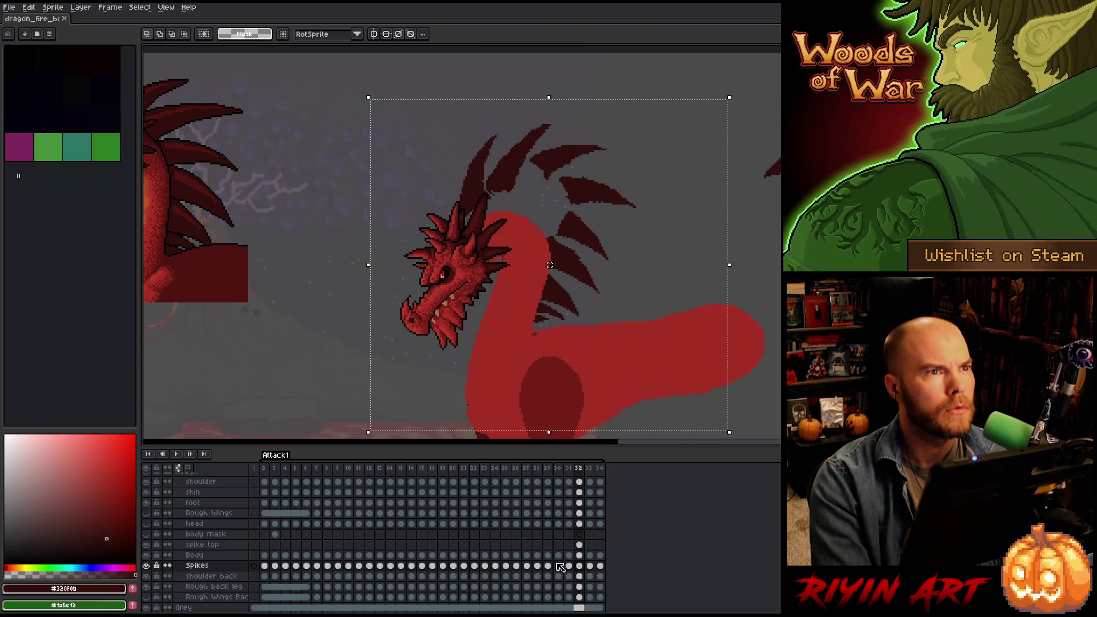
{"action": "key", "text": "Left"}
{"action": "key", "text": "Right"}
{"action": "key", "text": "Left"}
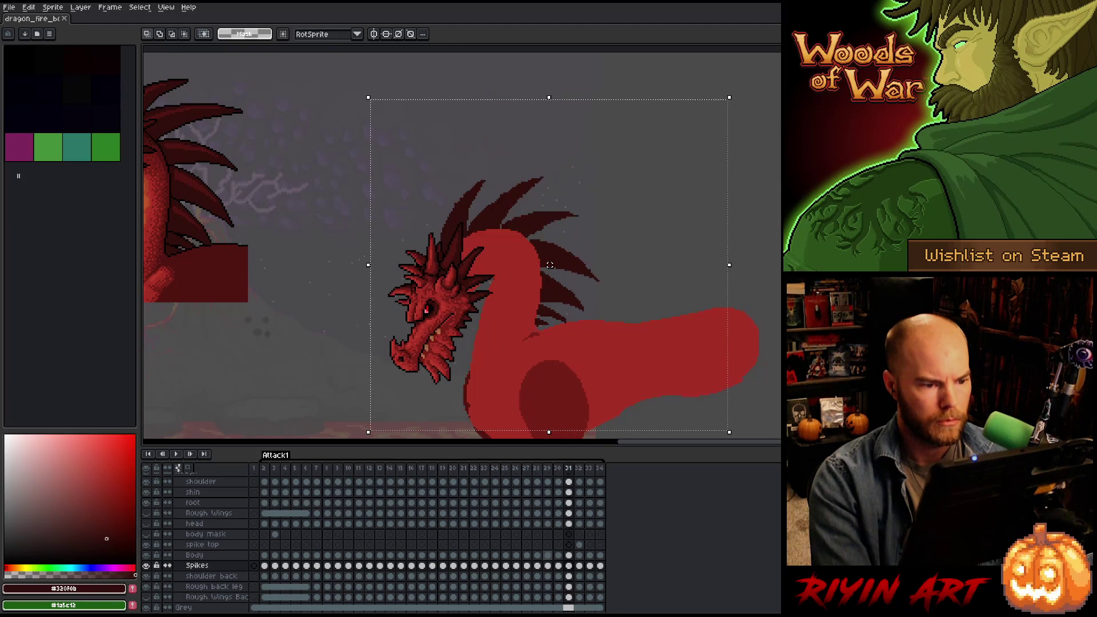
{"action": "key", "text": "Right"}
{"action": "key", "text": "Right"}
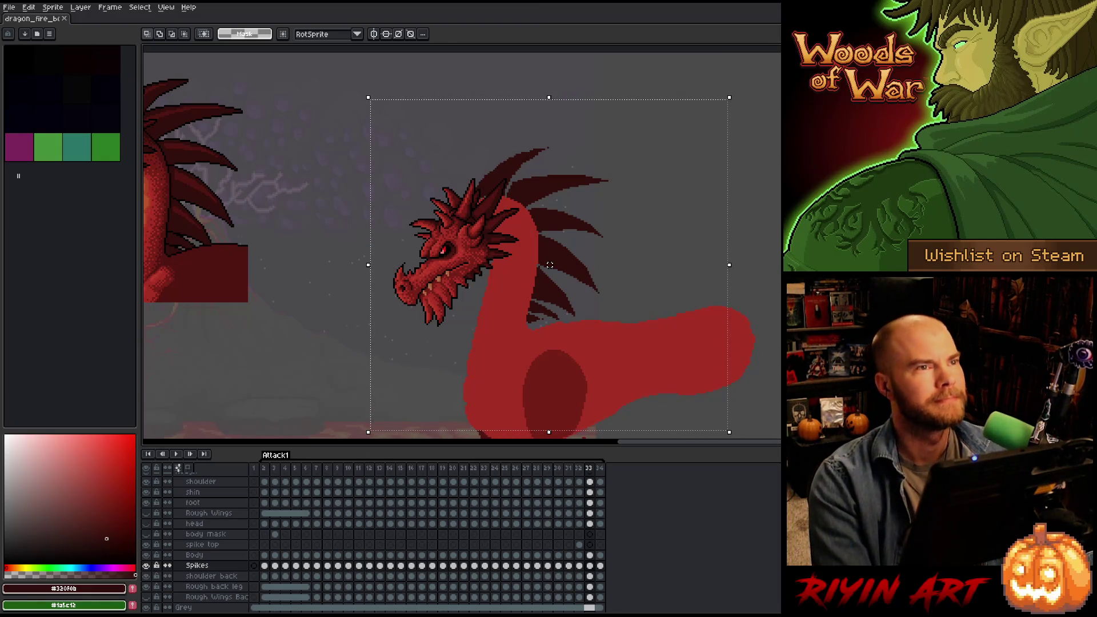
Drop the selection and view the spike top cel on frame 32 against frame 31's Body.
{"action": "scroll", "coordinate": [520, 292], "scroll_direction": "down", "scroll_amount": 1}
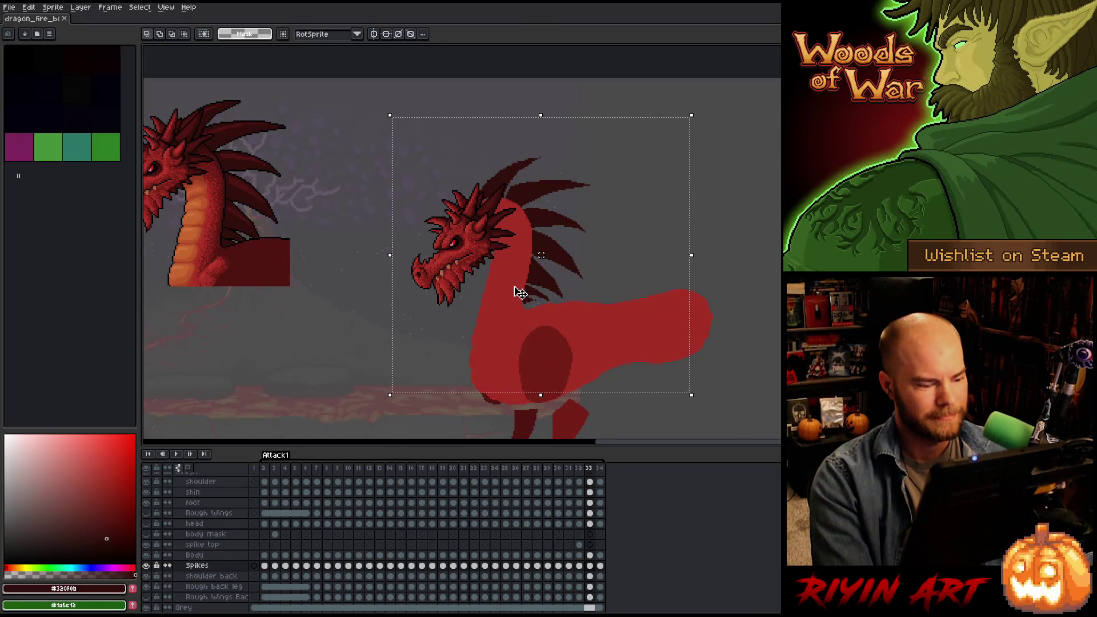
{"action": "key", "text": "ctrl+d"}
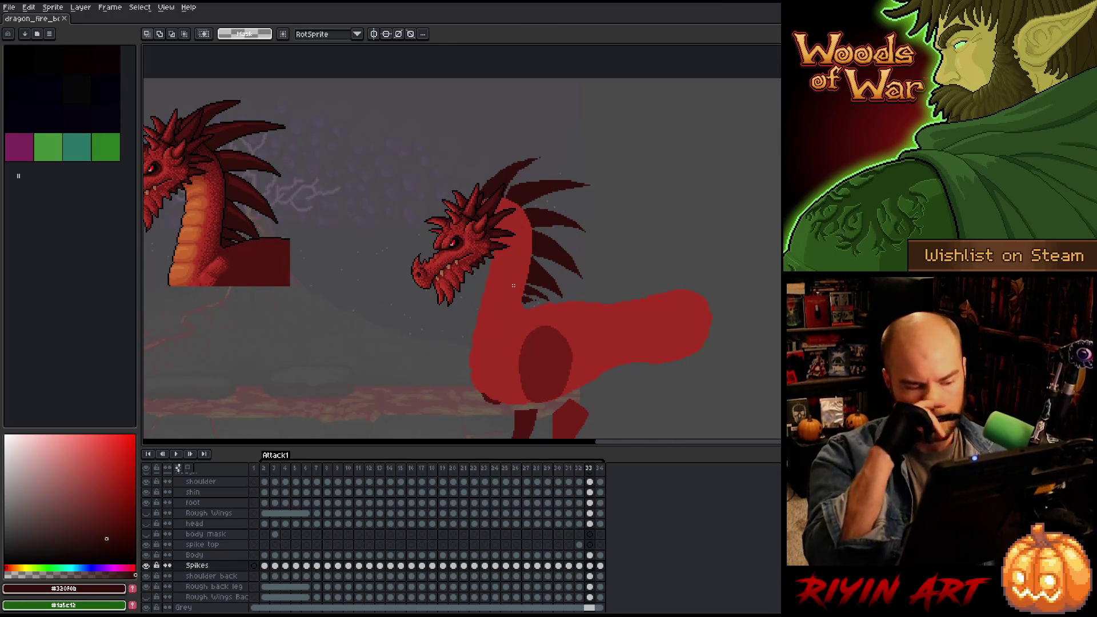
{"action": "left_click", "coordinate": [578, 544]}
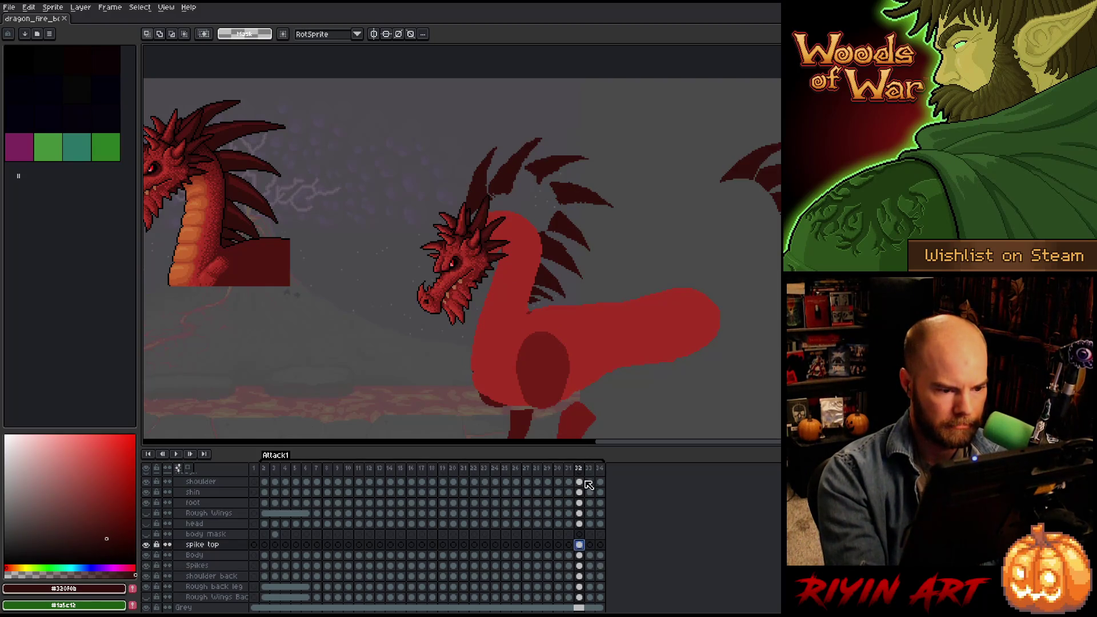
{"action": "left_click", "coordinate": [569, 555]}
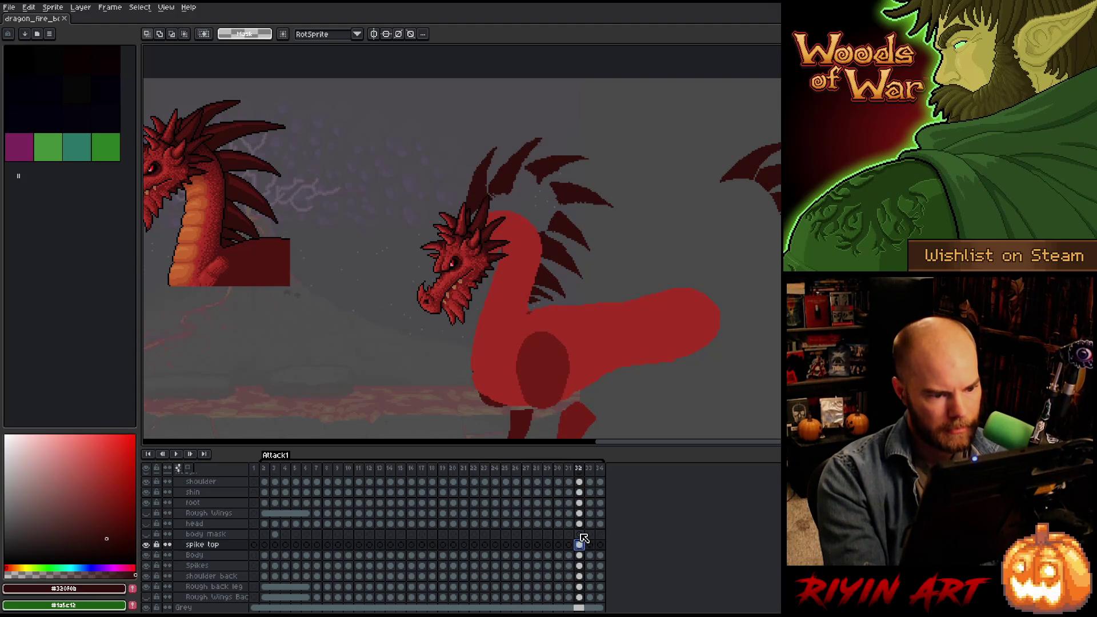
{"action": "key", "text": "Down"}
{"action": "key", "text": "Left"}
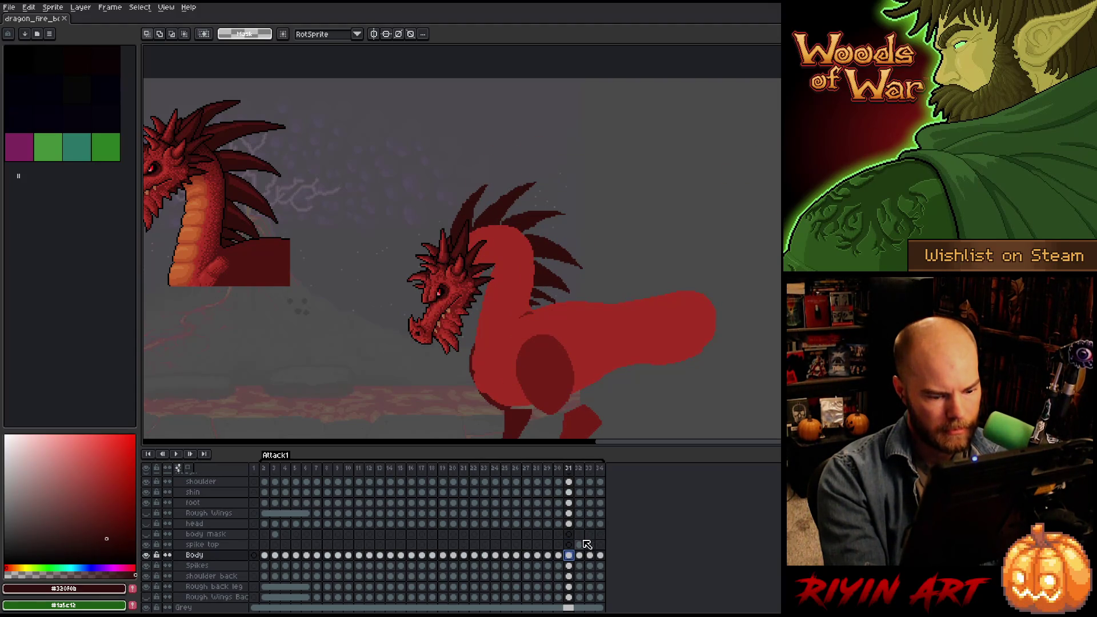
Compare the spike positions across frames 30–32, then lasso the spikes above the dragon's back.
{"action": "left_click", "coordinate": [579, 544]}
{"action": "left_click", "coordinate": [559, 554]}
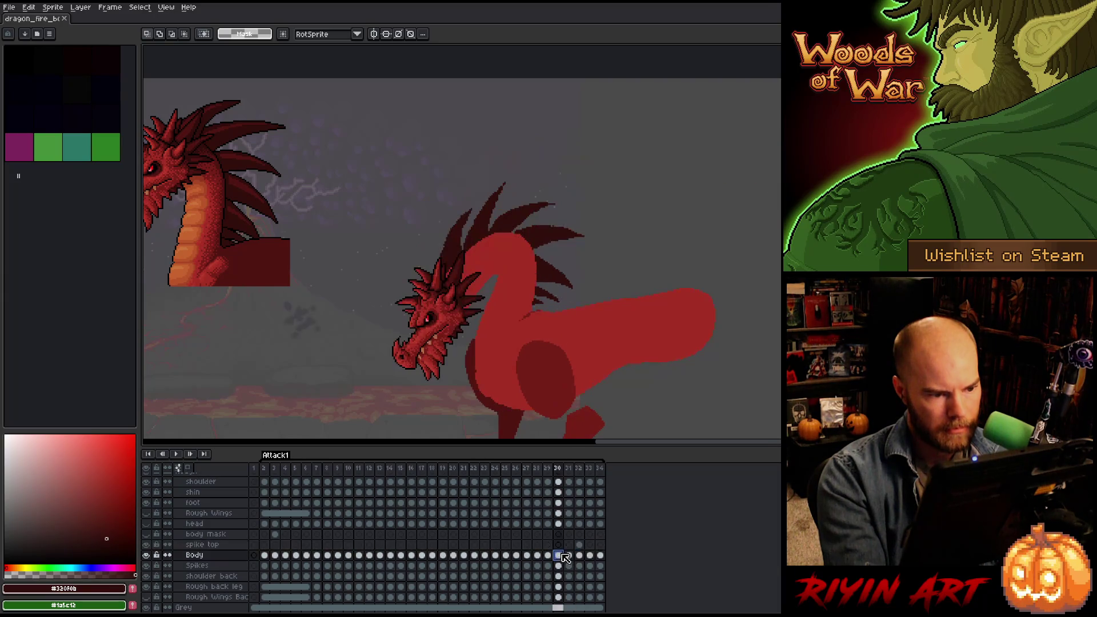
{"action": "left_click", "coordinate": [570, 555]}
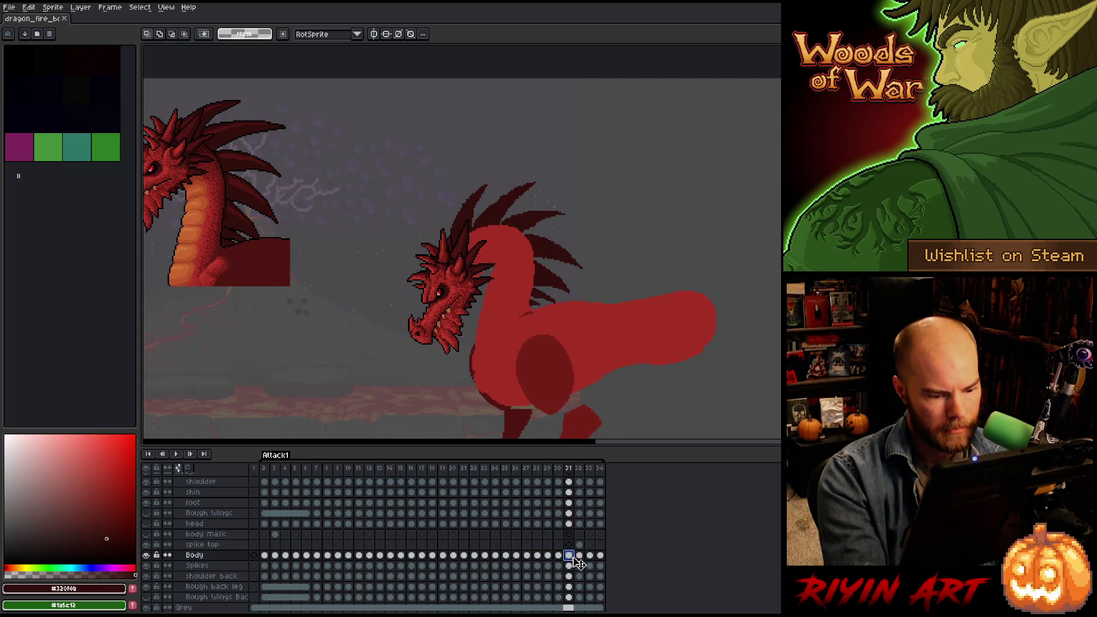
{"action": "left_click", "coordinate": [579, 544]}
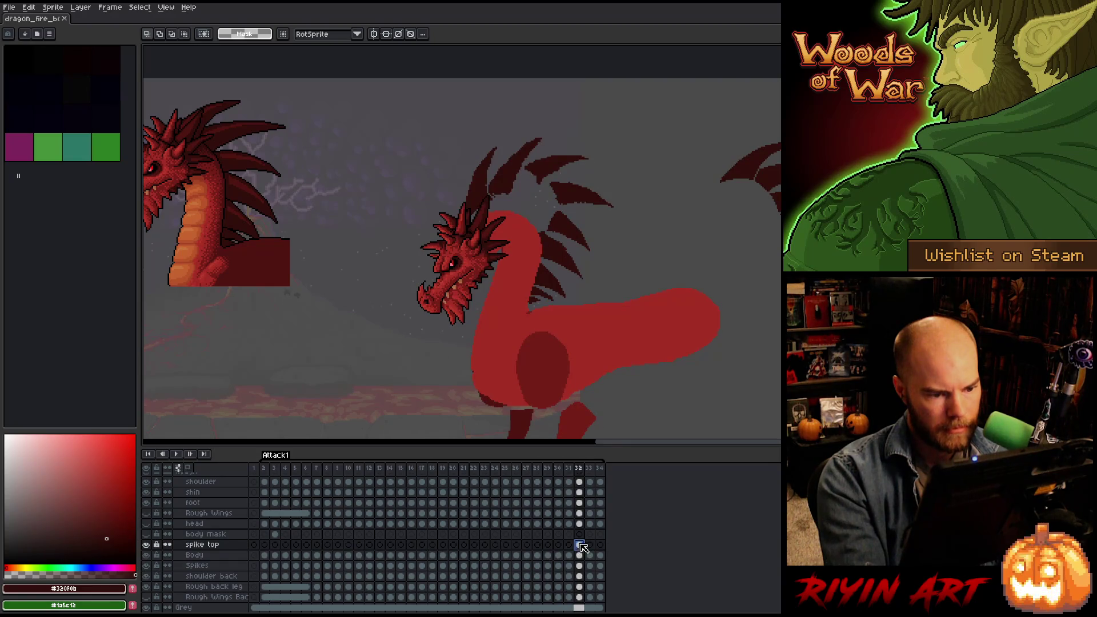
{"action": "left_click", "coordinate": [570, 555]}
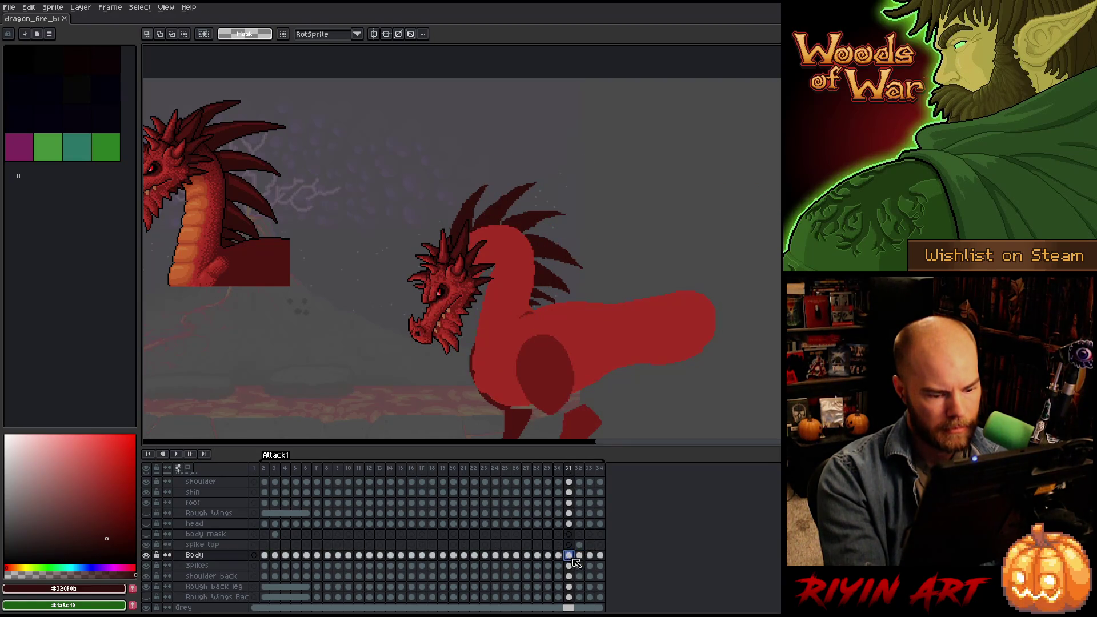
{"action": "left_click", "coordinate": [580, 544]}
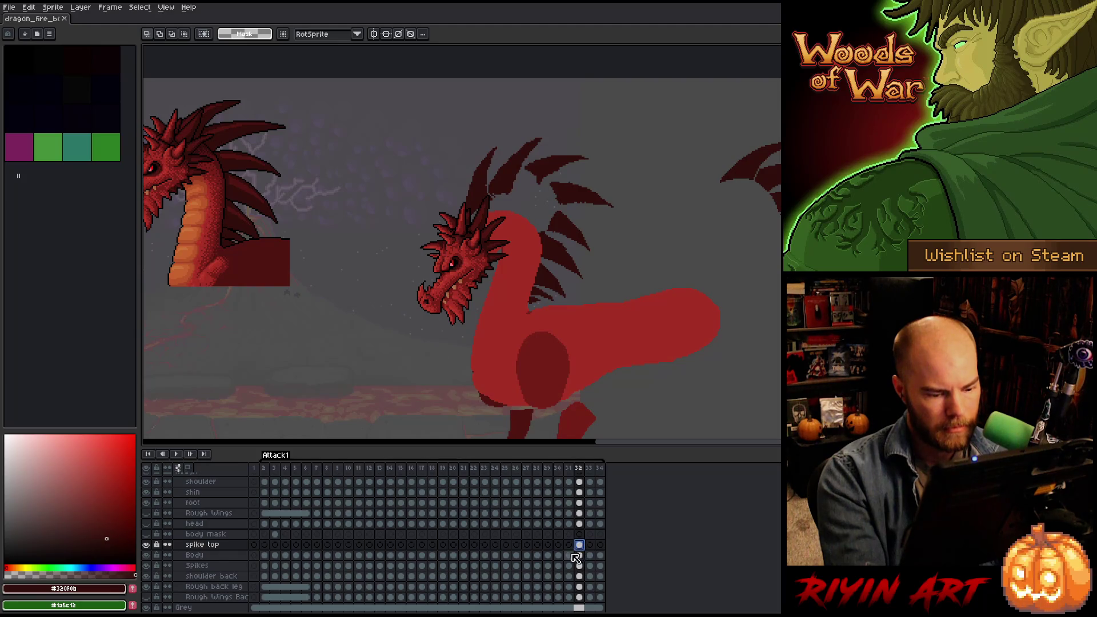
{"action": "left_click", "coordinate": [570, 555]}
{"action": "key", "text": "b"}
{"action": "mouse_move", "coordinate": [564, 137]}
{"action": "left_mouse_down"}
{"action": "mouse_move", "coordinate": [604, 216]}
{"action": "mouse_move", "coordinate": [555, 230]}
{"action": "mouse_move", "coordinate": [588, 264]}
{"action": "mouse_move", "coordinate": [400, 269]}
{"action": "mouse_move", "coordinate": [531, 113]}
{"action": "left_mouse_up"}
Move the lassoed spikes up-left, then delete the spike top content on frame 32.
{"action": "left_click", "coordinate": [569, 566]}
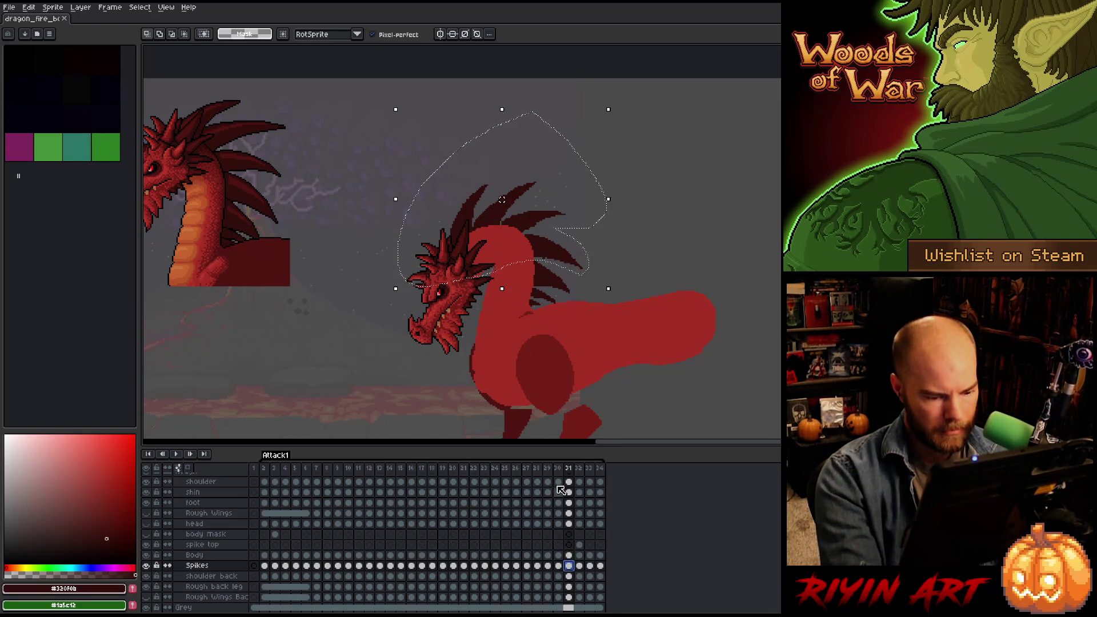
{"action": "left_click", "coordinate": [530, 229]}
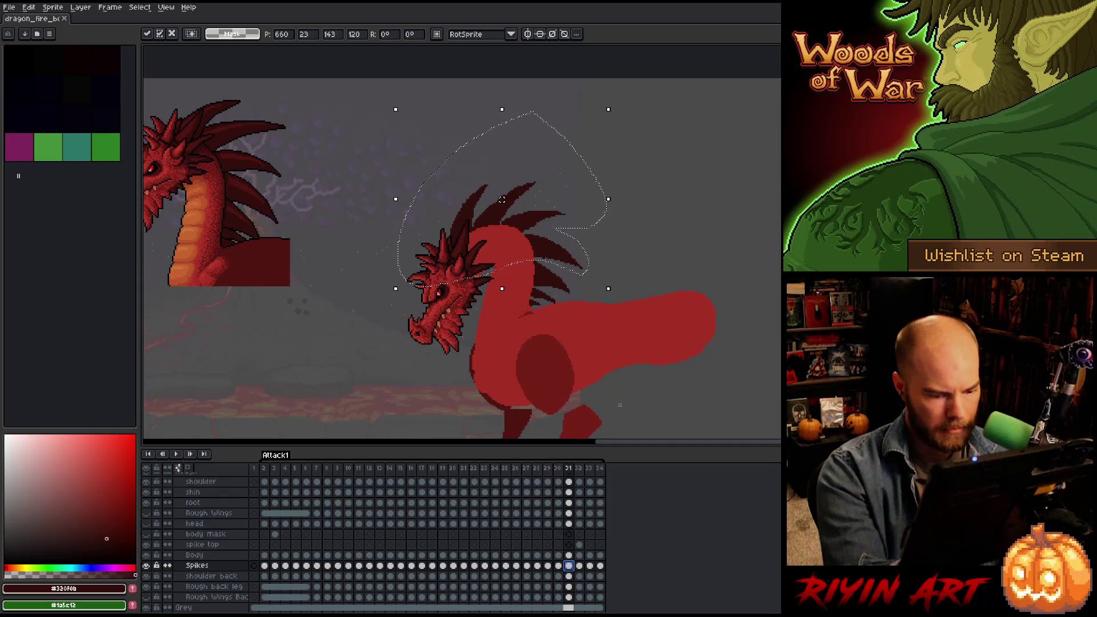
{"action": "left_click", "coordinate": [579, 566]}
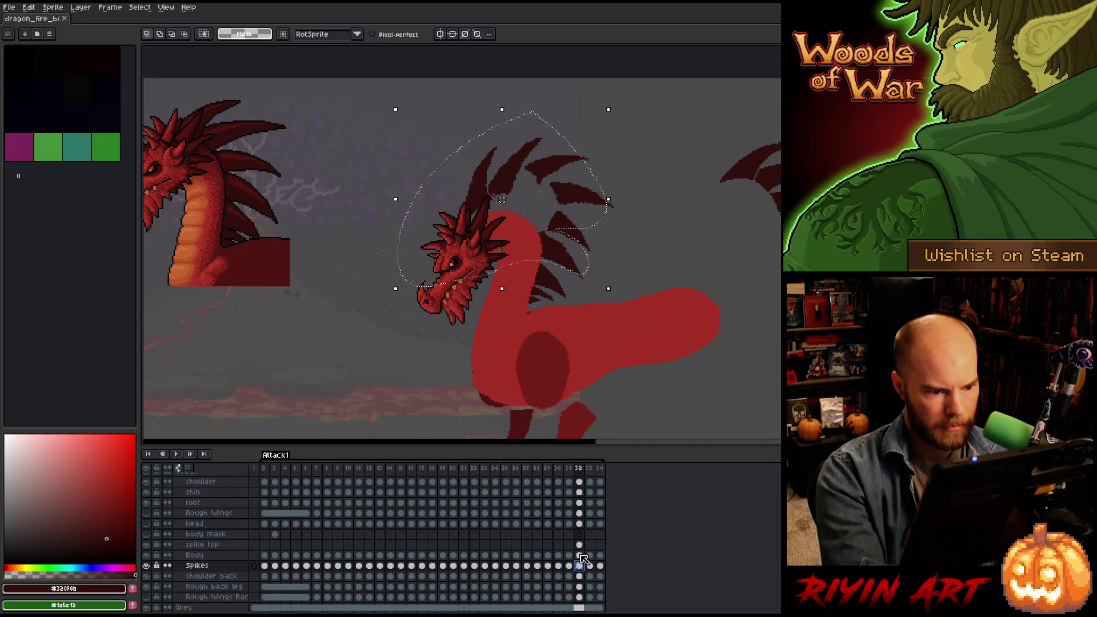
{"action": "mouse_move", "coordinate": [516, 203]}
{"action": "left_mouse_down"}
{"action": "mouse_move", "coordinate": [377, 215]}
{"action": "mouse_move", "coordinate": [365, 158]}
{"action": "left_mouse_up"}
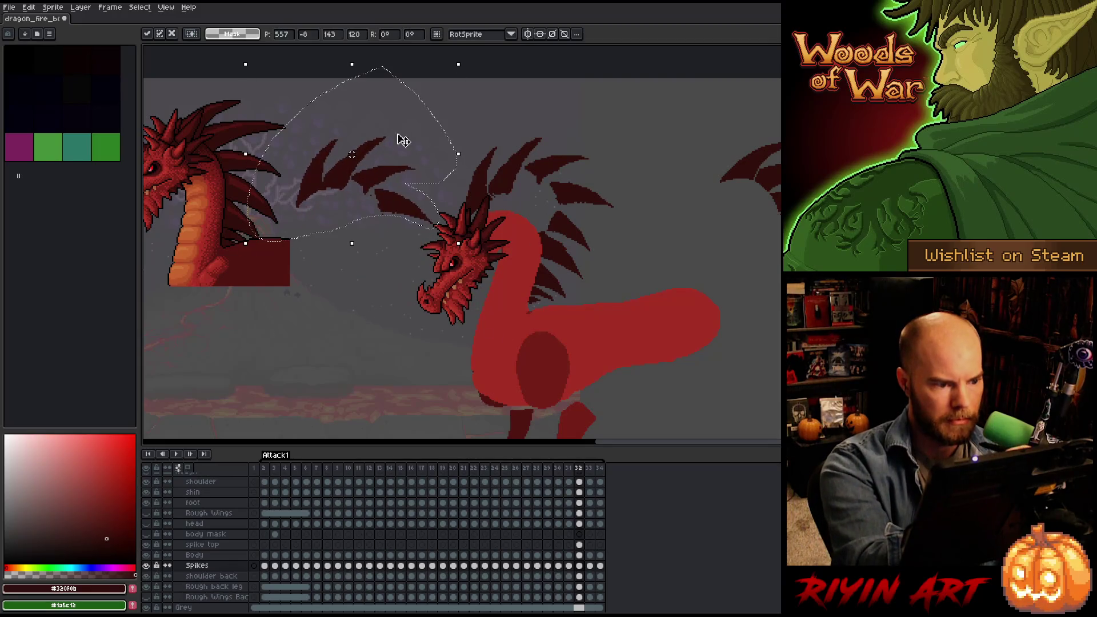
{"action": "left_click", "coordinate": [579, 544]}
{"action": "left_click", "coordinate": [146, 544]}
{"action": "left_click", "coordinate": [146, 544]}
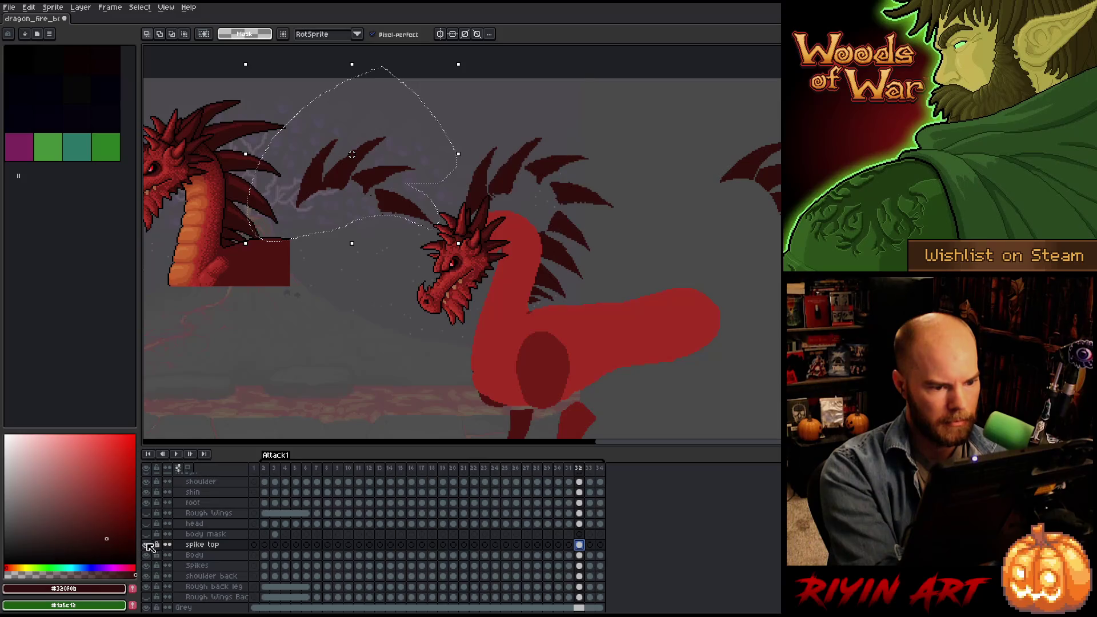
{"action": "key", "text": "ctrl+d"}
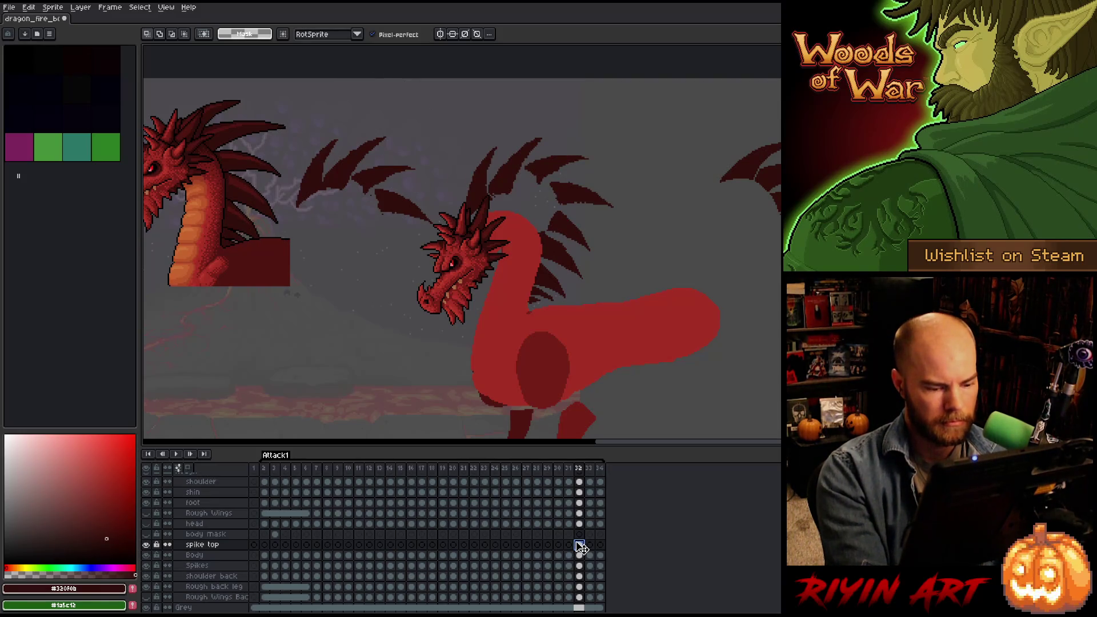
{"action": "key", "text": "Delete"}
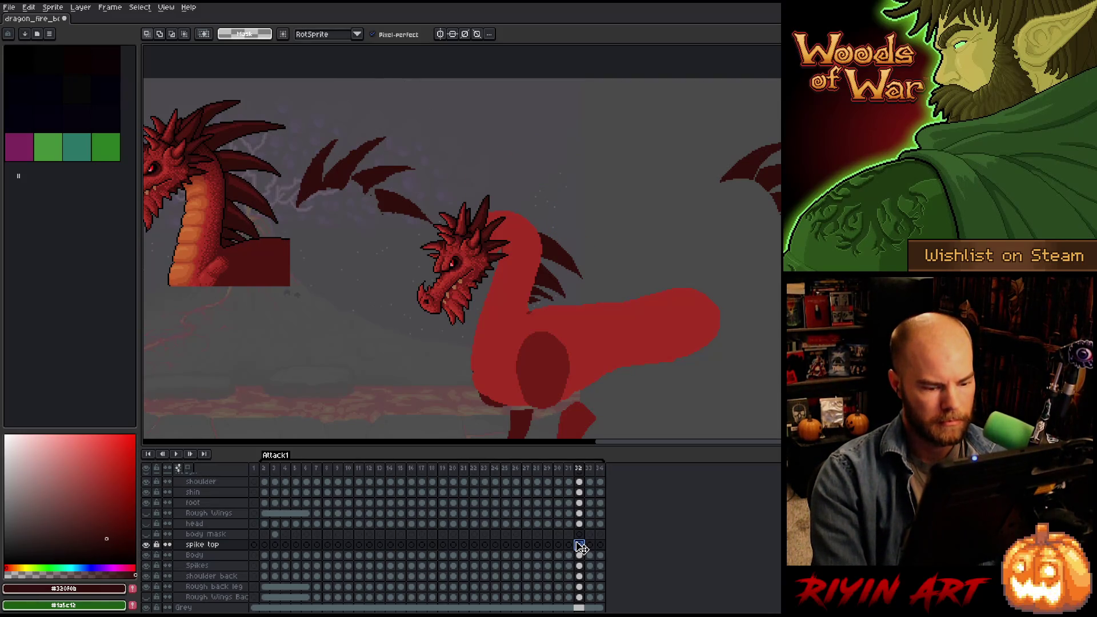
On frame 32's Spikes layer, lasso the upper spikes and shift them onto the dragon's back.
{"action": "left_click", "coordinate": [579, 565]}
{"action": "mouse_move", "coordinate": [449, 130]}
{"action": "left_mouse_down"}
{"action": "mouse_move", "coordinate": [457, 257]}
{"action": "mouse_move", "coordinate": [430, 138]}
{"action": "left_mouse_up"}
{"action": "mouse_move", "coordinate": [387, 176]}
{"action": "left_mouse_down"}
{"action": "mouse_move", "coordinate": [526, 146]}
{"action": "mouse_move", "coordinate": [557, 167]}
{"action": "mouse_move", "coordinate": [555, 194]}
{"action": "mouse_move", "coordinate": [558, 161]}
{"action": "left_mouse_up"}
{"action": "left_click_drag", "start_coordinate": [540, 200], "coordinate": [608, 225]}
{"action": "mouse_move", "coordinate": [567, 171]}
{"action": "left_mouse_down"}
{"action": "mouse_move", "coordinate": [617, 212]}
{"action": "mouse_move", "coordinate": [582, 210]}
{"action": "mouse_move", "coordinate": [565, 225]}
{"action": "left_mouse_up"}
{"action": "key", "text": "ctrl+d"}
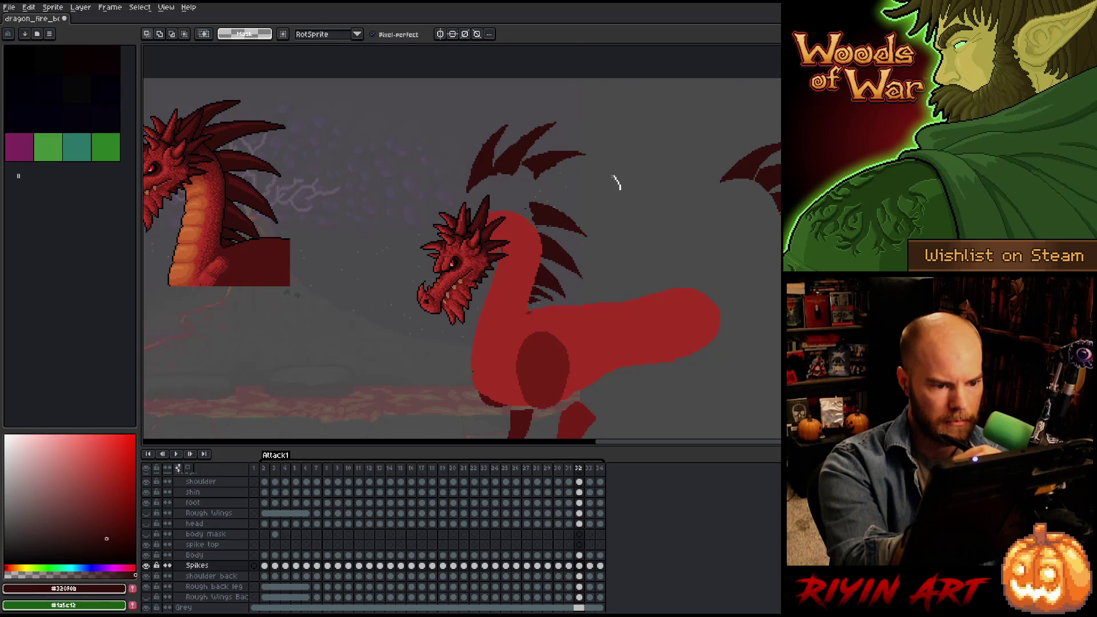
Tilt the upper spike and nudge it 3 pixels left, checking the neighbouring frames.
{"action": "key", "text": "."}
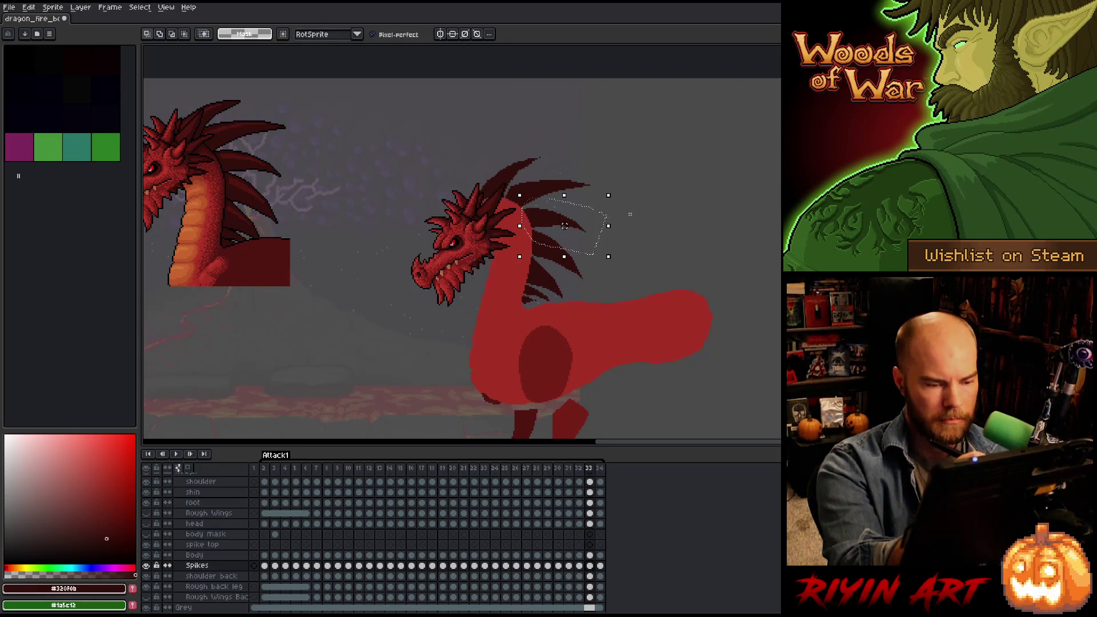
{"action": "key", "text": "comma"}
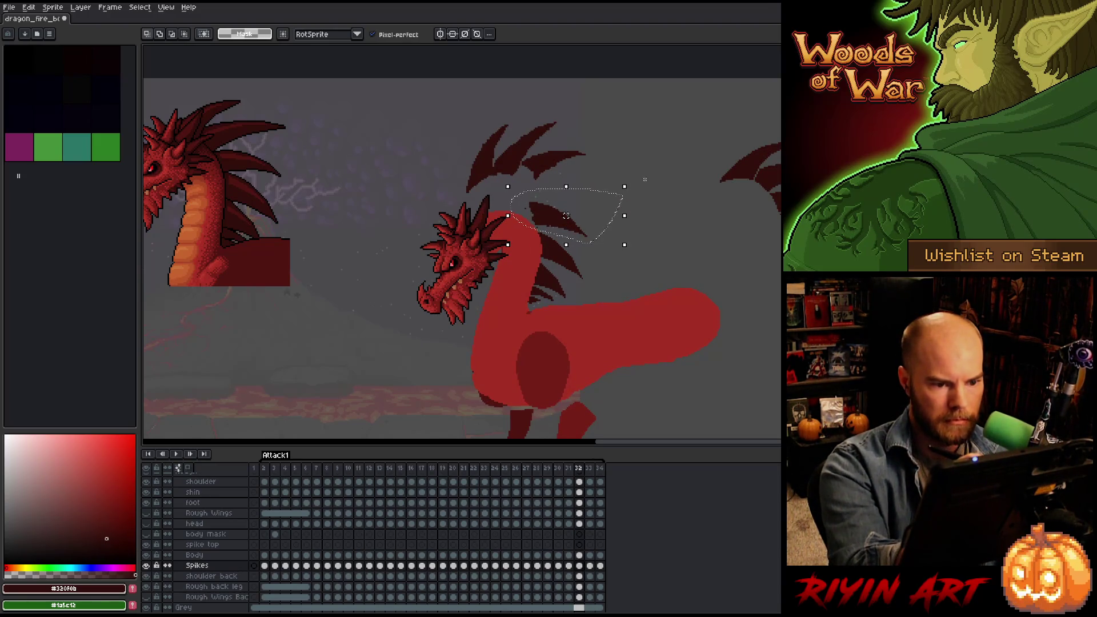
{"action": "left_click_drag", "start_coordinate": [632, 181], "coordinate": [631, 174]}
{"action": "key", "text": "Left"}
{"action": "key", "text": "Left"}
{"action": "key", "text": "Left"}
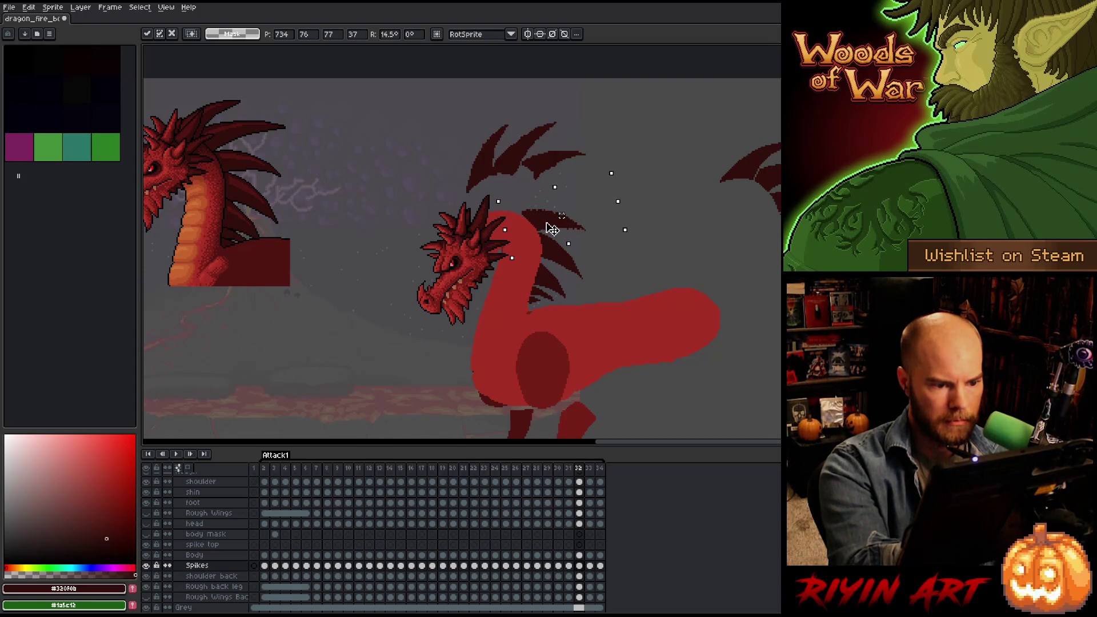
{"action": "key", "text": "Return"}
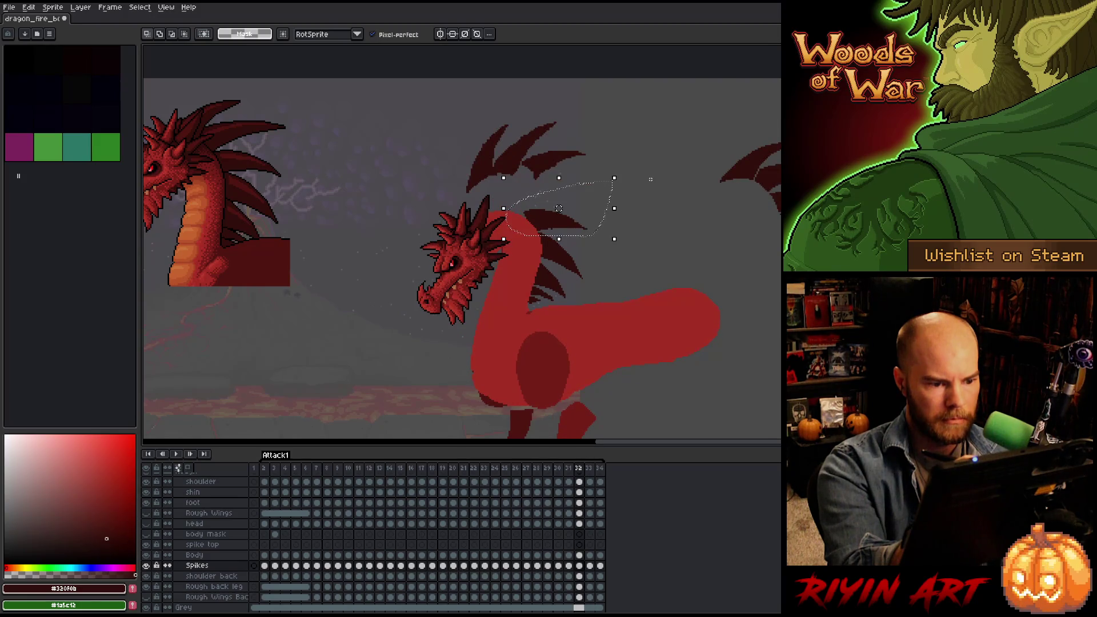
{"action": "key", "text": "comma"}
{"action": "key", "text": "period"}
{"action": "key", "text": "period"}
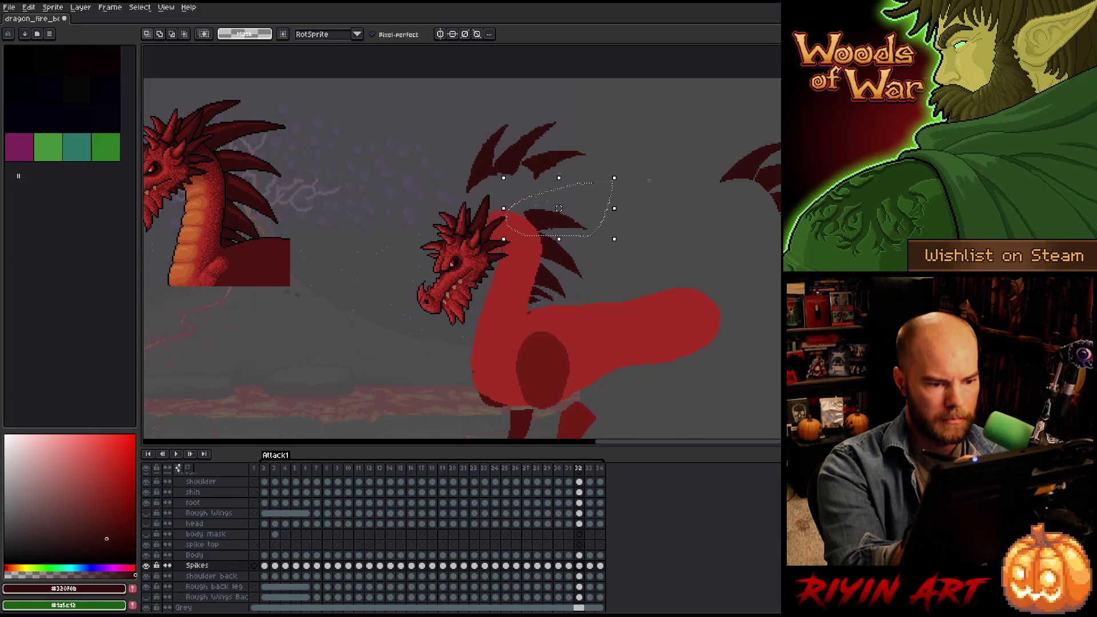
{"action": "key", "text": "comma"}
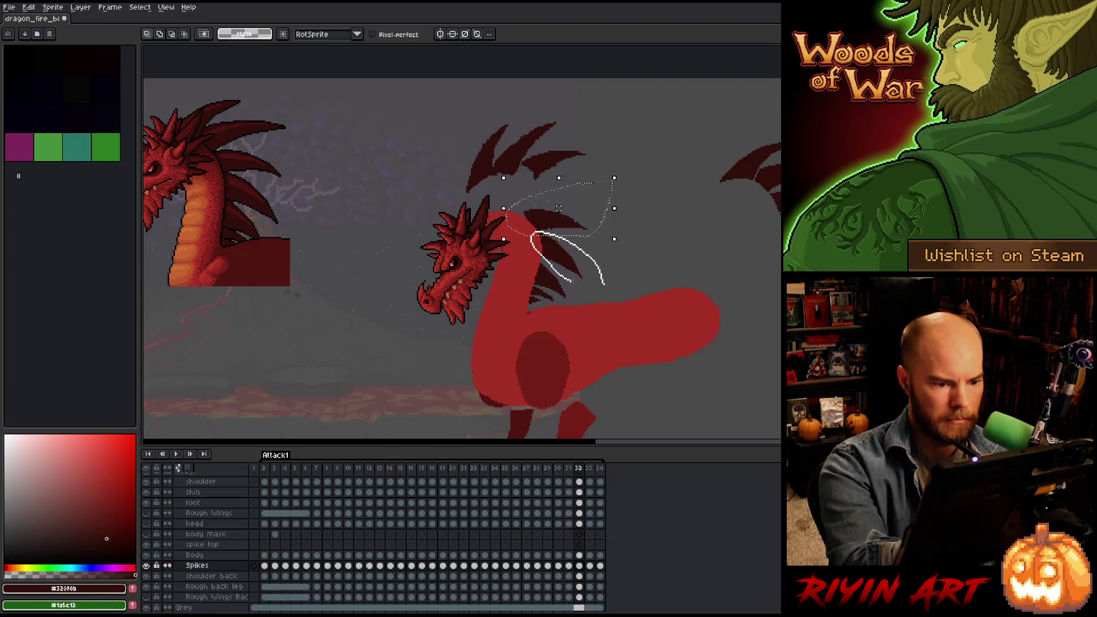
Adjust the selected spike on the Spikes layer while scrubbing frames 31–33 to check the motion.
{"action": "left_click", "coordinate": [579, 576]}
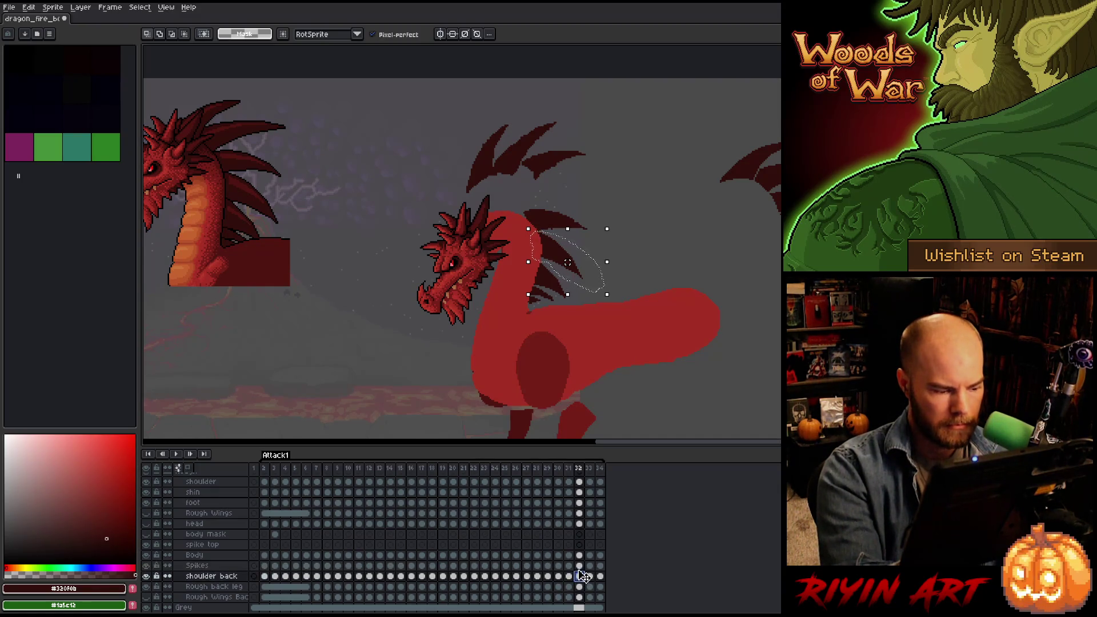
{"action": "key", "text": "Up"}
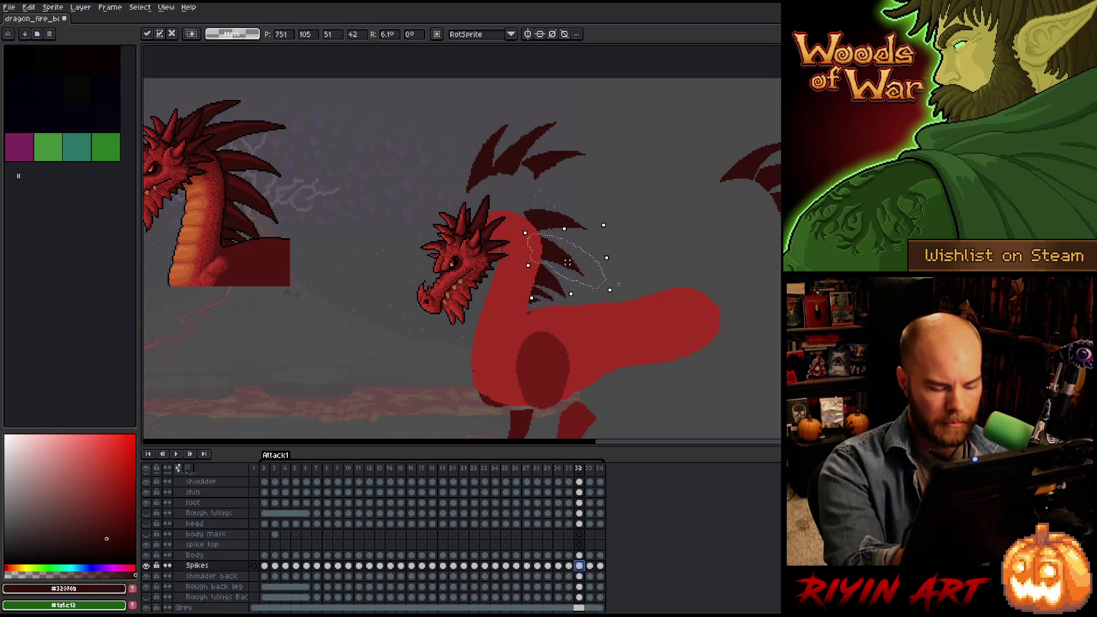
{"action": "key", "text": "Left"}
{"action": "key", "text": "Right"}
{"action": "key", "text": "Right"}
{"action": "key", "text": "Left"}
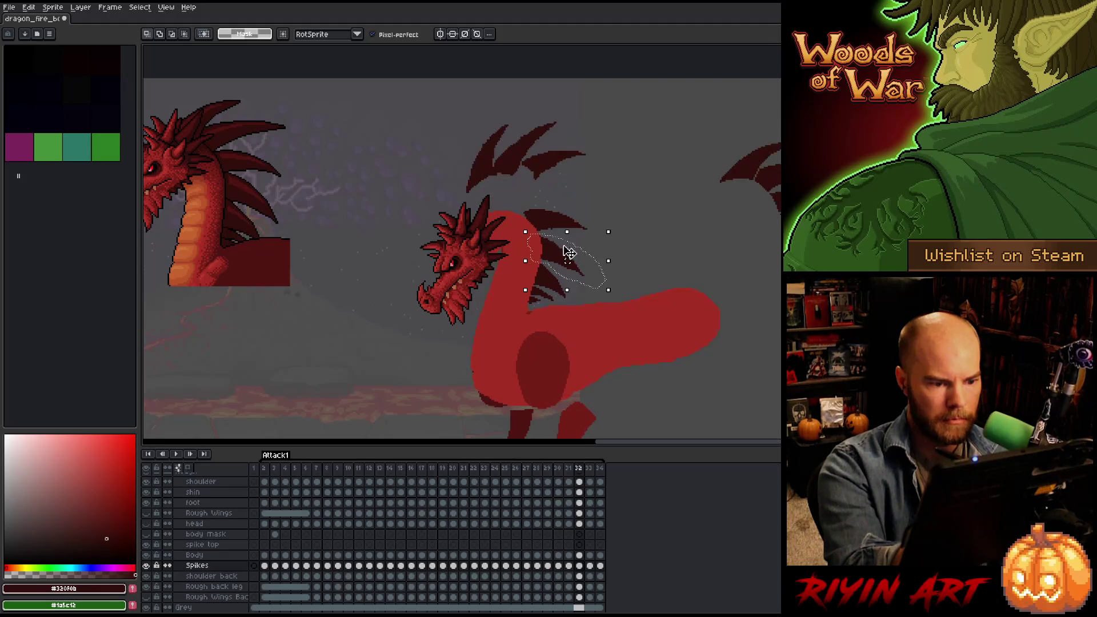
{"action": "left_click", "coordinate": [557, 254]}
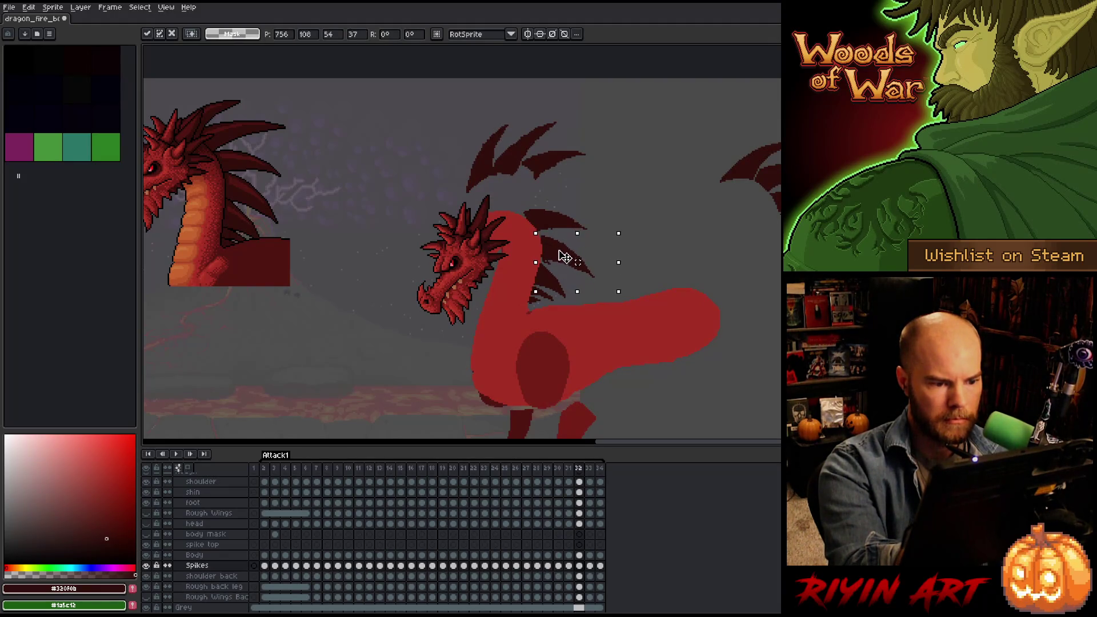
{"action": "key", "text": "Right"}
{"action": "key", "text": "Left"}
{"action": "key", "text": "Left"}
{"action": "key", "text": "Right"}
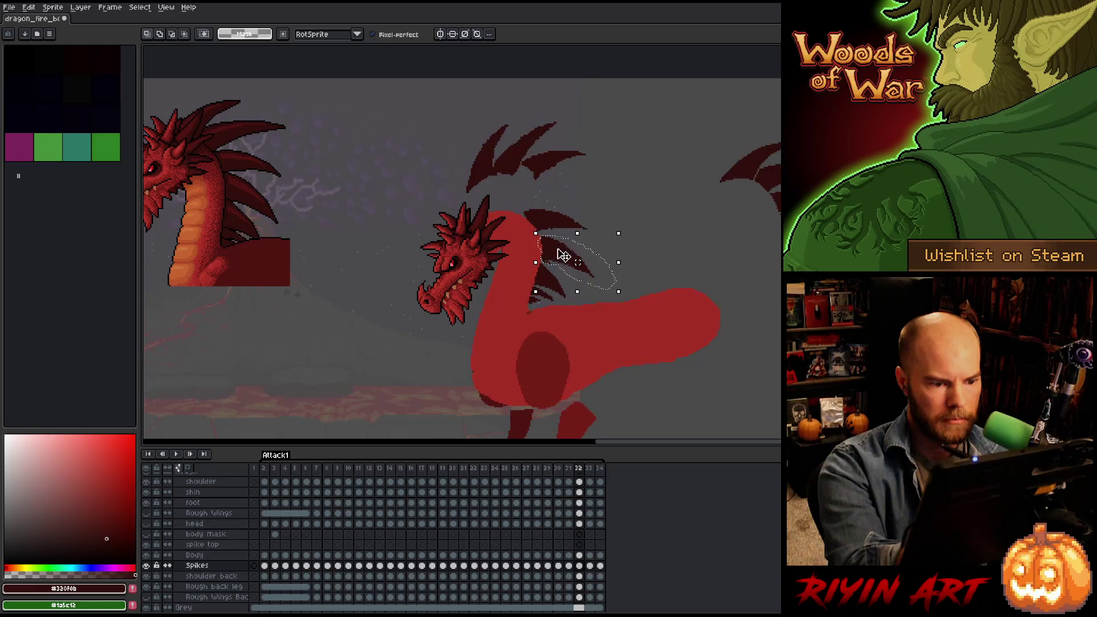
{"action": "left_click", "coordinate": [563, 255]}
{"action": "key", "text": "Right"}
{"action": "key", "text": "Left"}
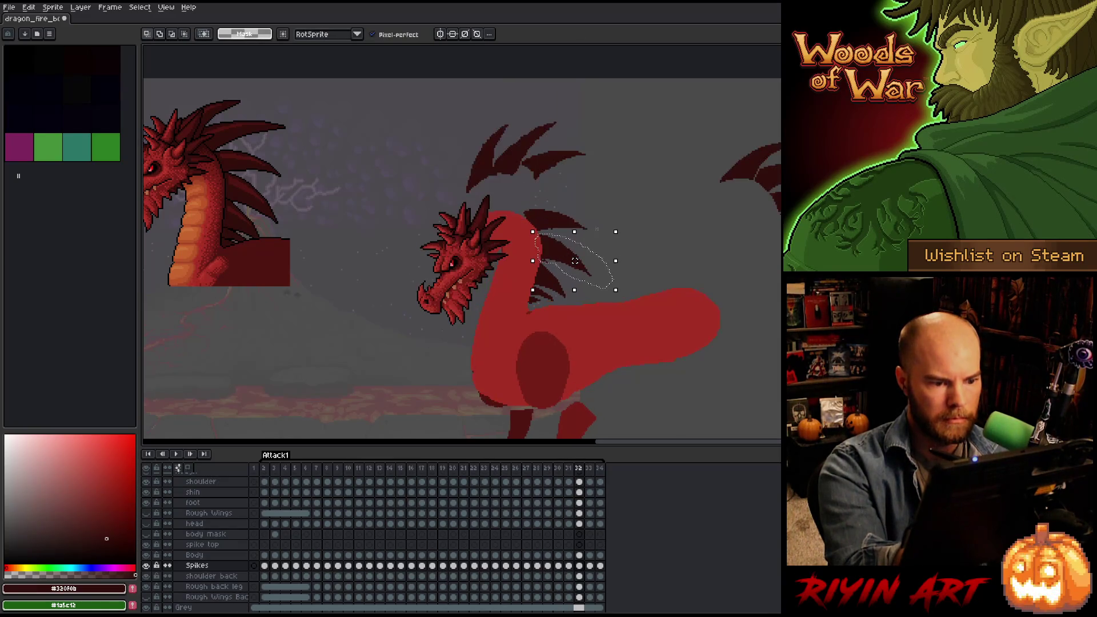
{"action": "key", "text": "Left"}
{"action": "key", "text": "Right"}
{"action": "key", "text": "Left"}
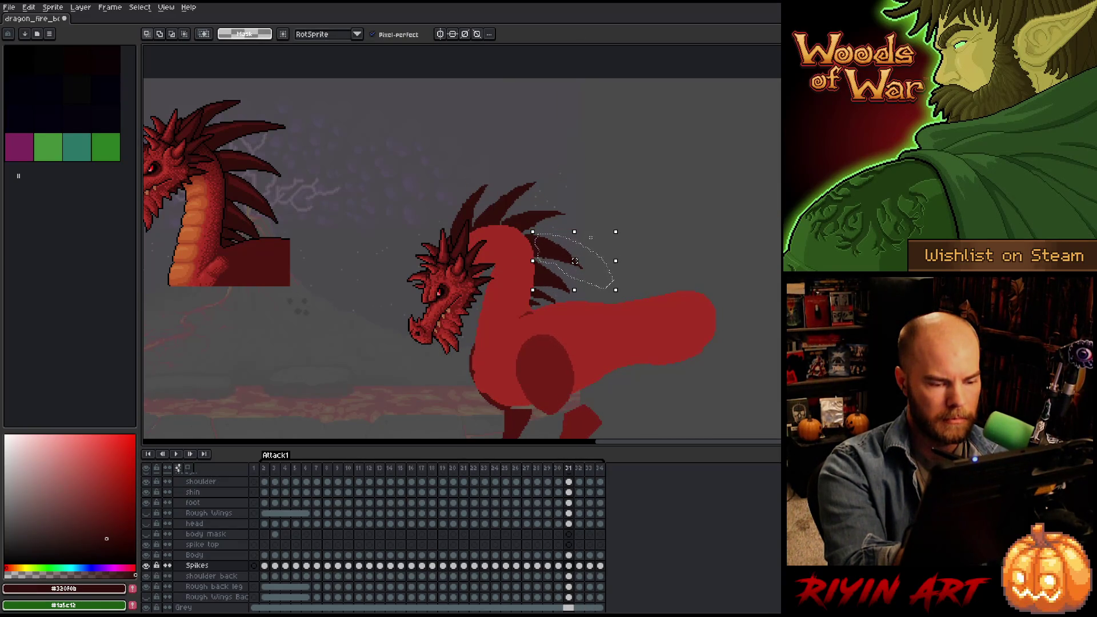
{"action": "key", "text": "Right"}
Rotate the neck-base spikes slightly and shift them 2 pixels down-right.
{"action": "mouse_move", "coordinate": [540, 259]}
{"action": "left_mouse_down"}
{"action": "mouse_move", "coordinate": [578, 314]}
{"action": "mouse_move", "coordinate": [548, 340]}
{"action": "mouse_move", "coordinate": [519, 268]}
{"action": "left_mouse_up"}
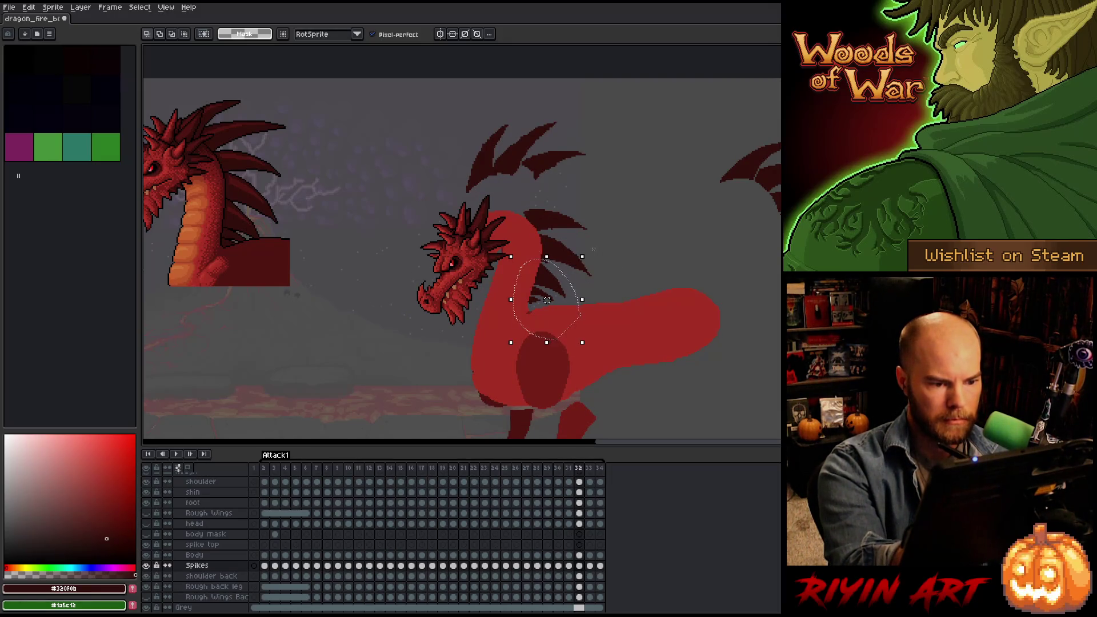
{"action": "left_click_drag", "start_coordinate": [587, 247], "coordinate": [596, 255]}
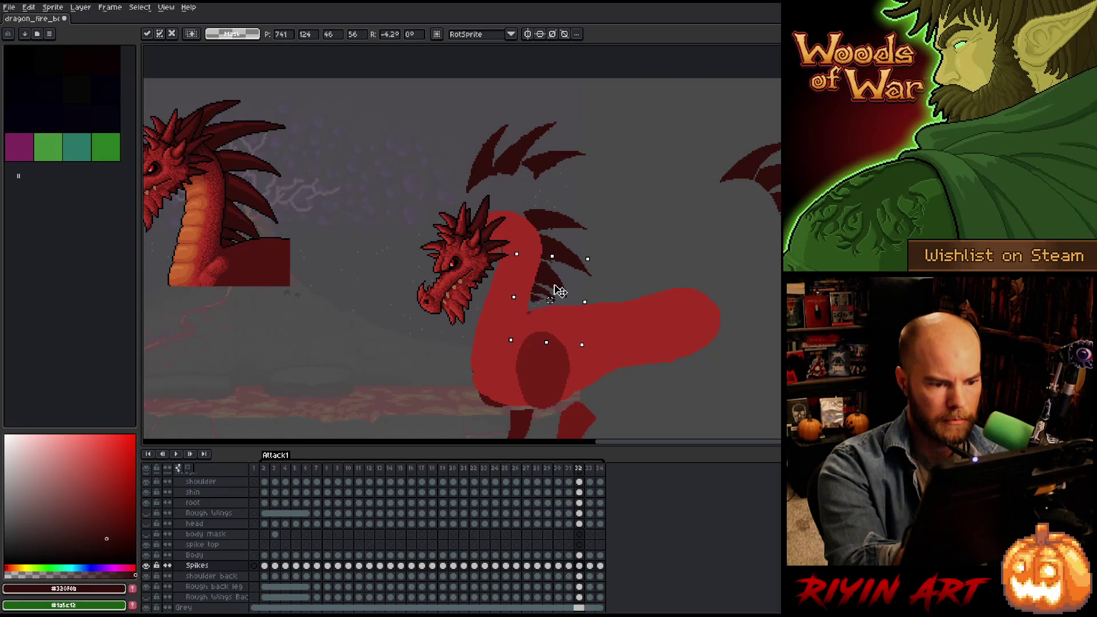
{"action": "left_click_drag", "start_coordinate": [559, 288], "coordinate": [560, 293]}
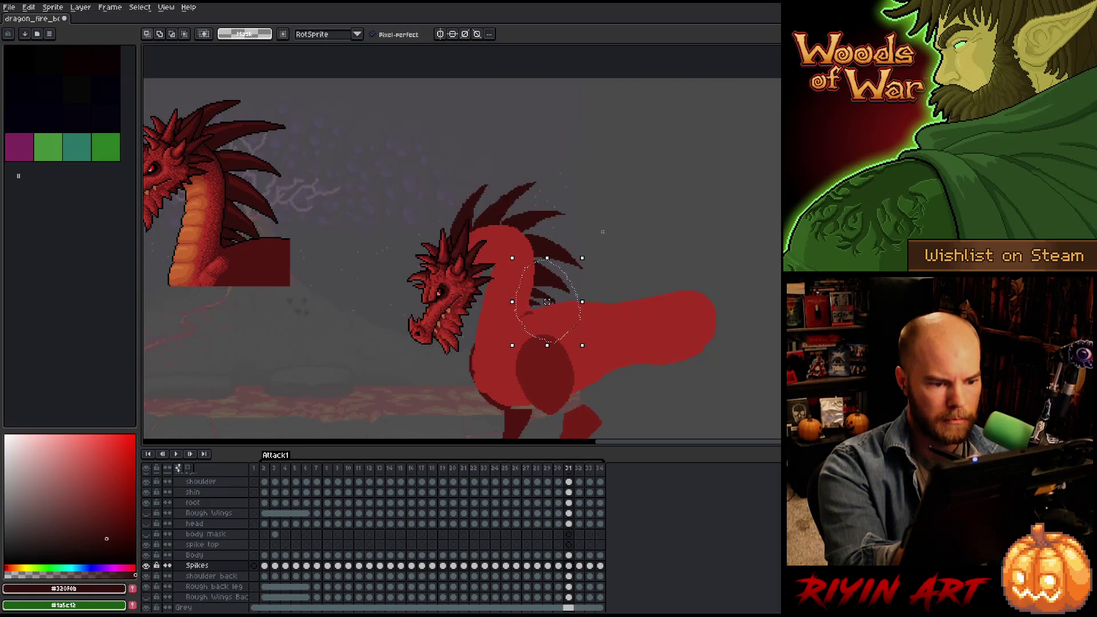
{"action": "key", "text": "b"}
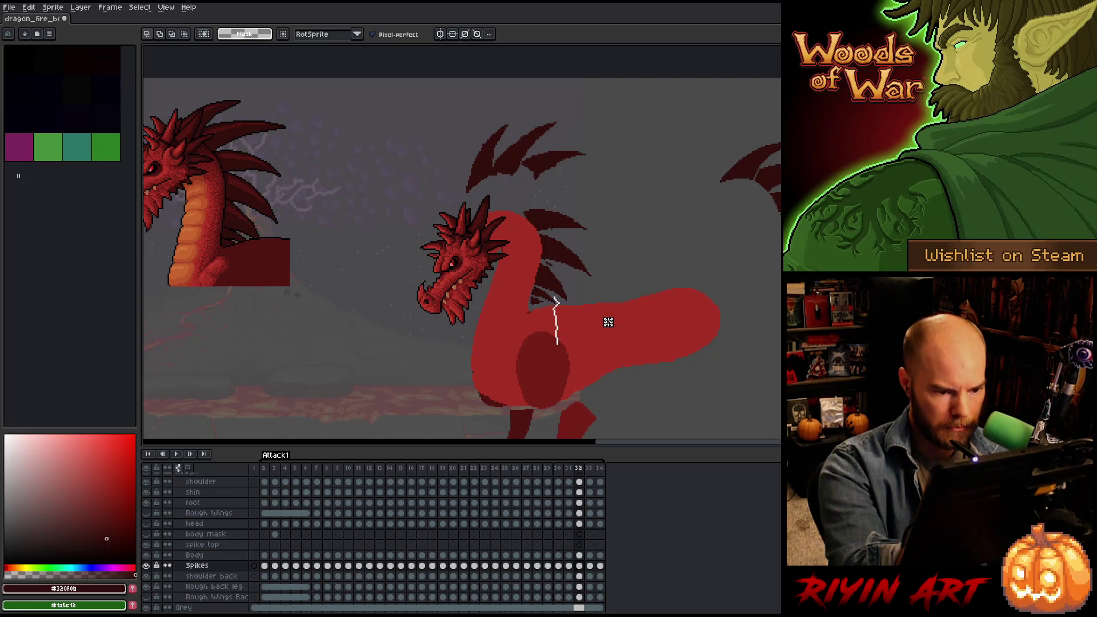
{"action": "key", "text": "ctrl+z"}
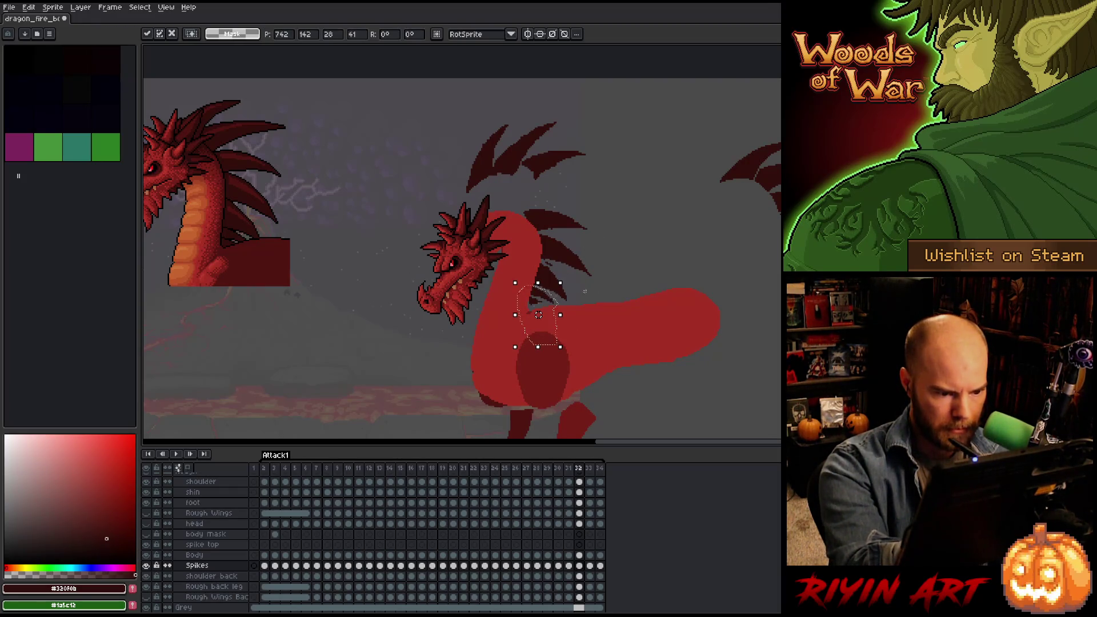
{"action": "key", "text": "b"}
{"action": "key", "text": "q"}
{"action": "mouse_move", "coordinate": [539, 296]}
{"action": "left_mouse_down"}
{"action": "mouse_move", "coordinate": [519, 310]}
{"action": "mouse_move", "coordinate": [533, 297]}
{"action": "left_mouse_up"}
{"action": "key", "text": "ctrl+d"}
{"action": "key", "text": "b"}
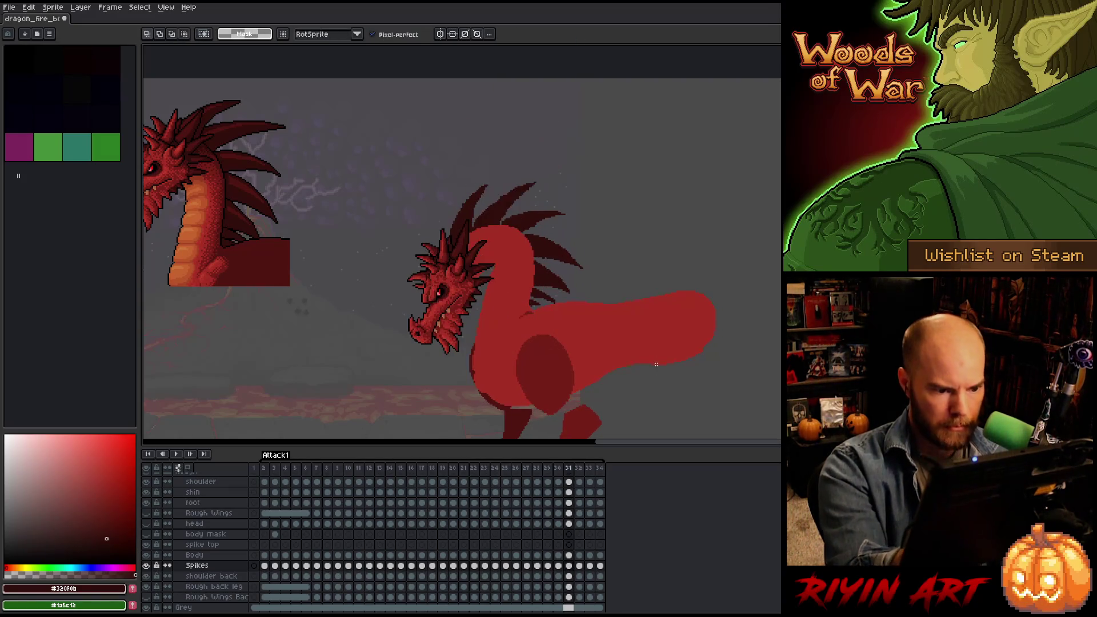
Compare the neighbouring frames, then lasso the tall spikes above the back.
{"action": "key", "text": "Left"}
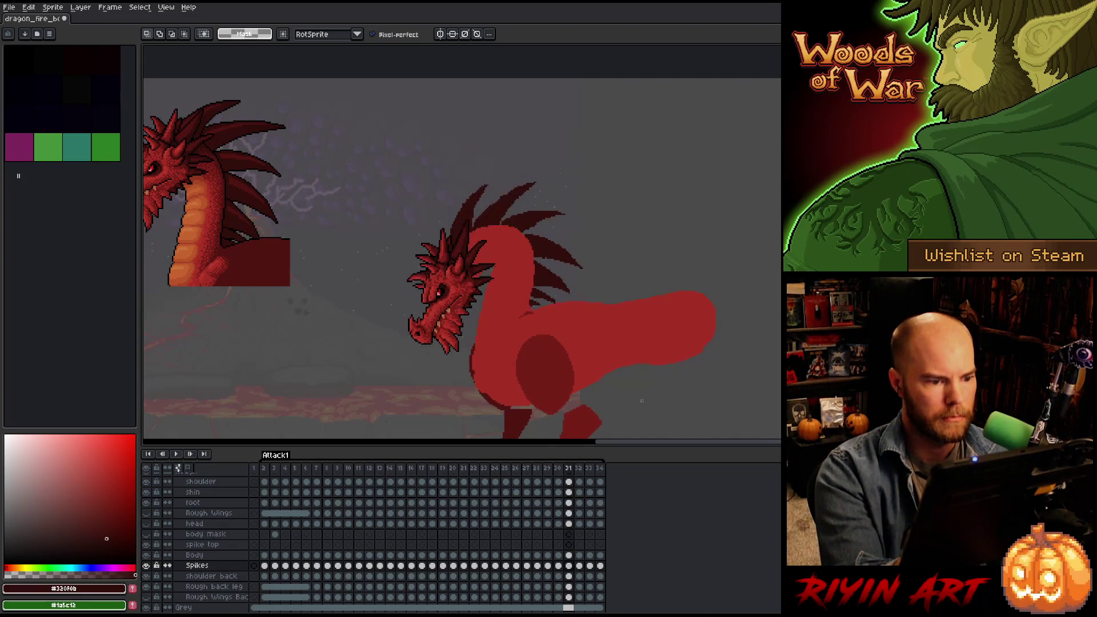
{"action": "key", "text": "Right"}
{"action": "key", "text": "Left"}
{"action": "key", "text": "Right"}
{"action": "mouse_move", "coordinate": [576, 108]}
{"action": "left_mouse_down"}
{"action": "mouse_move", "coordinate": [587, 165]}
{"action": "mouse_move", "coordinate": [509, 207]}
{"action": "left_mouse_up"}
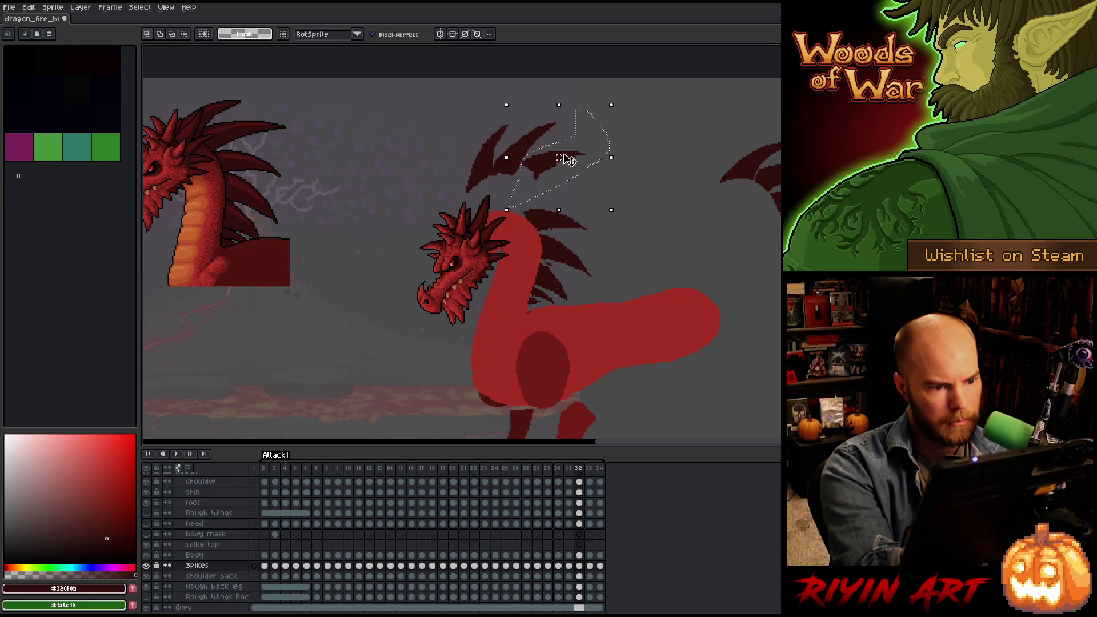
Move the lassoed spikes down-left onto the back and compare frames 32 and 33.
{"action": "left_click_drag", "start_coordinate": [568, 160], "coordinate": [534, 206]}
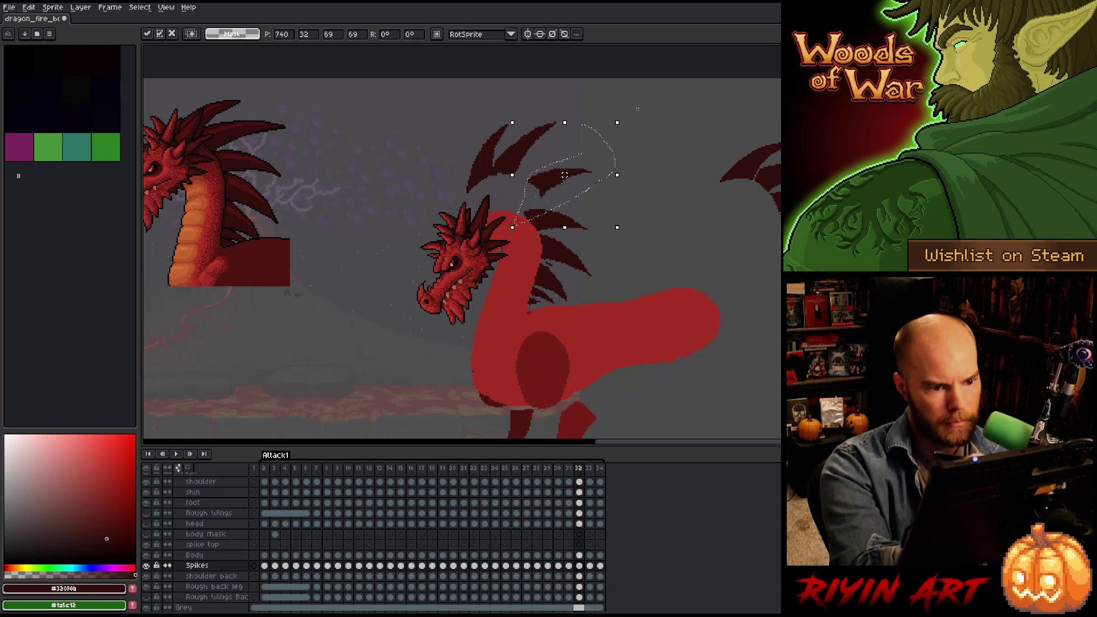
{"action": "key", "text": "Right"}
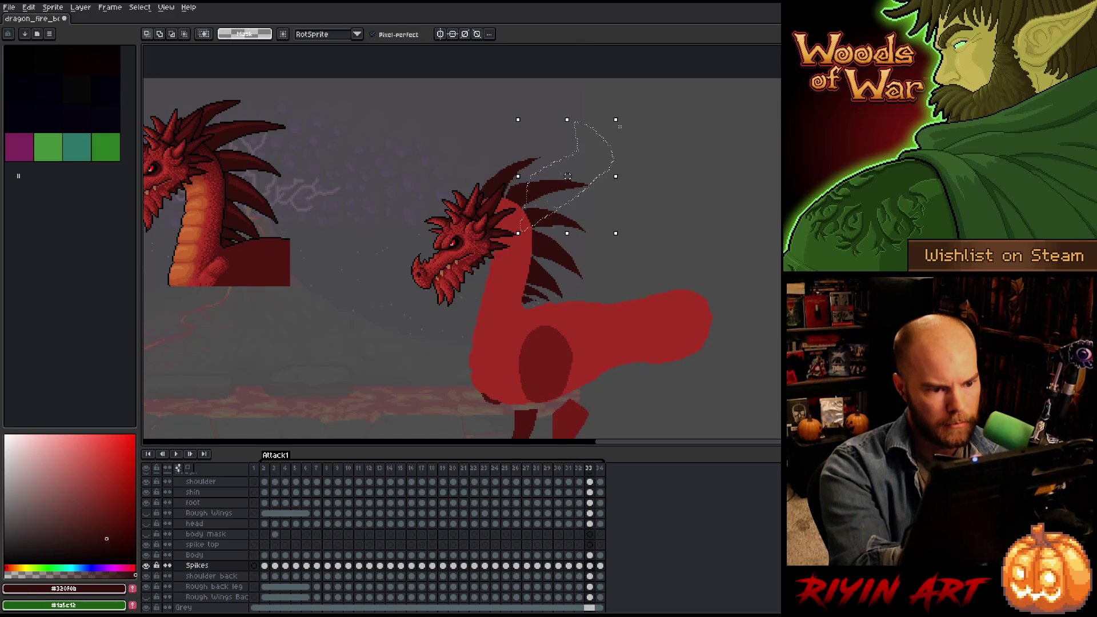
{"action": "key", "text": "Left"}
{"action": "key", "text": "Left"}
{"action": "key", "text": "Right"}
{"action": "key", "text": "Right"}
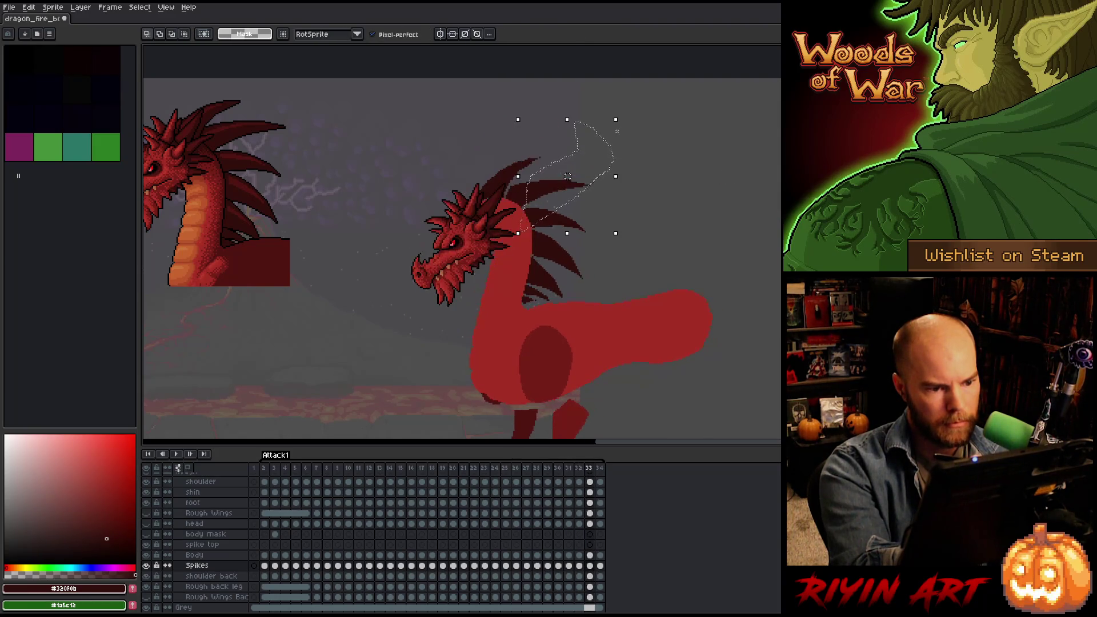
{"action": "key", "text": "Left"}
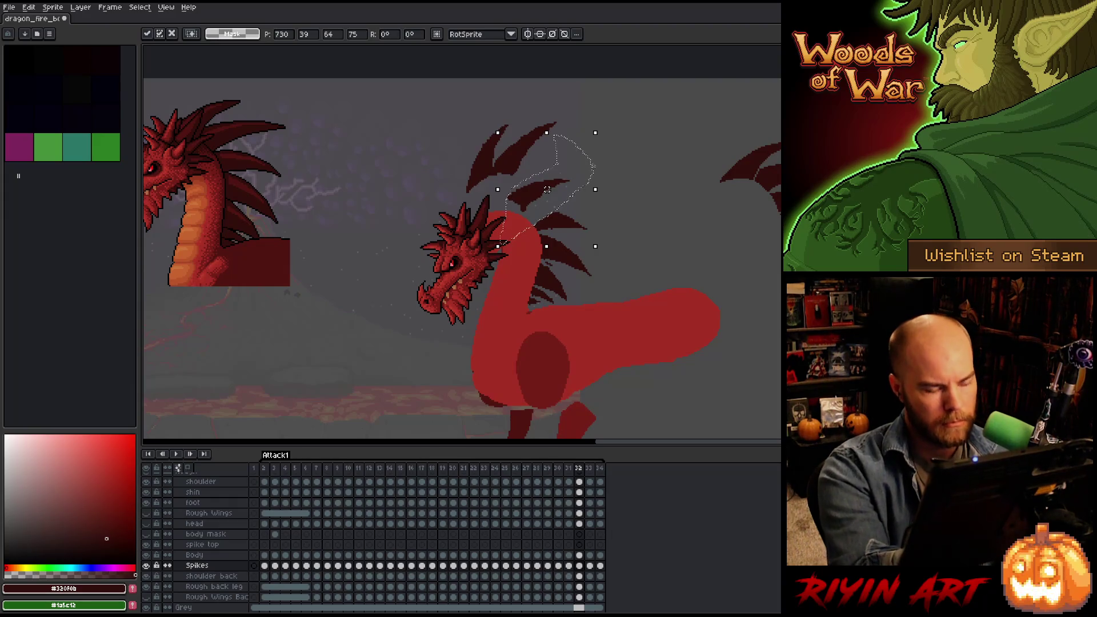
Delete the loose spike above the neck on frame 32, deselect, and paste the copied spike.
{"action": "mouse_move", "coordinate": [546, 189]}
{"action": "left_mouse_down"}
{"action": "mouse_move", "coordinate": [567, 176]}
{"action": "mouse_move", "coordinate": [527, 204]}
{"action": "mouse_move", "coordinate": [569, 163]}
{"action": "left_mouse_up"}
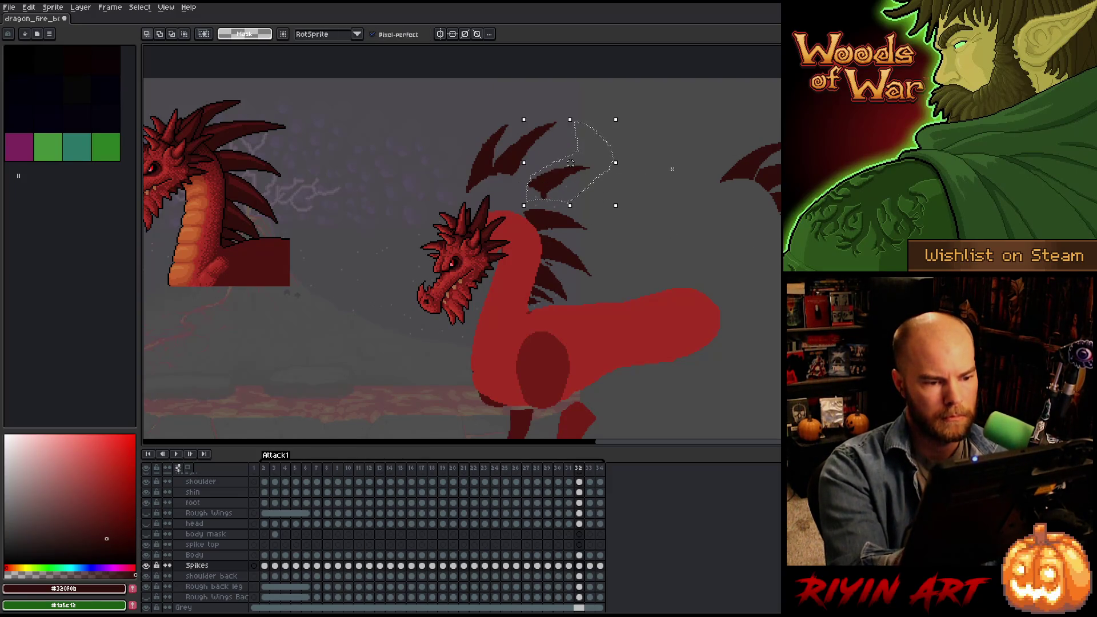
{"action": "key", "text": "Delete"}
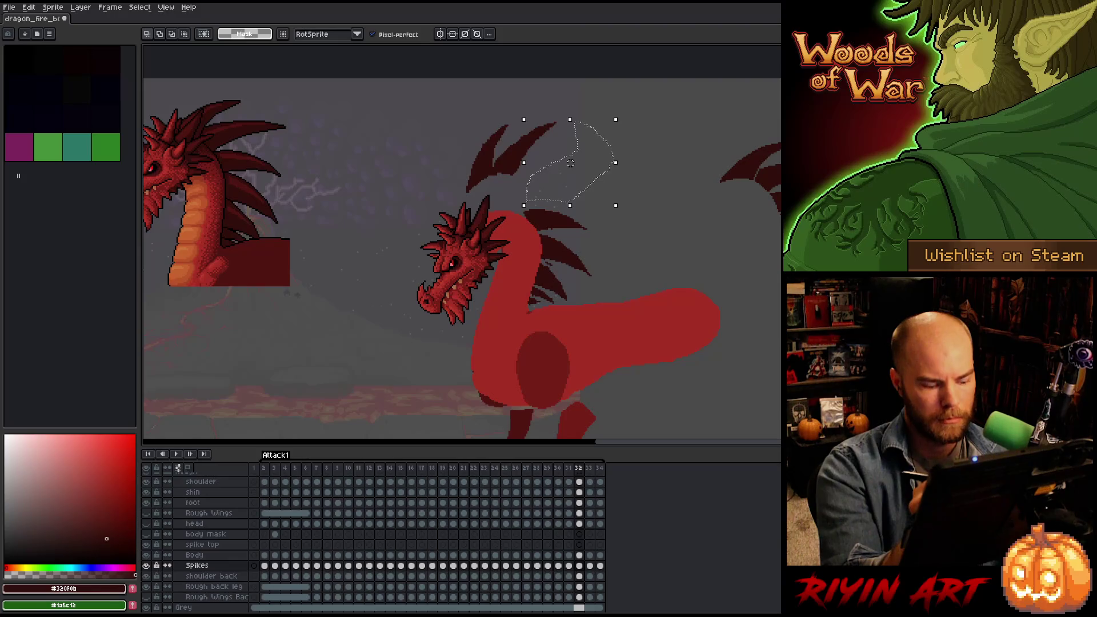
{"action": "key", "text": "ctrl+d"}
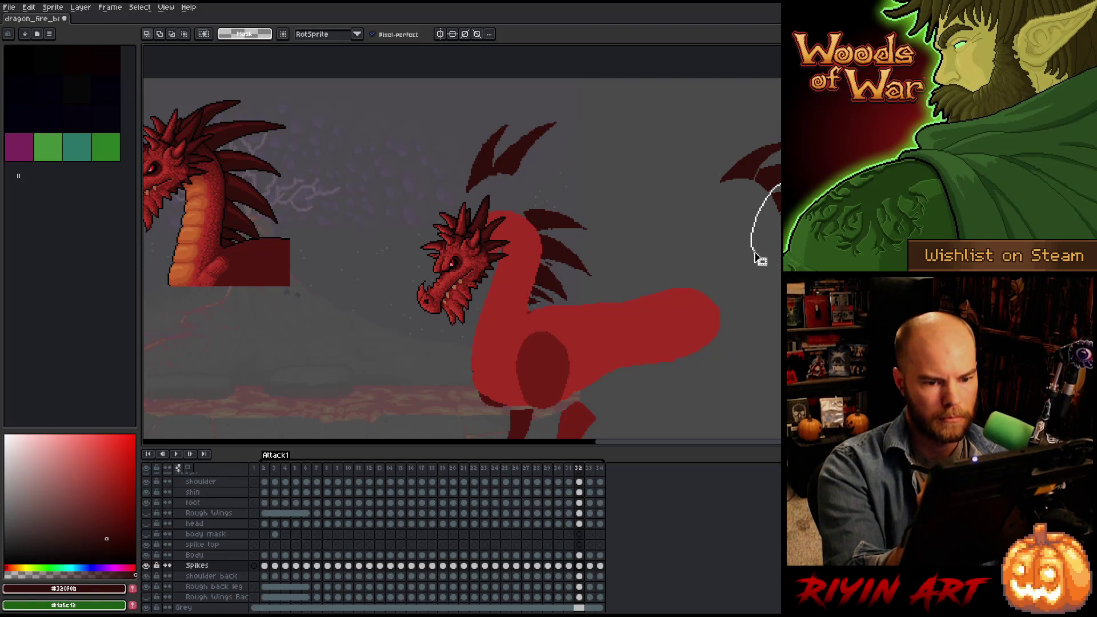
{"action": "key", "text": "ctrl+v"}
Place the pasted spike beside the back spikes on frame 32, rotated slightly clockwise.
{"action": "left_click_drag", "start_coordinate": [654, 200], "coordinate": [588, 191]}
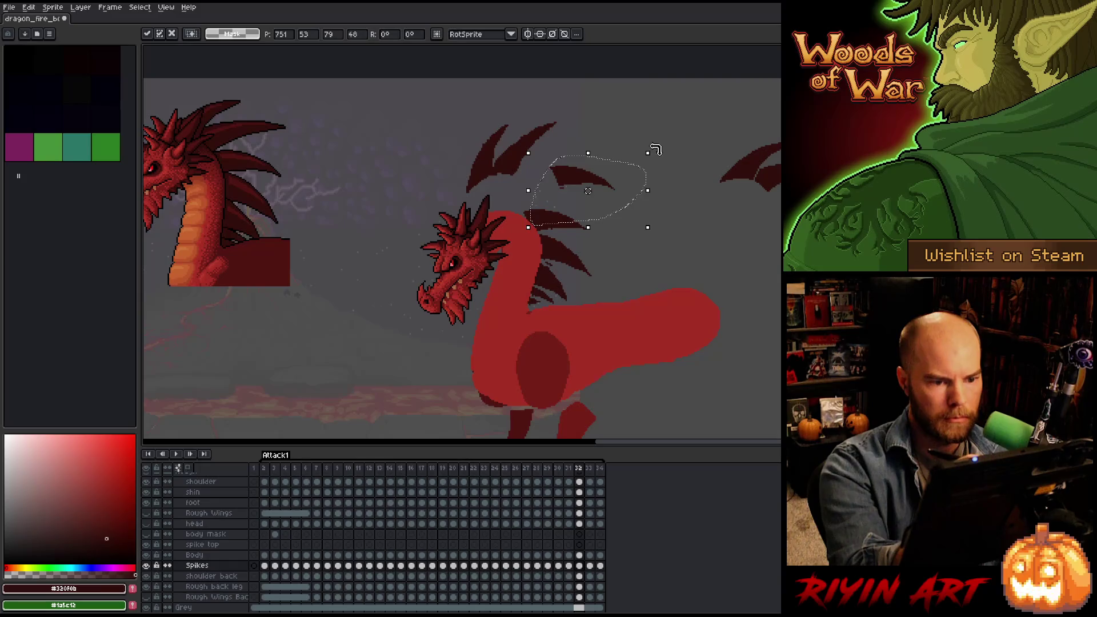
{"action": "left_click_drag", "start_coordinate": [655, 150], "coordinate": [875, 176]}
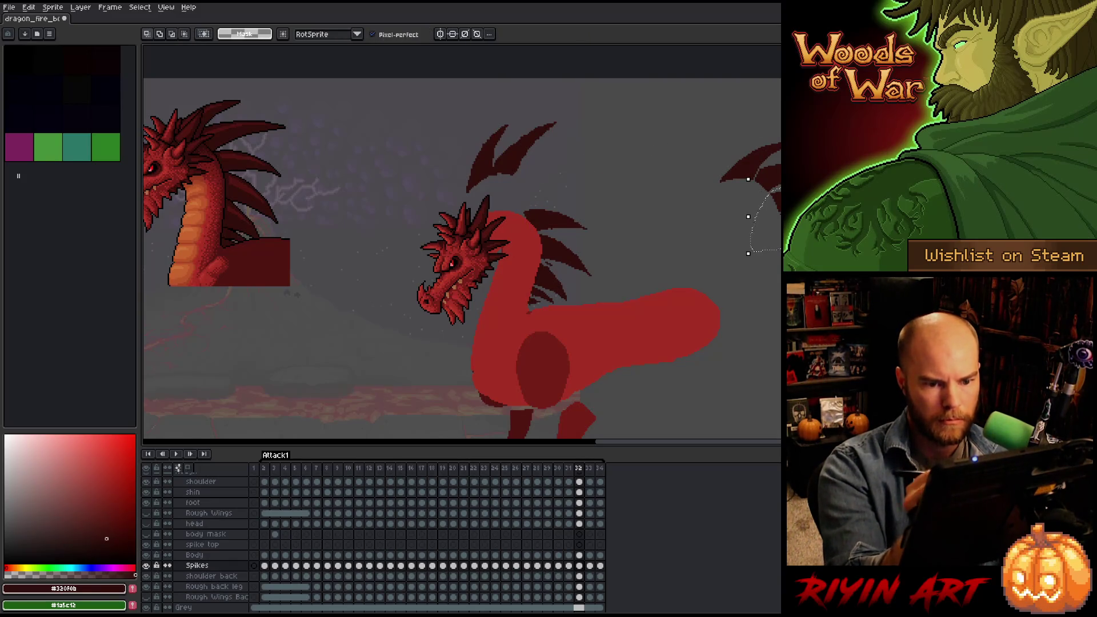
{"action": "left_click_drag", "start_coordinate": [765, 217], "coordinate": [577, 194]}
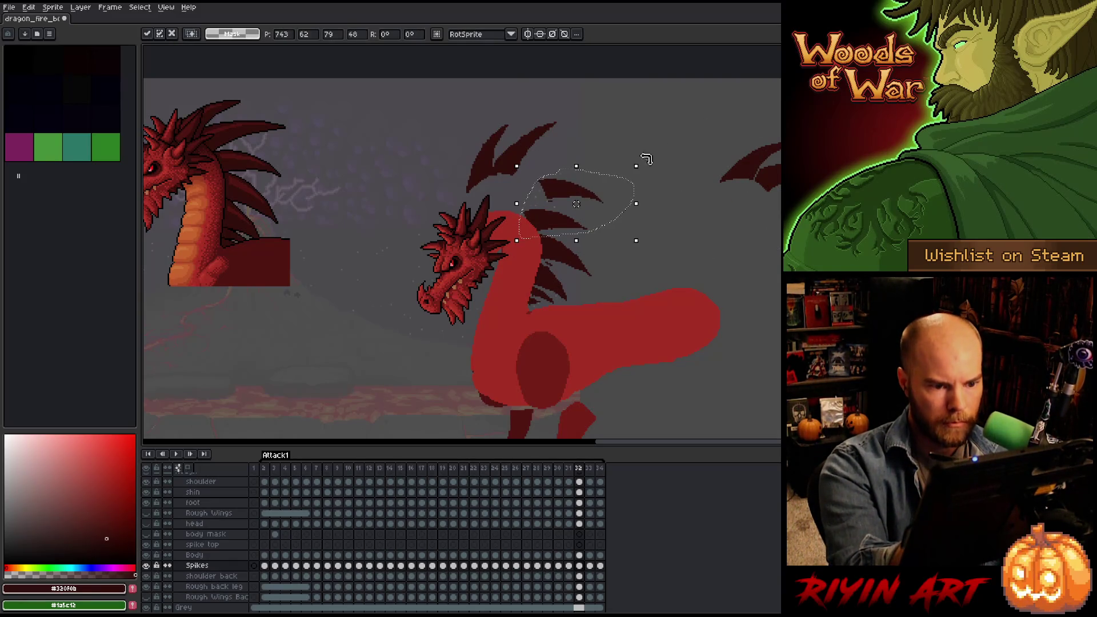
{"action": "left_click", "coordinate": [647, 152]}
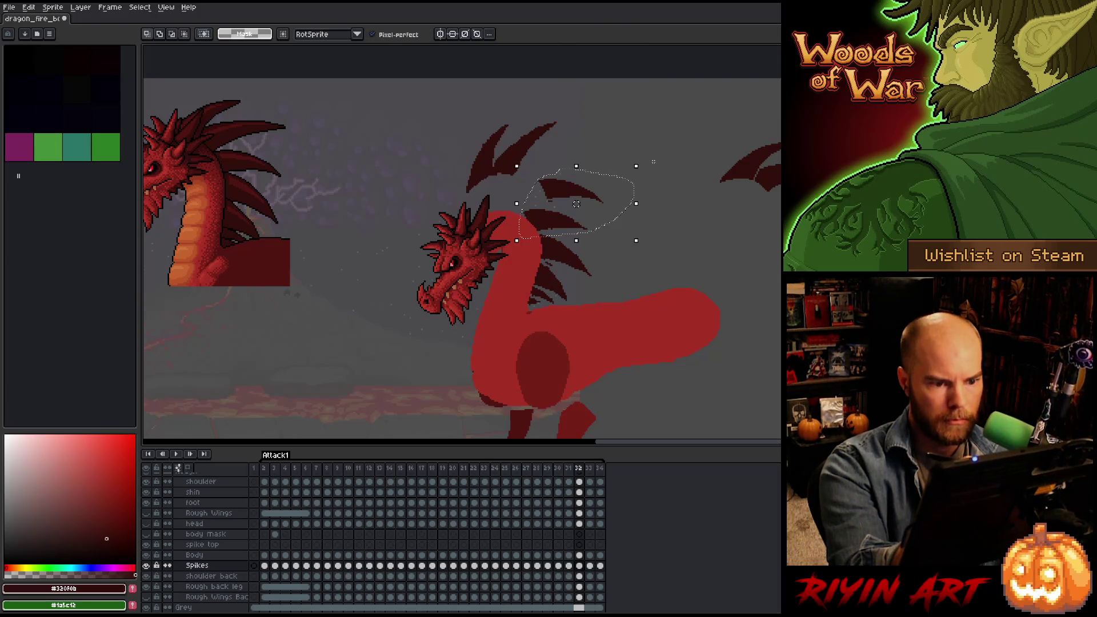
{"action": "mouse_move", "coordinate": [646, 160]}
{"action": "left_mouse_down"}
{"action": "mouse_move", "coordinate": [602, 138]}
{"action": "mouse_move", "coordinate": [624, 155]}
{"action": "left_mouse_up"}
{"action": "left_click_drag", "start_coordinate": [588, 192], "coordinate": [574, 181]}
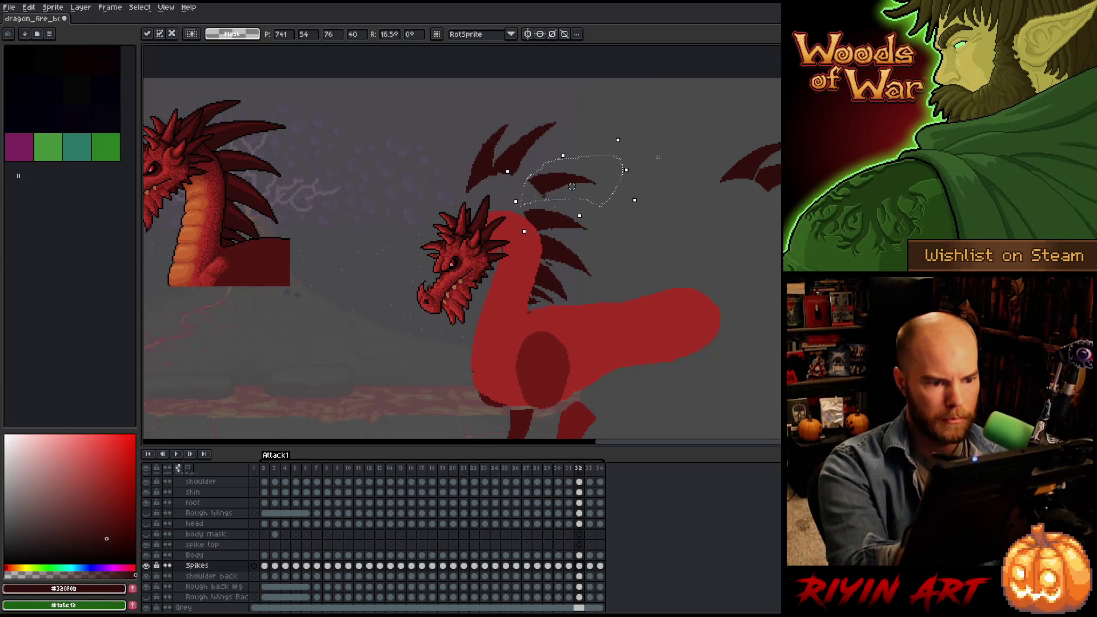
Flip between frames 31, 32 and 33 to compare the spike placement.
{"action": "key", "text": "."}
{"action": "key", "text": "comma"}
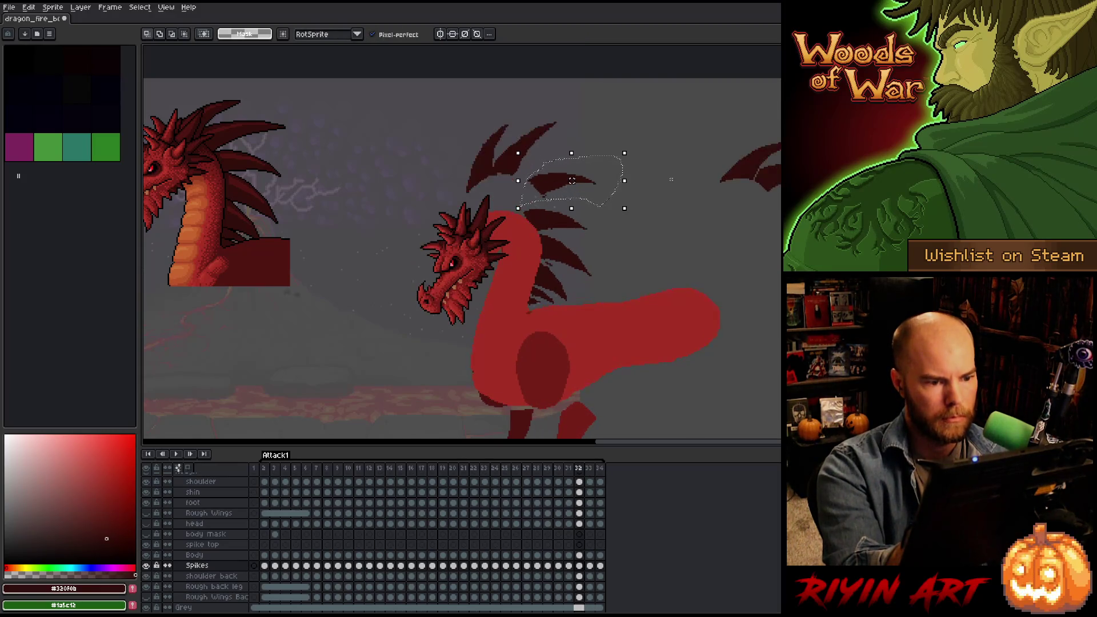
{"action": "key", "text": "period"}
{"action": "key", "text": "comma"}
{"action": "key", "text": "period"}
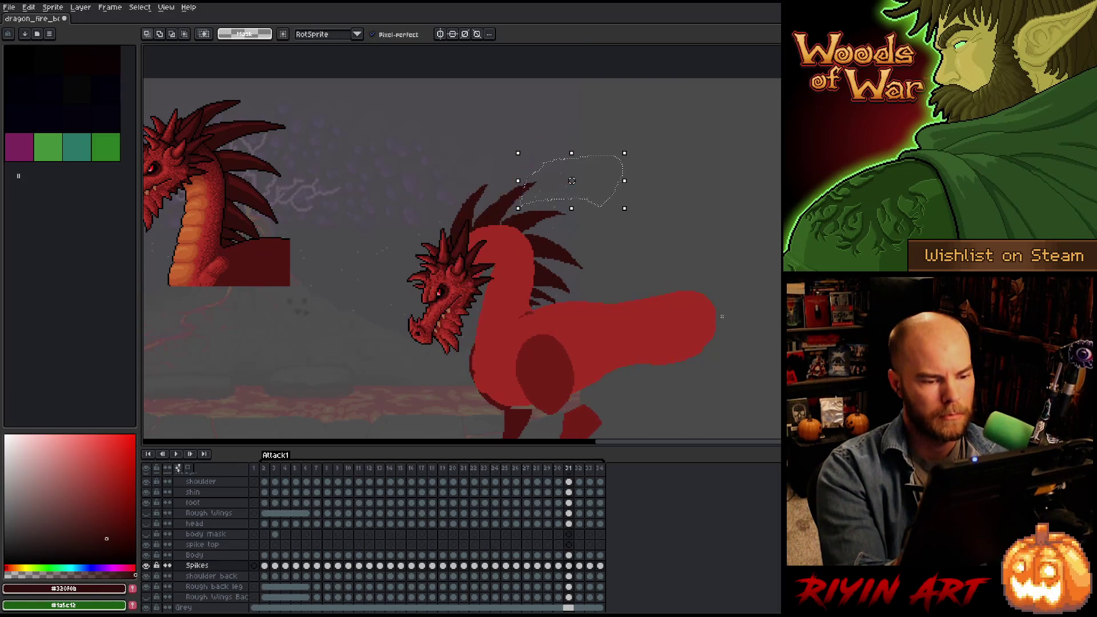
{"action": "key", "text": "comma"}
{"action": "key", "text": "period"}
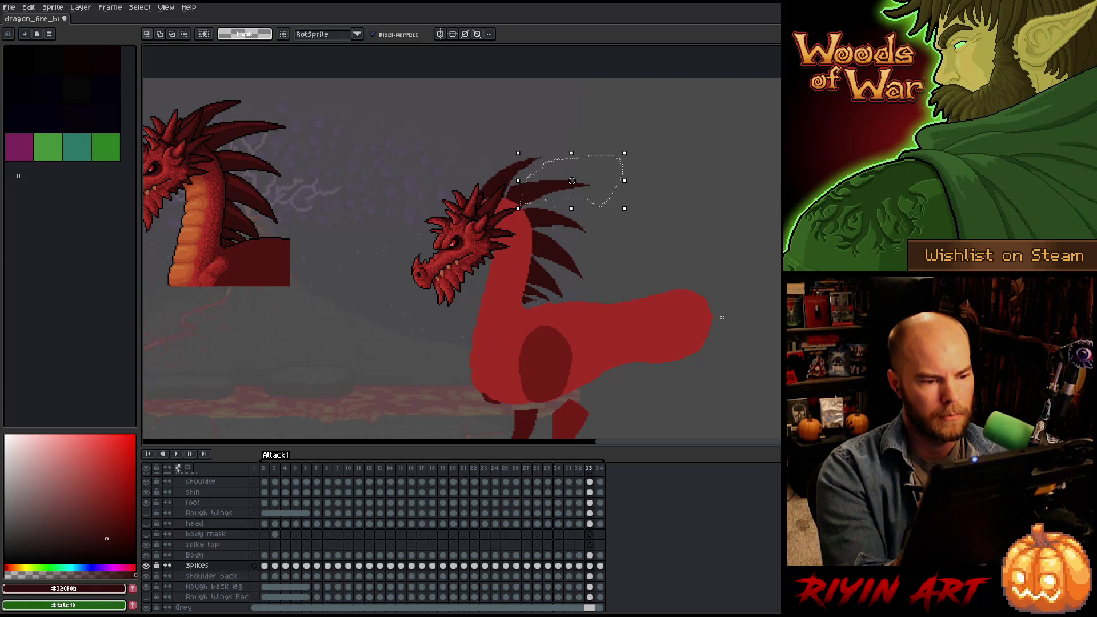
{"action": "key", "text": "comma"}
{"action": "key", "text": "period"}
{"action": "key", "text": "comma"}
{"action": "key", "text": "period"}
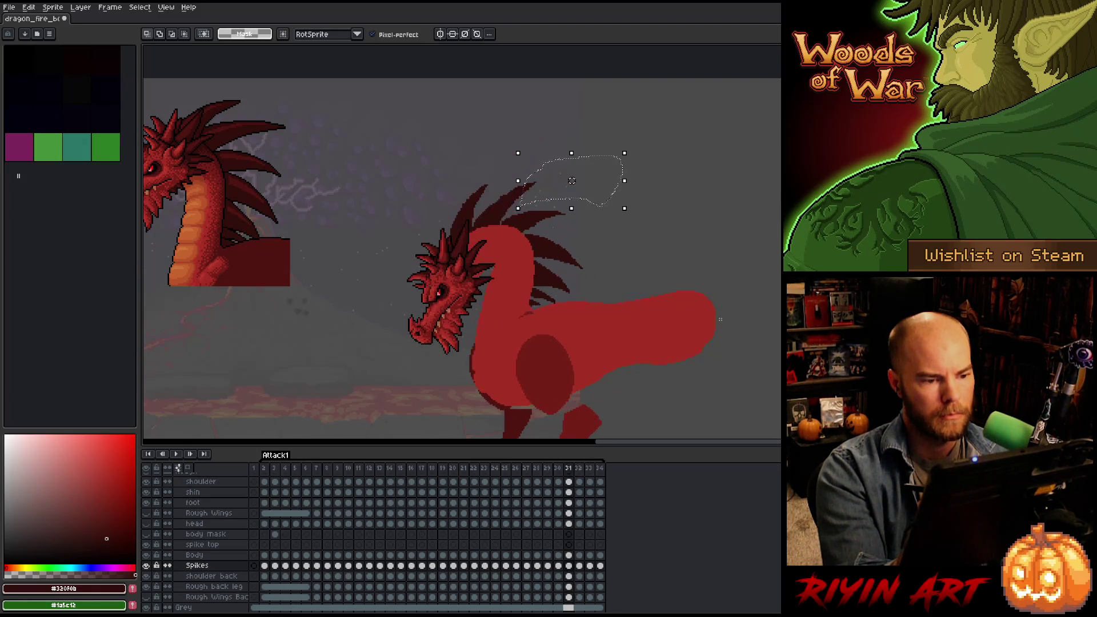
{"action": "key", "text": "comma"}
{"action": "key", "text": "period"}
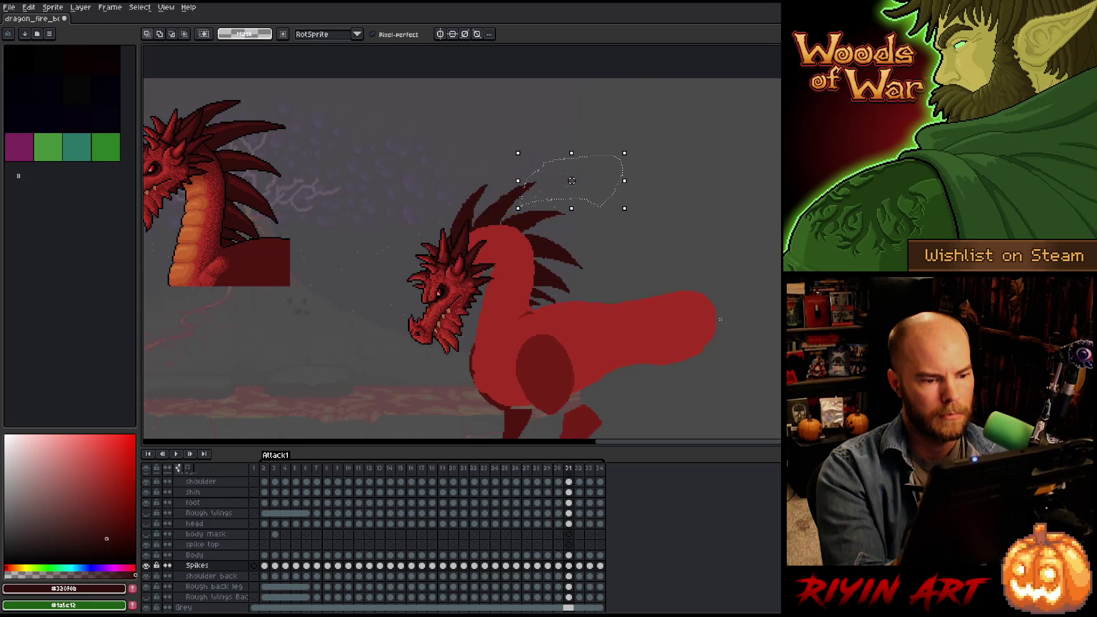
{"action": "key", "text": "comma"}
{"action": "key", "text": "period"}
{"action": "key", "text": "comma"}
{"action": "key", "text": "comma"}
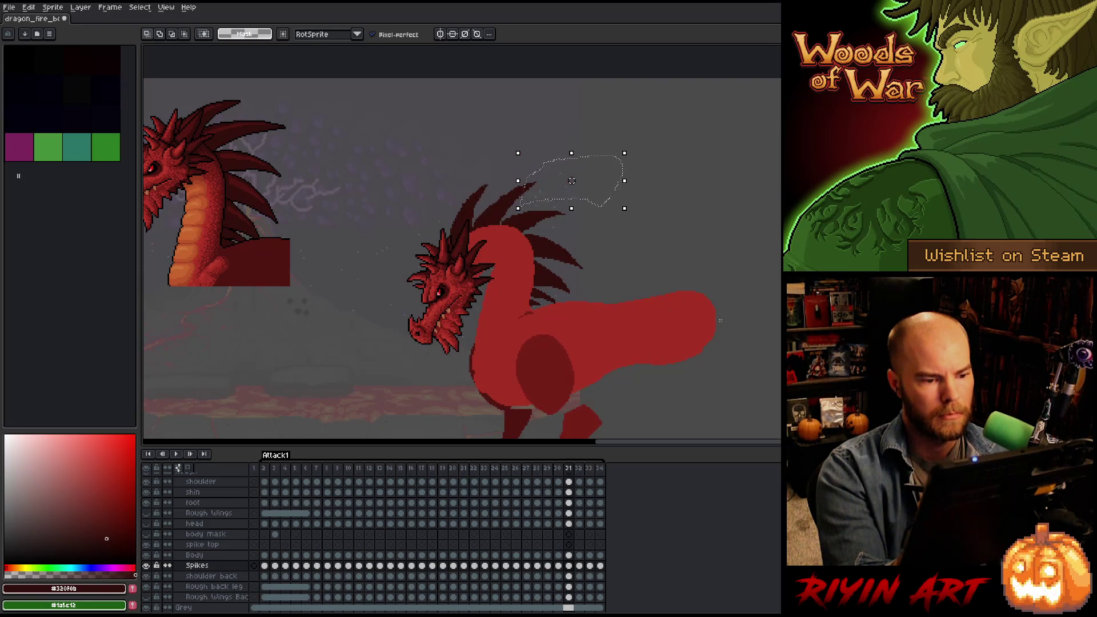
{"action": "key", "text": "period"}
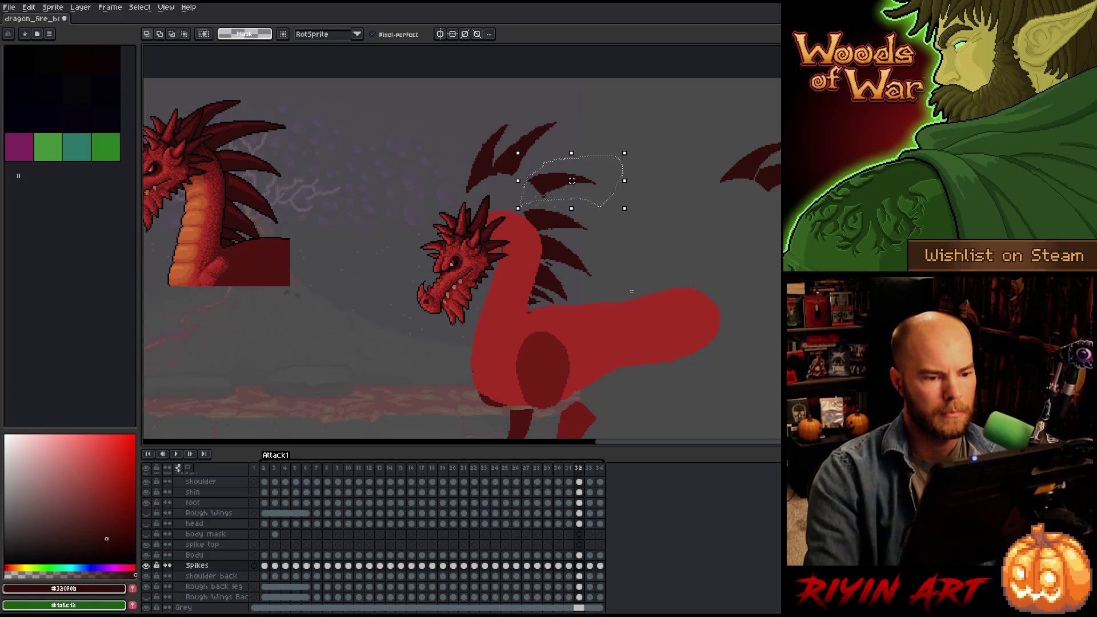
Lasso the upper spike, move it up and rotate it about 5° counter-clockwise.
{"action": "mouse_move", "coordinate": [583, 205]}
{"action": "left_mouse_down"}
{"action": "mouse_move", "coordinate": [606, 224]}
{"action": "mouse_move", "coordinate": [616, 213]}
{"action": "left_mouse_up"}
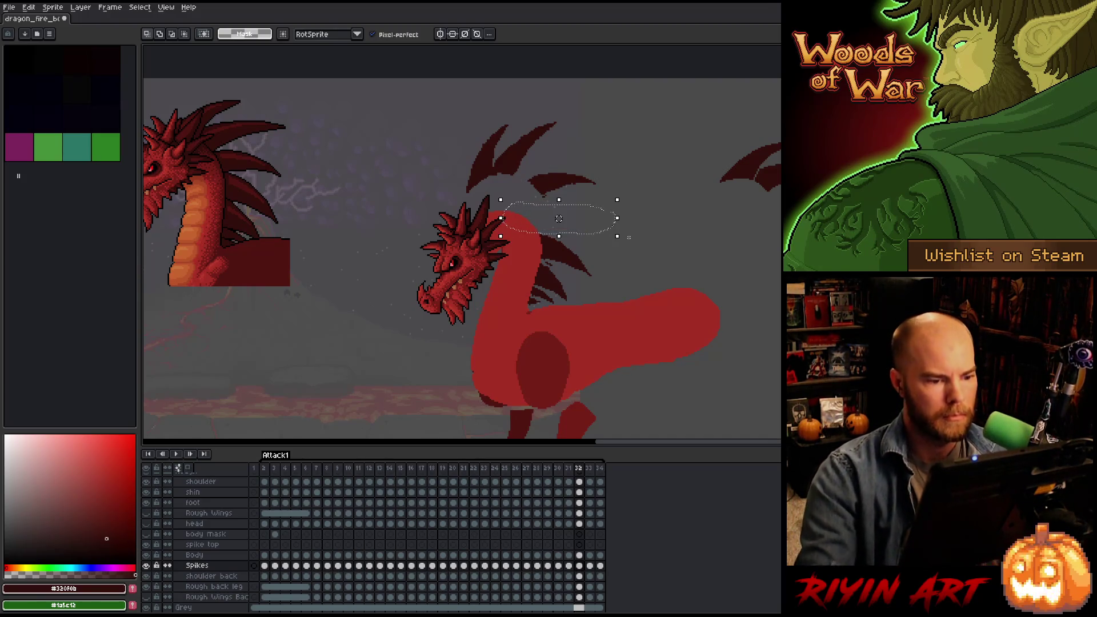
{"action": "mouse_move", "coordinate": [631, 150]}
{"action": "left_mouse_down"}
{"action": "mouse_move", "coordinate": [523, 200]}
{"action": "mouse_move", "coordinate": [604, 170]}
{"action": "left_mouse_up"}
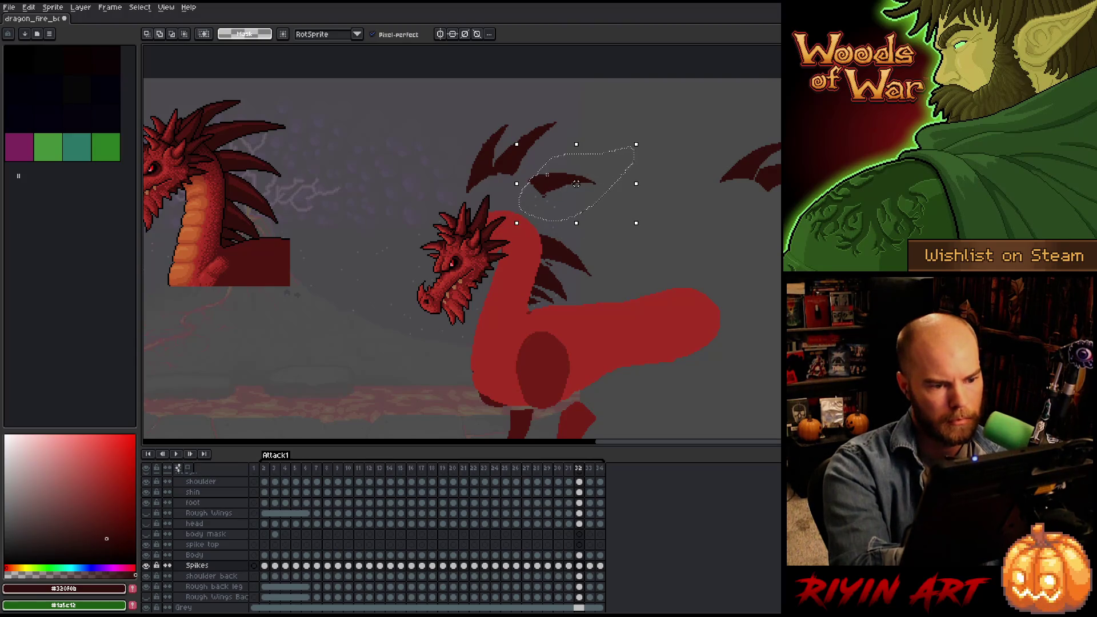
{"action": "left_click_drag", "start_coordinate": [545, 209], "coordinate": [550, 168]}
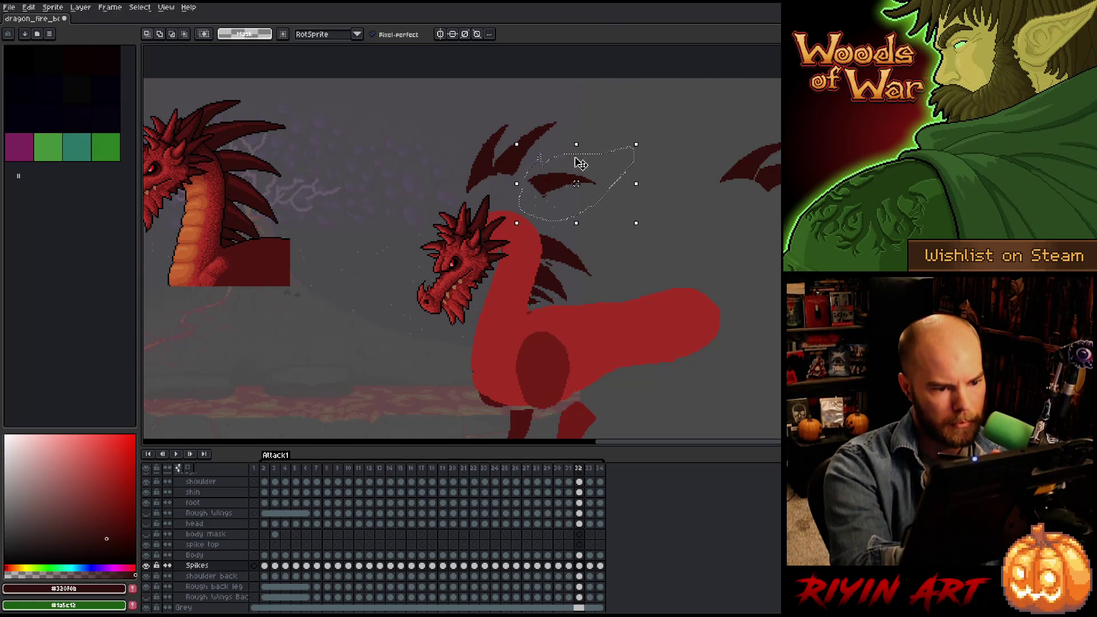
{"action": "left_click_drag", "start_coordinate": [645, 138], "coordinate": [651, 124]}
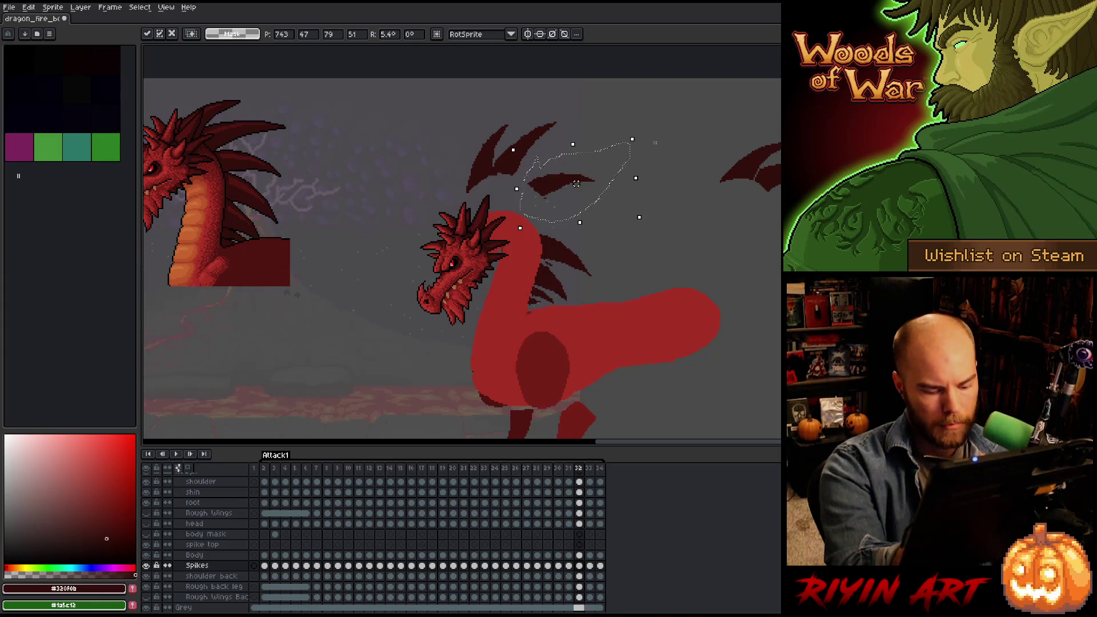
{"action": "key", "text": "Right"}
{"action": "key", "text": "Left"}
{"action": "key", "text": "Left"}
{"action": "key", "text": "Right"}
{"action": "key", "text": "Right"}
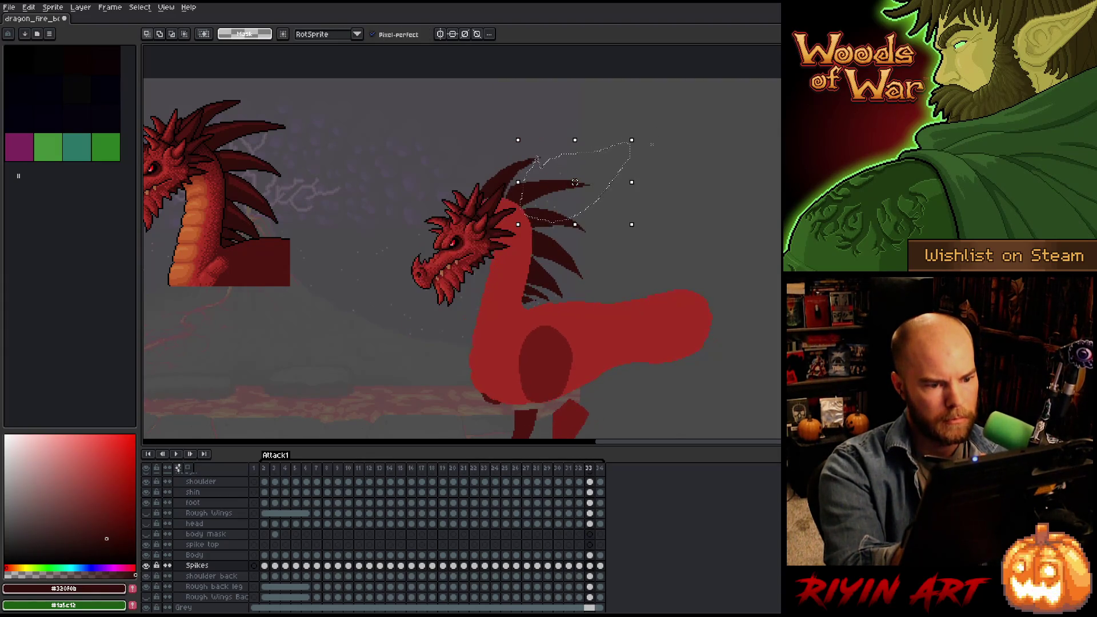
{"action": "key", "text": "Left"}
{"action": "key", "text": "Right"}
{"action": "key", "text": "Left"}
{"action": "key", "text": "Left"}
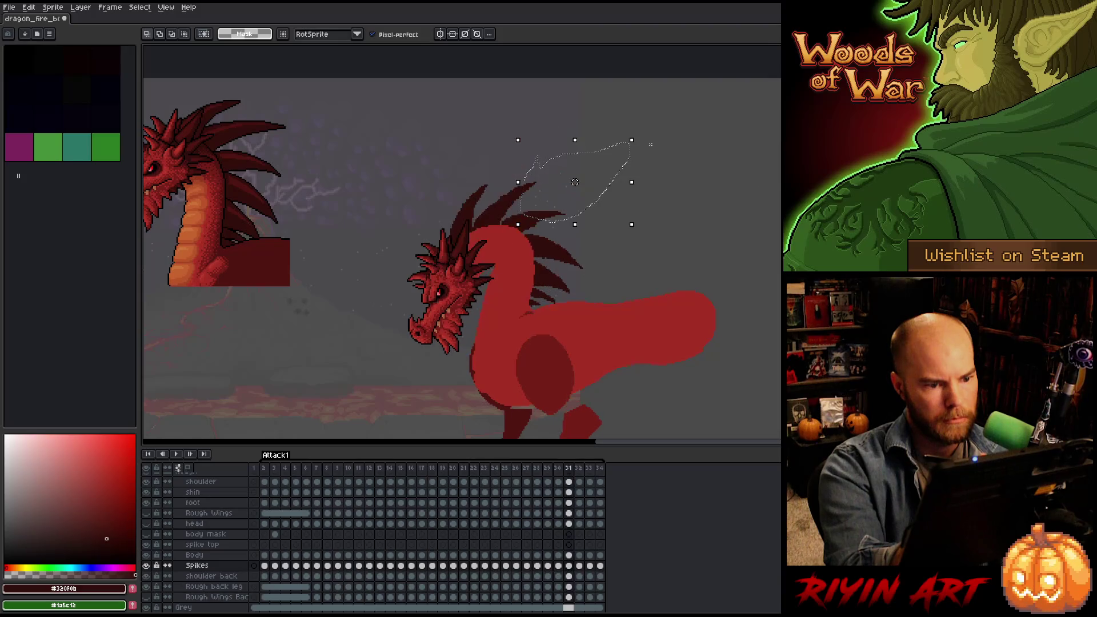
{"action": "key", "text": "Right"}
{"action": "key", "text": "Right"}
{"action": "key", "text": "Left"}
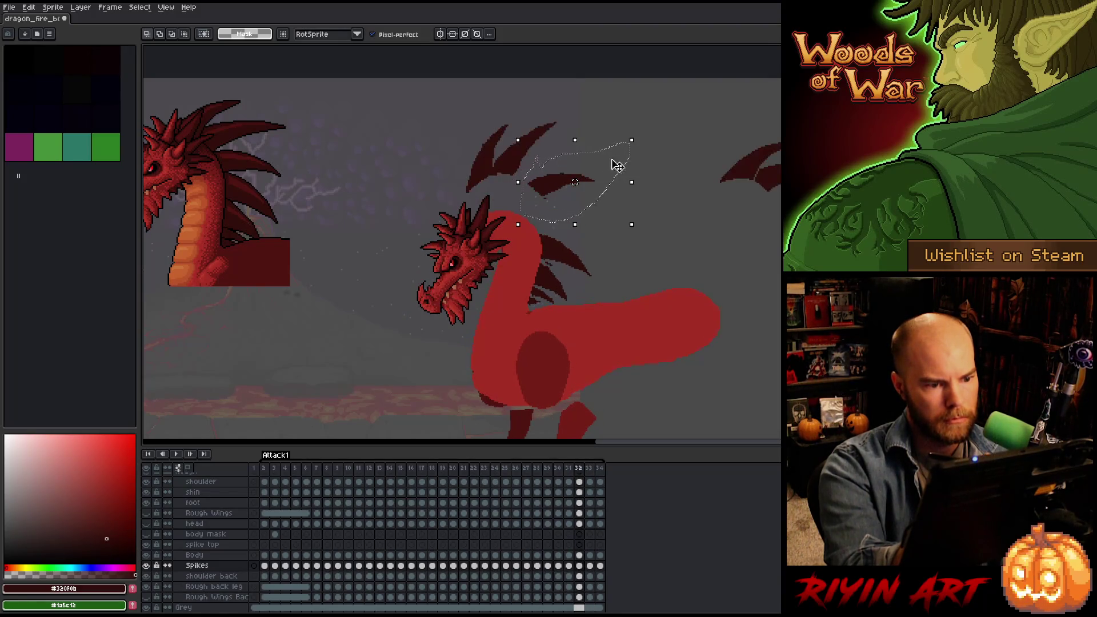
Lower the spike toward the neck and check it against frame 33.
{"action": "left_click_drag", "start_coordinate": [614, 163], "coordinate": [608, 198]}
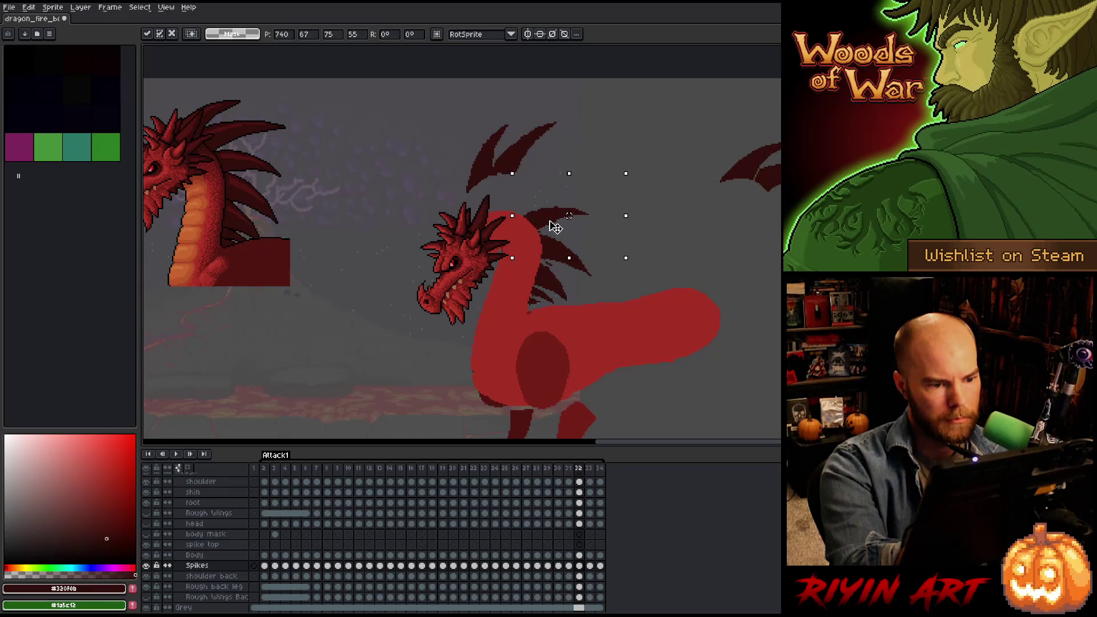
{"action": "key", "text": "Right"}
{"action": "key", "text": "Left"}
{"action": "key", "text": "Left"}
{"action": "key", "text": "Right"}
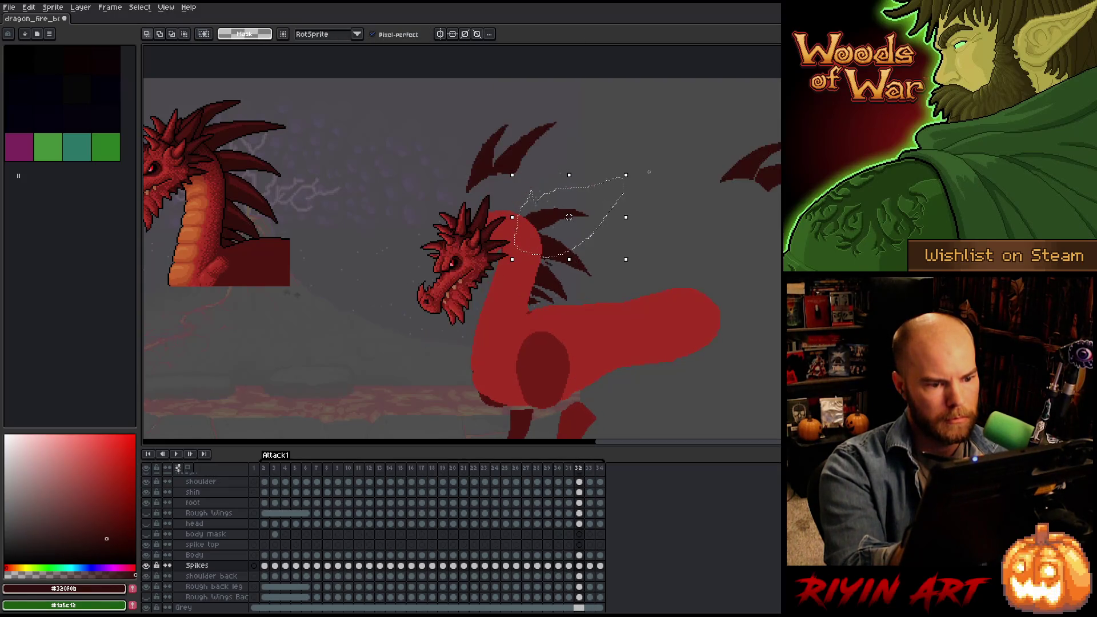
{"action": "key", "text": "Right"}
{"action": "key", "text": "Left"}
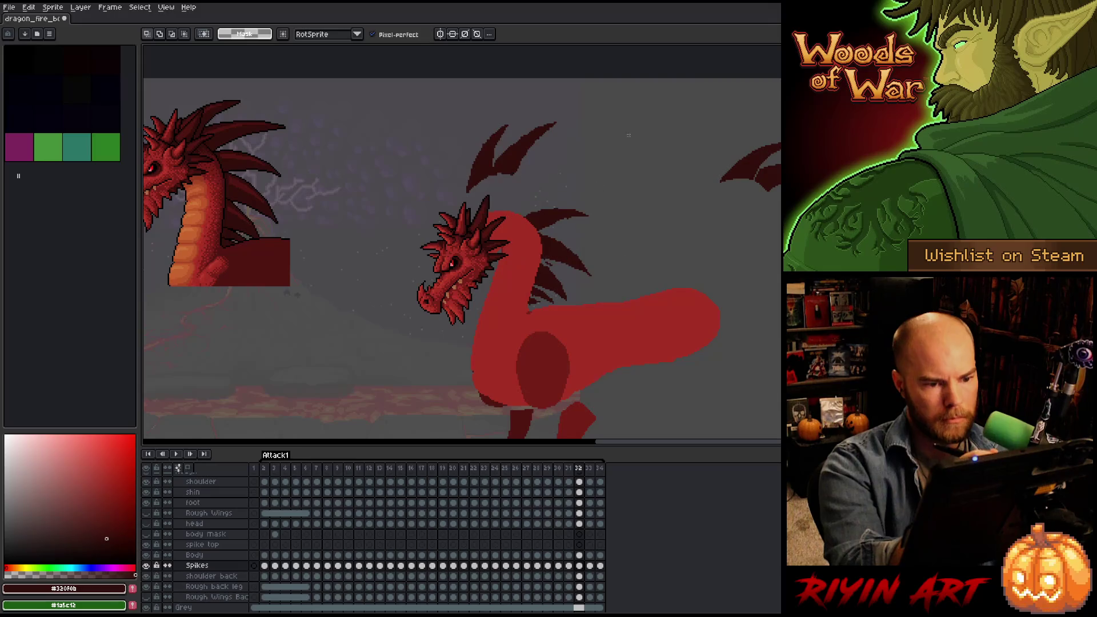
Lasso another spike on frame 32, rotate it about 7° and nudge it up-left.
{"action": "mouse_move", "coordinate": [647, 162]}
{"action": "left_mouse_down"}
{"action": "mouse_move", "coordinate": [591, 221]}
{"action": "mouse_move", "coordinate": [496, 234]}
{"action": "mouse_move", "coordinate": [487, 246]}
{"action": "left_mouse_up"}
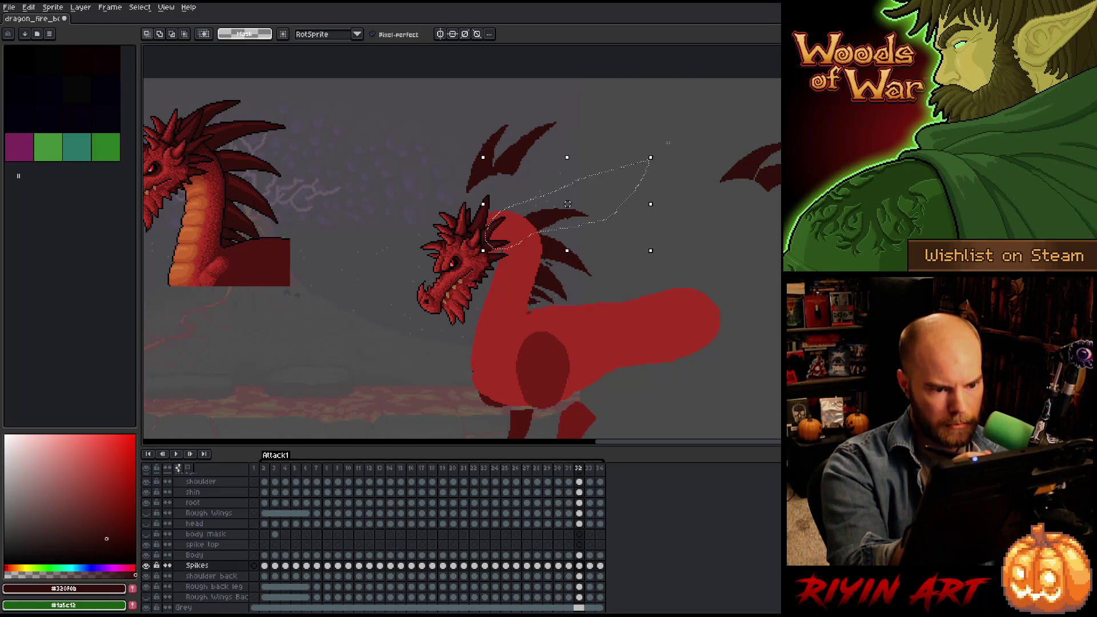
{"action": "left_click_drag", "start_coordinate": [660, 151], "coordinate": [666, 161]}
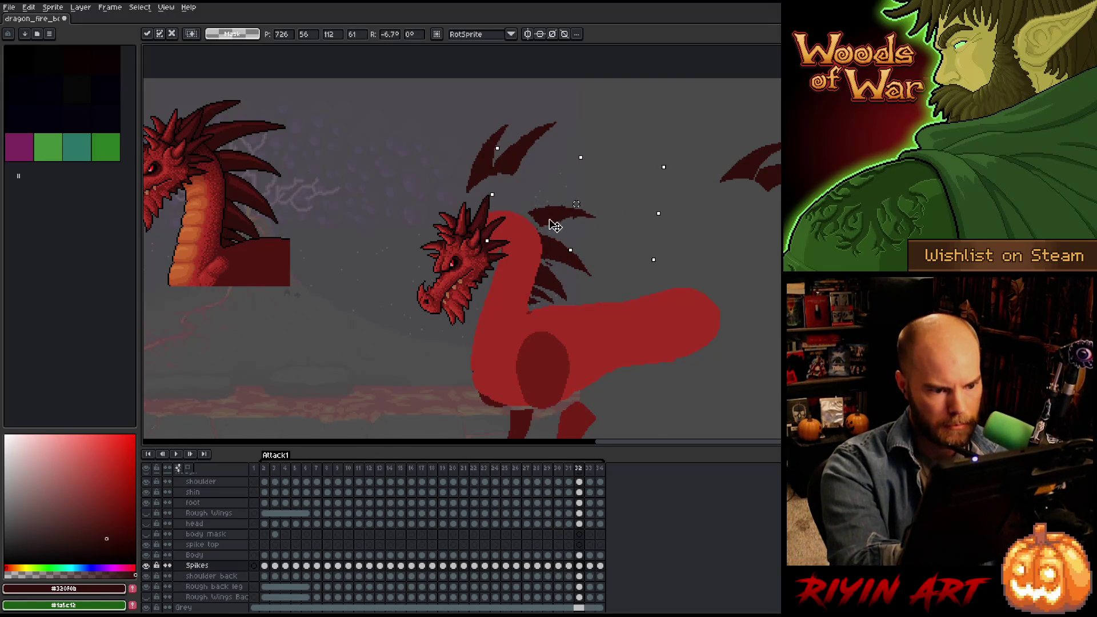
{"action": "key", "text": "Right"}
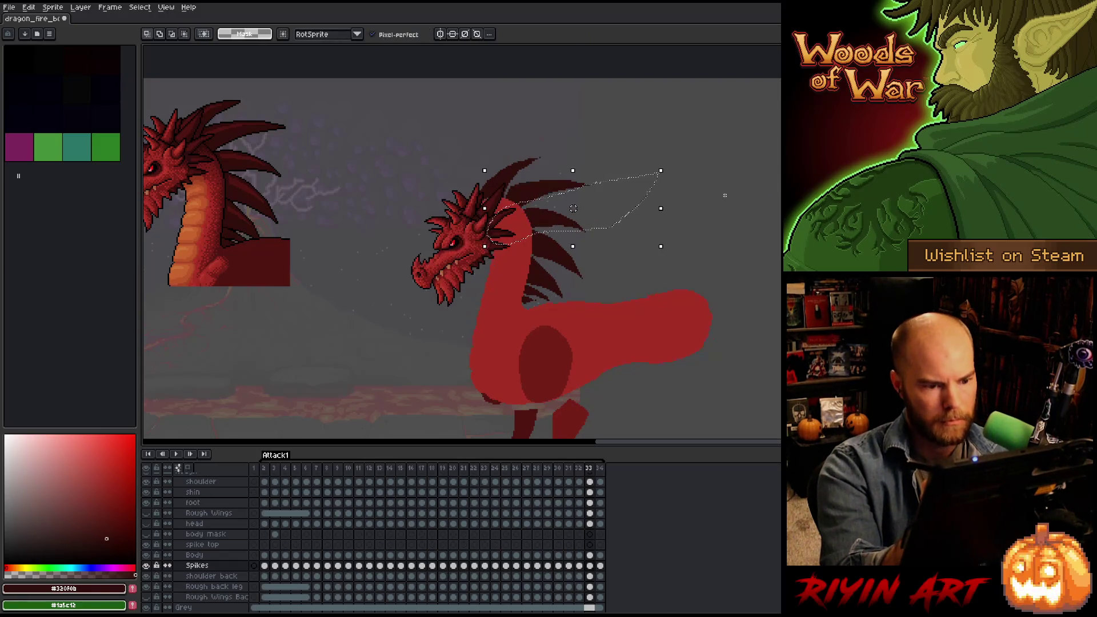
{"action": "key", "text": "Left"}
{"action": "key", "text": "Left"}
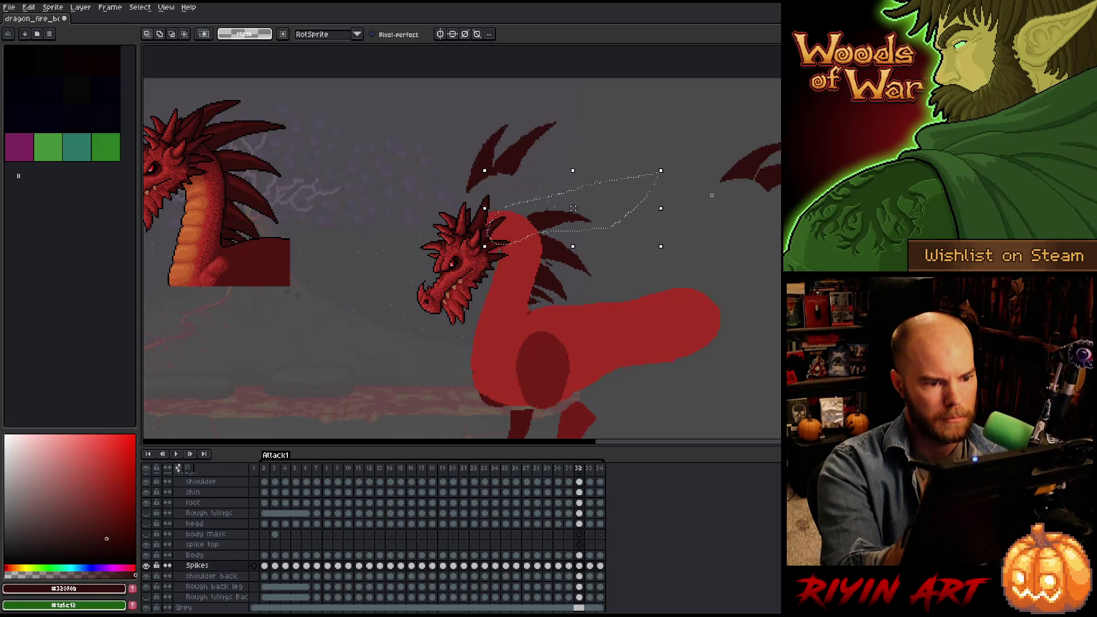
{"action": "key", "text": "Right"}
{"action": "left_click_drag", "start_coordinate": [548, 226], "coordinate": [547, 225]}
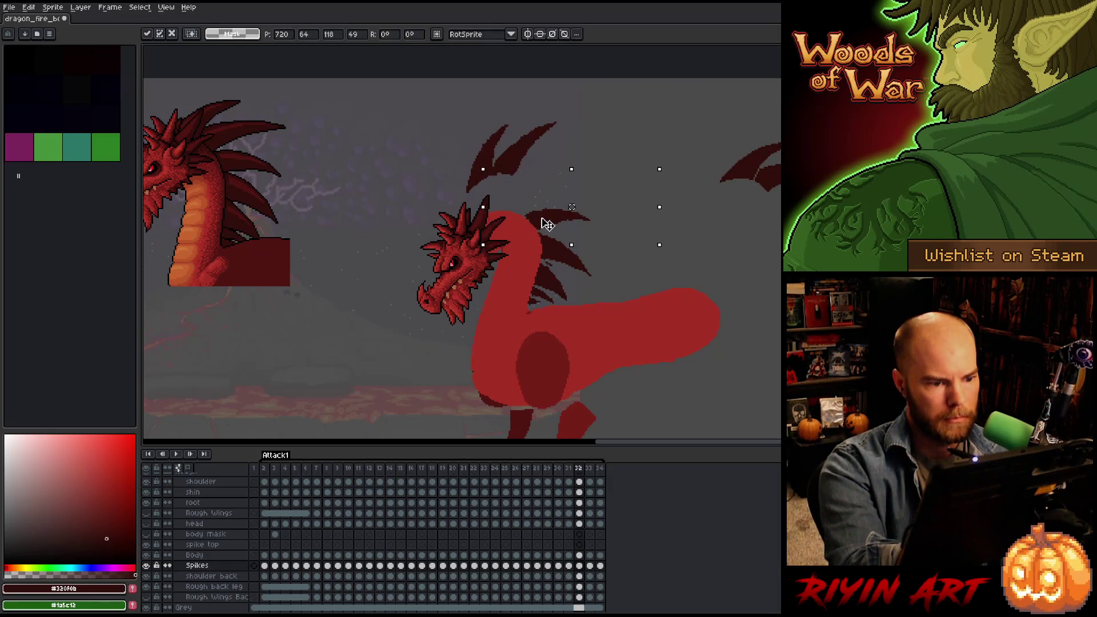
{"action": "key", "text": "Left"}
{"action": "key", "text": "Right"}
{"action": "key", "text": "Left"}
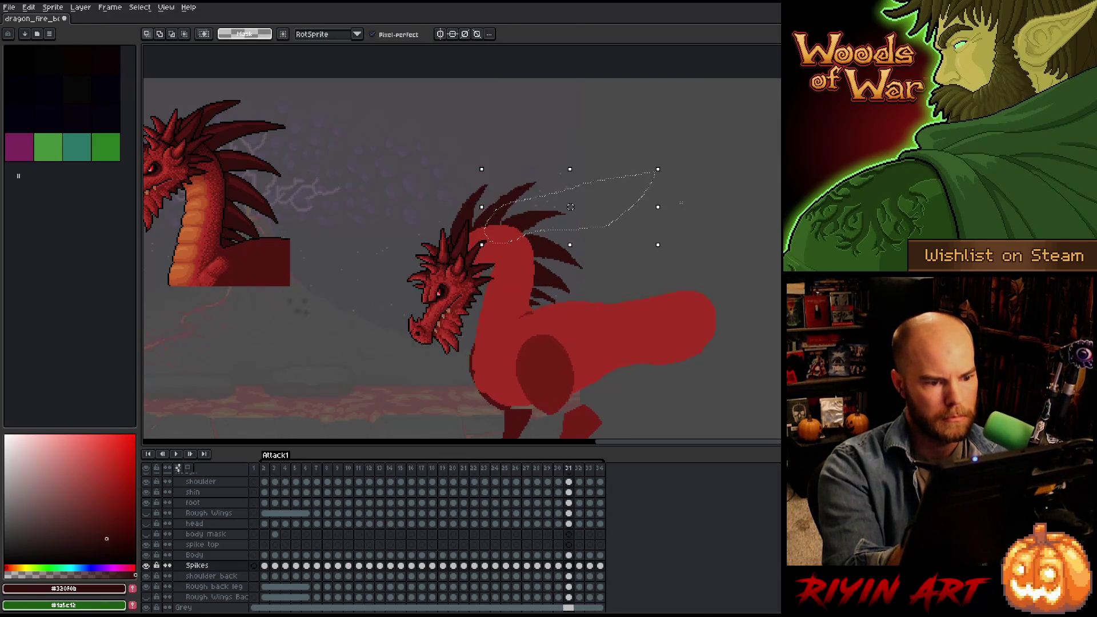
{"action": "key", "text": "Right"}
{"action": "key", "text": "Right"}
{"action": "key", "text": "Left"}
Settle the spikes onto the neck, deselect, and bring the loose spike in from the right edge.
{"action": "left_click_drag", "start_coordinate": [545, 223], "coordinate": [541, 219]}
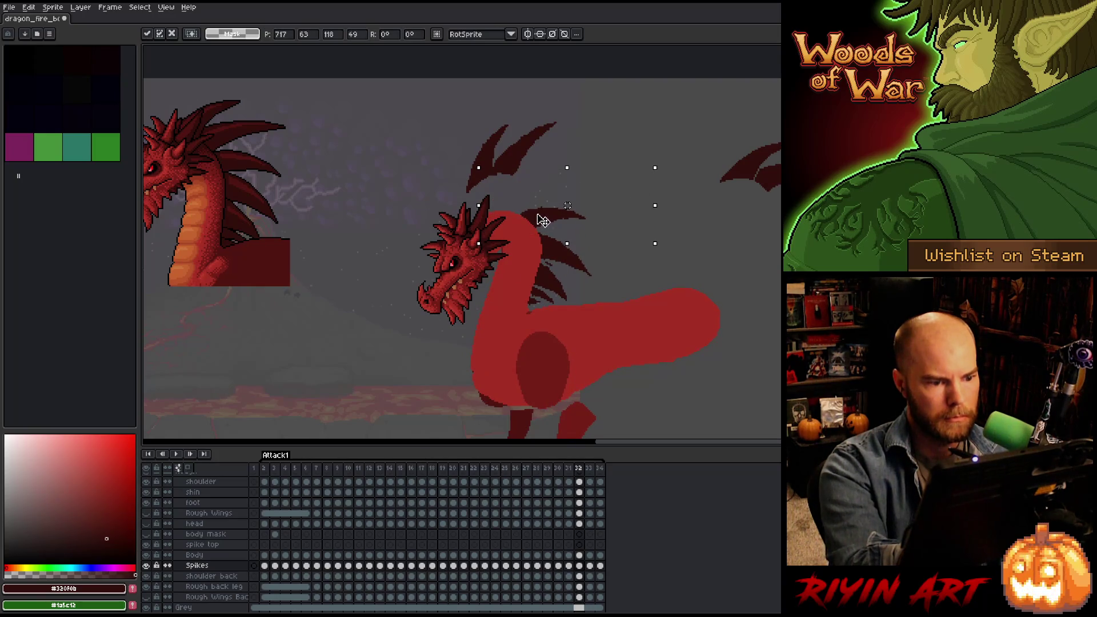
{"action": "key", "text": "ctrl+d"}
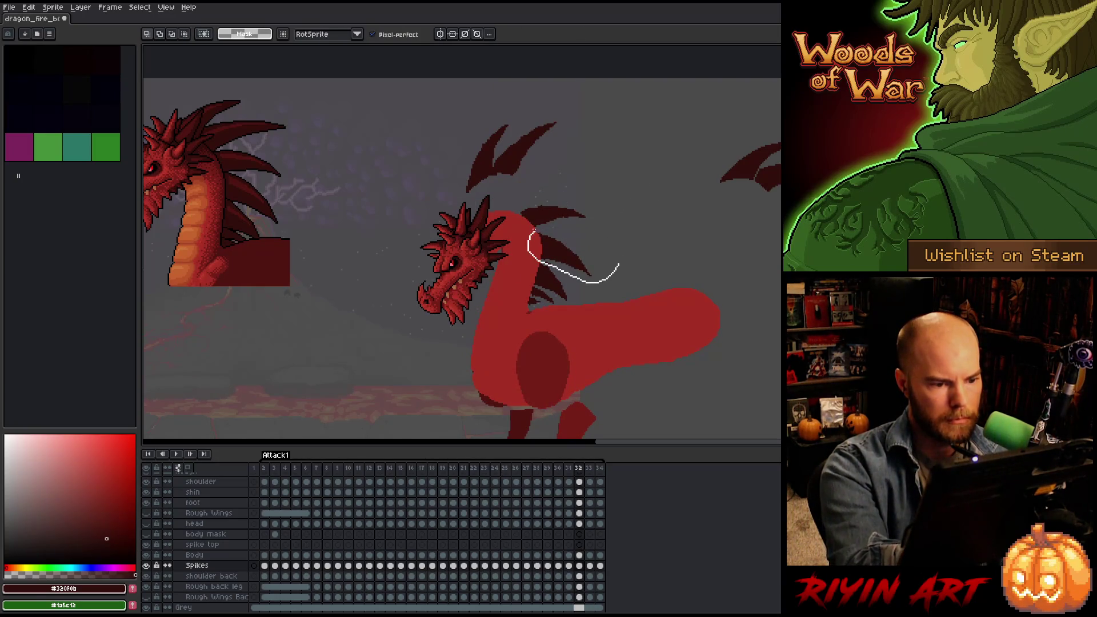
{"action": "key", "text": "Up"}
{"action": "key", "text": "Left"}
{"action": "key", "text": "Right"}
{"action": "key", "text": "Left"}
{"action": "key", "text": "Right"}
{"action": "key", "text": "Left"}
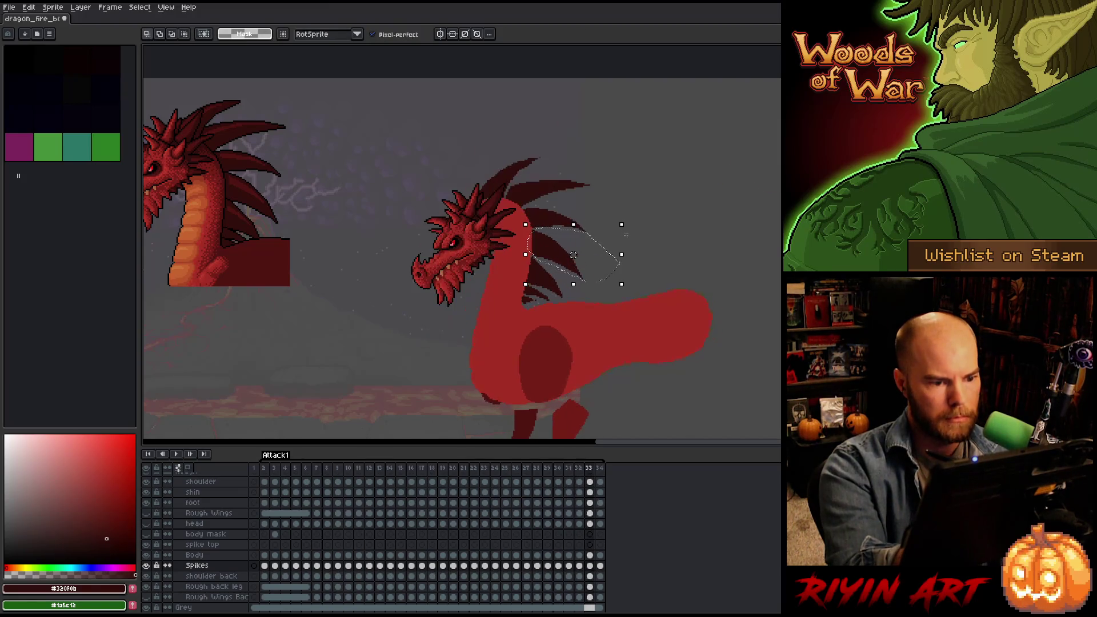
{"action": "key", "text": "Right"}
{"action": "key", "text": "Right"}
{"action": "key", "text": "Right"}
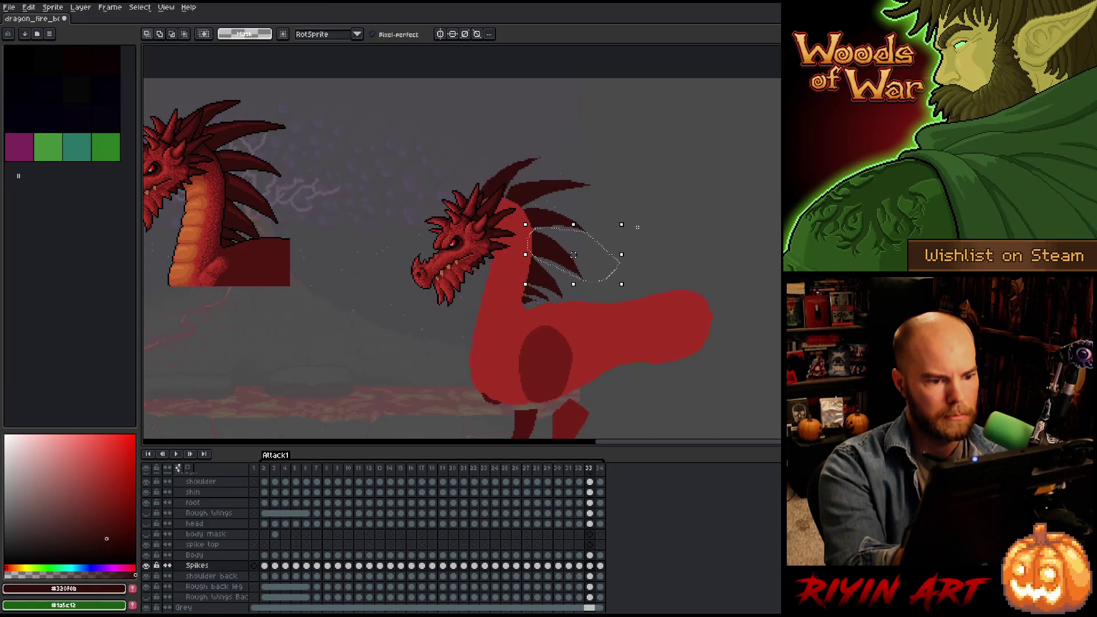
{"action": "key", "text": "comma"}
{"action": "key", "text": "period"}
{"action": "key", "text": "comma"}
{"action": "key", "text": "period"}
{"action": "key", "text": "comma"}
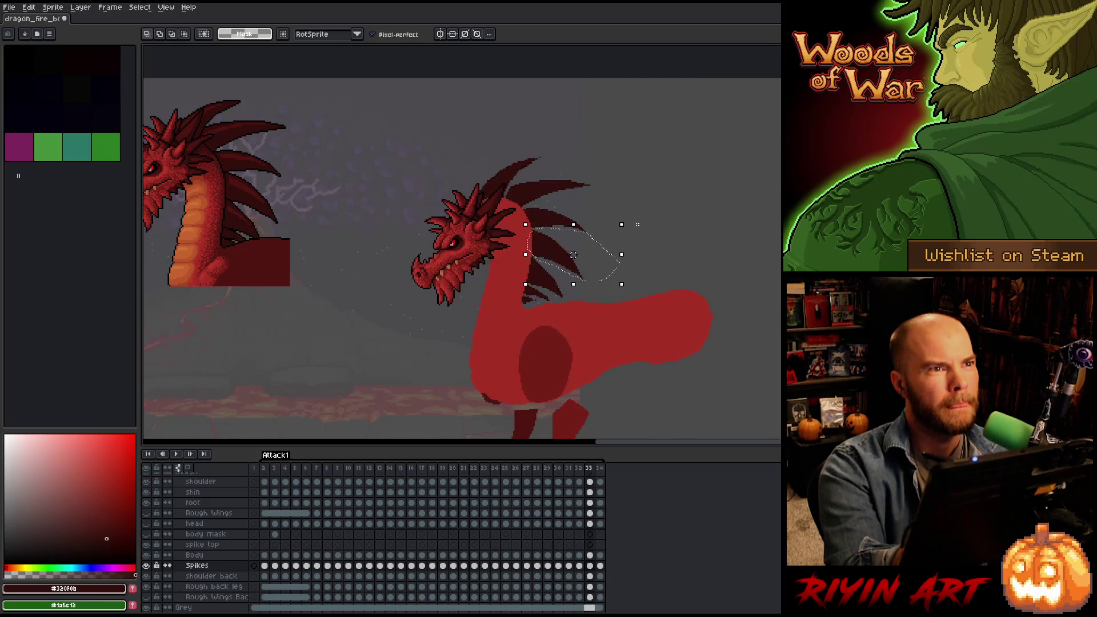
{"action": "key", "text": "comma"}
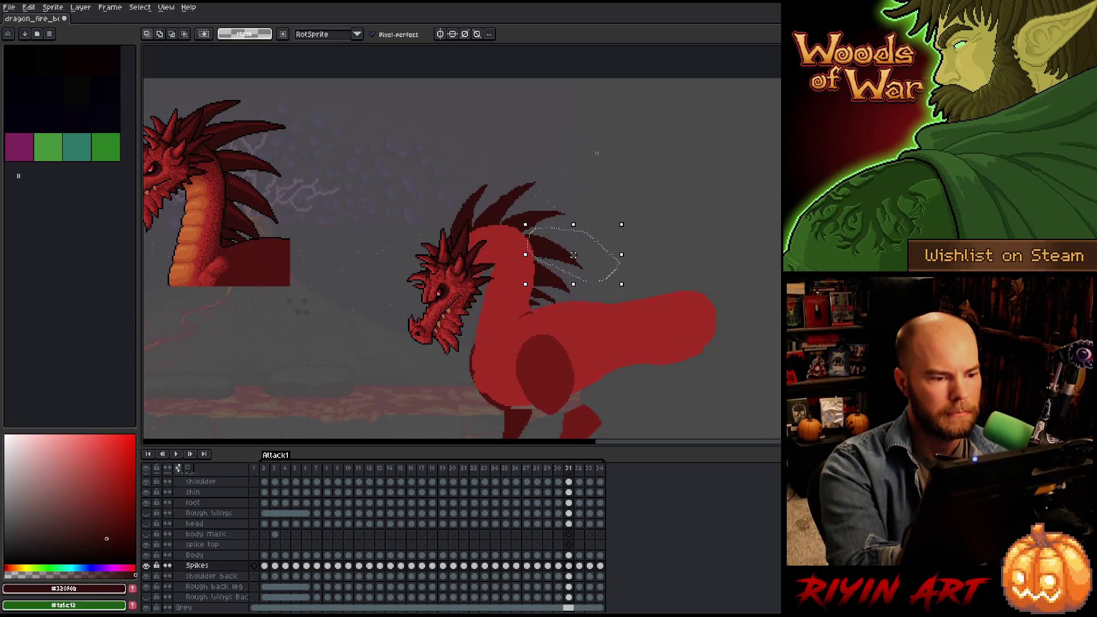
{"action": "key", "text": "period"}
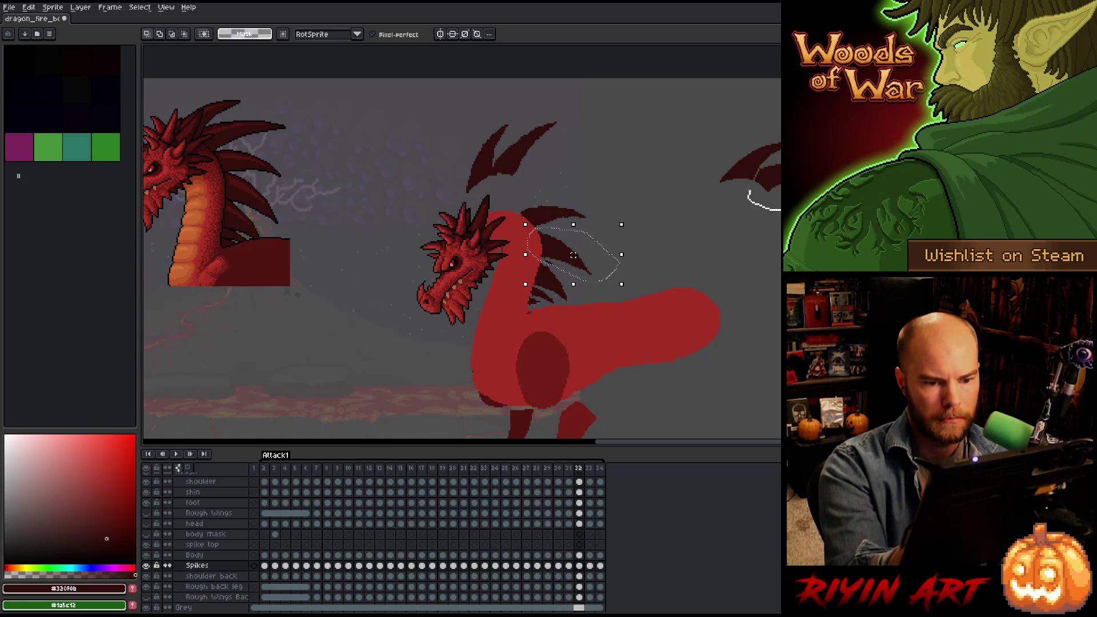
{"action": "mouse_move", "coordinate": [775, 184]}
{"action": "left_mouse_down"}
{"action": "mouse_move", "coordinate": [557, 188]}
{"action": "mouse_move", "coordinate": [577, 113]}
{"action": "left_mouse_up"}
Lasso a stray spike, tilt it and move it down-left toward the neck.
{"action": "key", "text": "q"}
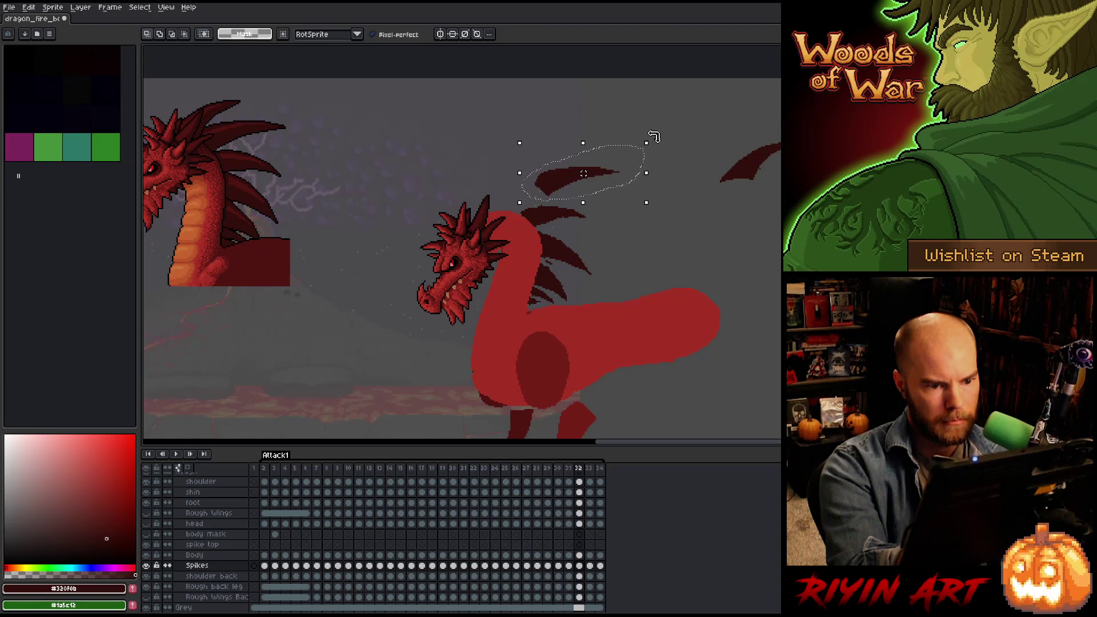
{"action": "left_click_drag", "start_coordinate": [653, 136], "coordinate": [659, 133]}
{"action": "left_click_drag", "start_coordinate": [594, 169], "coordinate": [529, 198]}
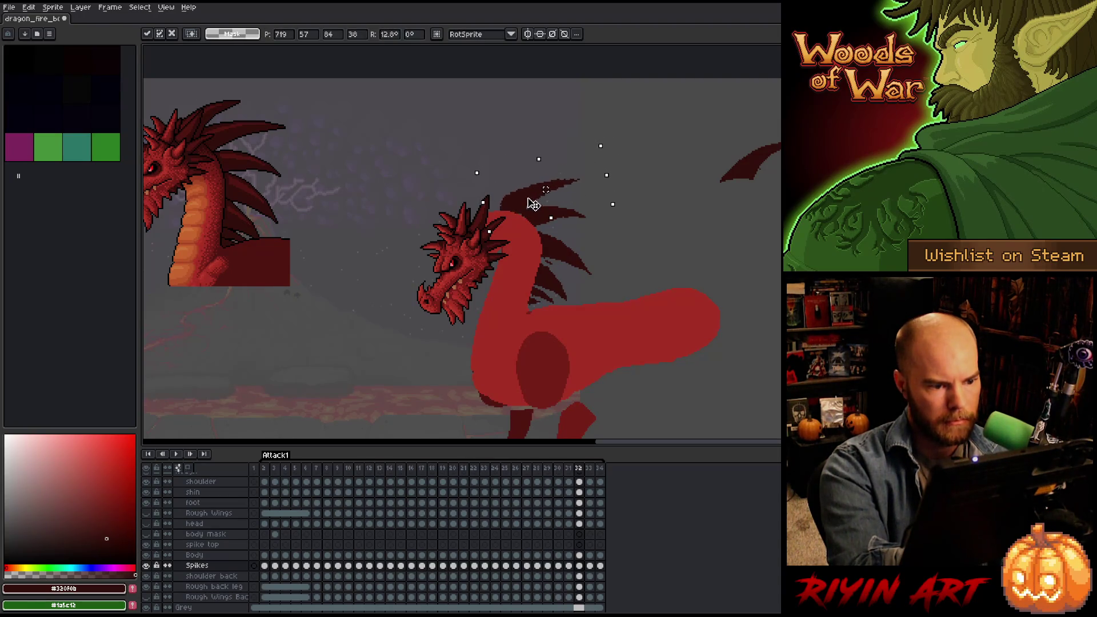
{"action": "key", "text": "comma"}
{"action": "key", "text": "period"}
{"action": "key", "text": "comma"}
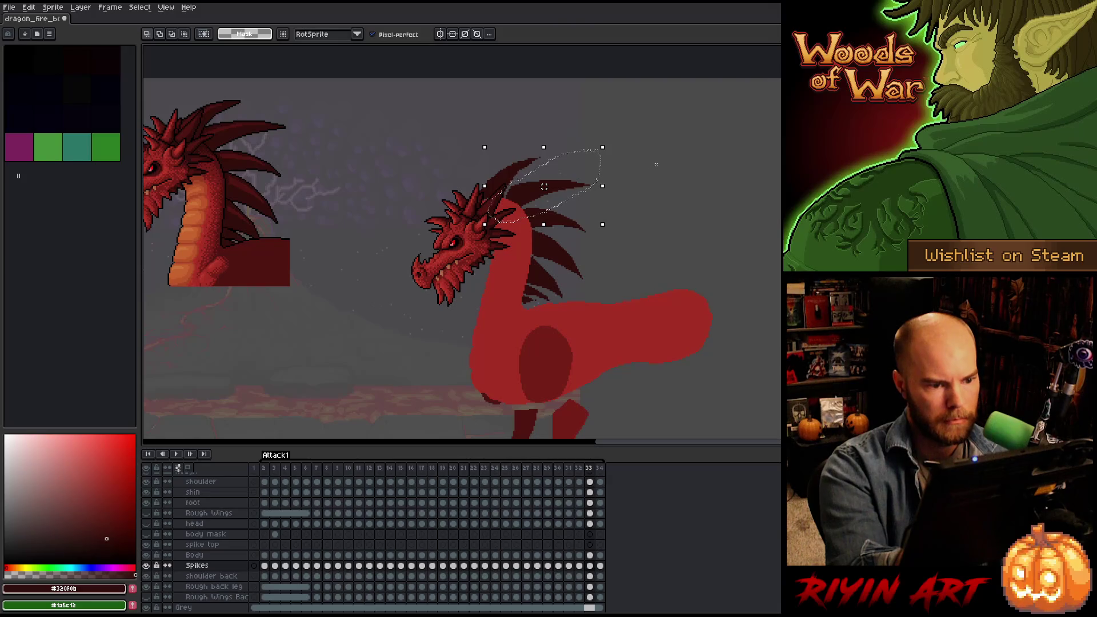
{"action": "key", "text": "period"}
{"action": "key", "text": "period"}
{"action": "key", "text": "comma"}
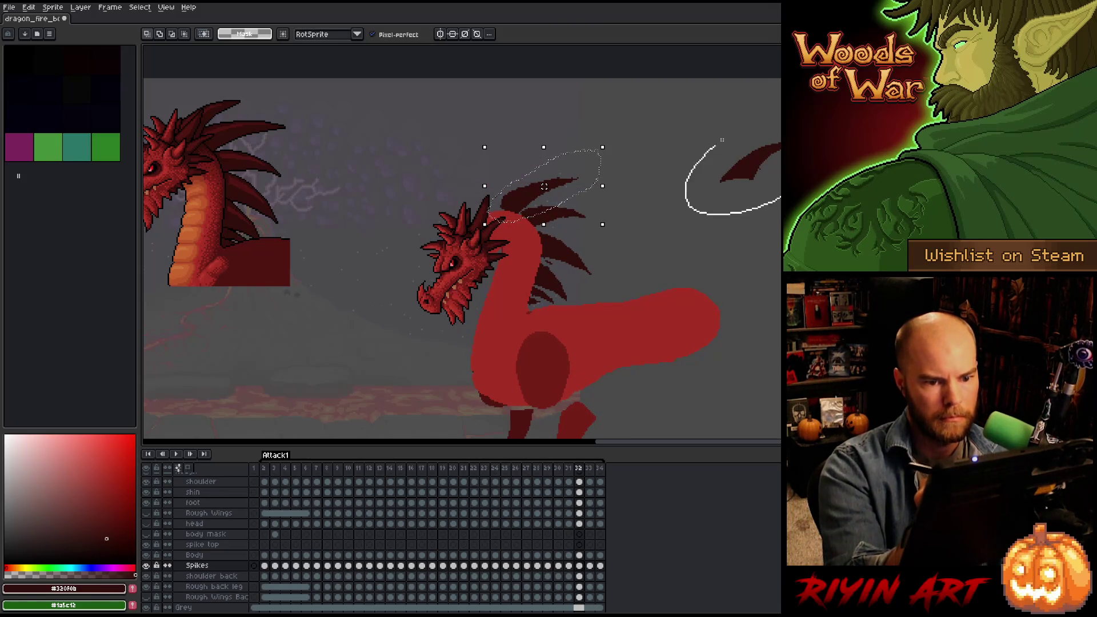
Bring the edge spike above the head, rotate it to follow the neck curve and set it on the neck.
{"action": "left_click_drag", "start_coordinate": [759, 169], "coordinate": [483, 160]}
{"action": "key", "text": "comma"}
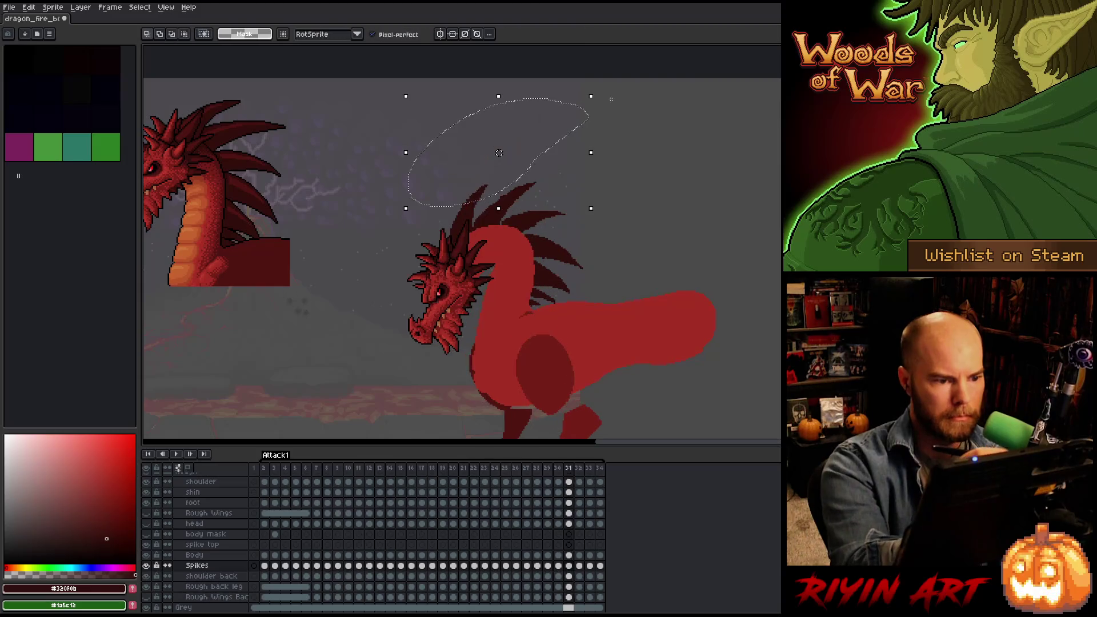
{"action": "key", "text": "period"}
{"action": "key", "text": "period"}
{"action": "key", "text": "comma"}
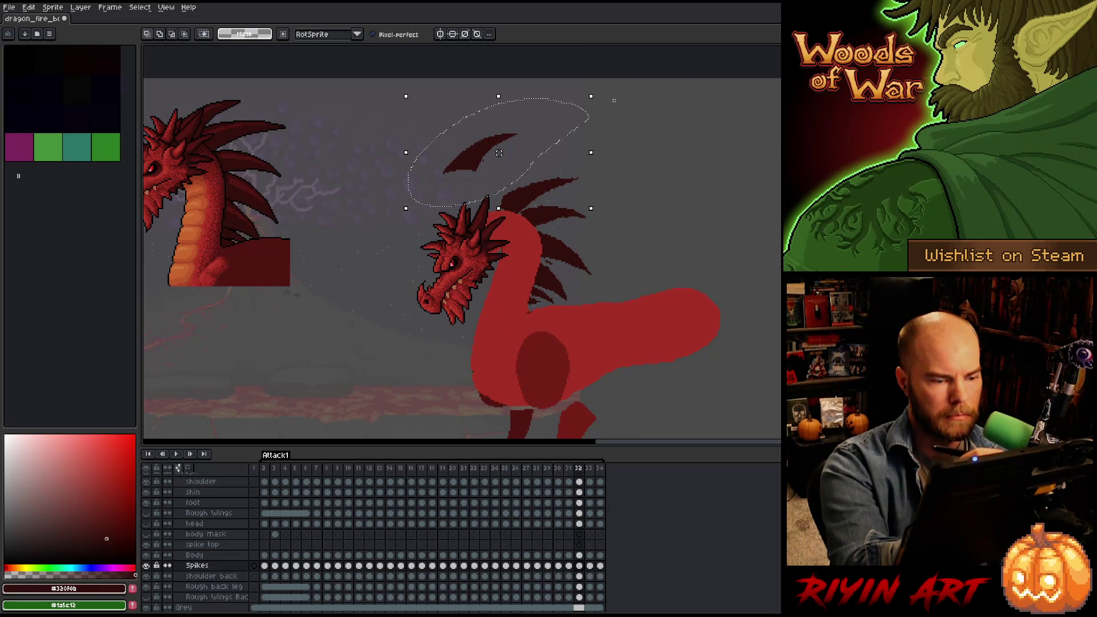
{"action": "key", "text": "comma"}
{"action": "key", "text": "period"}
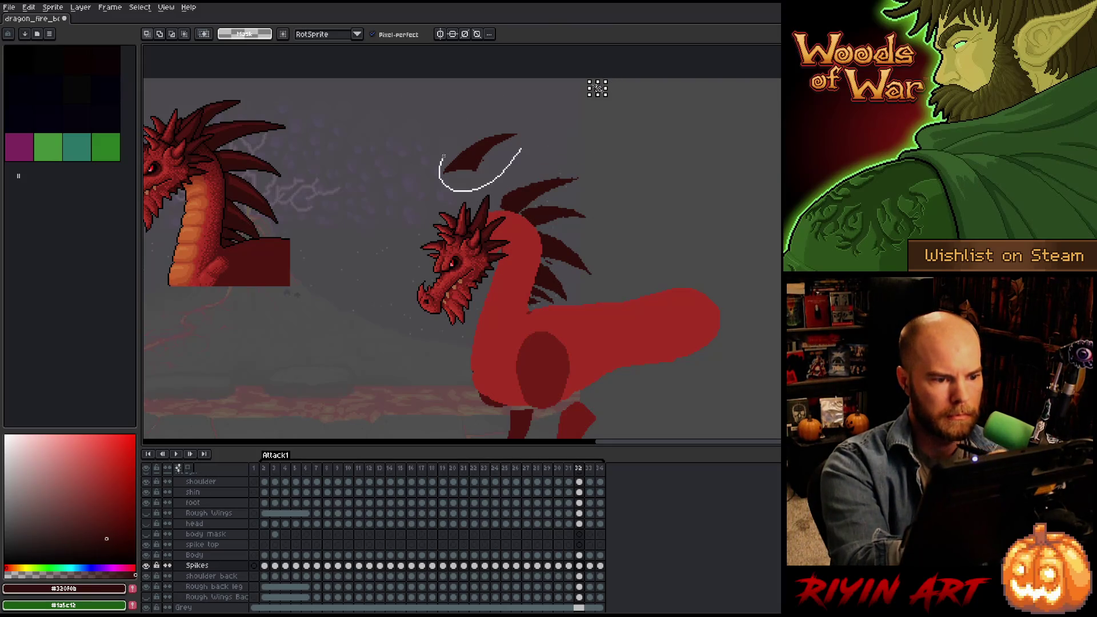
{"action": "left_click_drag", "start_coordinate": [559, 111], "coordinate": [550, 105]}
{"action": "left_click_drag", "start_coordinate": [475, 169], "coordinate": [481, 180]}
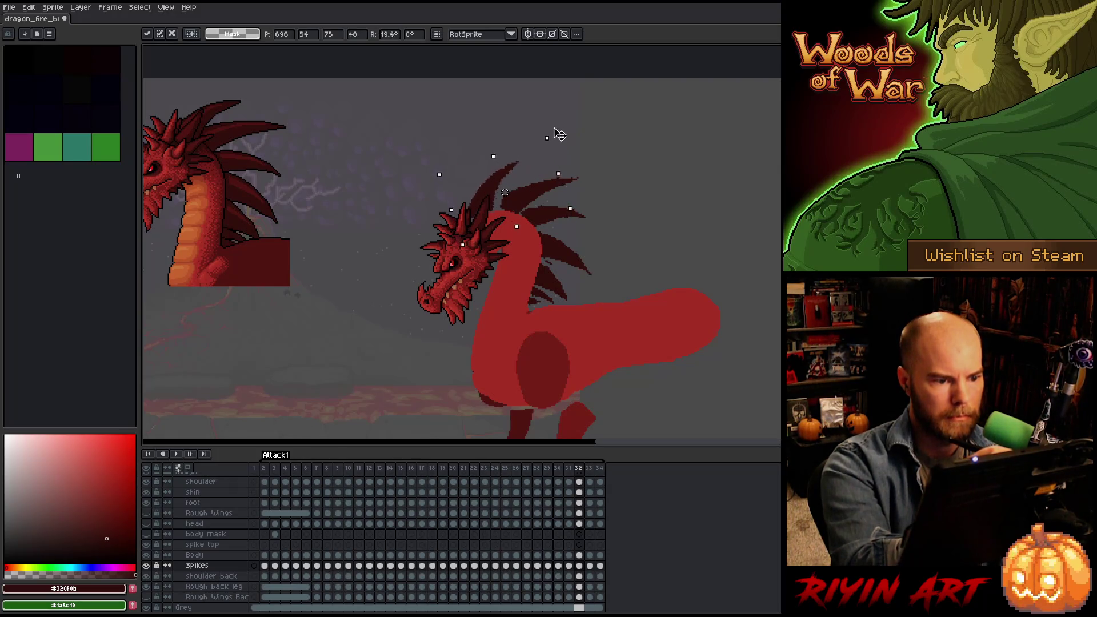
{"action": "key", "text": "Return"}
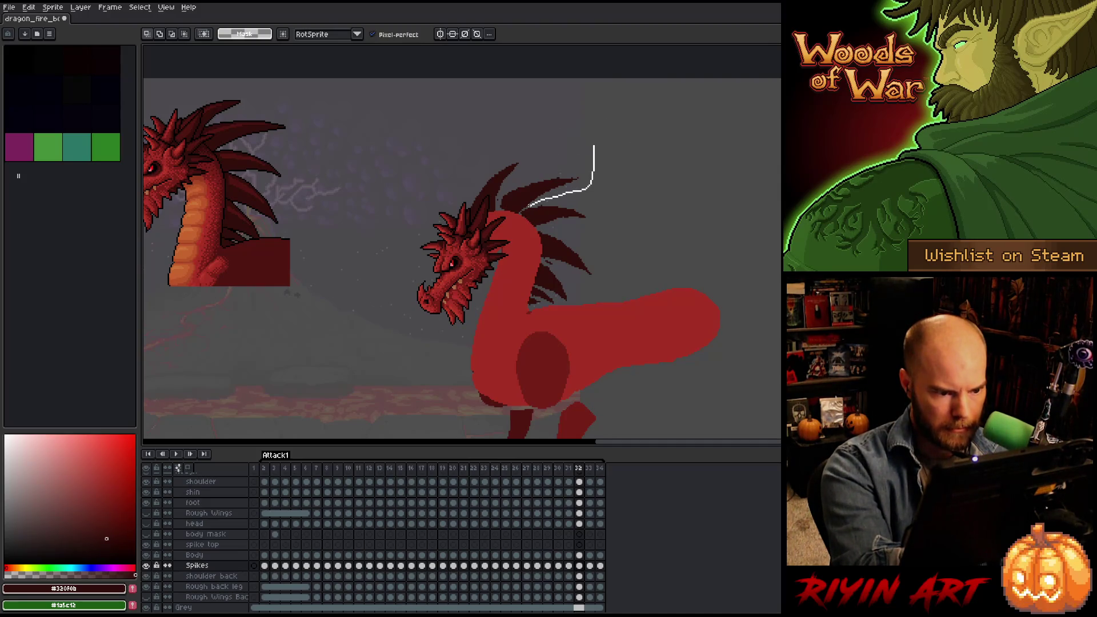
Finalize the last spike's placement and play the Attack1 animation.
{"action": "left_click", "coordinate": [532, 201]}
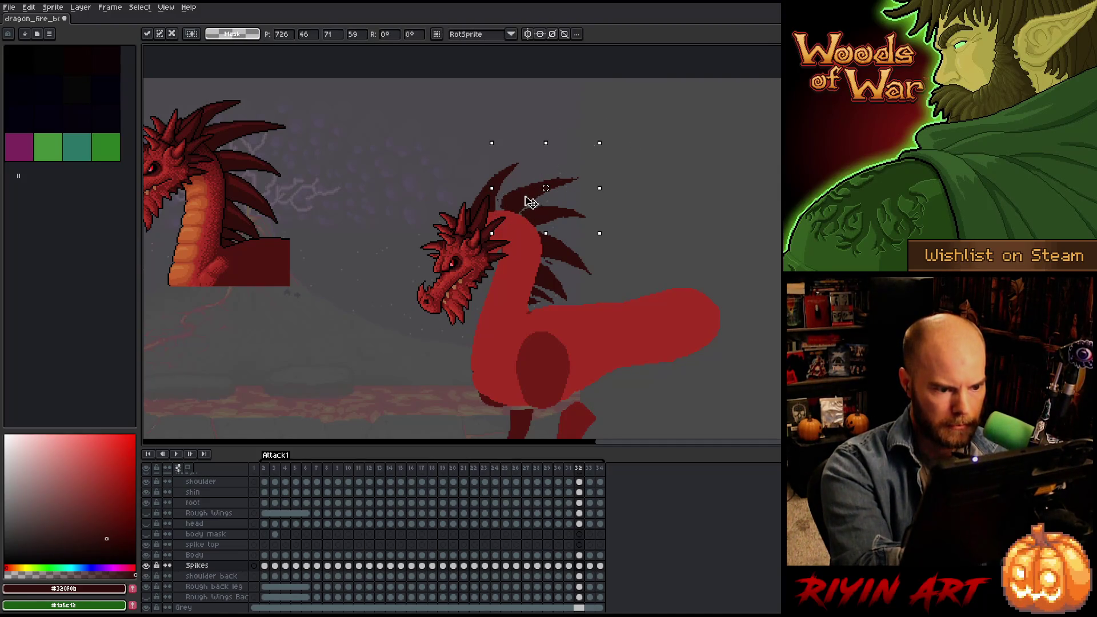
{"action": "key", "text": "Return"}
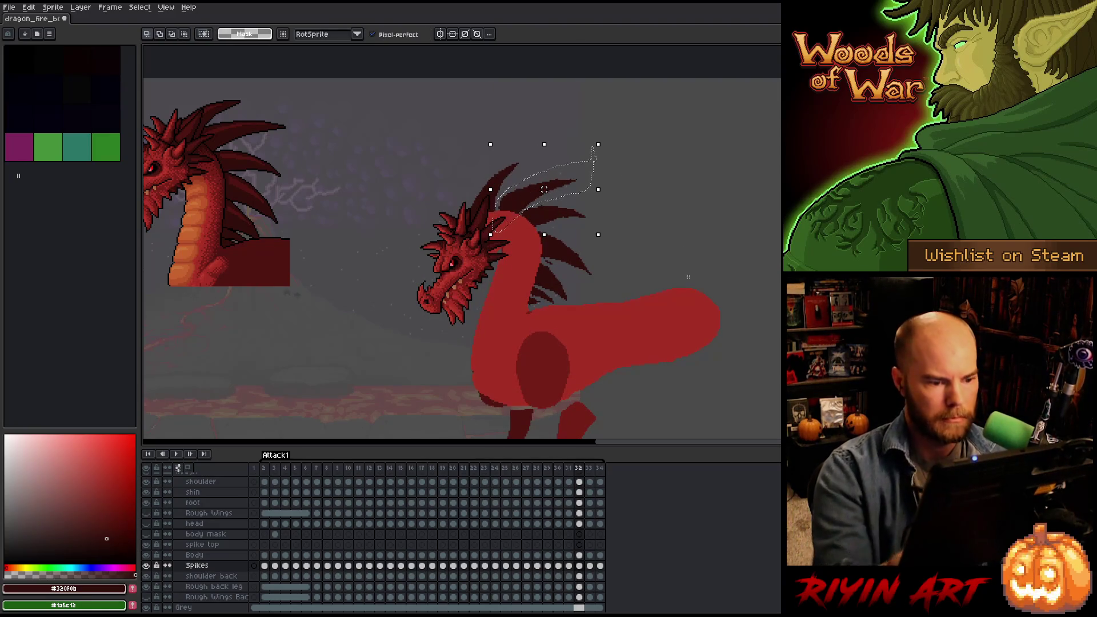
{"action": "key", "text": "Return"}
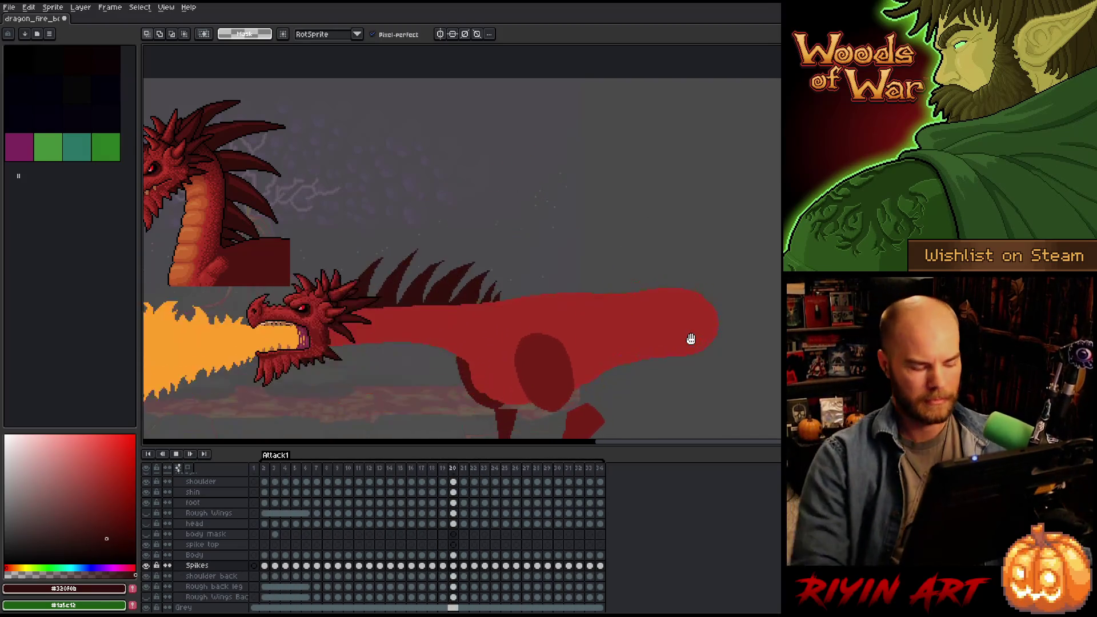
Save the file and make the Rough Wings Back and Rough Wings layers visible.
{"action": "key", "text": "ctrl+s"}
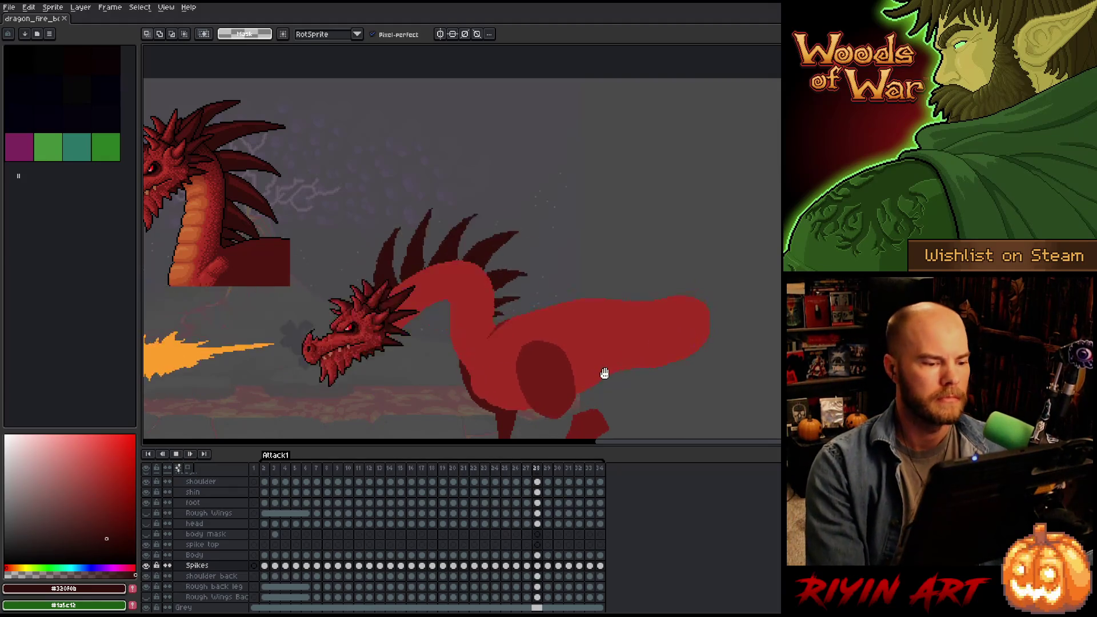
{"action": "scroll", "coordinate": [167, 571], "scroll_direction": "down", "scroll_amount": 1}
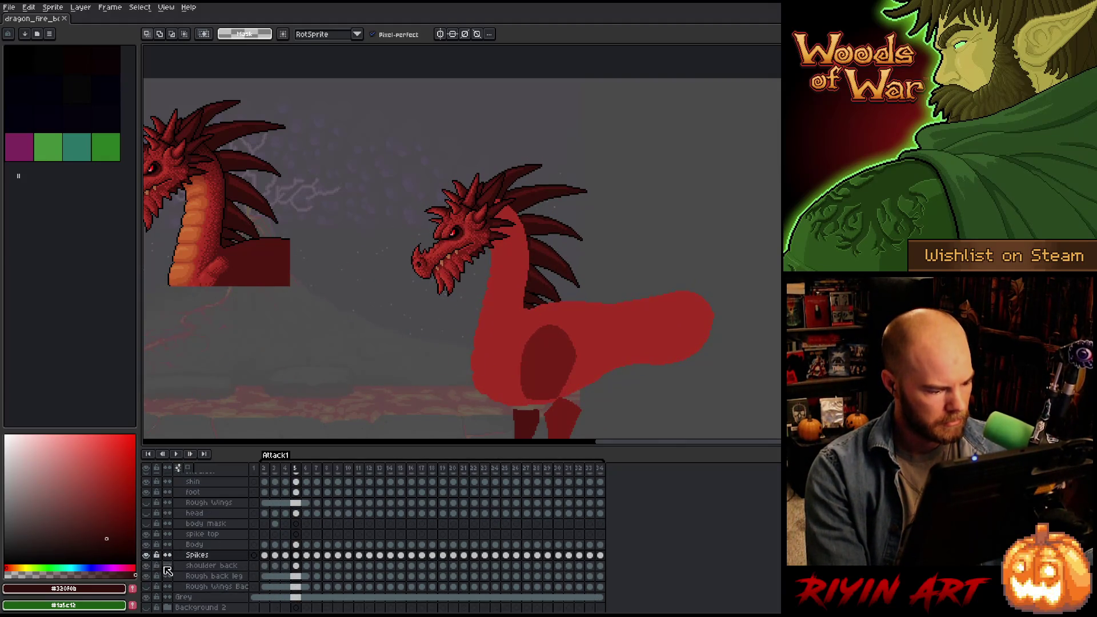
{"action": "left_click", "coordinate": [147, 586]}
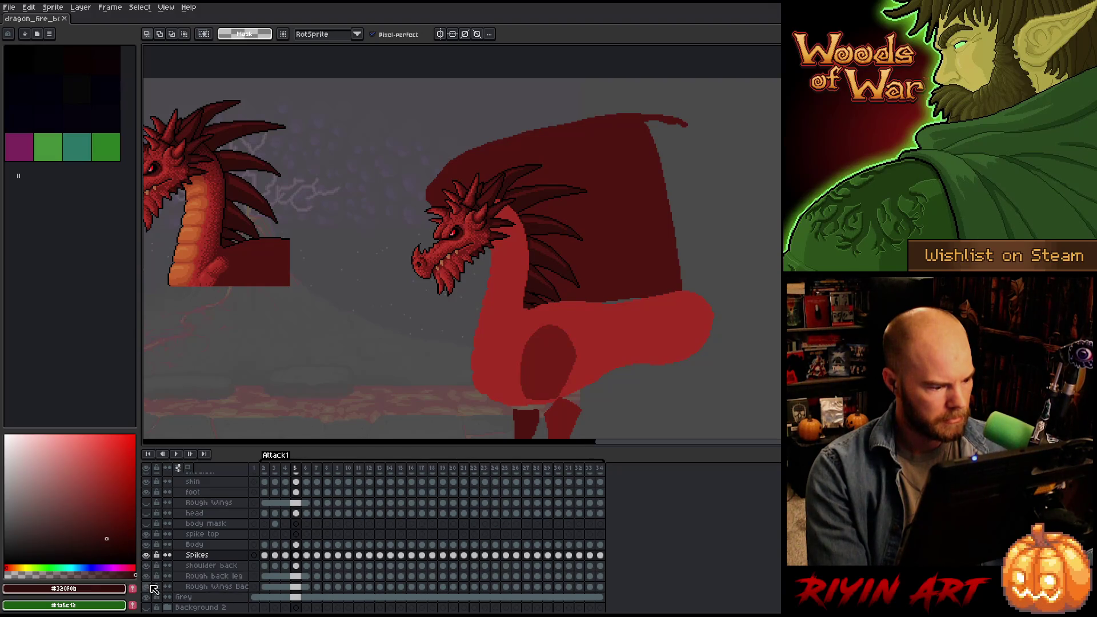
{"action": "scroll", "coordinate": [155, 588], "scroll_direction": "up", "scroll_amount": 3}
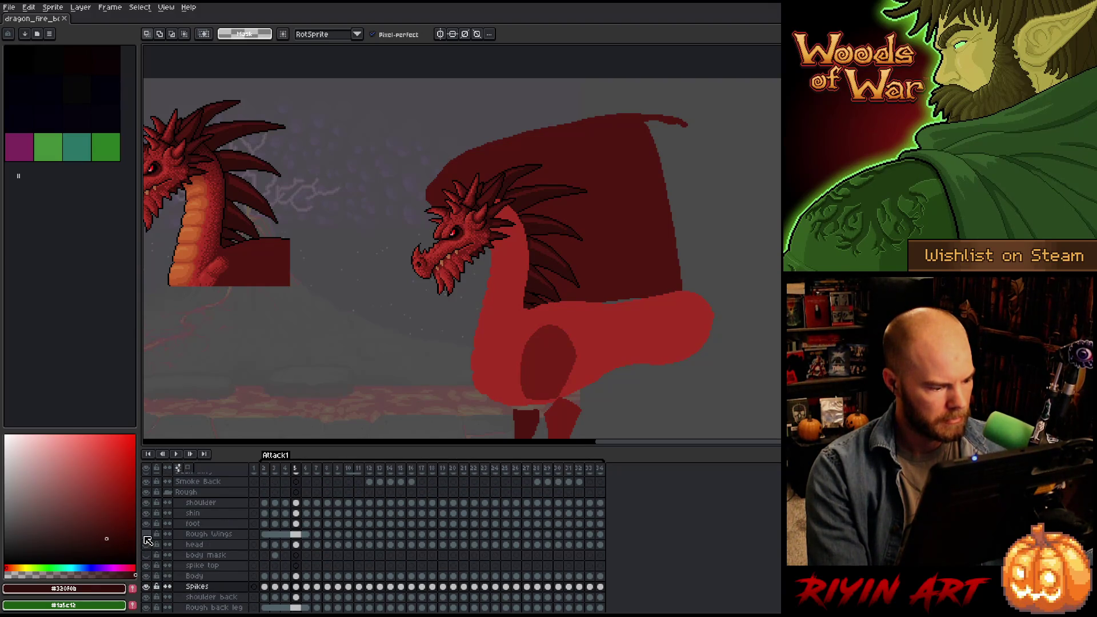
{"action": "left_click", "coordinate": [147, 537]}
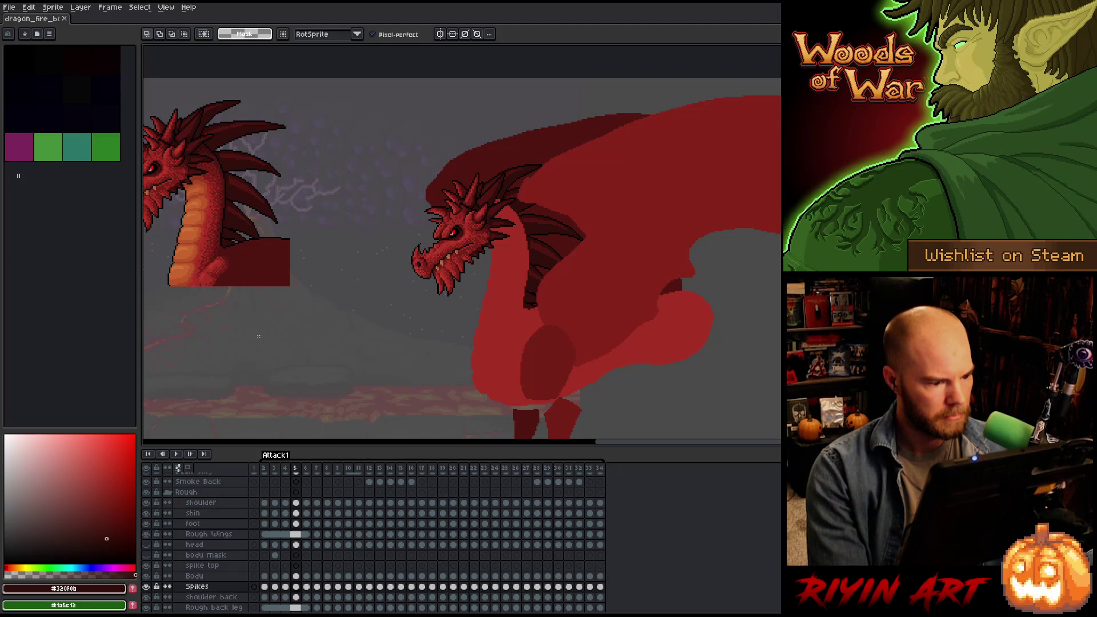
Play the animation with wings visible, framing the whole dragon.
{"action": "key", "text": "Return"}
{"action": "scroll", "coordinate": [258, 336], "scroll_direction": "down", "scroll_amount": 1}
{"action": "scroll", "coordinate": [259, 336], "scroll_direction": "up", "scroll_amount": 1}
{"action": "mouse_move", "coordinate": [282, 355]}
{"action": "left_mouse_down"}
{"action": "mouse_move", "coordinate": [331, 318]}
{"action": "mouse_move", "coordinate": [329, 296]}
{"action": "left_mouse_up"}
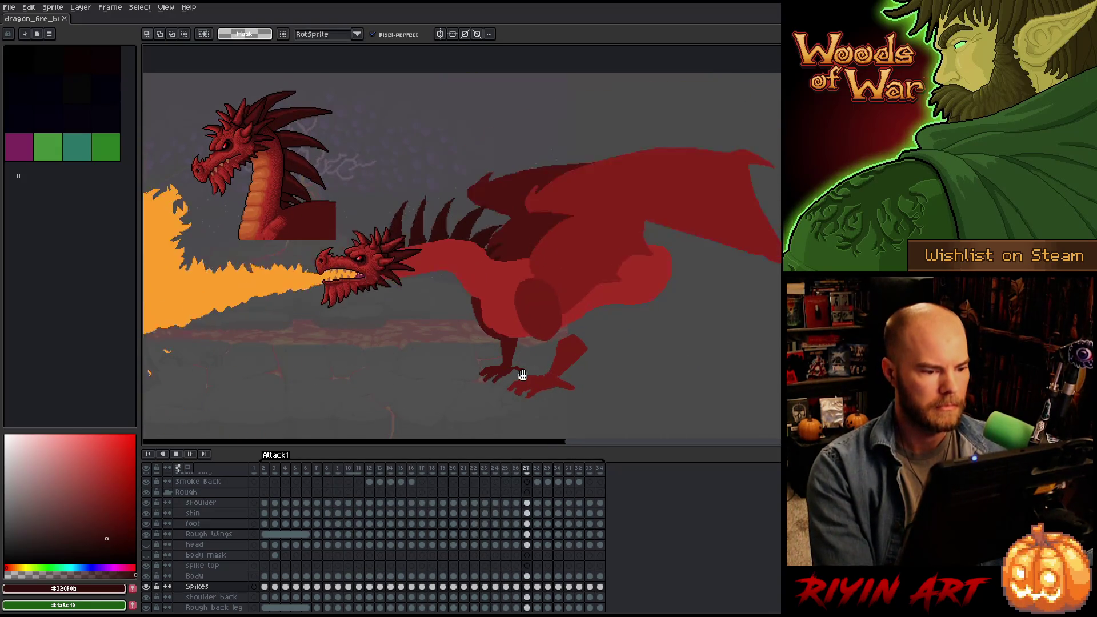
{"action": "scroll", "coordinate": [522, 375], "scroll_direction": "down", "scroll_amount": 1}
{"action": "key", "text": "Return"}
Preview playback with the Grey layer hidden, then turn it back on.
{"action": "scroll", "coordinate": [187, 568], "scroll_direction": "down", "scroll_amount": 2}
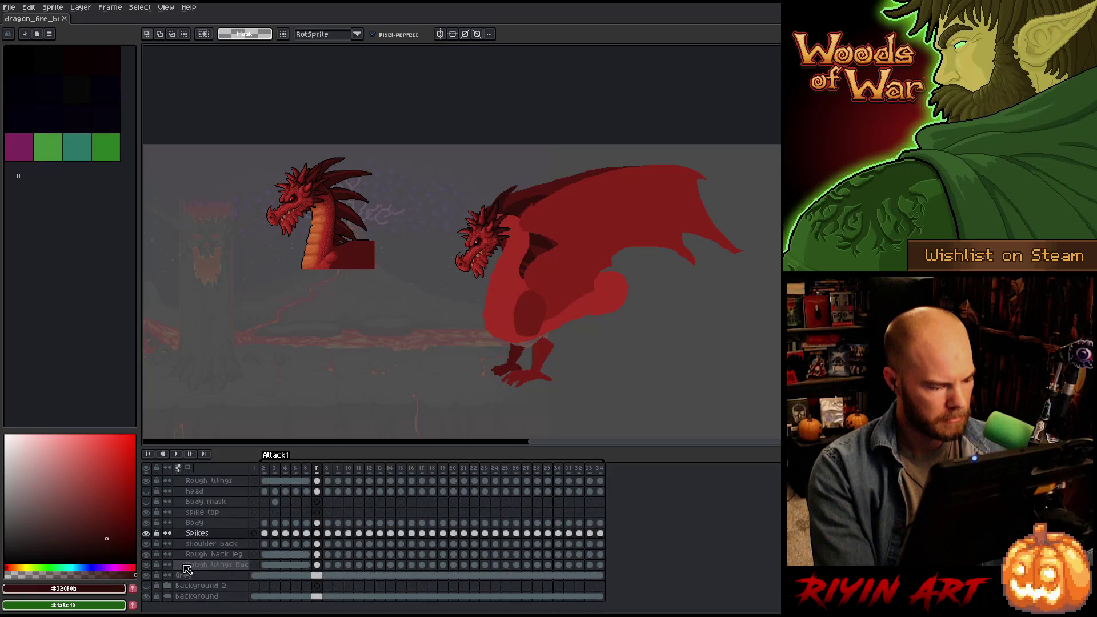
{"action": "left_click", "coordinate": [146, 575]}
{"action": "key", "text": "Return"}
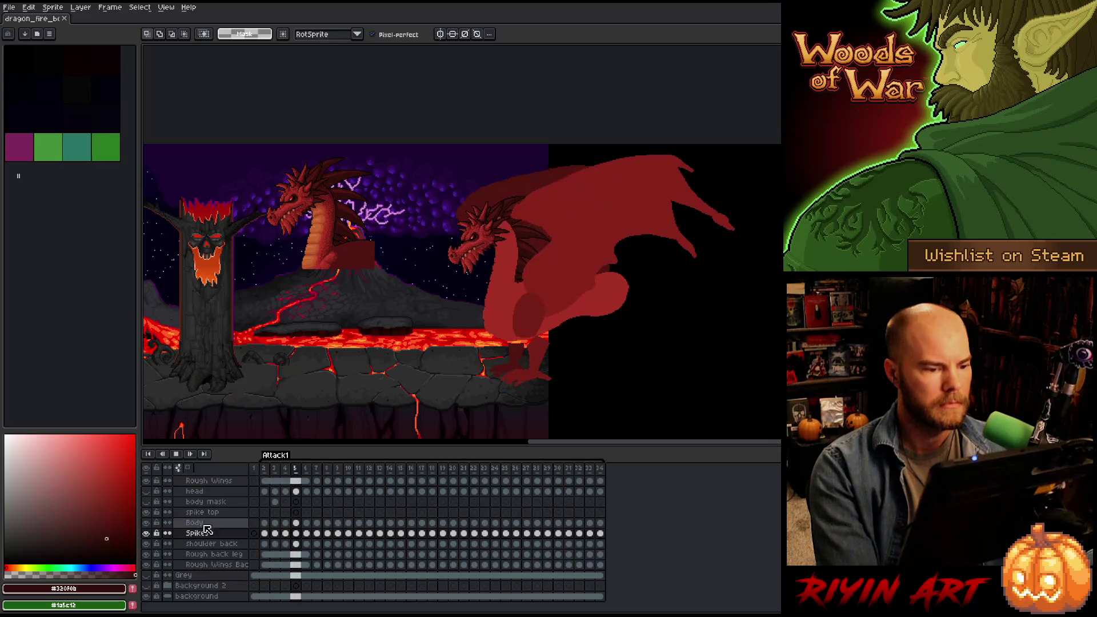
{"action": "left_click", "coordinate": [146, 575]}
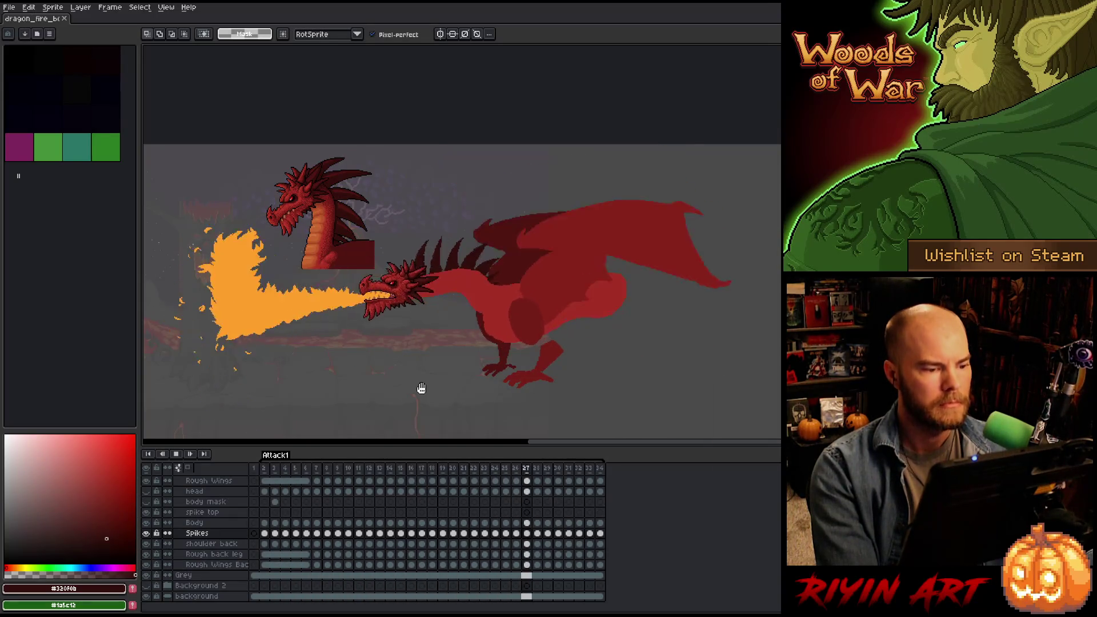
{"action": "scroll", "coordinate": [421, 389], "scroll_direction": "up", "scroll_amount": 1}
{"action": "scroll", "coordinate": [421, 387], "scroll_direction": "down", "scroll_amount": 1}
{"action": "mouse_move", "coordinate": [384, 386]}
{"action": "left_mouse_down"}
{"action": "mouse_move", "coordinate": [457, 342]}
{"action": "mouse_move", "coordinate": [478, 366]}
{"action": "left_mouse_up"}
{"action": "scroll", "coordinate": [553, 353], "scroll_direction": "up", "scroll_amount": 1}
{"action": "left_click_drag", "start_coordinate": [553, 353], "coordinate": [514, 392]}
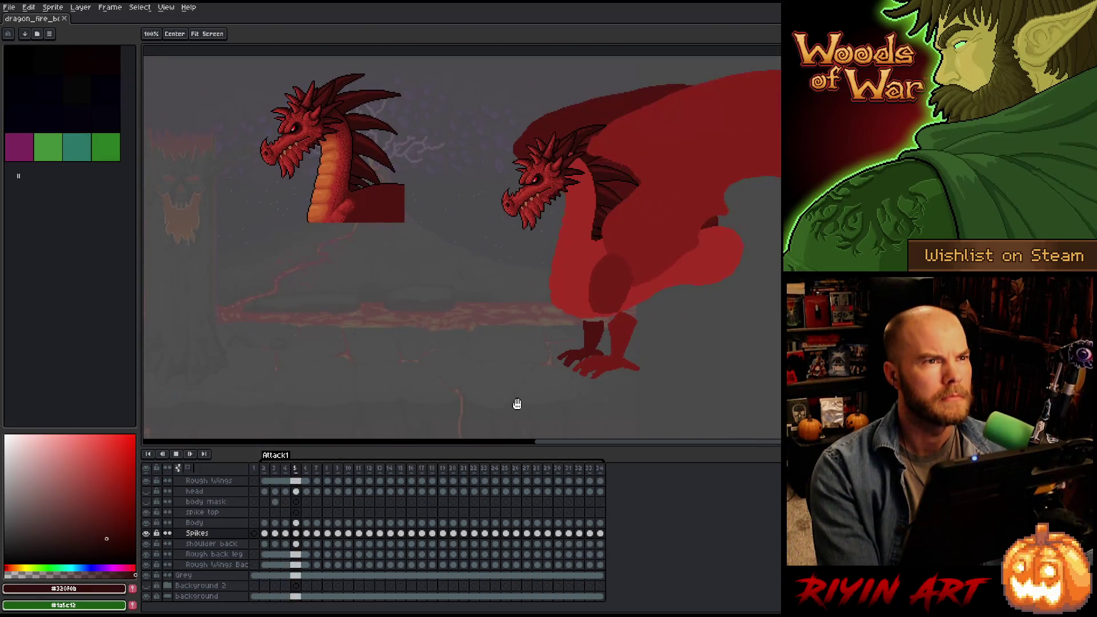
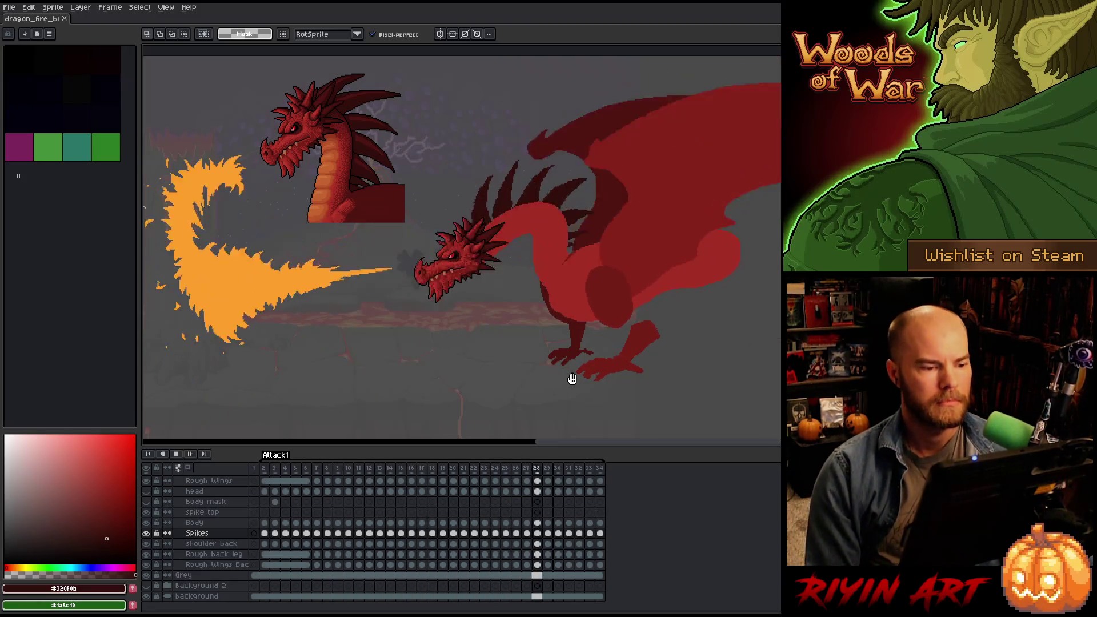
Stop playback and flip between neighbouring frames to compare the fire breath, settling on frame 17.
{"action": "key", "text": "Return"}
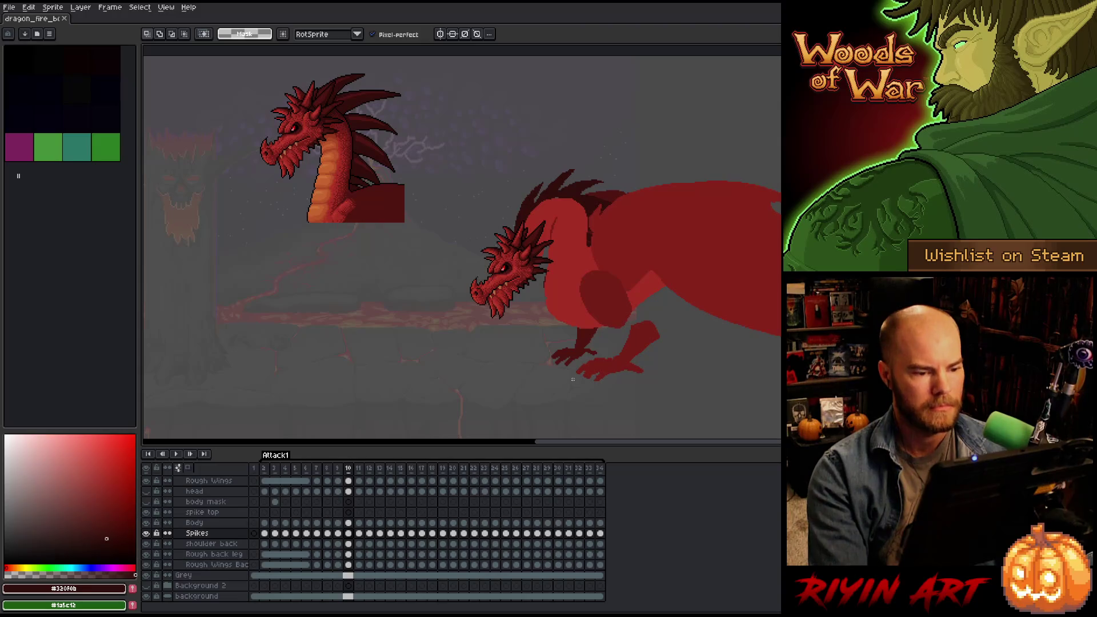
{"action": "key", "text": "Right"}
{"action": "key", "text": "Right"}
{"action": "key", "text": "Right"}
{"action": "key", "text": "Left"}
{"action": "key", "text": "Left"}
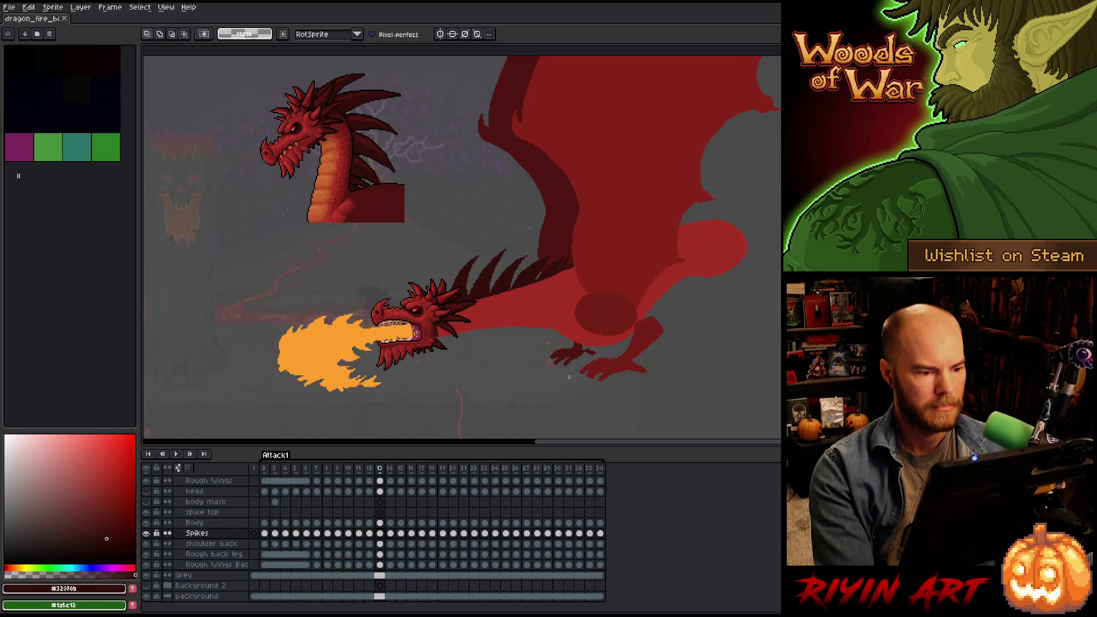
{"action": "key", "text": "Right"}
{"action": "key", "text": "Left"}
{"action": "key", "text": "Right"}
{"action": "key", "text": "Right"}
{"action": "key", "text": "Left"}
{"action": "key", "text": "Left"}
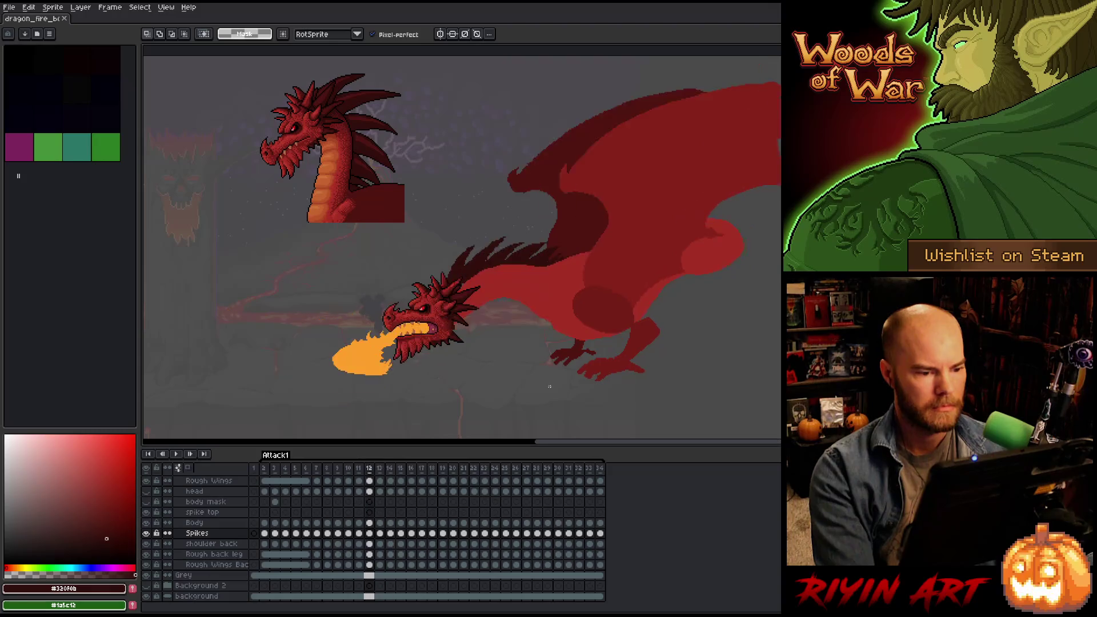
{"action": "key", "text": "Right"}
{"action": "key", "text": "Right"}
{"action": "key", "text": "Right"}
{"action": "key", "text": "Right"}
{"action": "key", "text": "Right"}
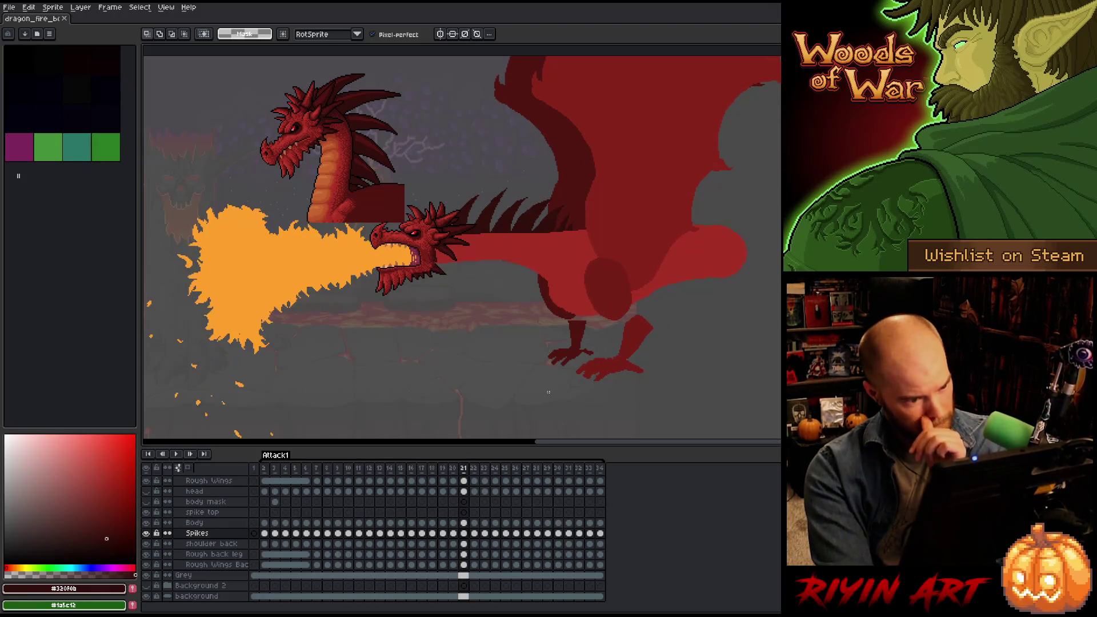
{"action": "key", "text": "Left"}
{"action": "key", "text": "Left"}
{"action": "key", "text": "Left"}
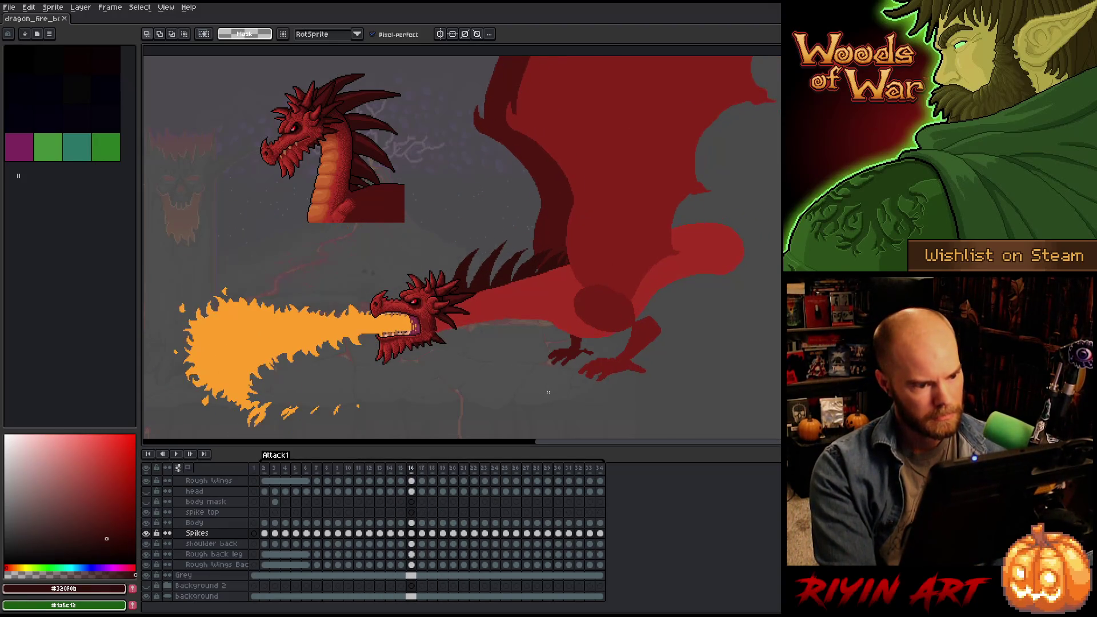
{"action": "key", "text": "Left"}
{"action": "key", "text": "Right"}
{"action": "key", "text": "Right"}
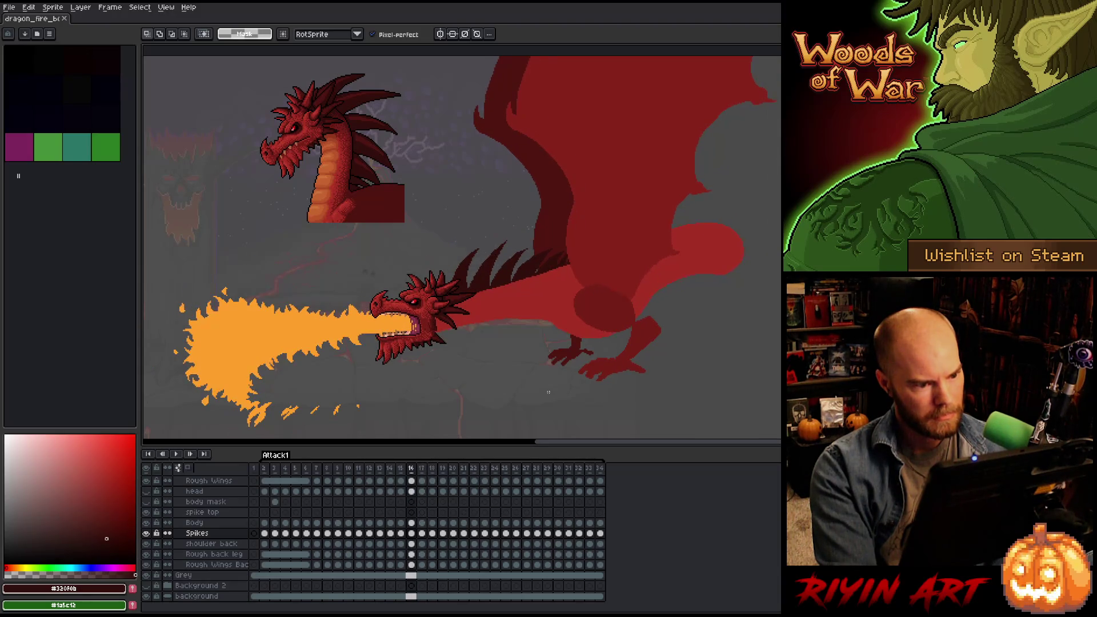
{"action": "key", "text": "Left"}
{"action": "key", "text": "Right"}
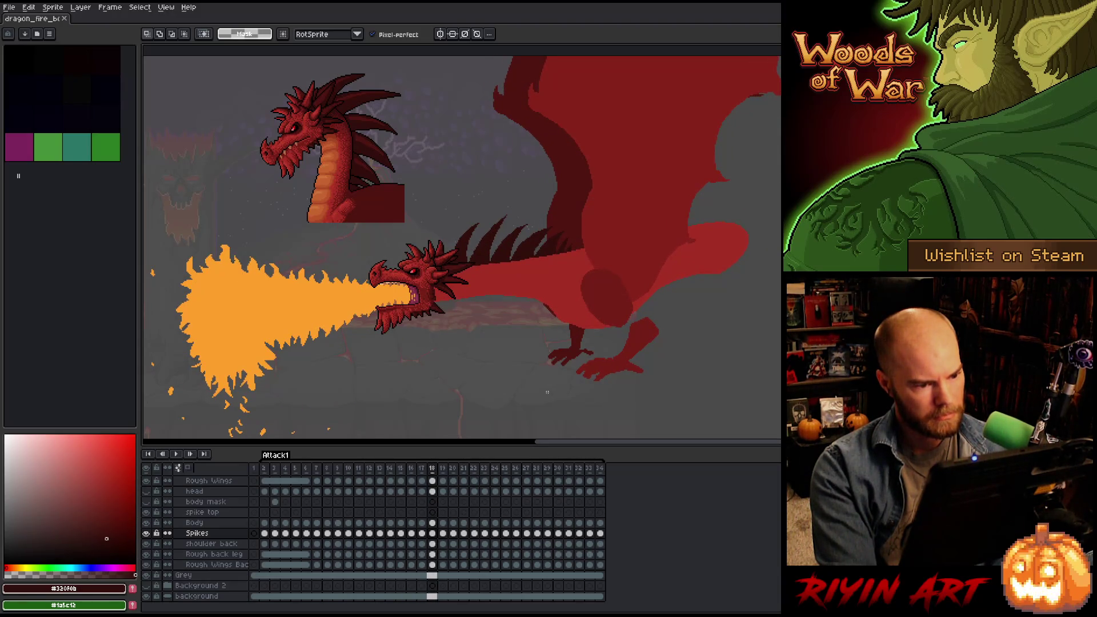
{"action": "key", "text": "Left"}
{"action": "key", "text": "Right"}
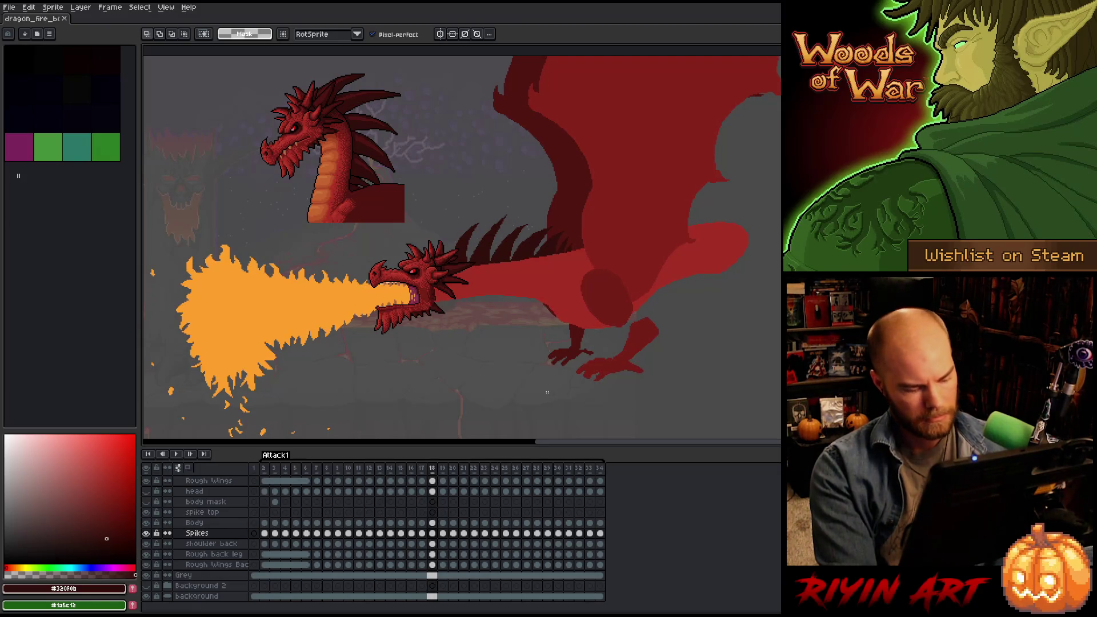
Select the dragon's neck spikes and rotate them about -3°, committing the rotation.
{"action": "left_click_drag", "start_coordinate": [444, 212], "coordinate": [574, 286]}
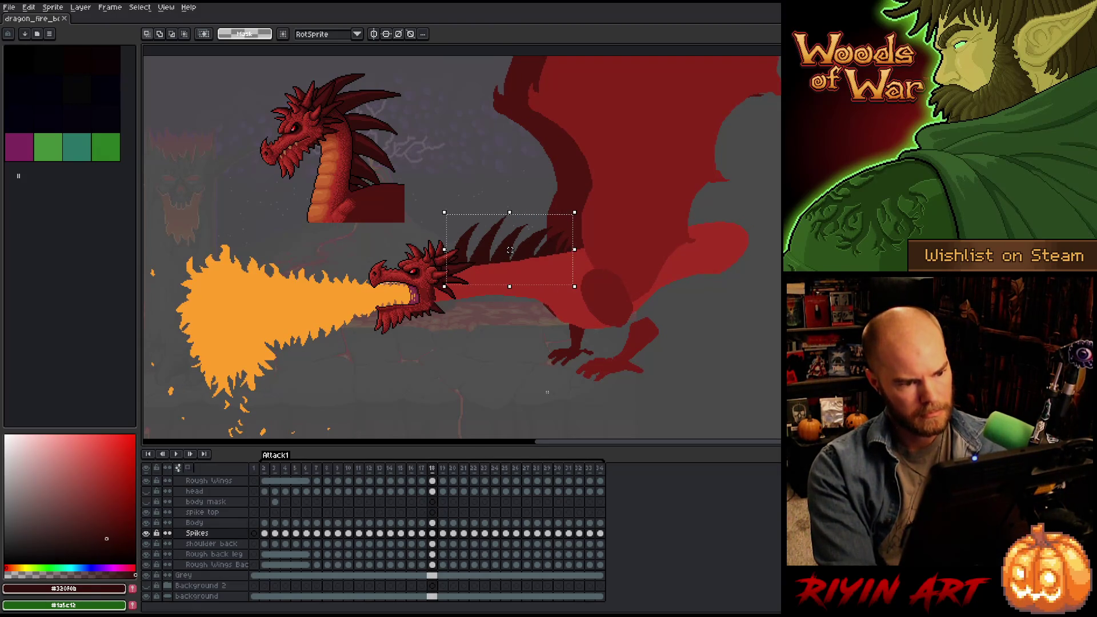
{"action": "left_click_drag", "start_coordinate": [585, 203], "coordinate": [590, 211]}
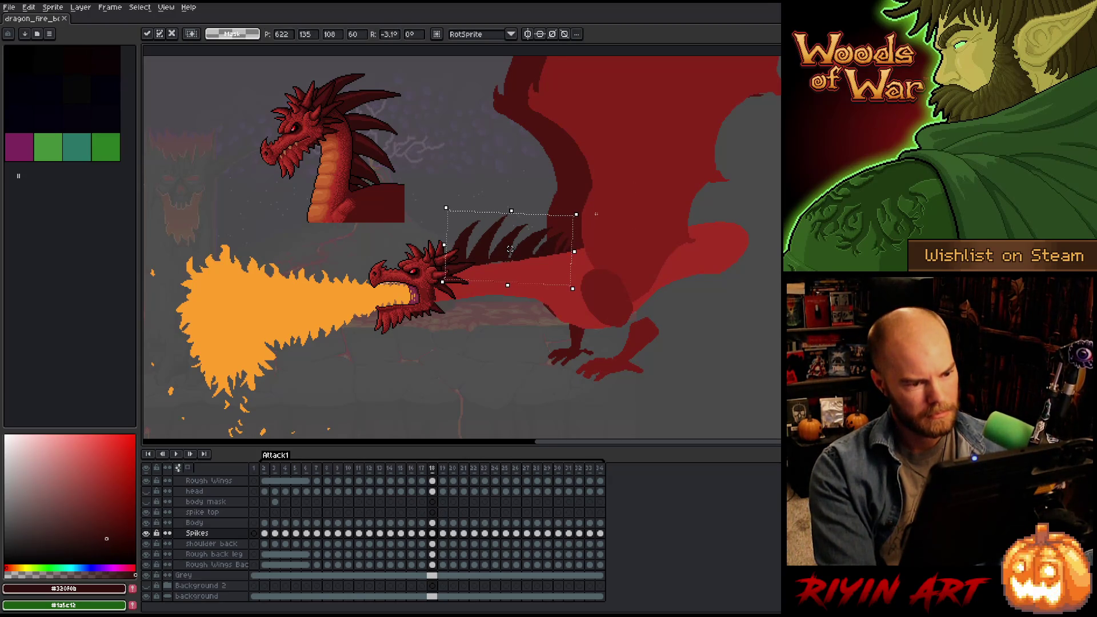
{"action": "key", "text": "Return"}
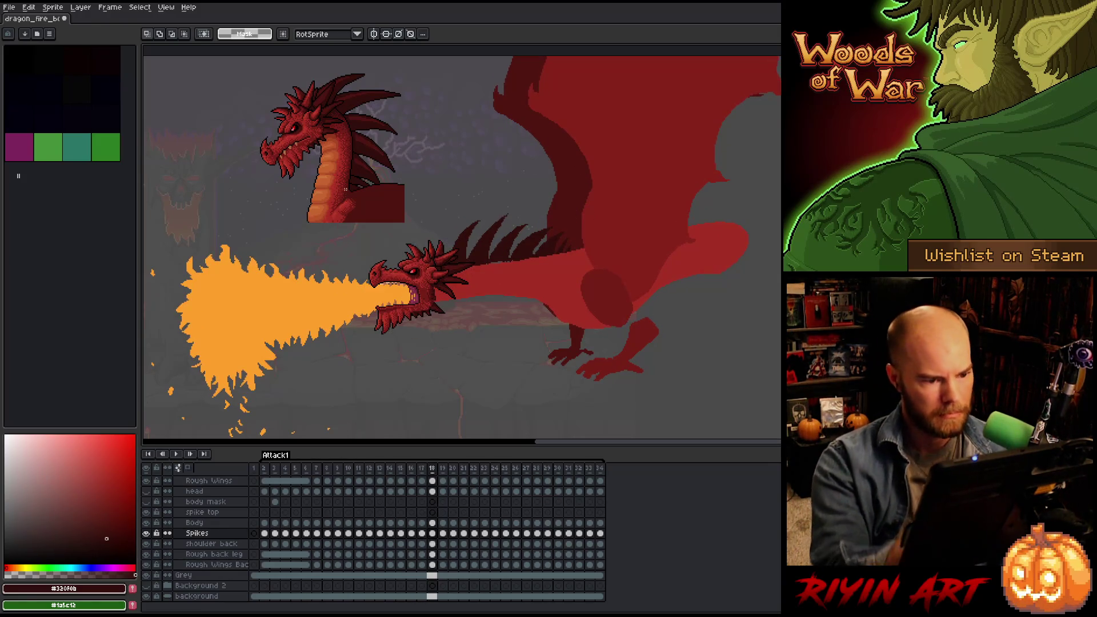
Lasso the neck area, try a rotation, undo it, and advance two frames.
{"action": "key", "text": "q"}
{"action": "left_click_drag", "start_coordinate": [531, 183], "coordinate": [532, 224]}
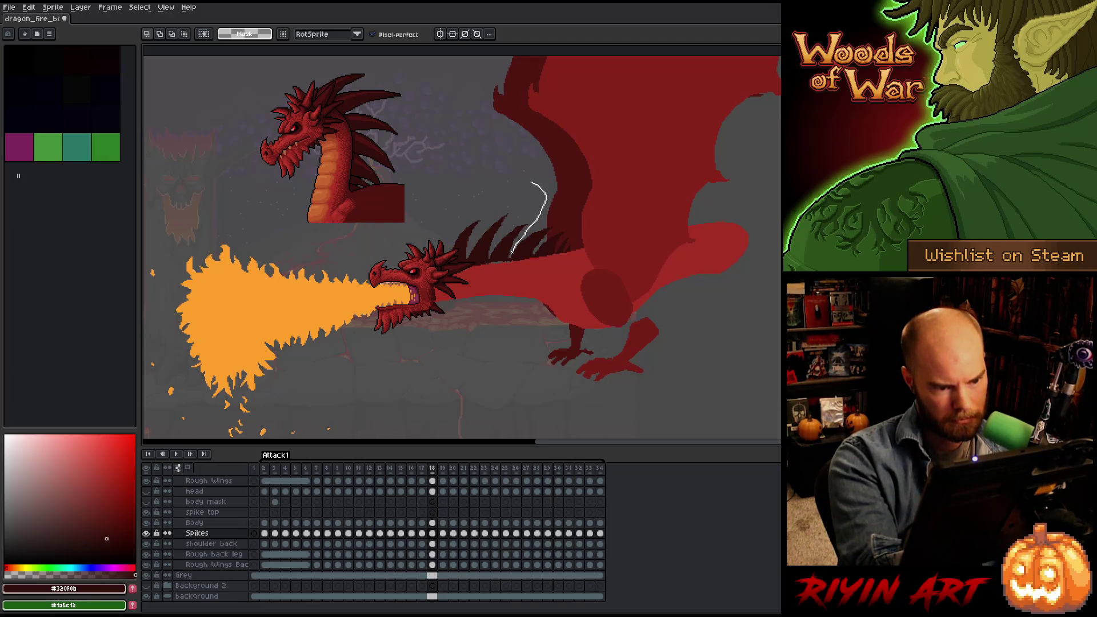
{"action": "mouse_move", "coordinate": [415, 232]}
{"action": "left_mouse_down"}
{"action": "mouse_move", "coordinate": [434, 172]}
{"action": "mouse_move", "coordinate": [462, 146]}
{"action": "left_mouse_up"}
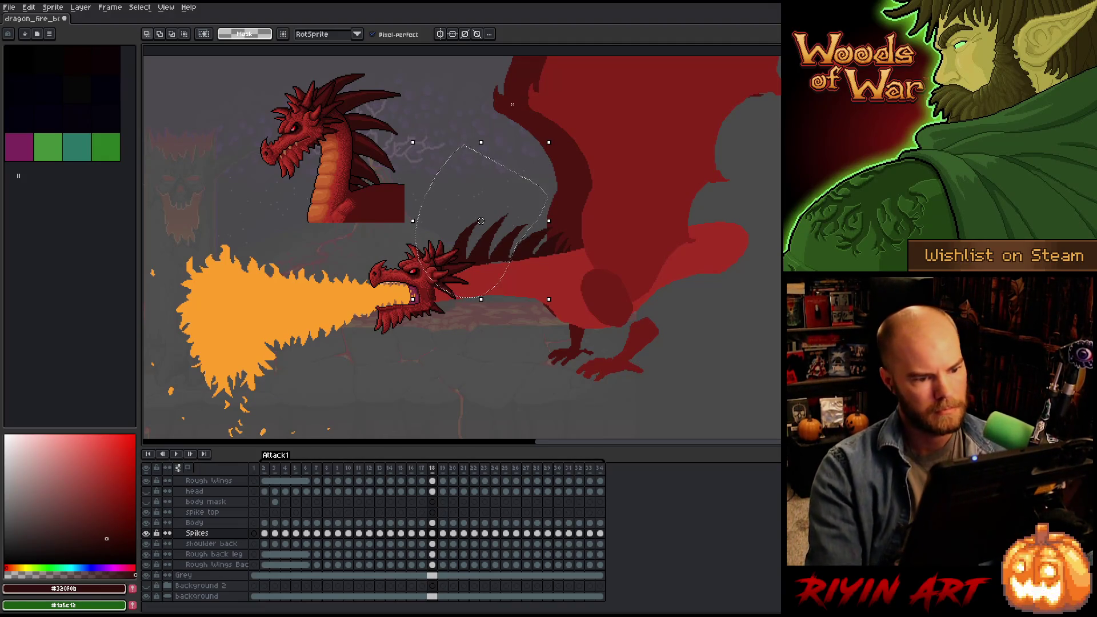
{"action": "left_click_drag", "start_coordinate": [558, 133], "coordinate": [564, 139]}
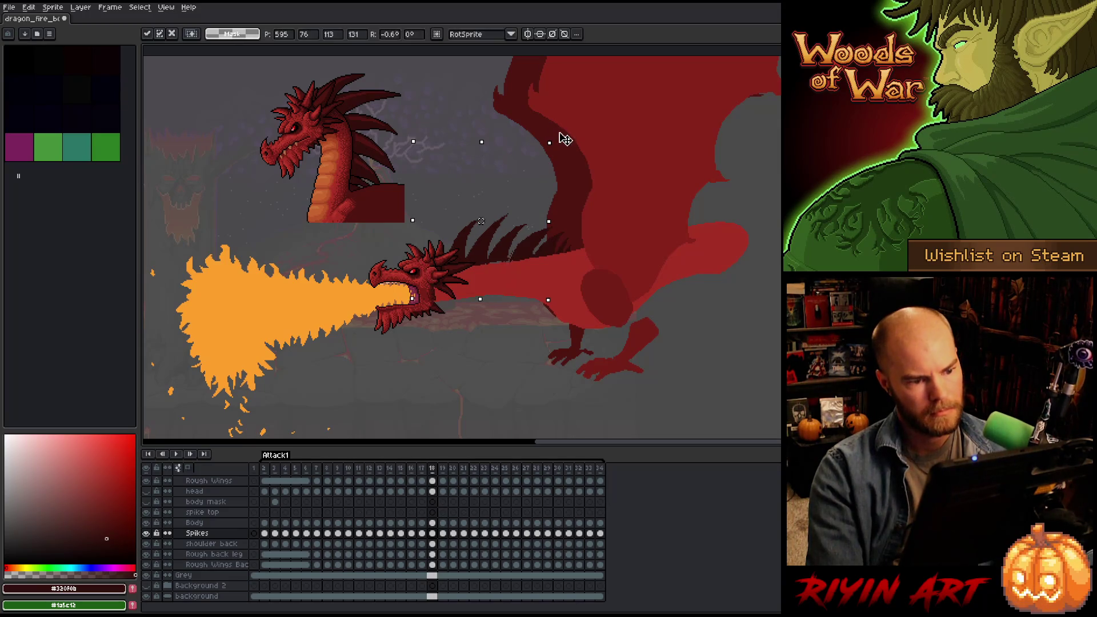
{"action": "key", "text": "ctrl+z"}
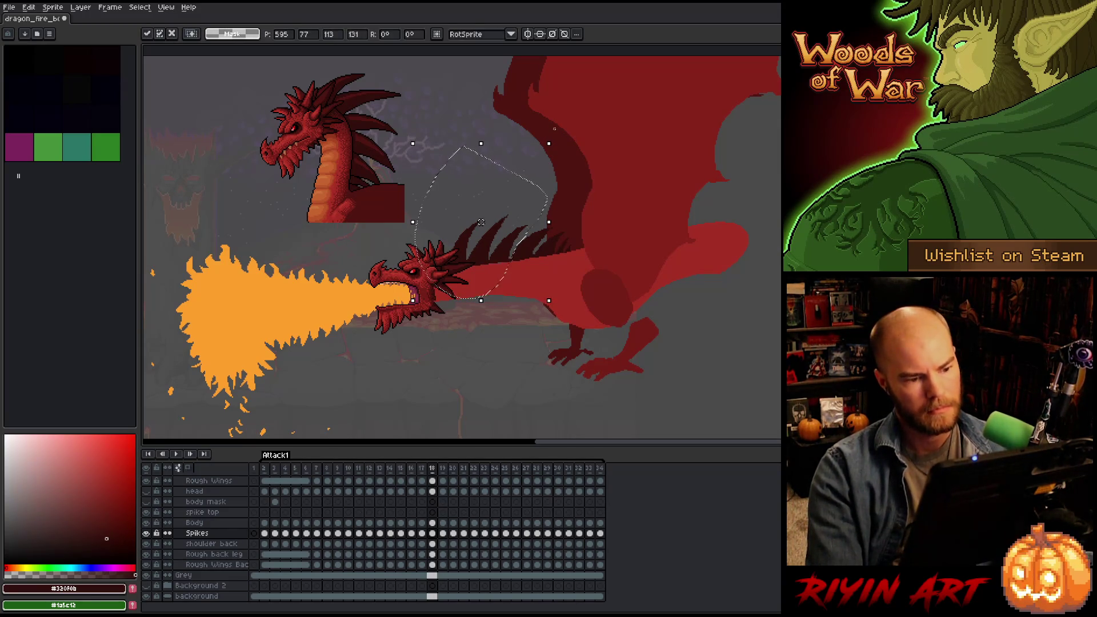
{"action": "key", "text": "Return"}
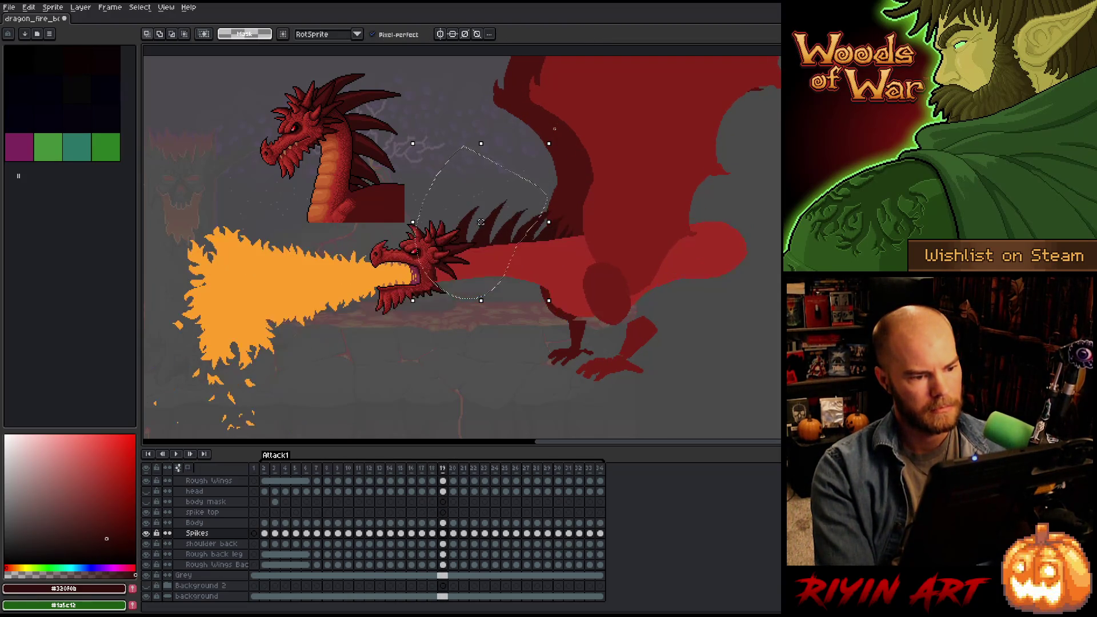
{"action": "key", "text": "period"}
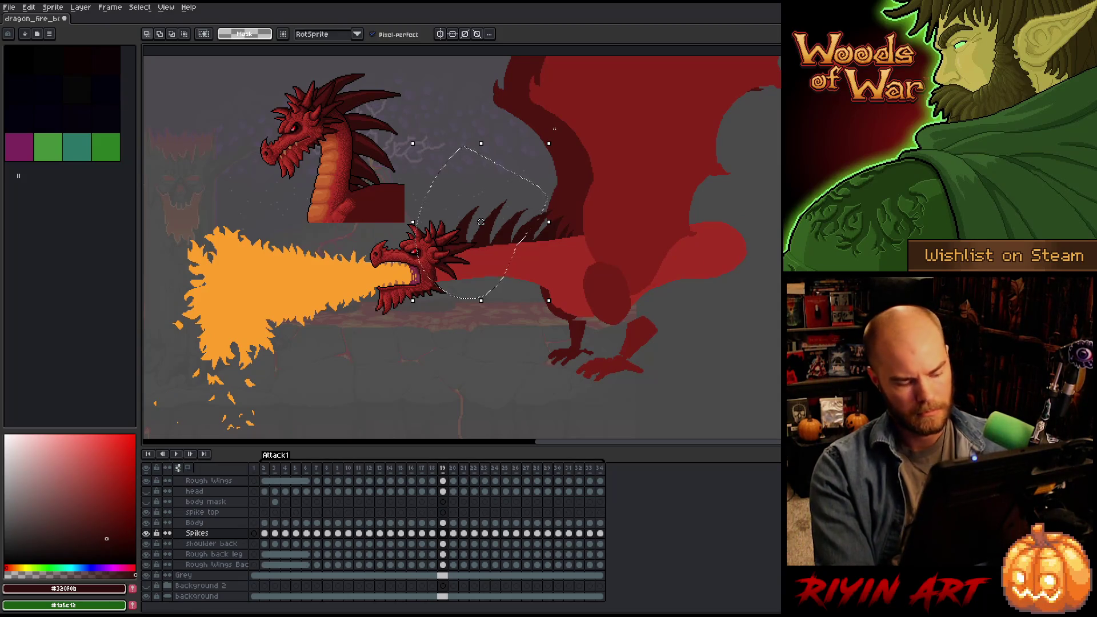
{"action": "key", "text": "period"}
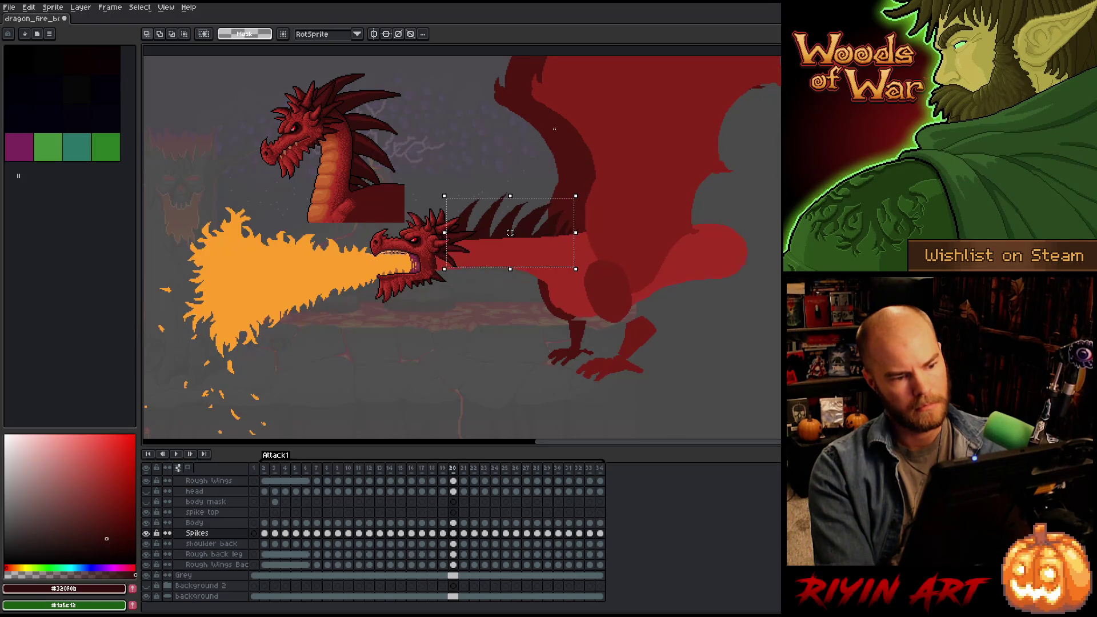
Drag the selected spikes upward and commit, flipping between neighbouring frames to compare.
{"action": "key", "text": "comma"}
{"action": "key", "text": "period"}
{"action": "key", "text": "comma"}
{"action": "key", "text": "comma"}
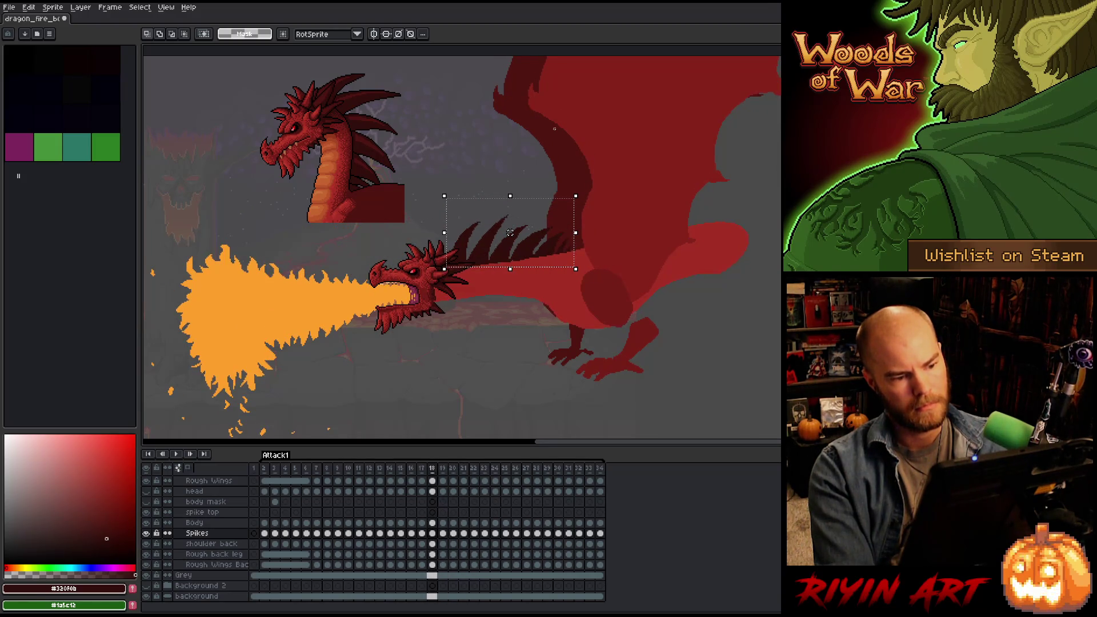
{"action": "key", "text": "period"}
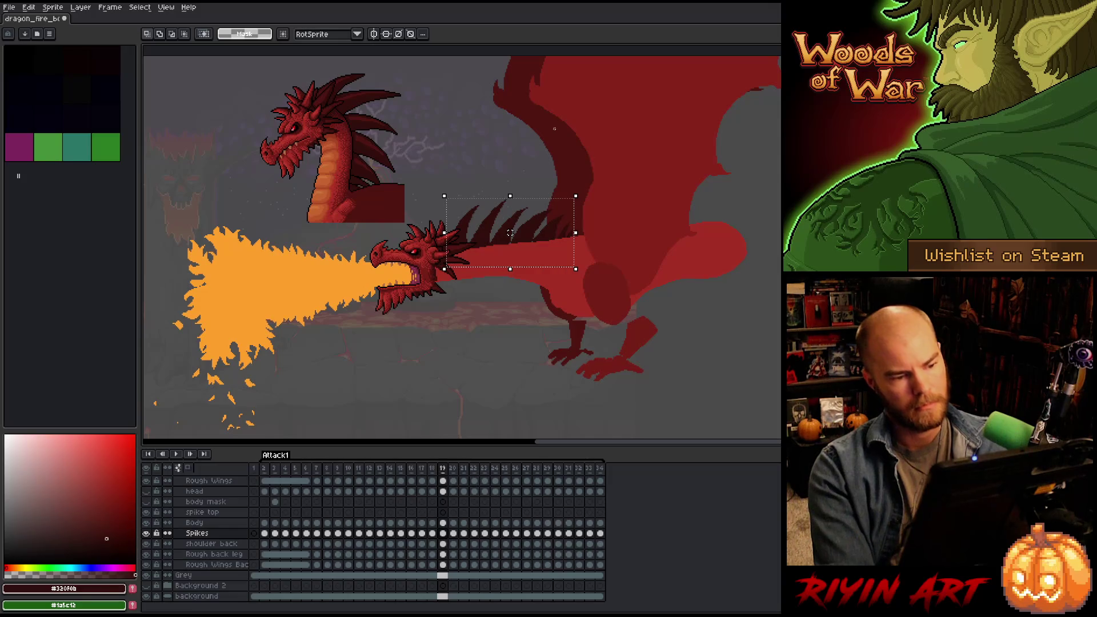
{"action": "left_click_drag", "start_coordinate": [510, 232], "coordinate": [510, 226]}
{"action": "key", "text": "period"}
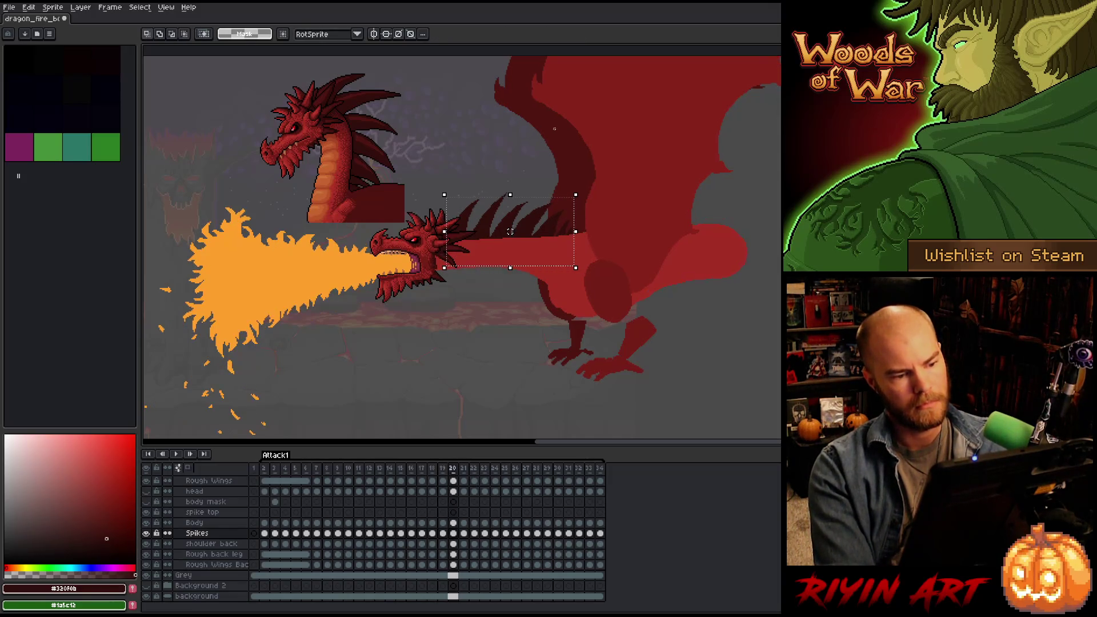
{"action": "key", "text": "Return"}
{"action": "key", "text": "comma"}
{"action": "key", "text": "period"}
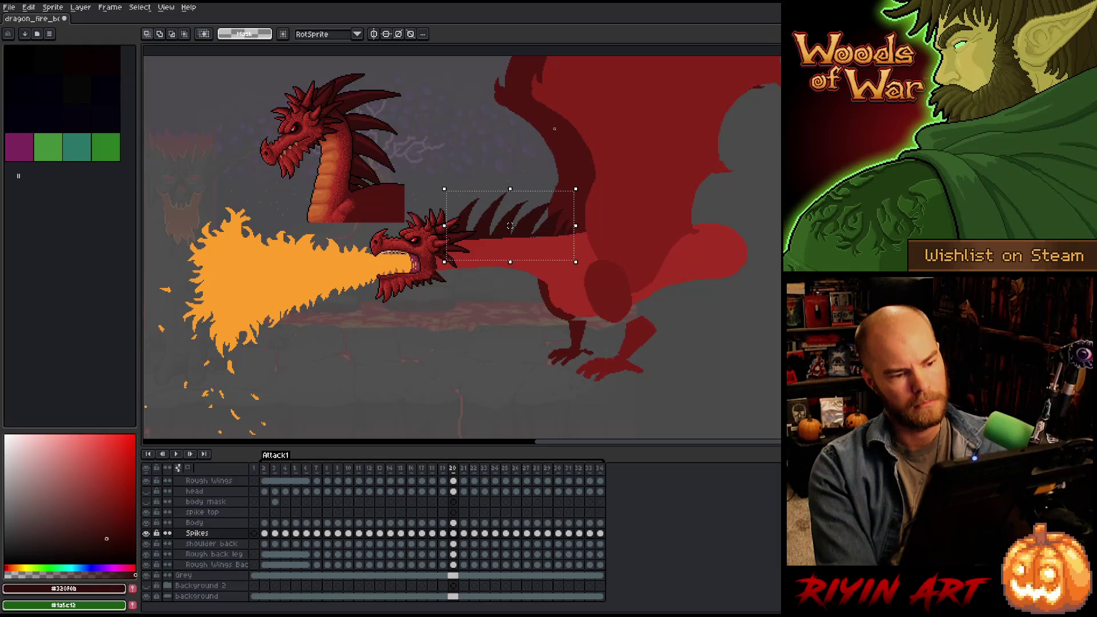
Raise the spikes further on the next frame, commit, and peek one frame ahead.
{"action": "key", "text": "period"}
{"action": "left_click_drag", "start_coordinate": [510, 226], "coordinate": [510, 221]}
{"action": "key", "text": "Return"}
{"action": "key", "text": "comma"}
{"action": "key", "text": "period"}
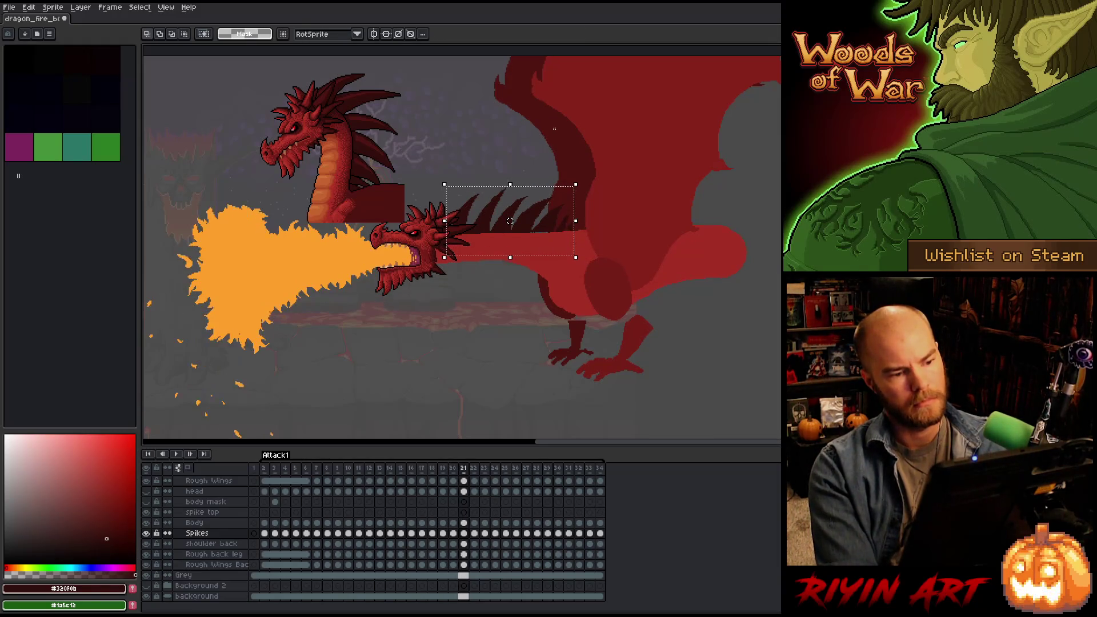
{"action": "key", "text": "period"}
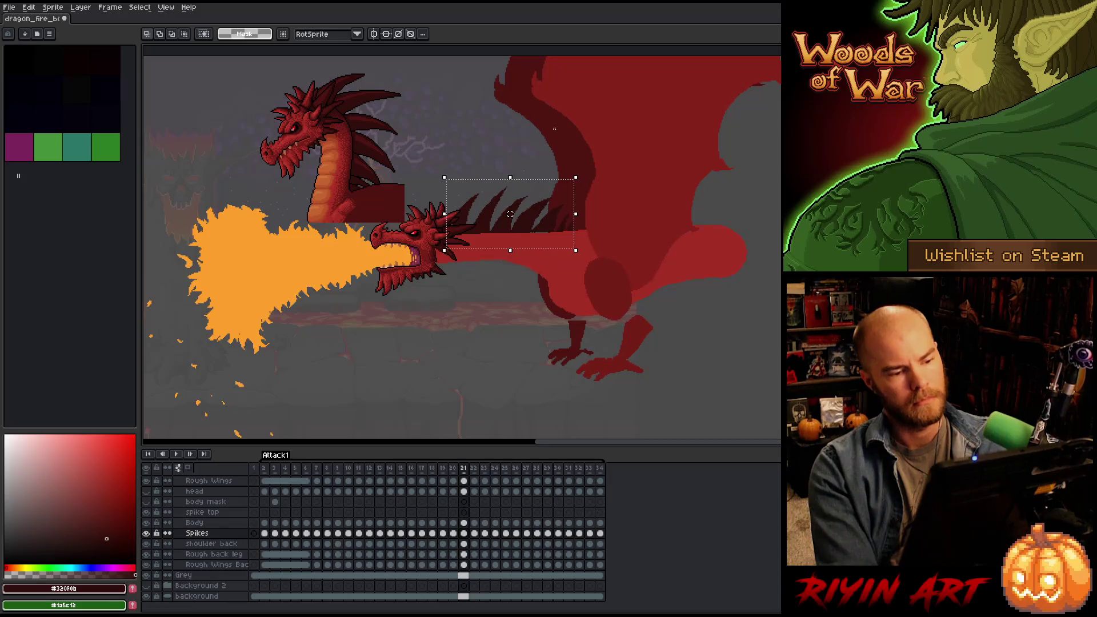
{"action": "key", "text": "period"}
{"action": "key", "text": "comma"}
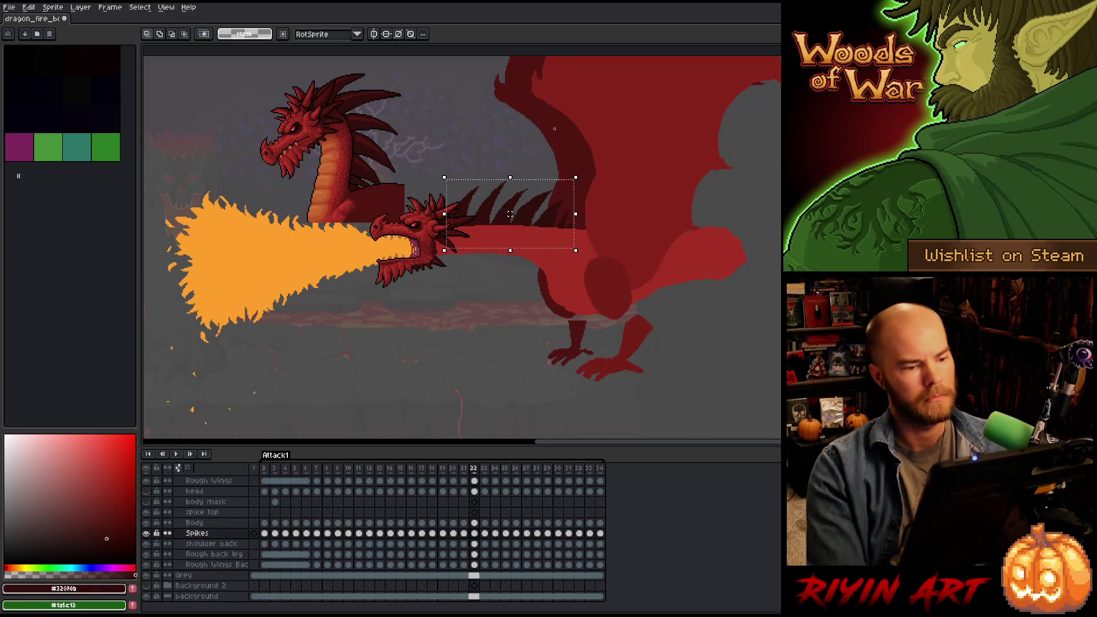
Nudge the frame 22 neck spikes down, deselect, and compare with the next frame.
{"action": "key", "text": "b"}
{"action": "key", "text": "ctrl+d"}
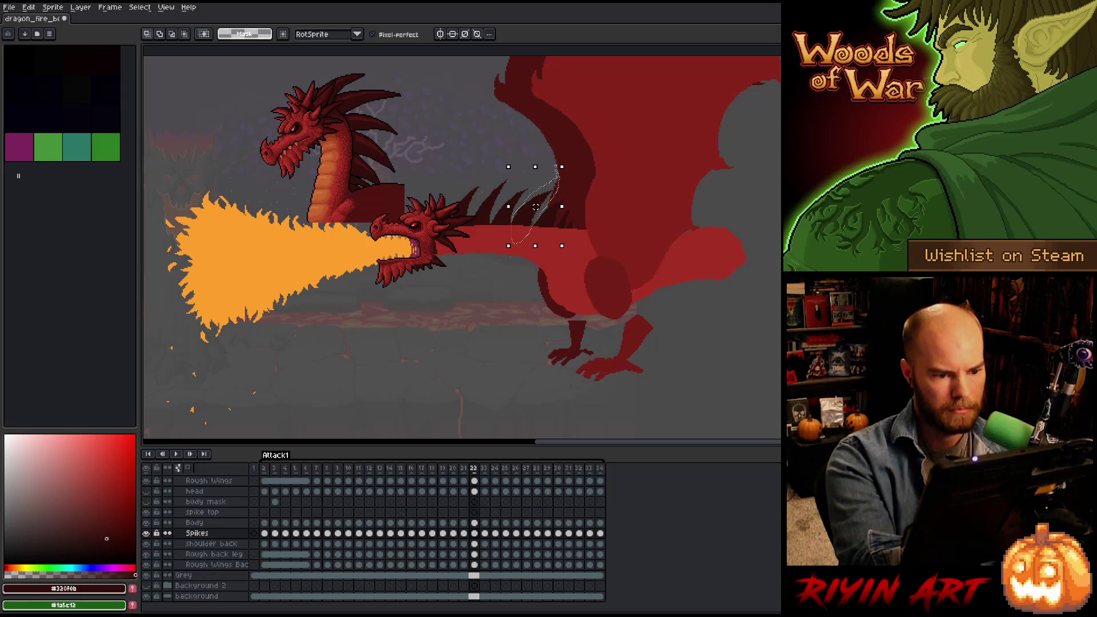
{"action": "key", "text": "Down"}
{"action": "key", "text": "ctrl+d"}
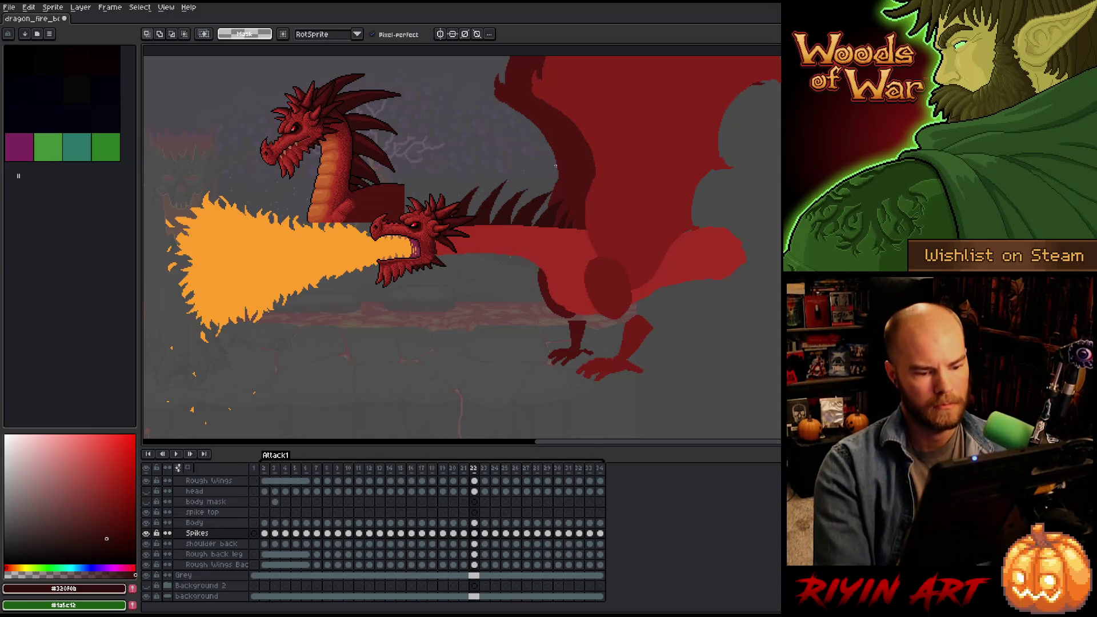
{"action": "key", "text": "period"}
{"action": "key", "text": "comma"}
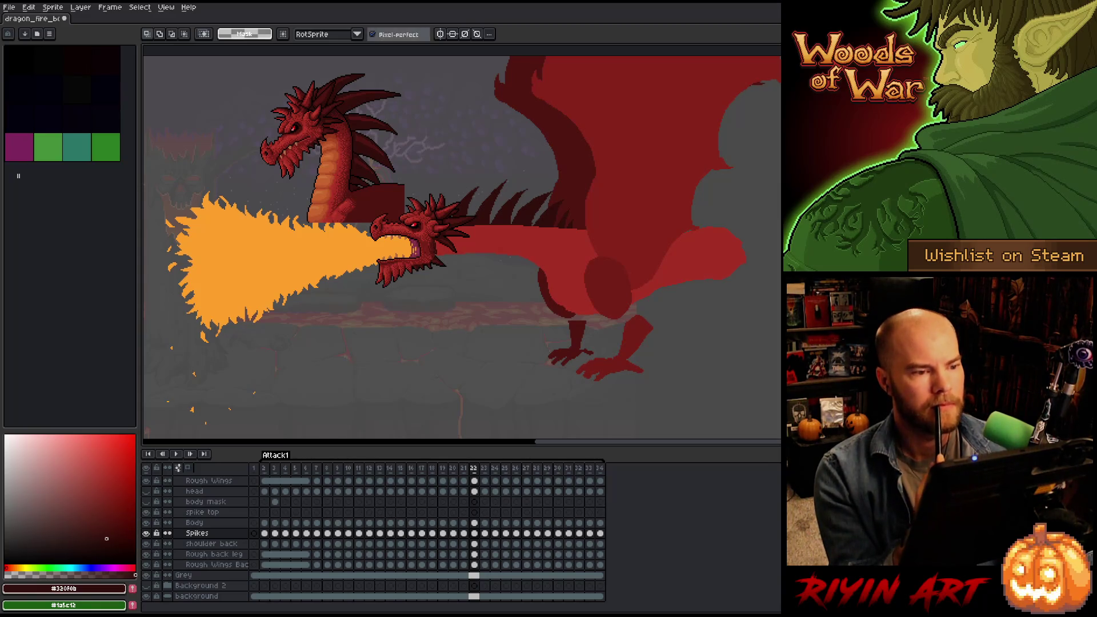
Flip back and forth through frames 23 to 28 to compare the dragon's poses.
{"action": "key", "text": "Right"}
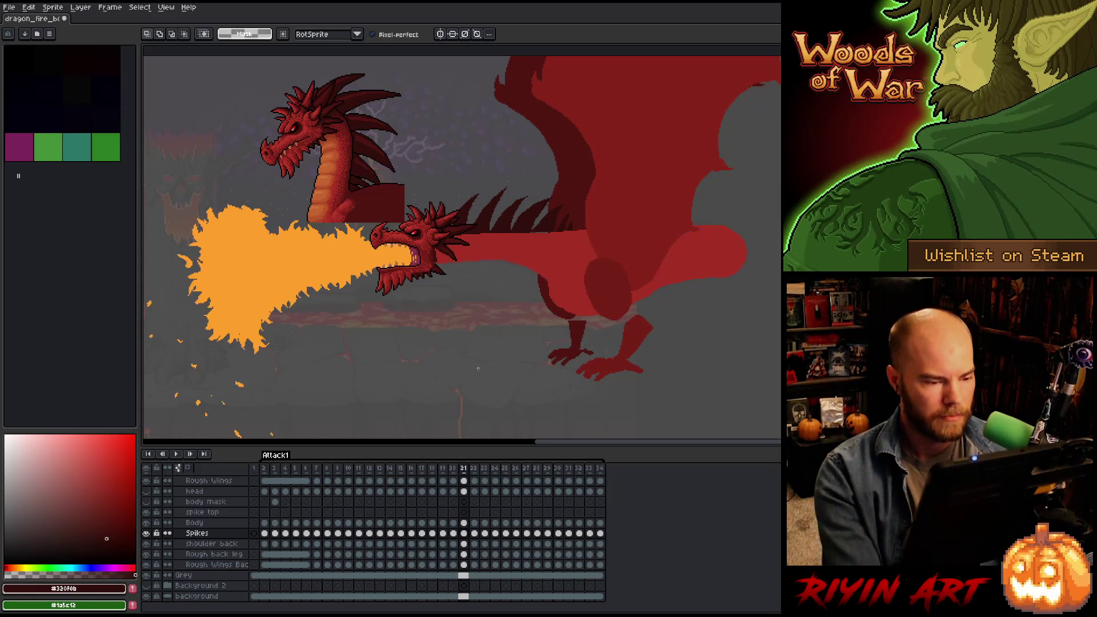
{"action": "key", "text": "Left"}
{"action": "key", "text": "Right"}
{"action": "key", "text": "Right"}
{"action": "key", "text": "Left"}
{"action": "key", "text": "Right"}
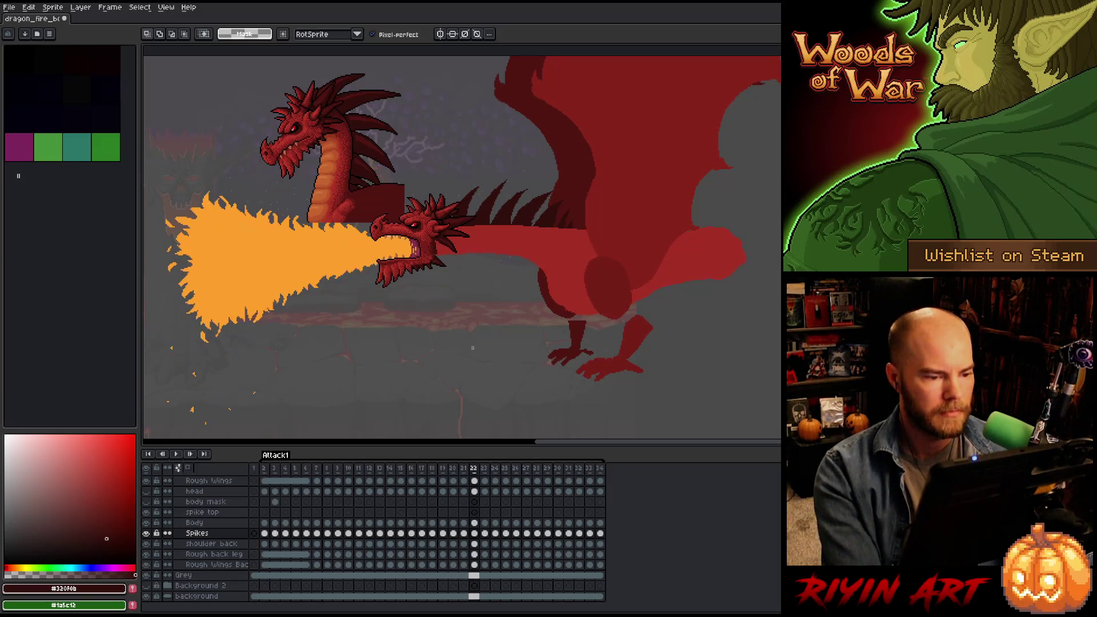
{"action": "key", "text": "Left"}
{"action": "key", "text": "Right"}
{"action": "key", "text": "Right"}
{"action": "key", "text": "Right"}
{"action": "key", "text": "Right"}
{"action": "key", "text": "Right"}
{"action": "key", "text": "Right"}
{"action": "key", "text": "Right"}
{"action": "key", "text": "Right"}
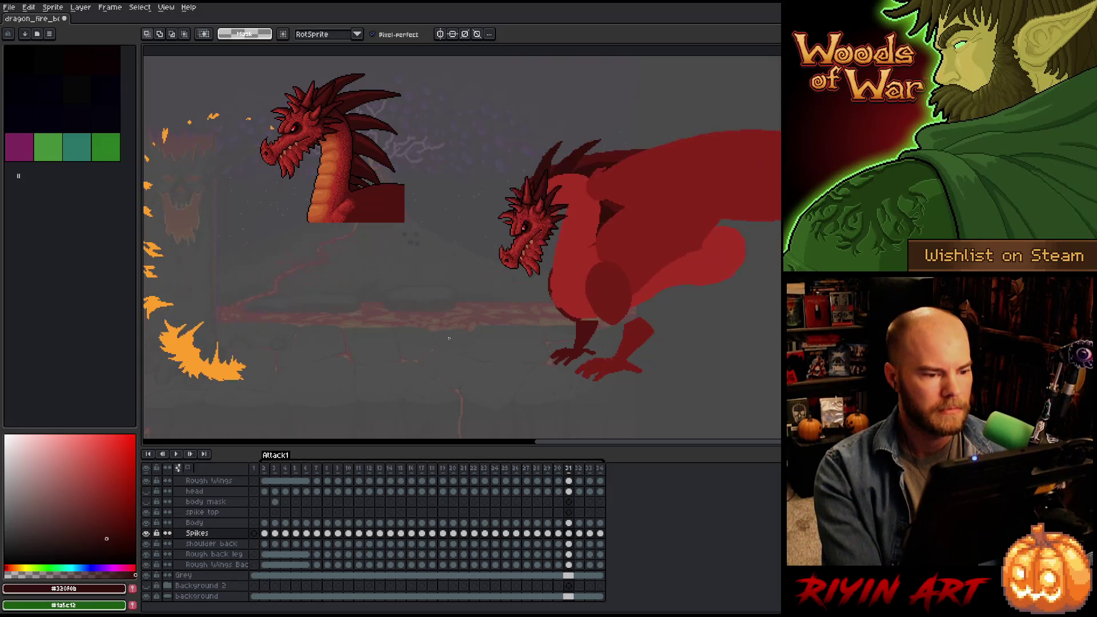
{"action": "key", "text": "Left"}
{"action": "key", "text": "Left"}
{"action": "key", "text": "Left"}
{"action": "key", "text": "Left"}
{"action": "key", "text": "Left"}
{"action": "key", "text": "Right"}
{"action": "key", "text": "Left"}
{"action": "key", "text": "Right"}
{"action": "key", "text": "Right"}
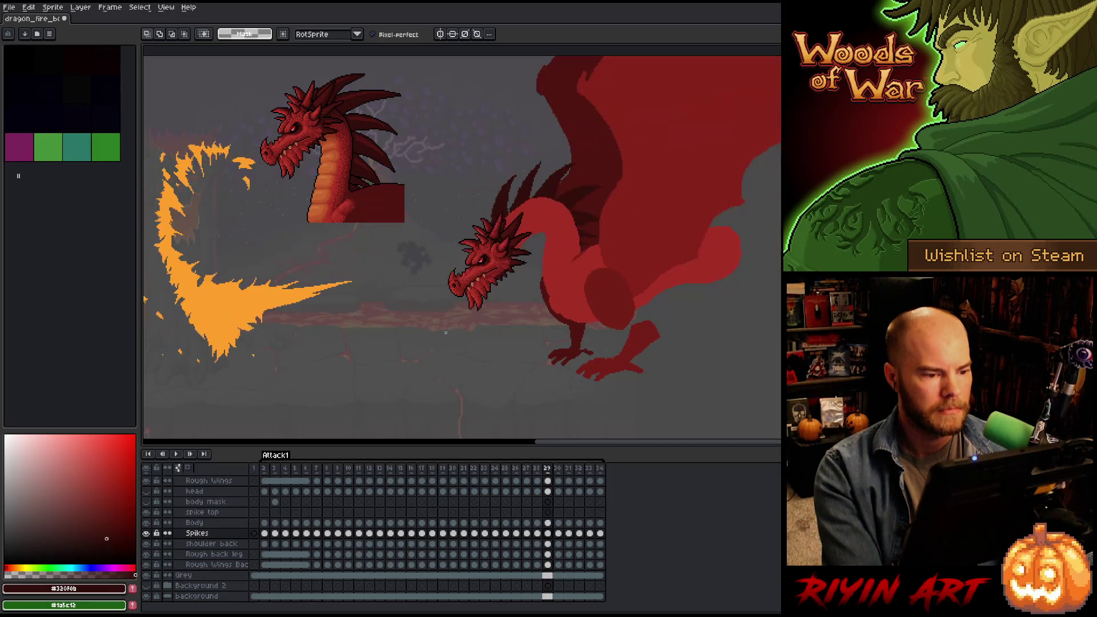
{"action": "key", "text": "Right"}
{"action": "key", "text": "Left"}
{"action": "key", "text": "Right"}
{"action": "key", "text": "Right"}
Save the dragon file with Ctrl+S and play the Attack1 animation from the start.
{"action": "key", "text": "Left"}
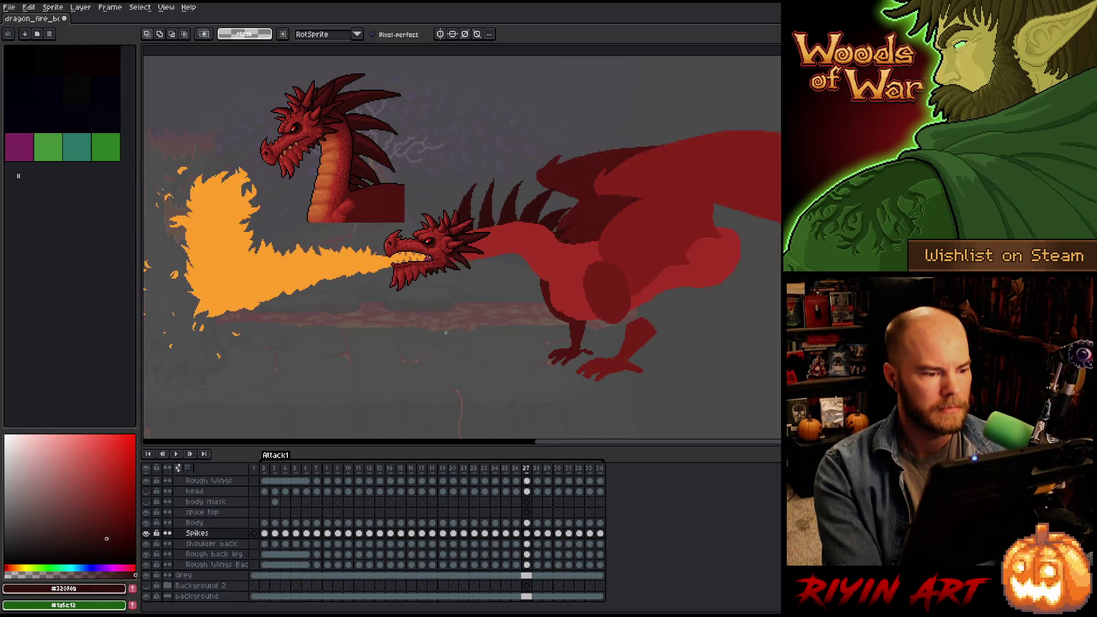
{"action": "key", "text": "Left"}
{"action": "key", "text": "ctrl+s"}
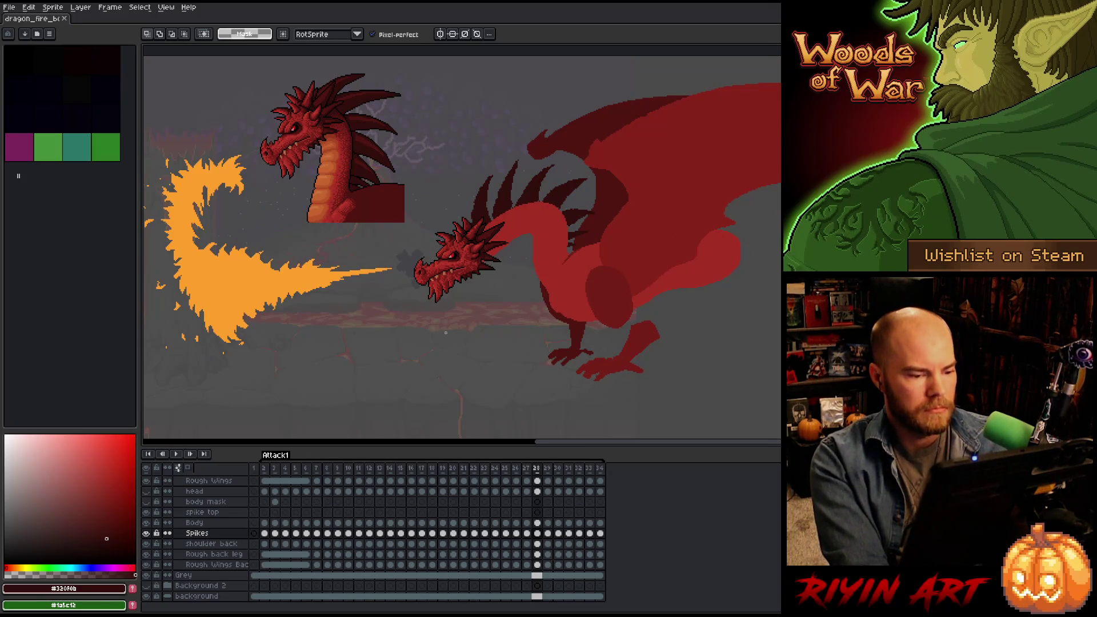
{"action": "key", "text": "Right"}
{"action": "key", "text": "Right"}
{"action": "key", "text": "Right"}
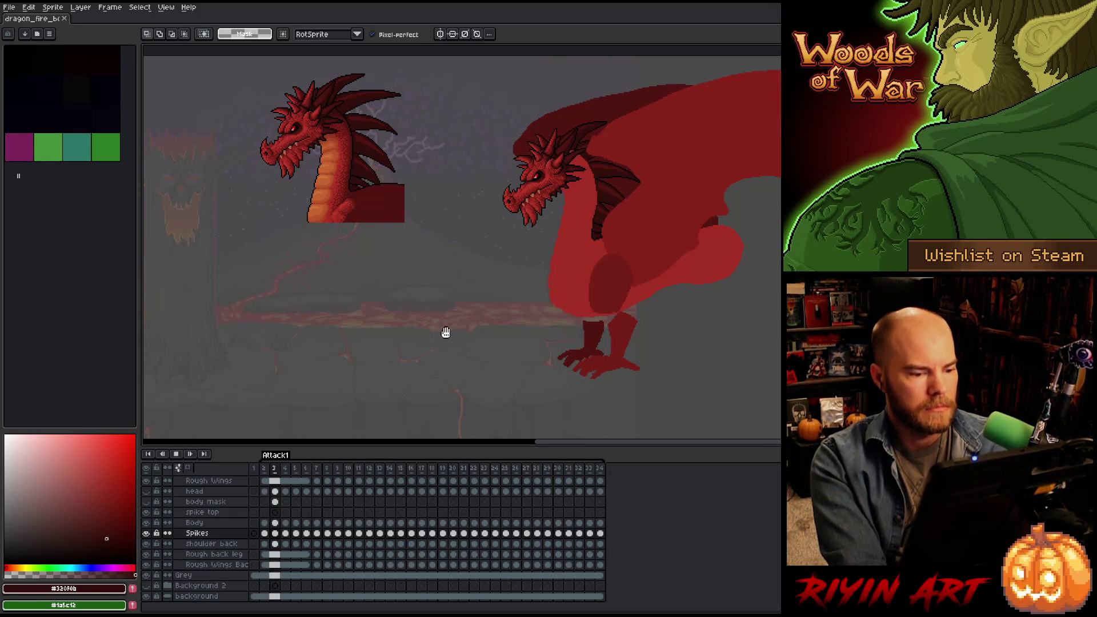
{"action": "key", "text": "Return"}
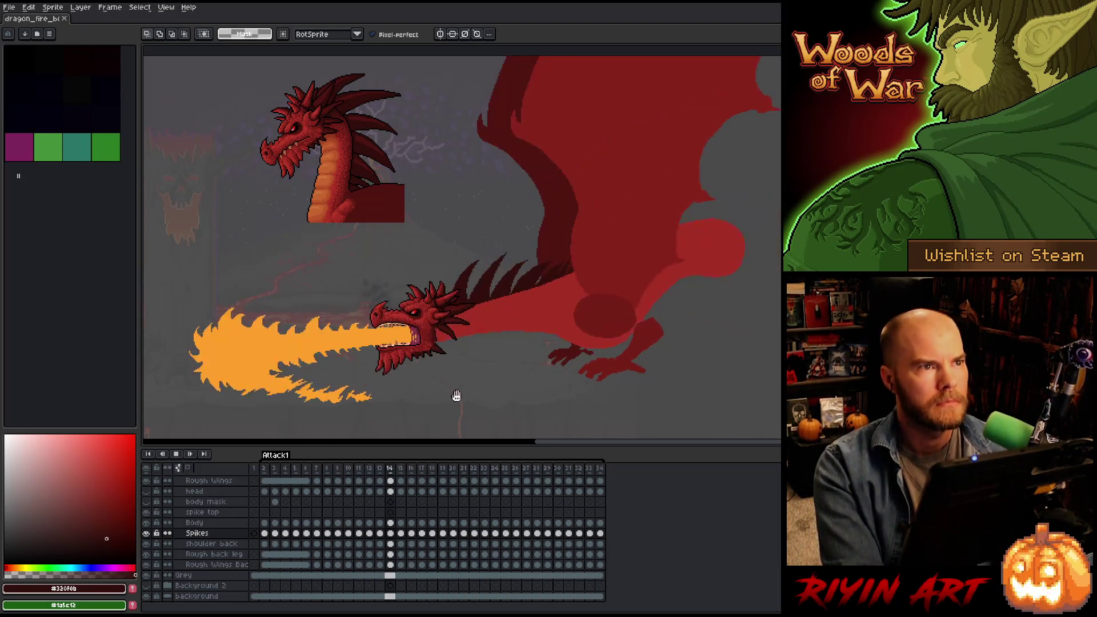
Stop playback, hide the REF reference dragon layer, and play the animation again.
{"action": "scroll", "coordinate": [274, 547], "scroll_direction": "up", "scroll_amount": 3}
{"action": "key", "text": "Return"}
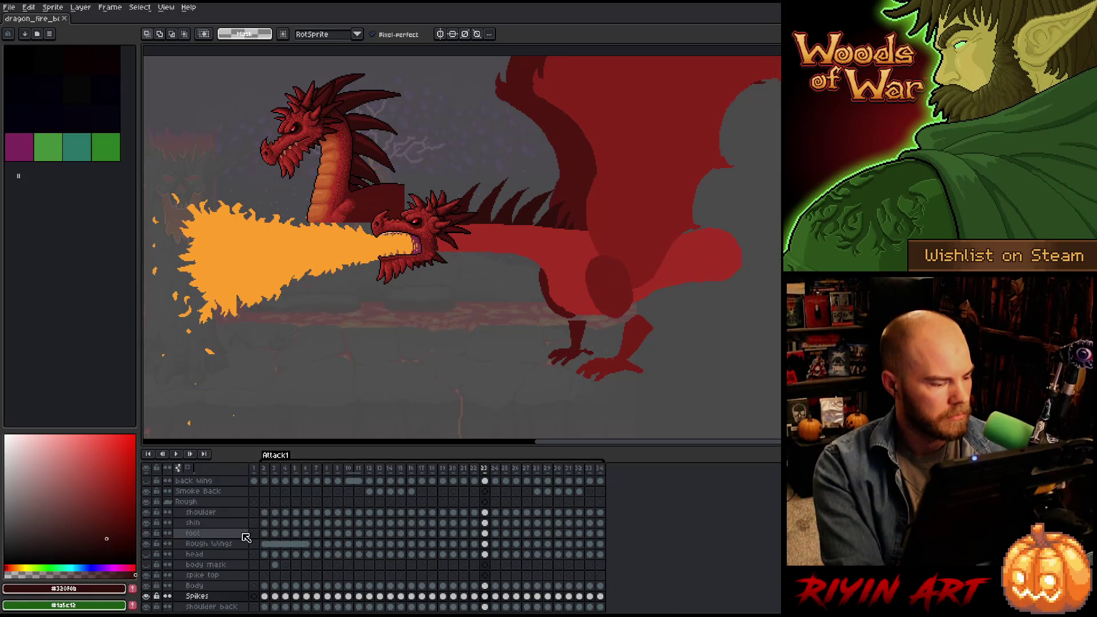
{"action": "scroll", "coordinate": [243, 534], "scroll_direction": "up", "scroll_amount": 5}
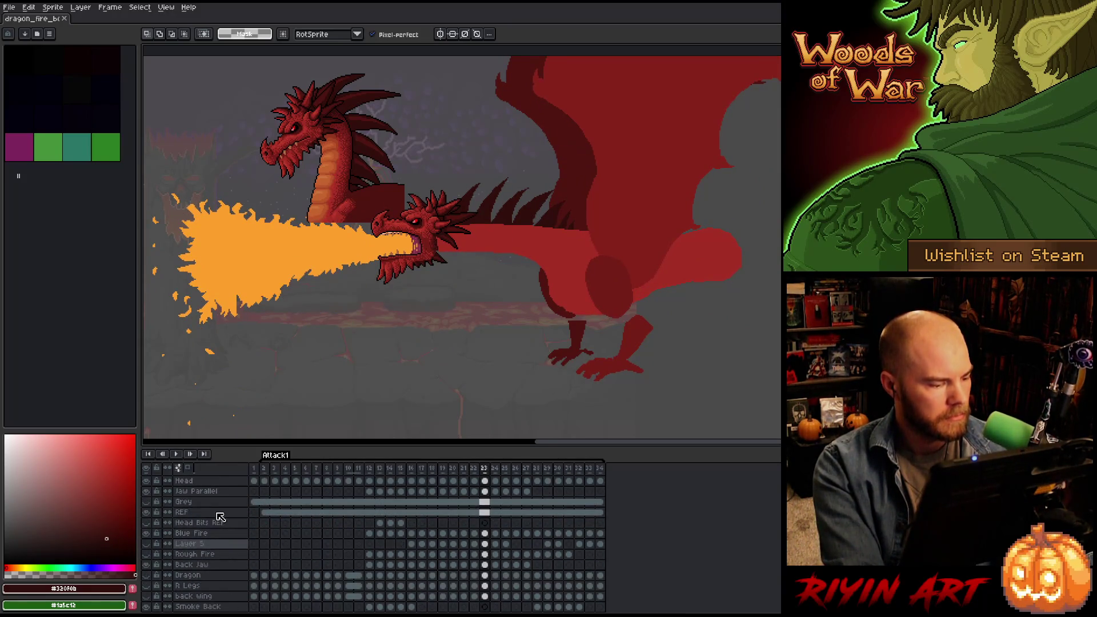
{"action": "left_click", "coordinate": [147, 513]}
{"action": "scroll", "coordinate": [318, 558], "scroll_direction": "down", "scroll_amount": 5}
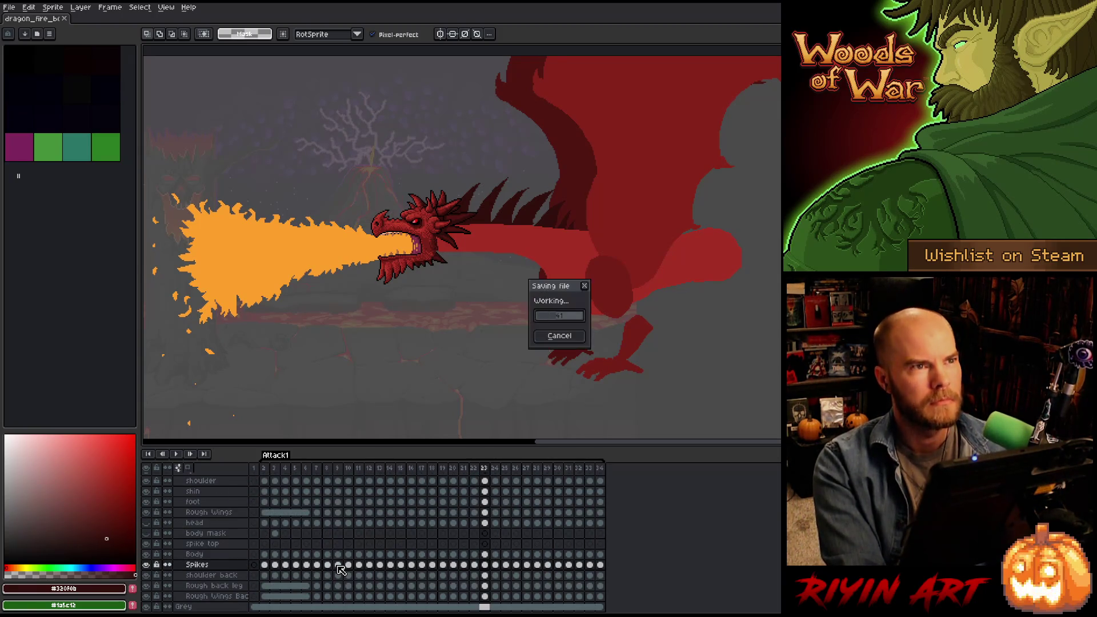
{"action": "key", "text": "Return"}
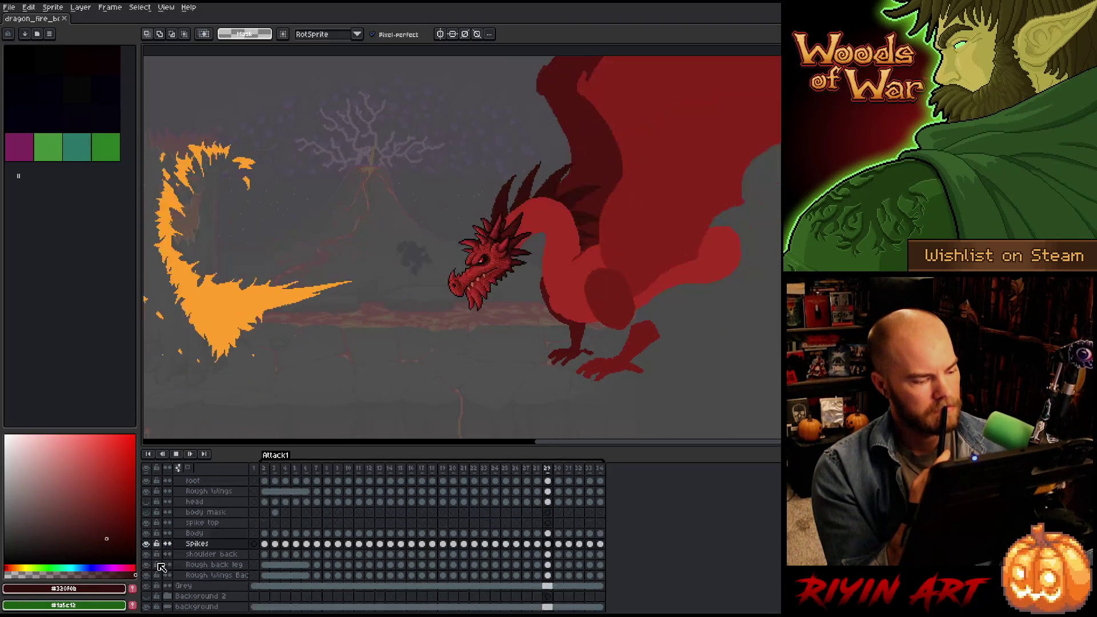
Toggle the Grey overlay off and back on, stop playback, and select the Spikes cel at frame 2.
{"action": "scroll", "coordinate": [148, 572], "scroll_direction": "down", "scroll_amount": 3}
{"action": "left_click", "coordinate": [146, 574]}
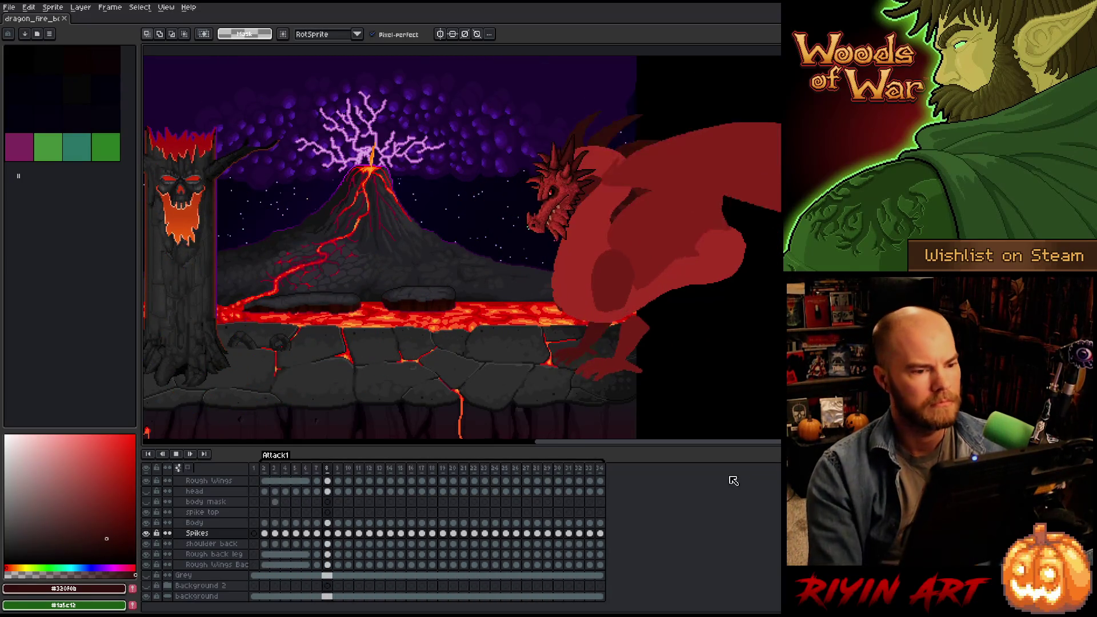
{"action": "key", "text": "Return"}
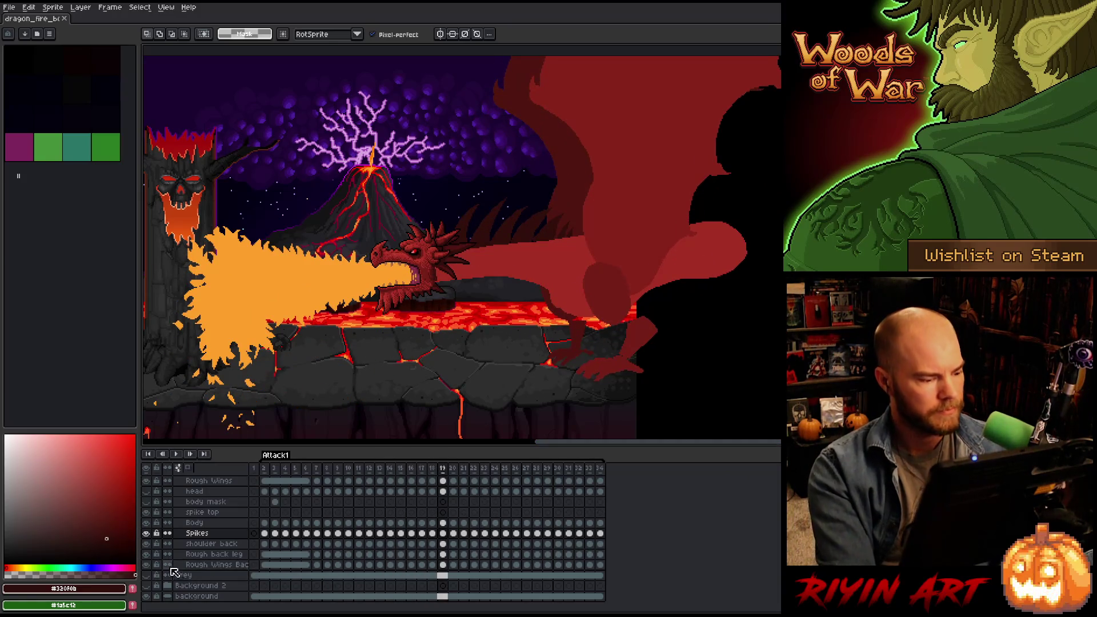
{"action": "left_click", "coordinate": [147, 575]}
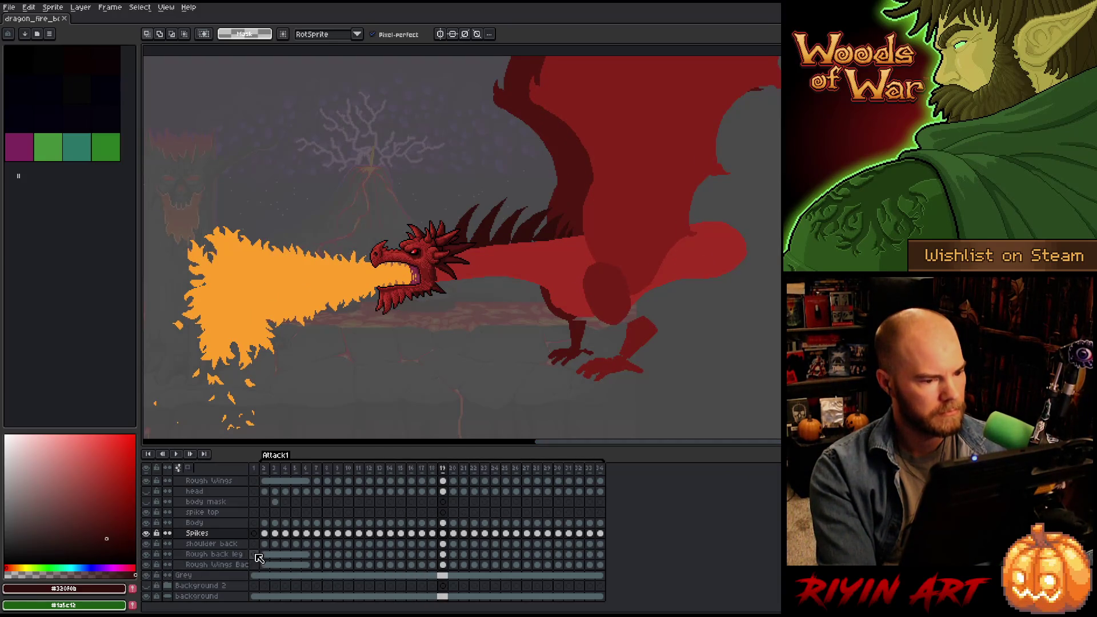
{"action": "left_click", "coordinate": [265, 534]}
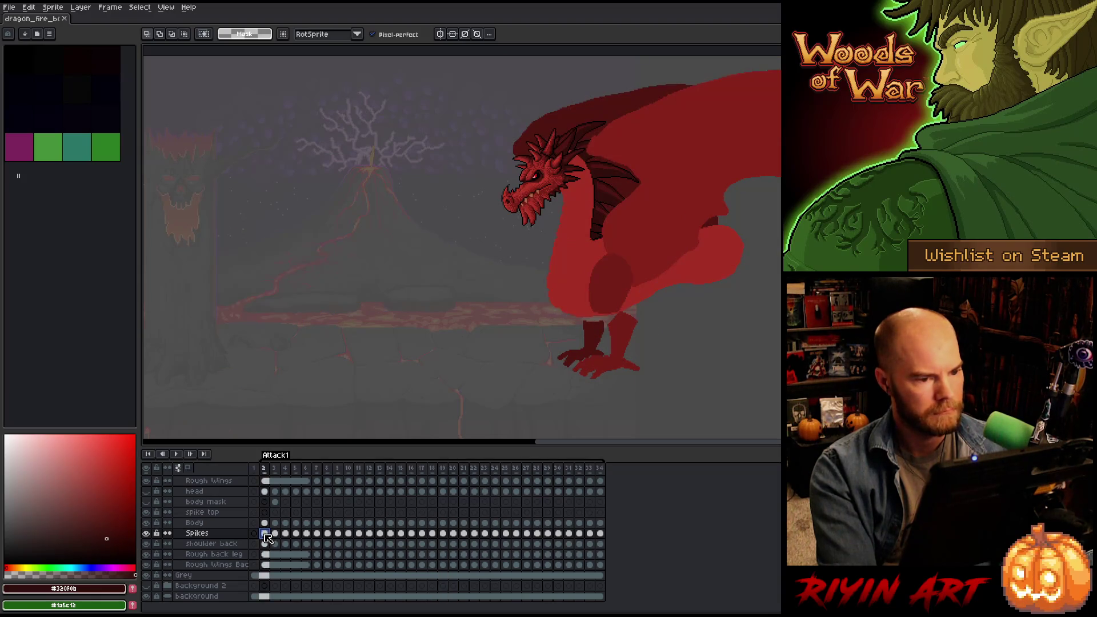
Go to frame 7 and hide the Rough Wings and Rough Wings Back layers to expose the neck spikes.
{"action": "scroll", "coordinate": [573, 130], "scroll_direction": "up", "scroll_amount": 2}
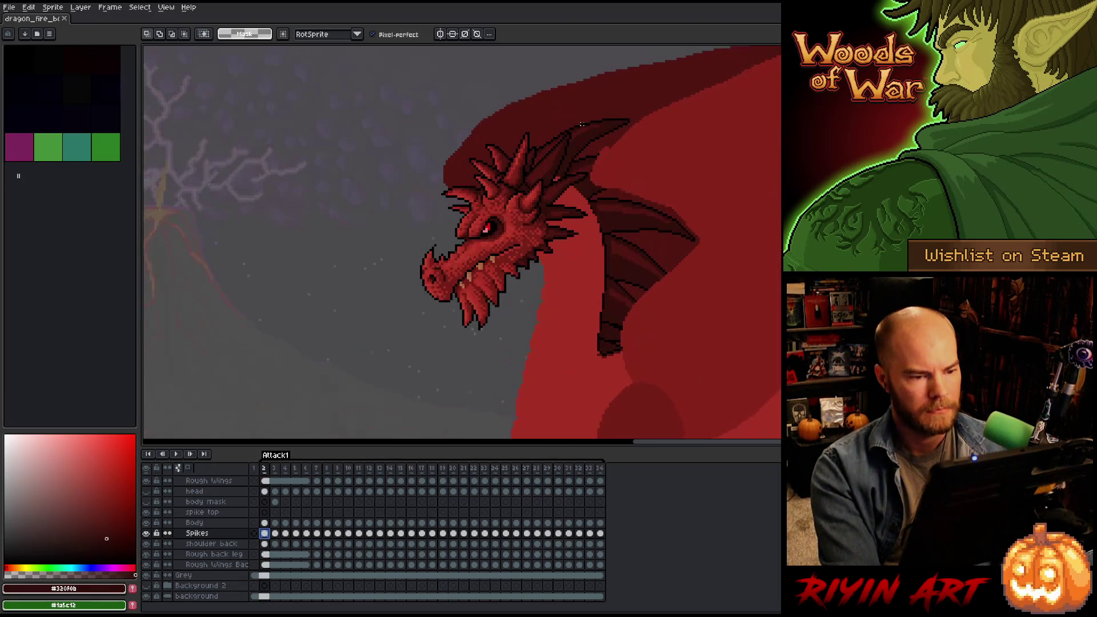
{"action": "key", "text": "Return"}
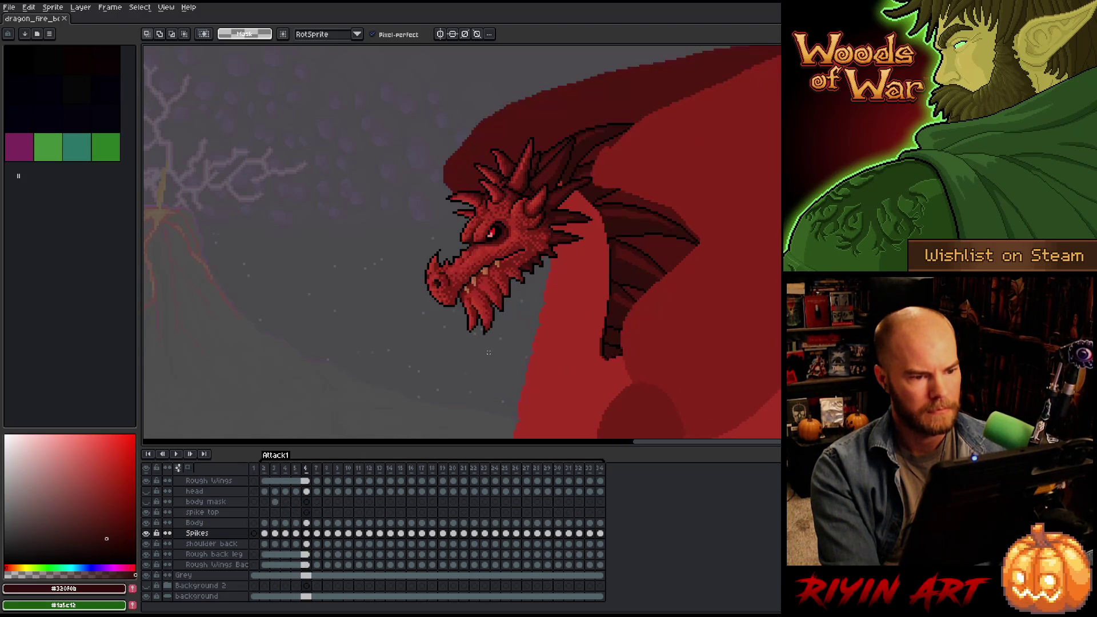
{"action": "scroll", "coordinate": [289, 541], "scroll_direction": "up", "scroll_amount": 1}
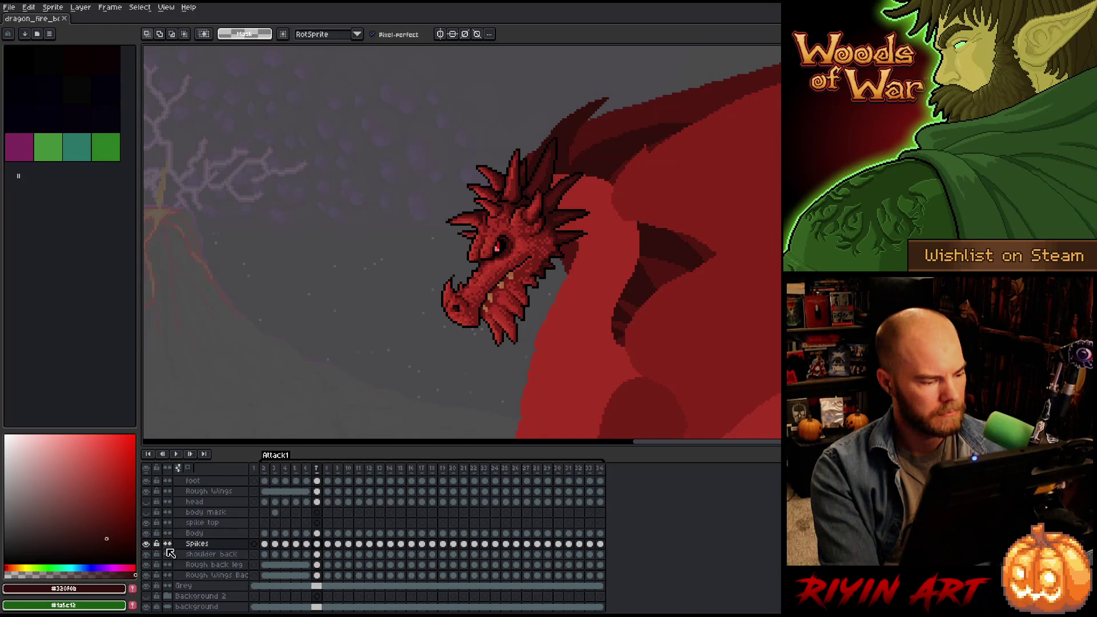
{"action": "scroll", "coordinate": [223, 548], "scroll_direction": "up", "scroll_amount": 2}
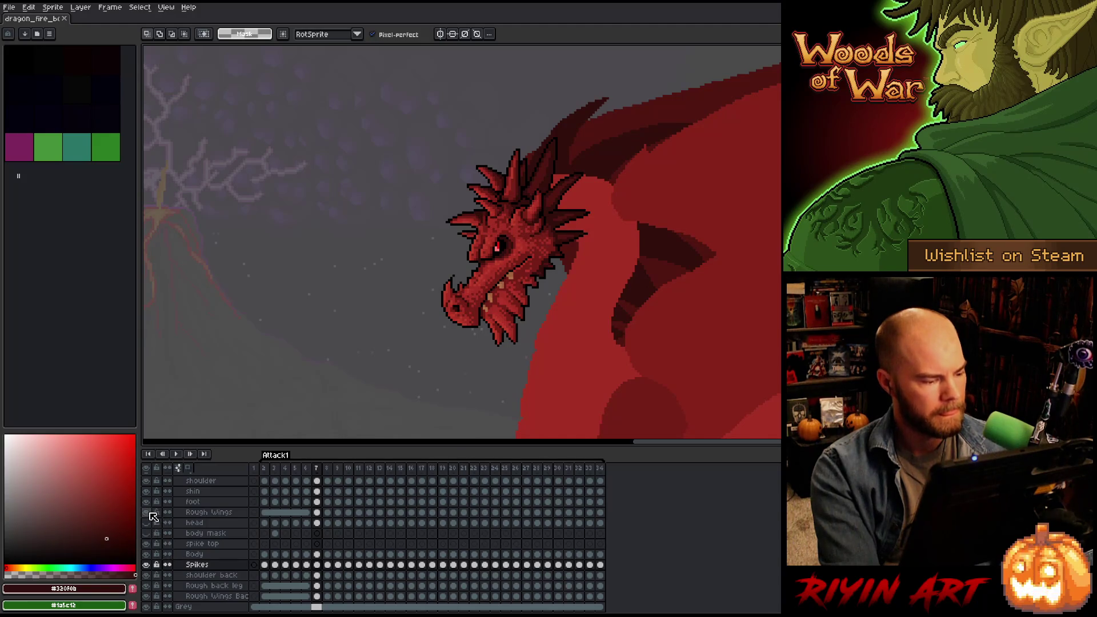
{"action": "left_click", "coordinate": [148, 512]}
{"action": "scroll", "coordinate": [216, 598], "scroll_direction": "down", "scroll_amount": 3}
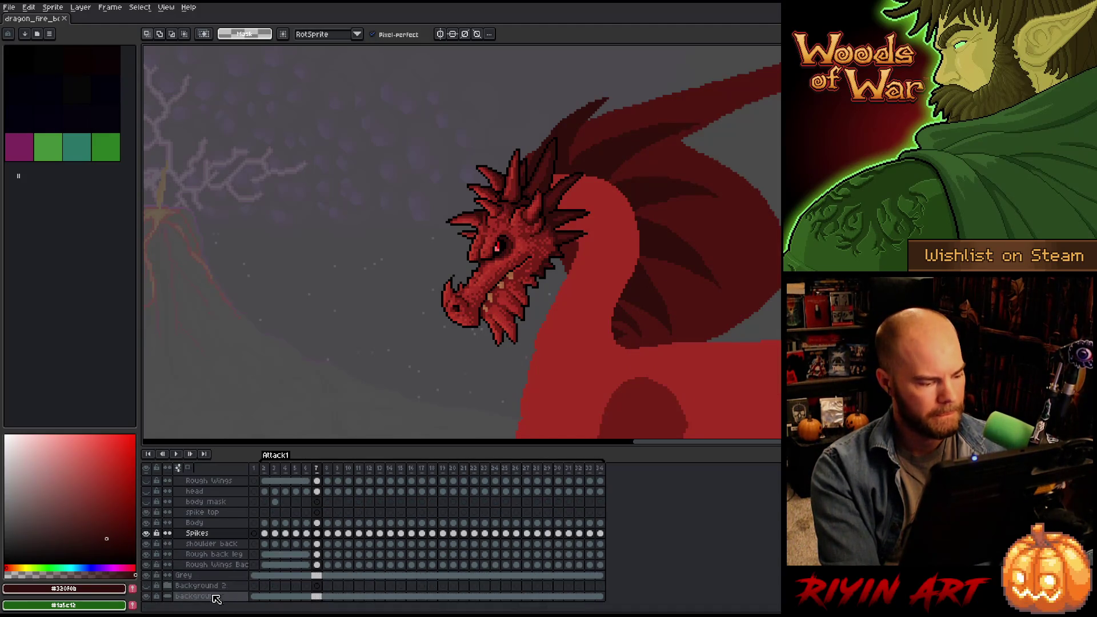
{"action": "left_click", "coordinate": [146, 565]}
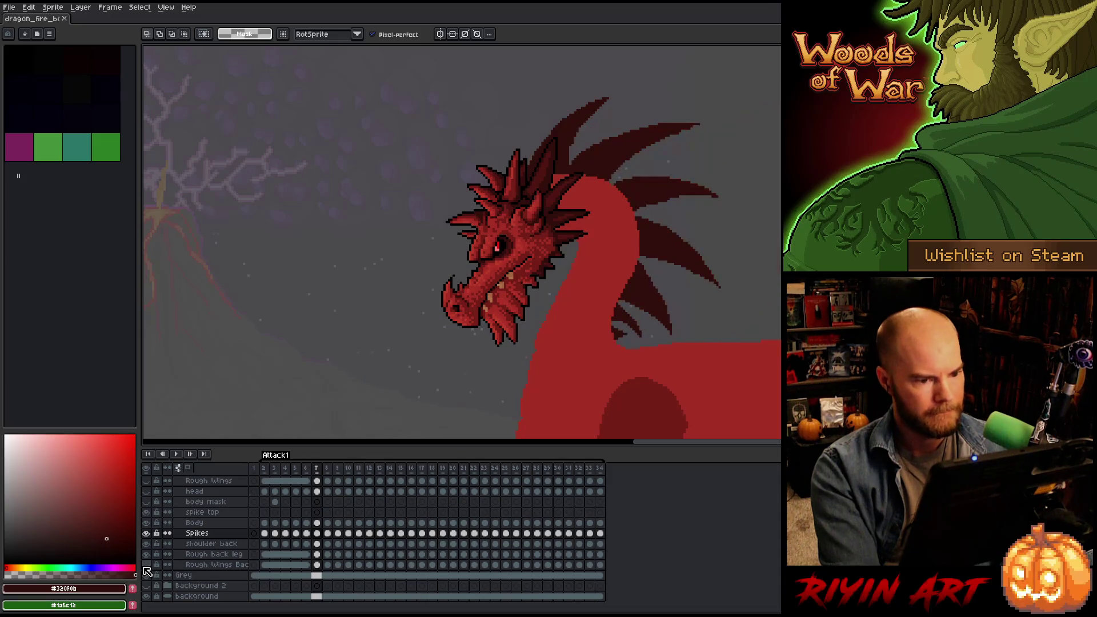
{"action": "scroll", "coordinate": [208, 580], "scroll_direction": "up", "scroll_amount": 5}
{"action": "scroll", "coordinate": [290, 571], "scroll_direction": "down", "scroll_amount": 1}
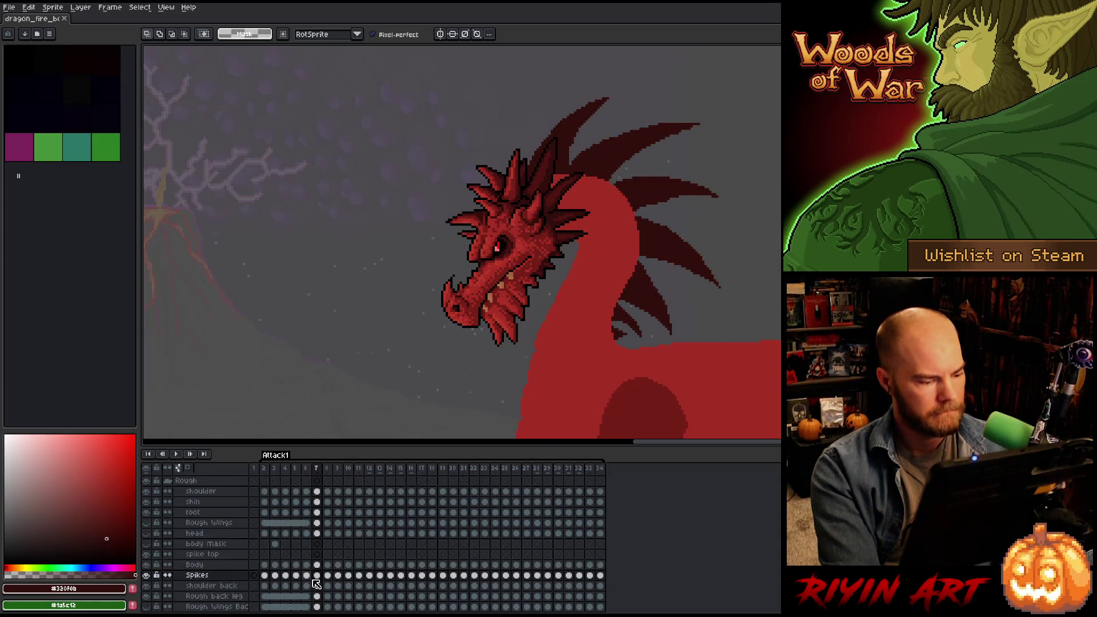